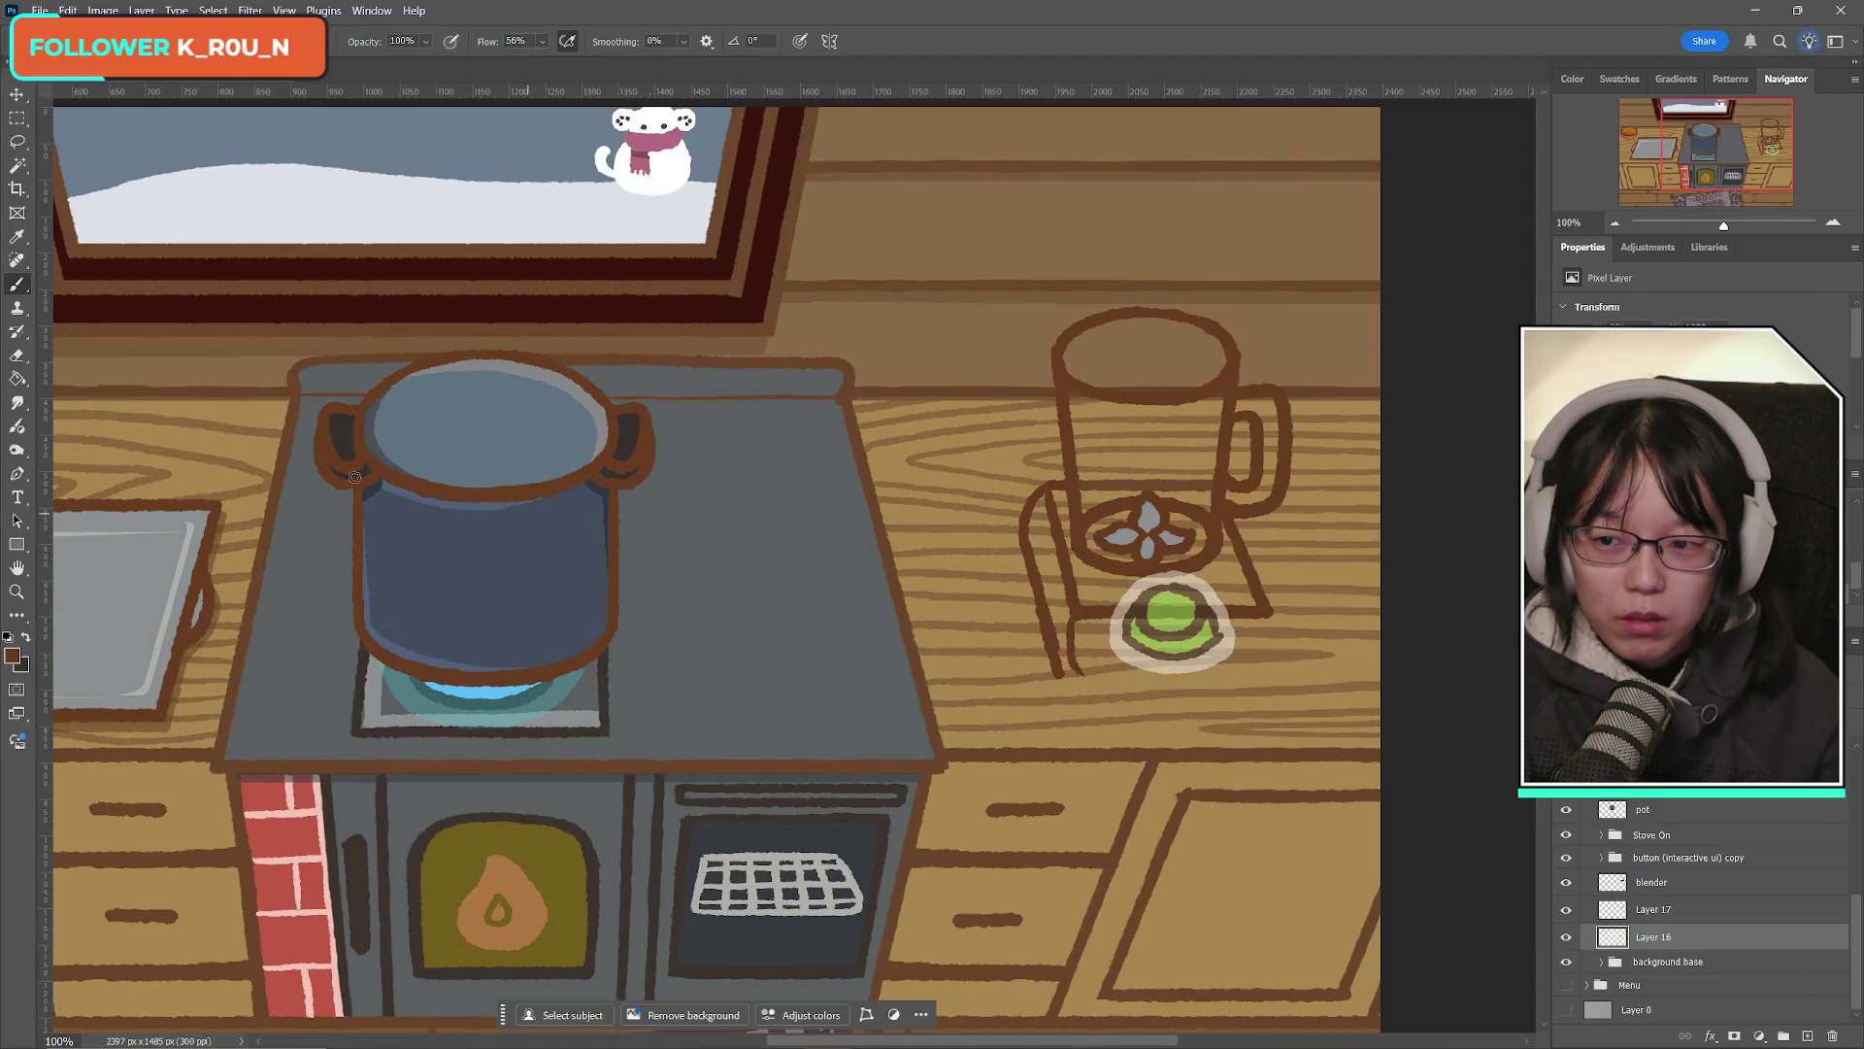
Step: Erase a thin strip along the blender stand's left leg line
key(e)
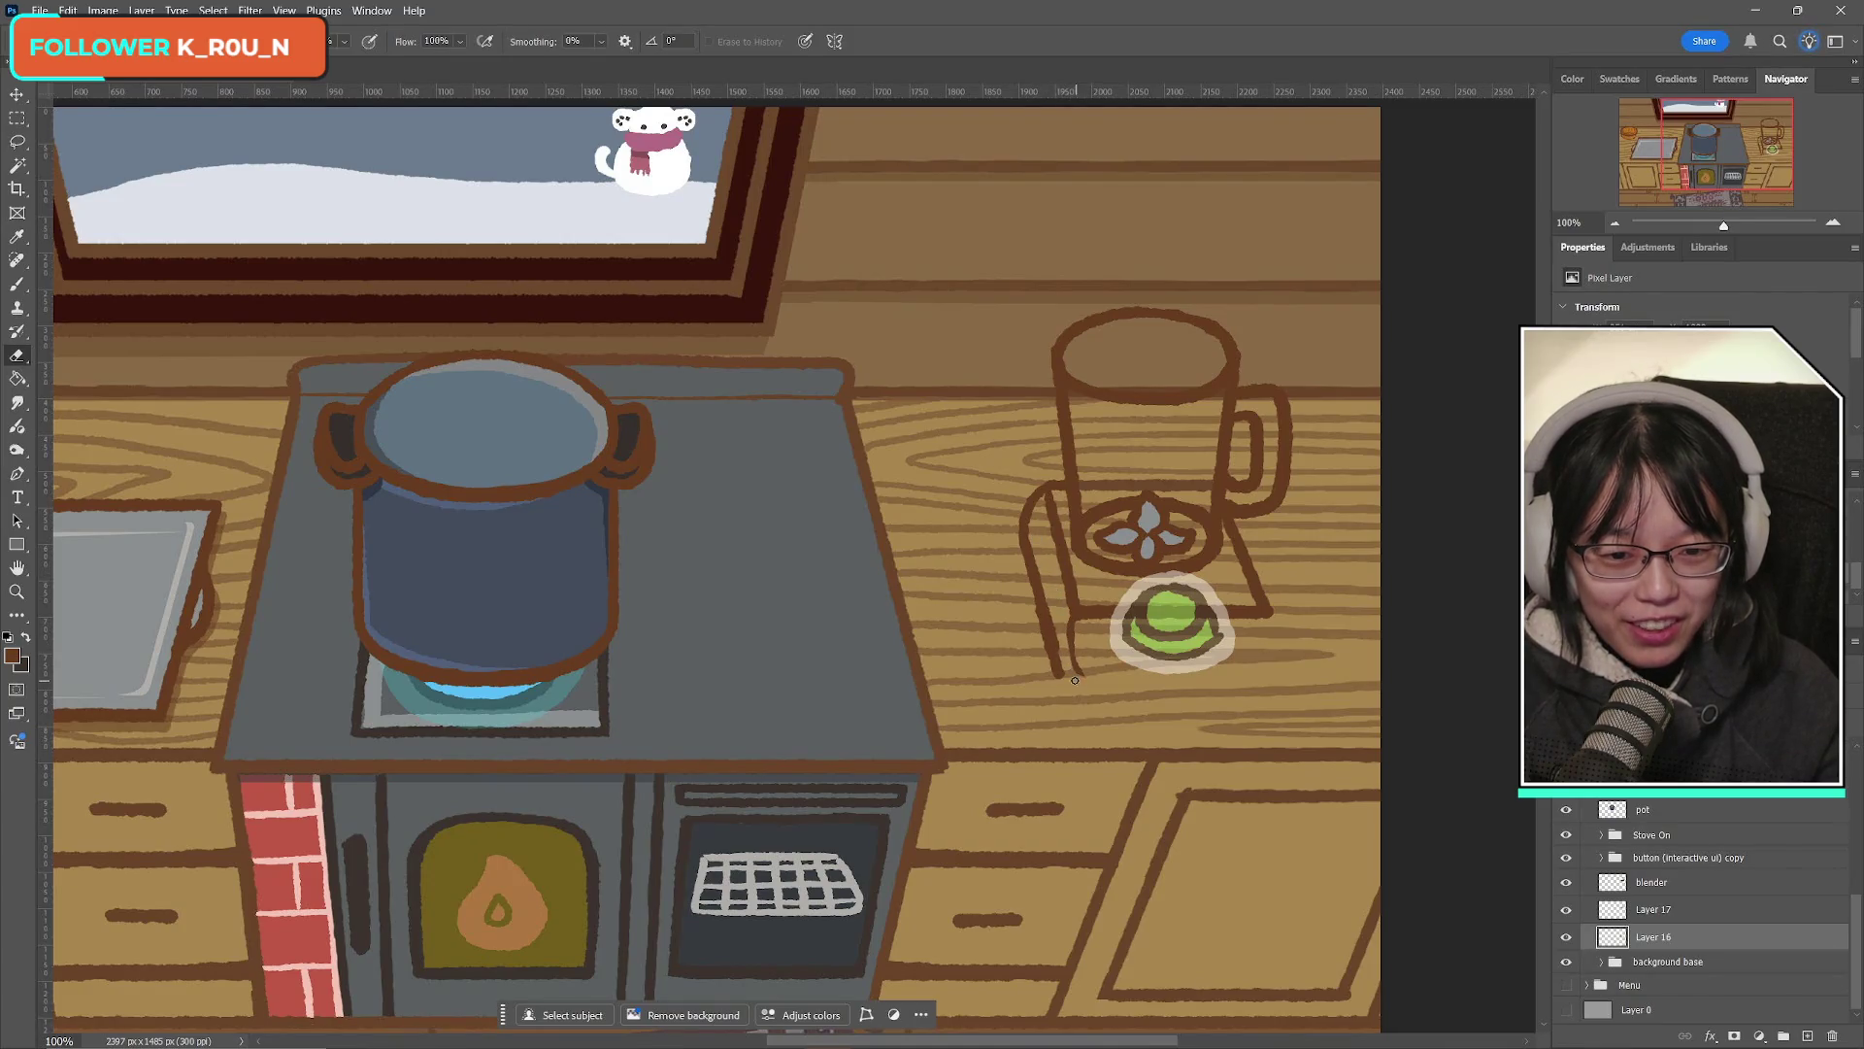
drag(1042, 576, 1091, 682)
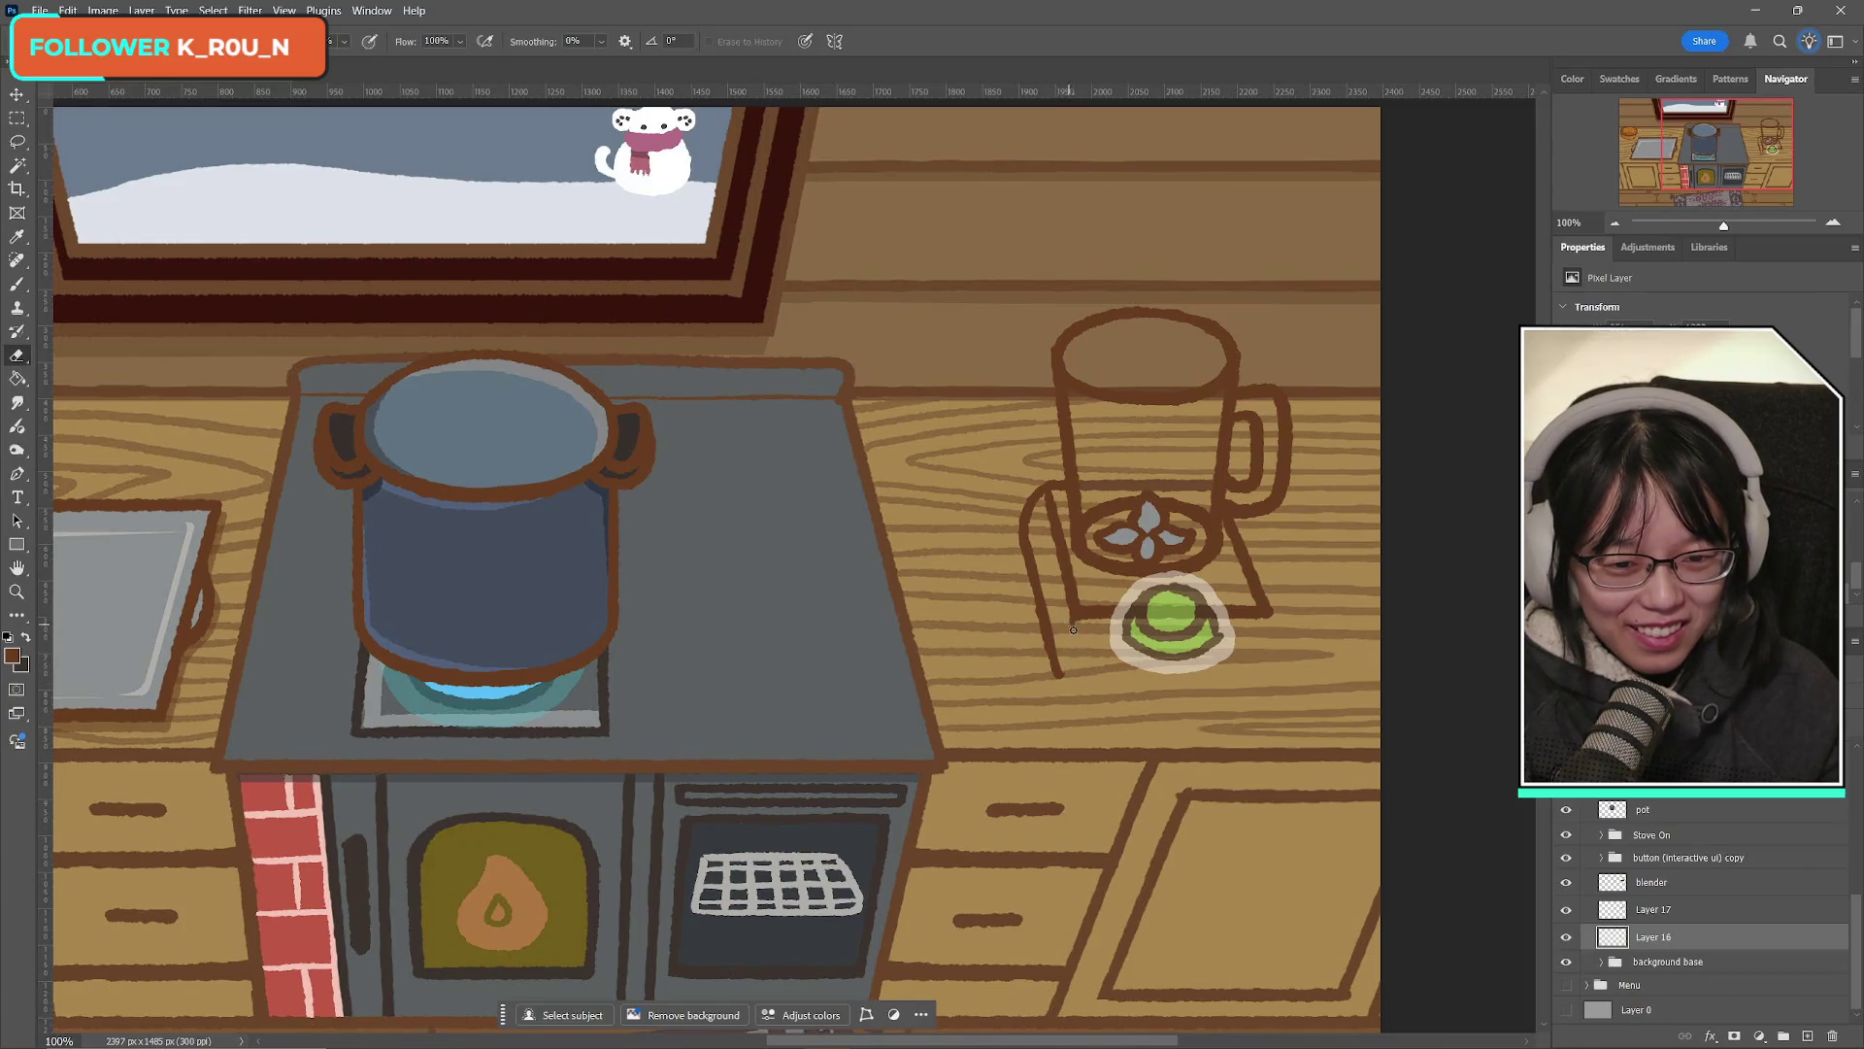
click(17, 283)
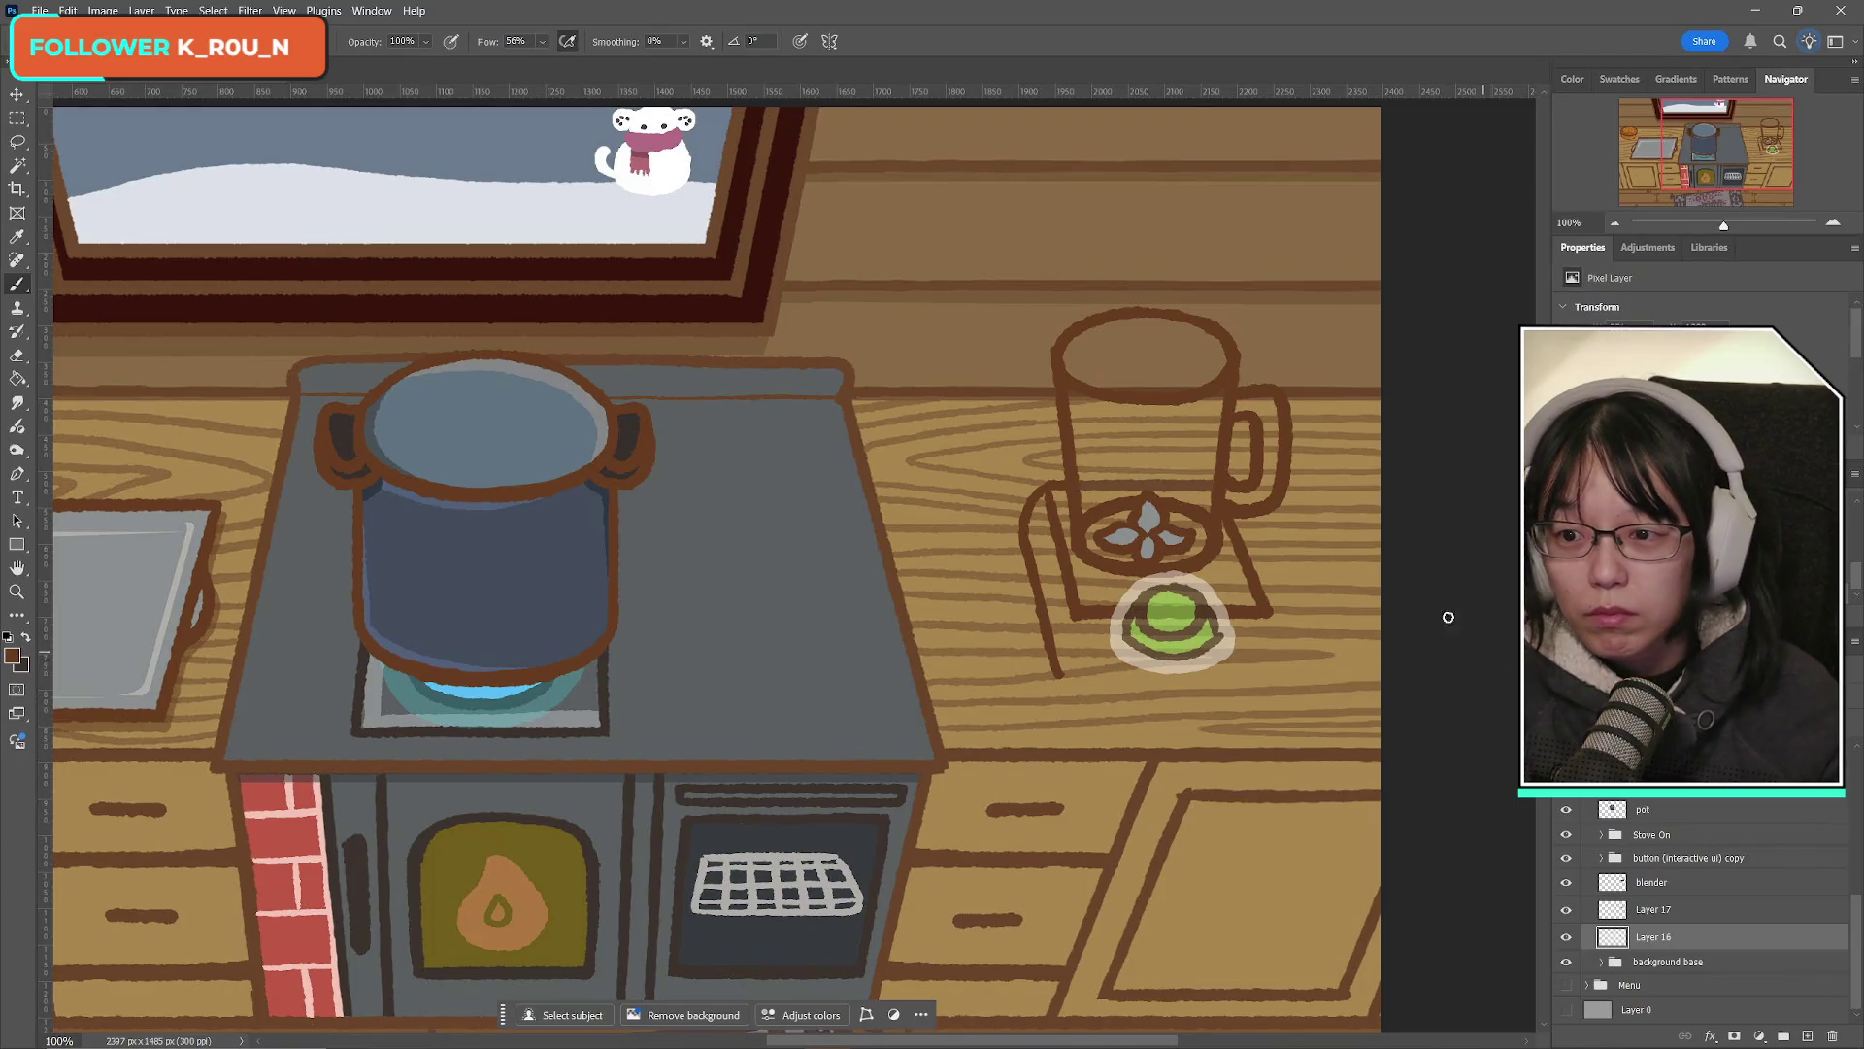
Step: Copy the lasso-selected leg piece to its own layer and move it down beside the blender base
key(l)
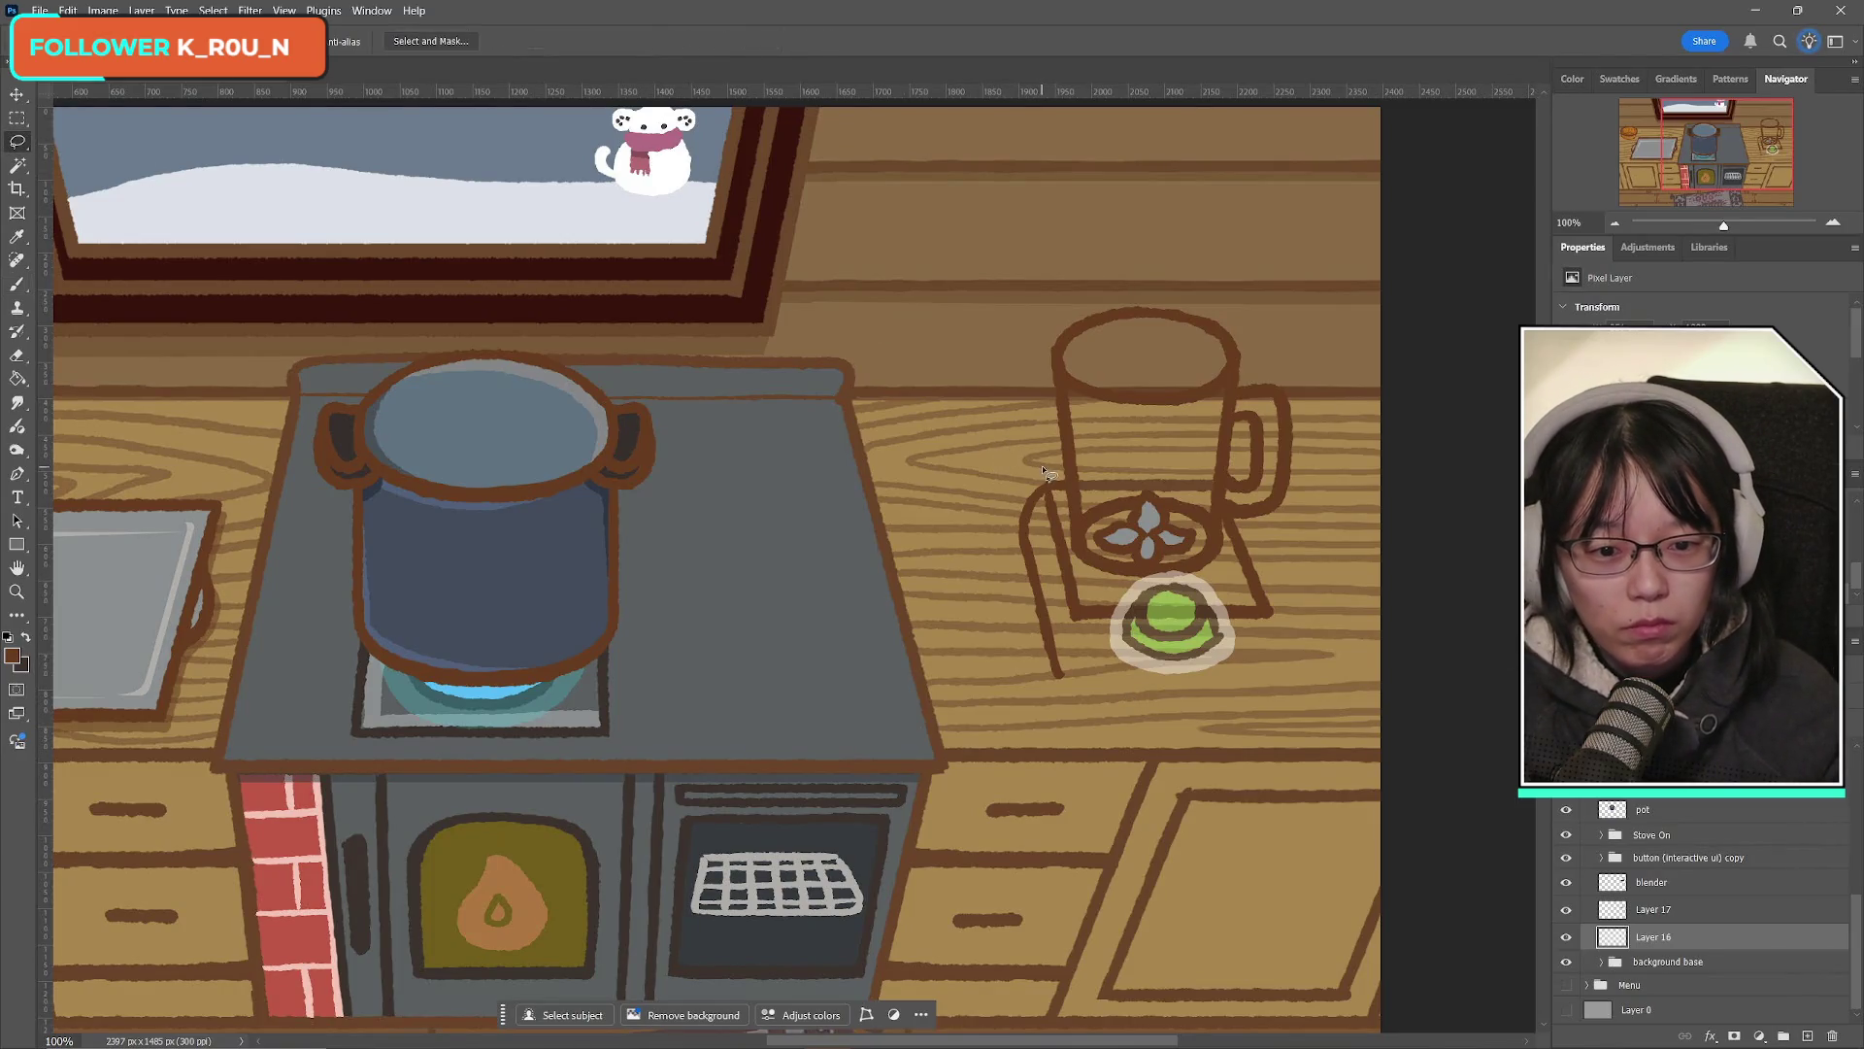
mouse_move(1050, 470)
mouse_down()
mouse_move(1027, 543)
mouse_move(1010, 490)
mouse_move(1049, 468)
mouse_up()
key(ctrl+j)
key(ctrl+t)
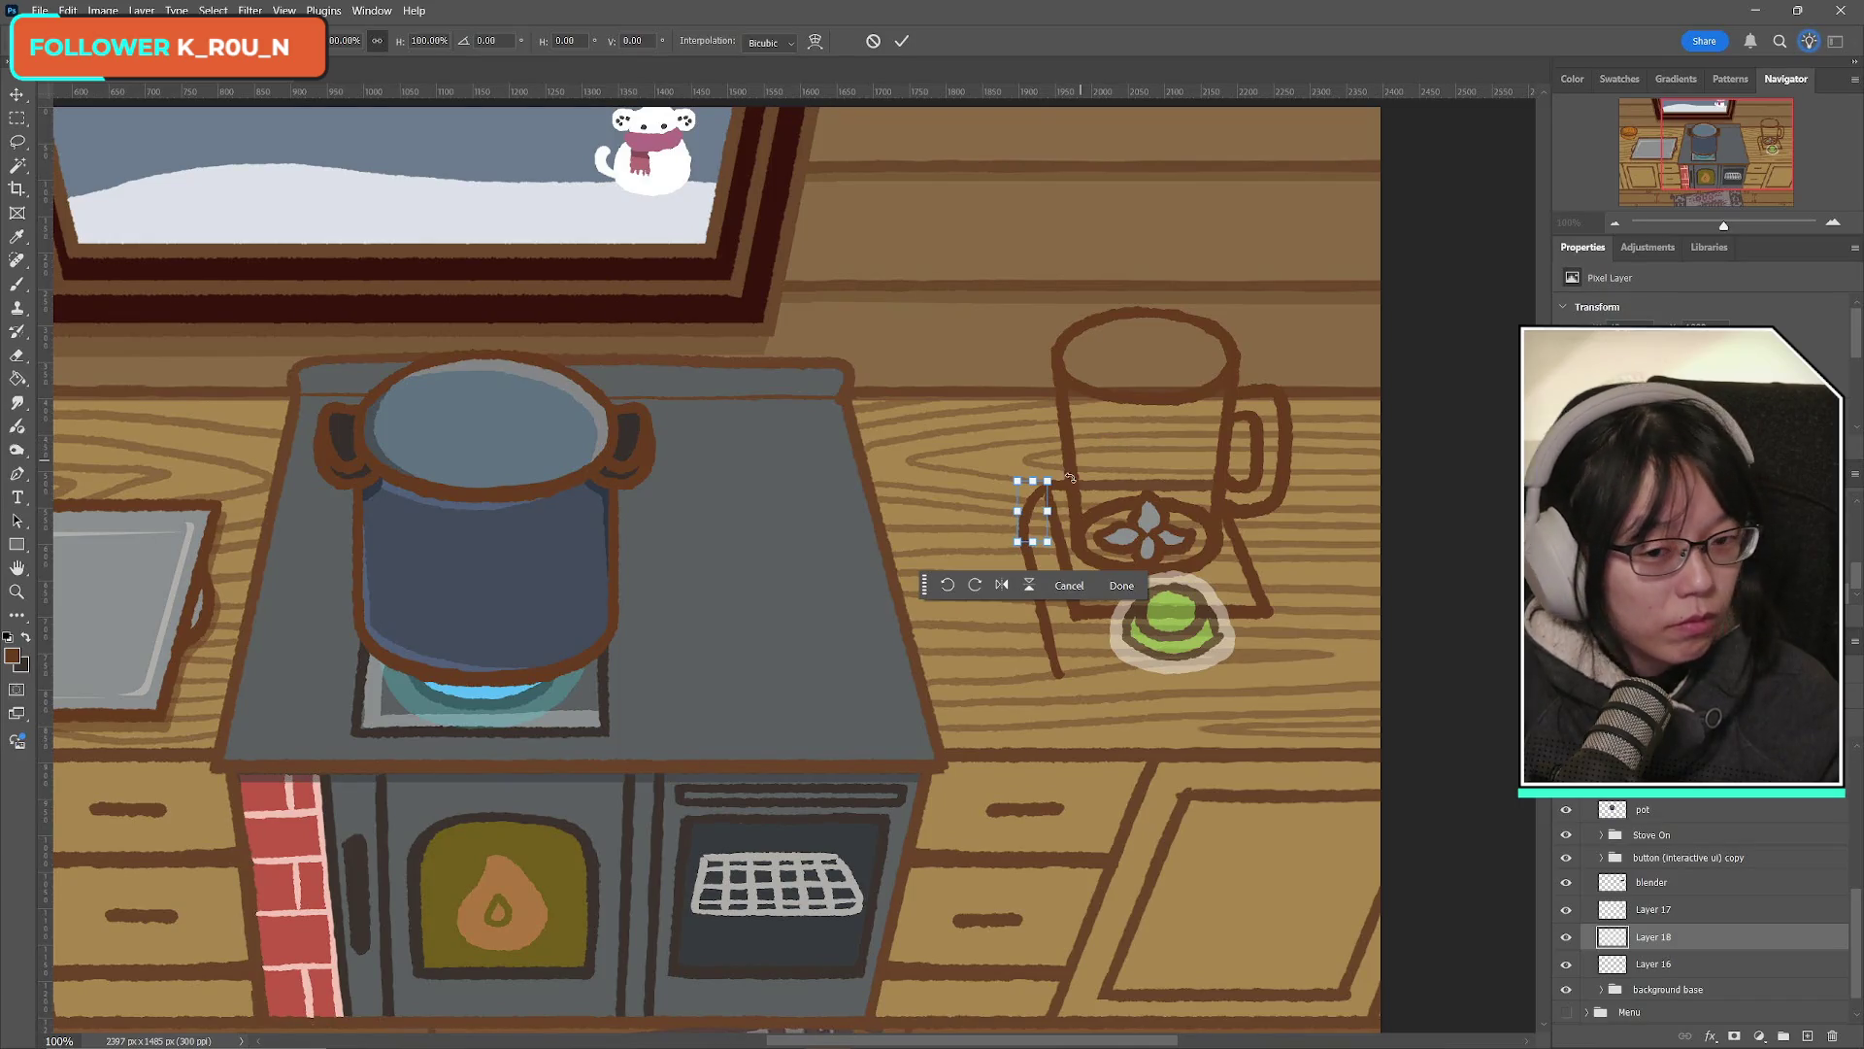
drag(1041, 517, 1065, 648)
key(Return)
key(l)
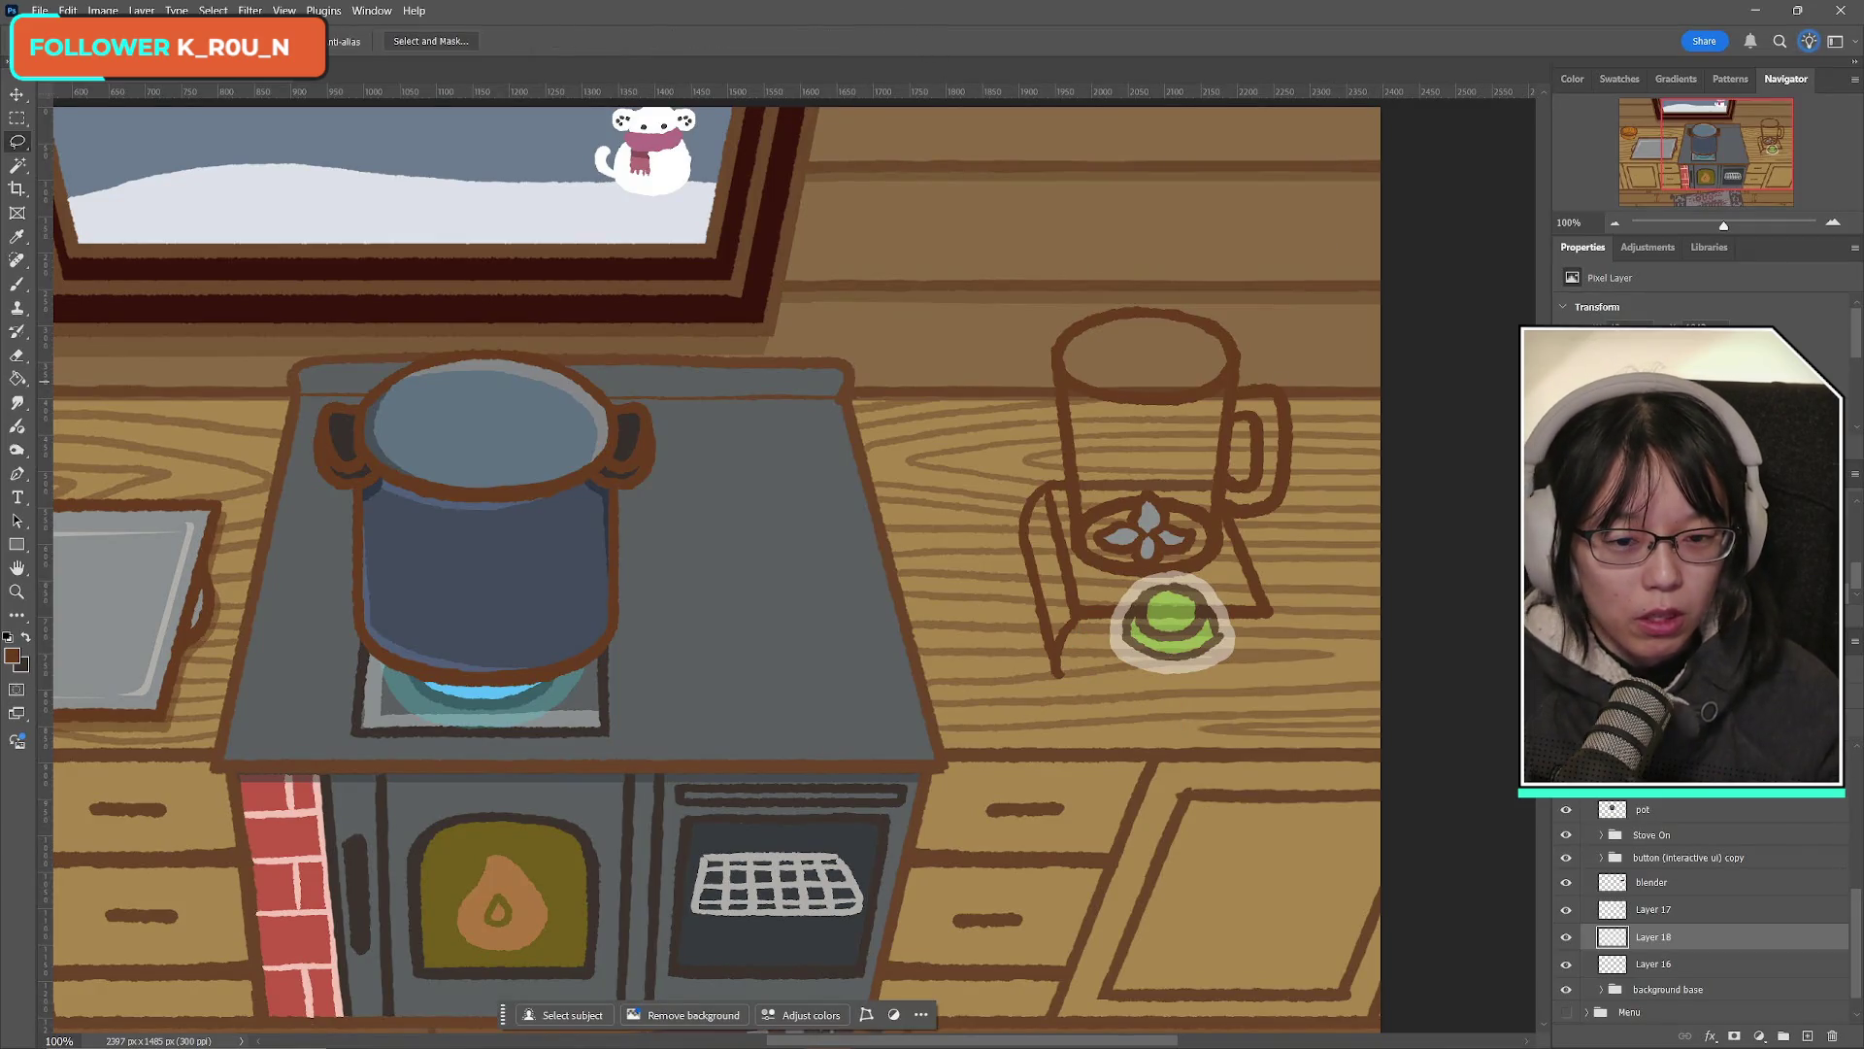
key(ctrl+t)
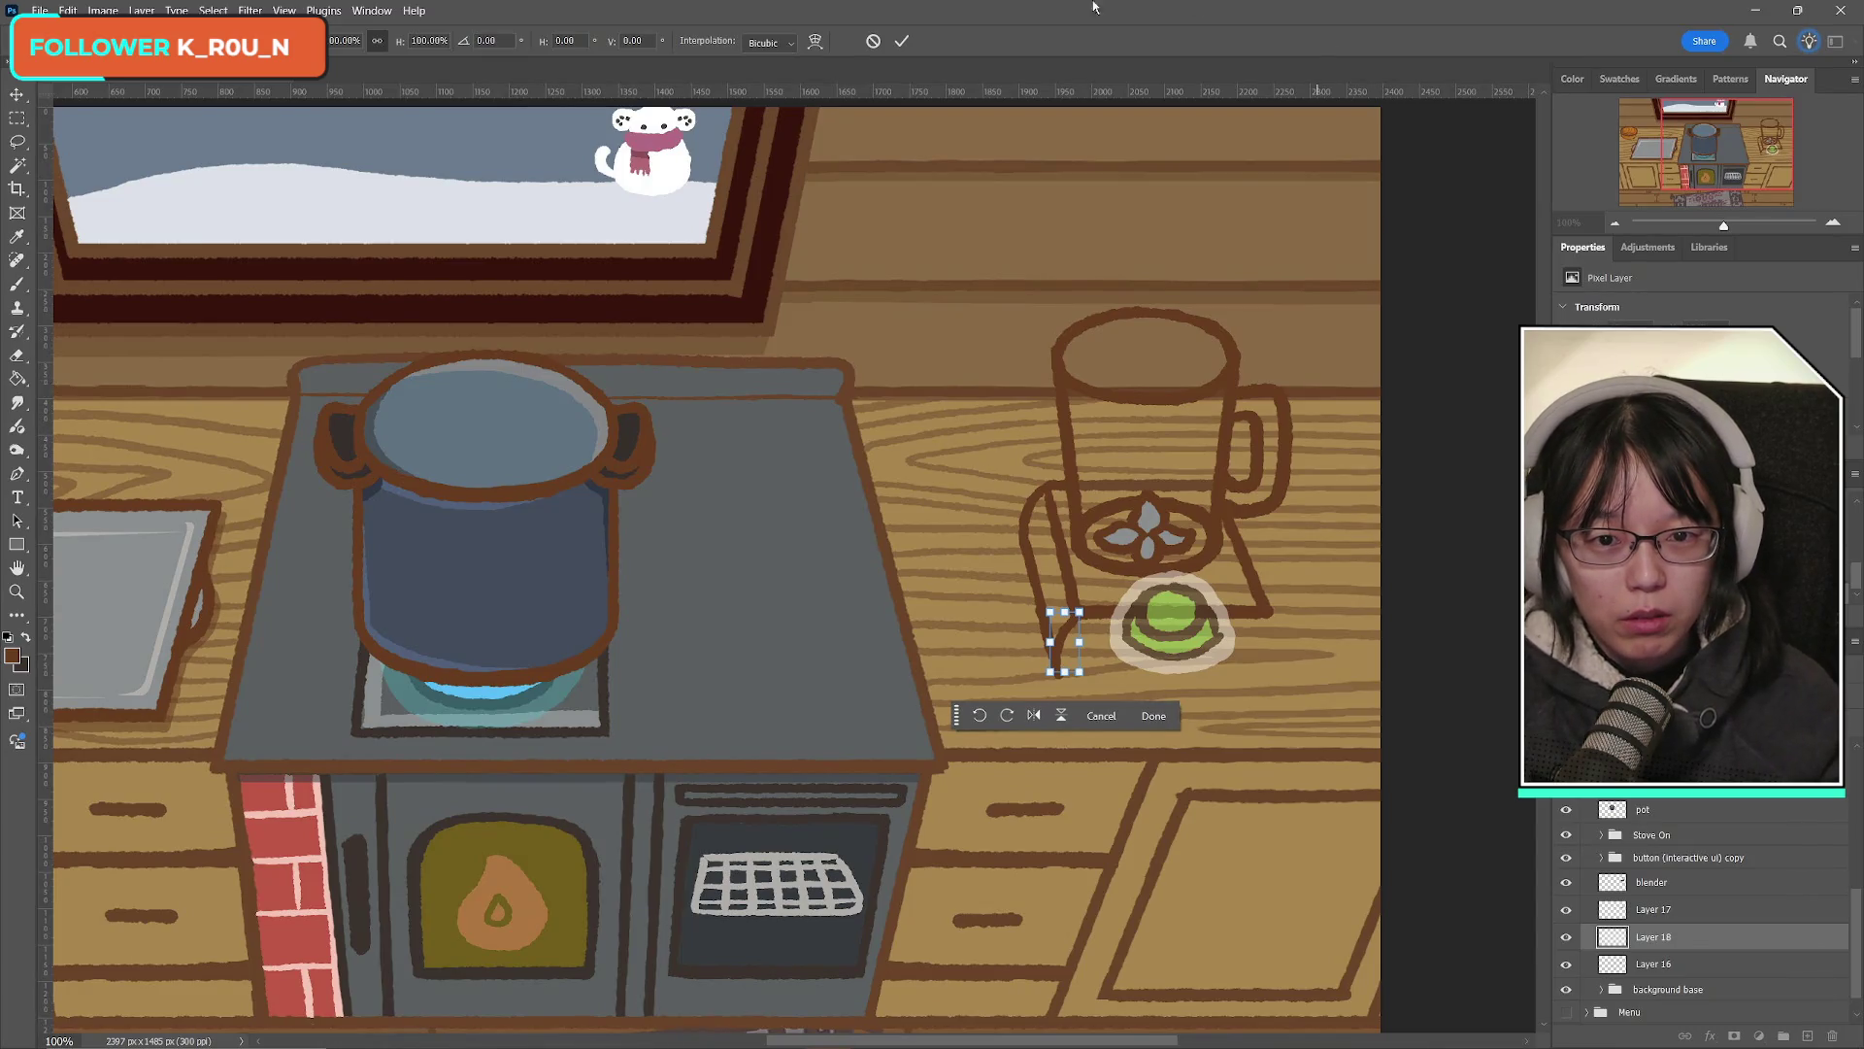
click(915, 41)
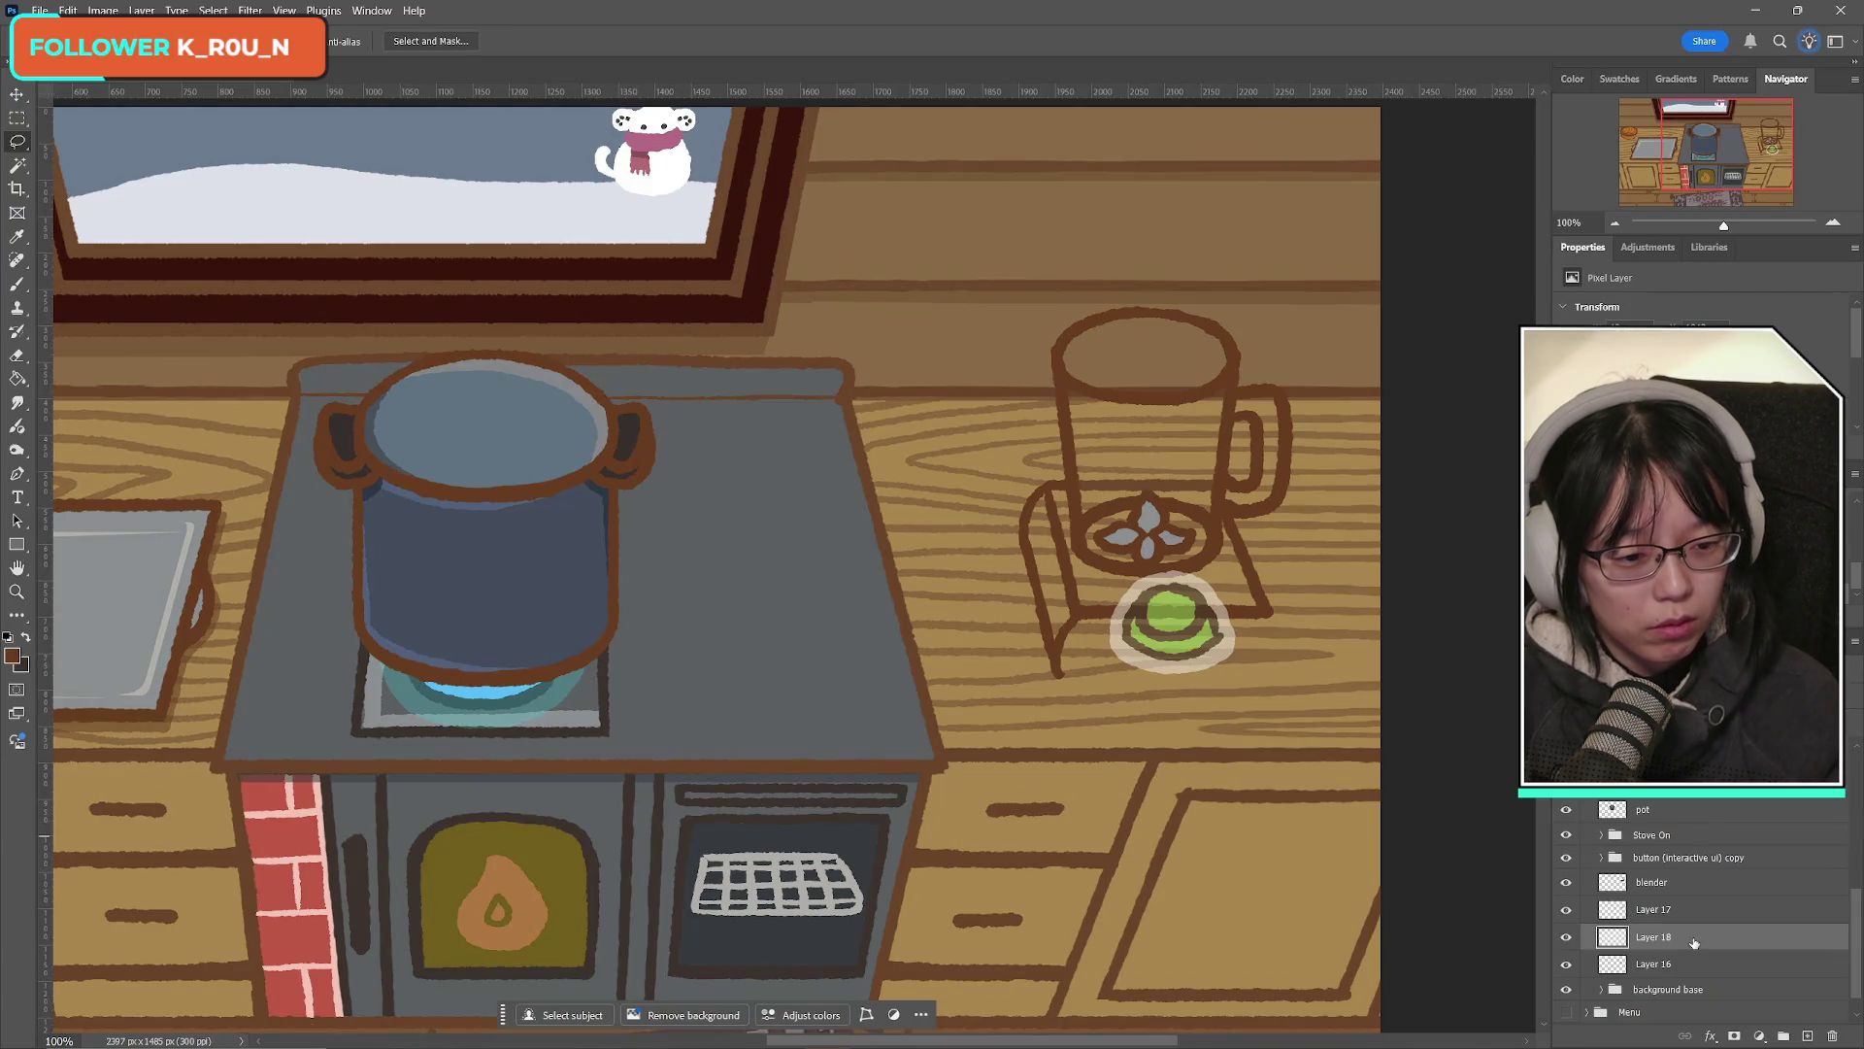
Step: Duplicate the leg, flip it horizontally, and place the mirrored copy right of the base
key(ctrl+j)
key(ctrl+t)
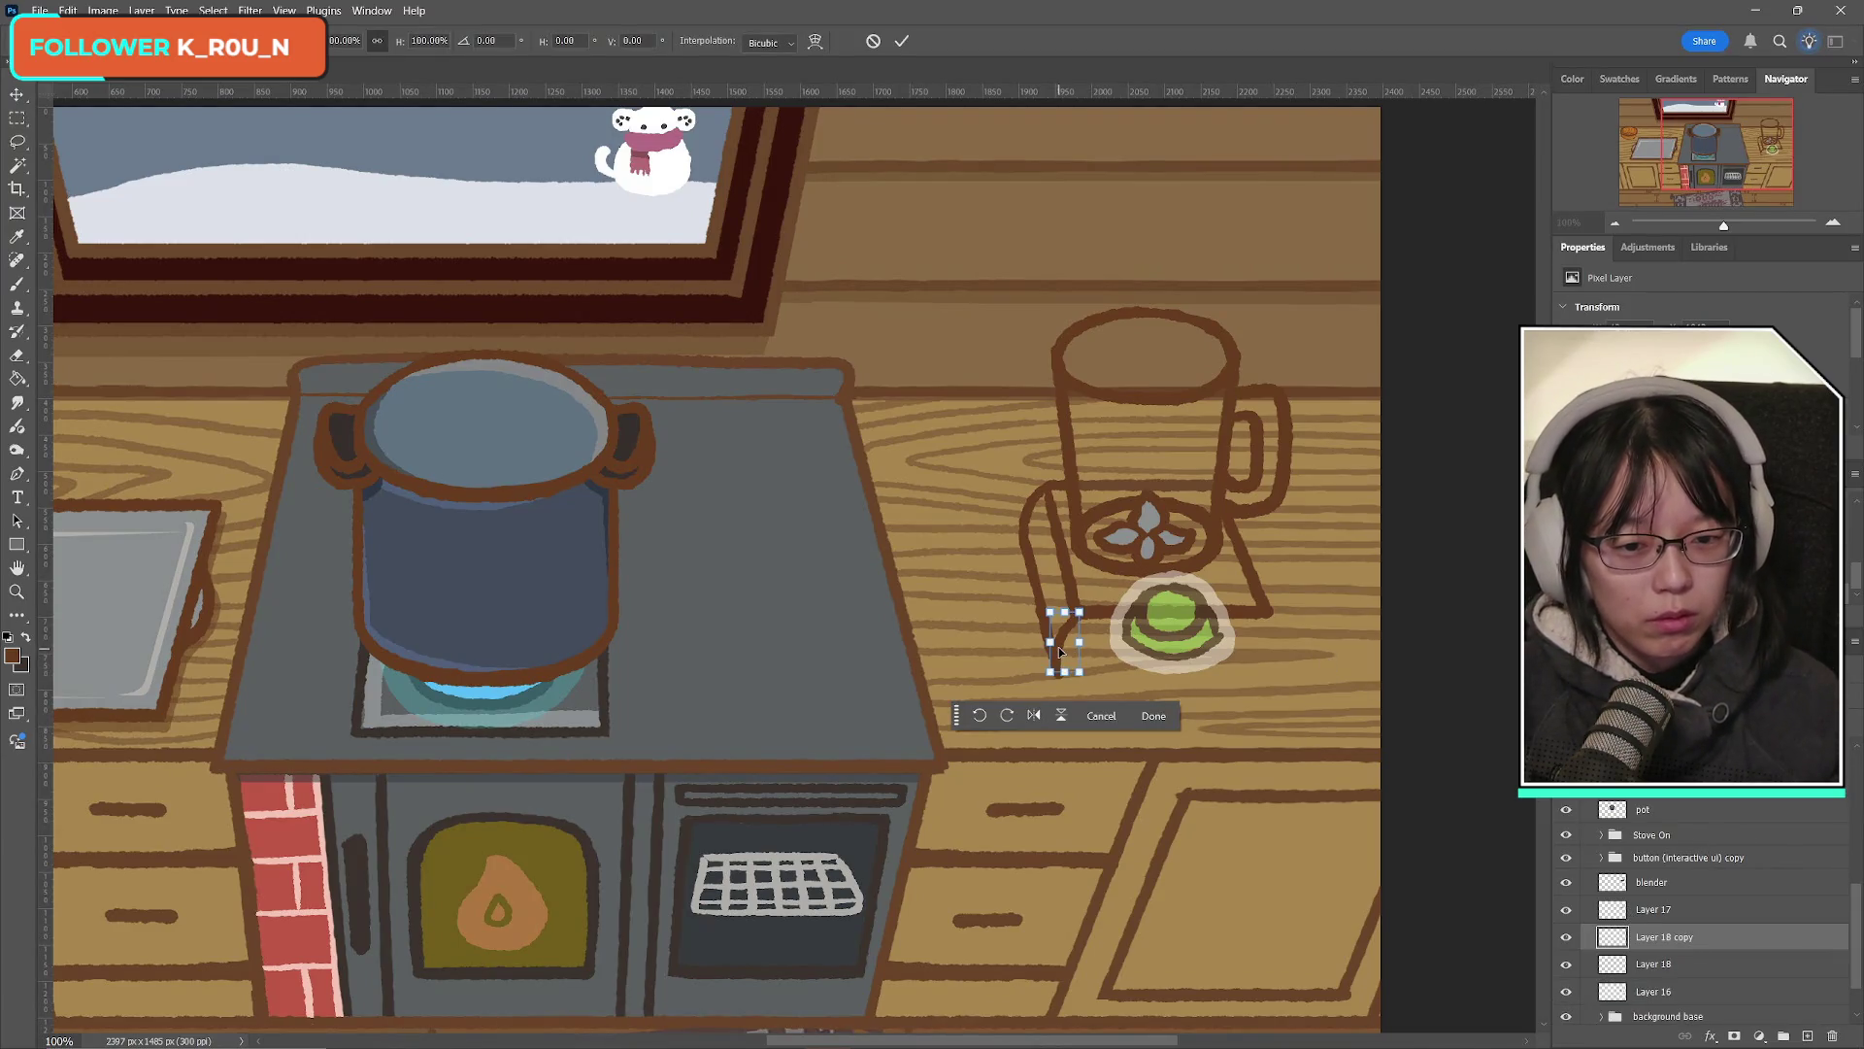
right_click(1060, 652)
click(1131, 1010)
mouse_move(1068, 662)
mouse_down()
mouse_move(1321, 662)
mouse_move(1280, 663)
mouse_up()
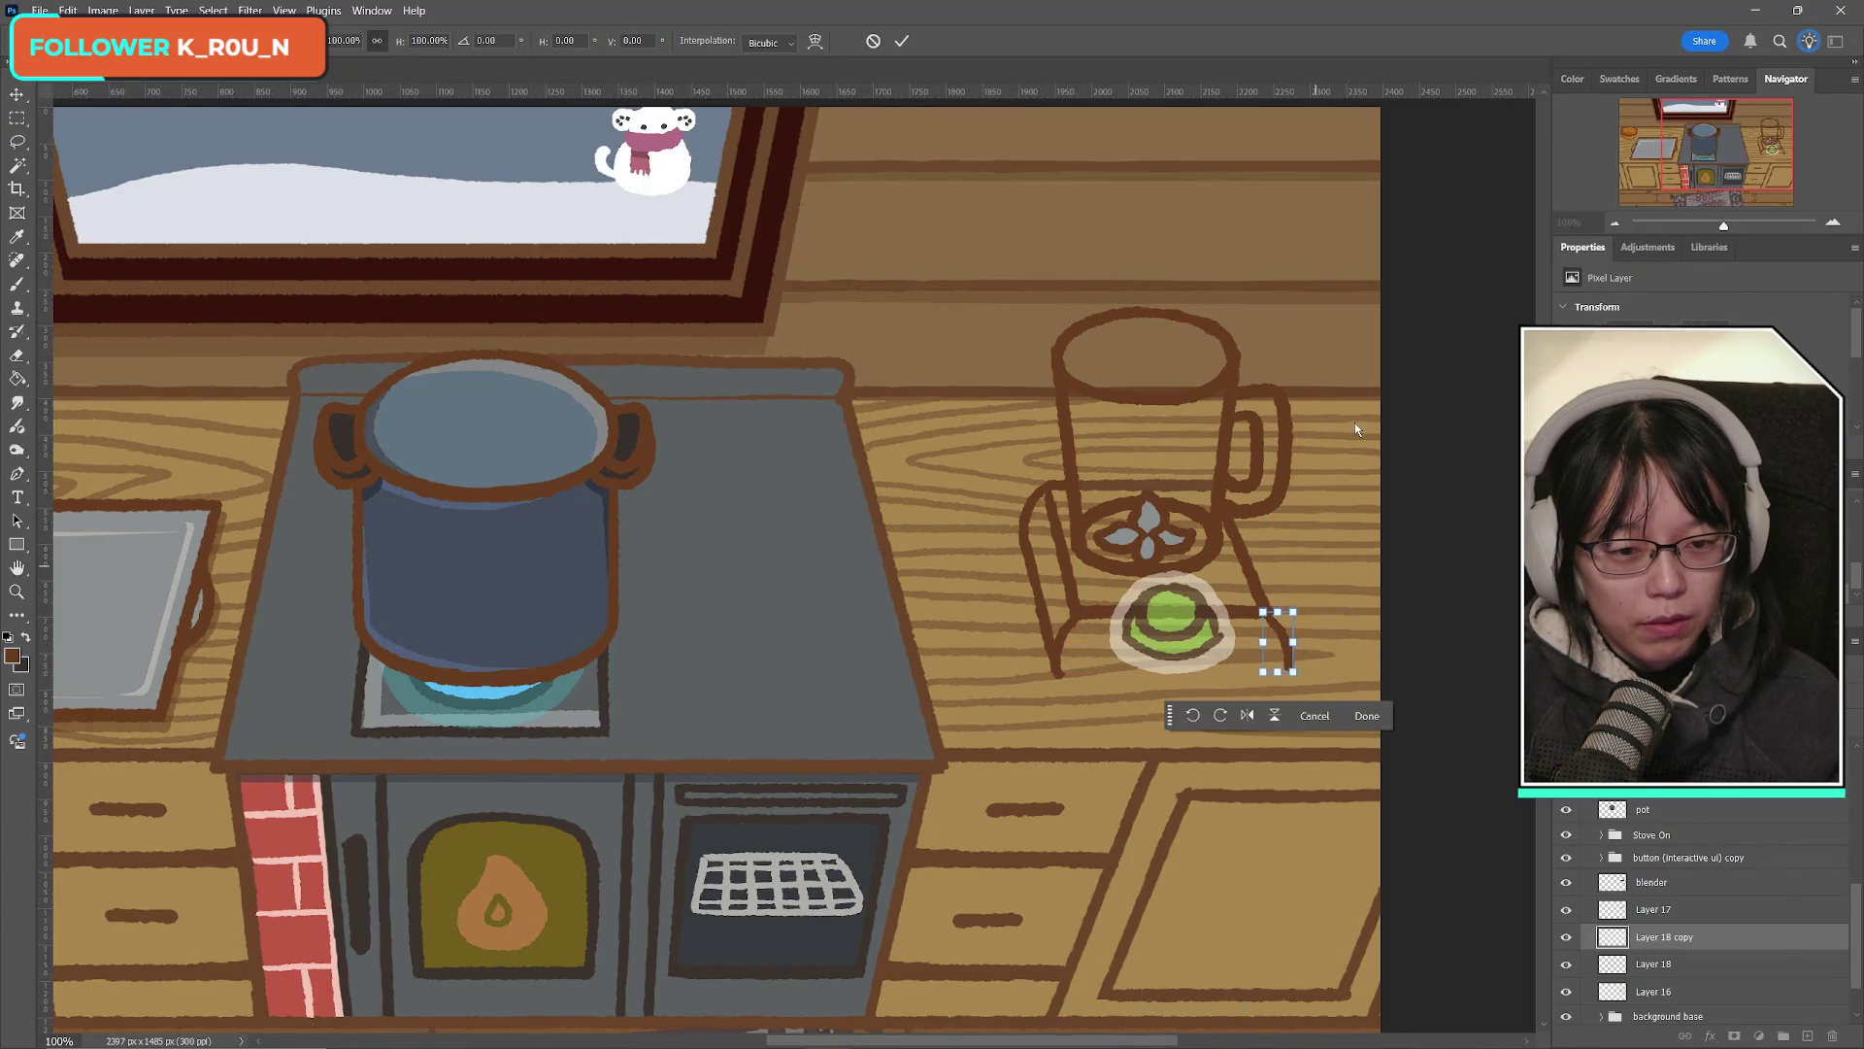
key(Return)
key(l)
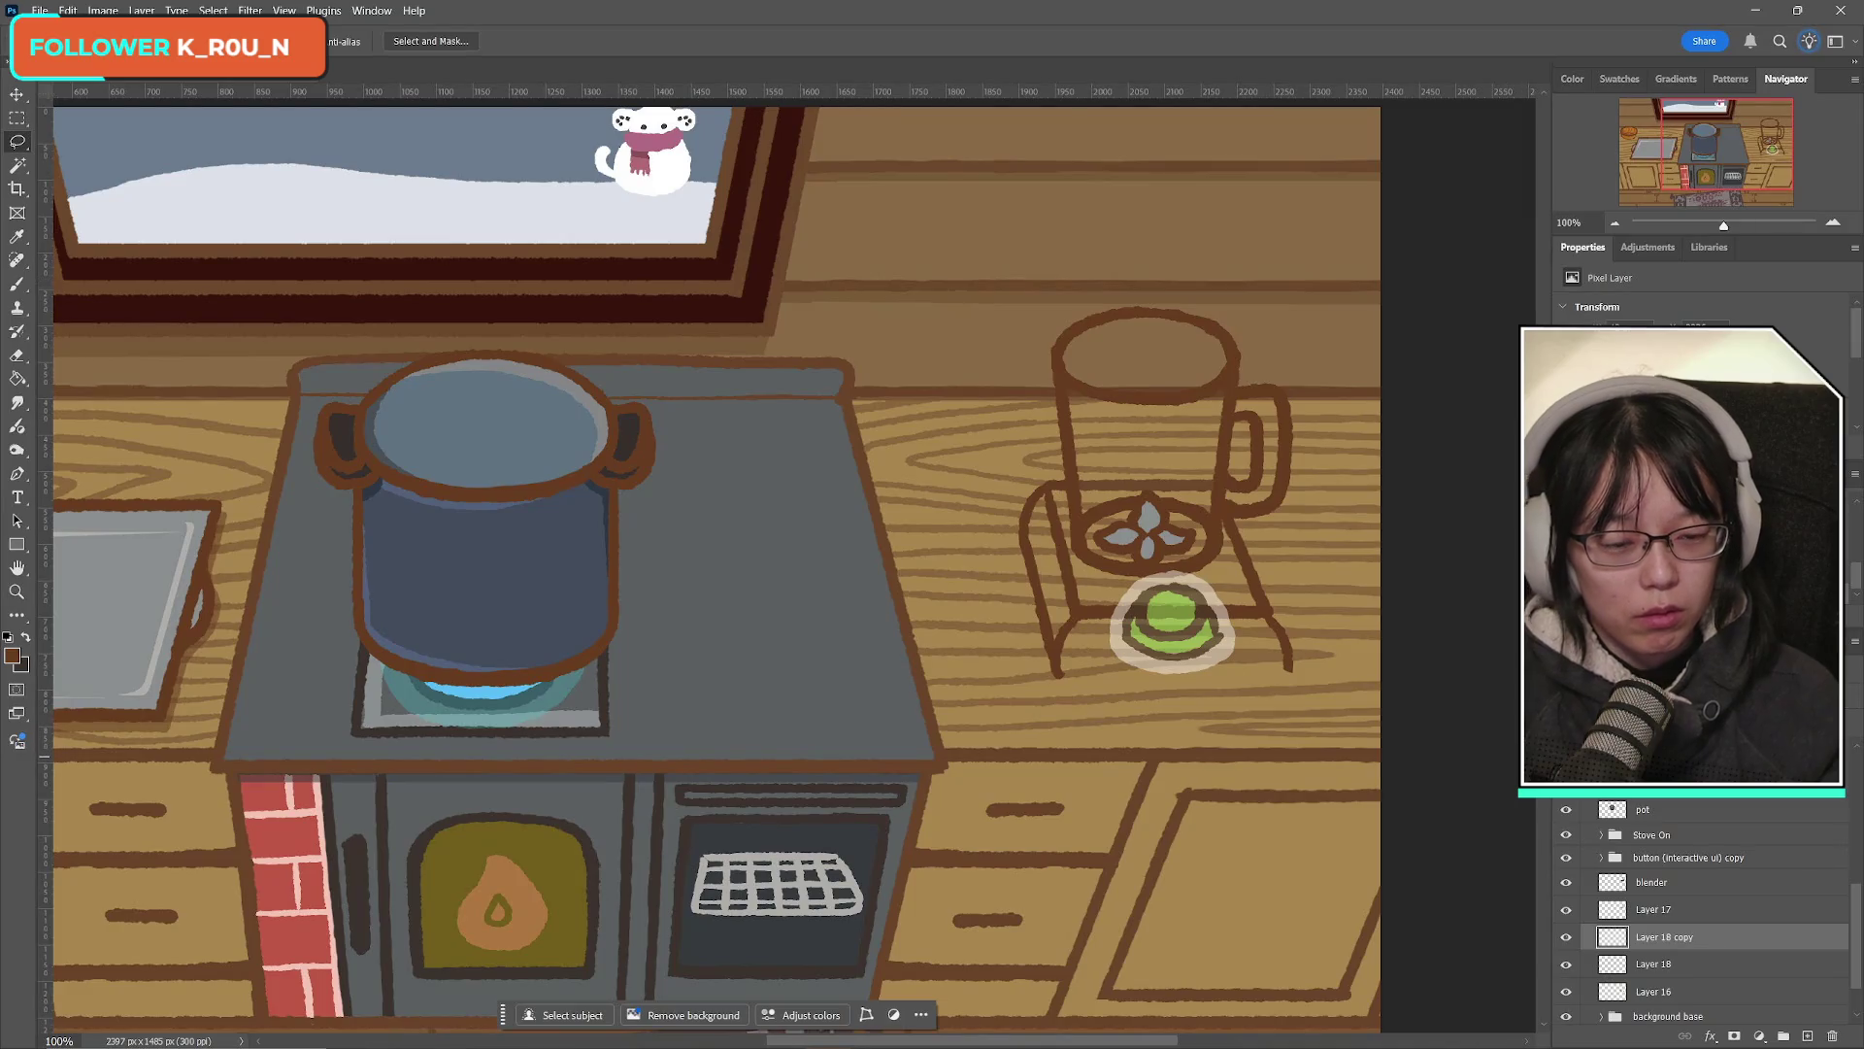
key(ctrl+t)
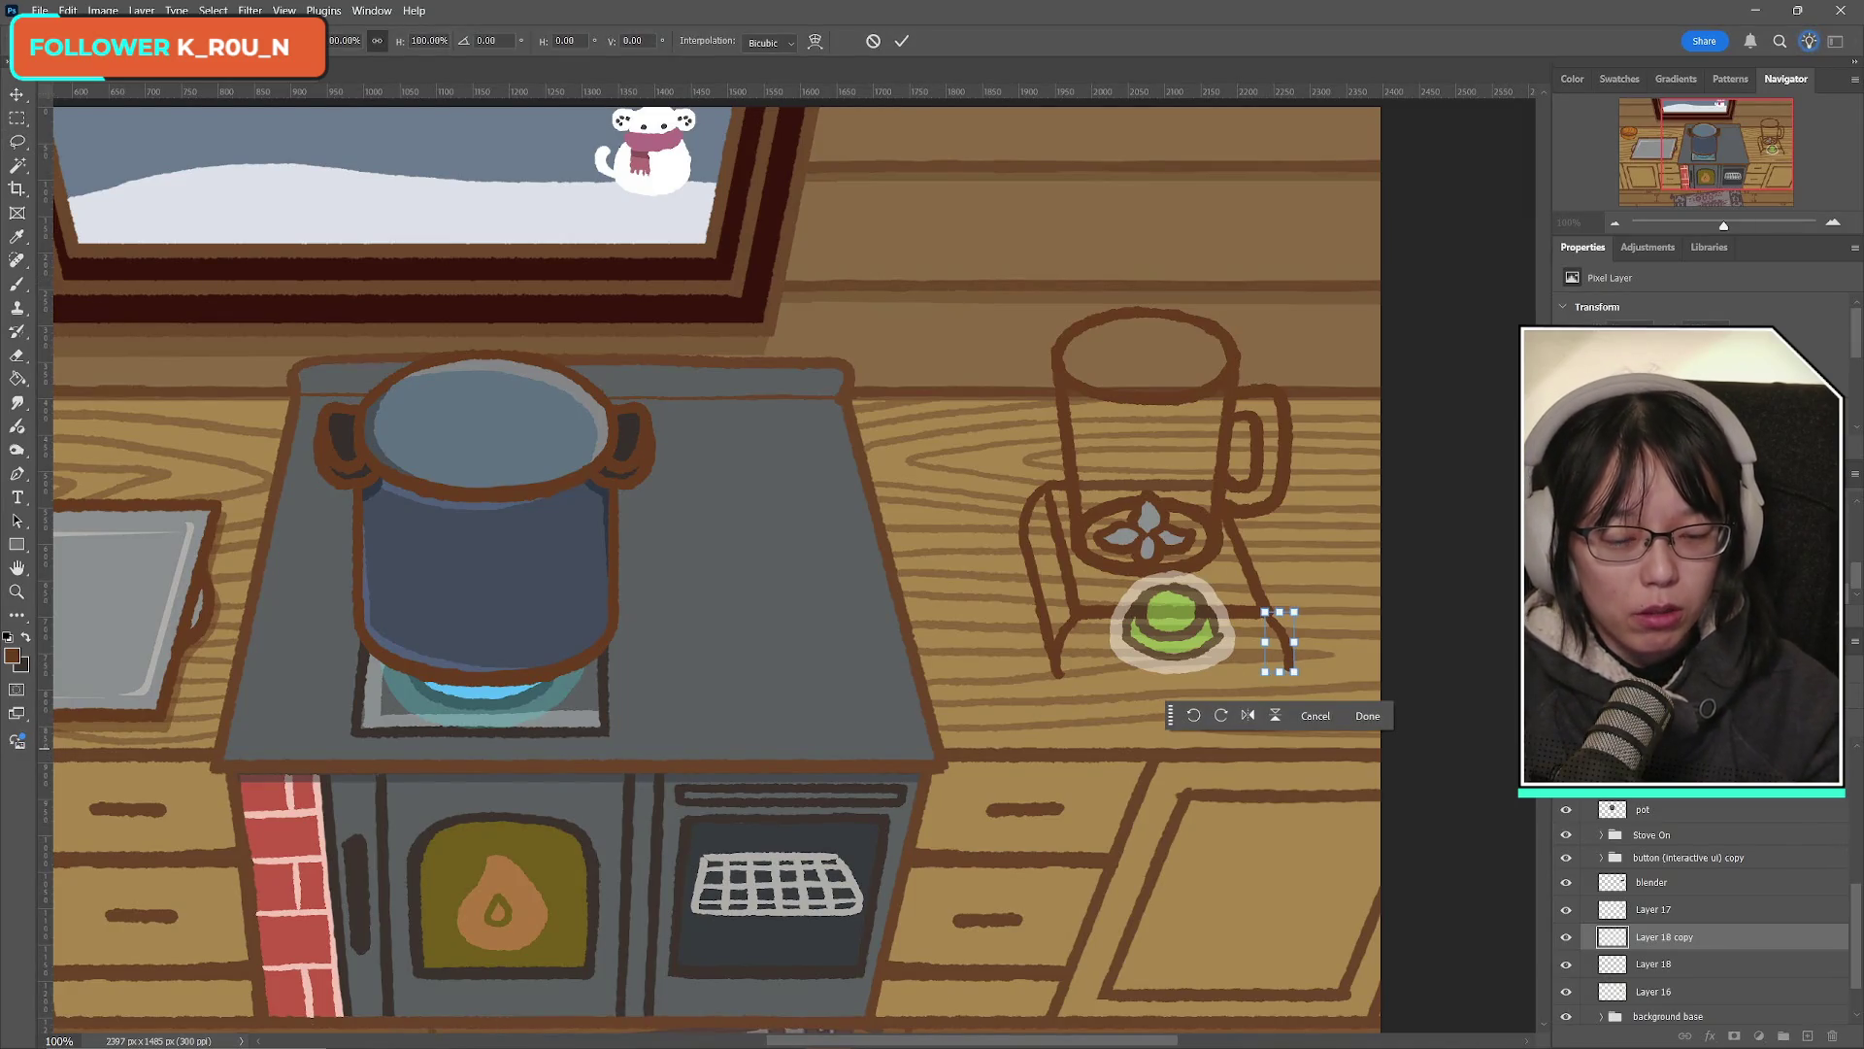
key(Return)
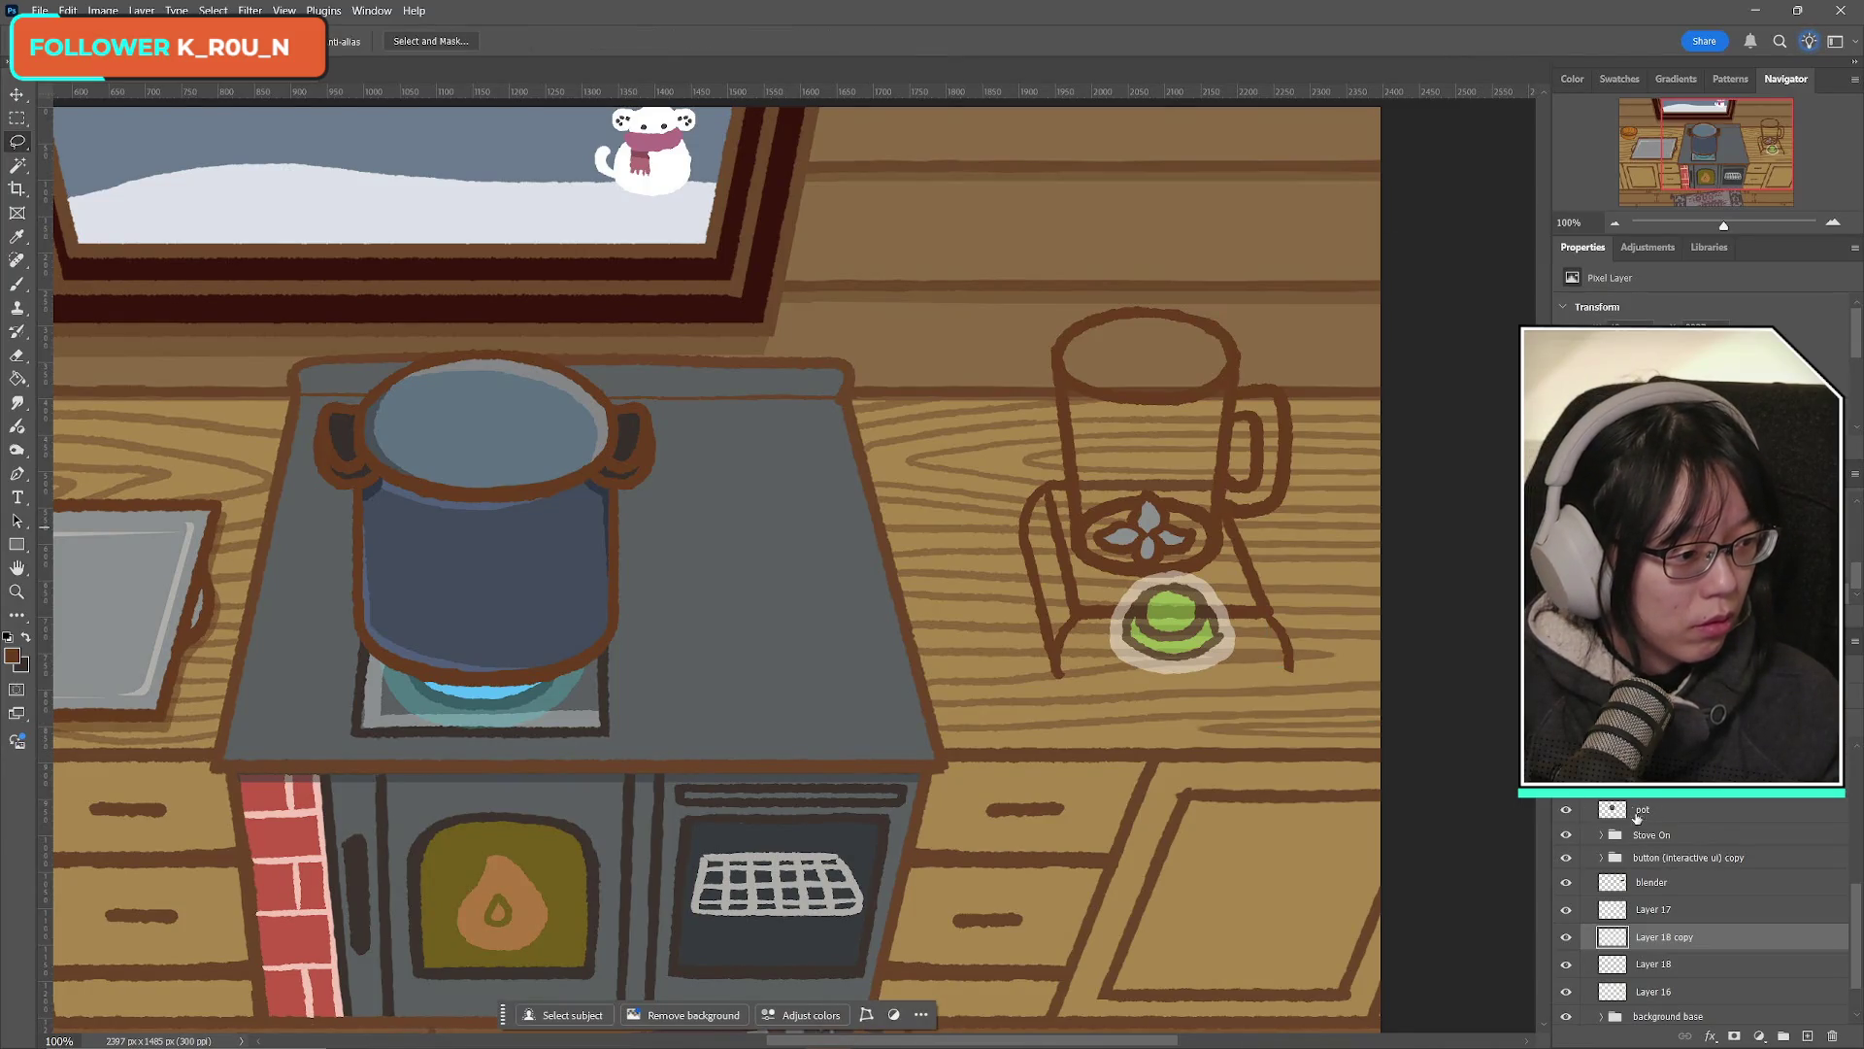
Step: Nudge the mirrored right leg up slightly
scroll(1710, 898, down, 2)
key(ctrl+t)
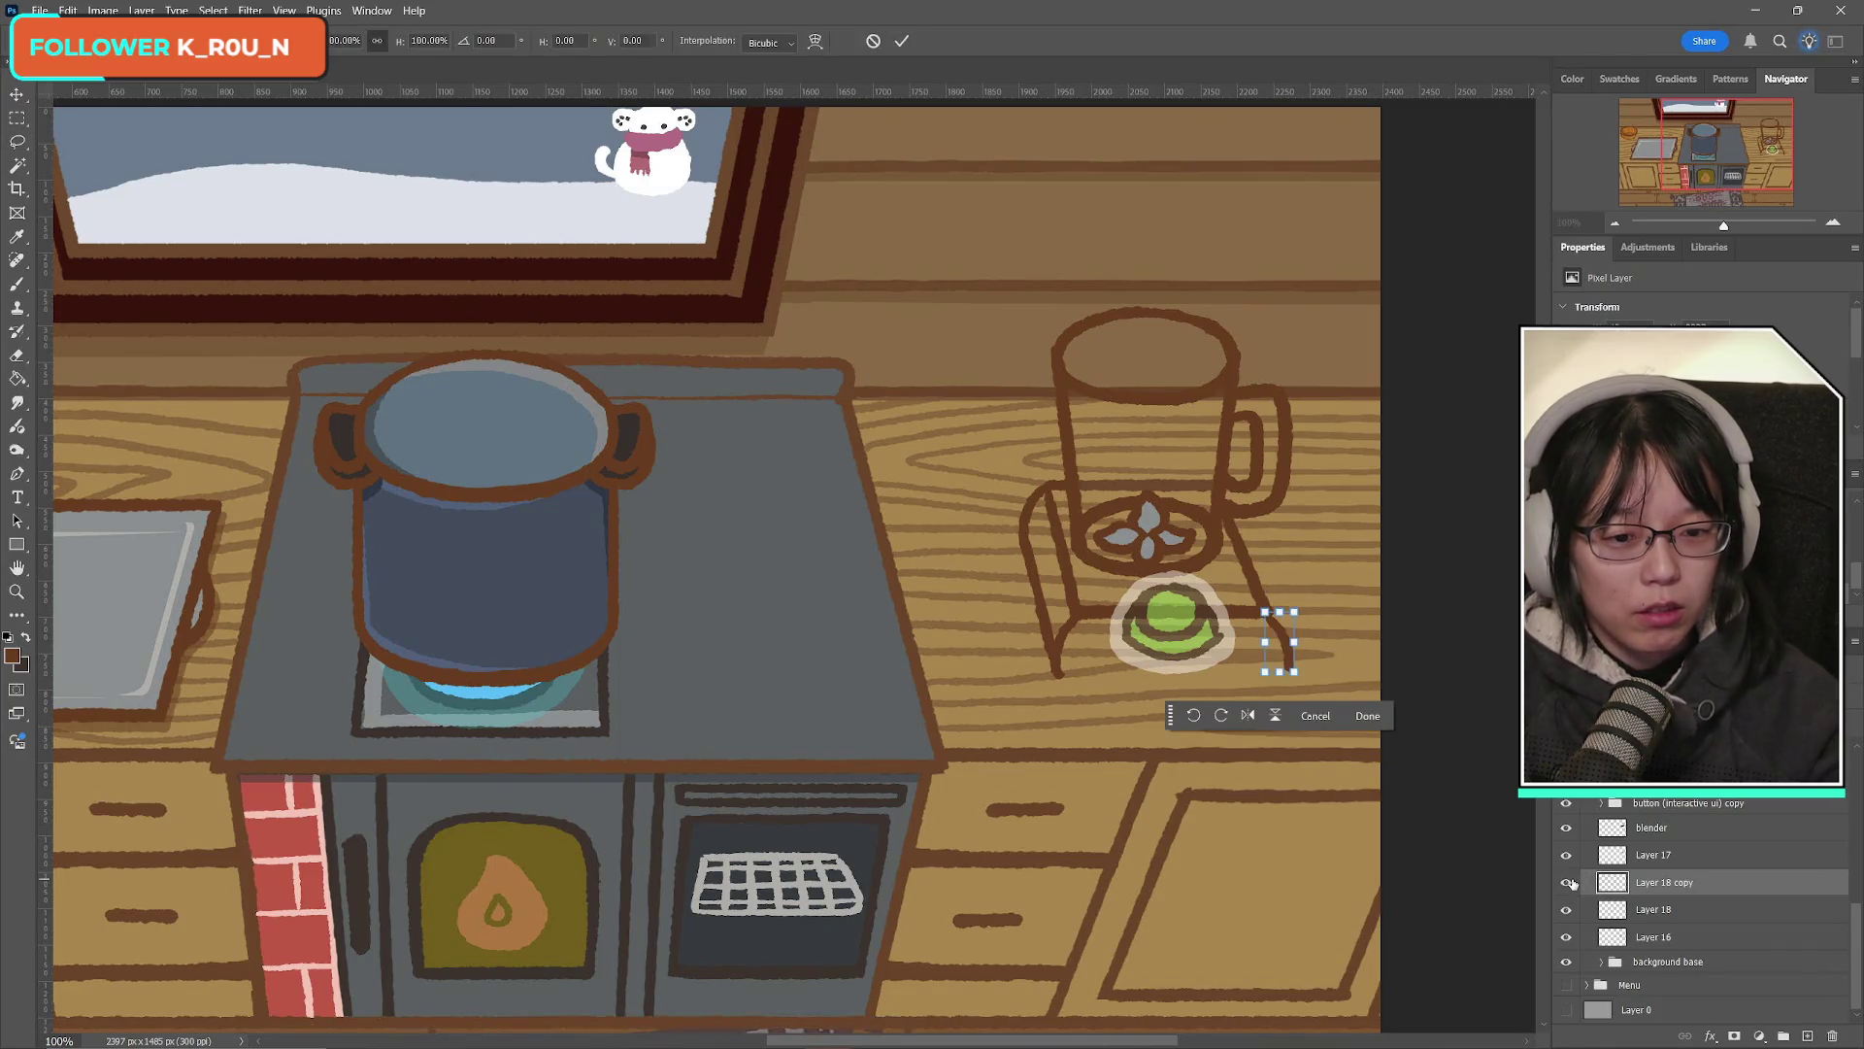
key(Up)
key(Up)
key(Up)
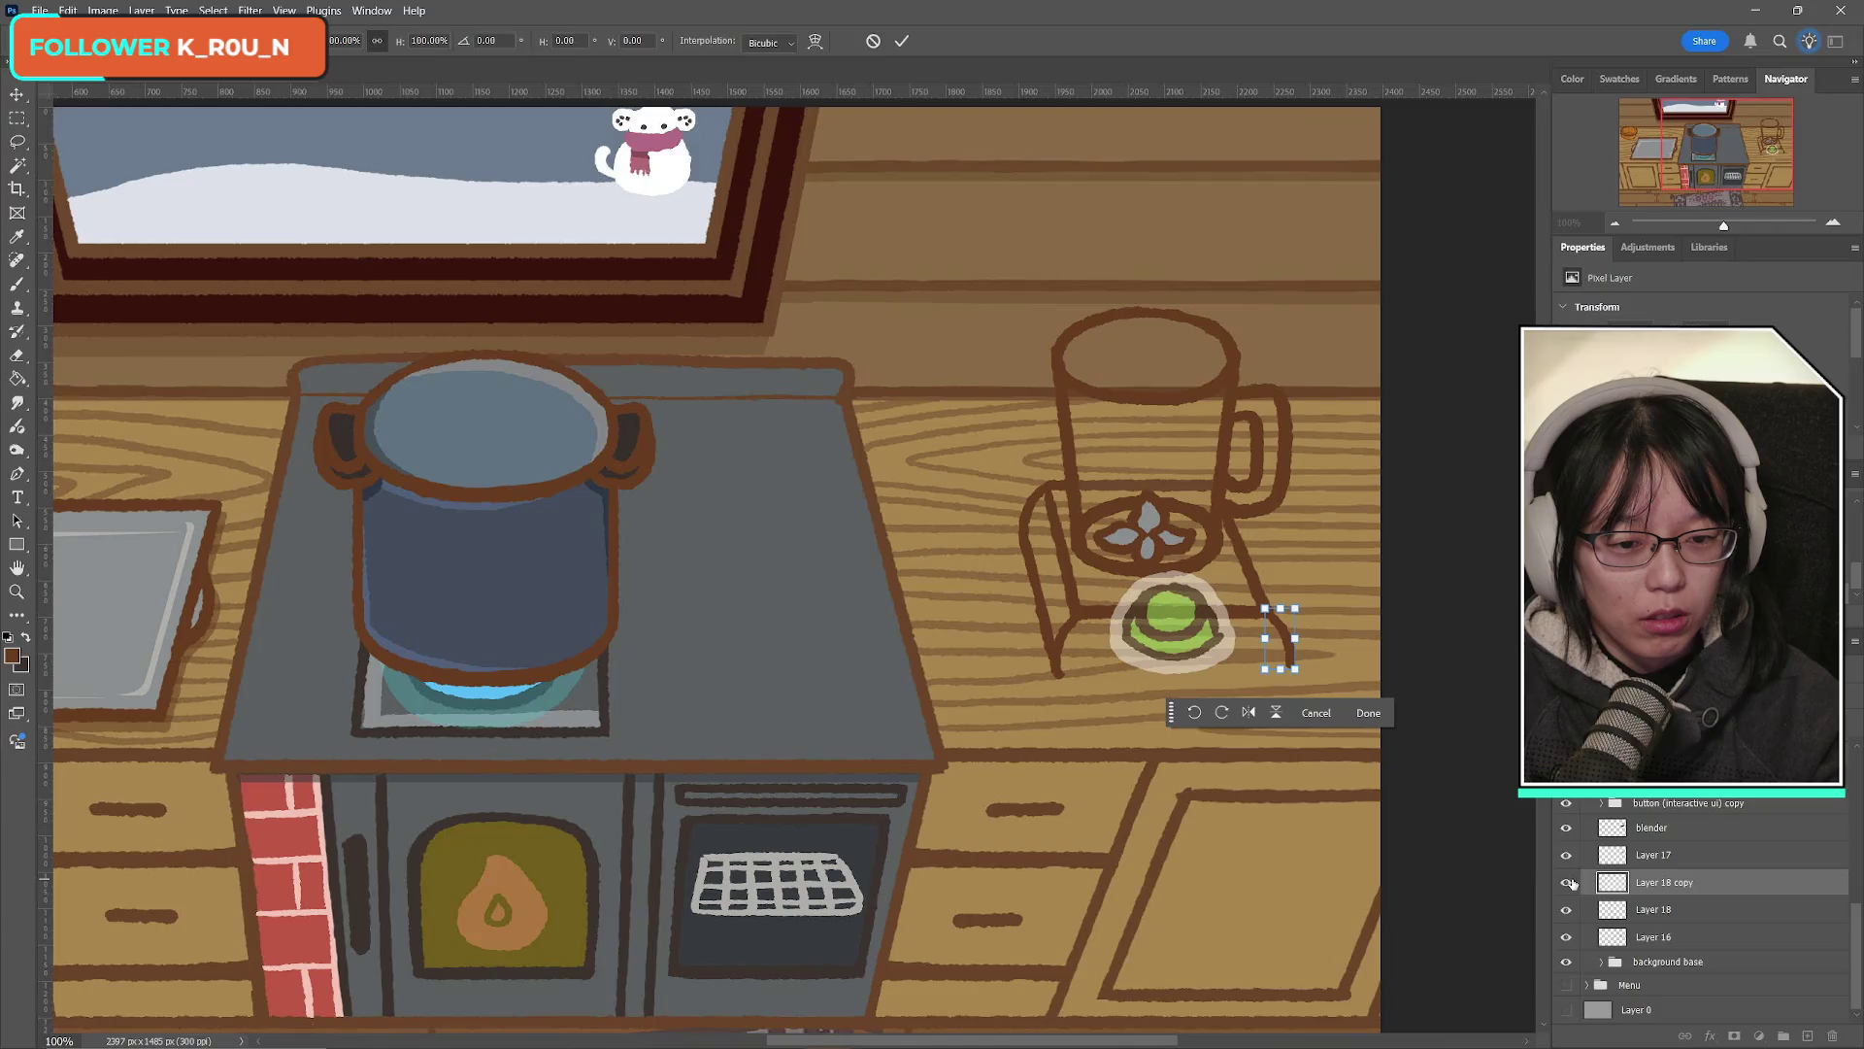
click(902, 41)
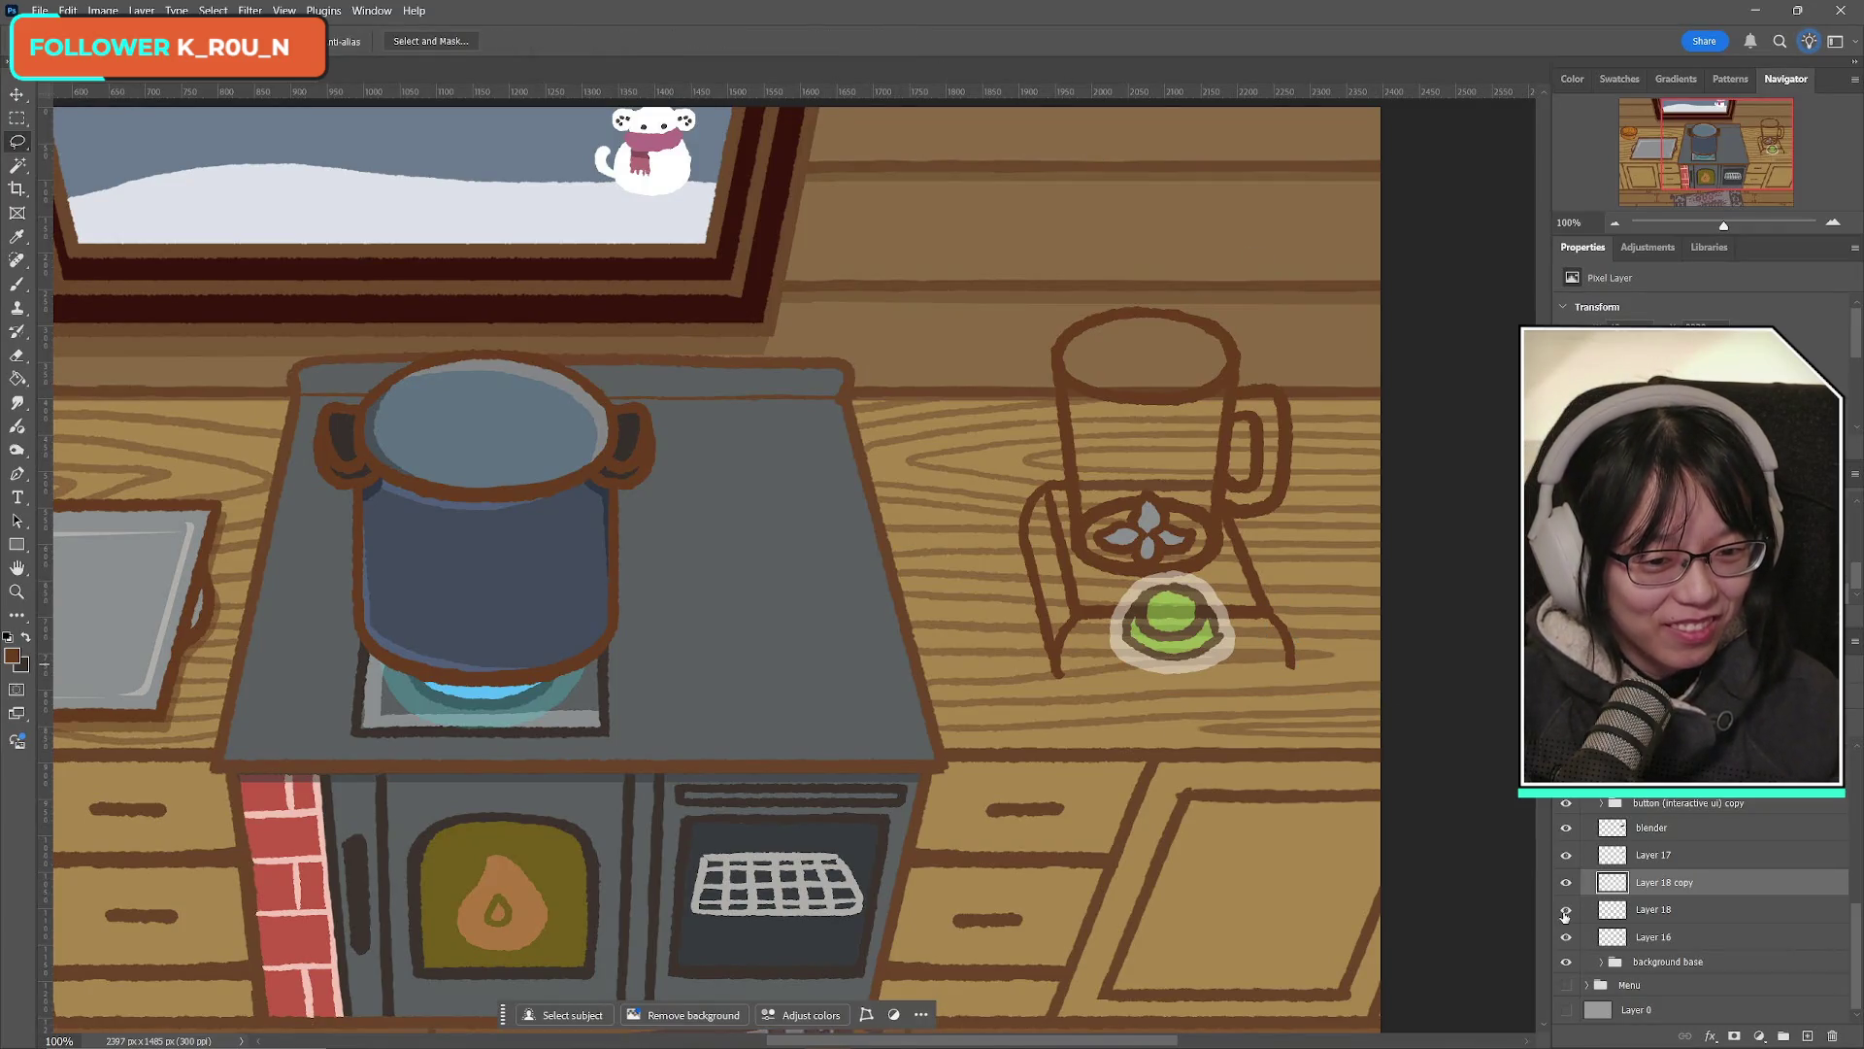
Step: Toggle the left and right leg layers' visibility to compare them against the blender
click(1565, 884)
click(1565, 884)
click(1565, 884)
click(1565, 883)
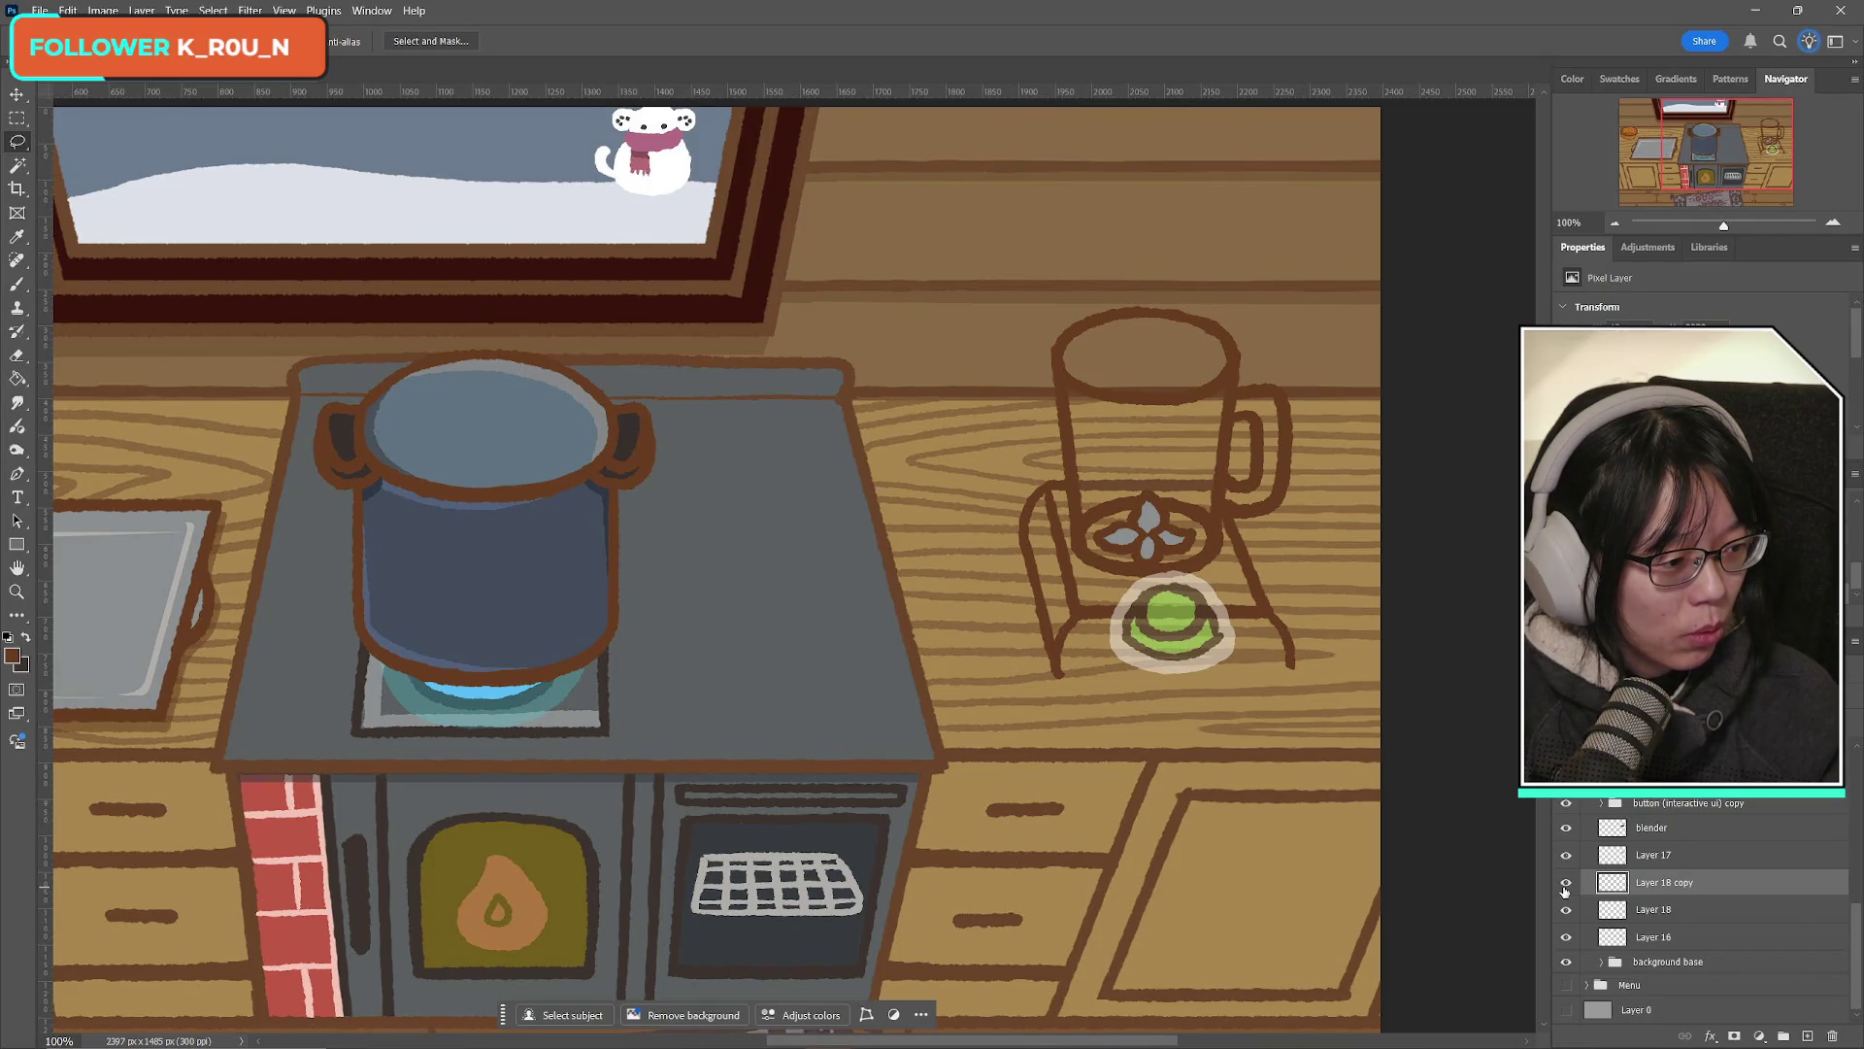
click(1565, 883)
click(1565, 883)
click(1566, 887)
click(1565, 887)
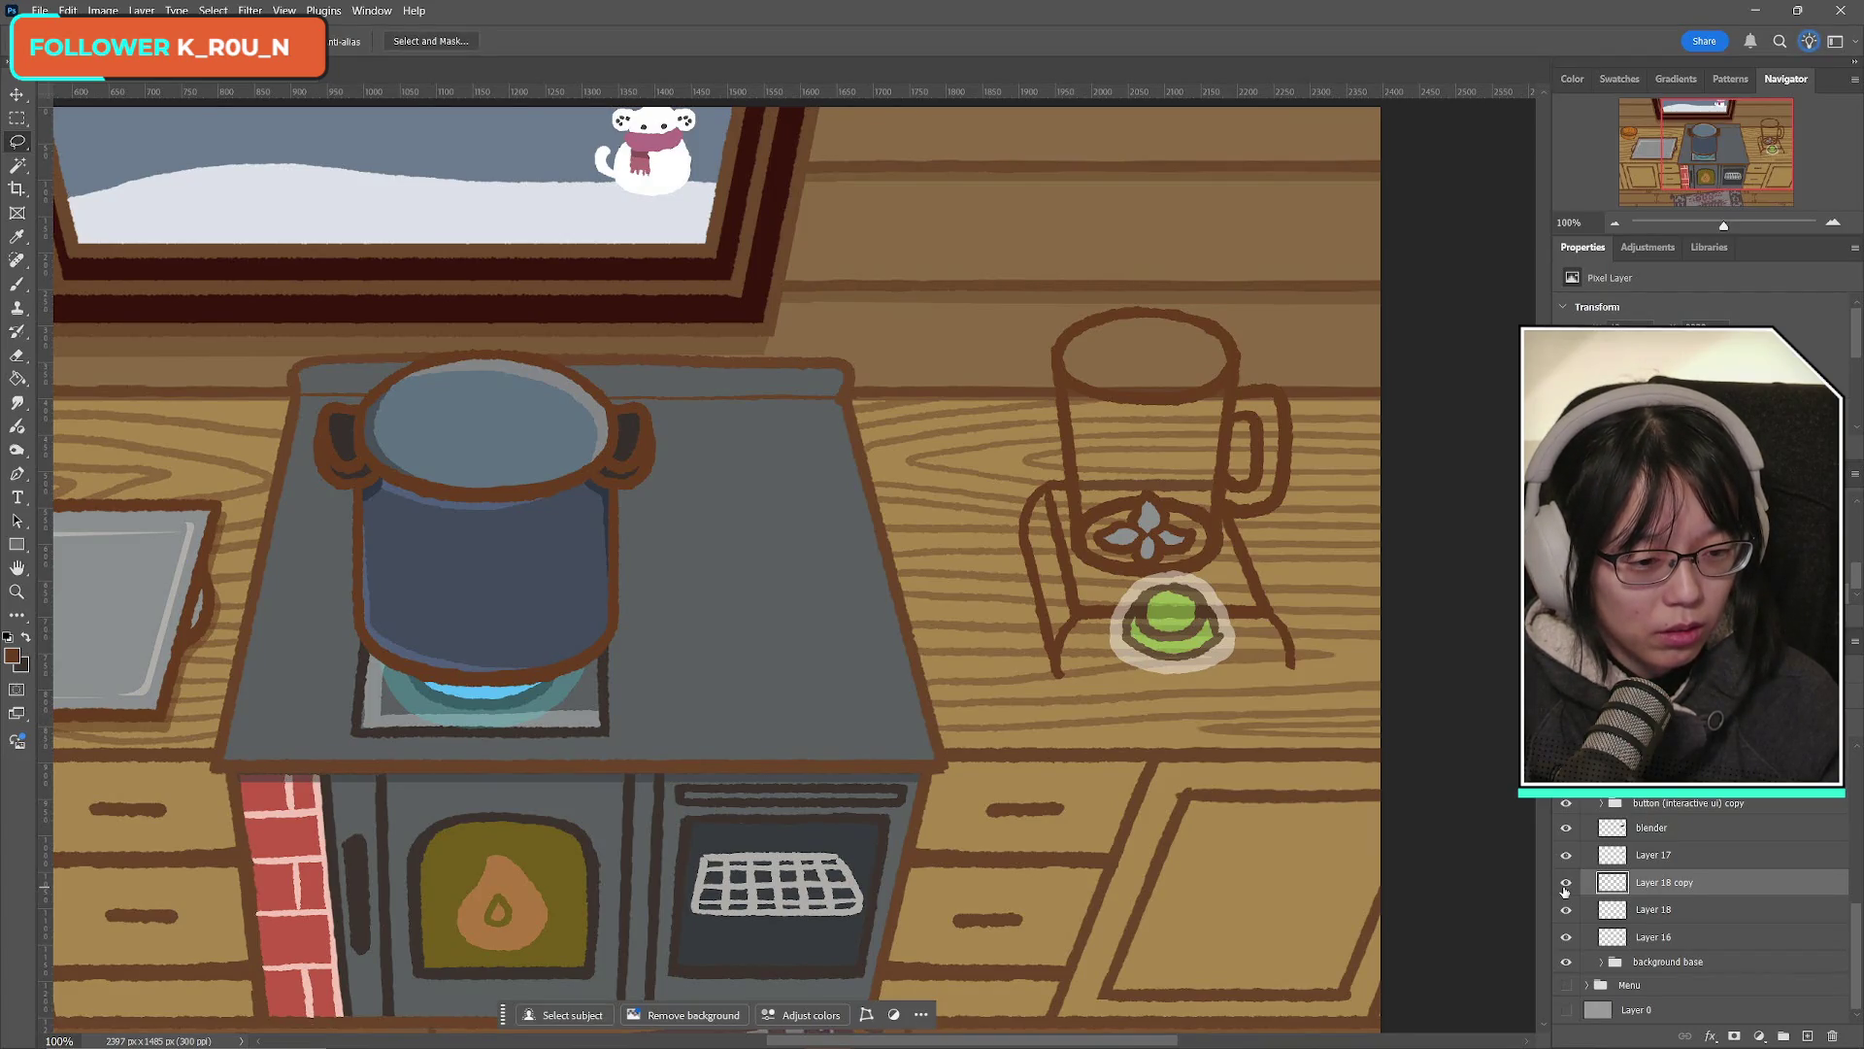
click(1567, 911)
click(1567, 911)
click(1567, 910)
click(1567, 911)
Step: Merge the right leg into the left leg's layer and toggle nearby layers to check the result
key(ctrl+e)
click(1566, 910)
click(1567, 910)
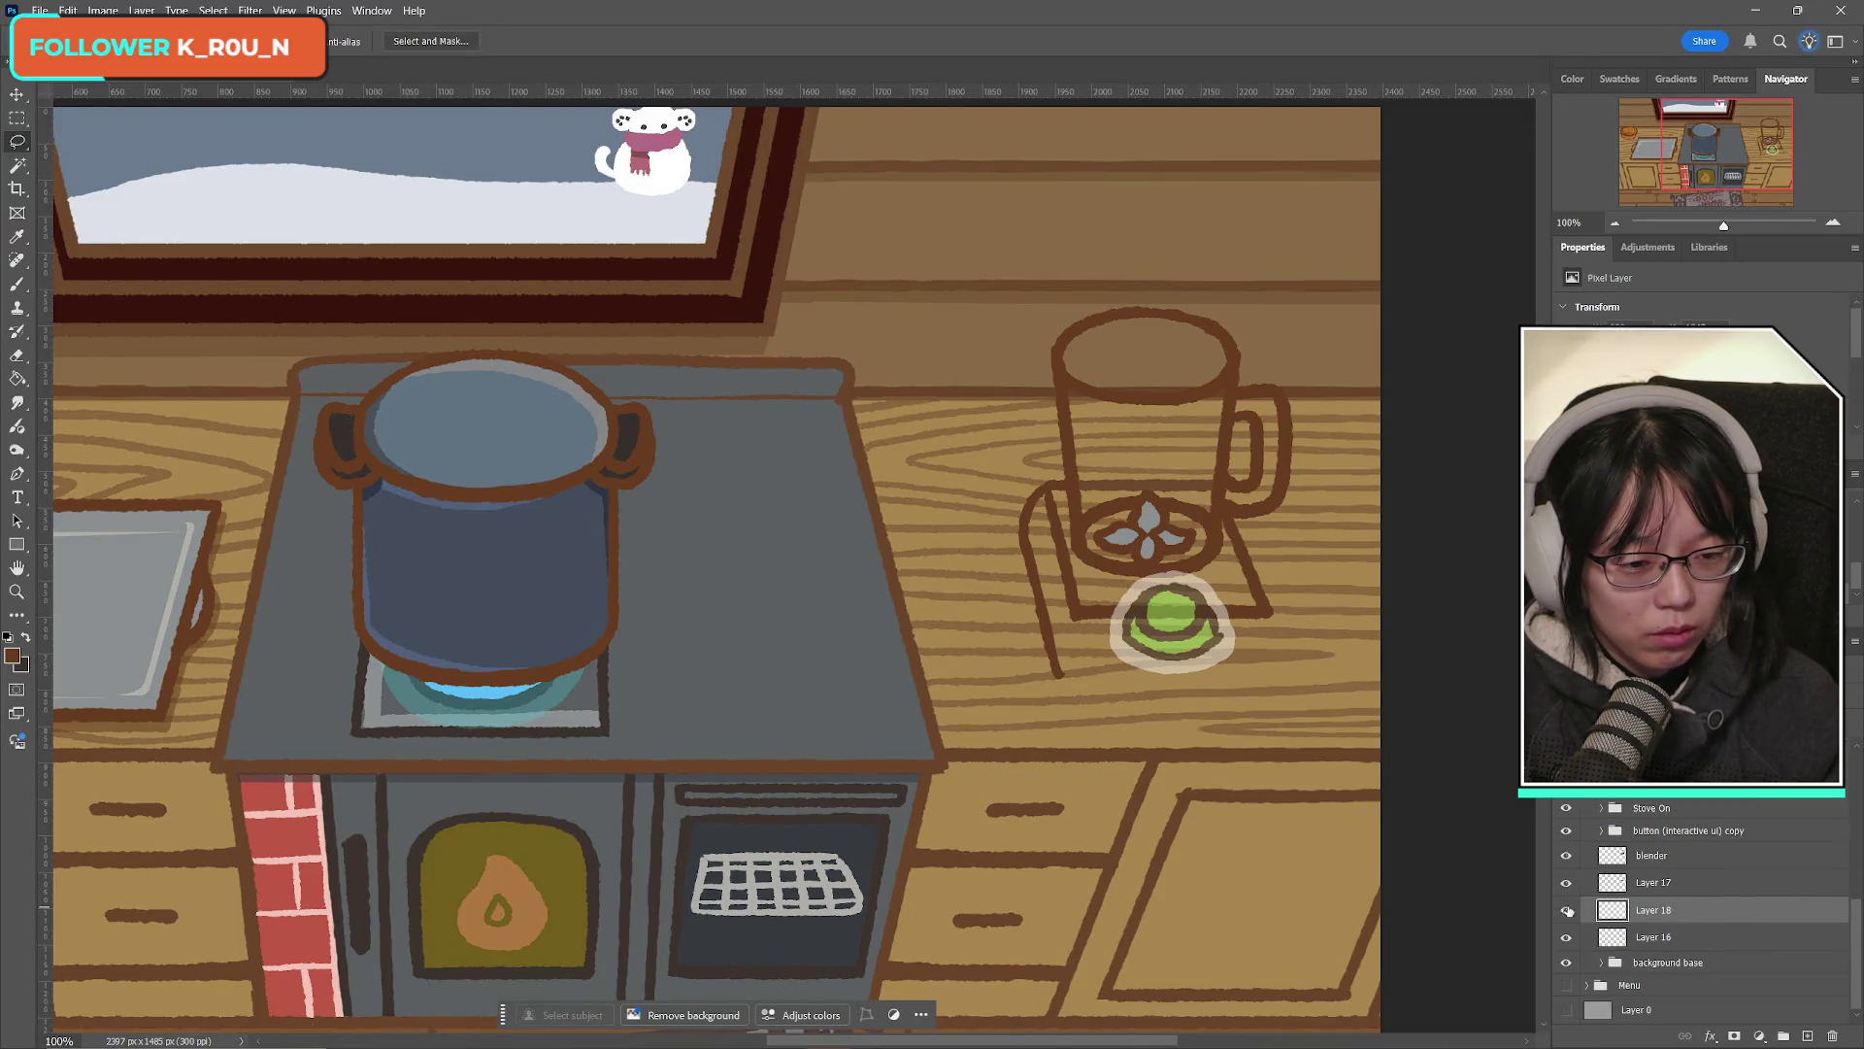
click(1567, 885)
click(1567, 885)
click(1567, 885)
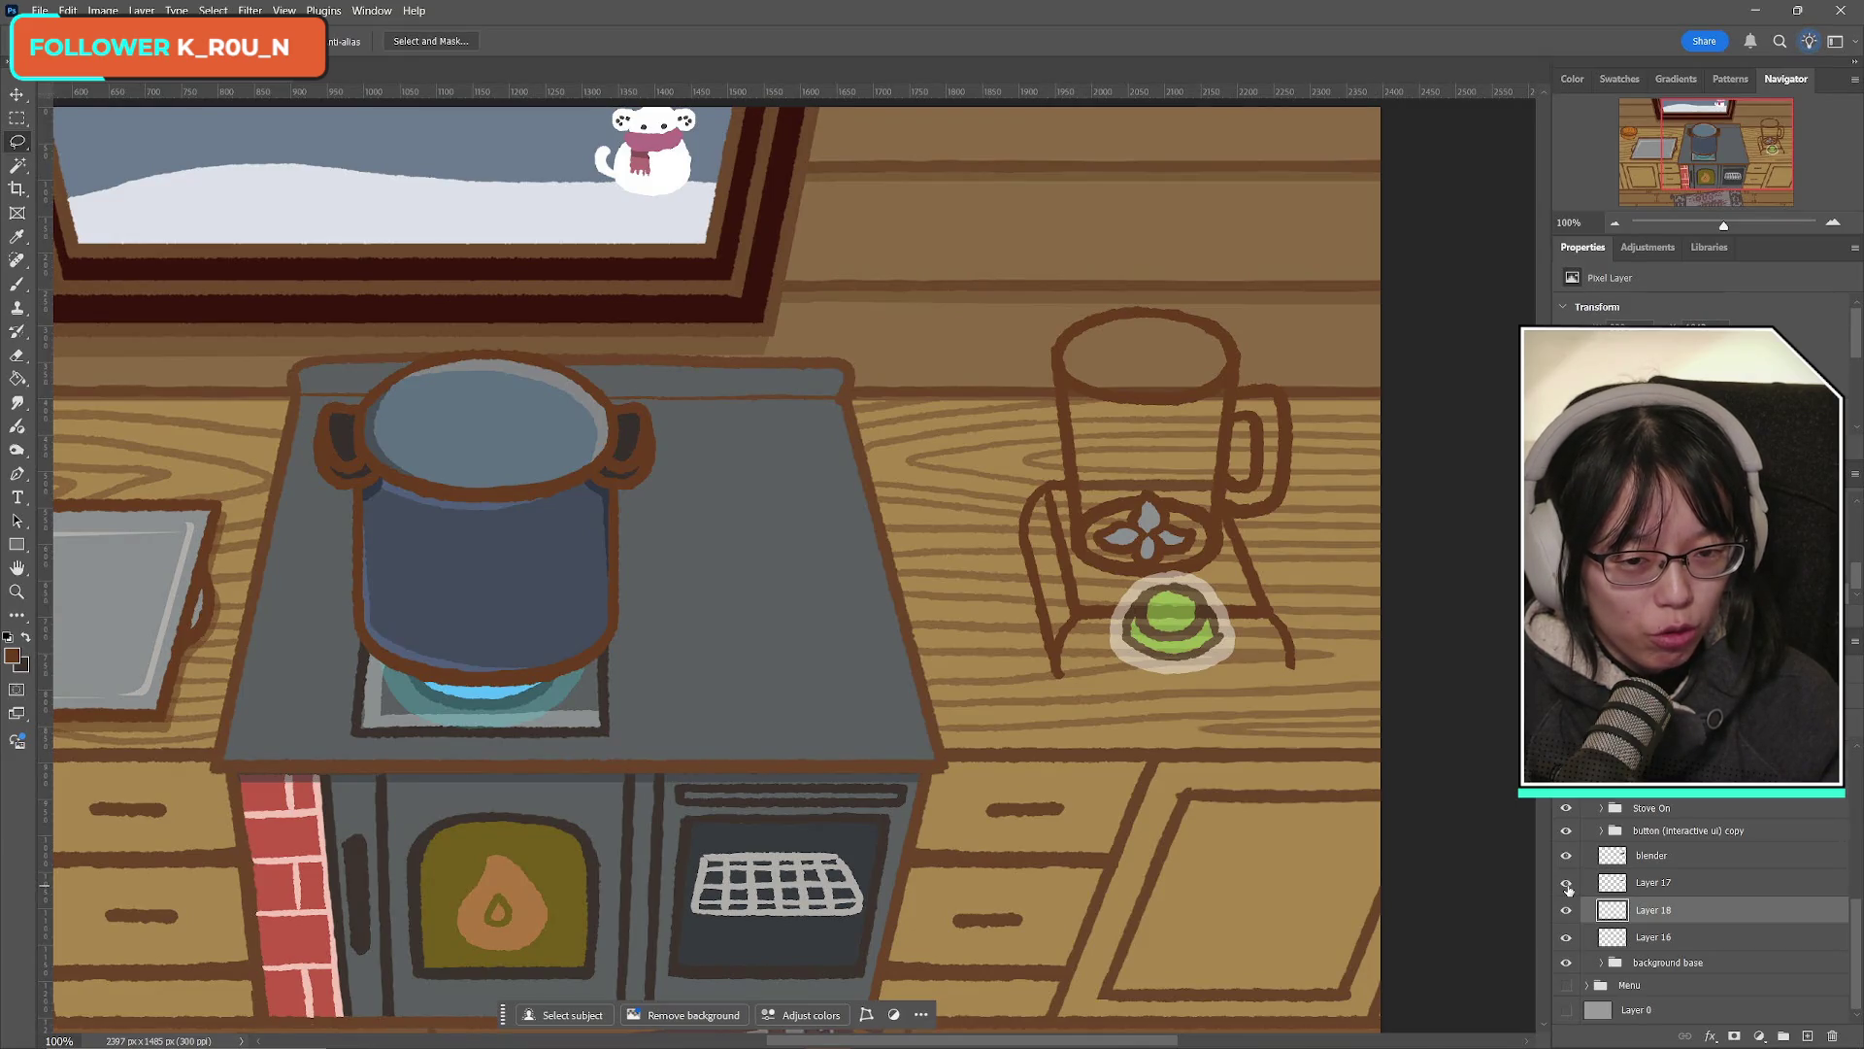
click(1567, 886)
click(1567, 885)
click(1567, 913)
click(1567, 913)
click(1567, 913)
click(1567, 913)
click(1567, 913)
click(1567, 912)
click(1567, 913)
click(1567, 913)
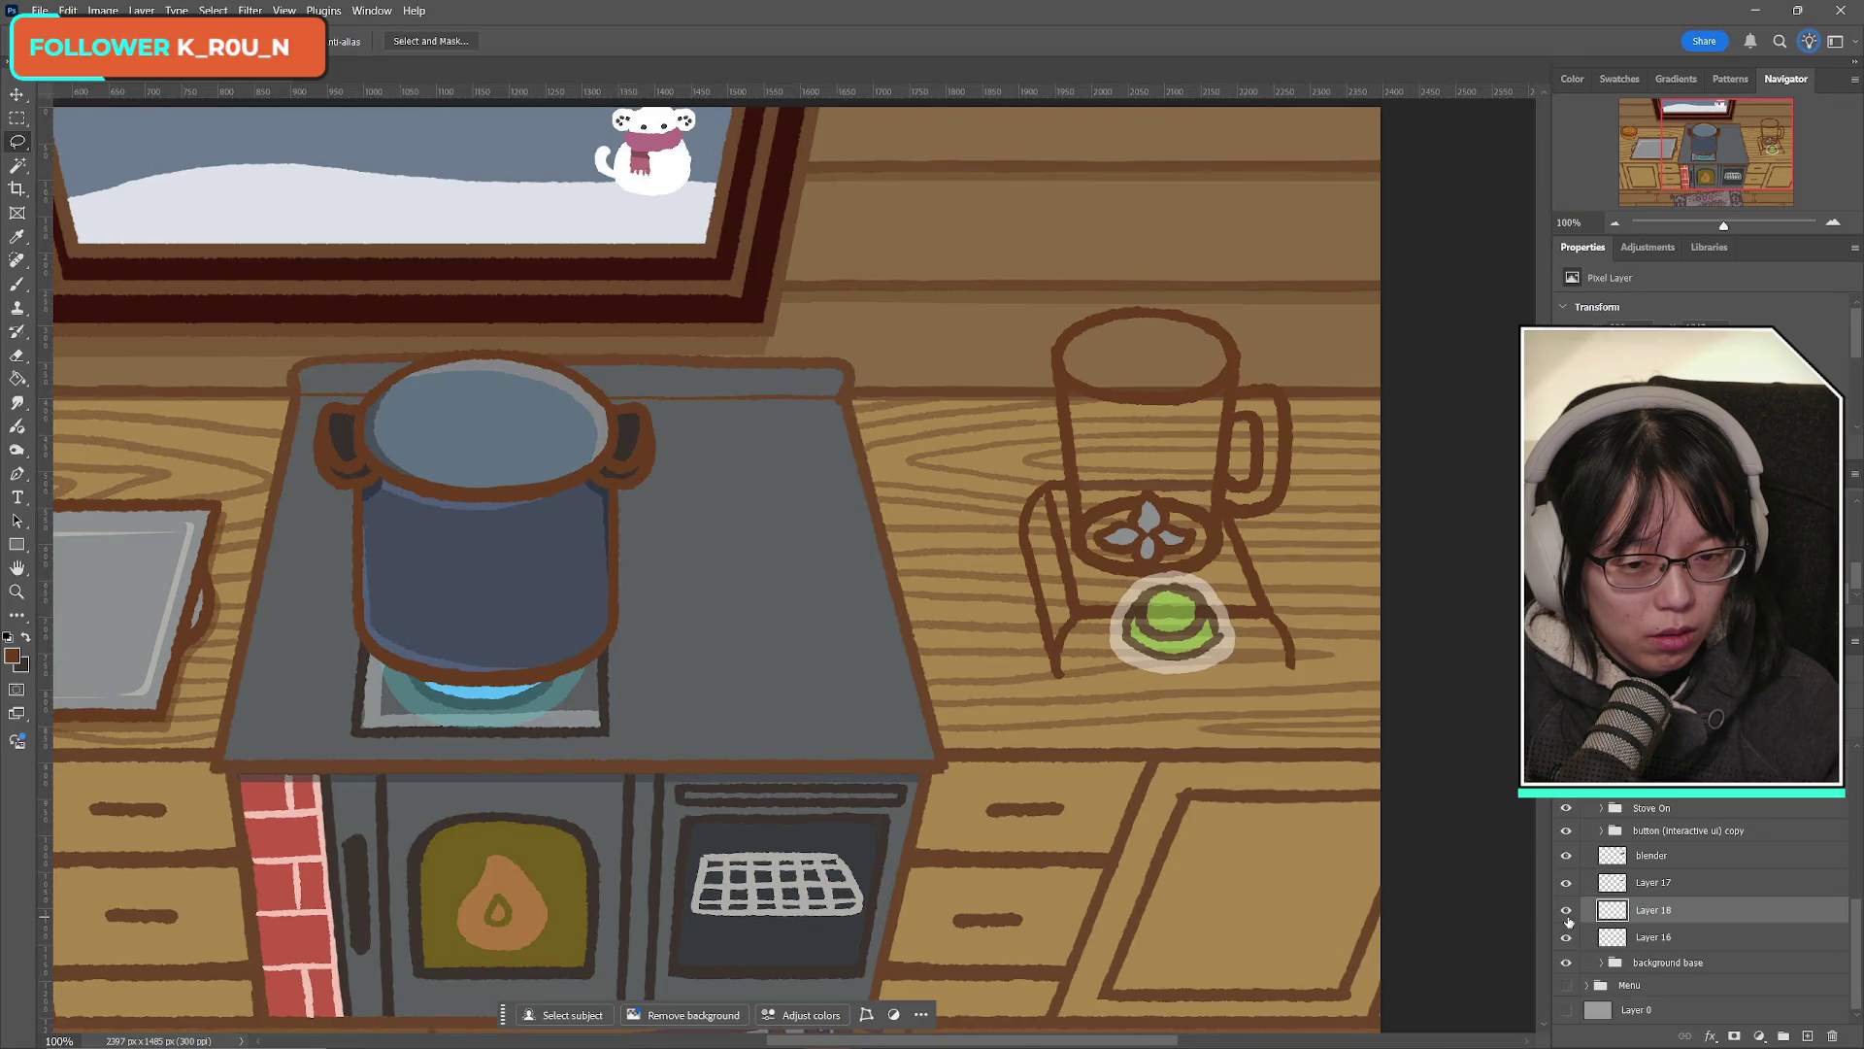
click(1567, 912)
click(1567, 912)
click(1567, 938)
click(1567, 938)
click(1567, 938)
click(1567, 938)
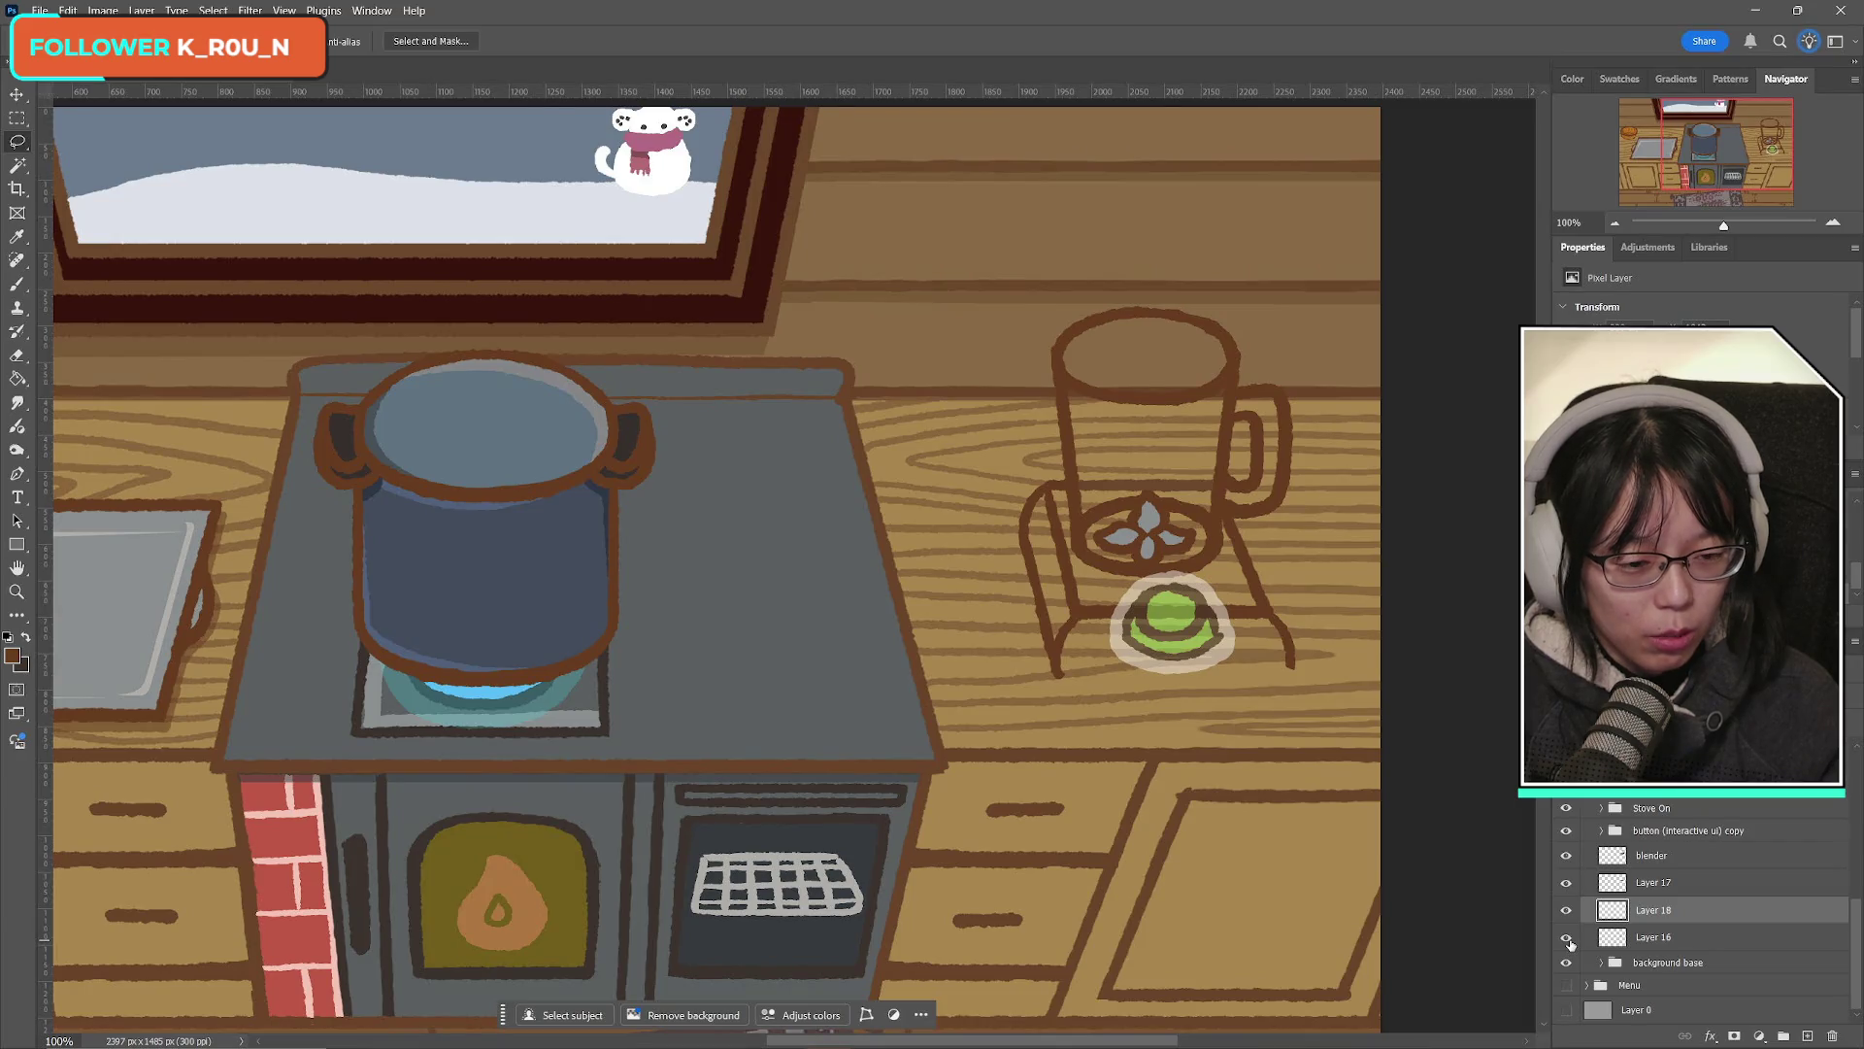
Step: Select the blender's middle band layer and apply a free transform to it
click(1566, 882)
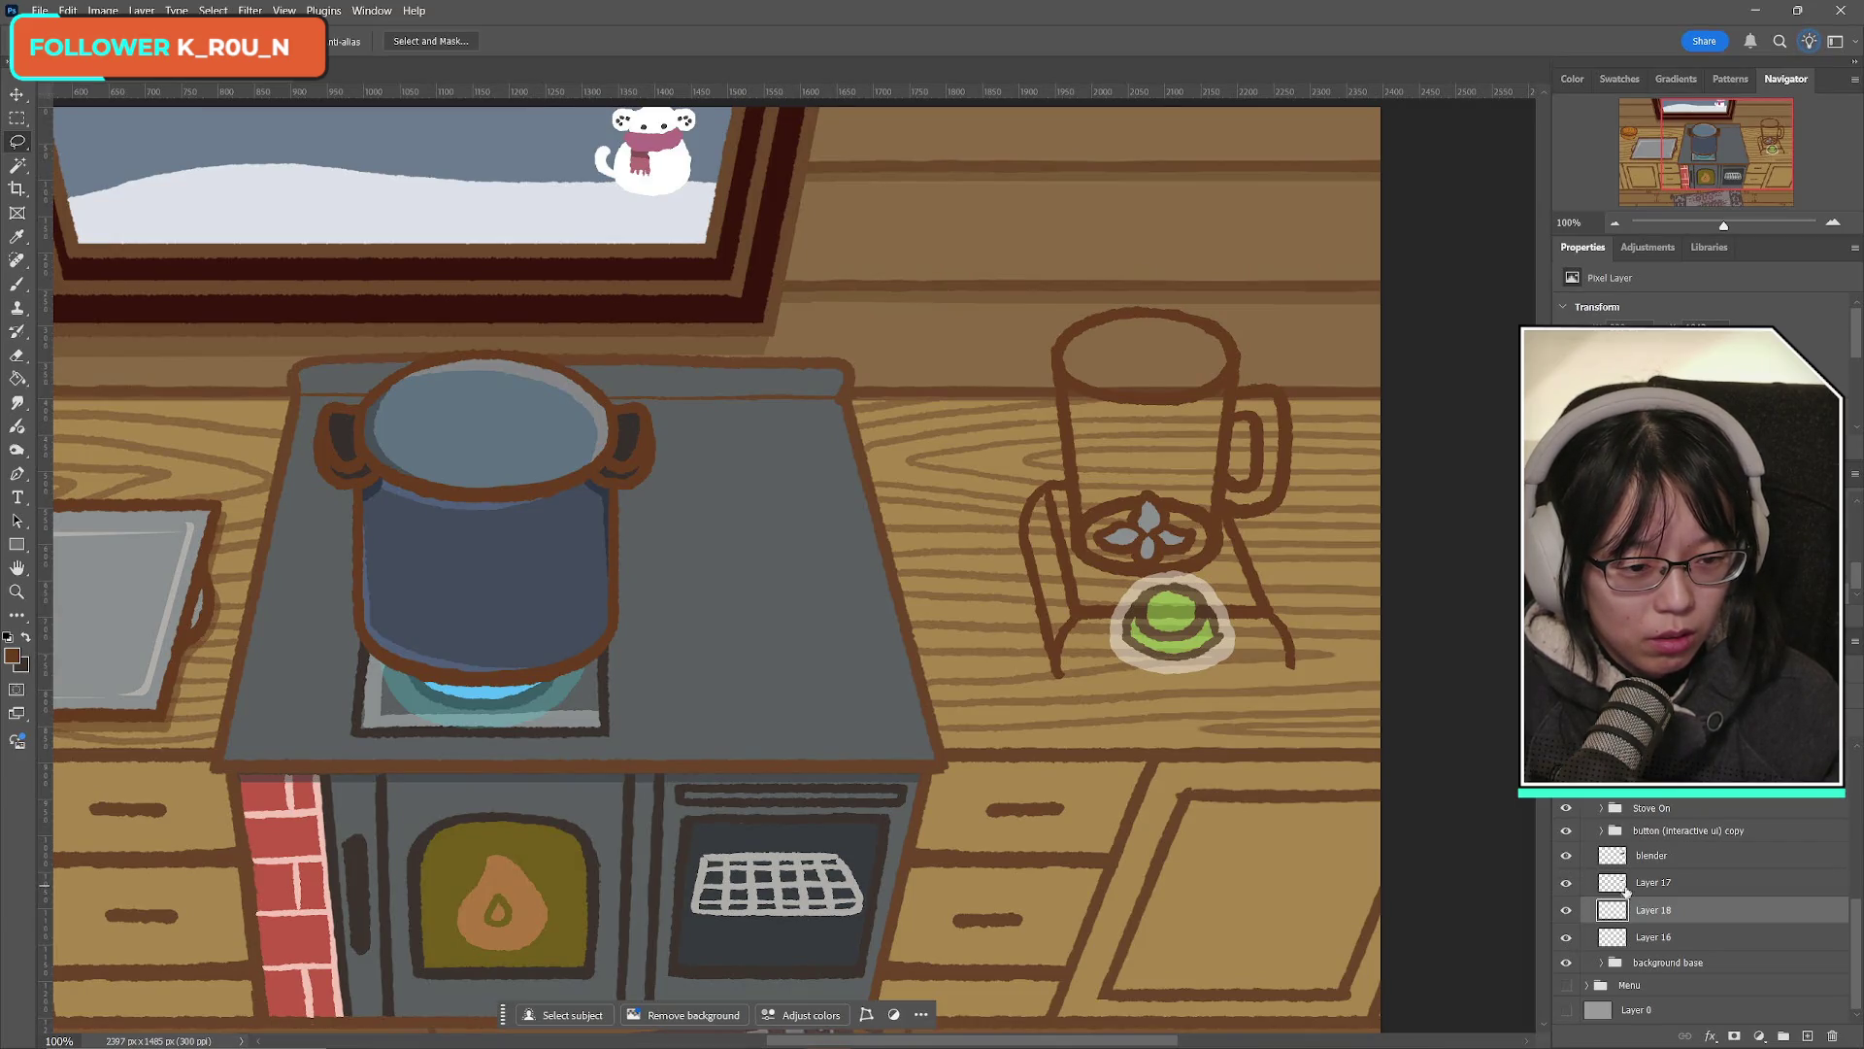
click(1566, 883)
click(1651, 883)
key(ctrl+t)
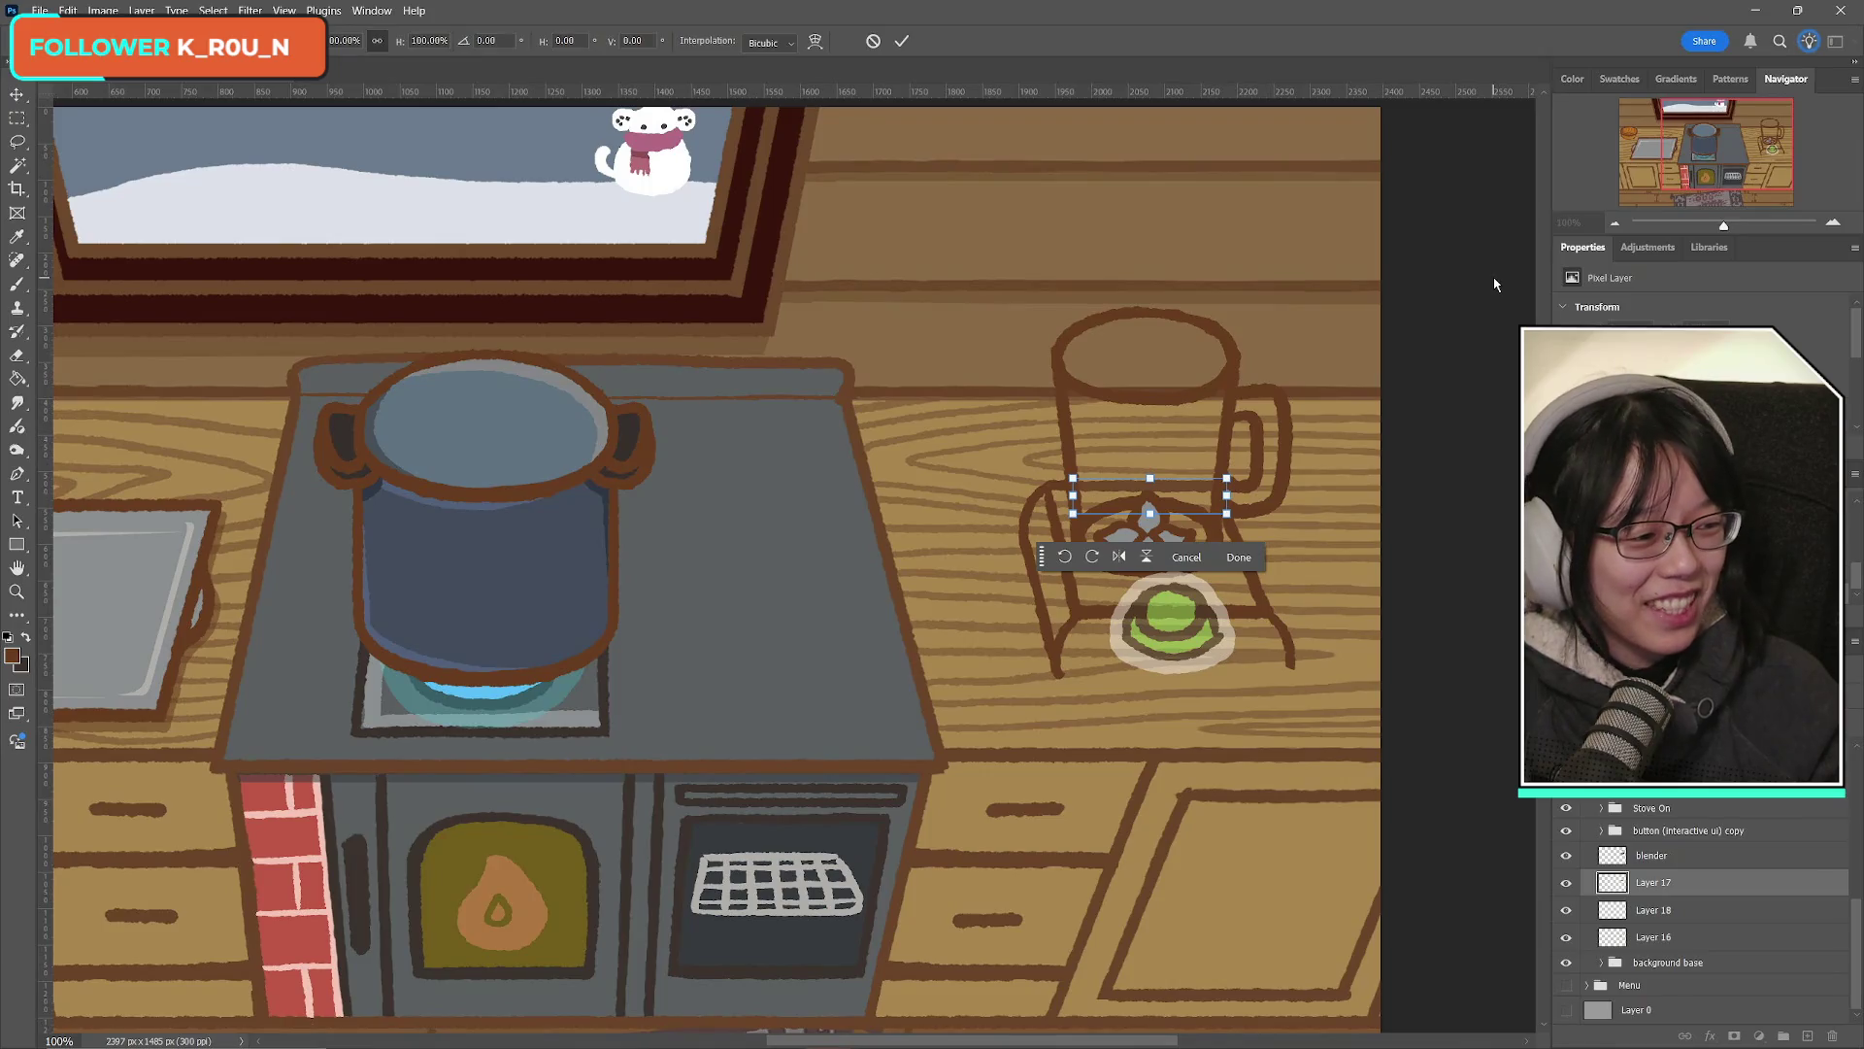
click(901, 43)
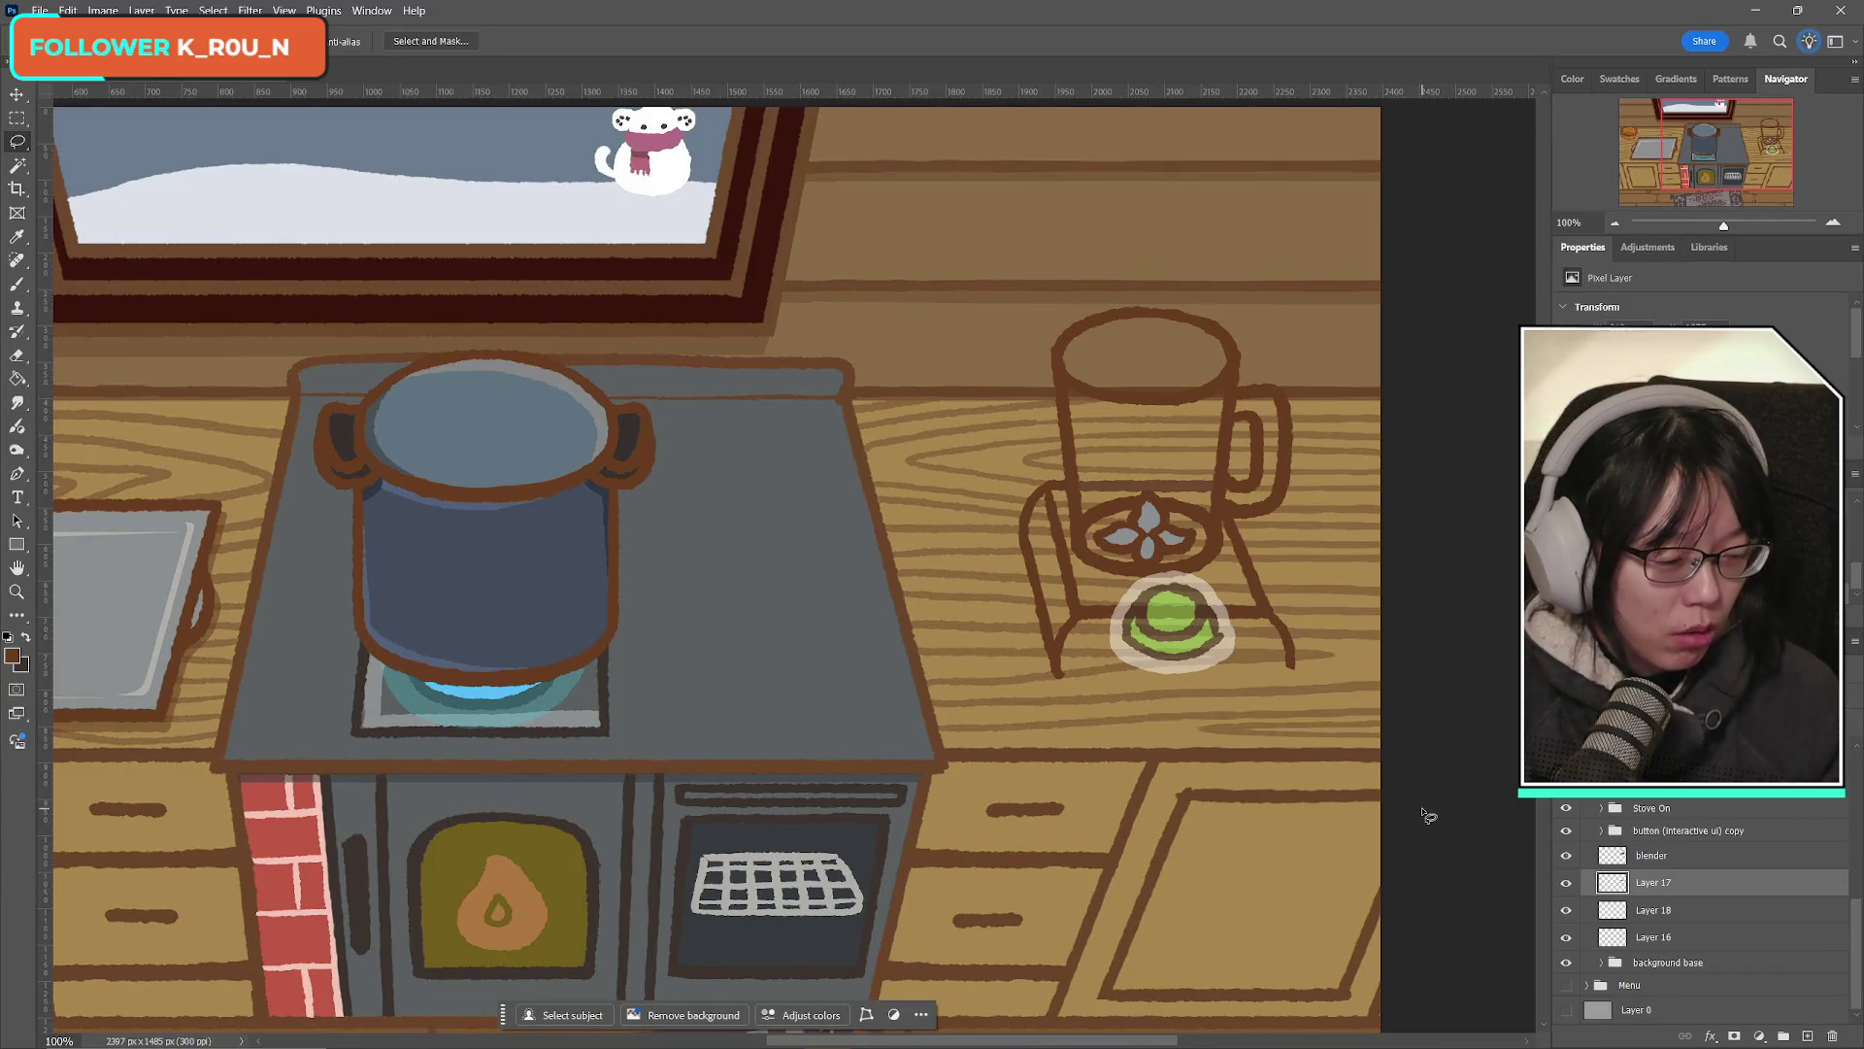
click(17, 284)
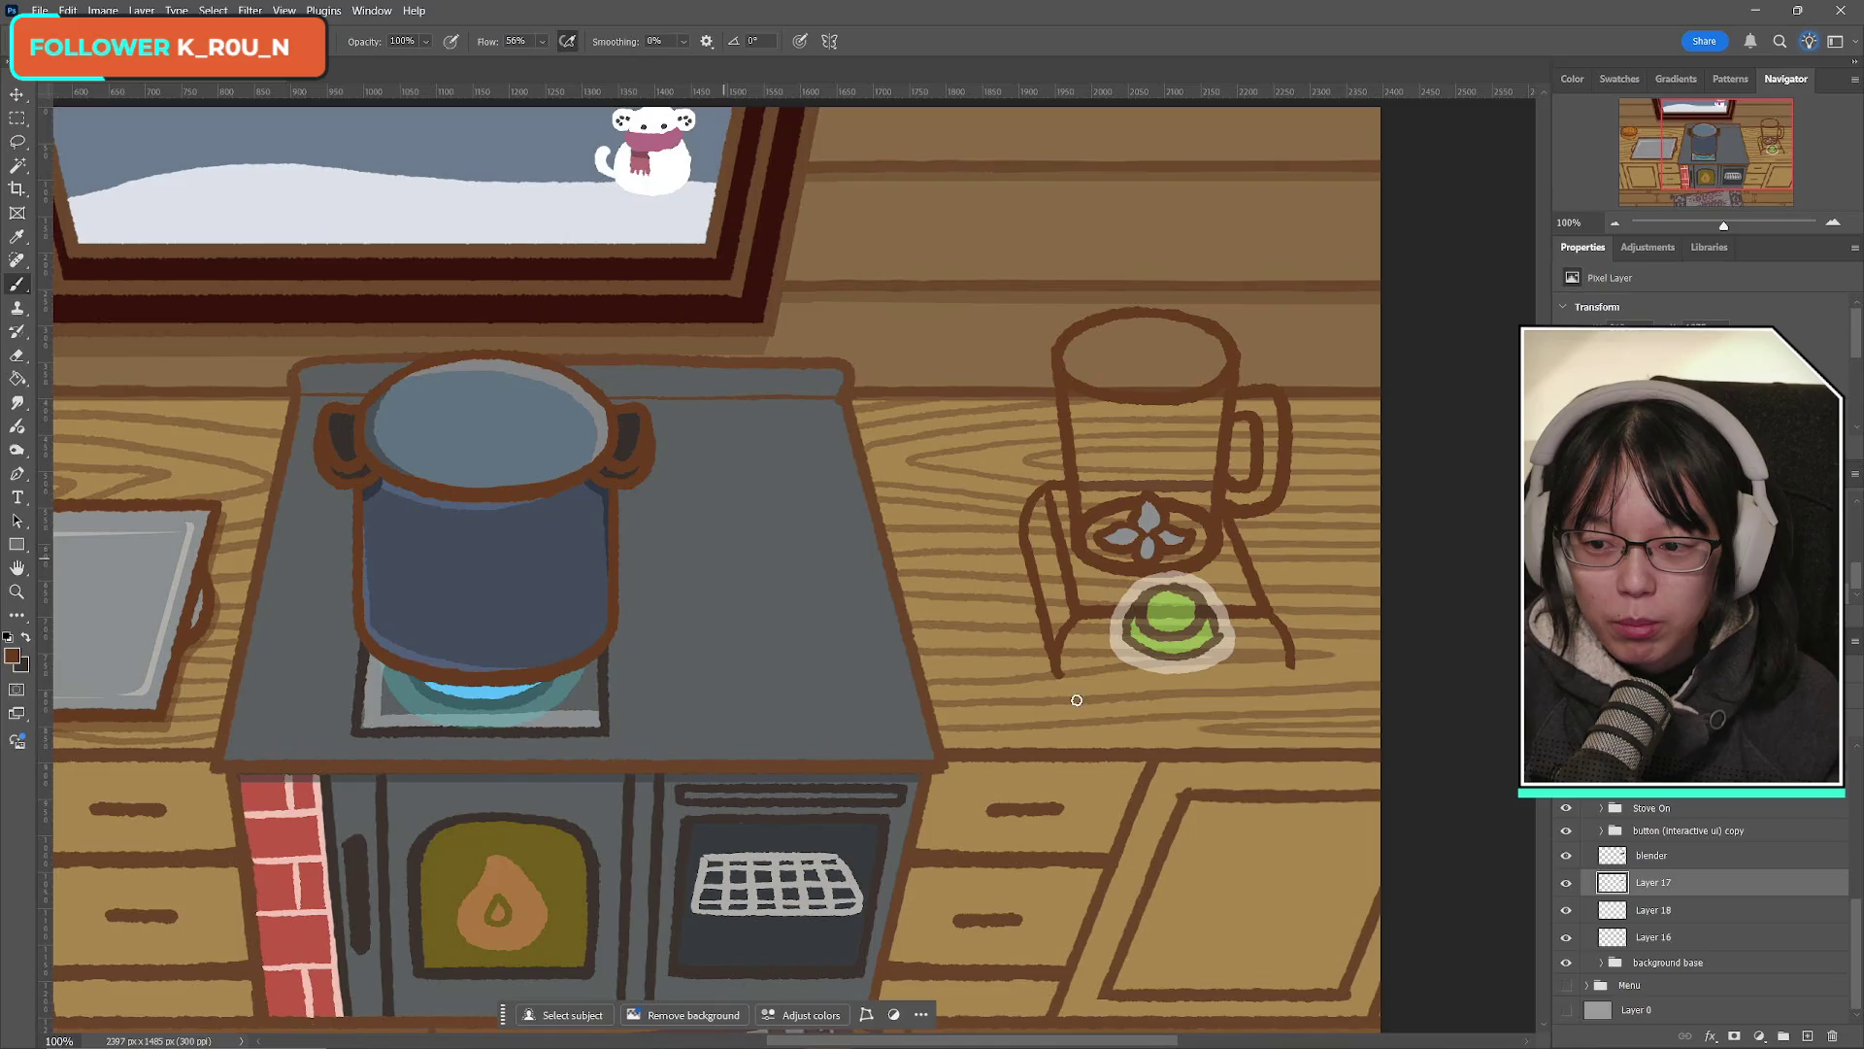
Step: Compare the blender layers, try merging the legs layer down, then undo it
click(1566, 885)
click(1566, 885)
click(1566, 911)
click(1566, 911)
click(1672, 915)
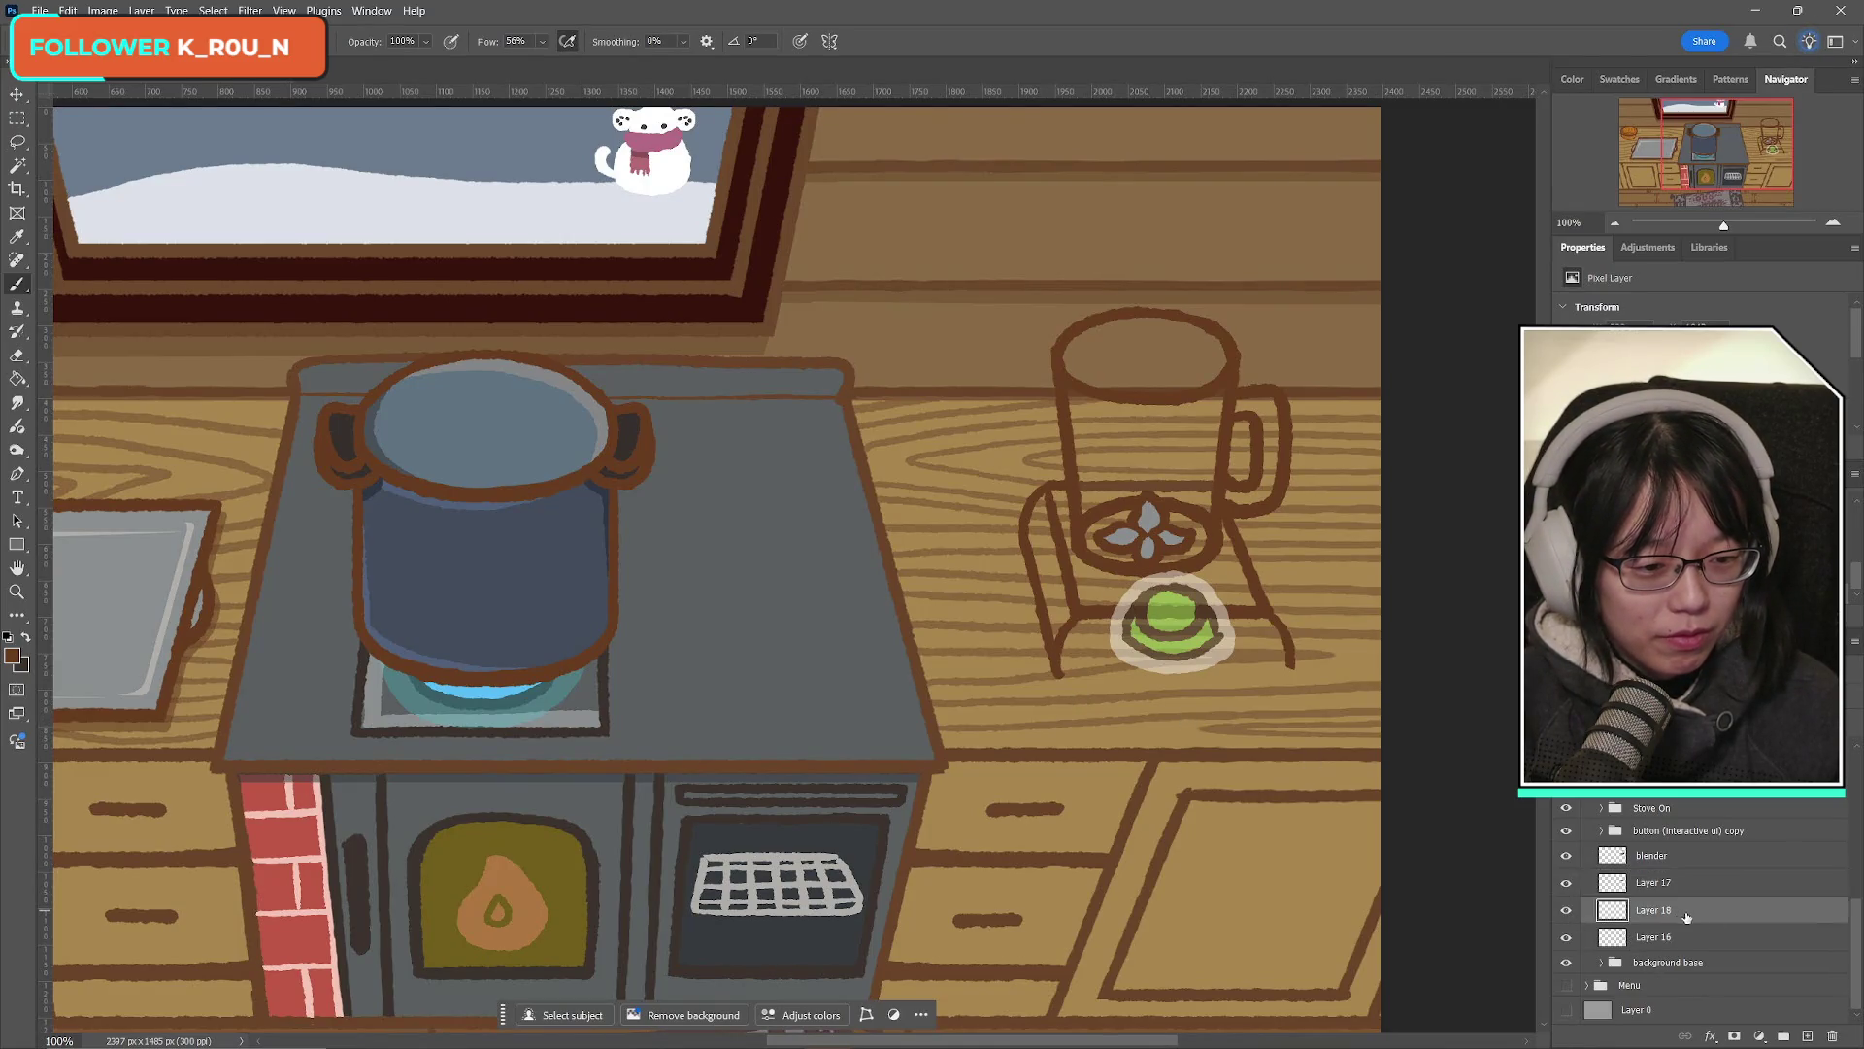
key(ctrl+e)
click(1566, 938)
click(1566, 938)
click(1566, 938)
key(ctrl+z)
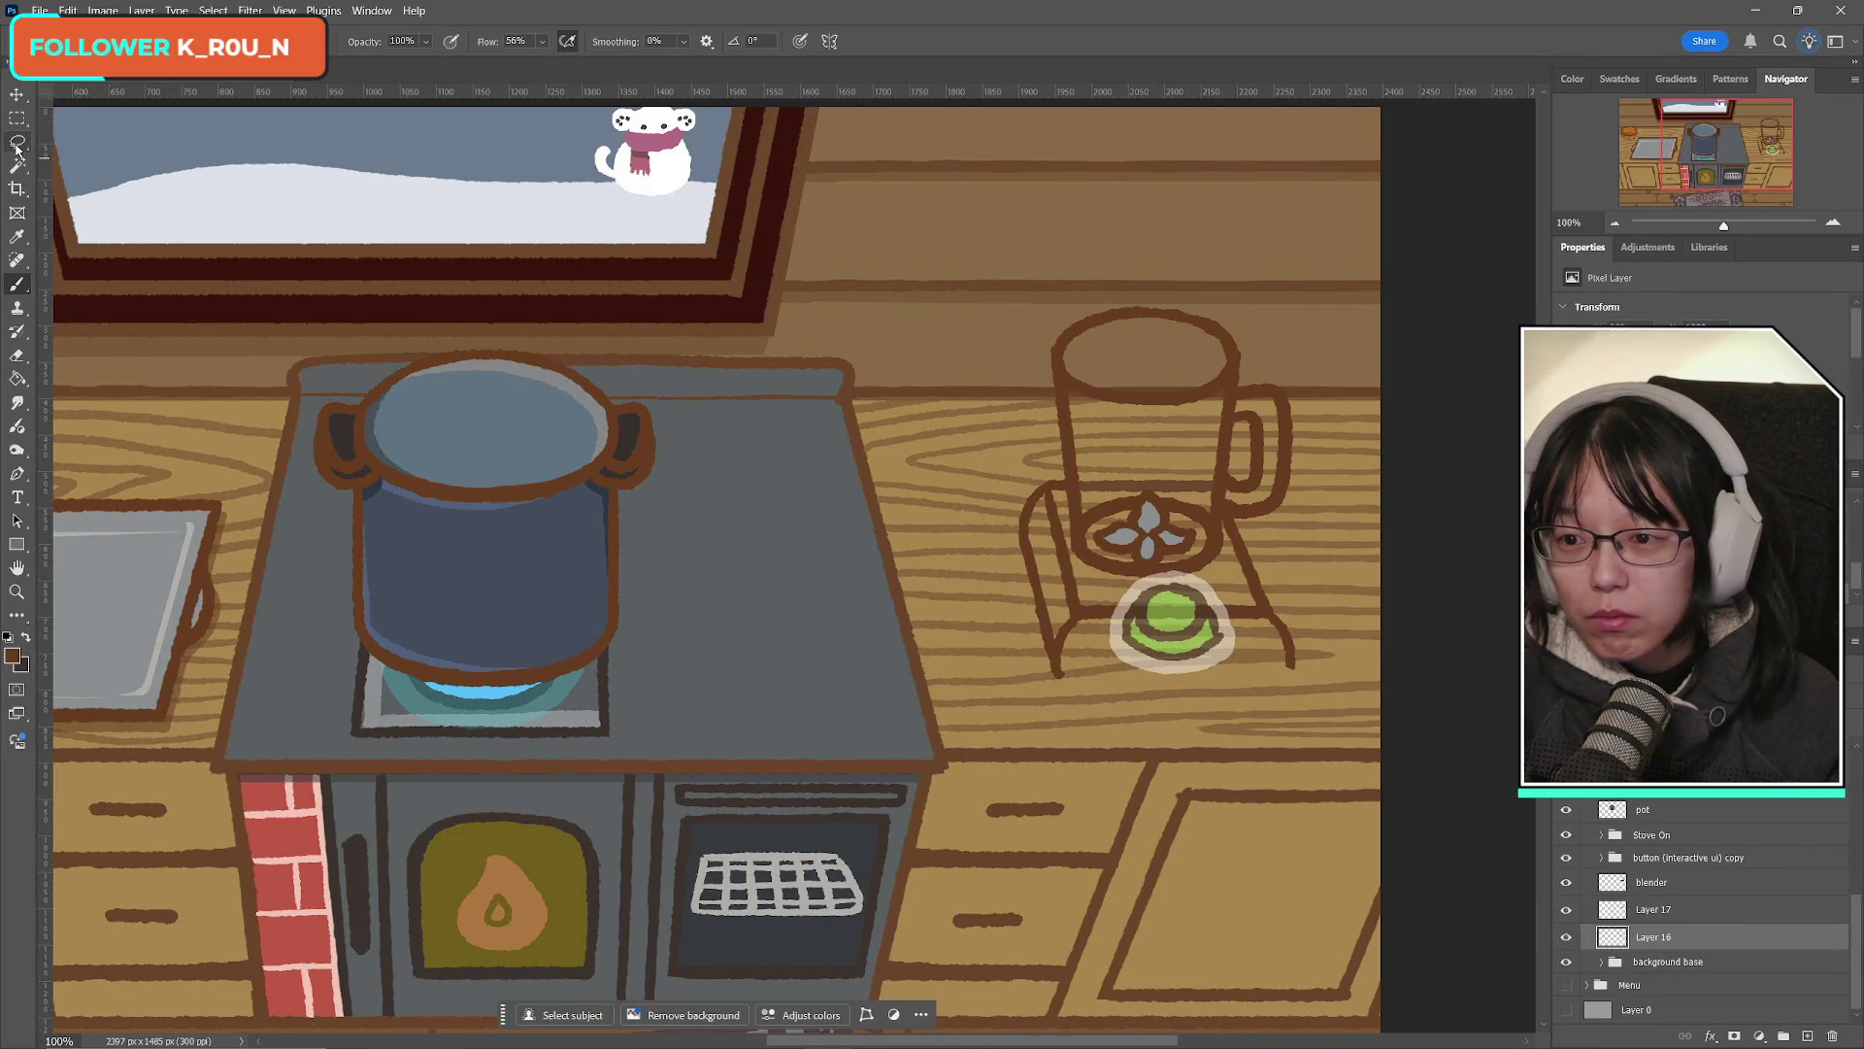
Step: Add a horizontal guide at 786 px and a new empty layer above the stand
mouse_move(1149, 92)
mouse_down()
mouse_move(1245, 529)
mouse_move(1244, 678)
mouse_up()
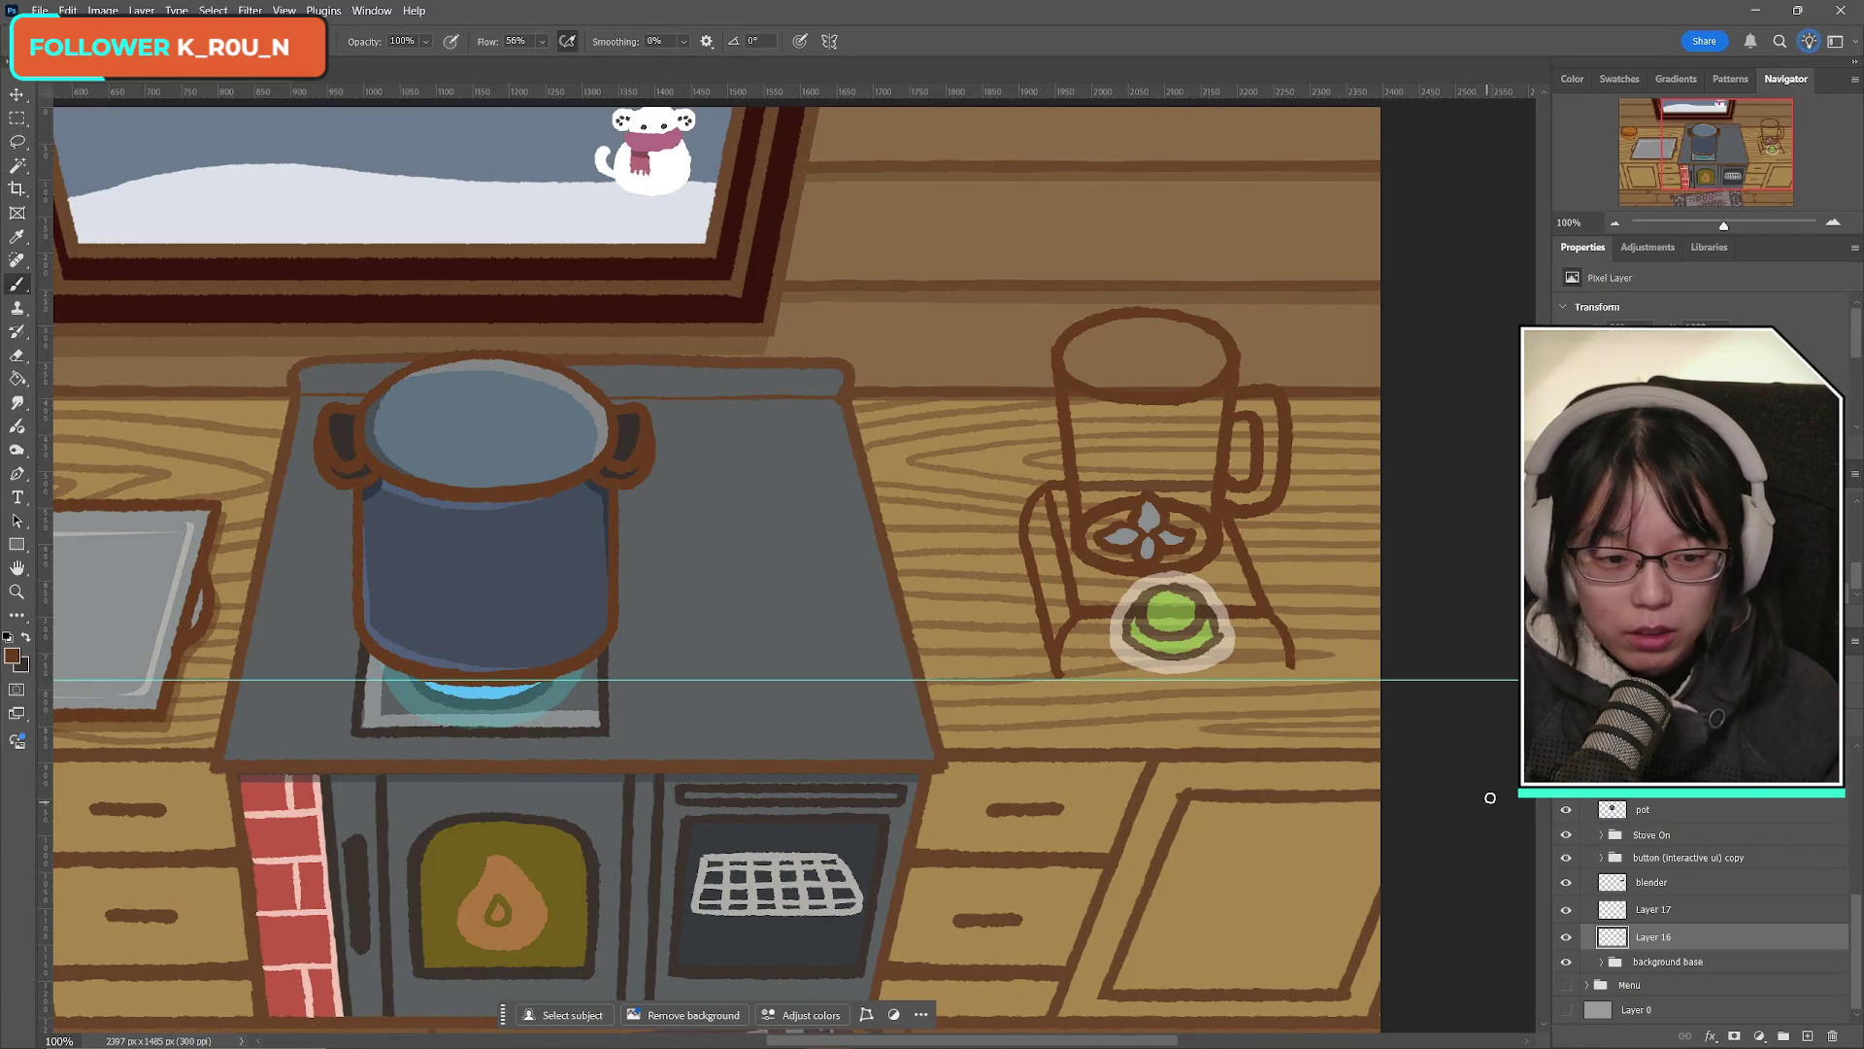
click(1566, 938)
click(1566, 938)
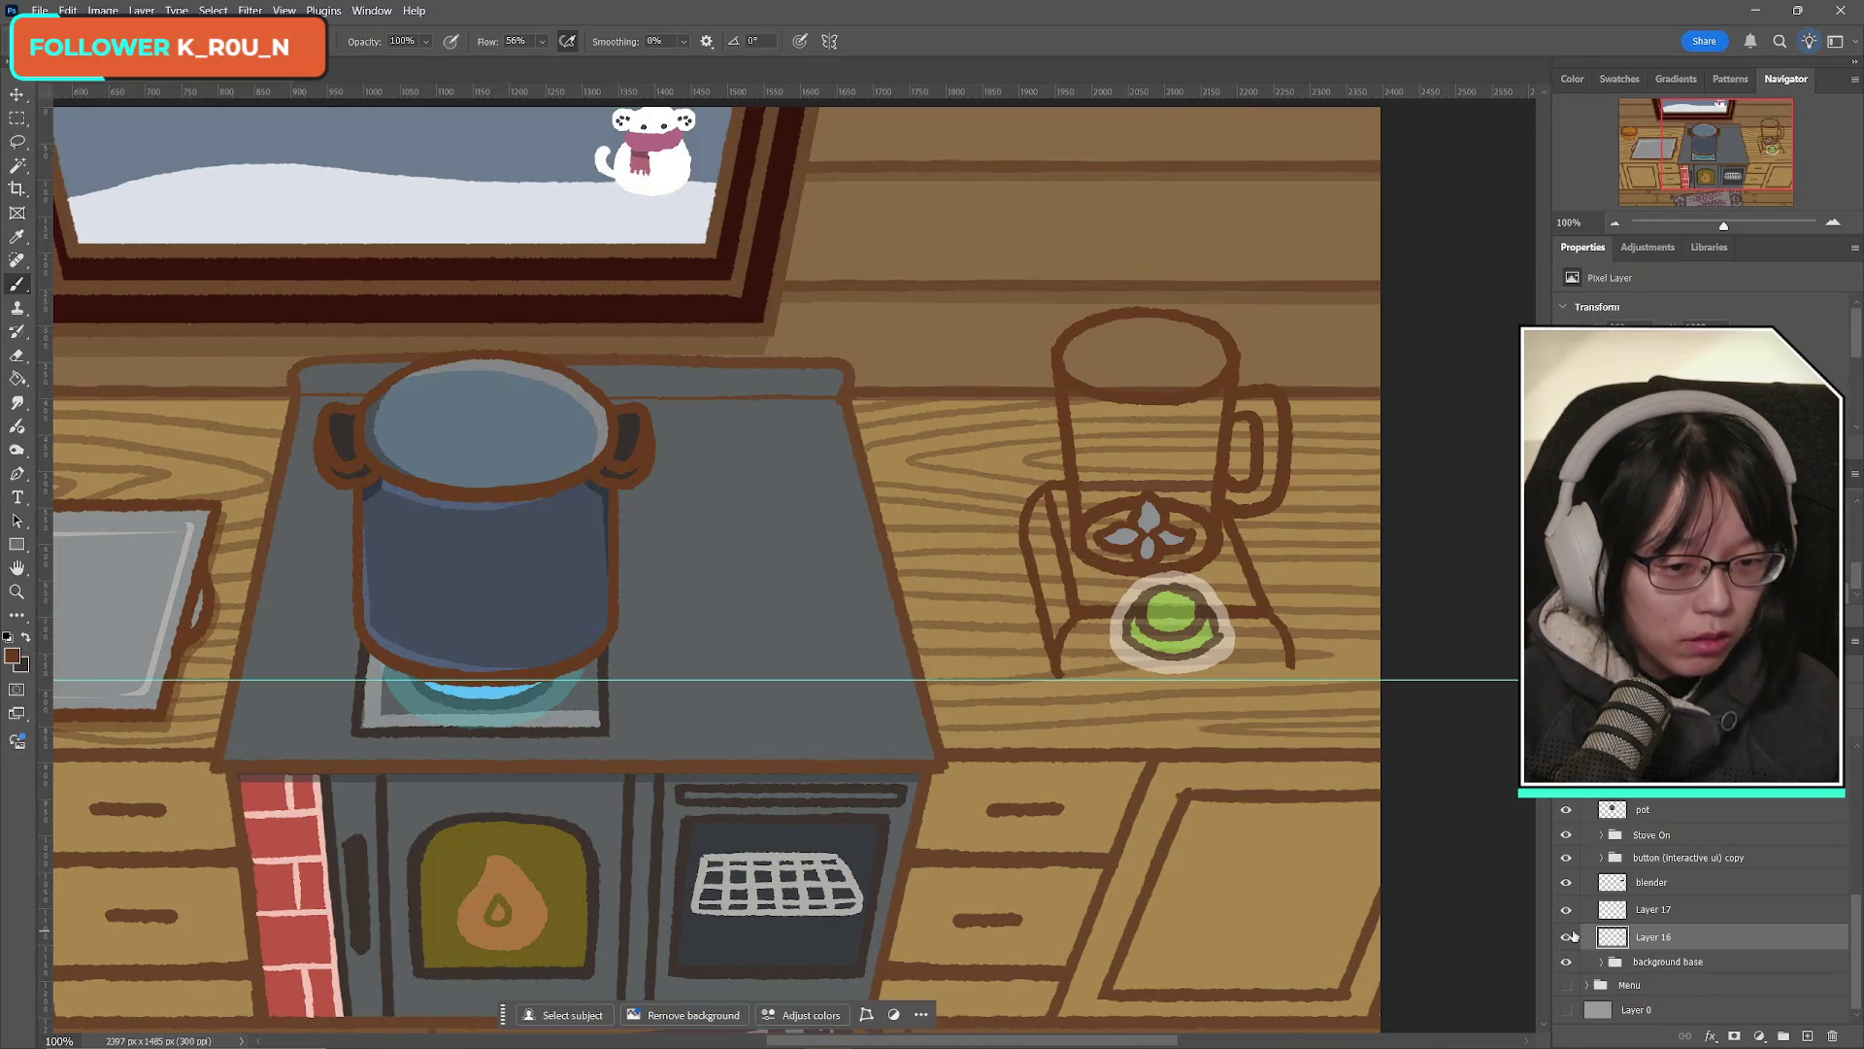
click(1805, 1035)
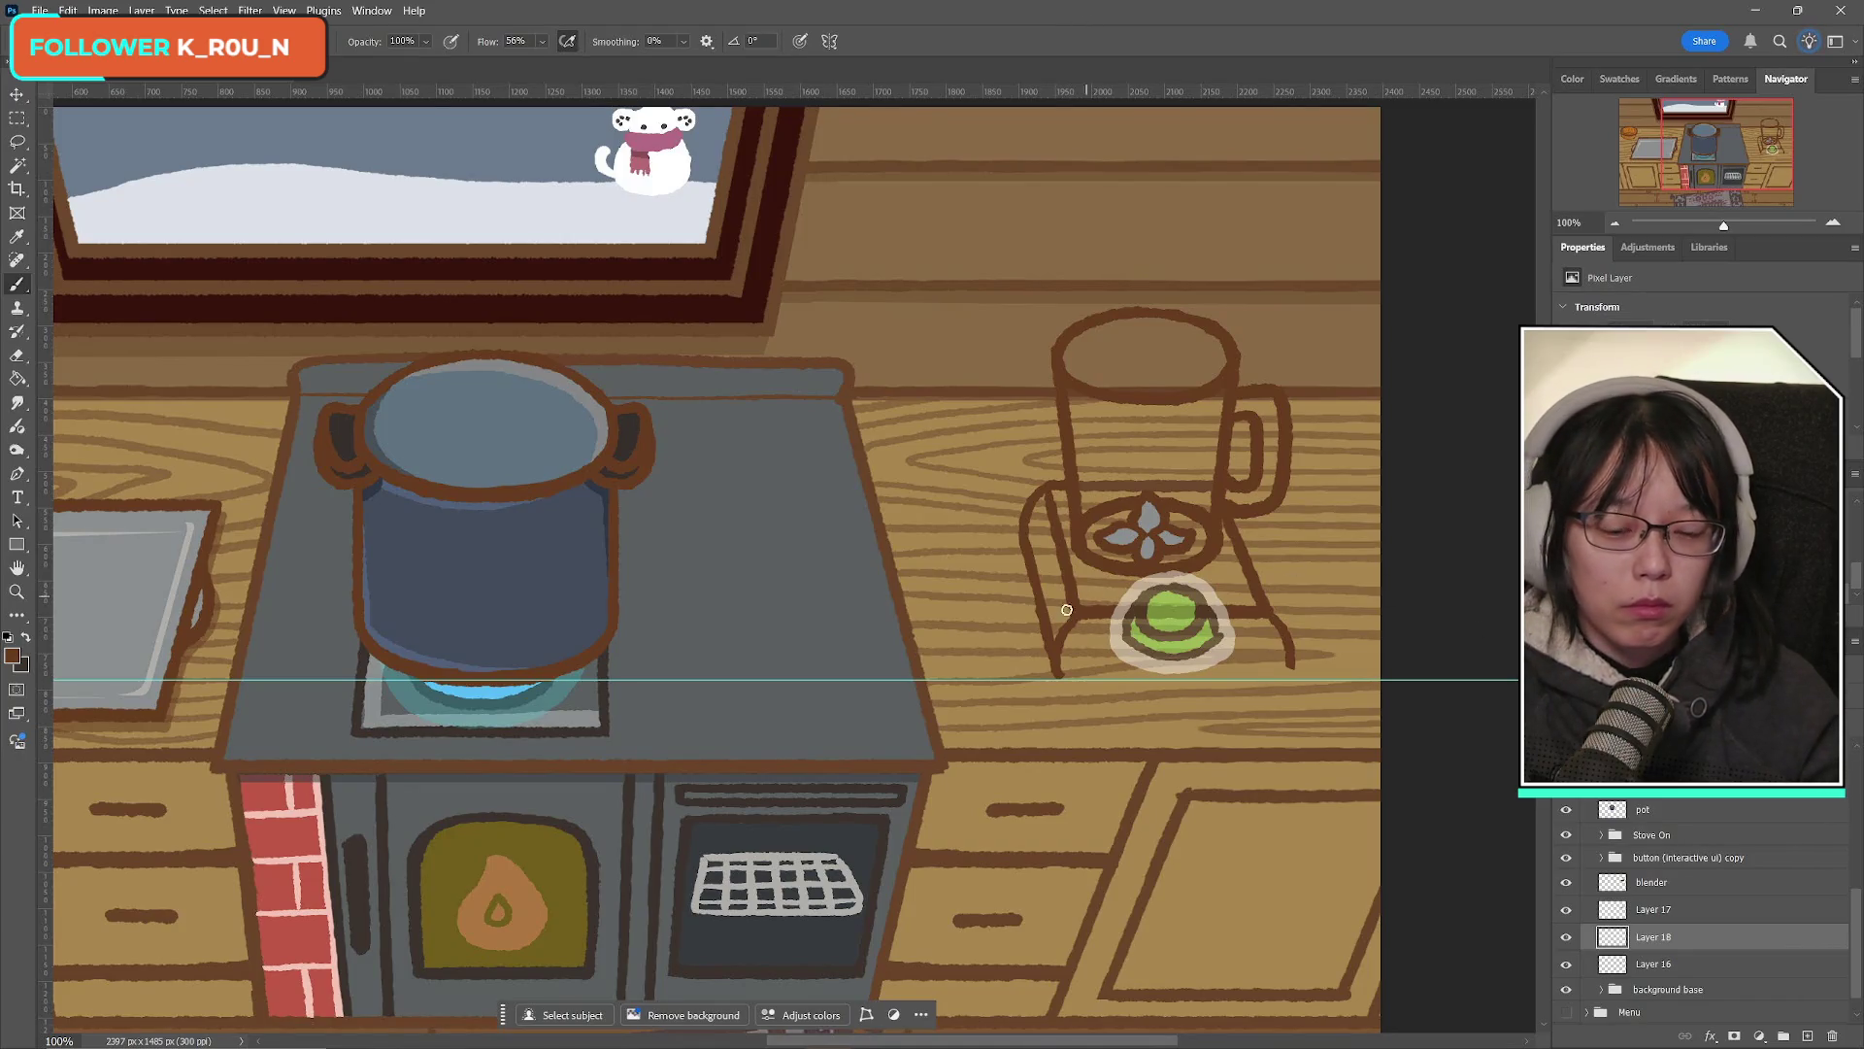
Step: Draw a dark line along the base's bottom edge, redrawing it once for a better fit
drag(1053, 679, 1282, 668)
key(ctrl+z)
key(ctrl+z)
drag(1067, 679, 1284, 672)
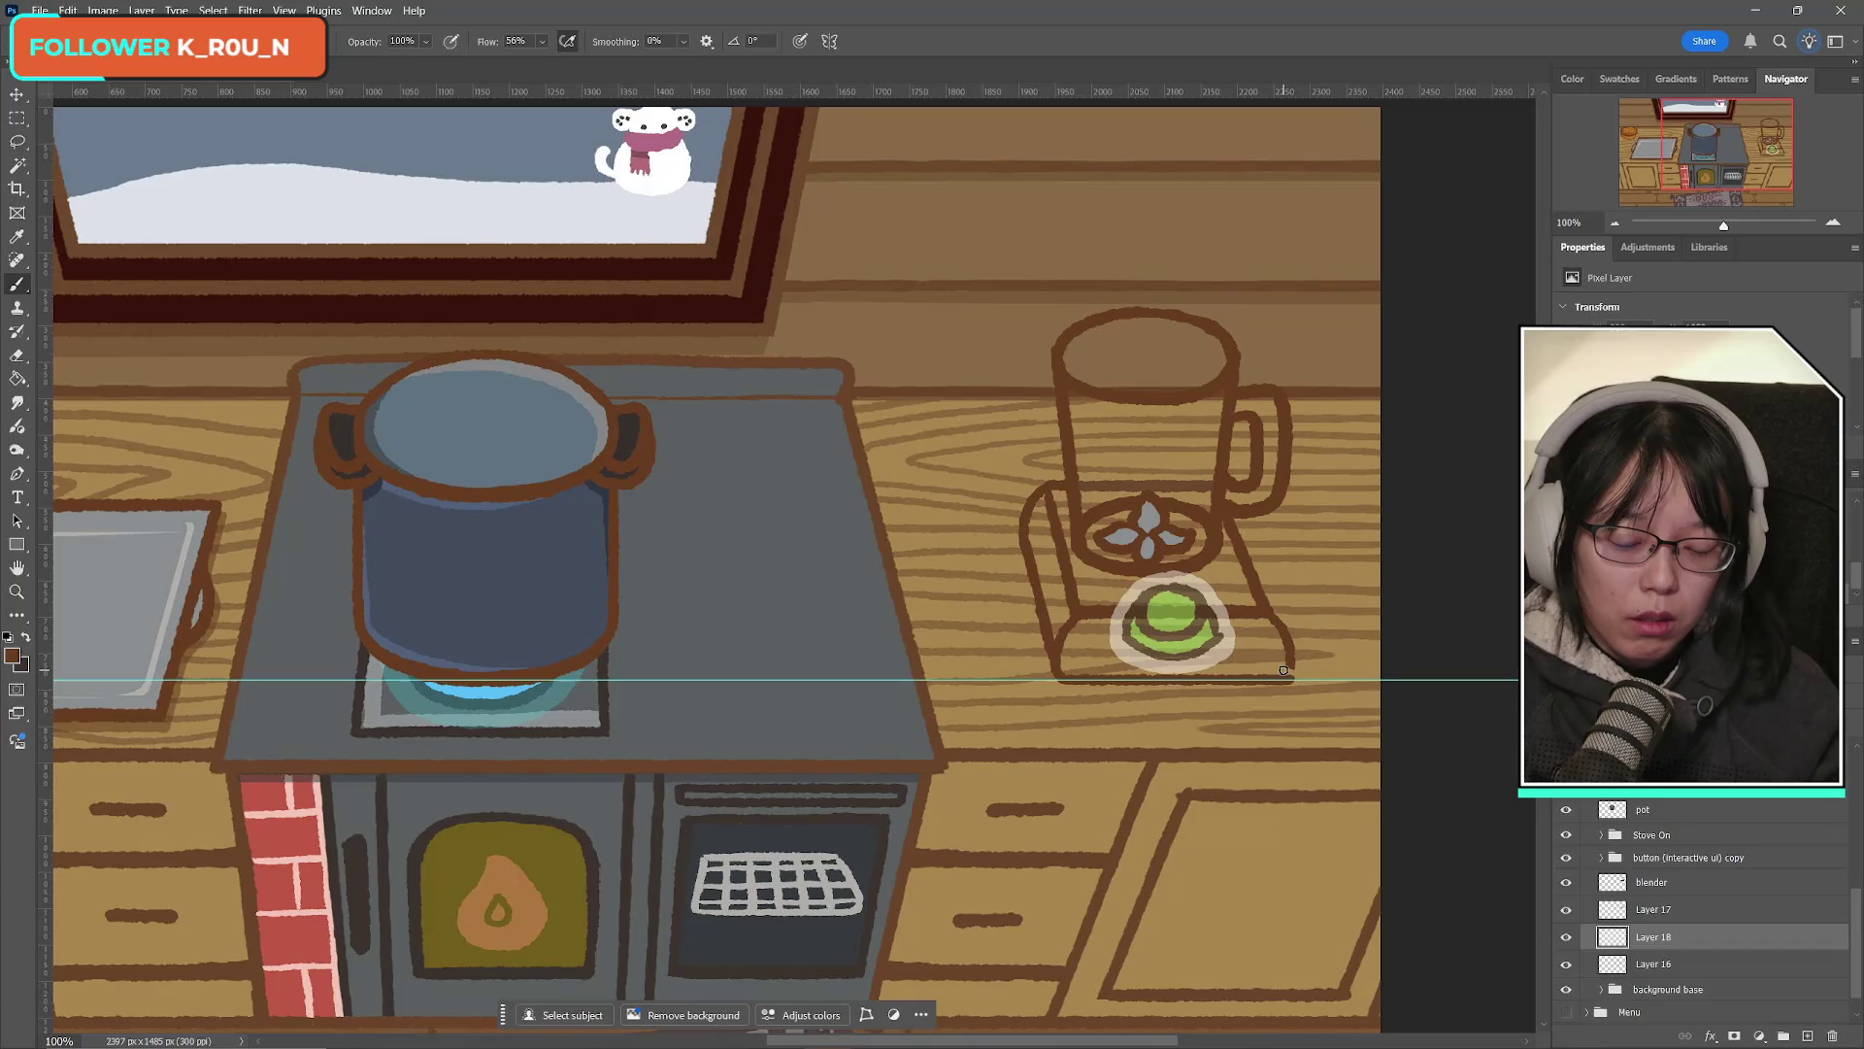
click(16, 119)
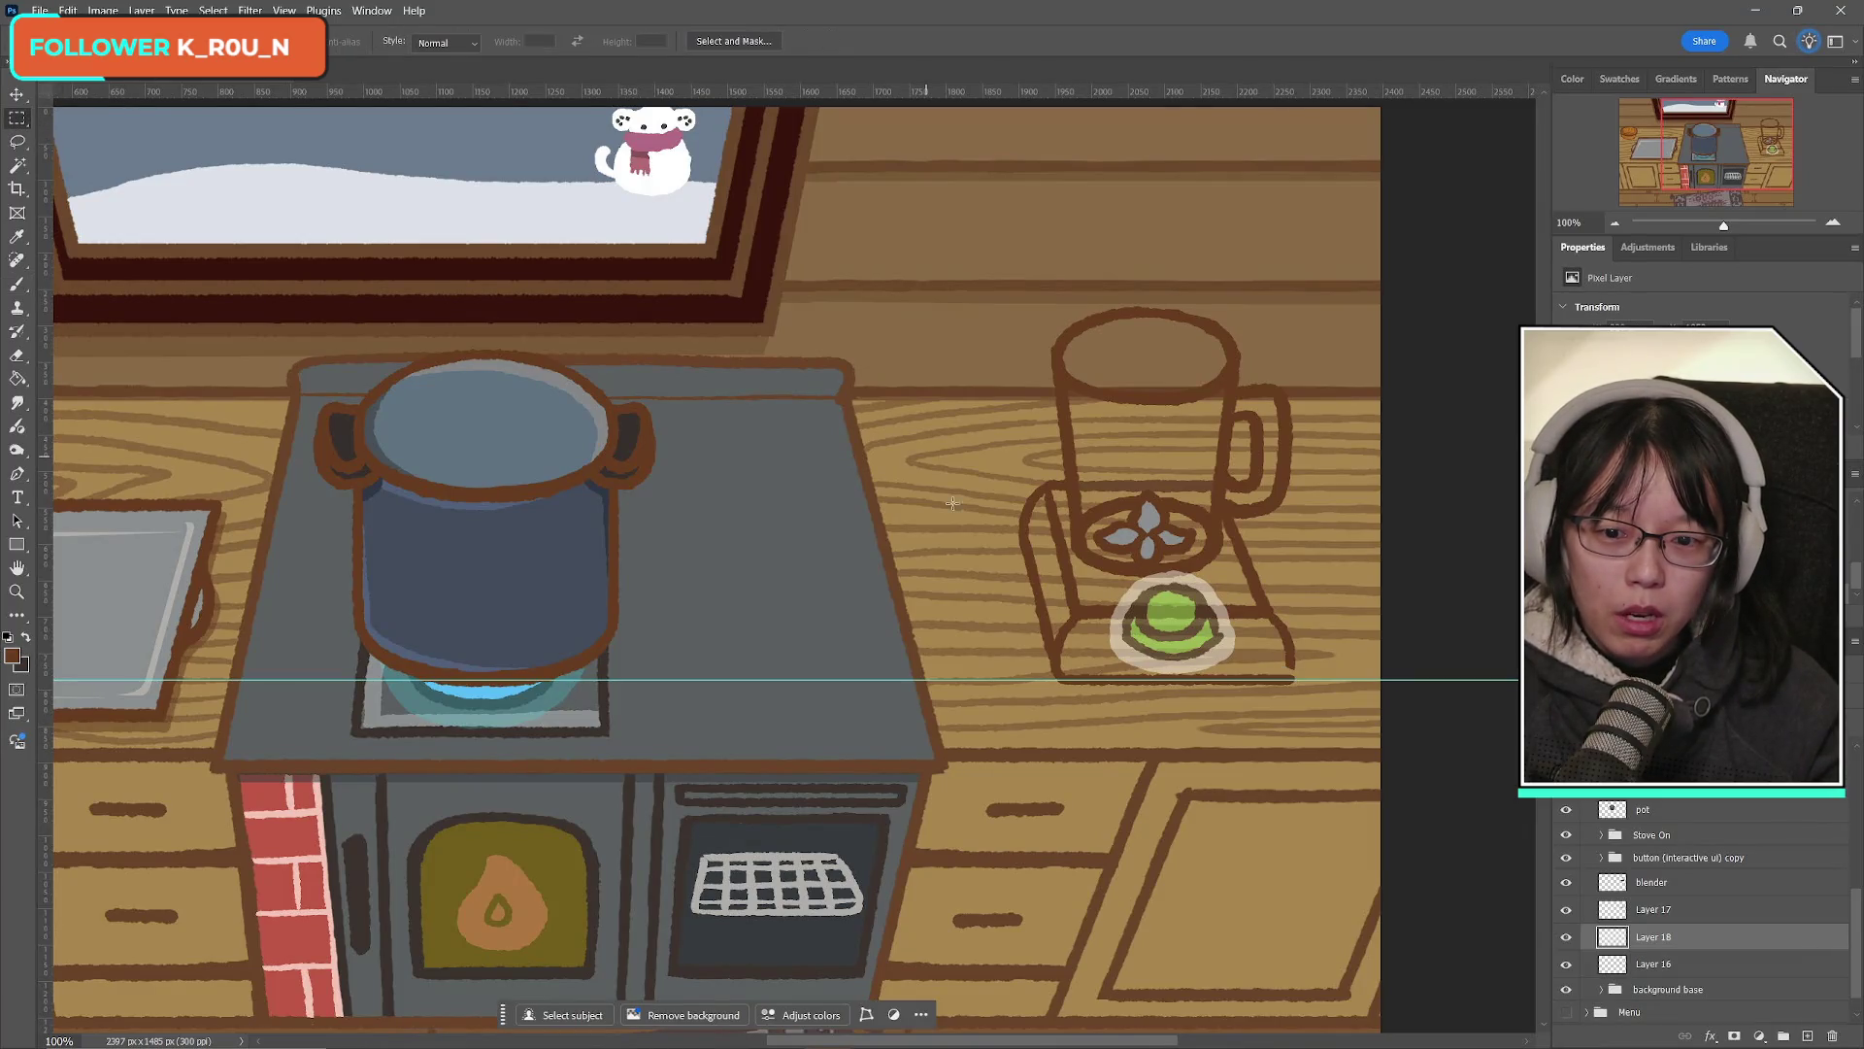
Step: Hide the horizontal guide line
click(17, 94)
key(ctrl+z)
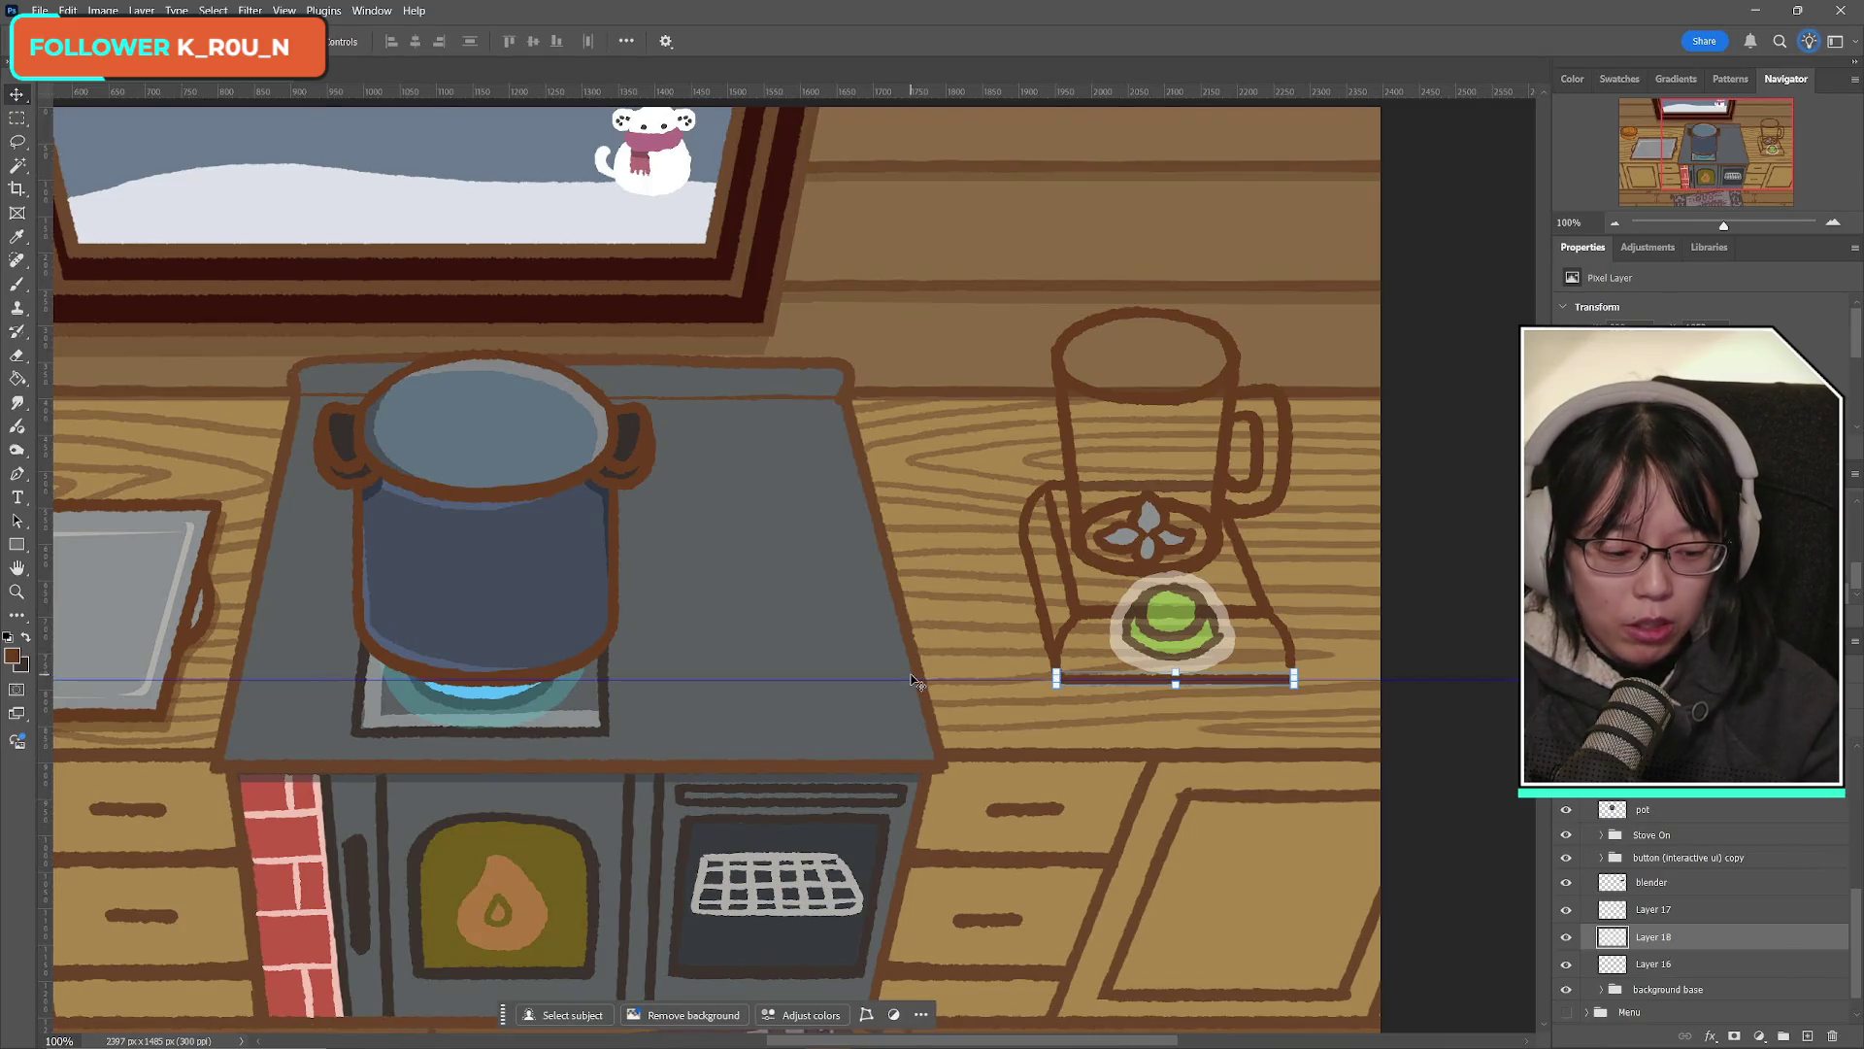
key(m)
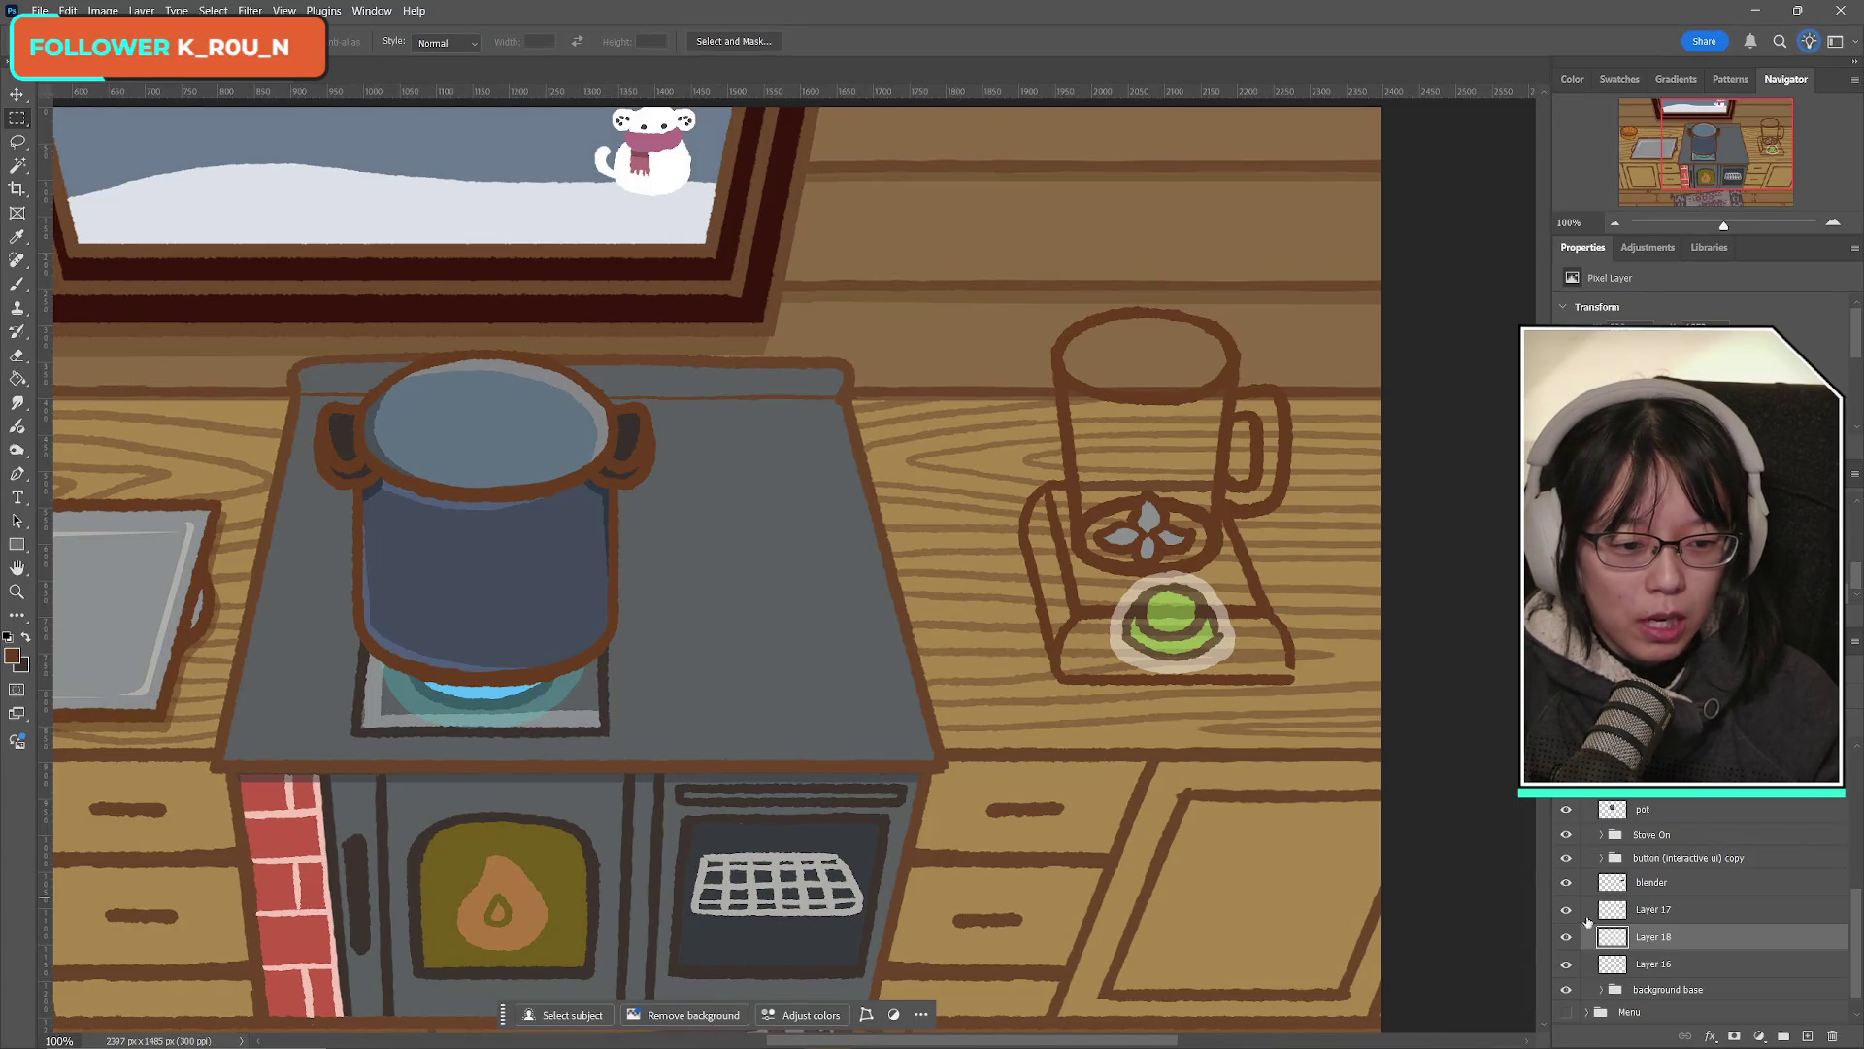
Step: Nudge the new bottom outline stroke up a few pixels so it meets the base
key(ctrl+t)
key(Up)
key(Up)
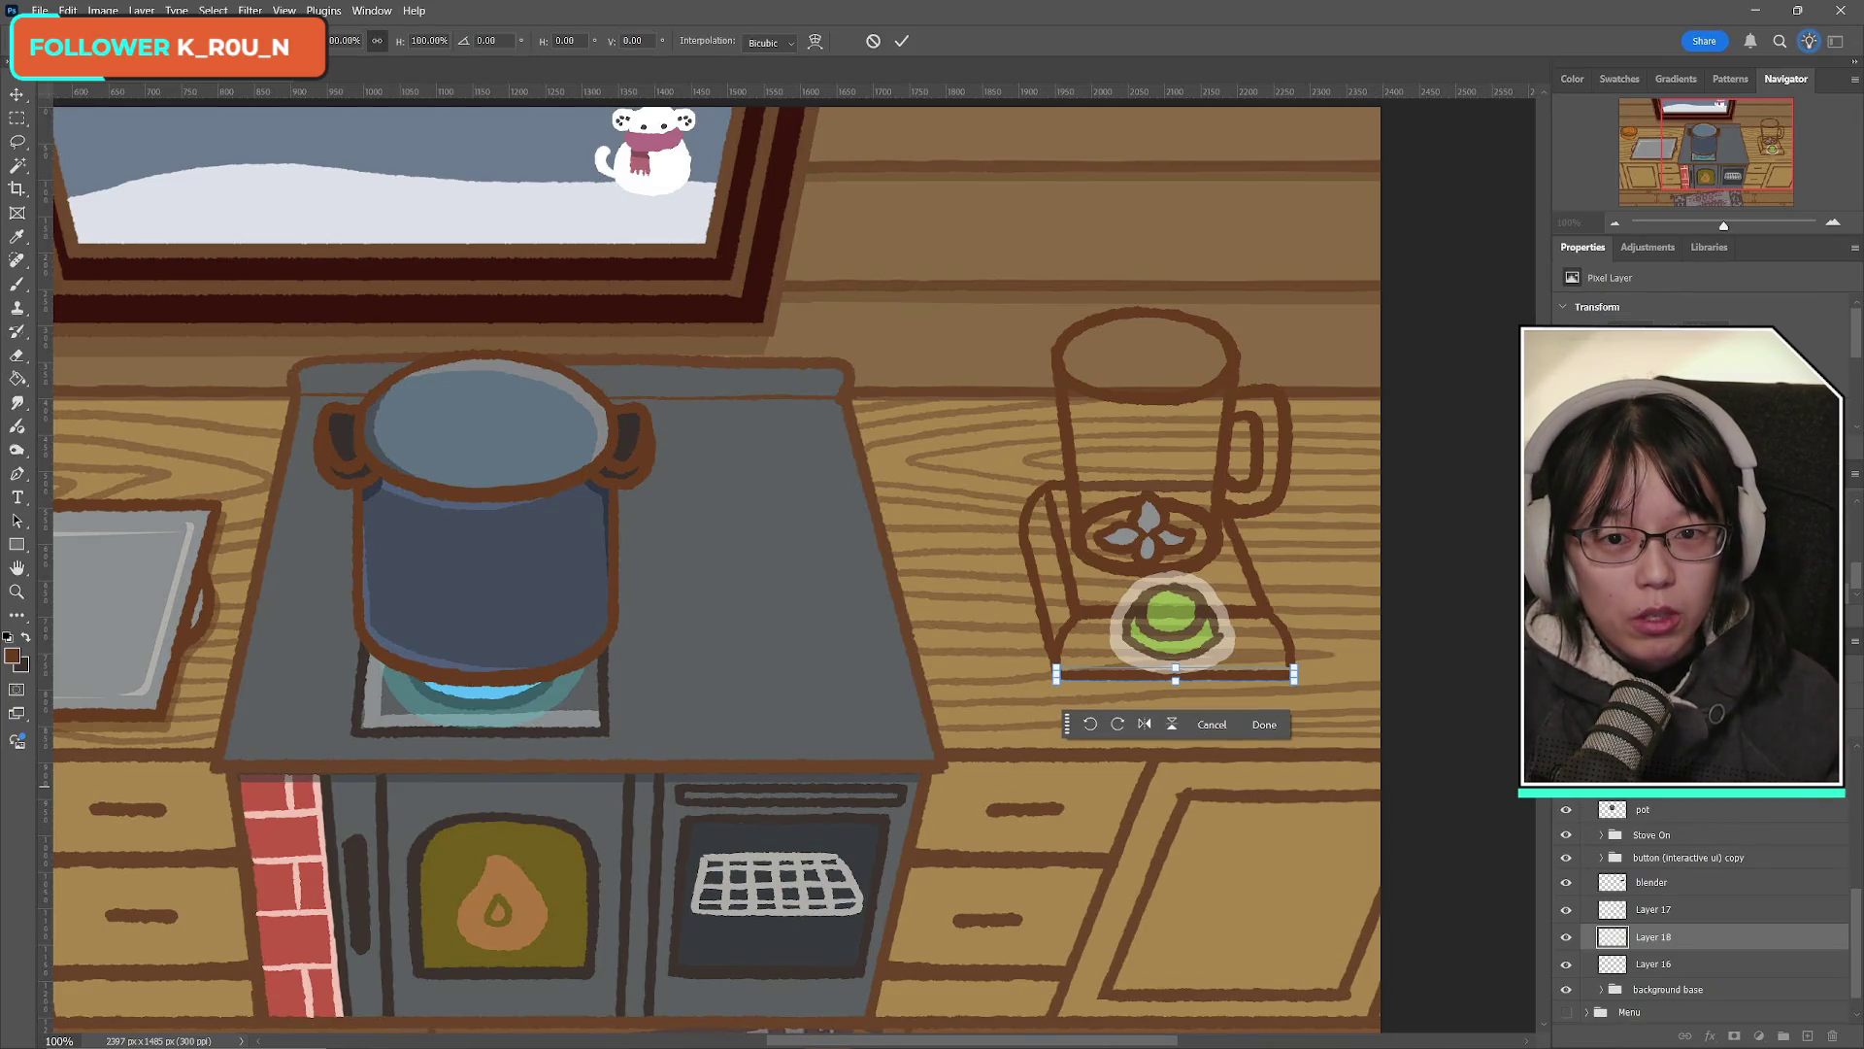
click(902, 40)
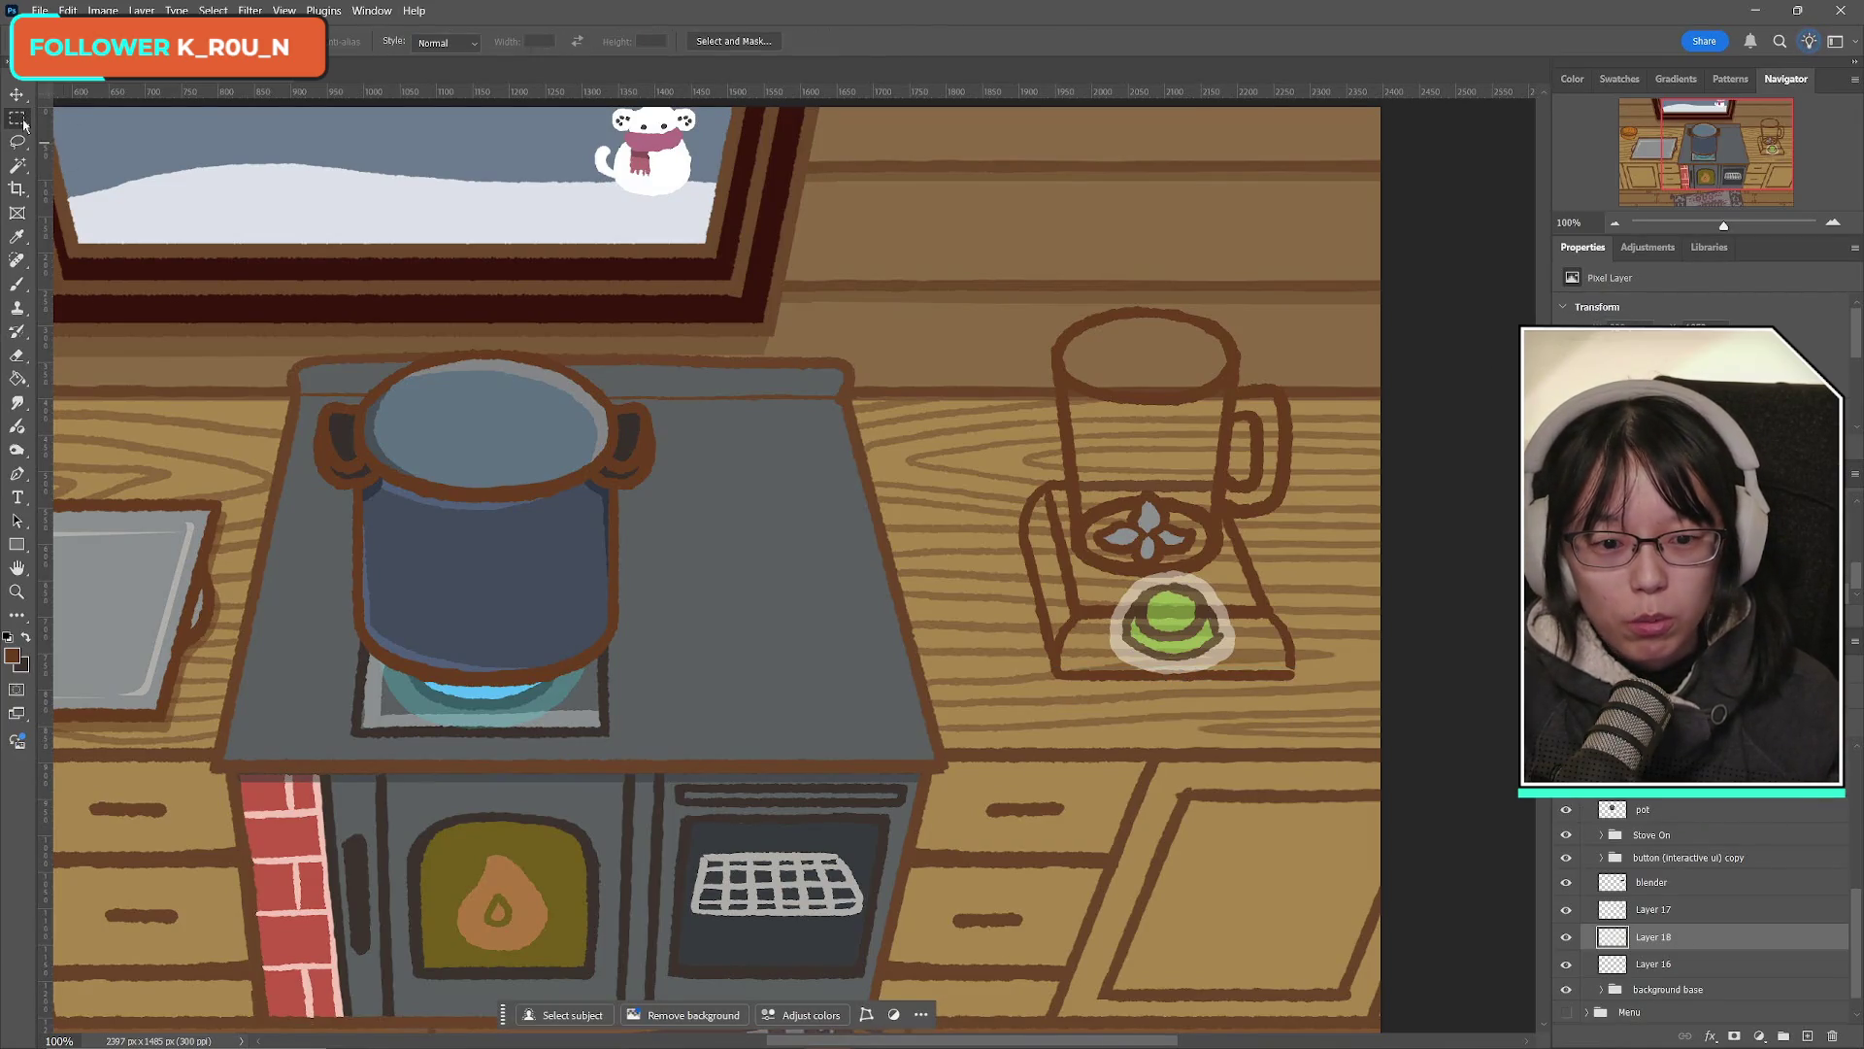
key(ctrl+t)
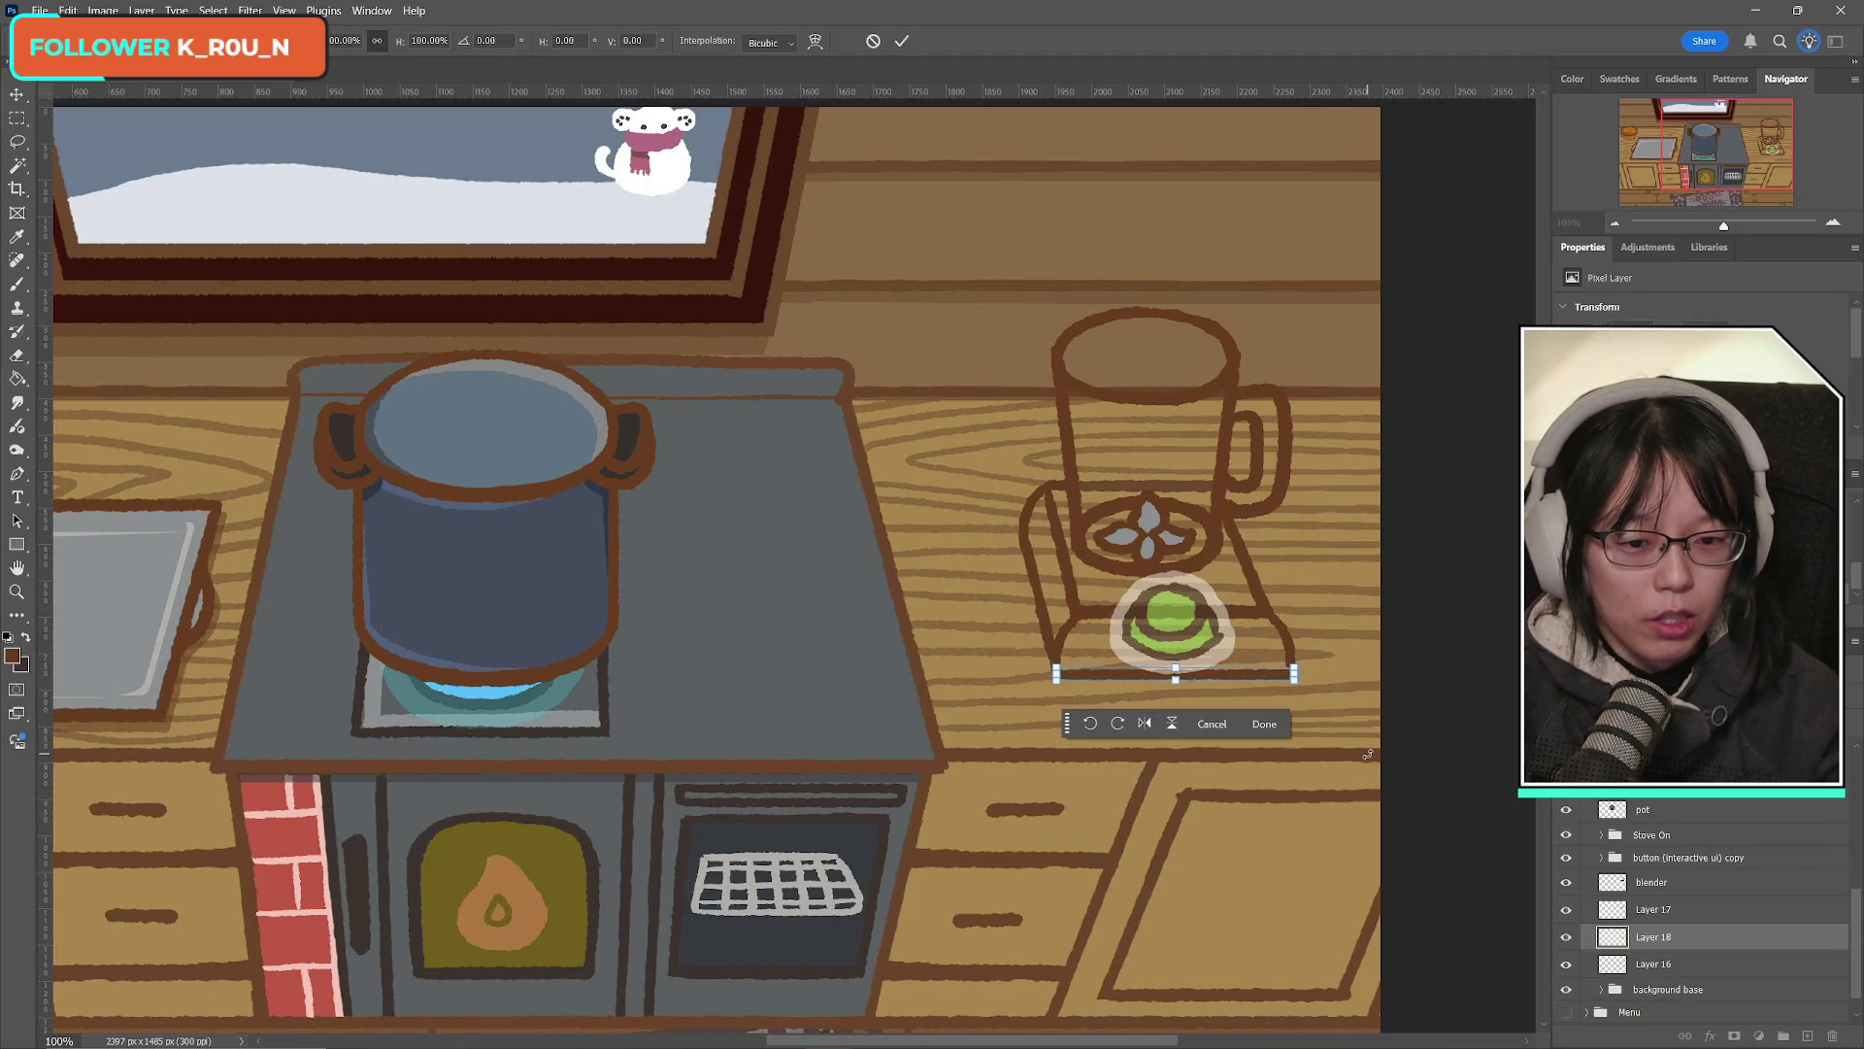
click(906, 41)
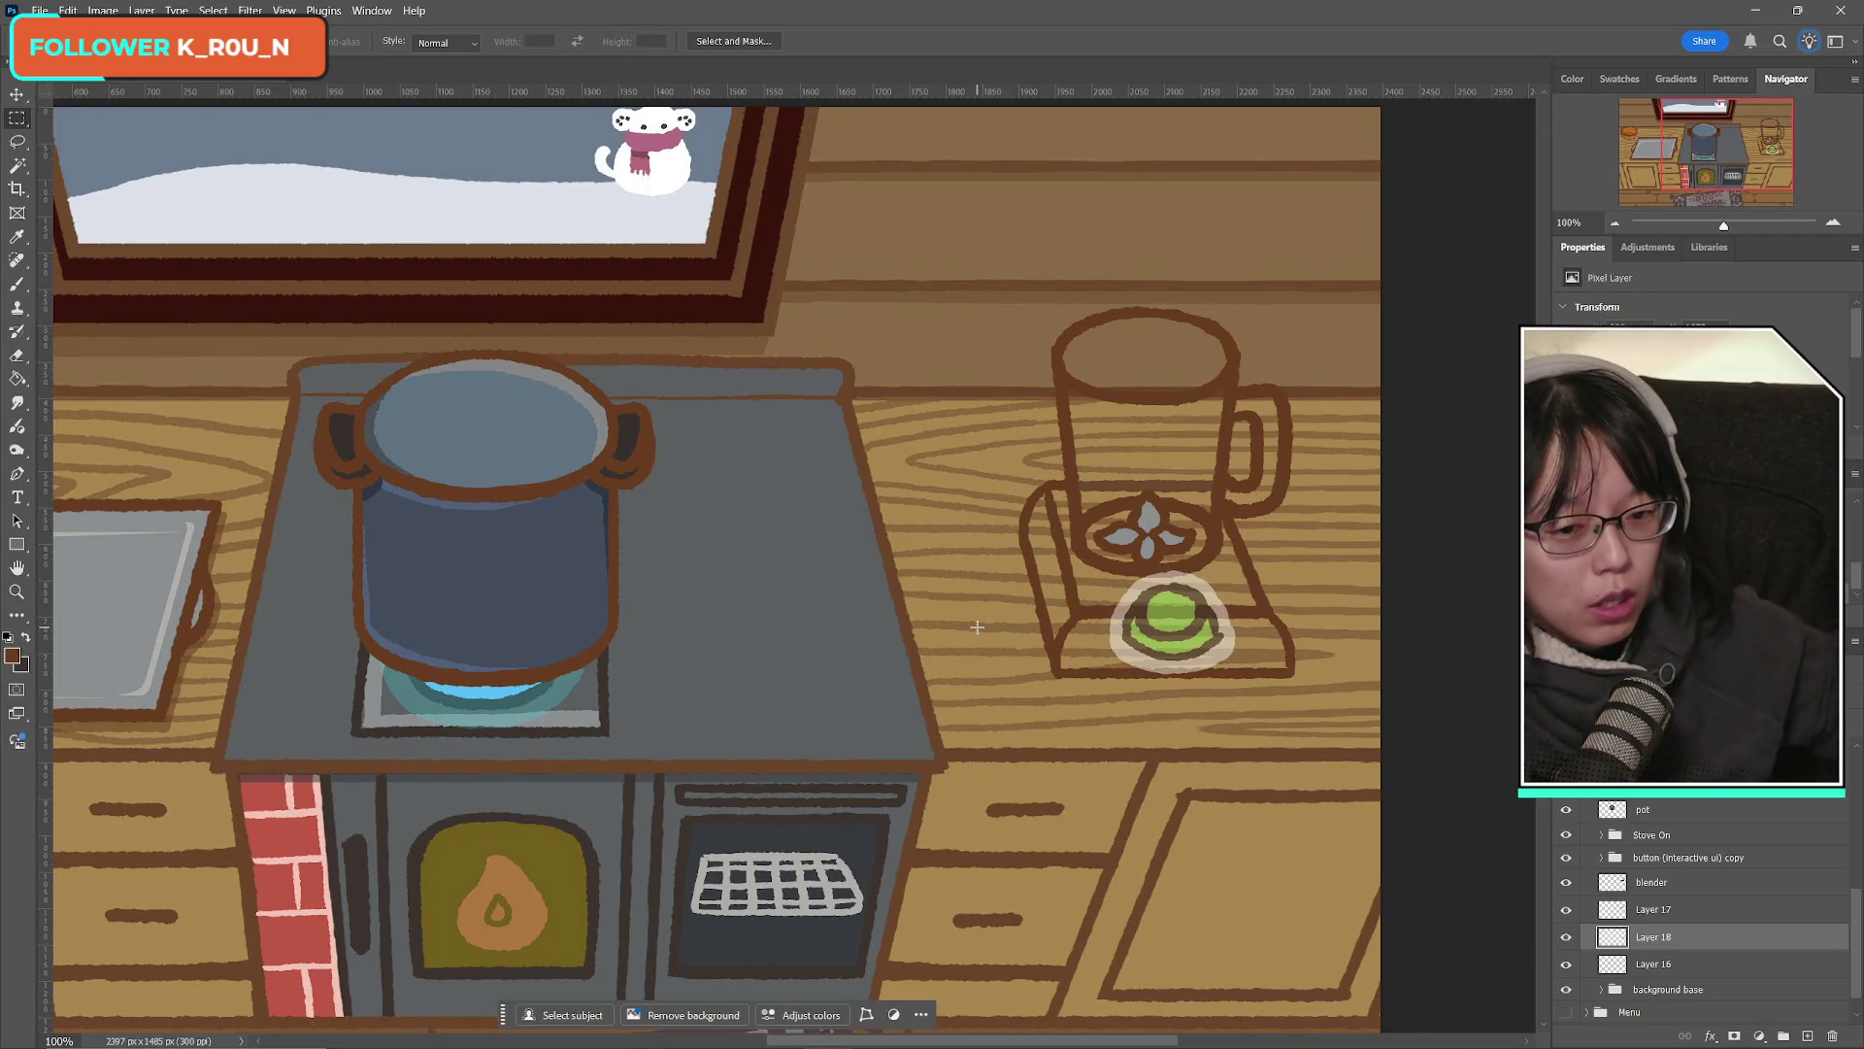
Step: Compare the bottom outline stroke, blender base, Layer 17 and jar by toggling their visibility
click(1566, 937)
click(1566, 937)
click(1566, 937)
click(1566, 937)
click(1566, 964)
click(1566, 964)
click(1566, 937)
click(1566, 937)
click(1566, 937)
click(1566, 937)
click(1566, 937)
click(1566, 937)
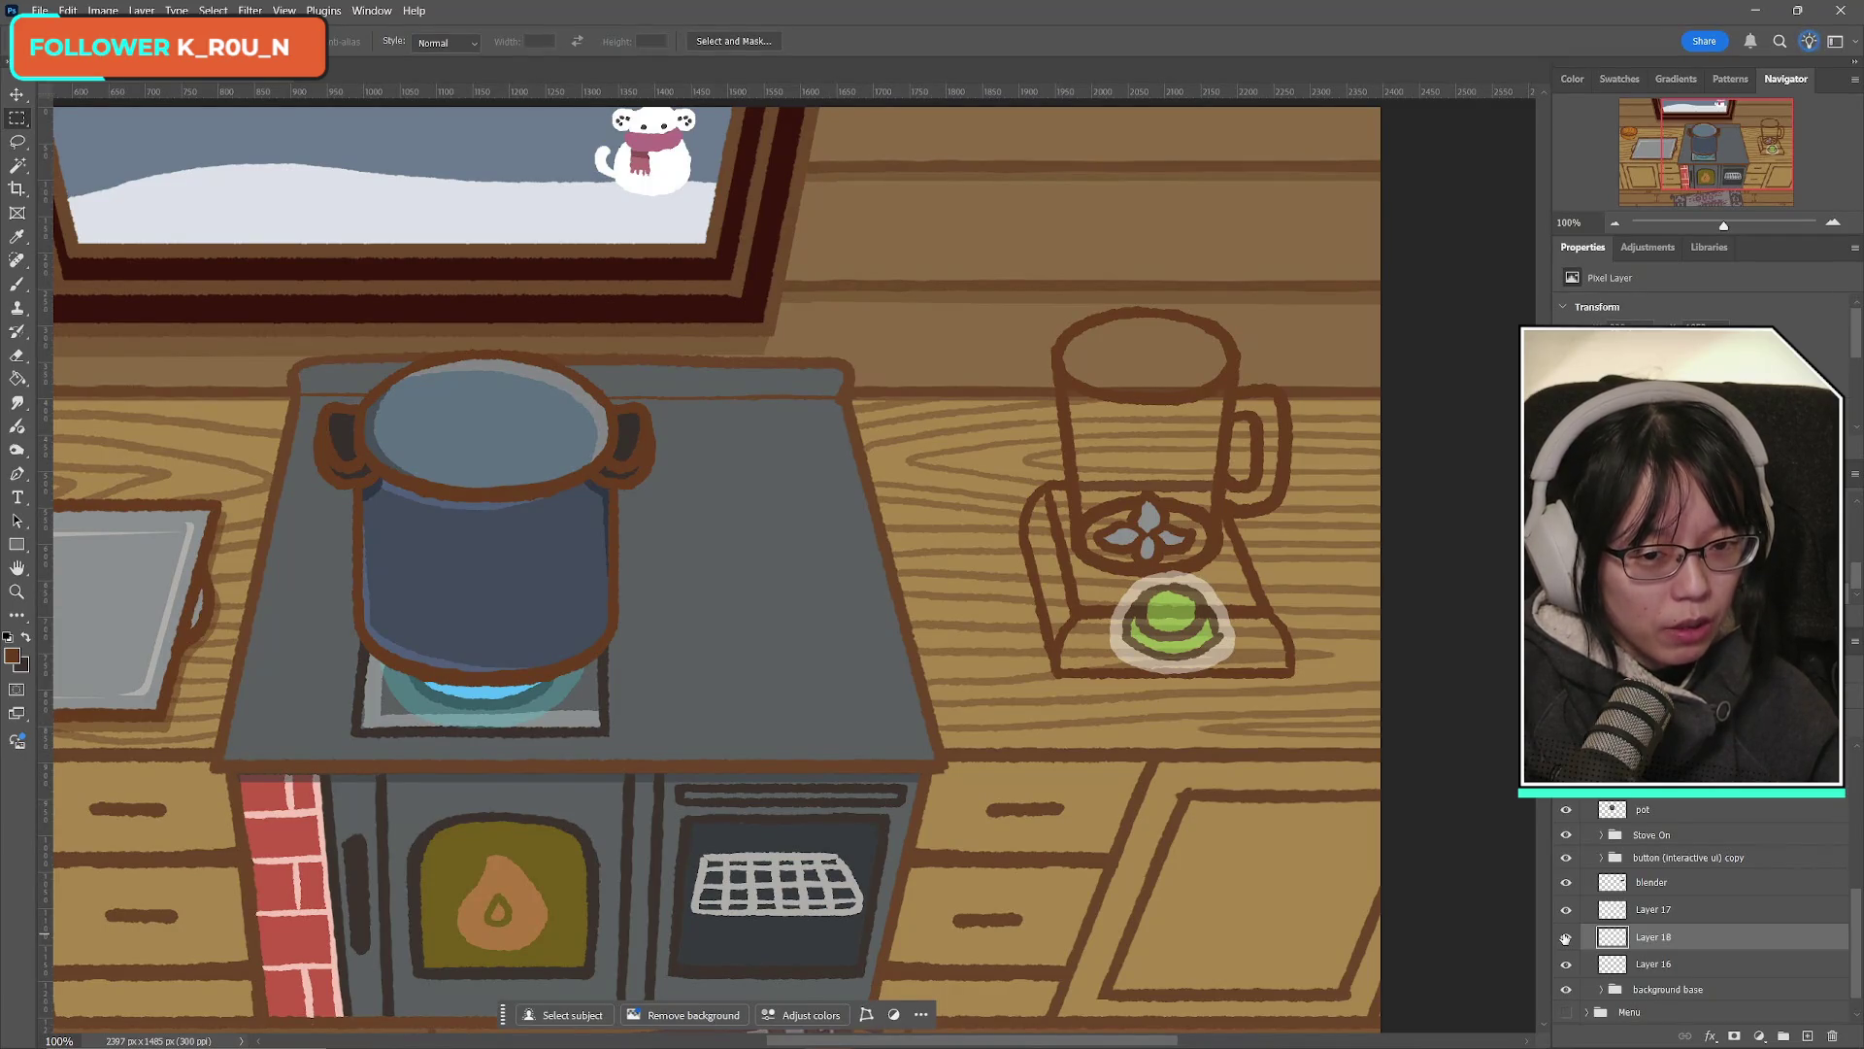
click(1566, 937)
click(1566, 936)
click(1566, 910)
click(1566, 909)
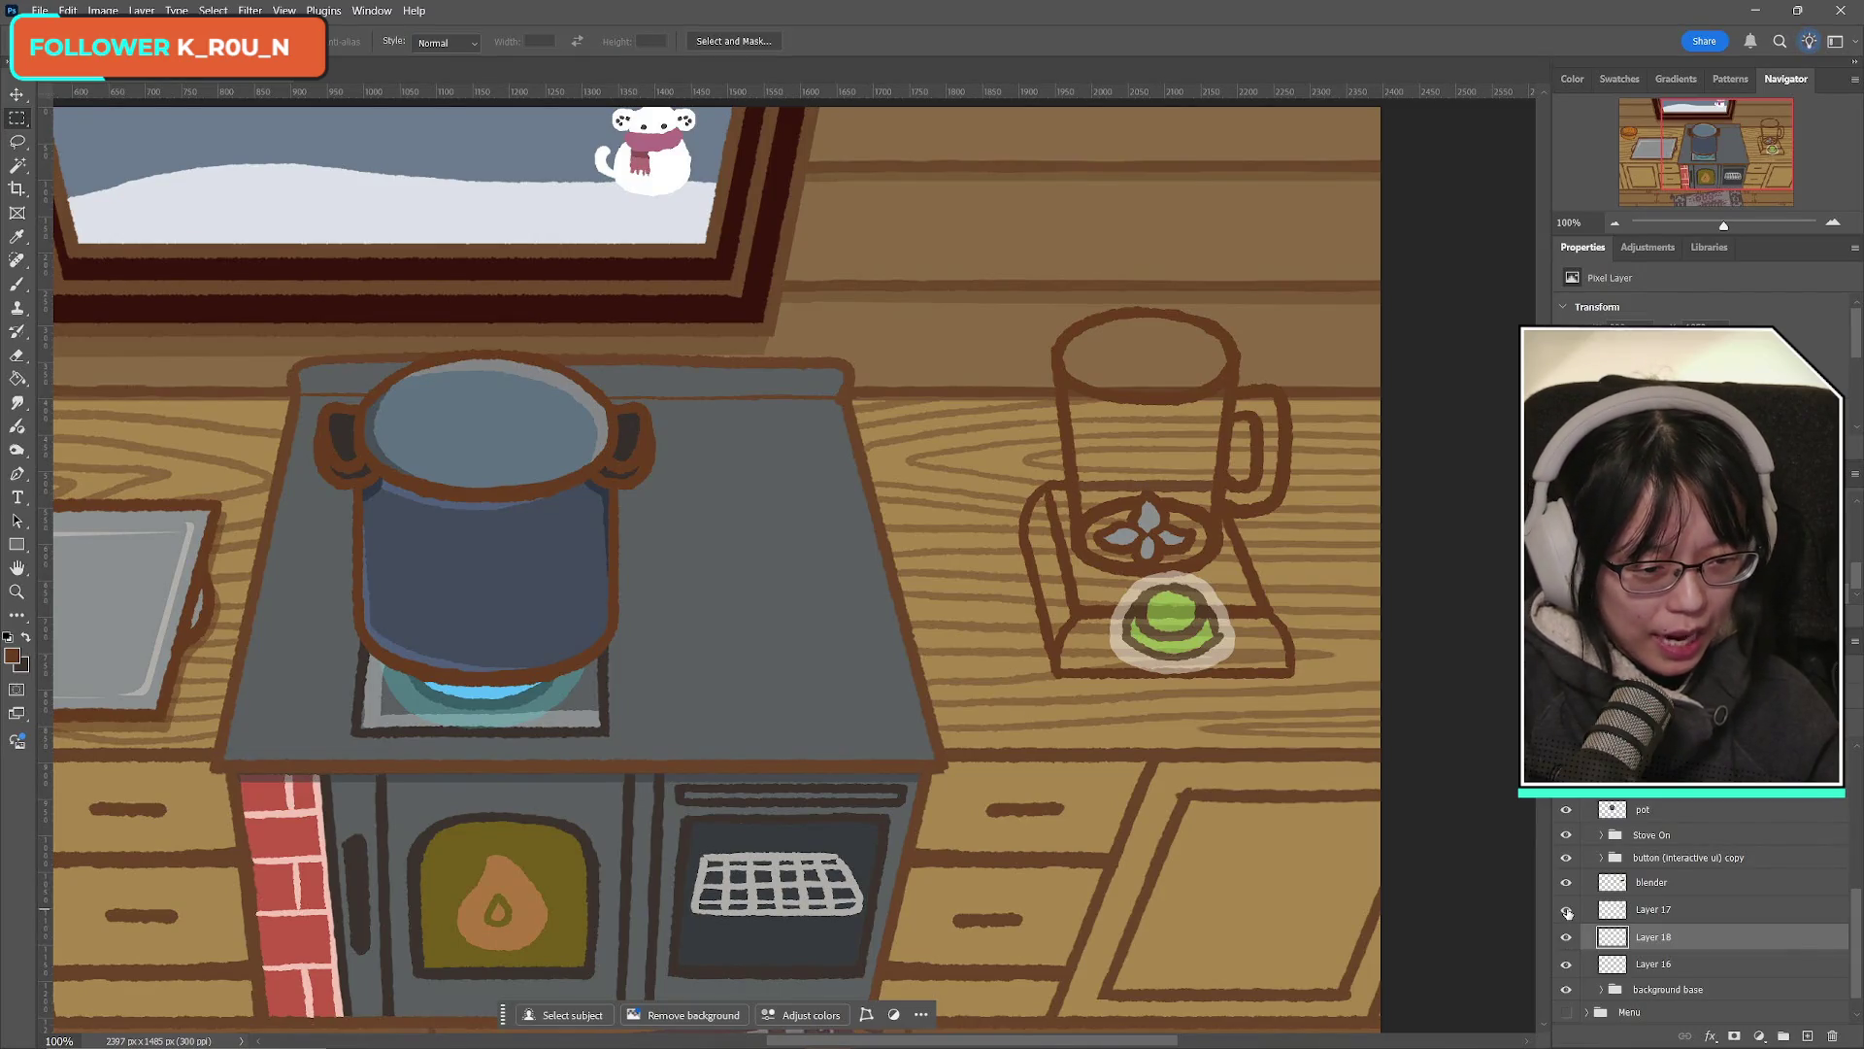
click(1566, 883)
click(1568, 885)
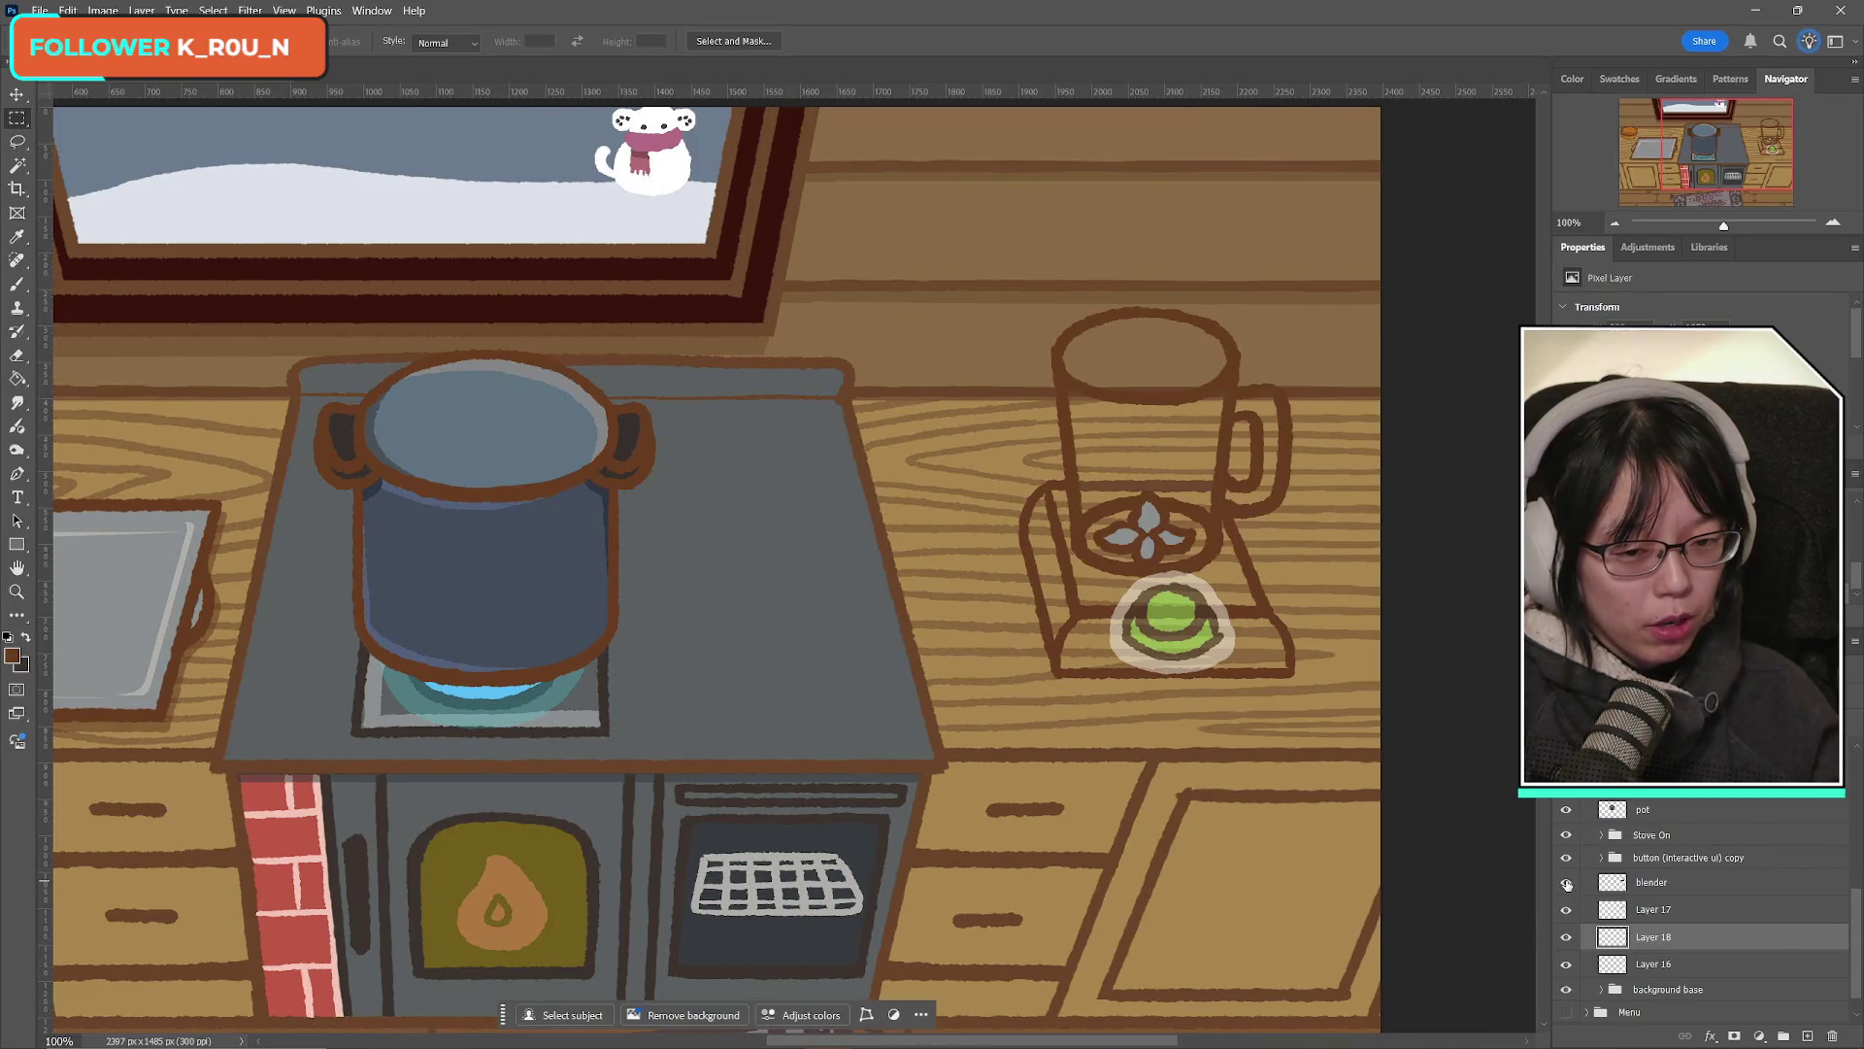
click(1566, 882)
click(1566, 883)
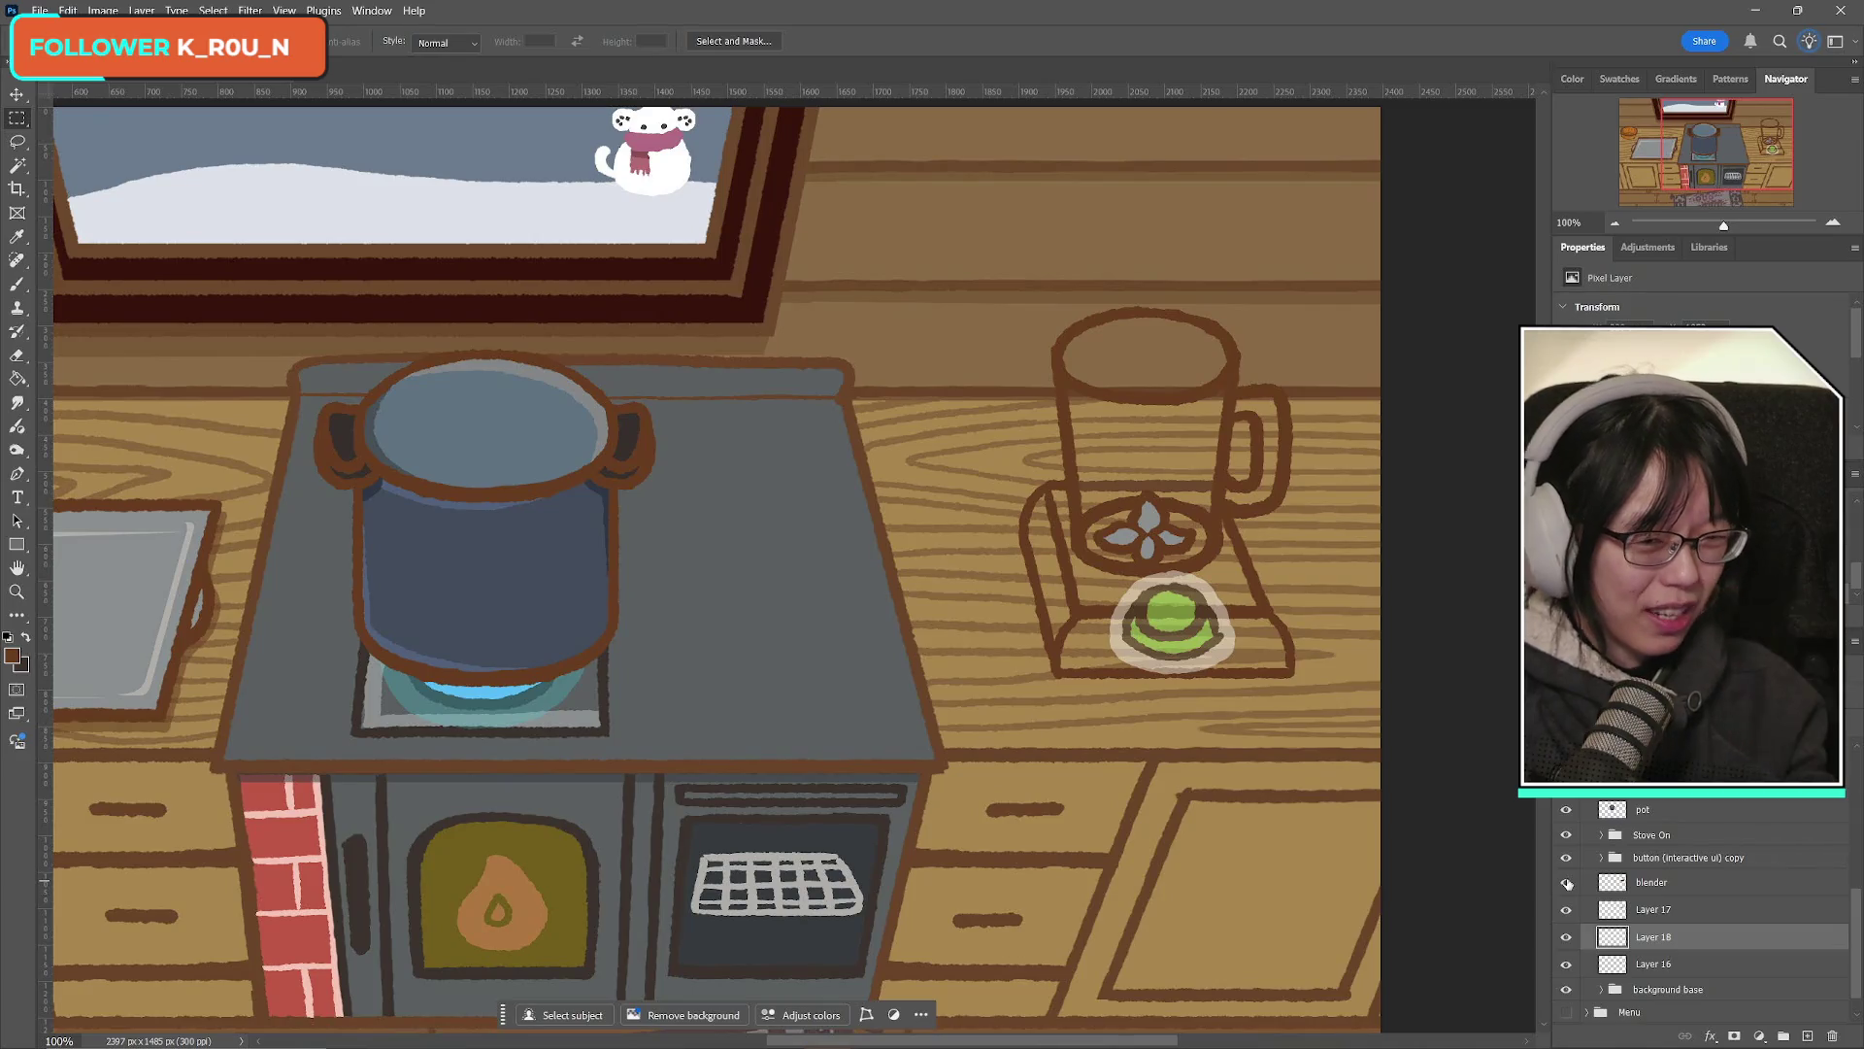
click(1565, 882)
click(1564, 885)
Step: Check how Layer 17's line, the outline stroke and the blender base overlap
click(1564, 911)
click(1565, 911)
click(1564, 910)
click(1564, 912)
click(1567, 938)
click(1566, 938)
click(1566, 938)
click(1566, 938)
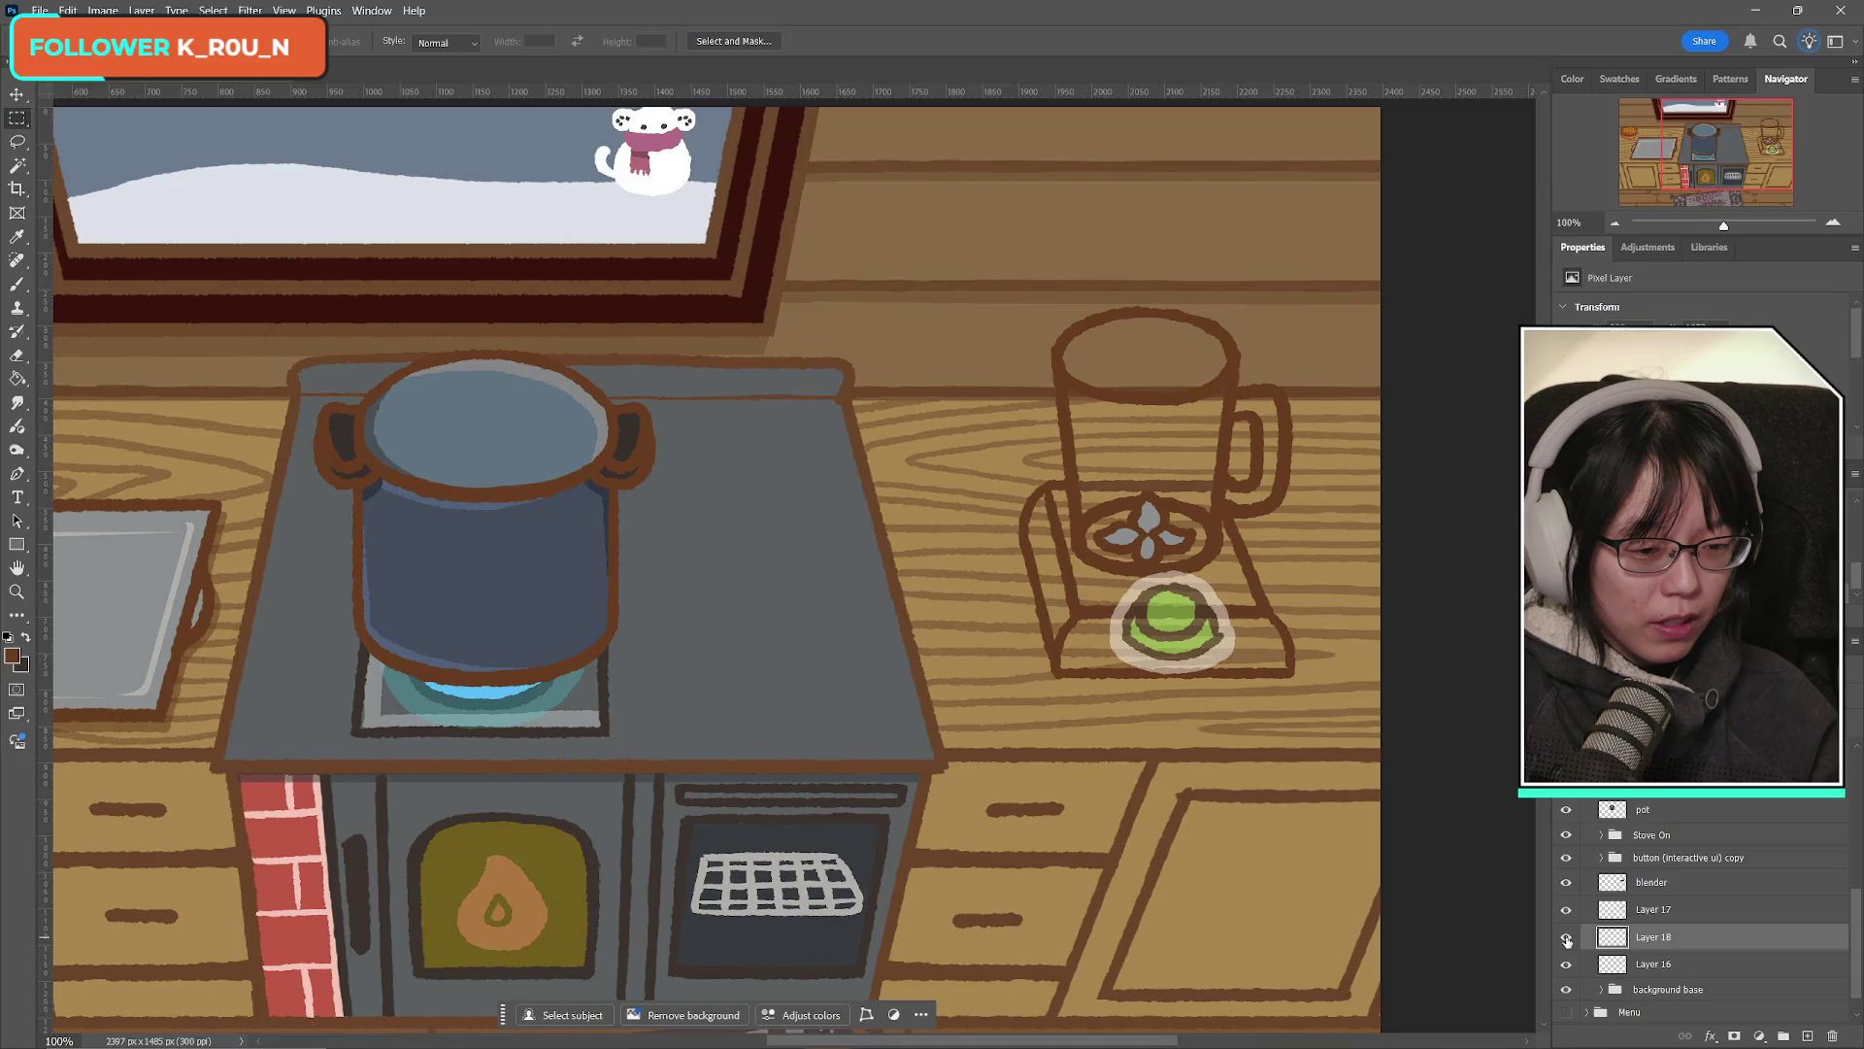
click(1567, 966)
click(1567, 966)
click(1568, 966)
click(1566, 965)
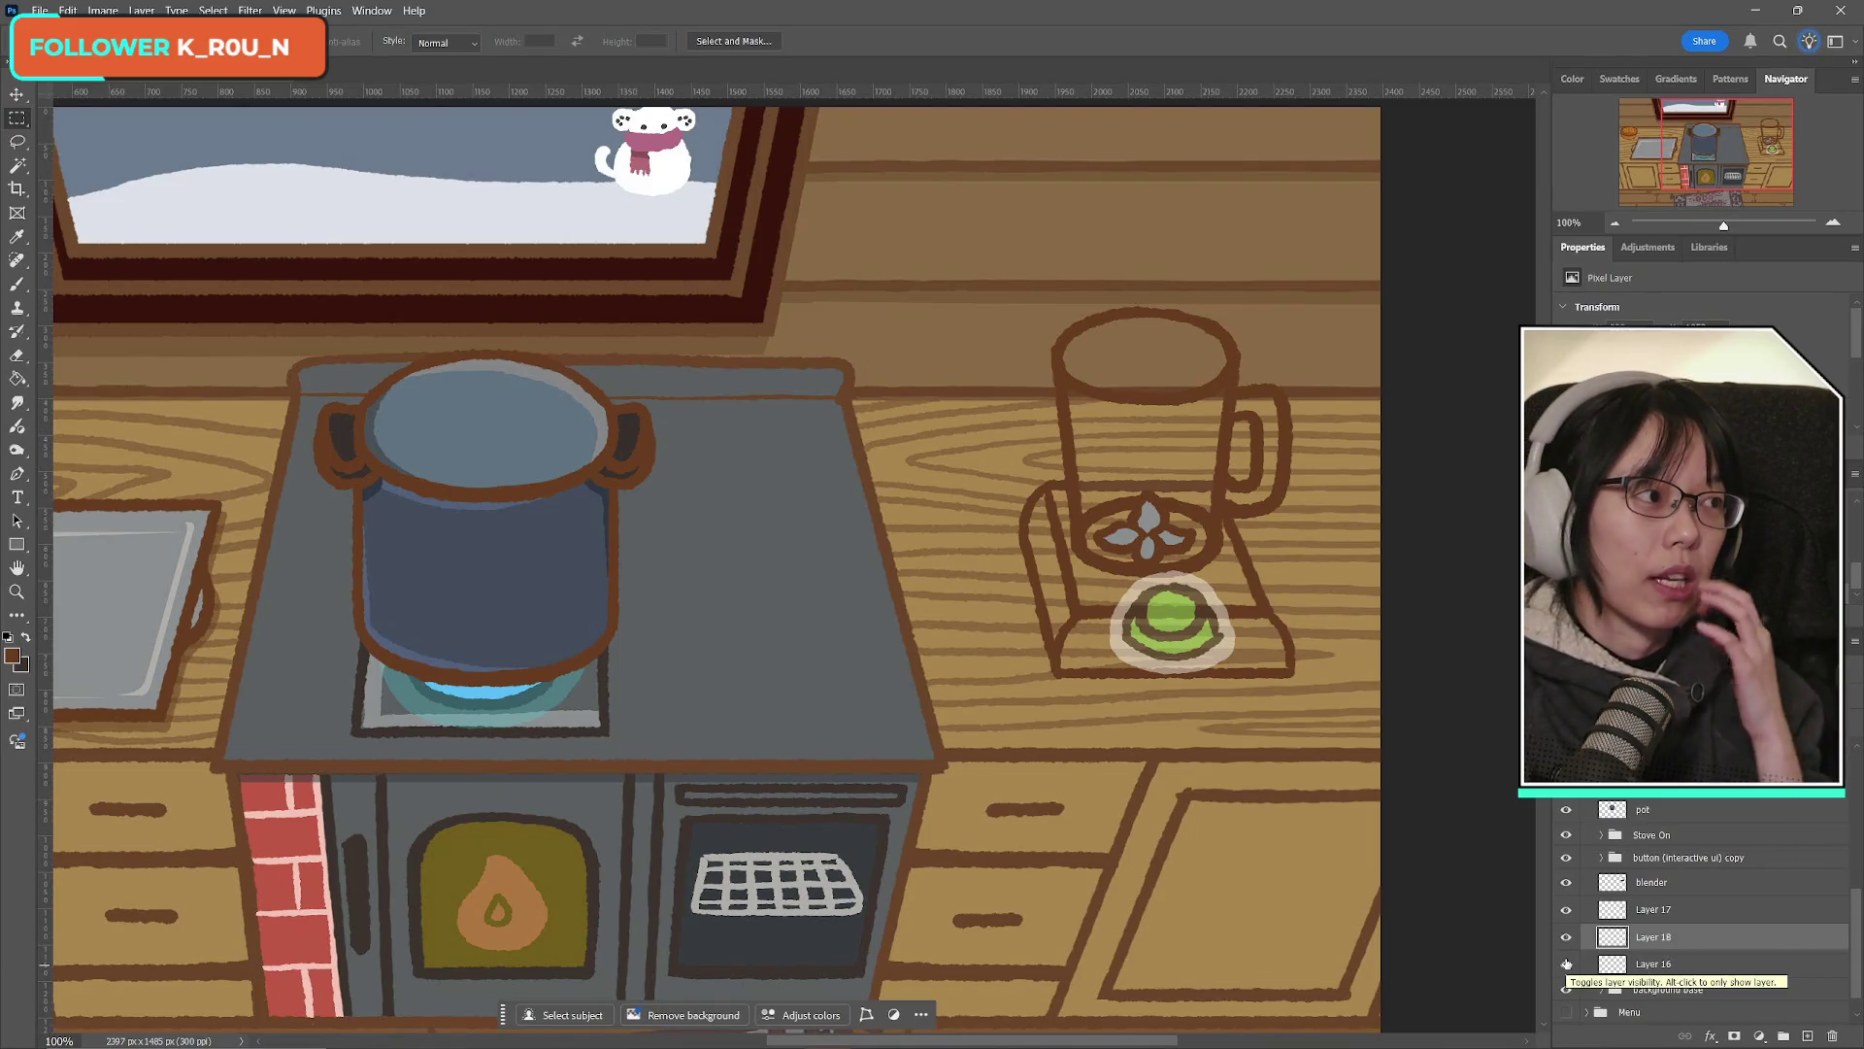
Step: Merge the bottom outline stroke (Layer 18) down into Layer 16 with Ctrl+E and check the result
click(1566, 938)
click(1566, 938)
click(1567, 938)
click(1567, 938)
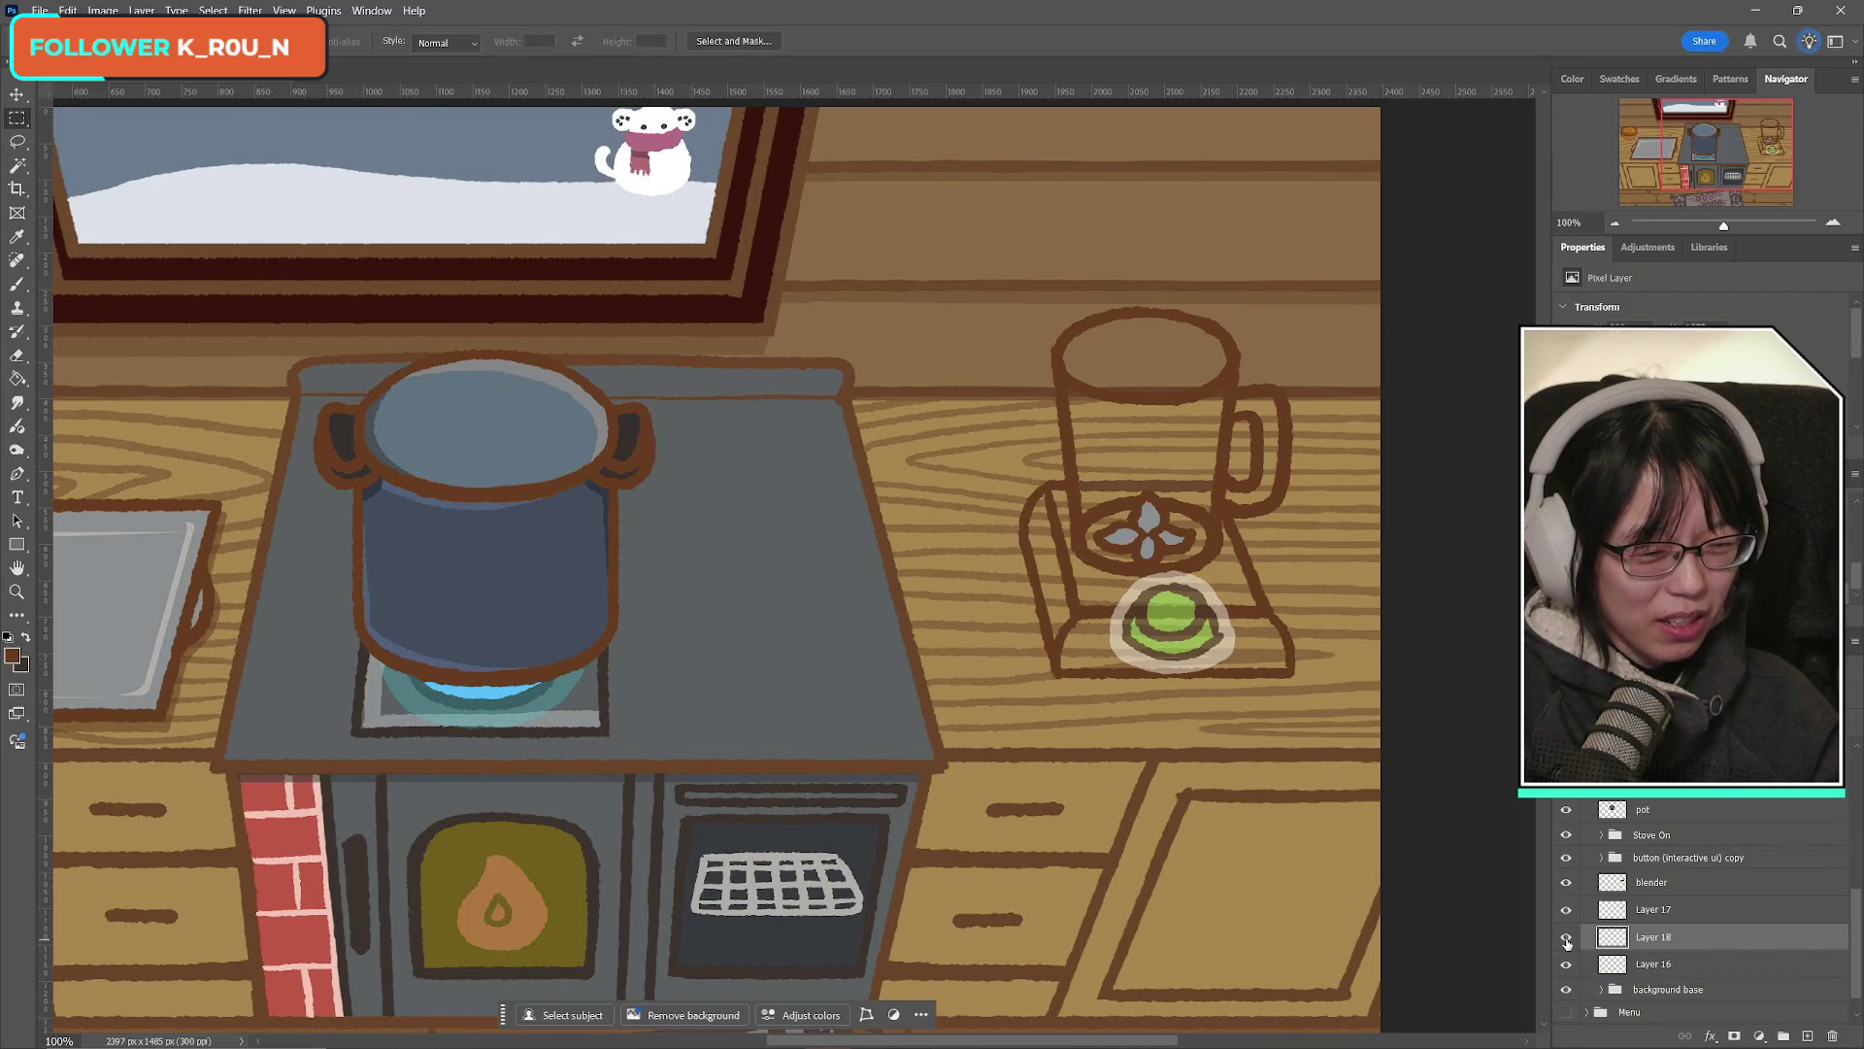
click(1566, 938)
click(1566, 938)
key(ctrl+e)
click(1566, 938)
click(1566, 937)
click(1567, 911)
click(1568, 912)
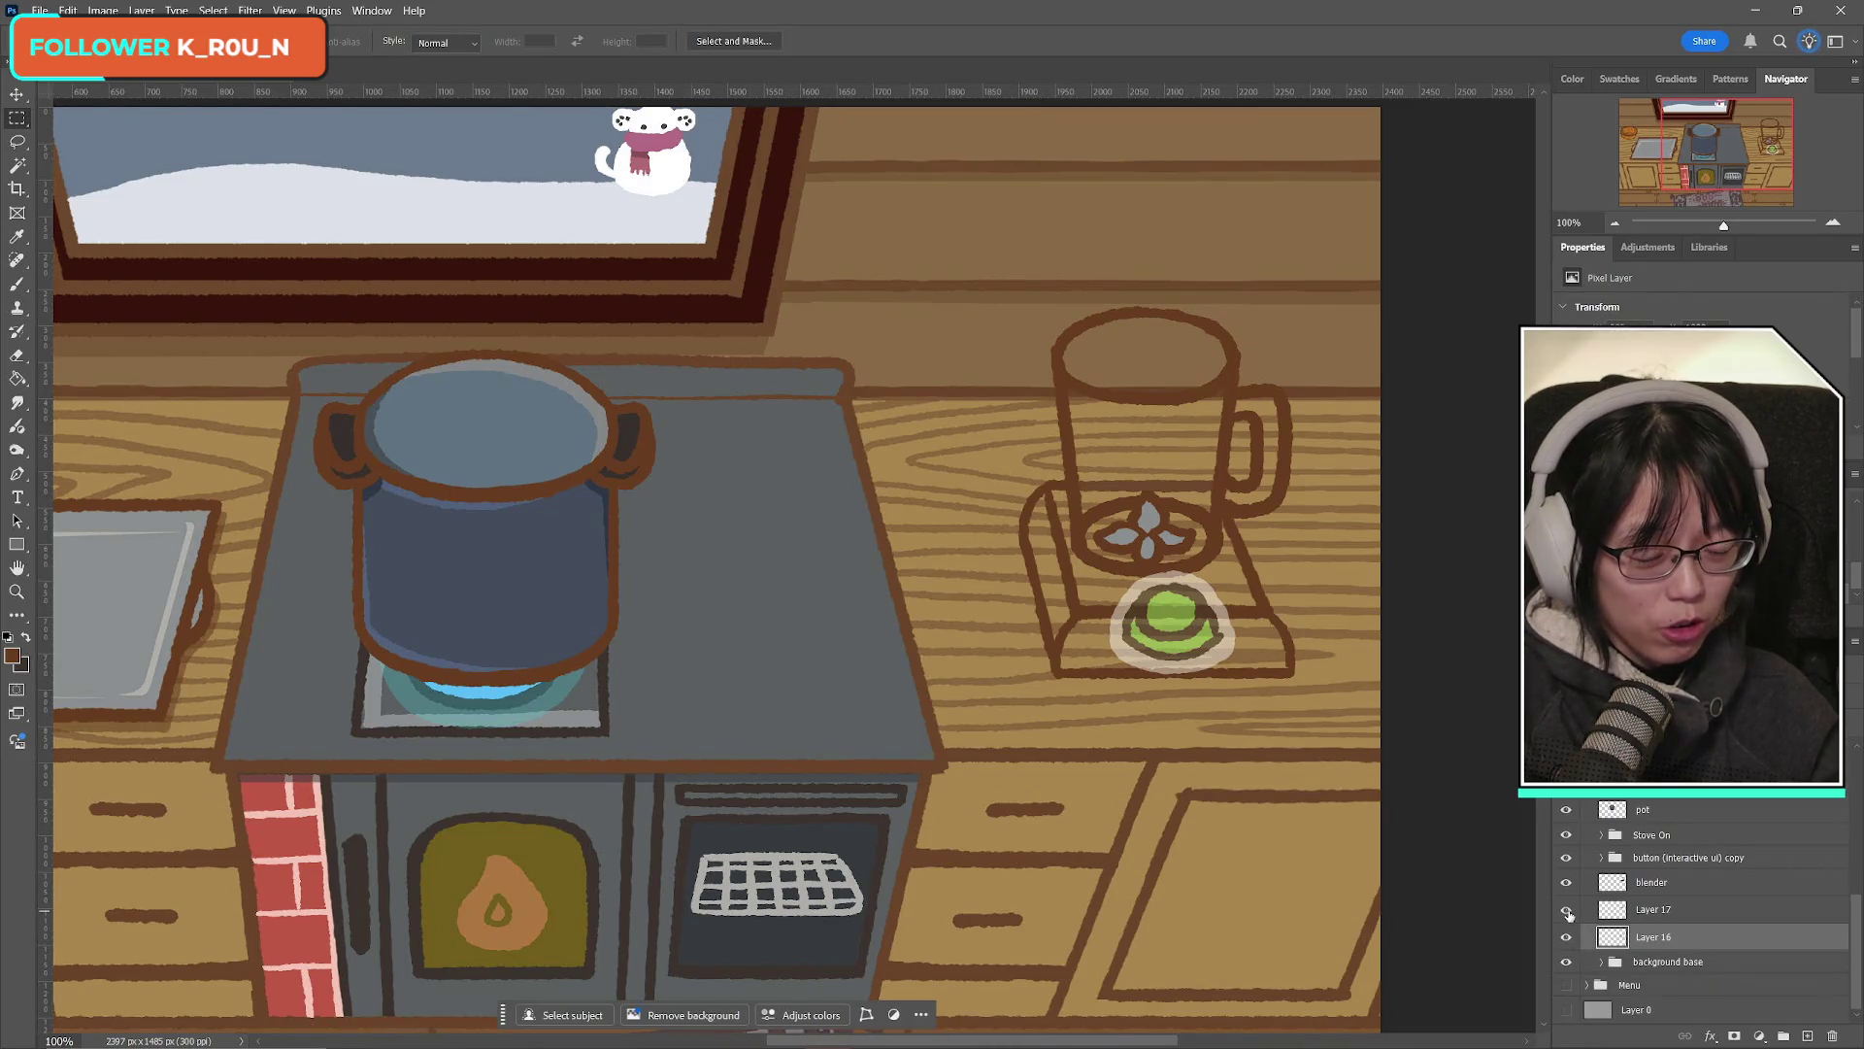
click(1565, 882)
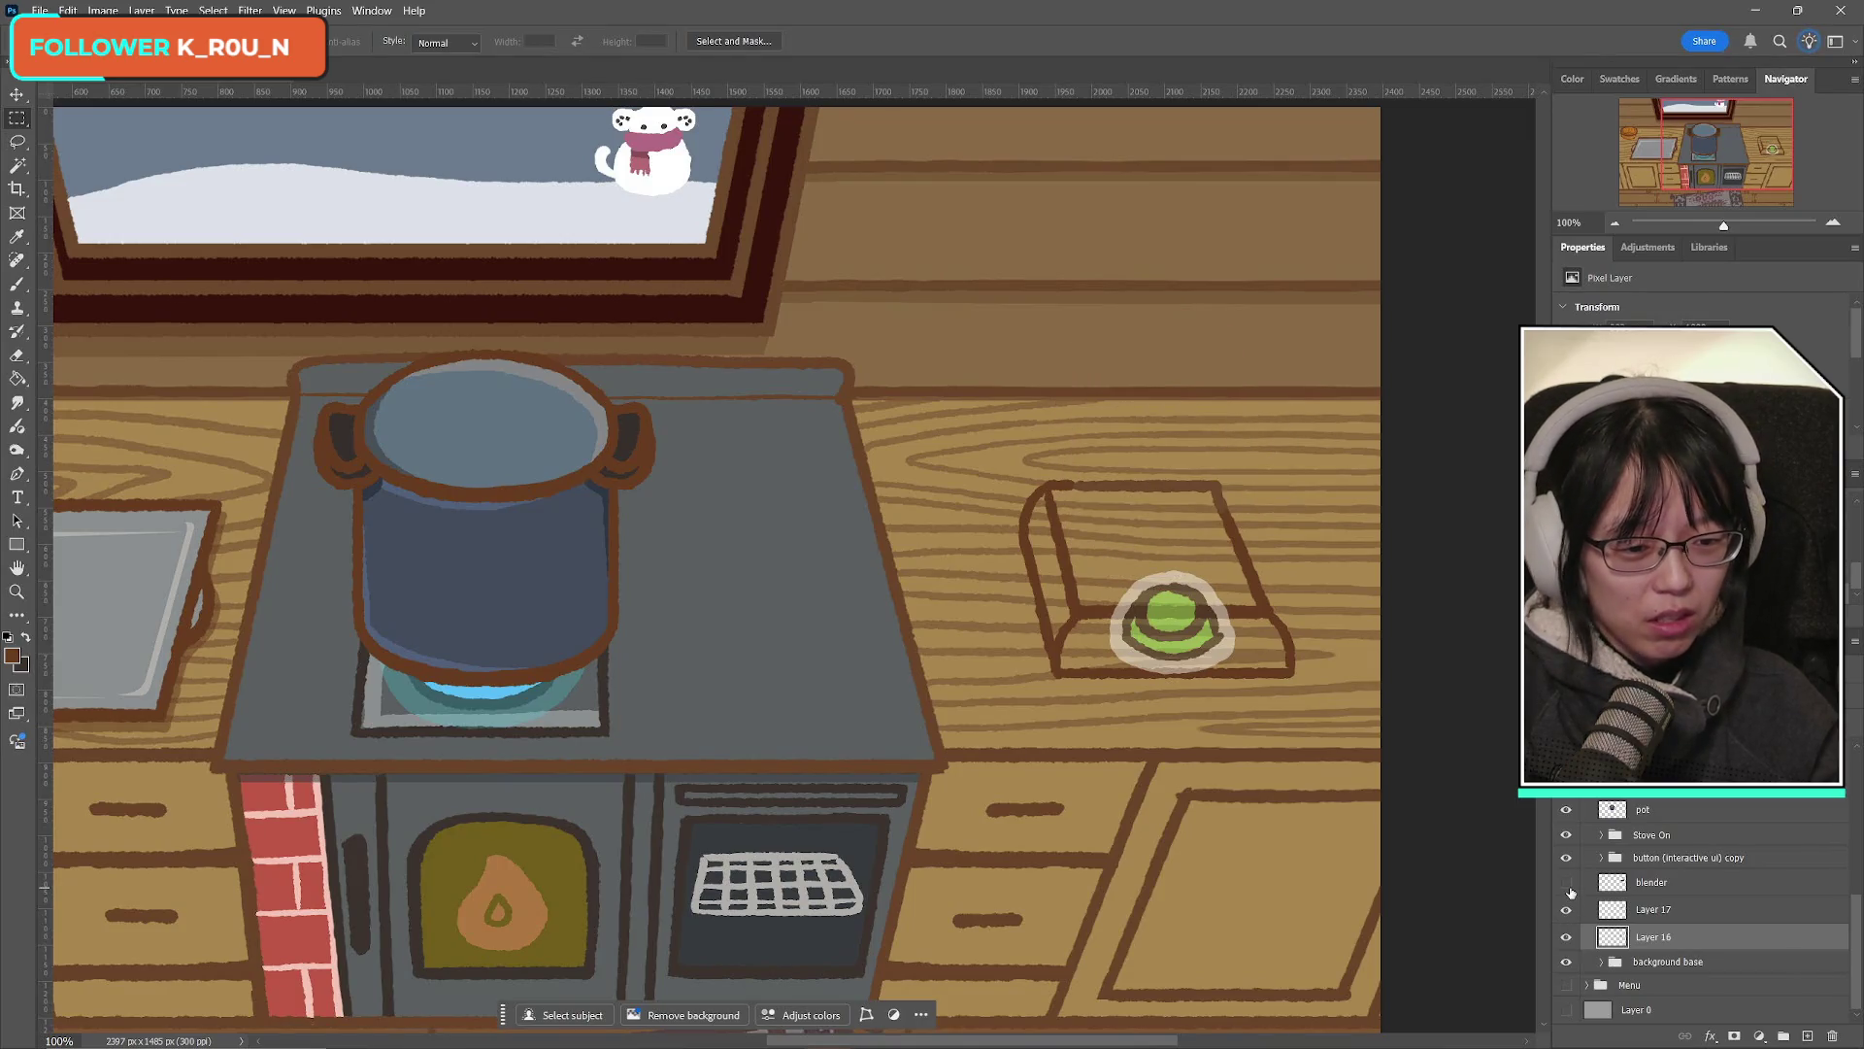
click(1565, 883)
click(1689, 859)
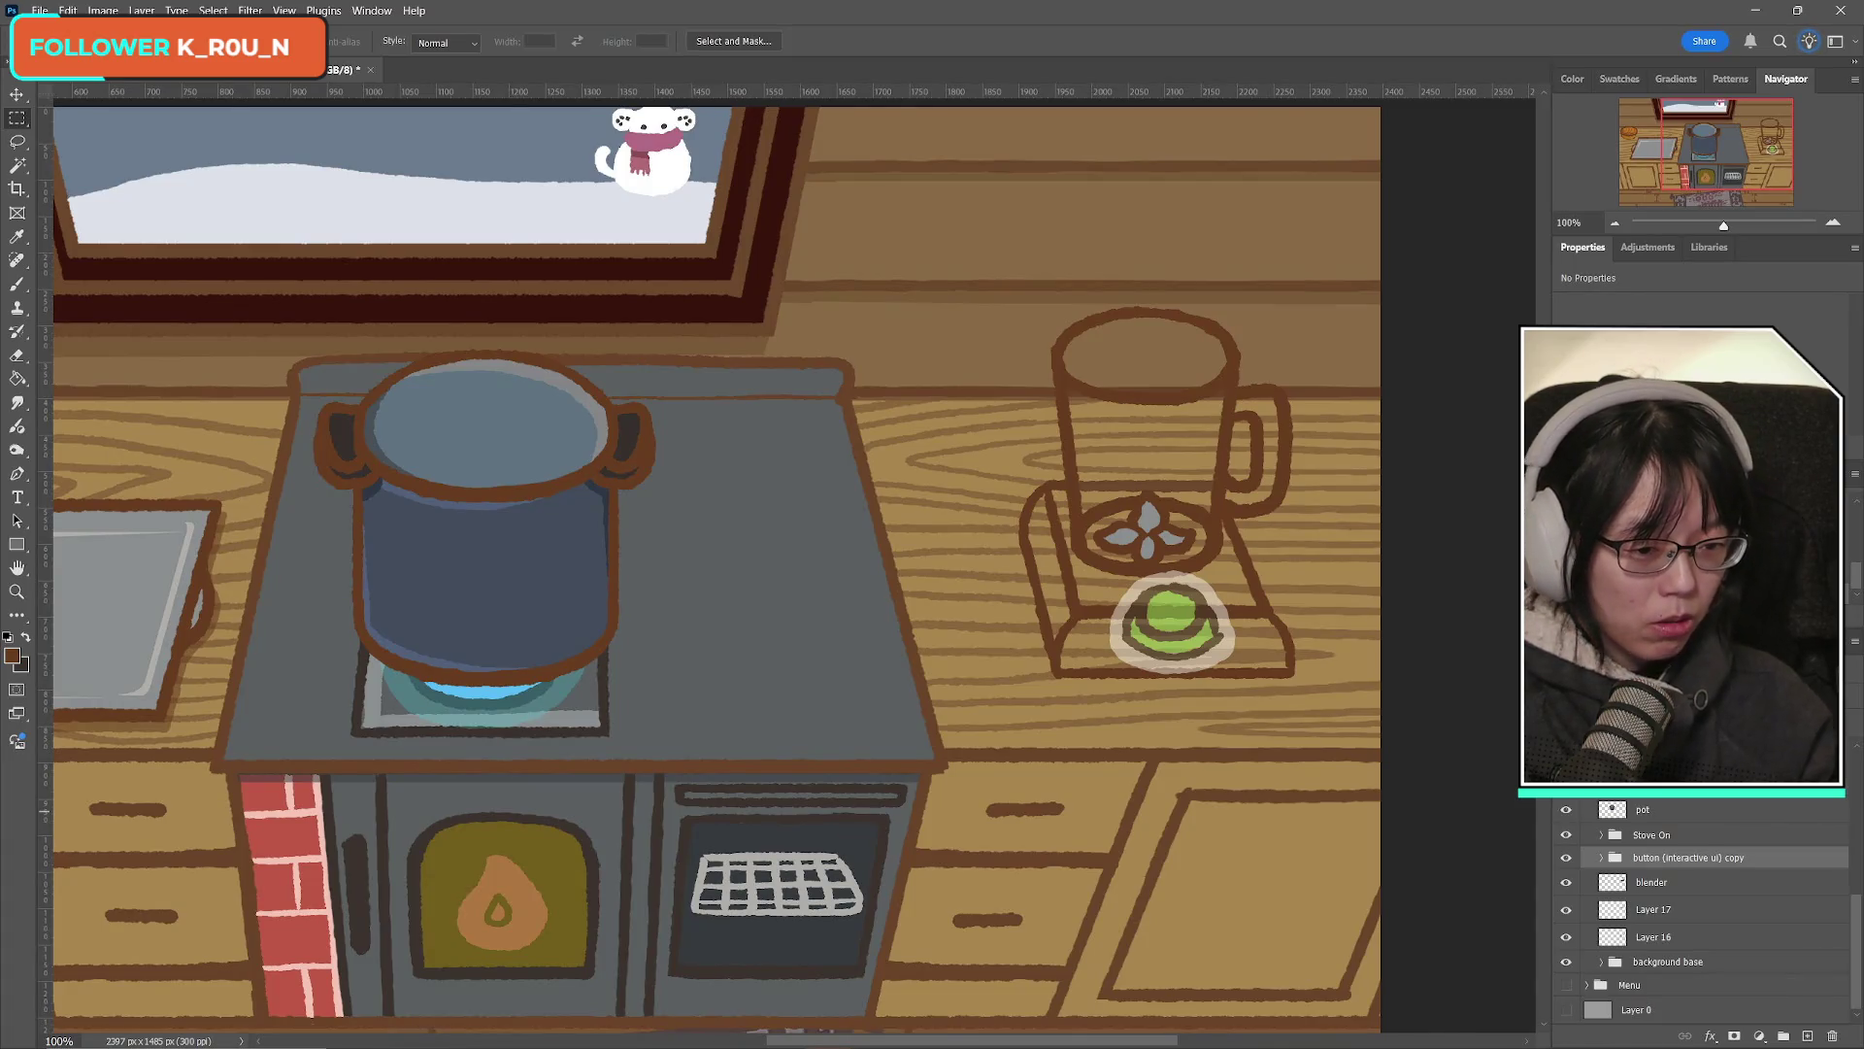
Step: Hide the 'button (interactive ui) copy' layer so the green button disappears from the base
click(1565, 859)
click(1566, 858)
click(1565, 858)
click(1565, 859)
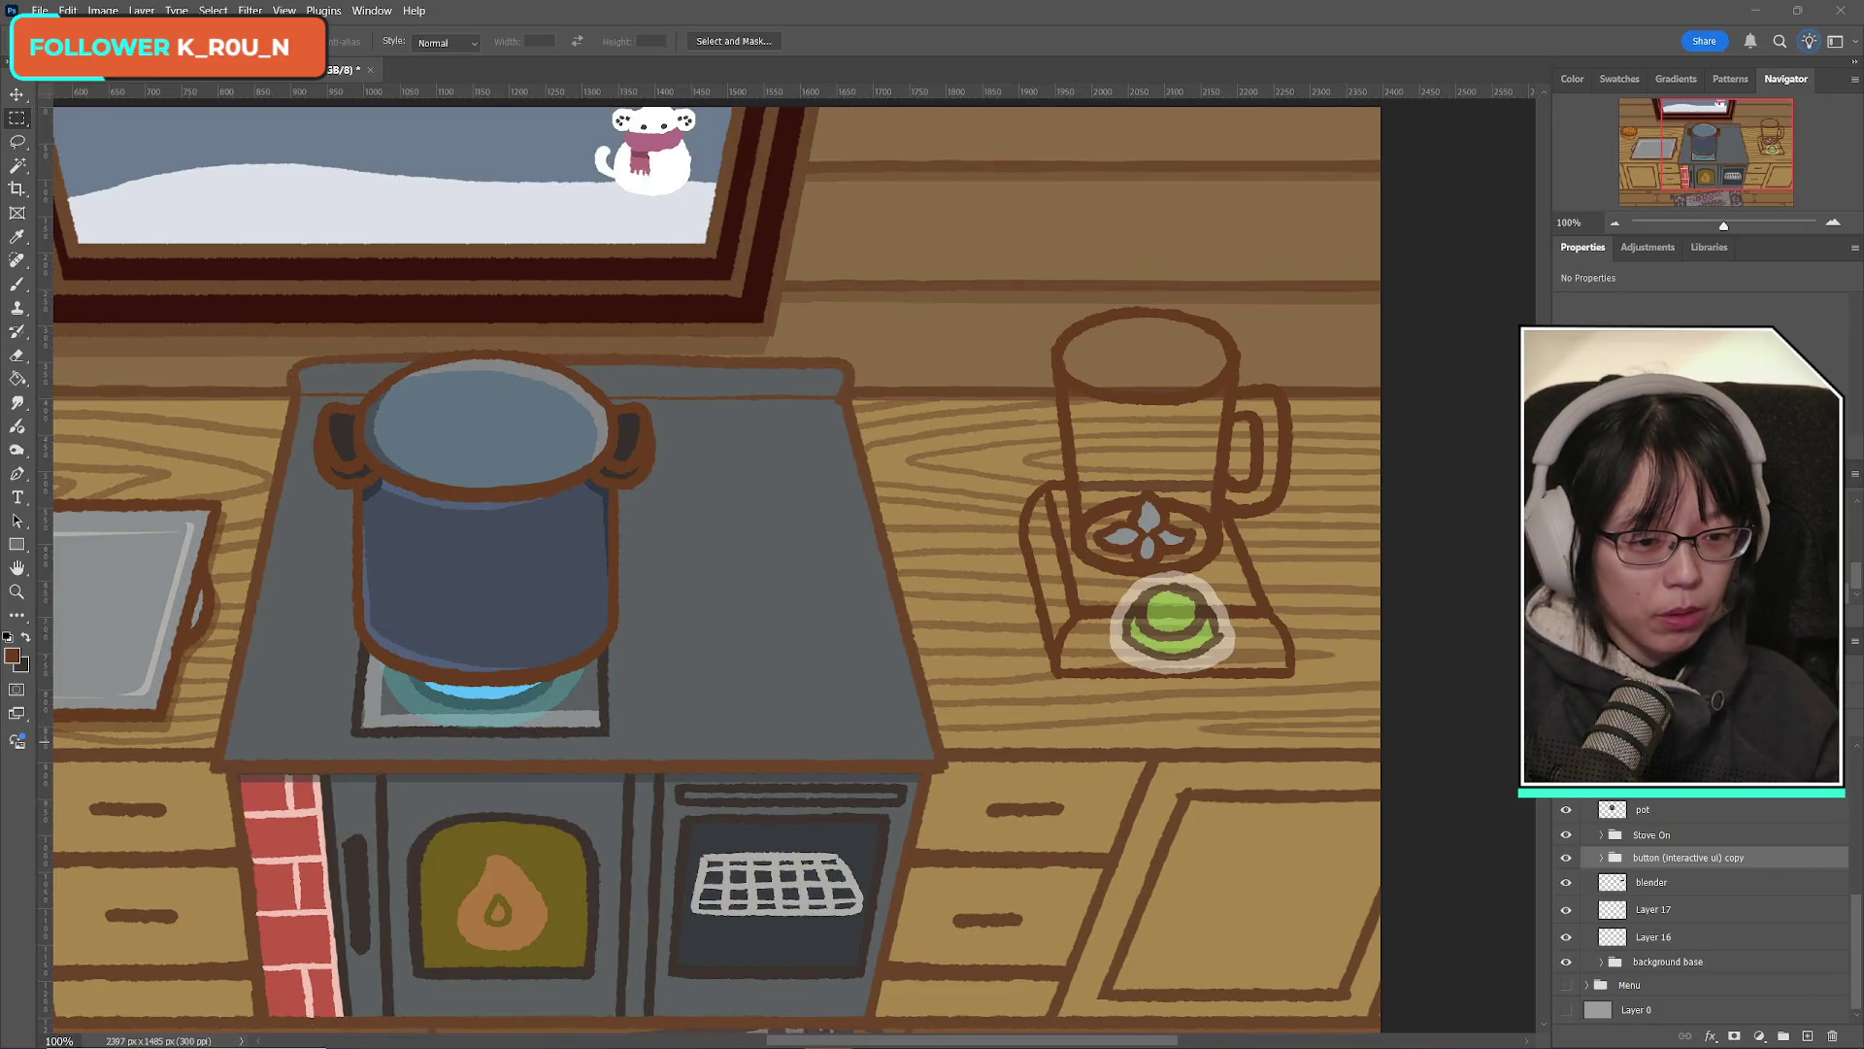
click(1564, 860)
click(1565, 860)
click(1566, 861)
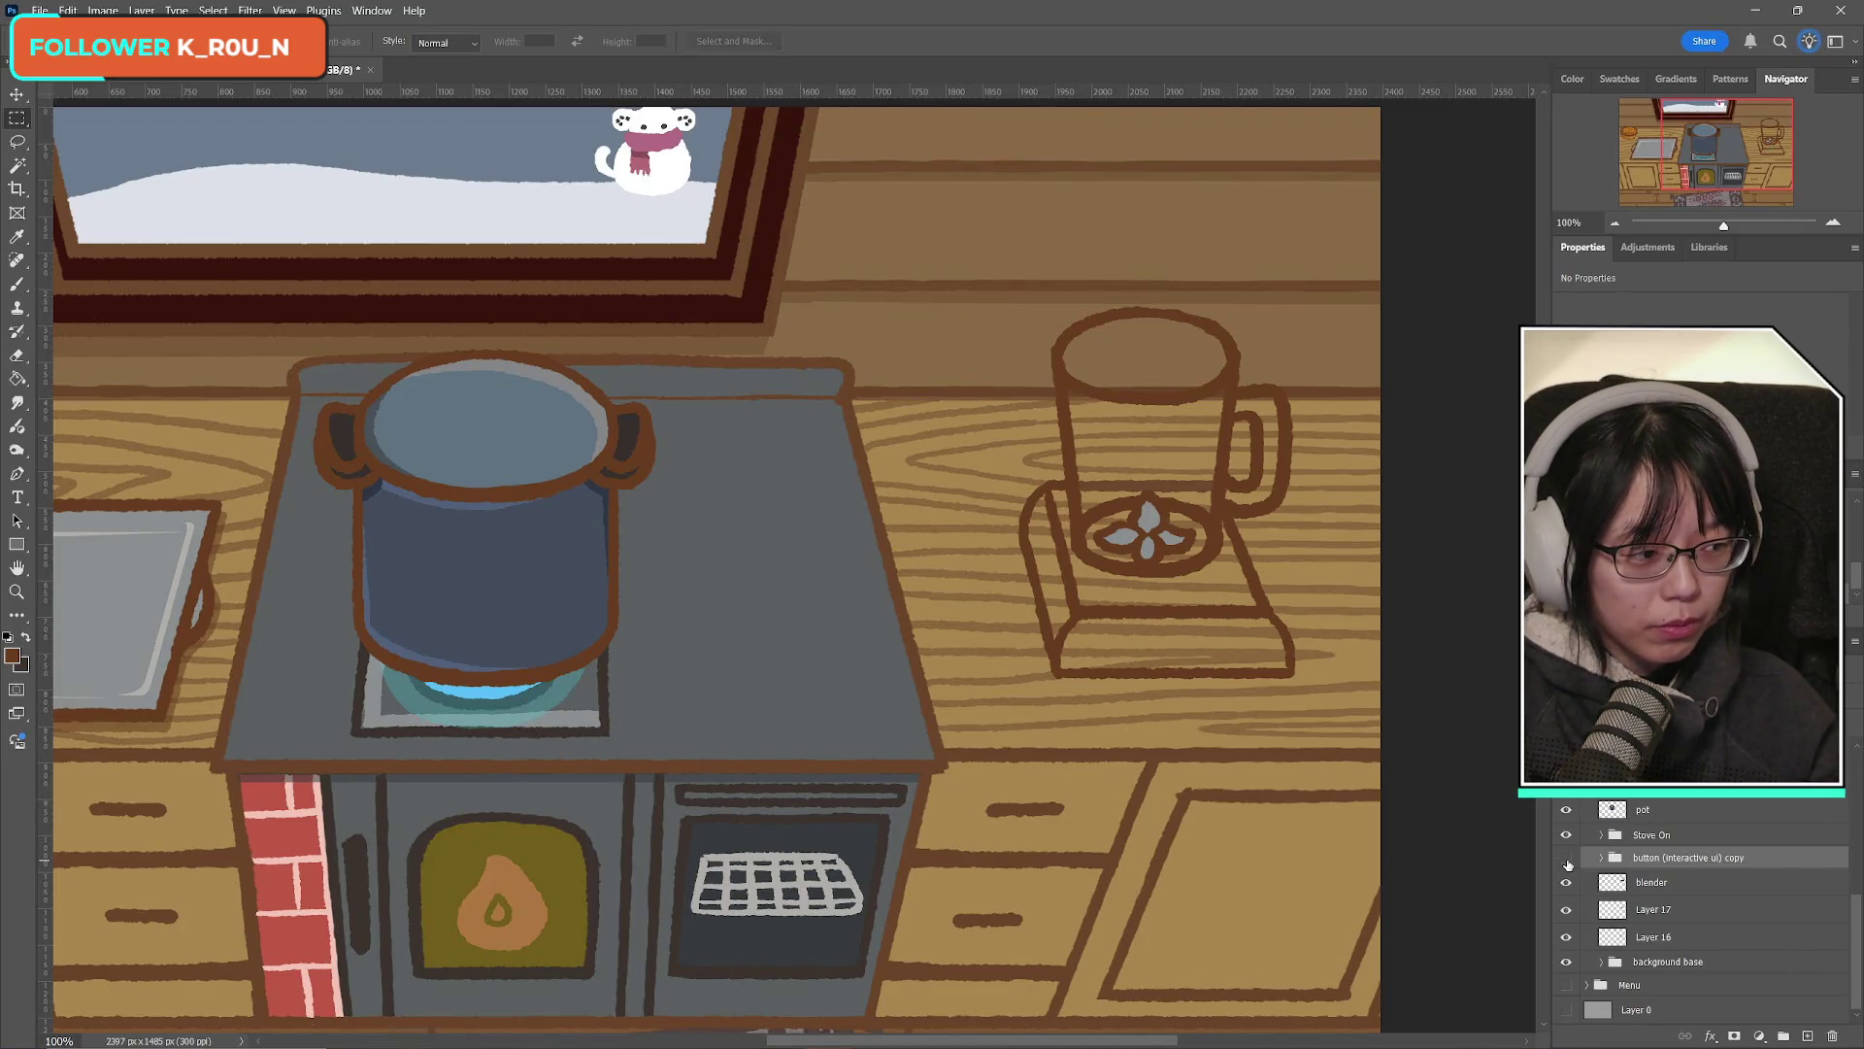
click(1566, 860)
click(1566, 861)
click(1566, 860)
click(1566, 860)
click(1566, 861)
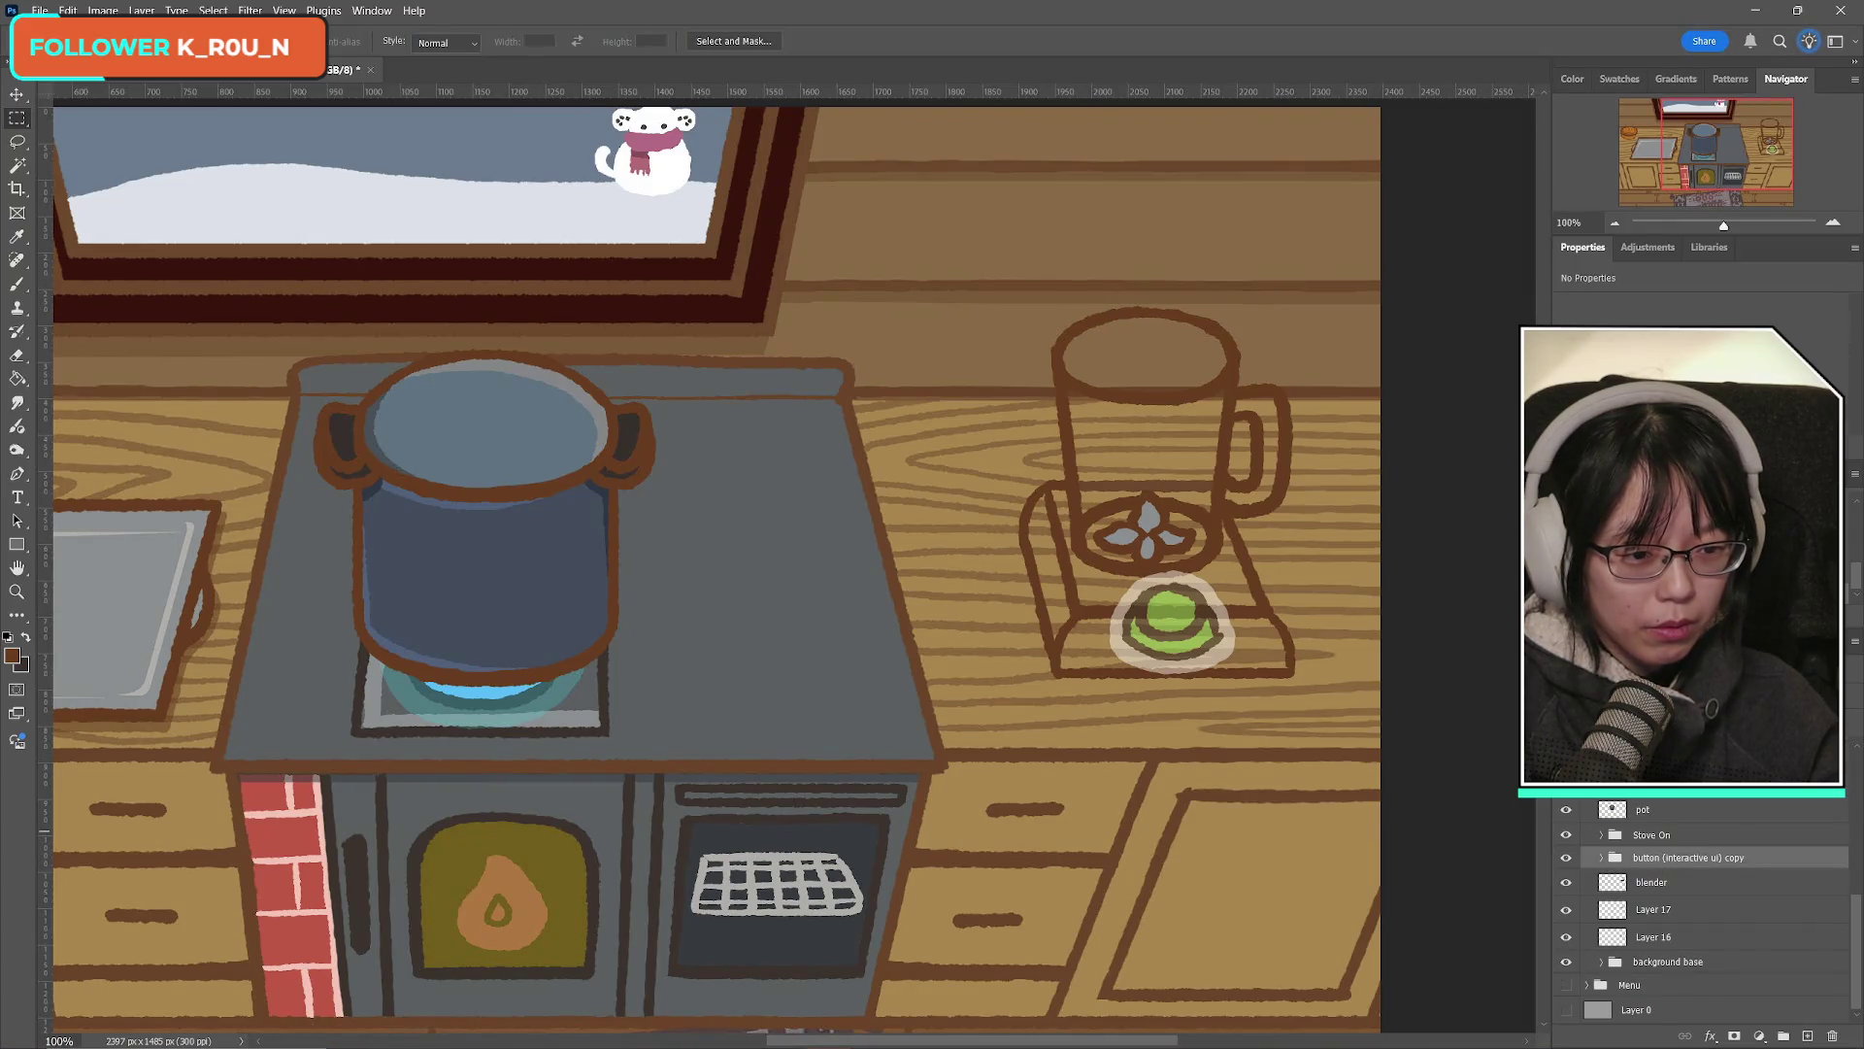
click(1565, 859)
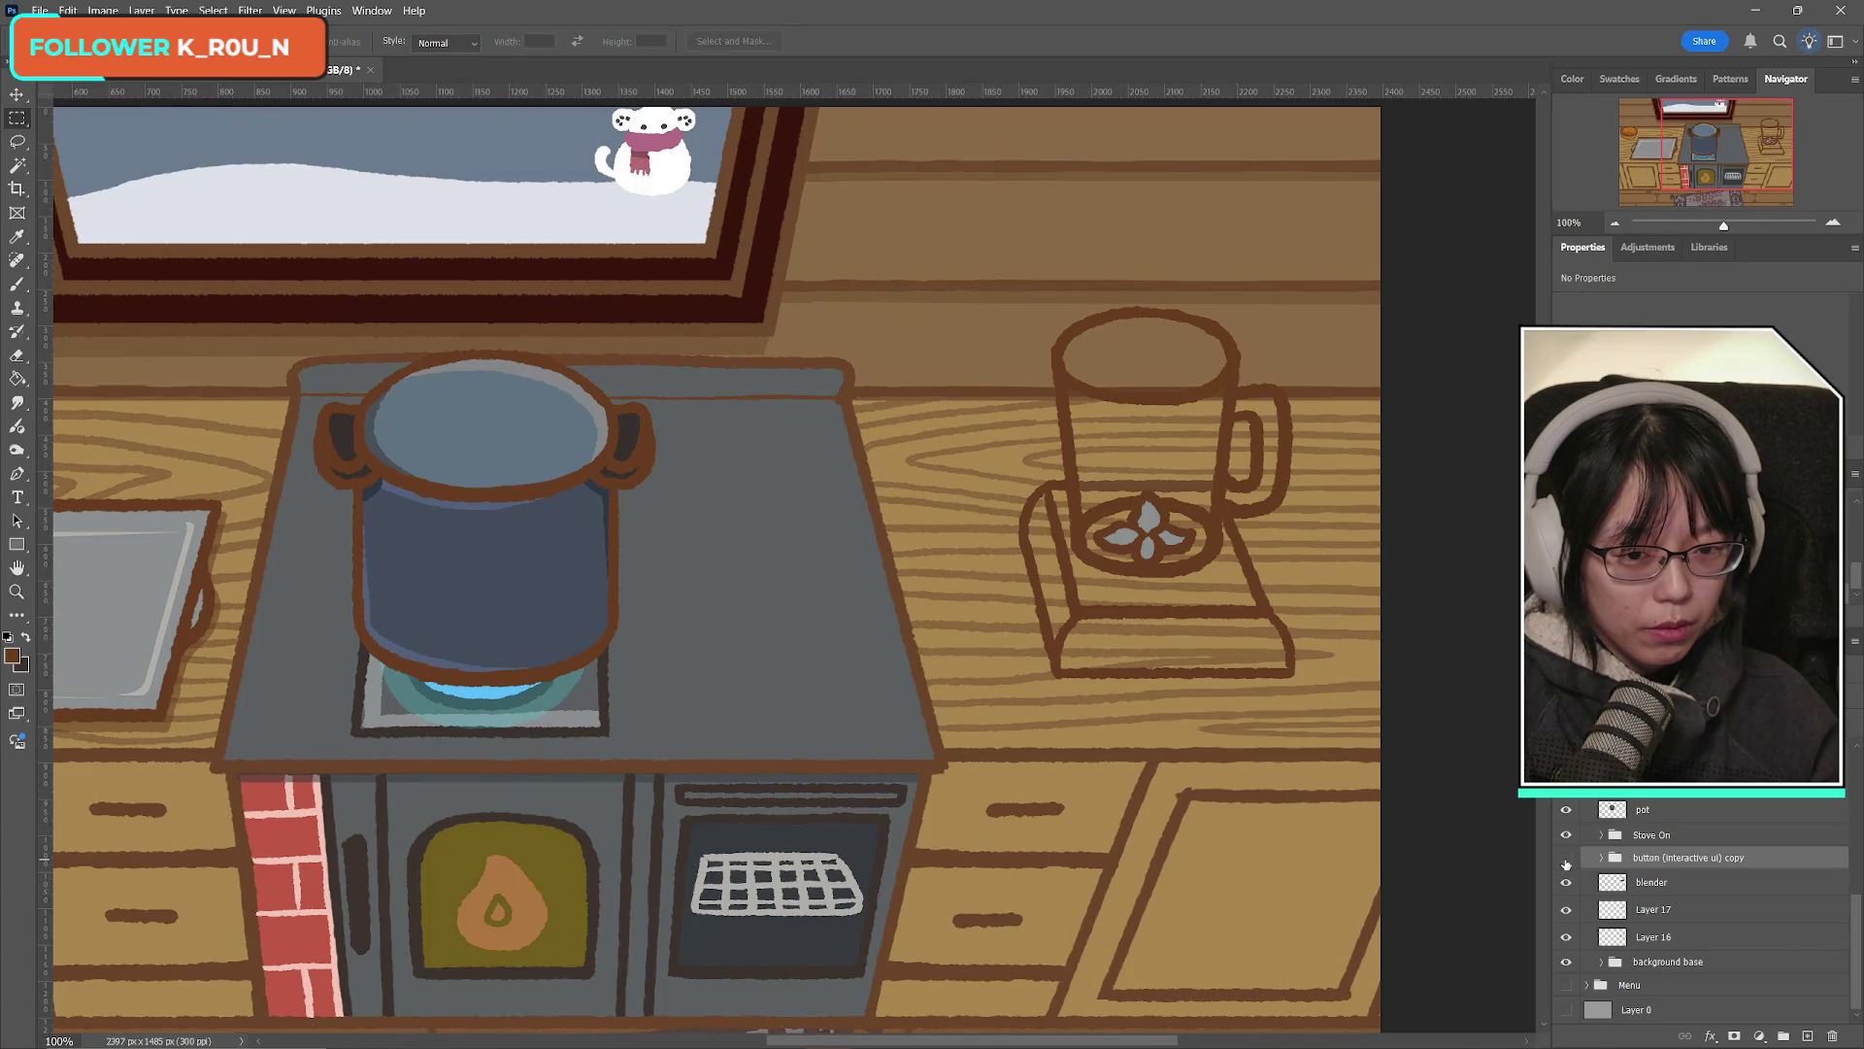
click(1565, 858)
click(1565, 858)
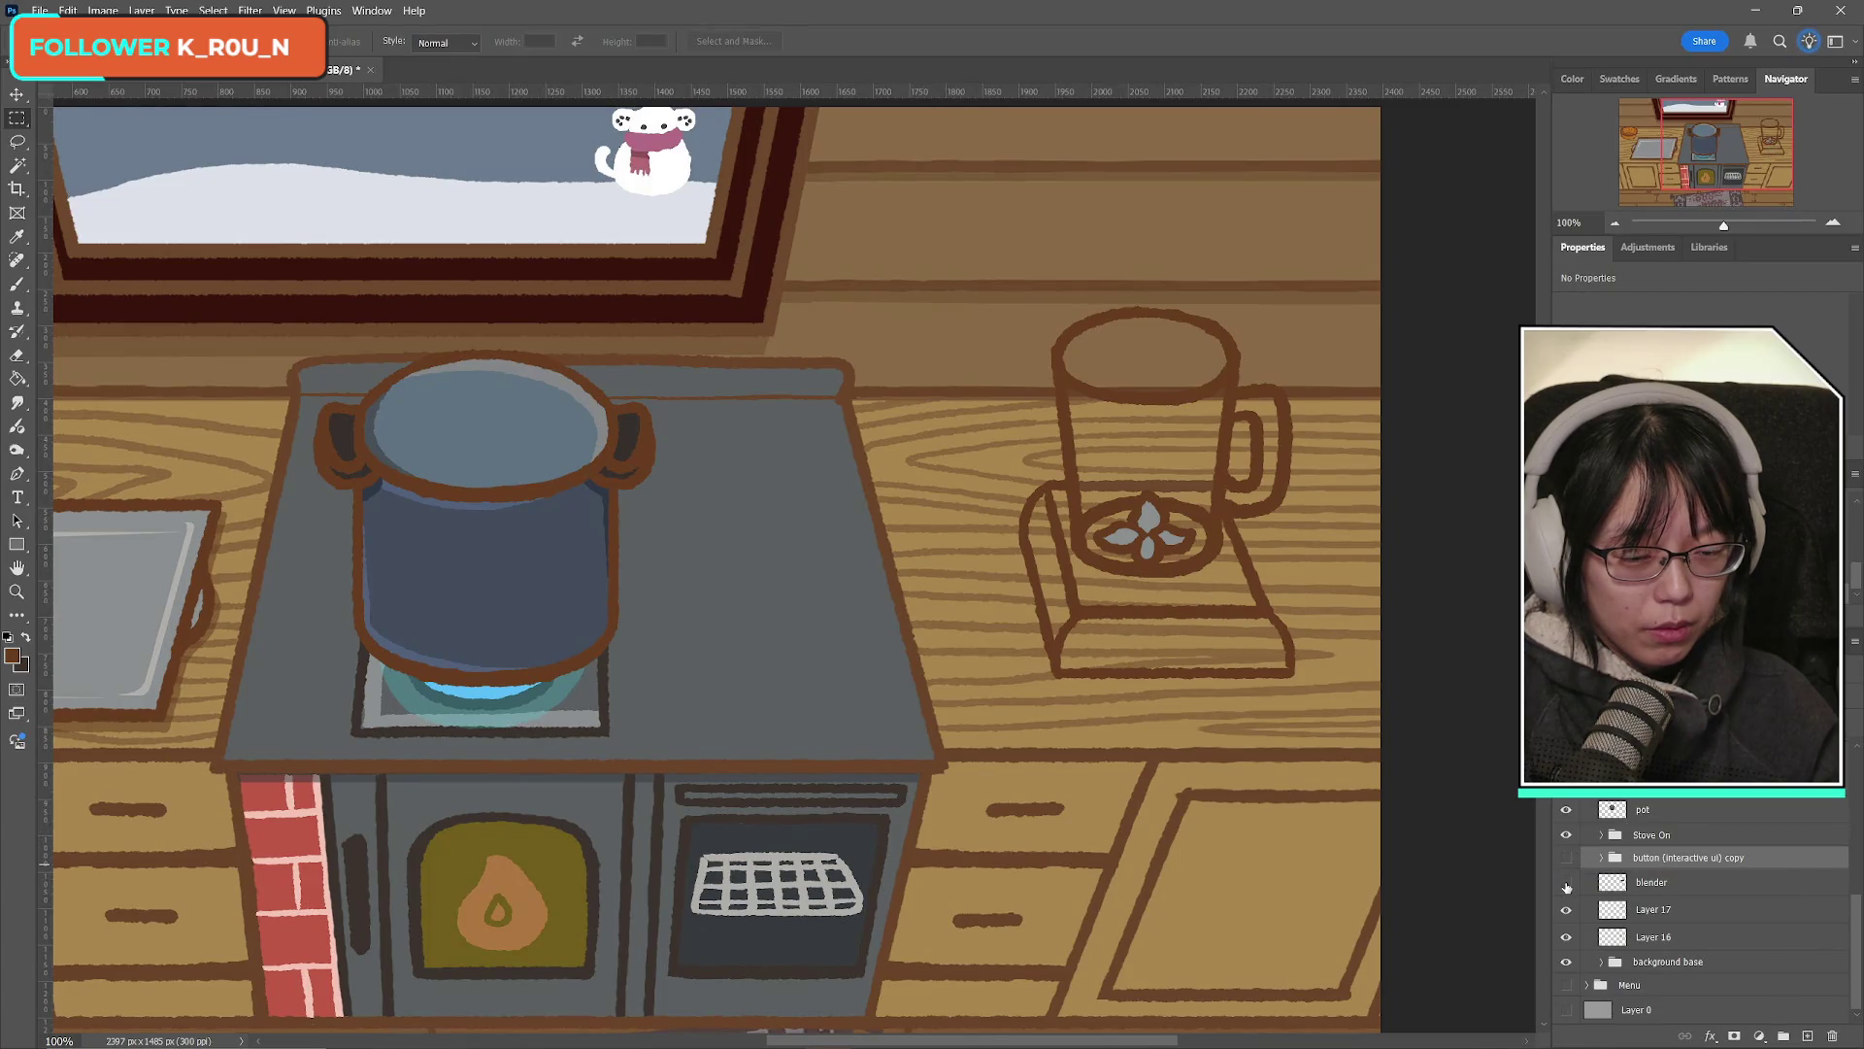
Step: Compare the blender jar and Layer 17's band, leaving Layer 17 hidden
click(1566, 883)
click(1566, 884)
click(1567, 883)
click(1566, 884)
click(1566, 910)
click(1566, 909)
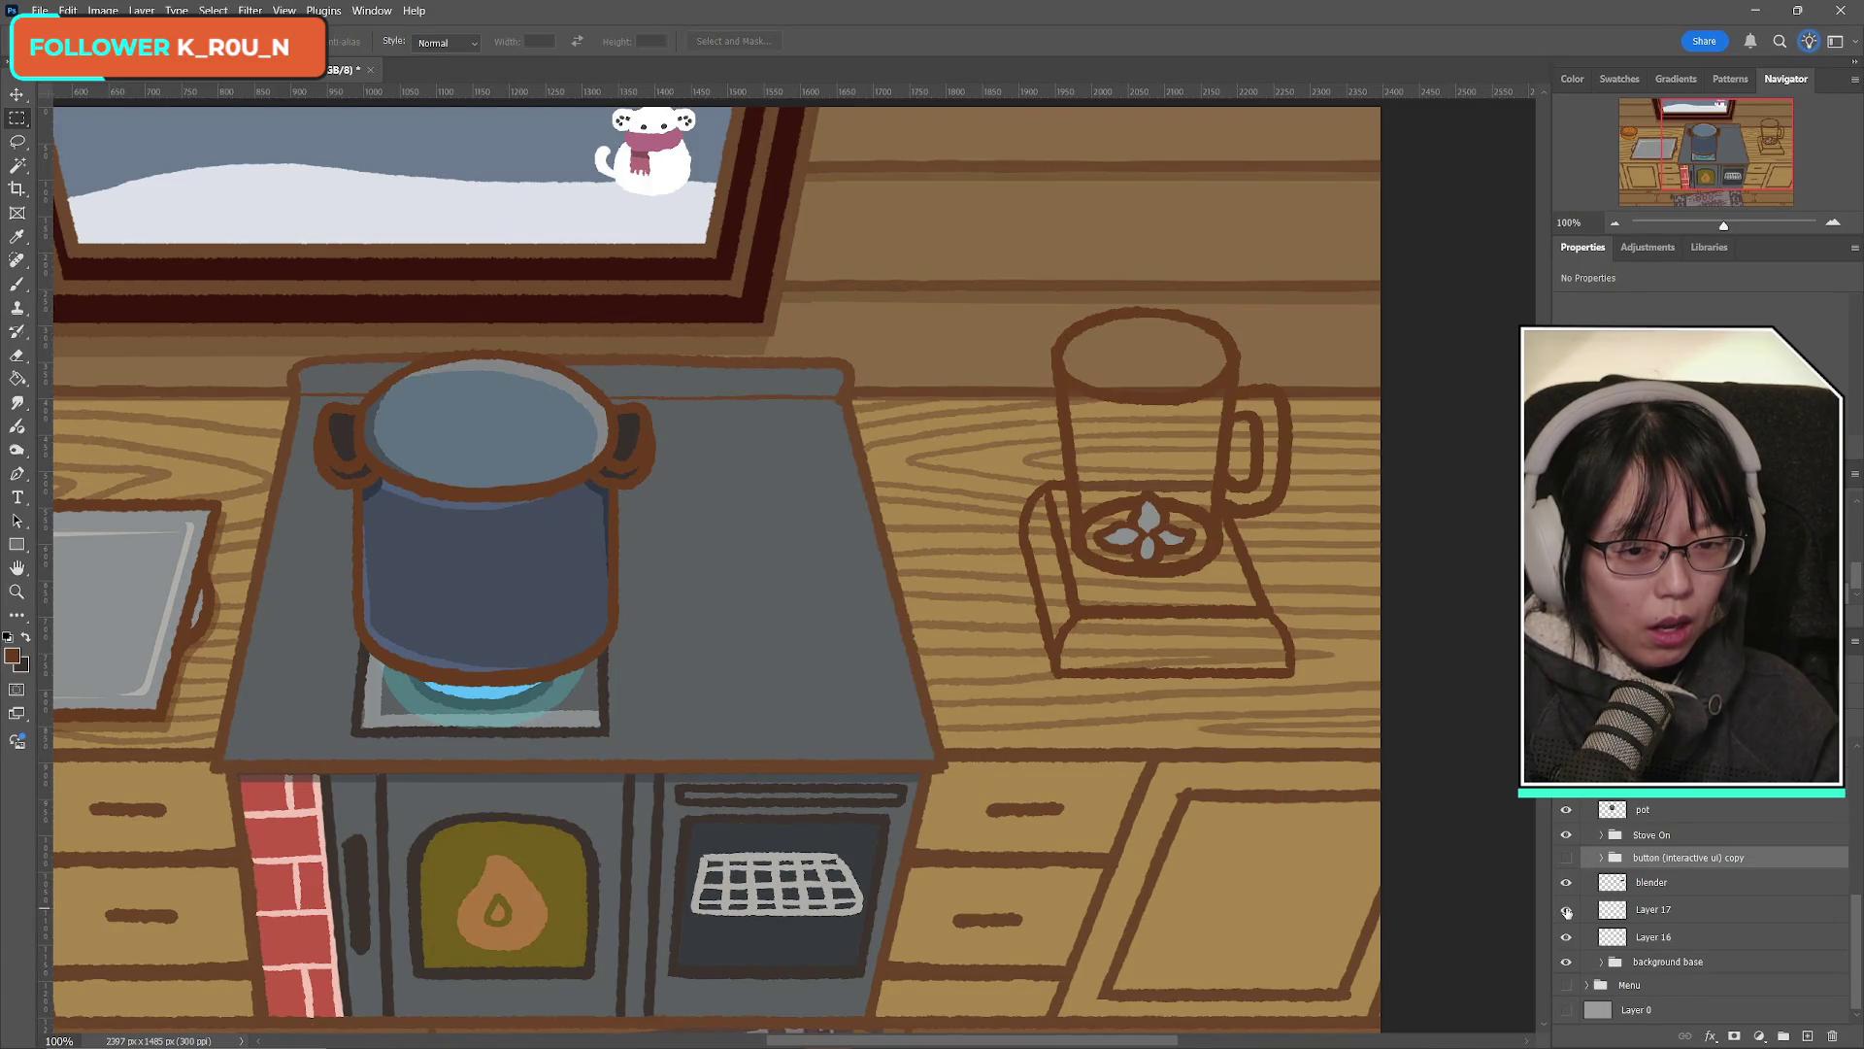
click(1566, 910)
click(1566, 910)
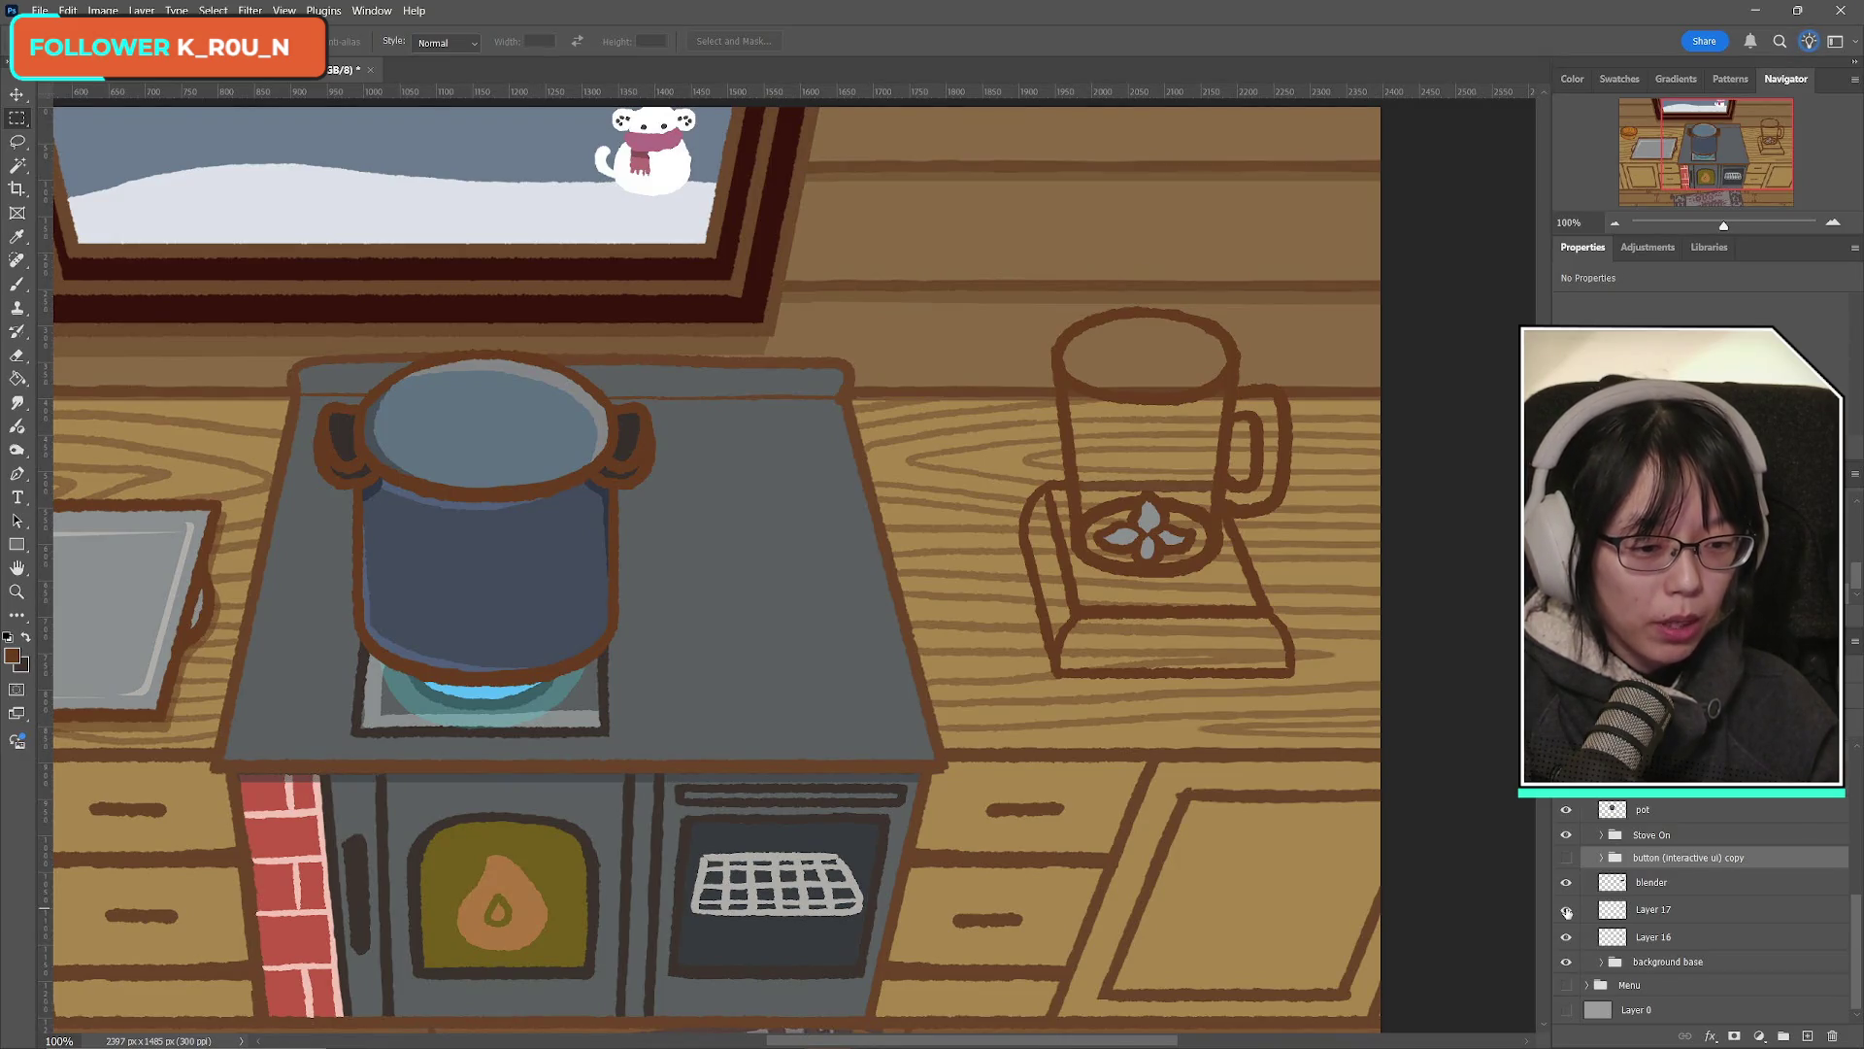
click(1566, 910)
click(1566, 910)
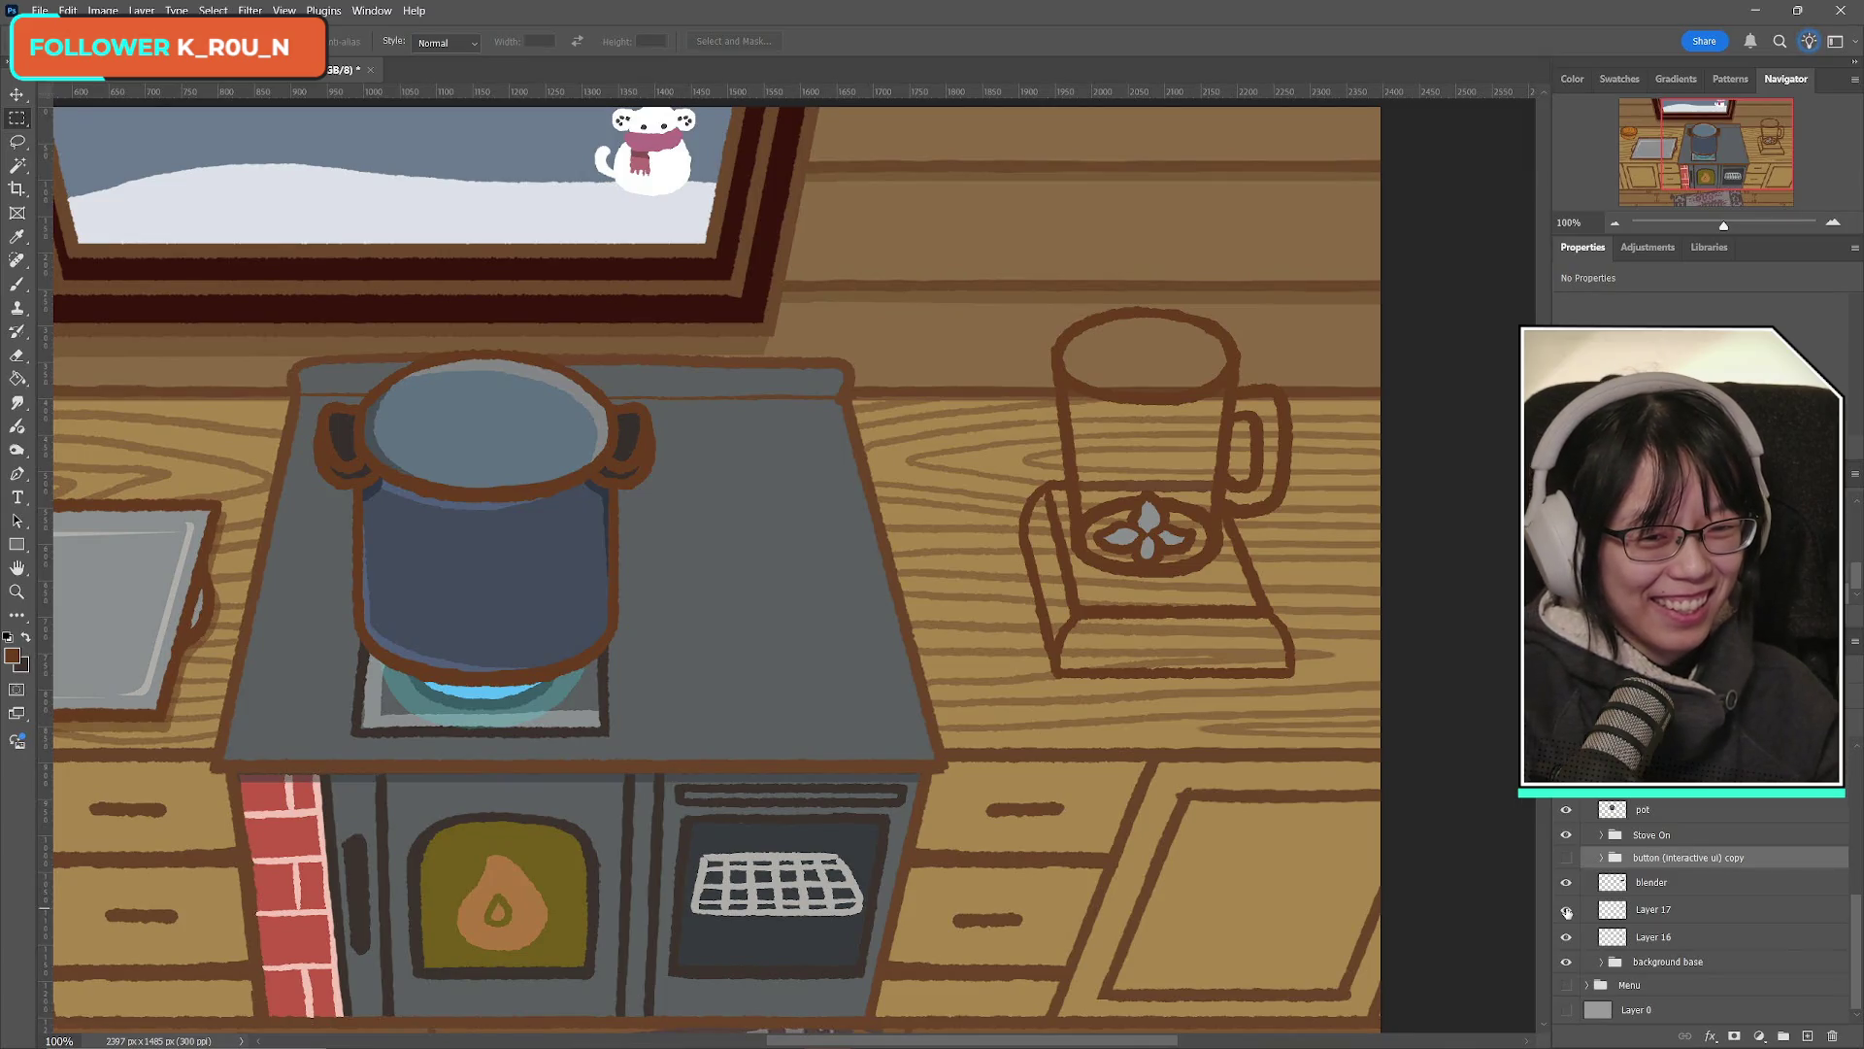
click(1566, 909)
click(1566, 910)
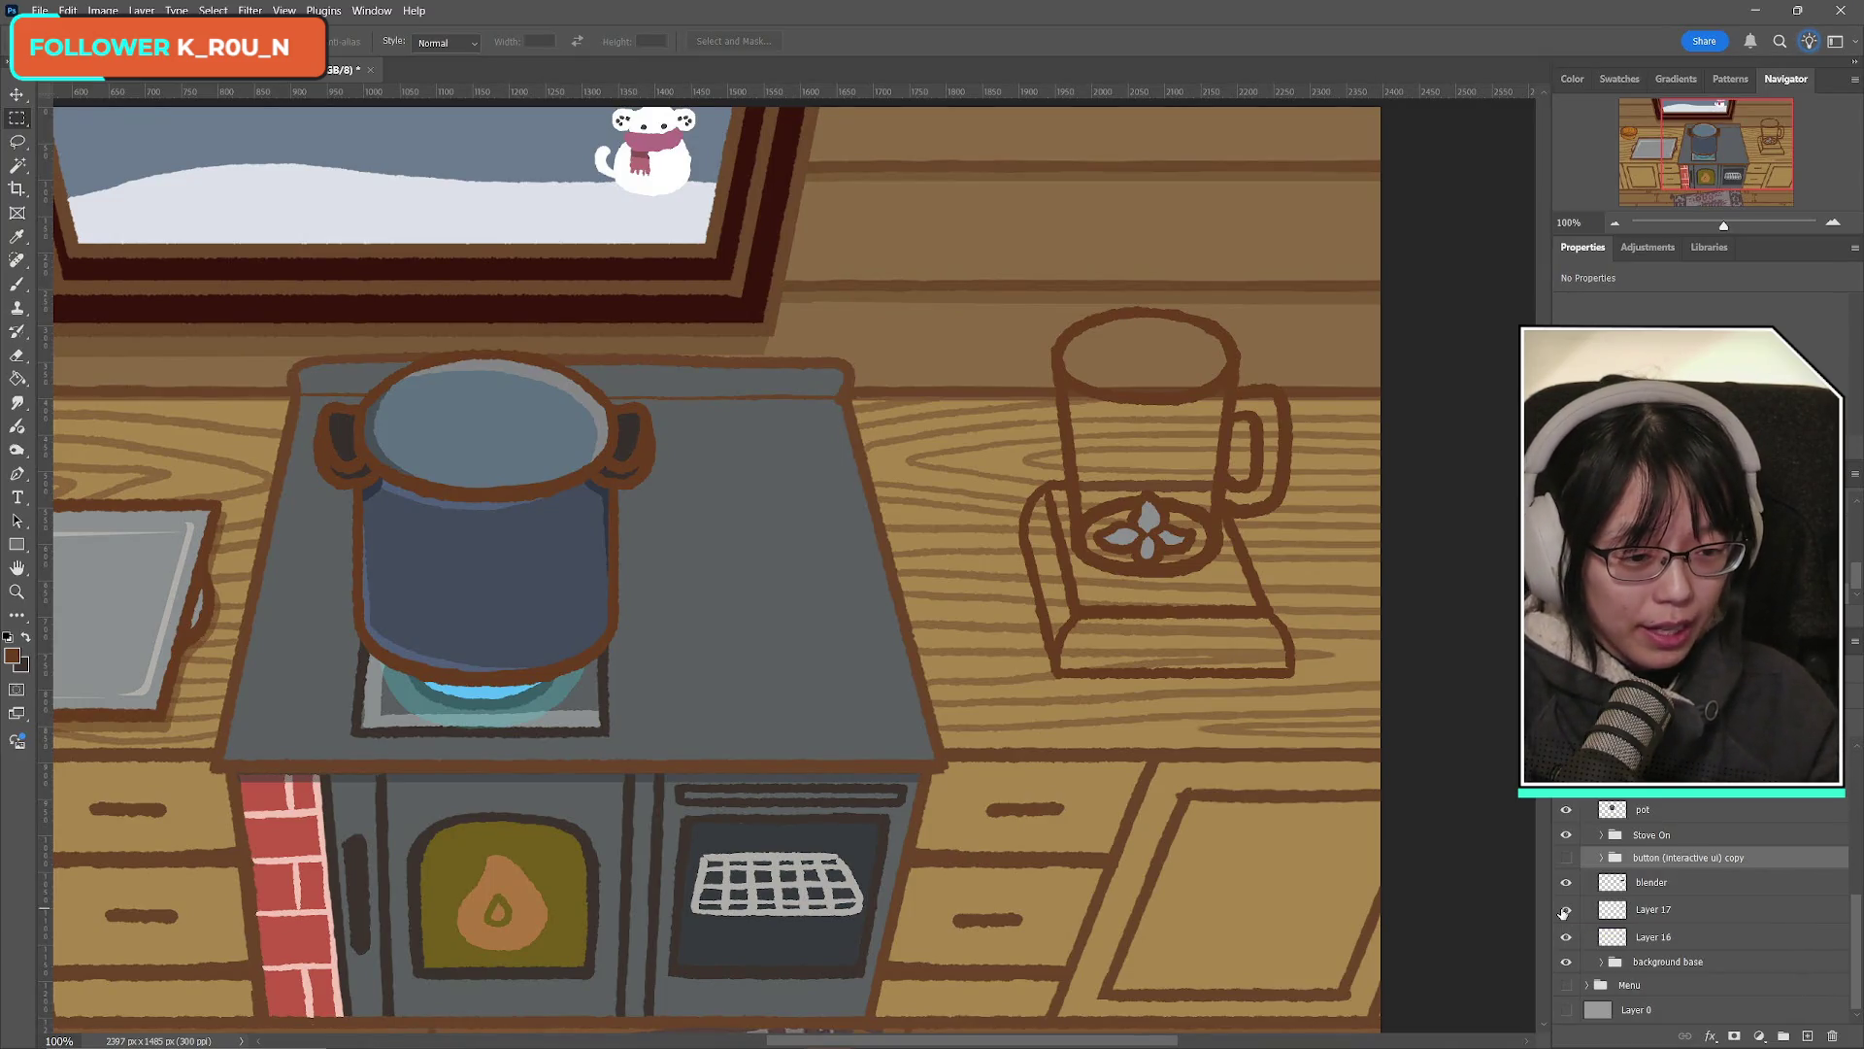
click(1564, 911)
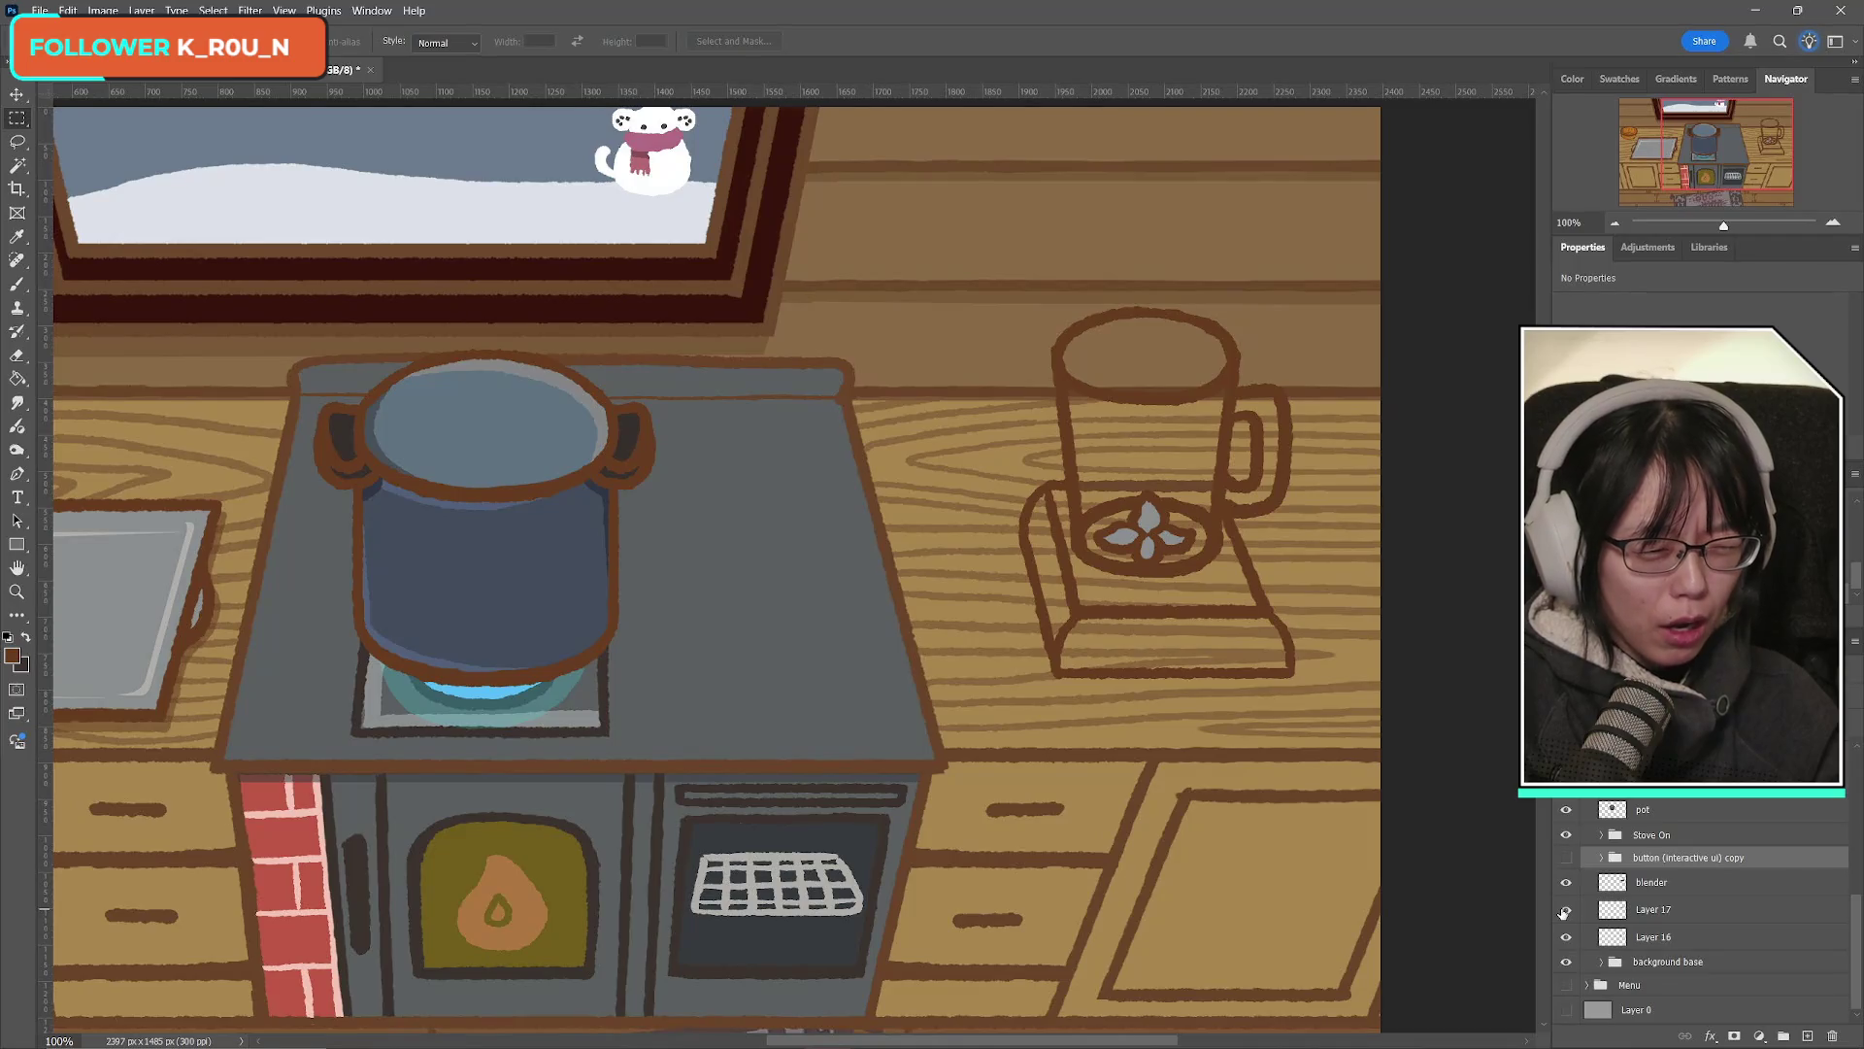
click(1566, 883)
click(1567, 883)
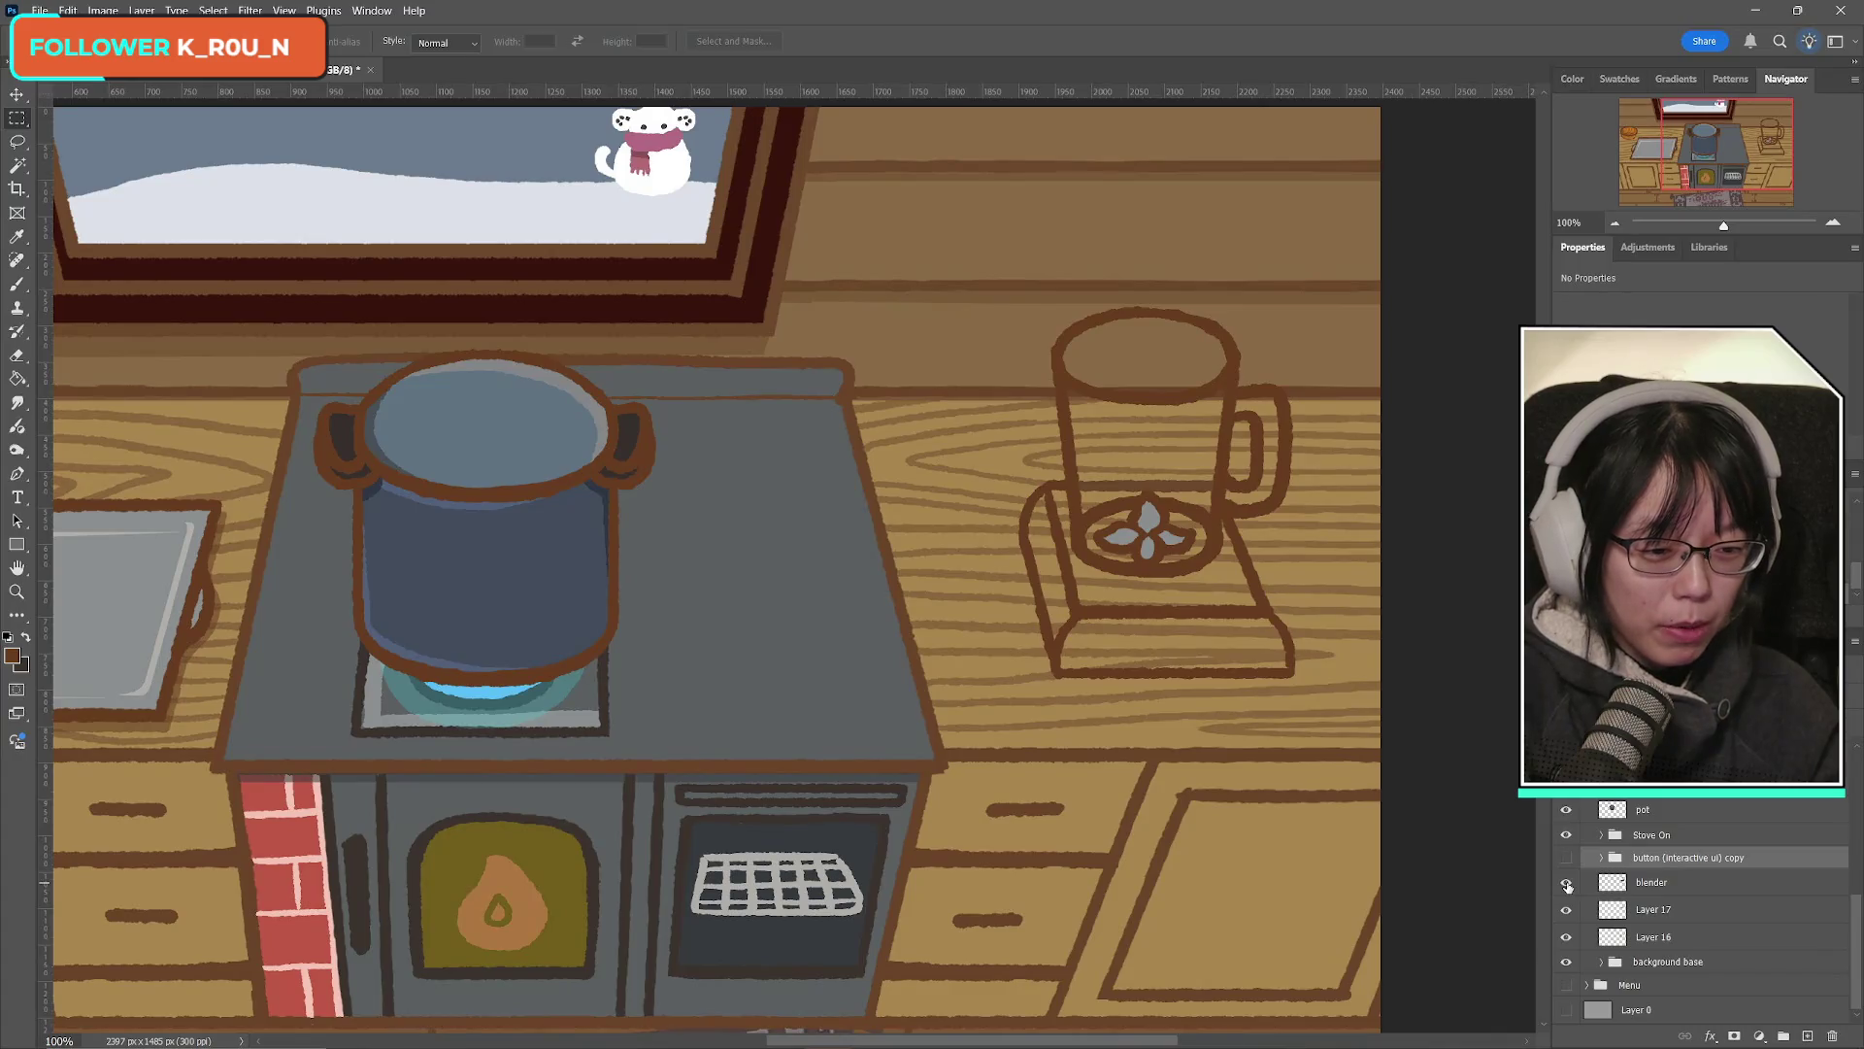
click(1566, 883)
click(1567, 883)
click(1566, 859)
click(1566, 859)
click(1566, 859)
click(1566, 859)
click(1566, 859)
click(1566, 859)
click(1566, 882)
click(1566, 882)
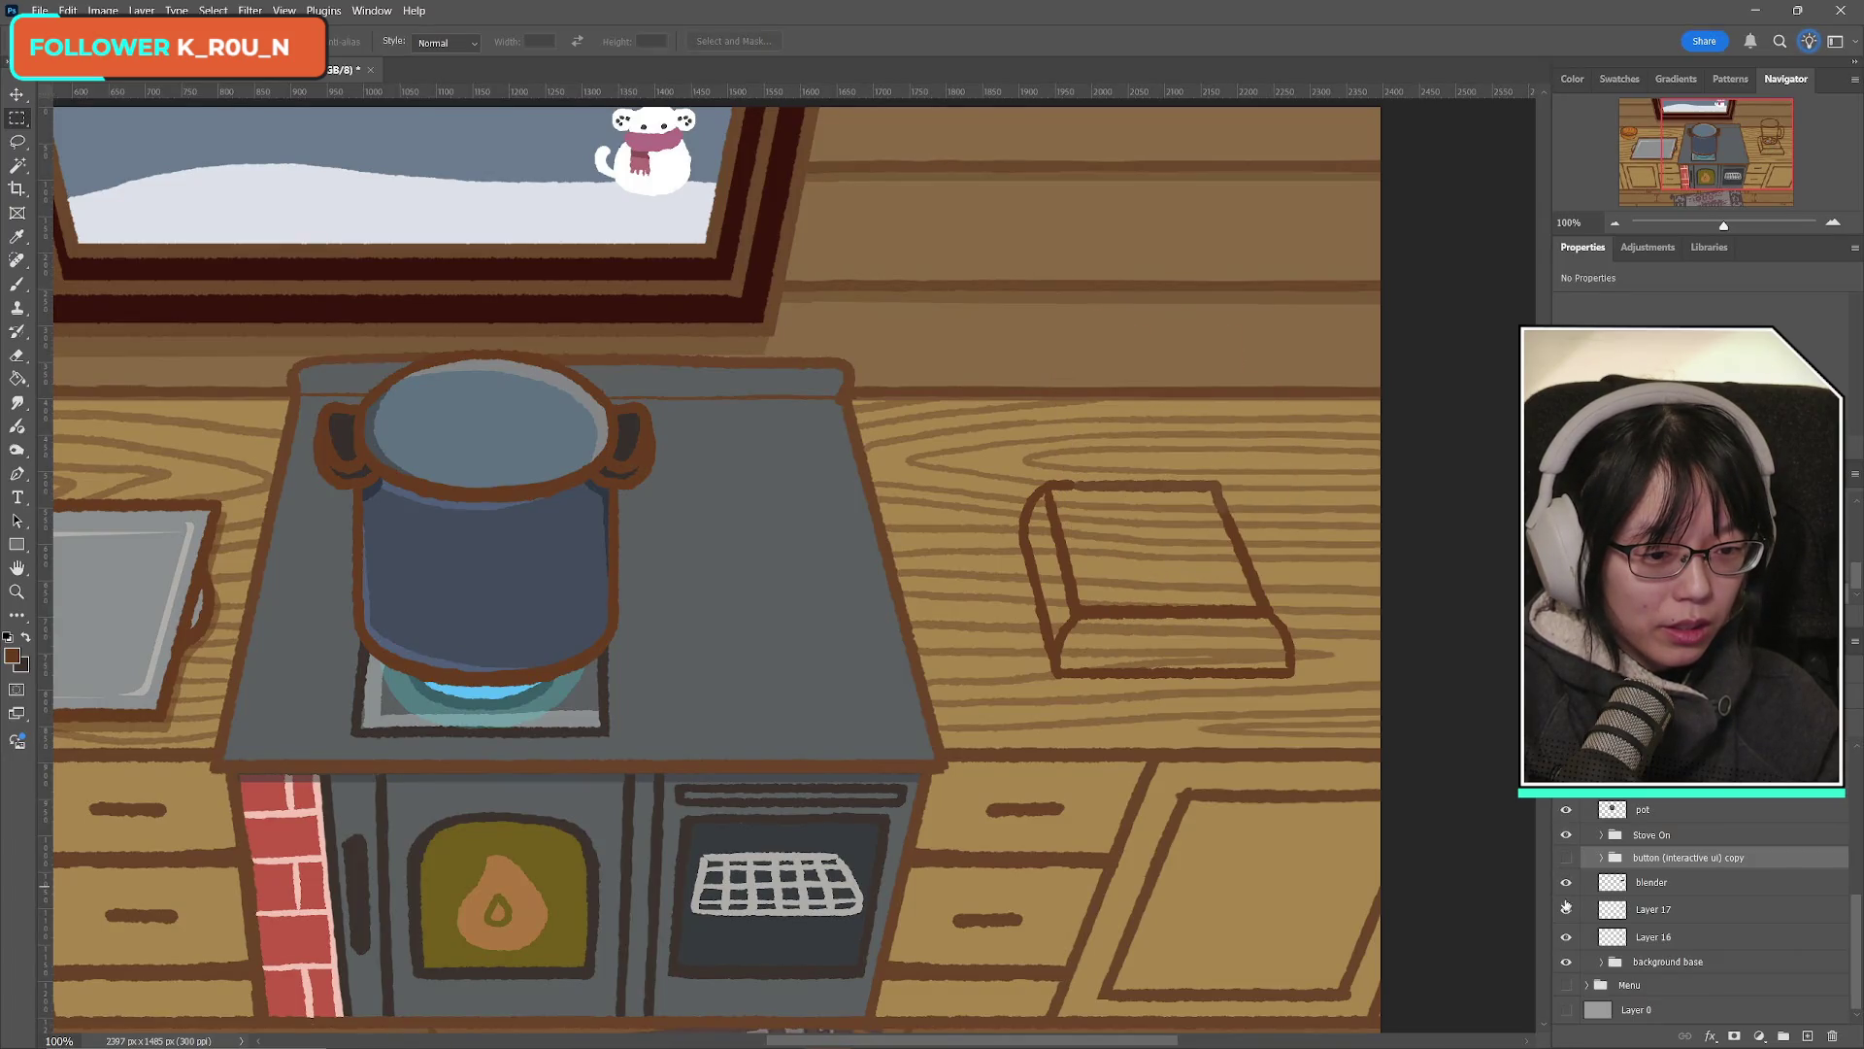
click(1567, 918)
click(1566, 918)
click(1566, 919)
click(1566, 918)
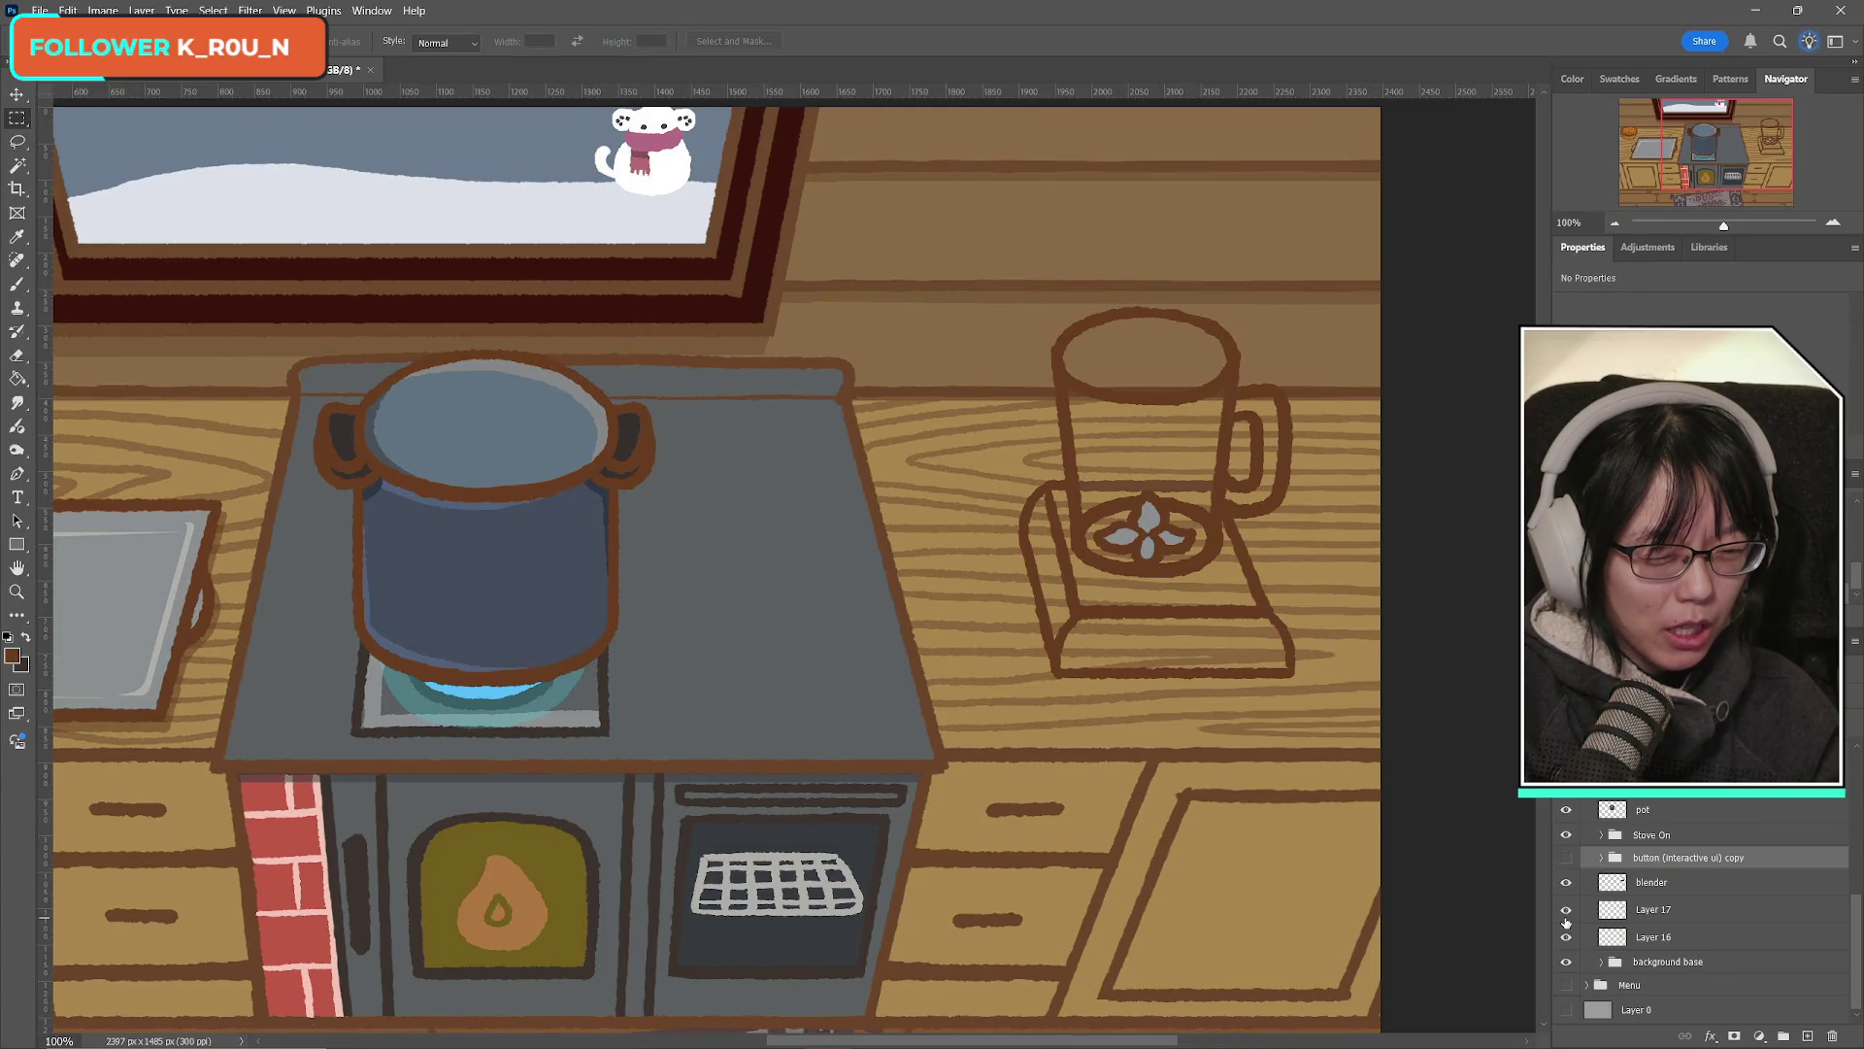
click(1566, 918)
click(1566, 918)
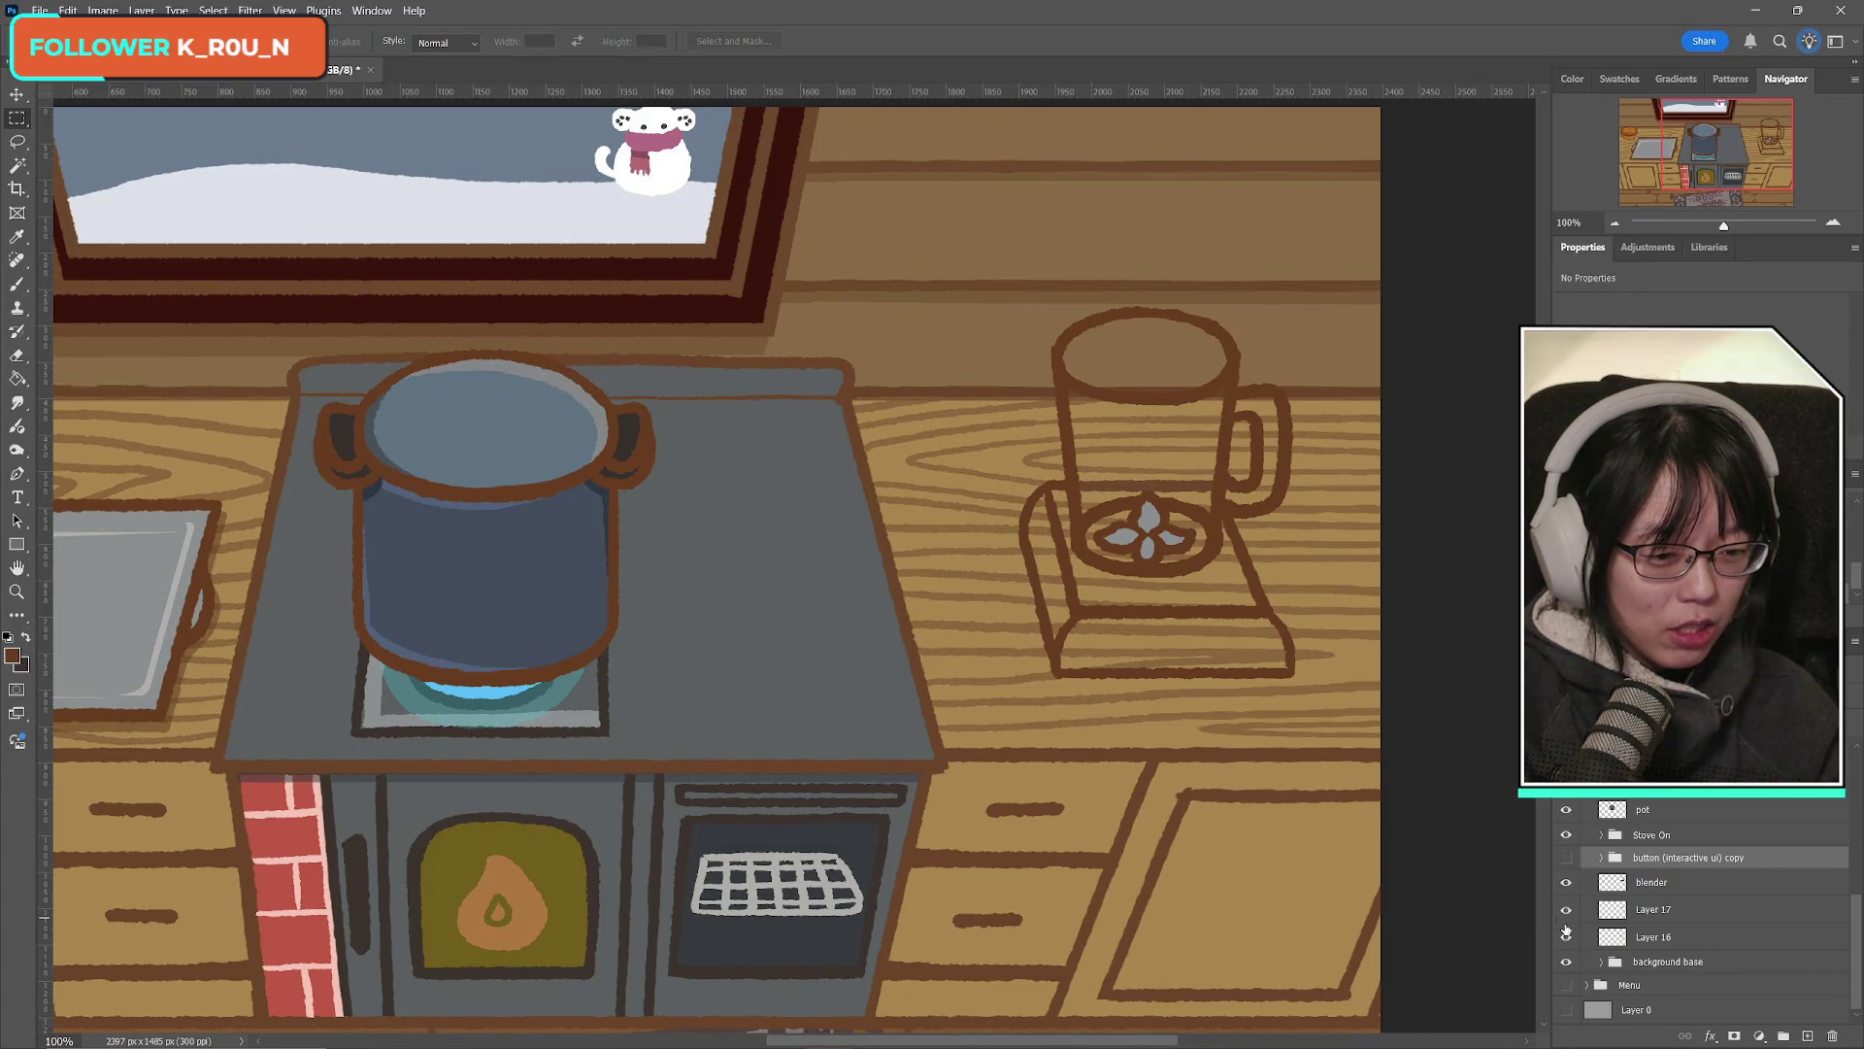
click(1566, 937)
click(1566, 937)
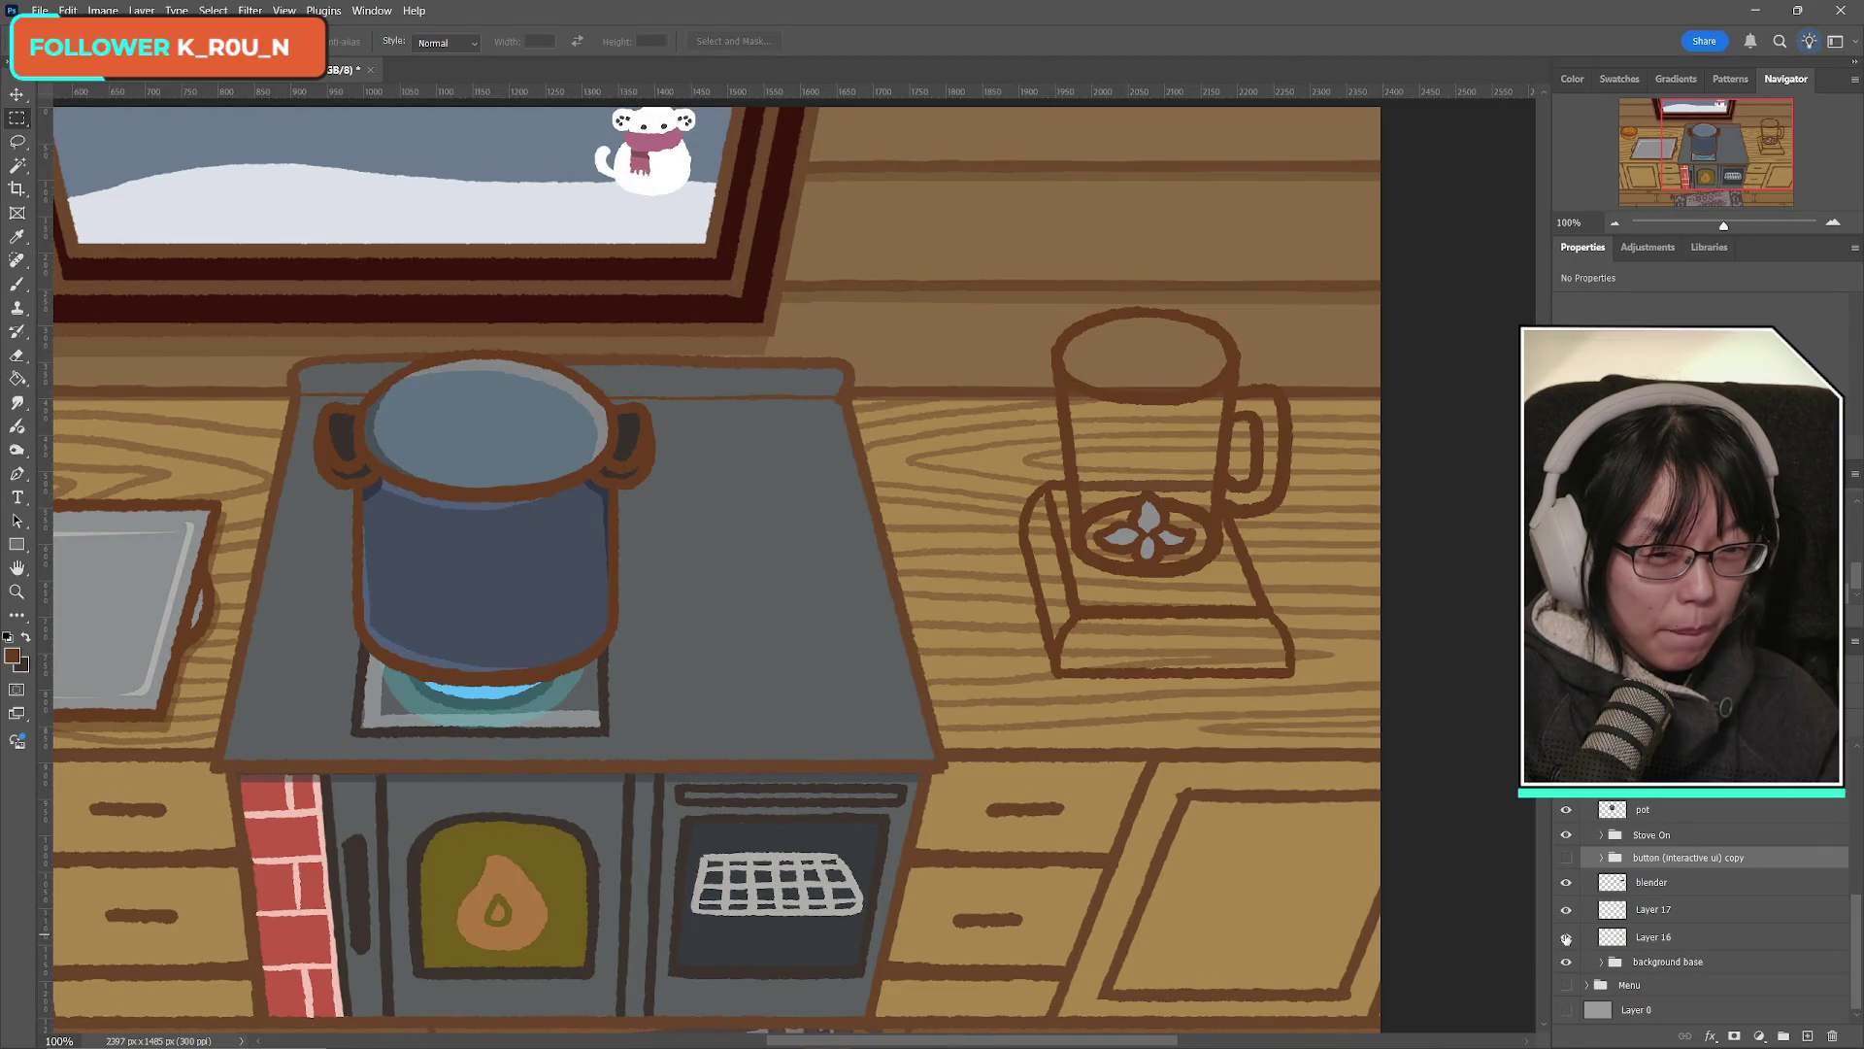
click(1566, 937)
click(1566, 937)
click(1566, 910)
click(1566, 910)
click(1566, 883)
click(1566, 882)
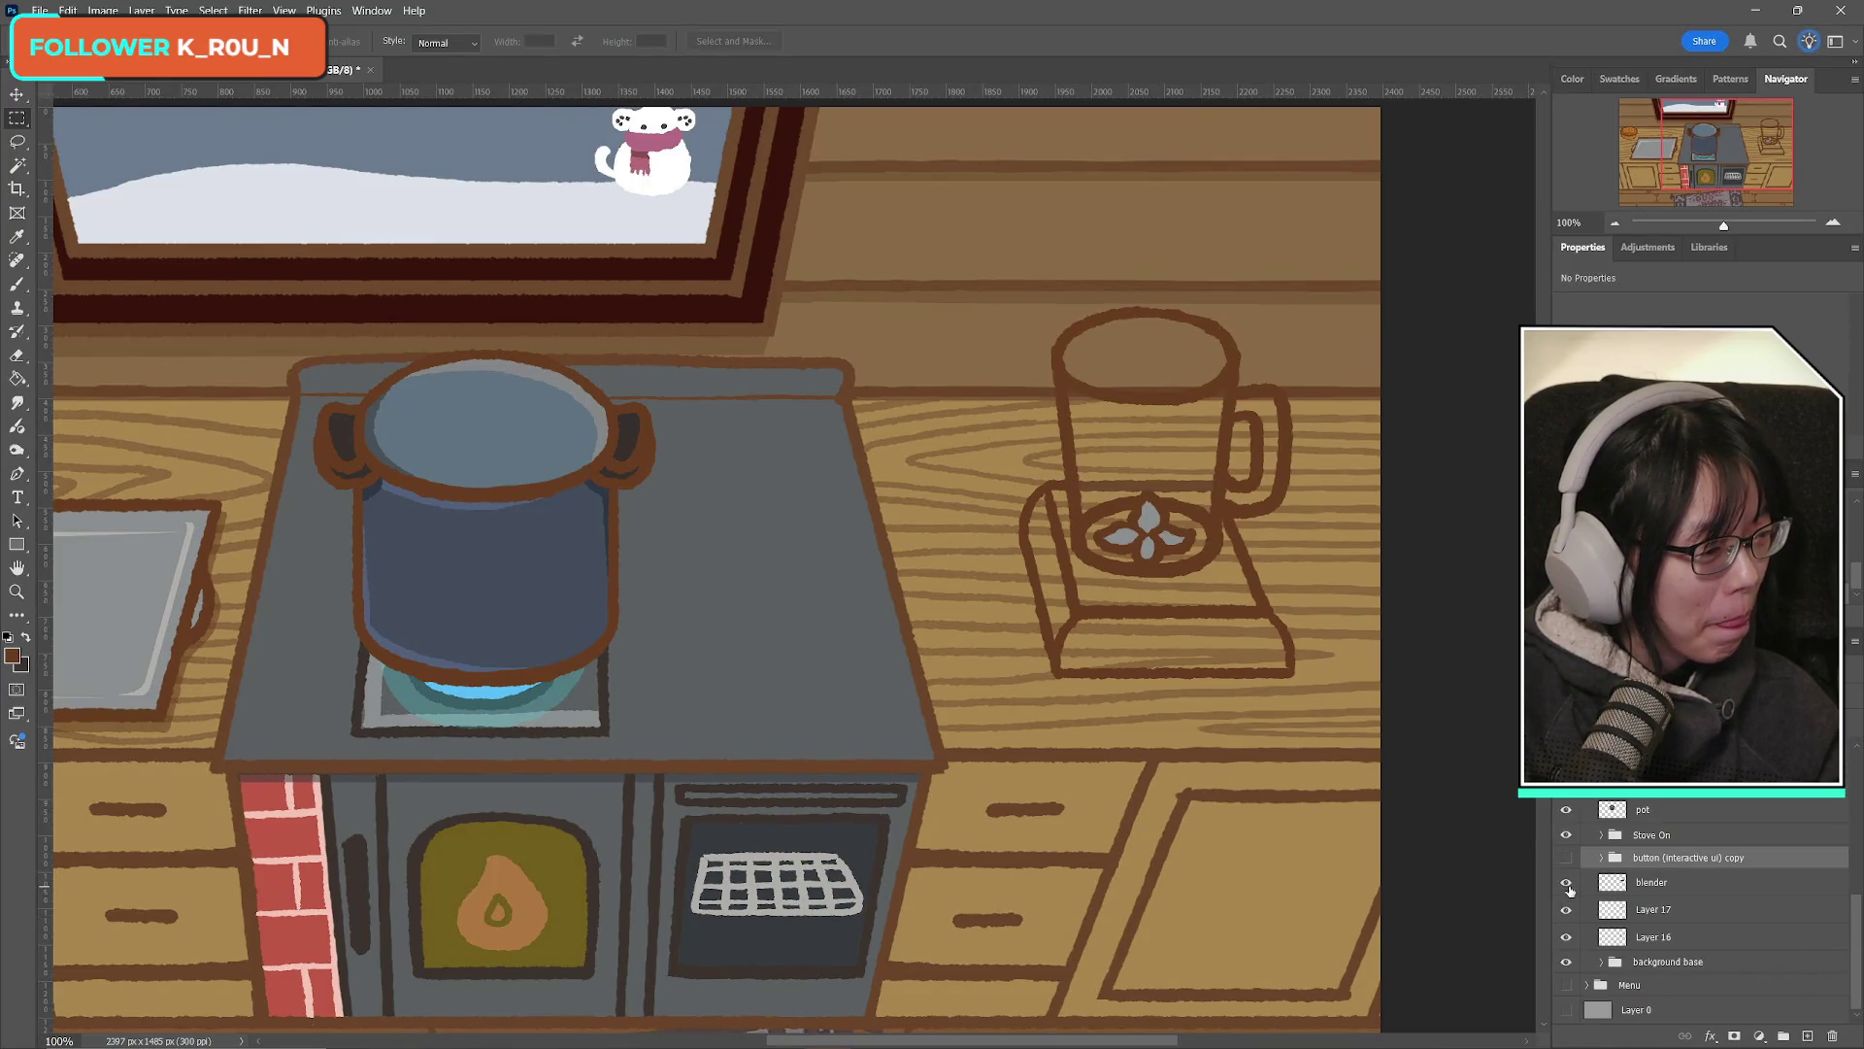
click(1566, 882)
click(1566, 910)
click(1566, 910)
click(1567, 937)
click(1566, 937)
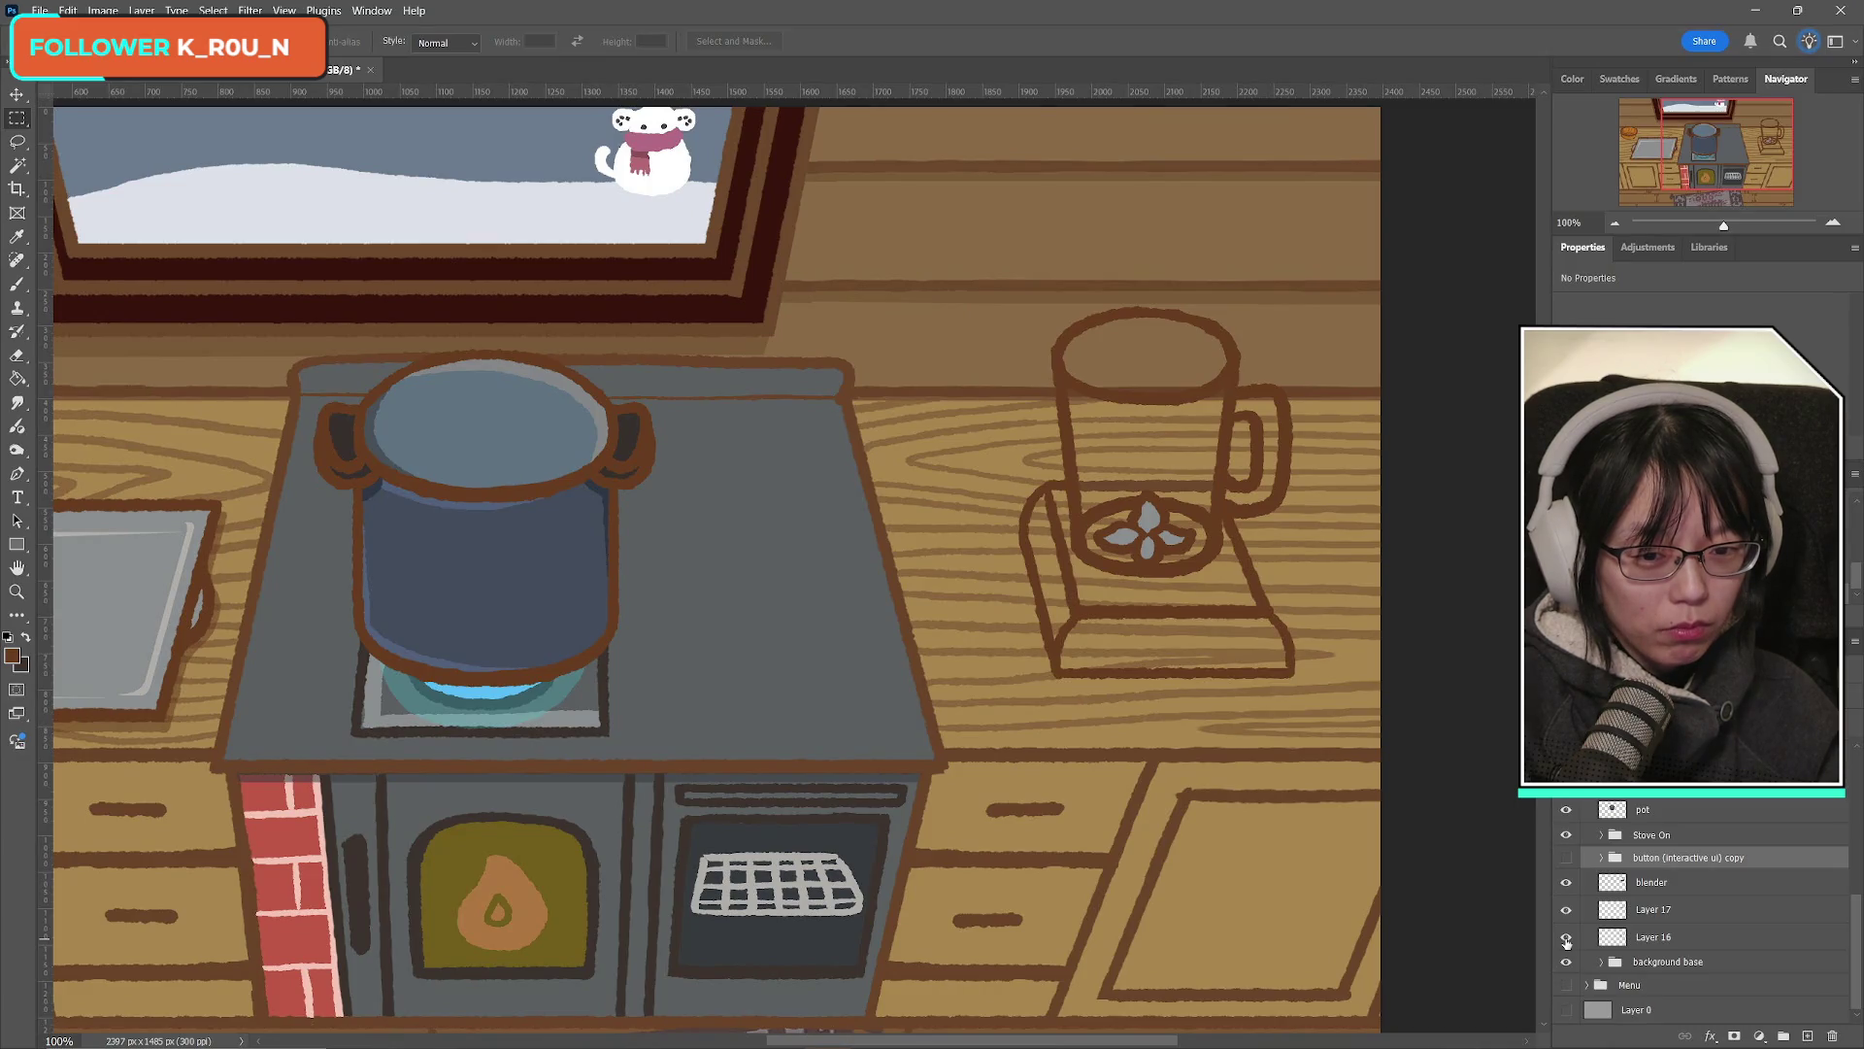
click(1566, 937)
click(1567, 937)
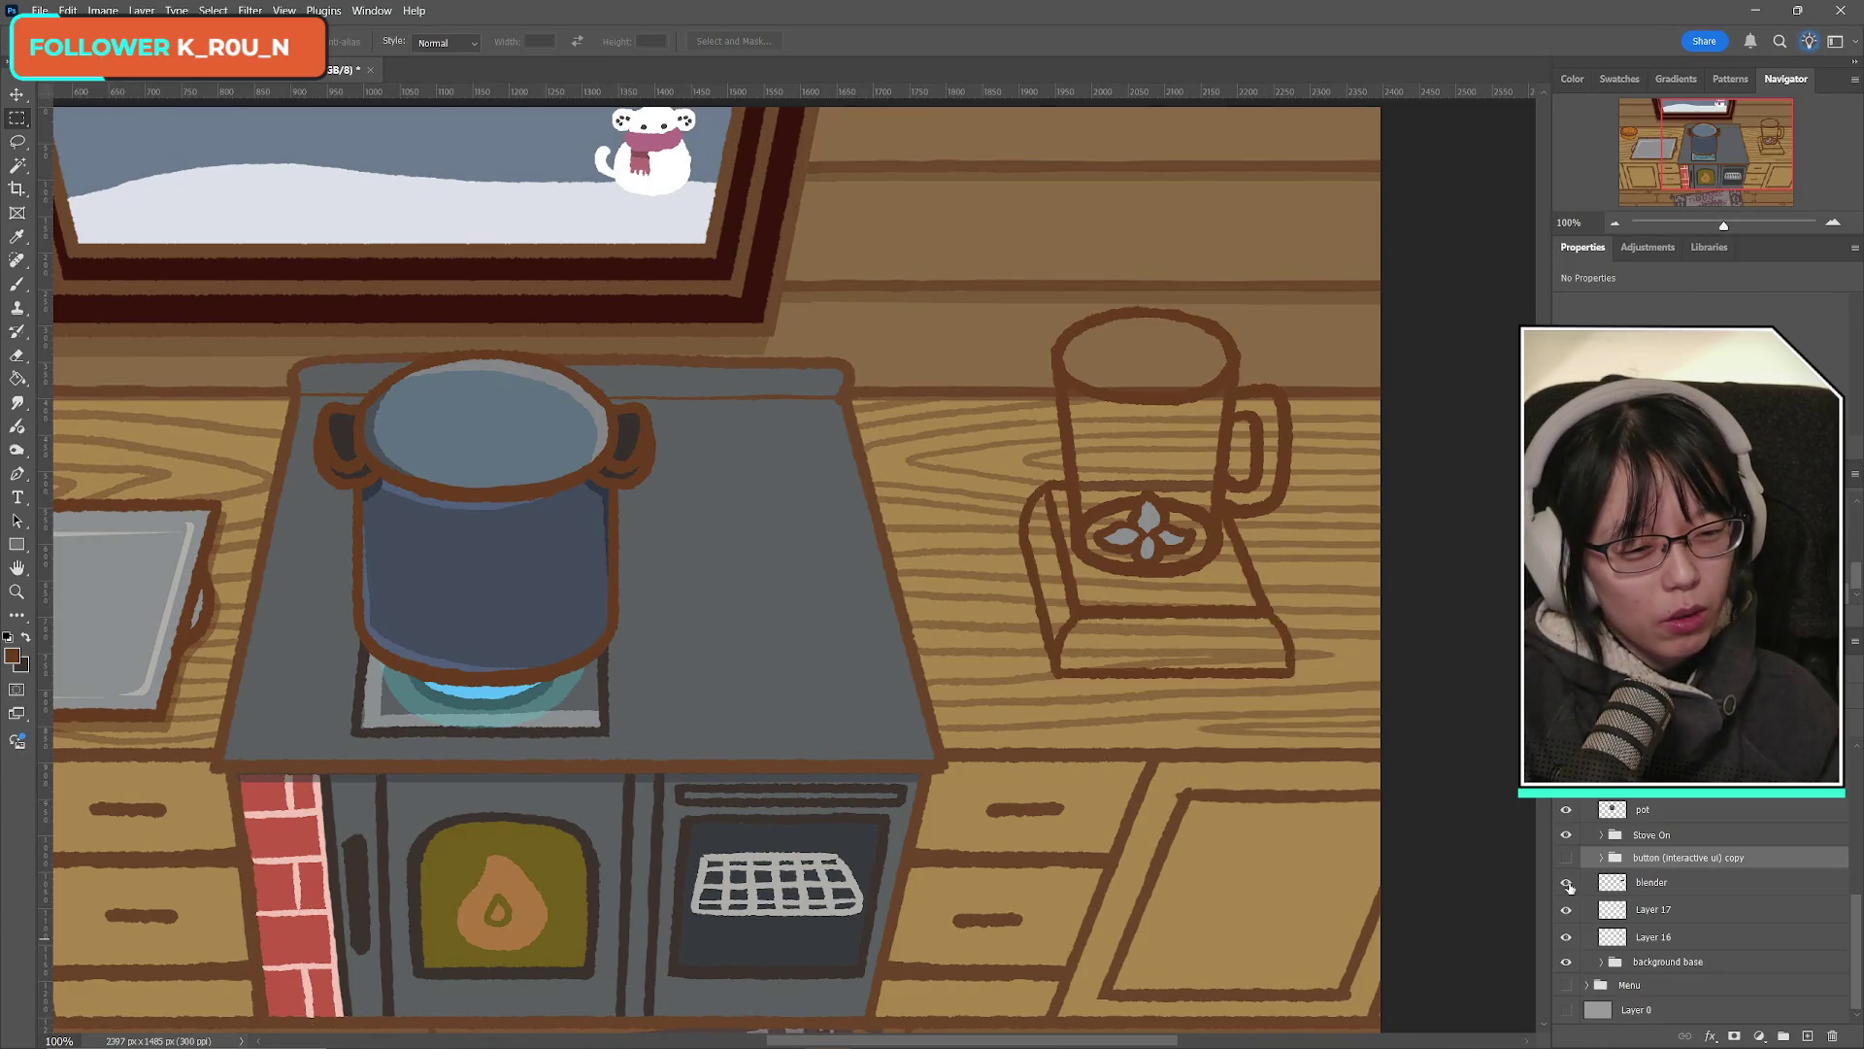
click(1566, 857)
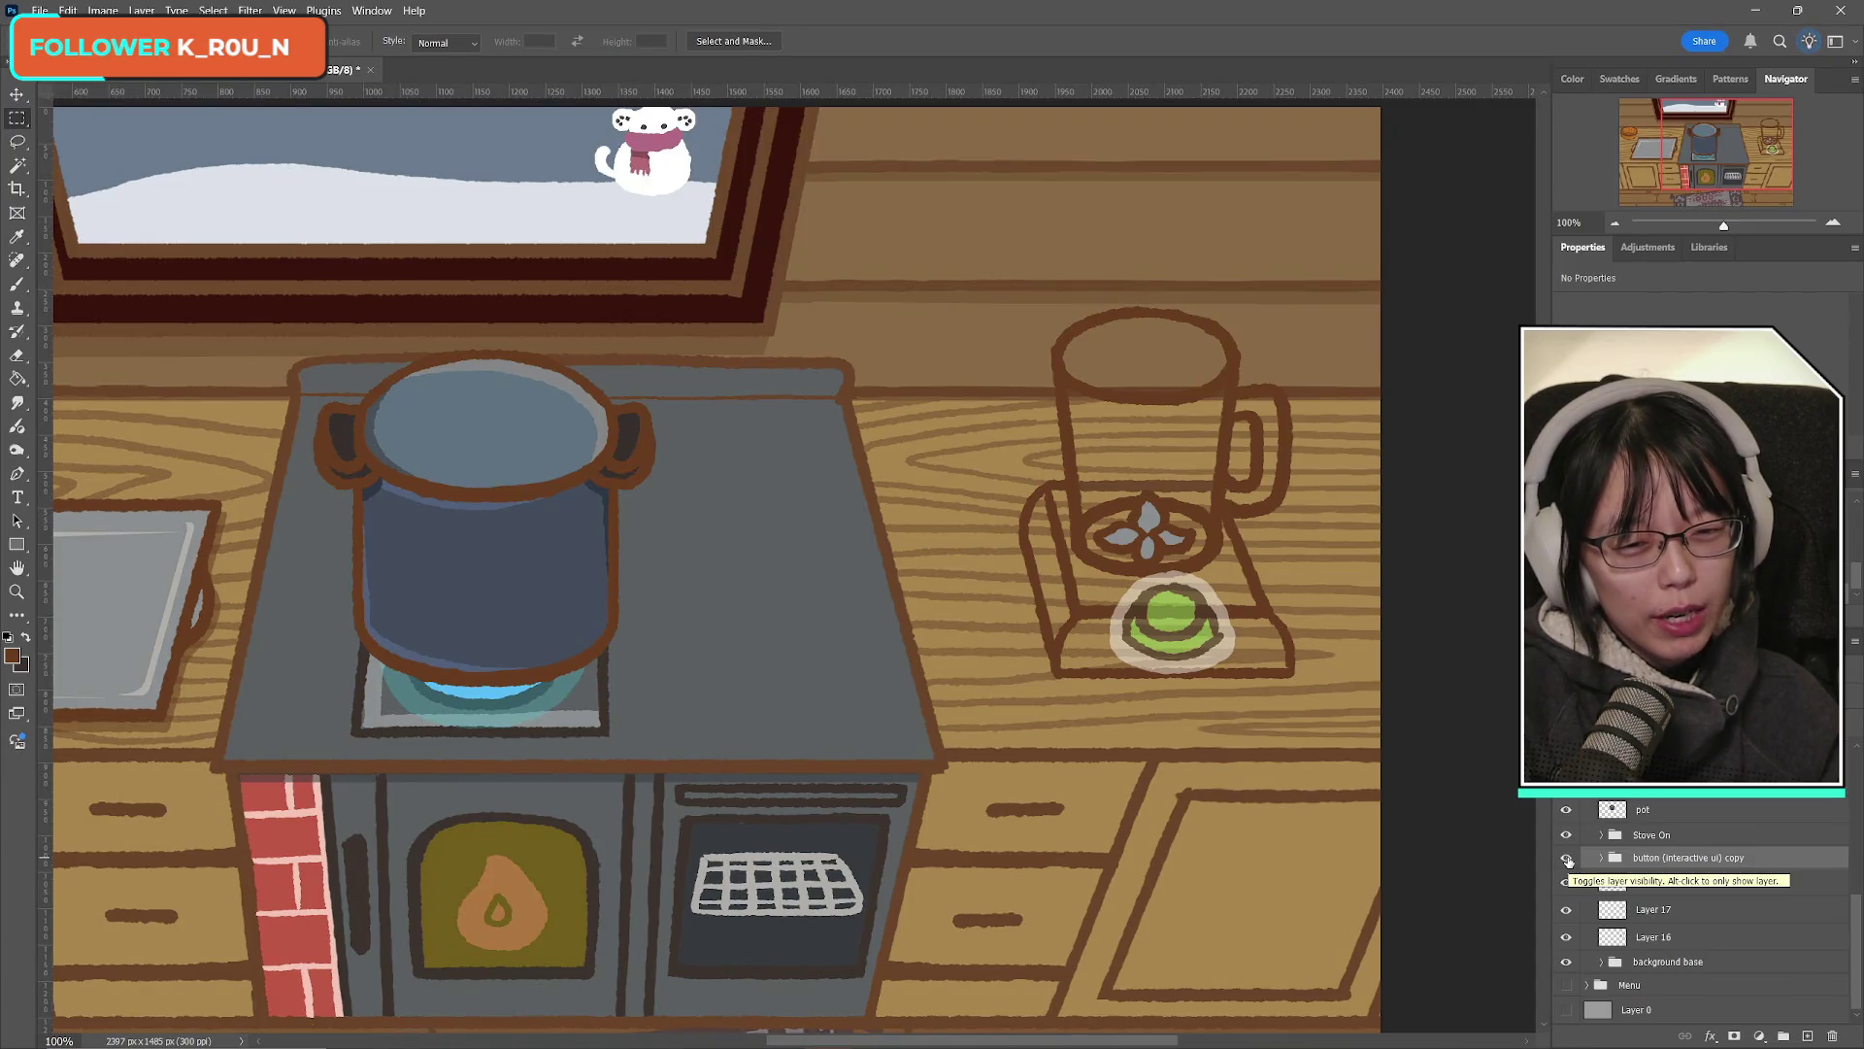
click(1566, 859)
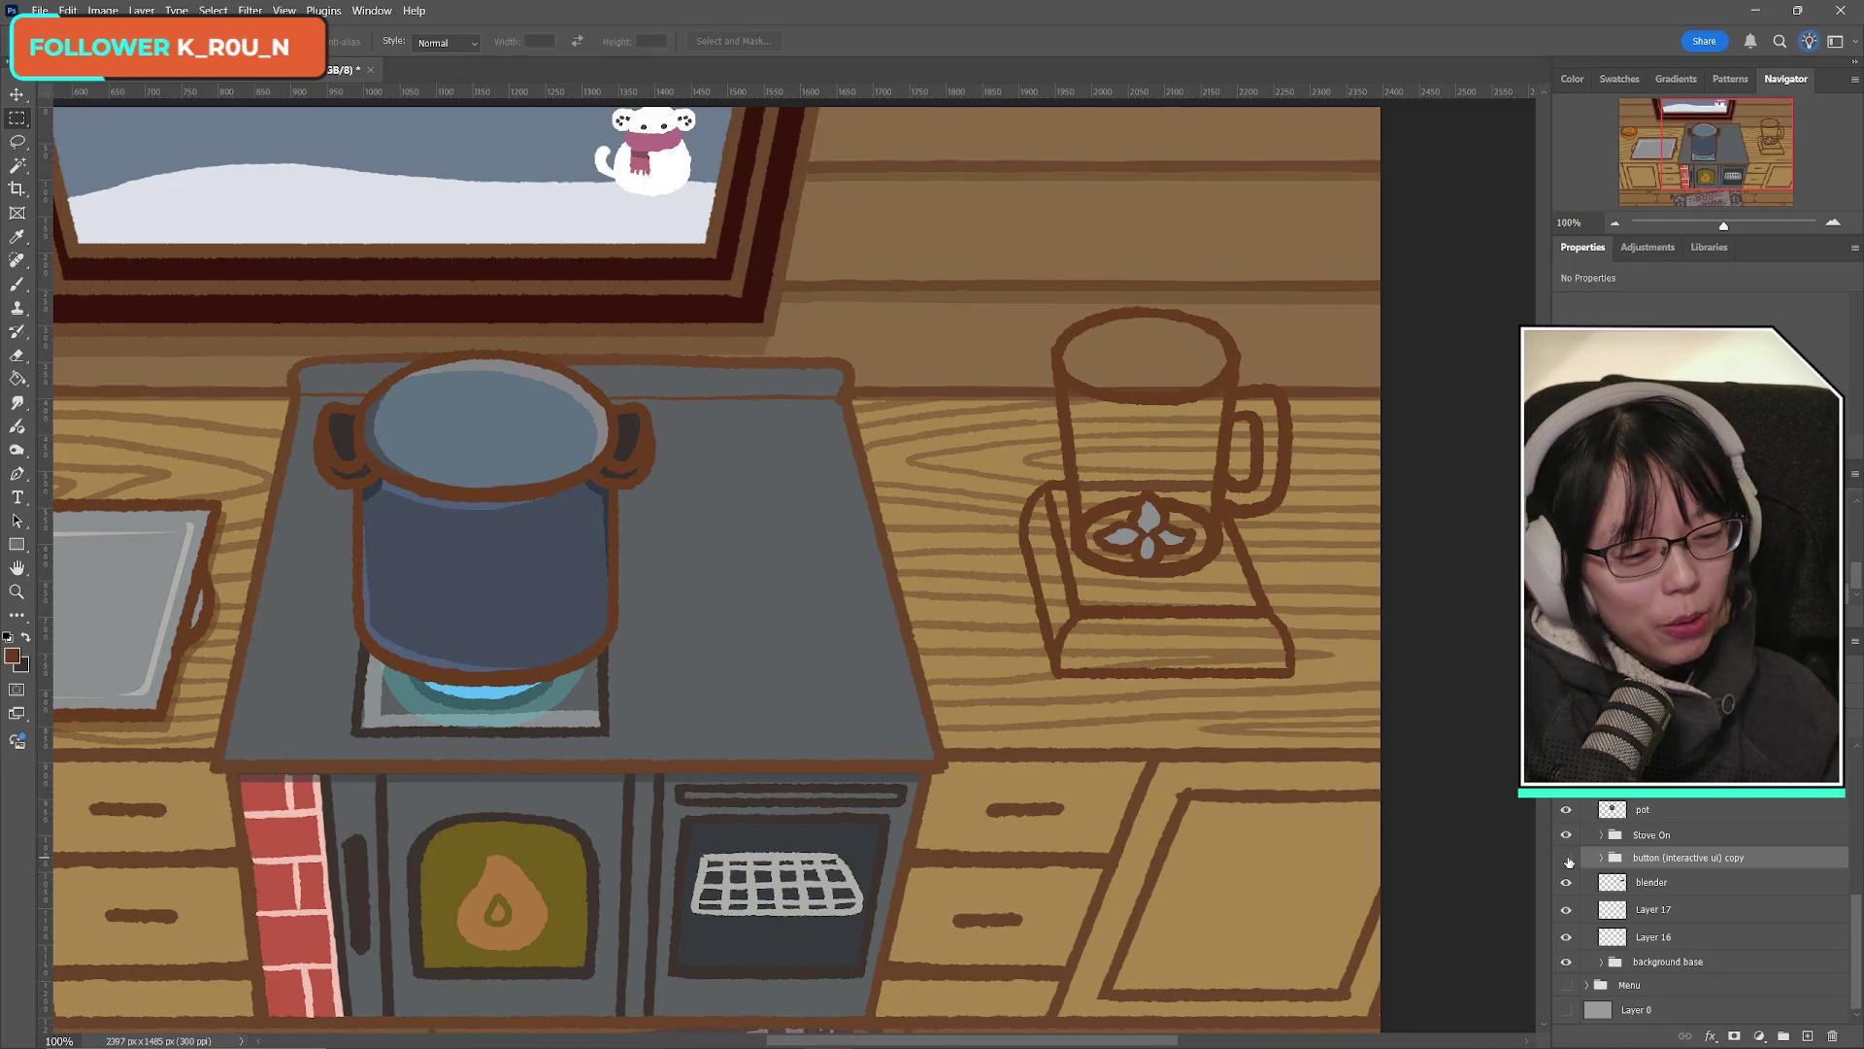
click(1566, 882)
click(1566, 881)
click(1565, 911)
click(1564, 911)
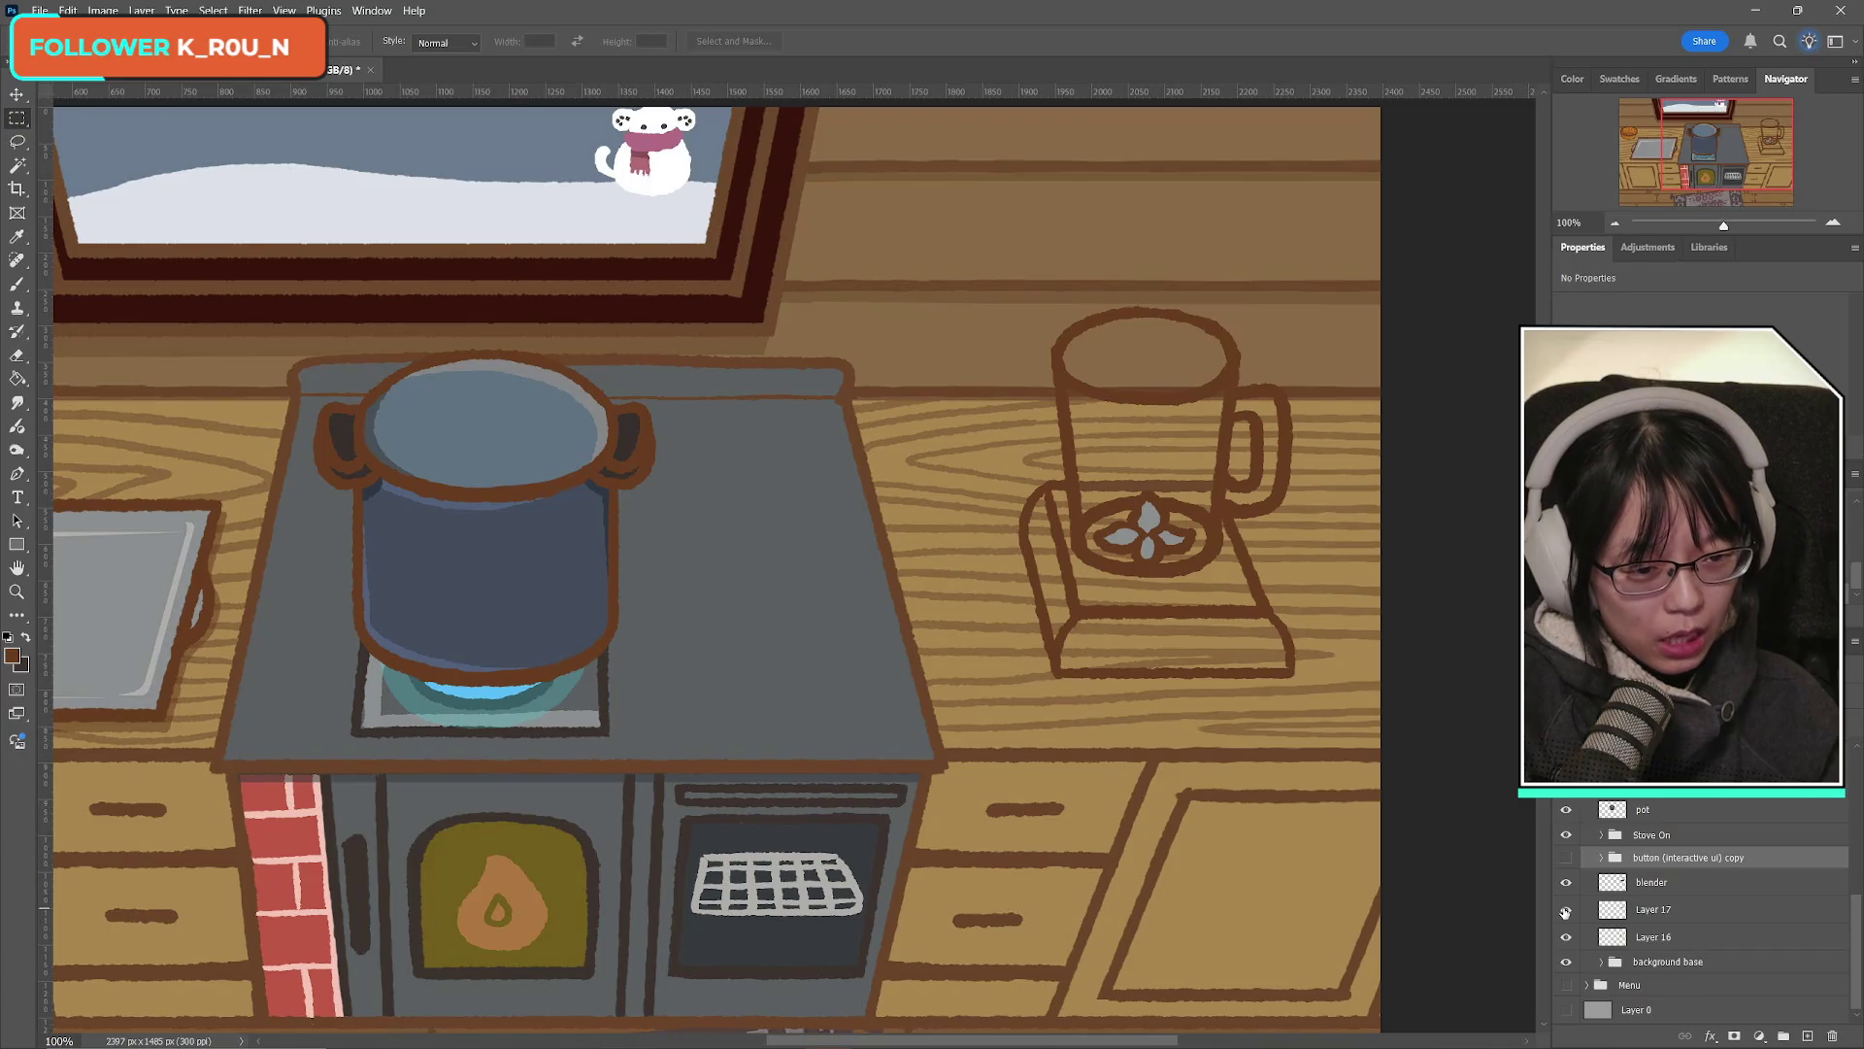
click(1567, 938)
click(1567, 938)
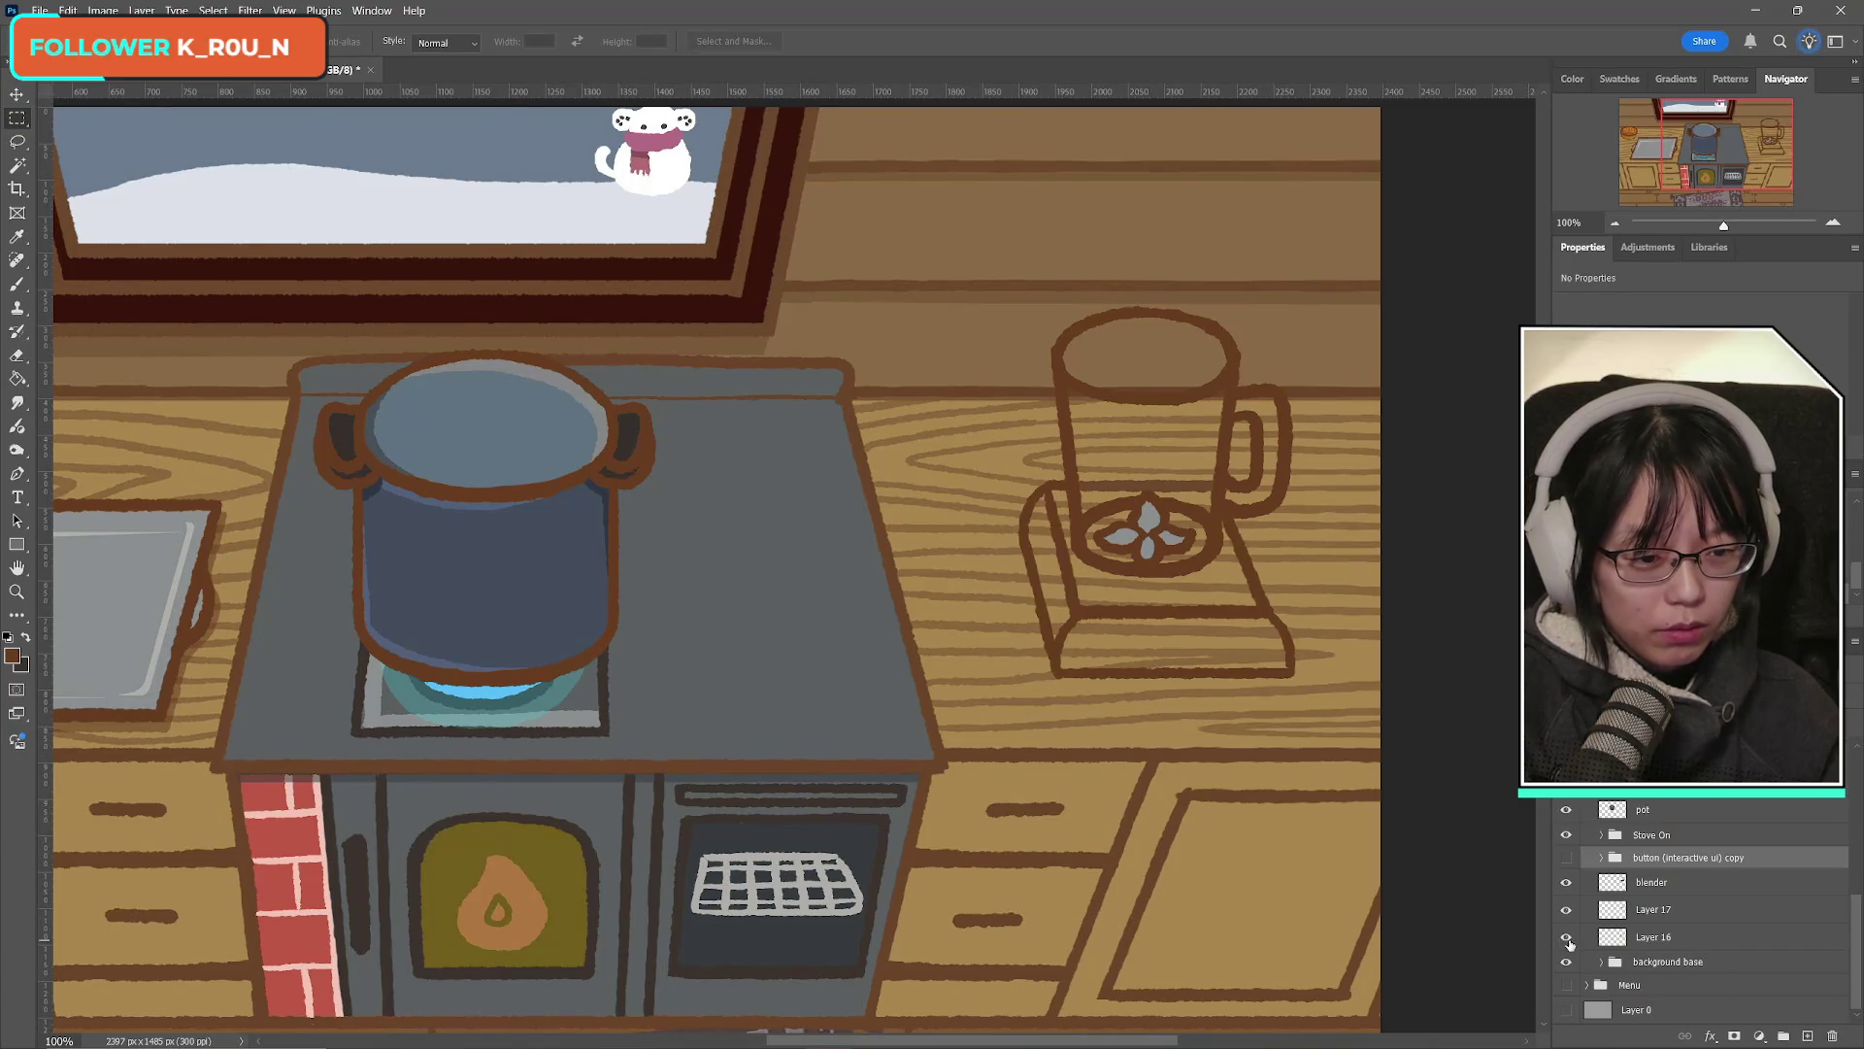
click(1567, 911)
click(1567, 911)
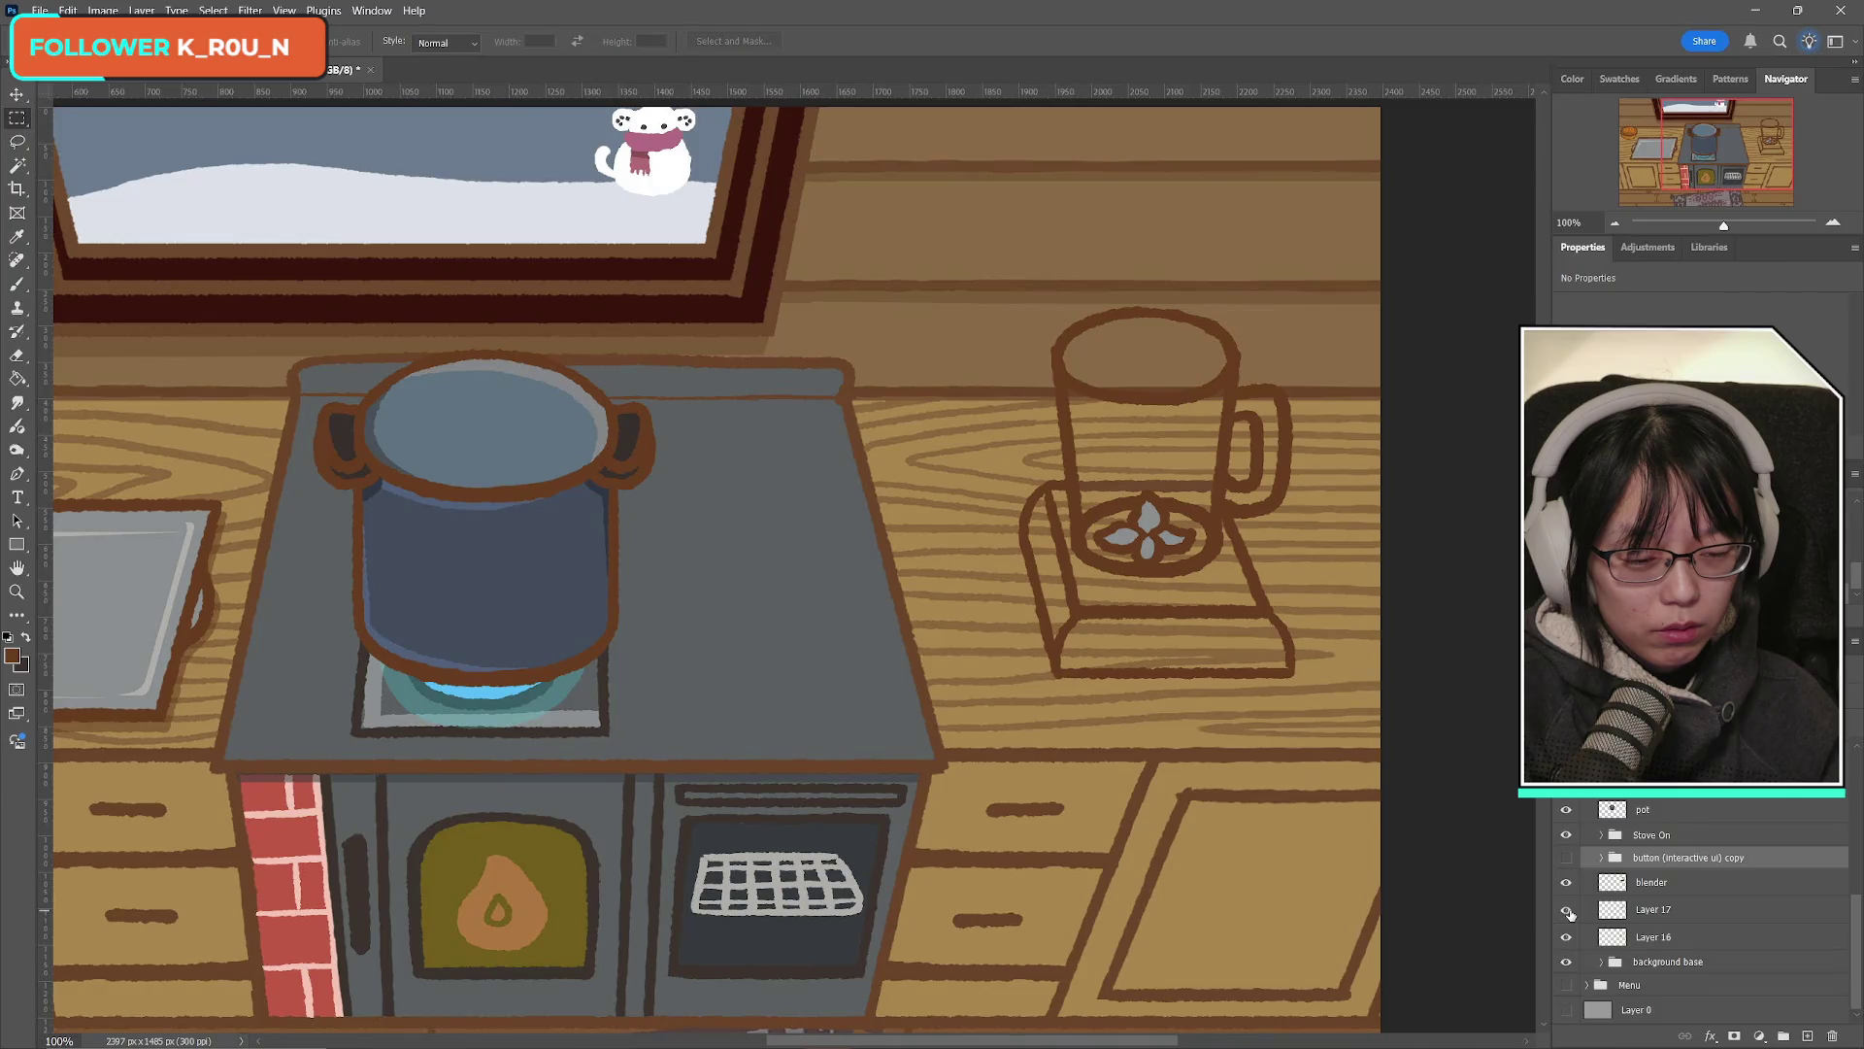
click(1652, 936)
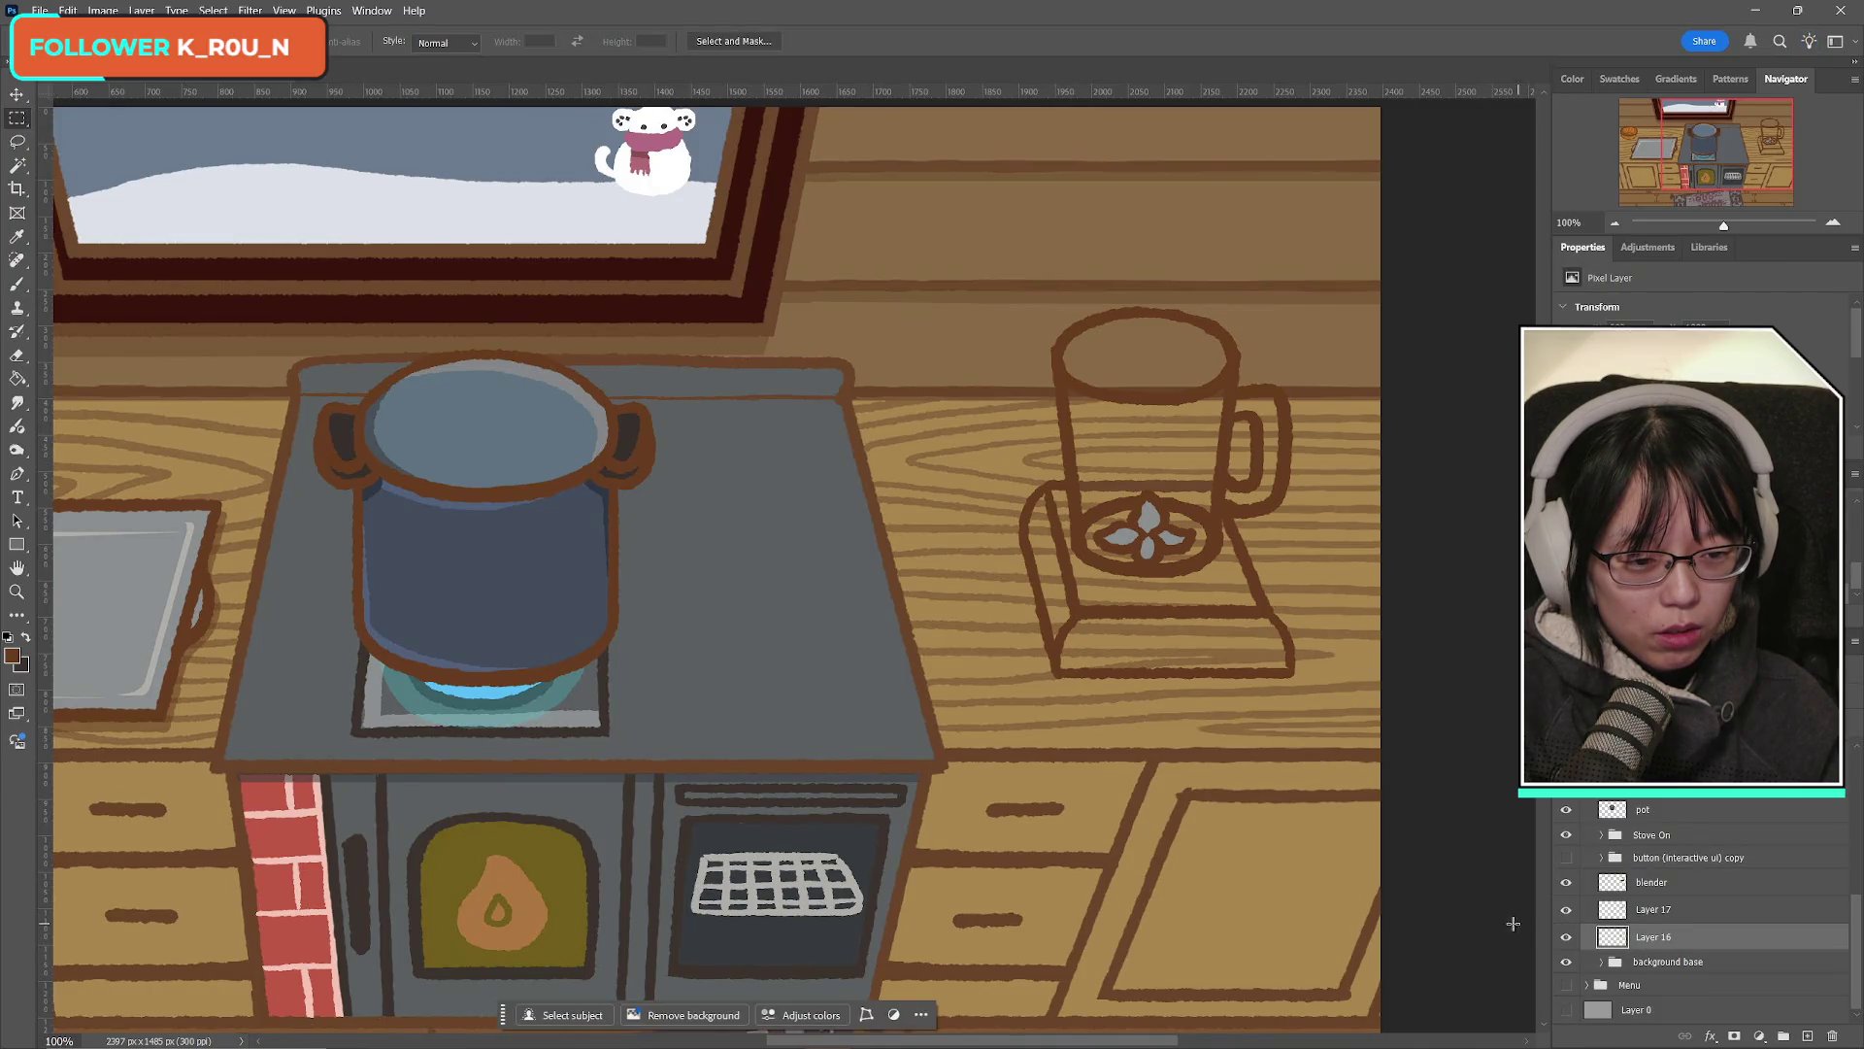
click(1566, 884)
click(1566, 884)
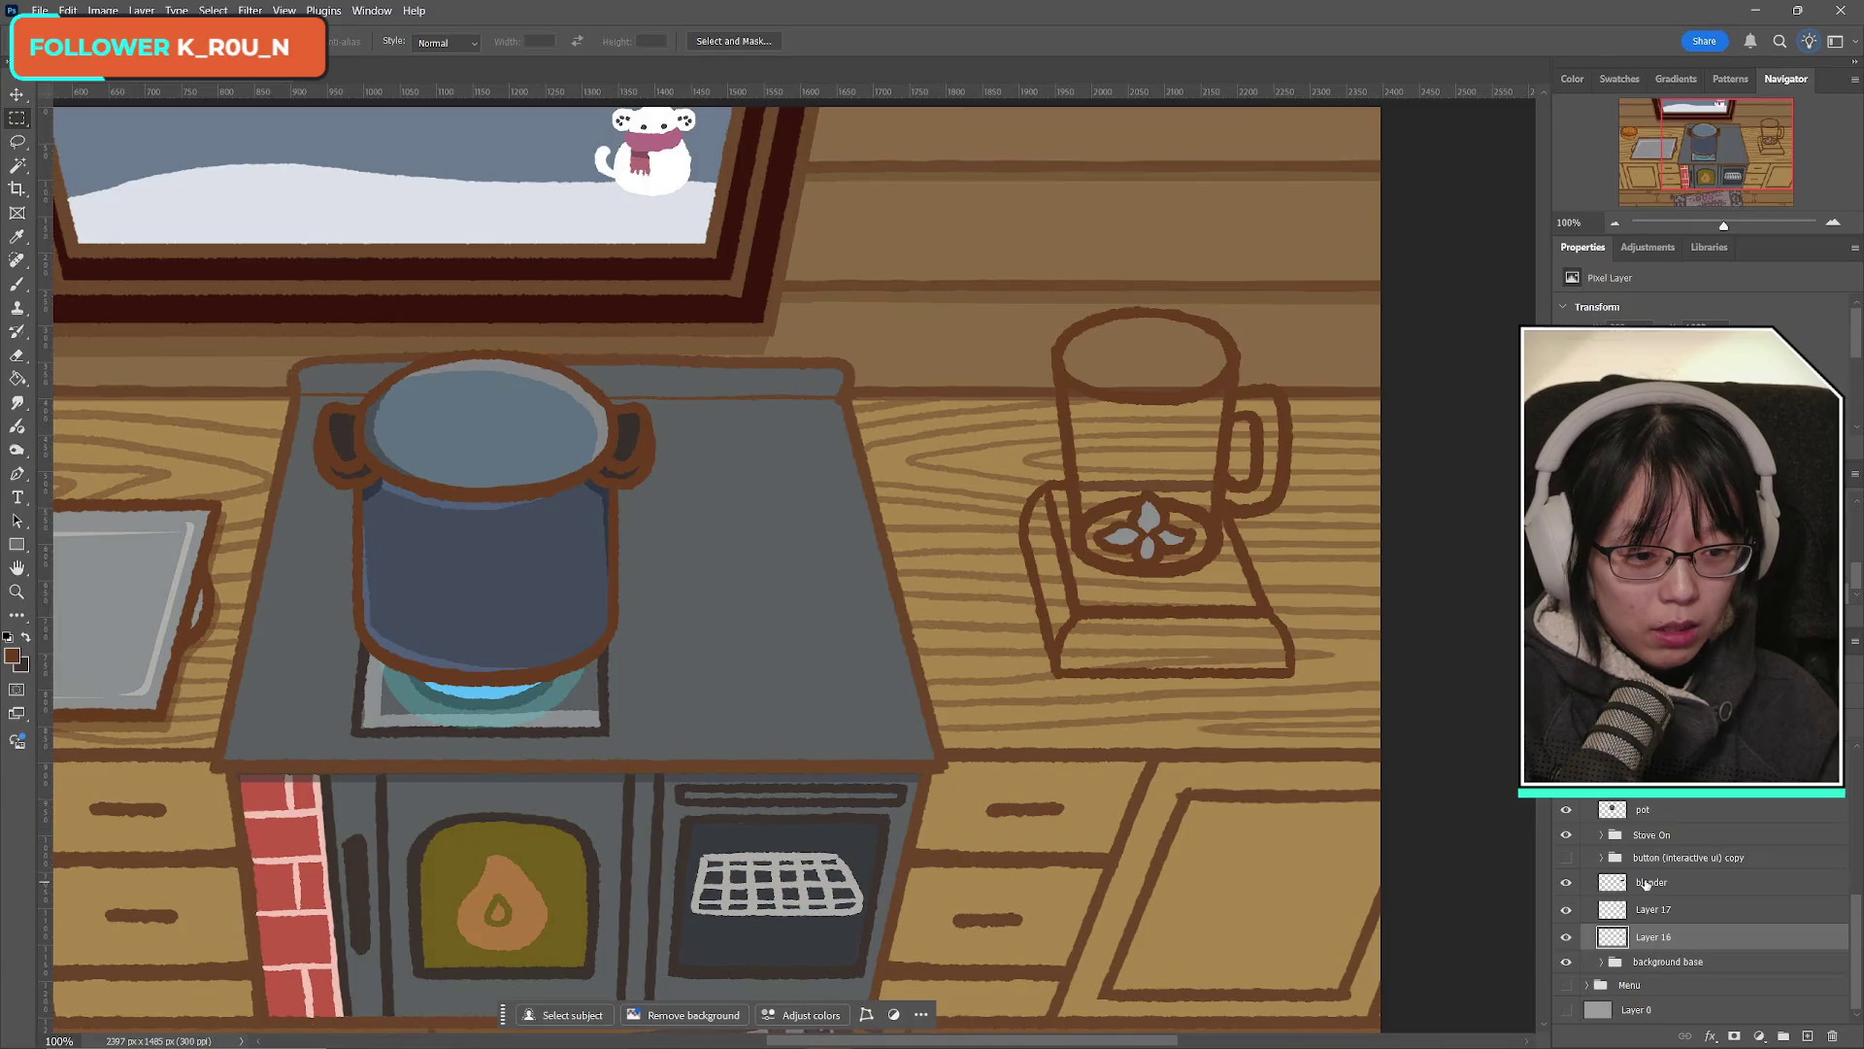
Step: Merge the blender glass layer down into Layer 16 and rename the result 'blender'
click(1660, 883)
drag(1664, 884, 1658, 947)
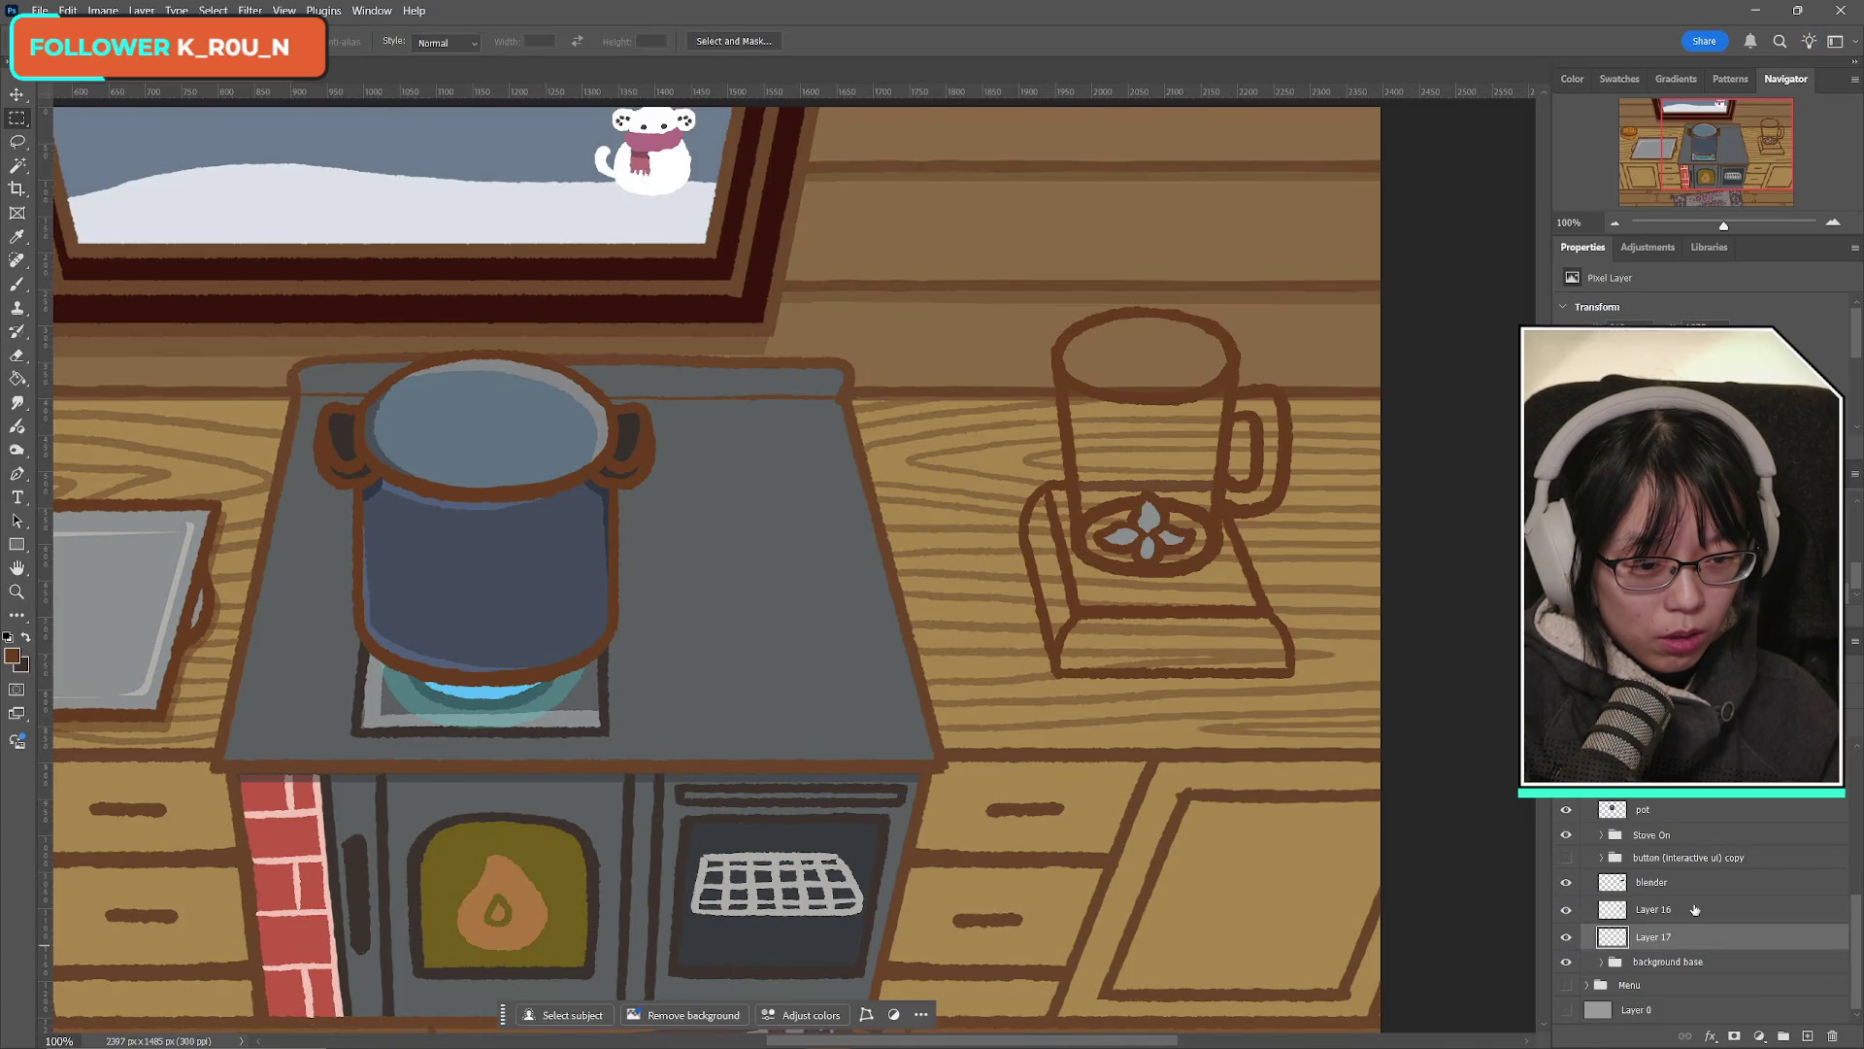
key(ctrl+e)
double_click(1689, 908)
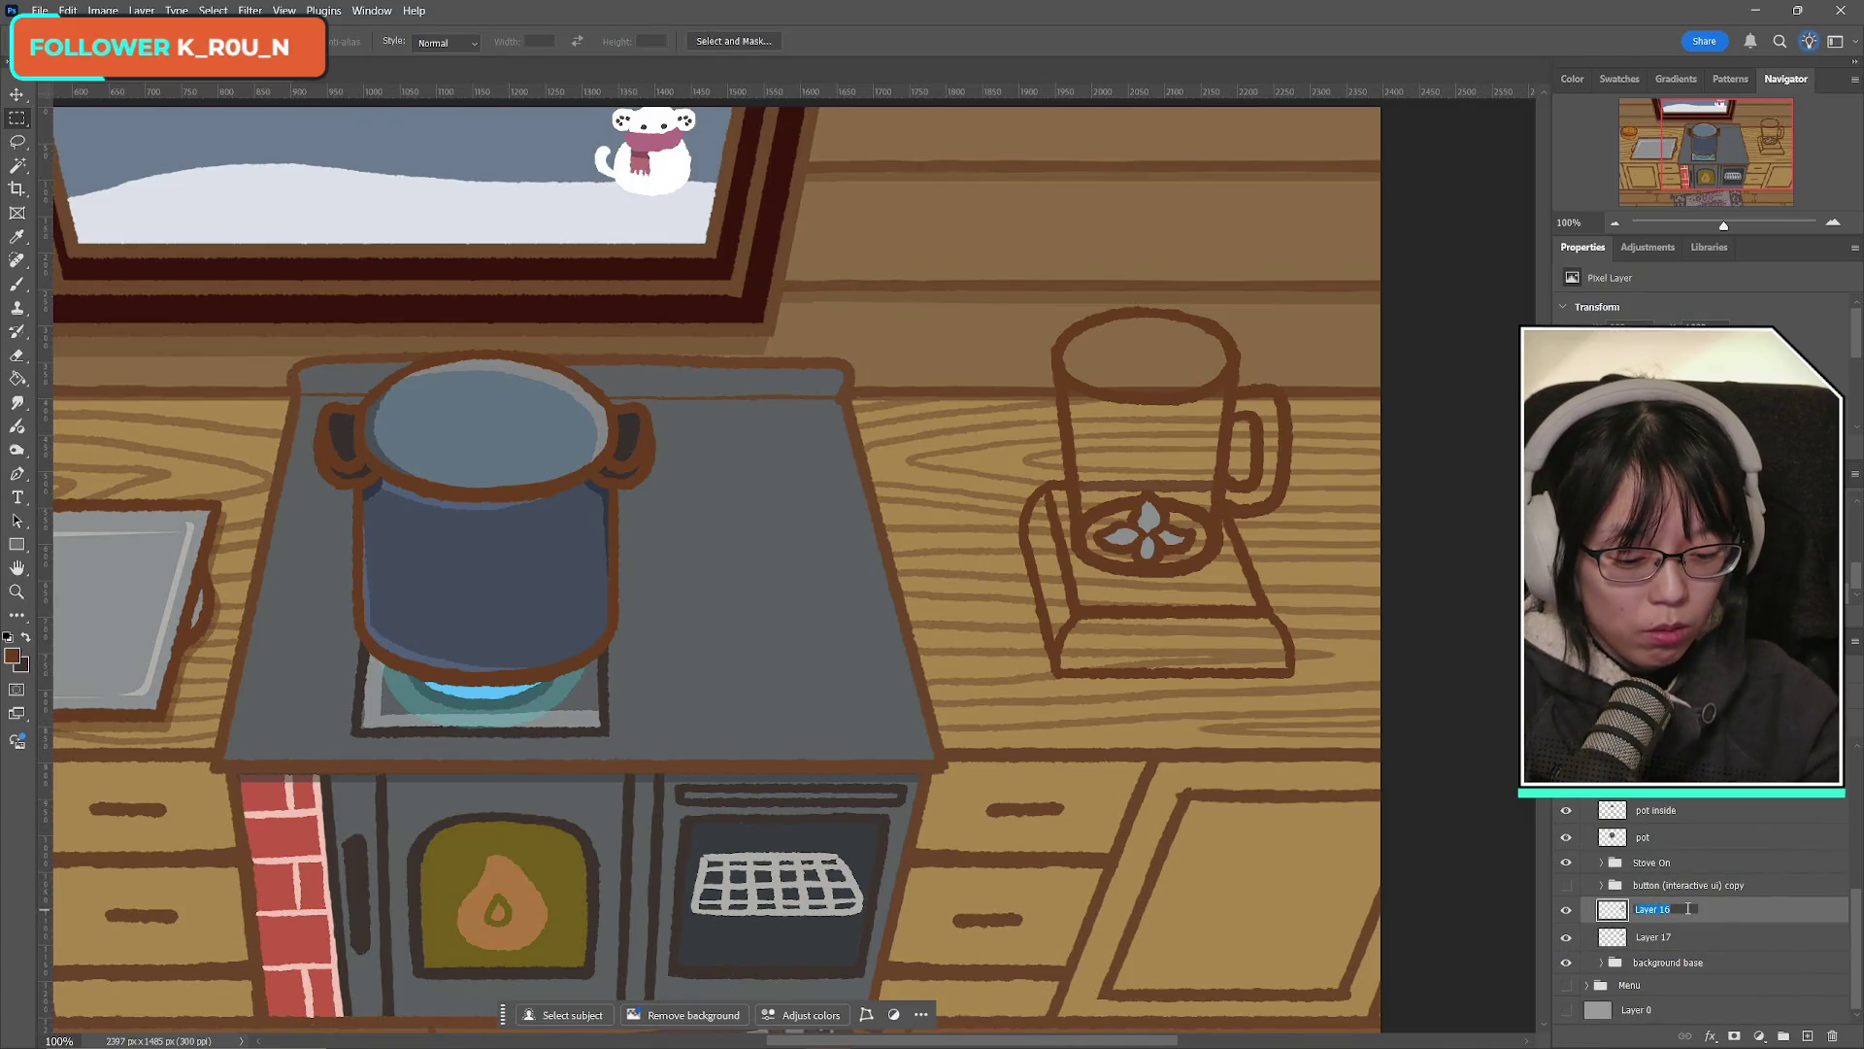
text(blender)
key(Return)
Step: Add a new empty Layer 18 and place it beneath the blender layer
click(1812, 1041)
drag(1672, 920, 1760, 943)
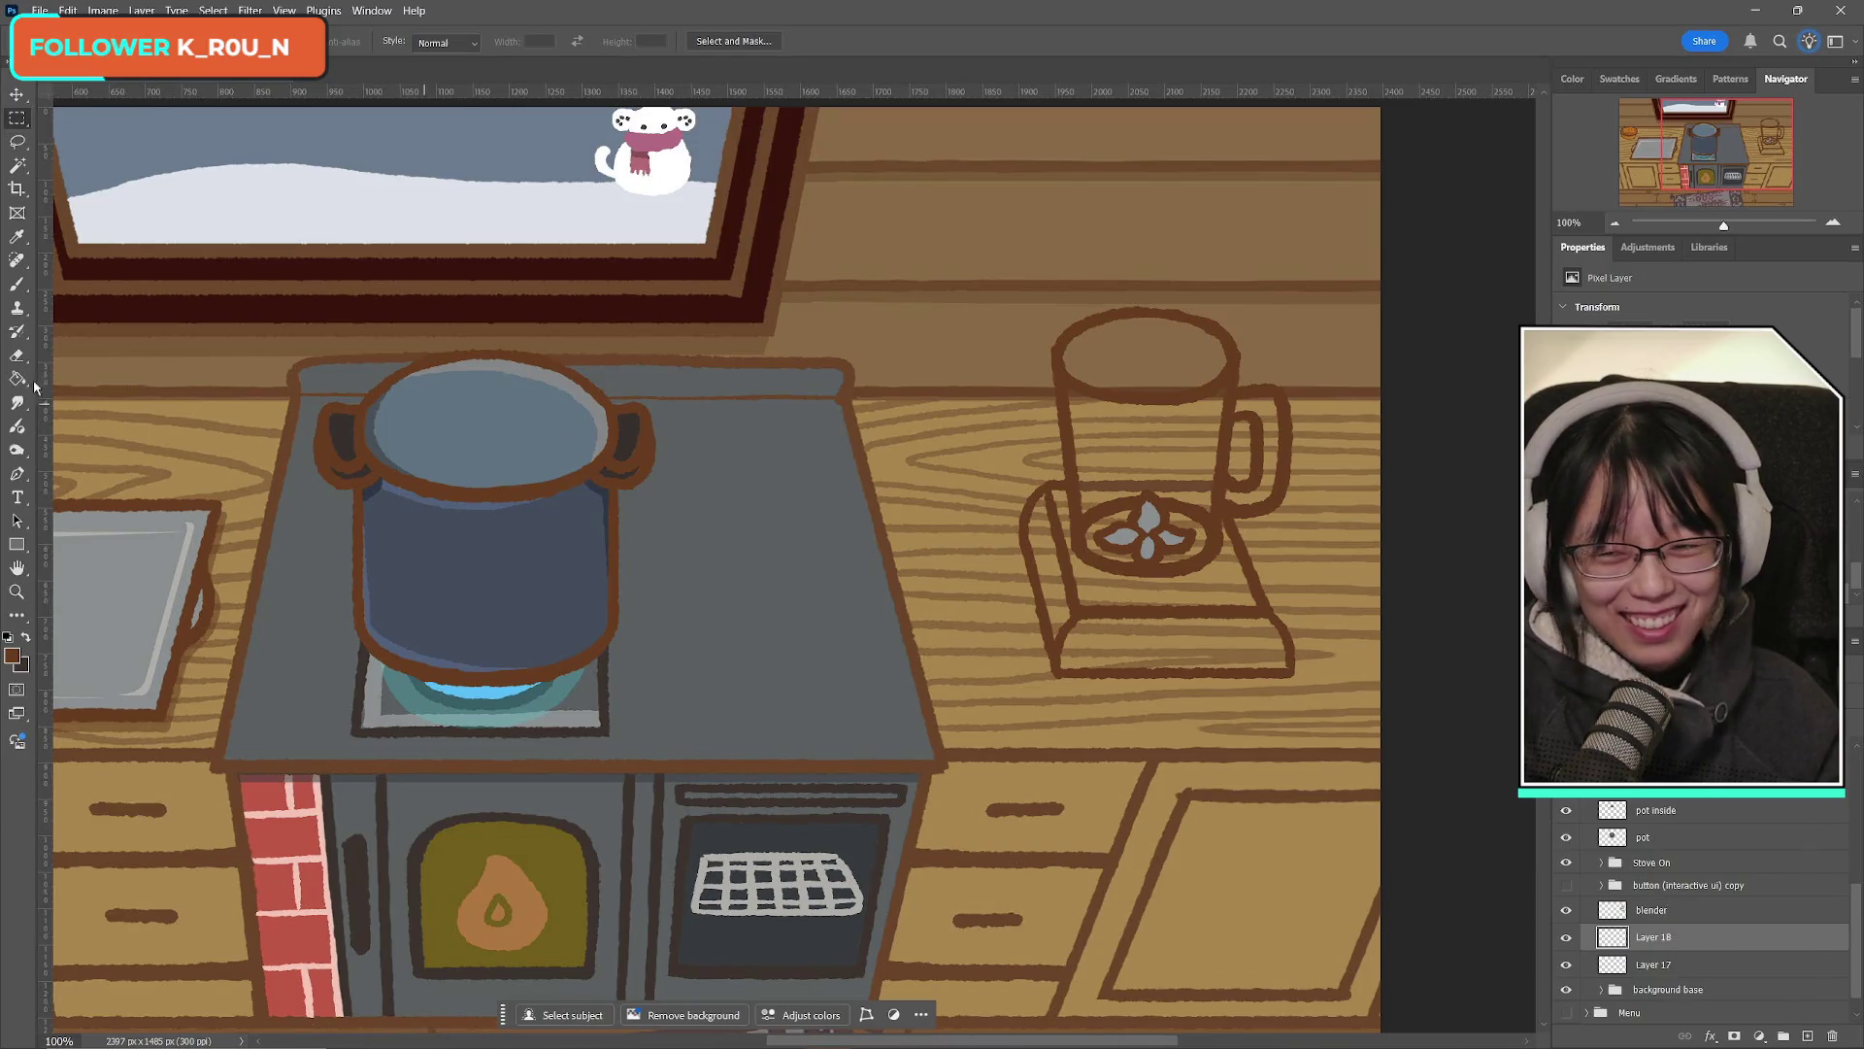
click(26, 639)
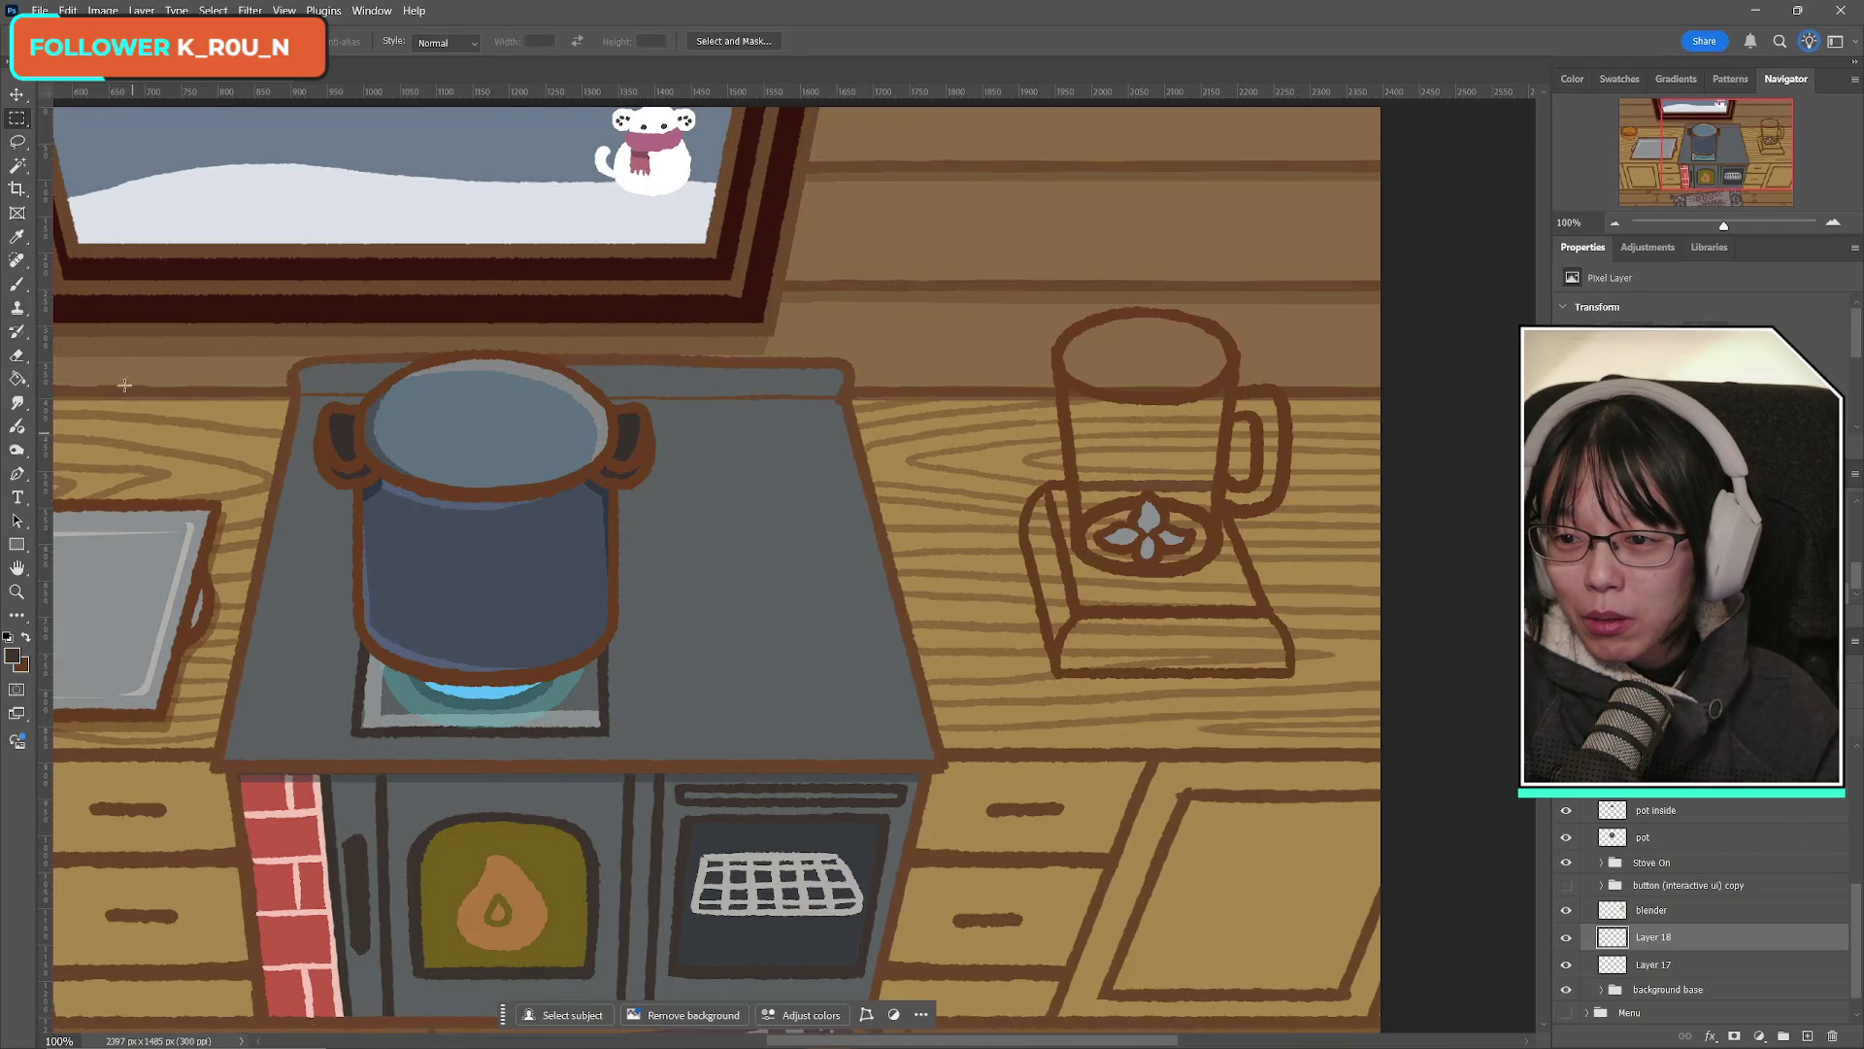
Step: Set the foreground colour to light grey b7b5b1 sampled from the canvas
click(11, 657)
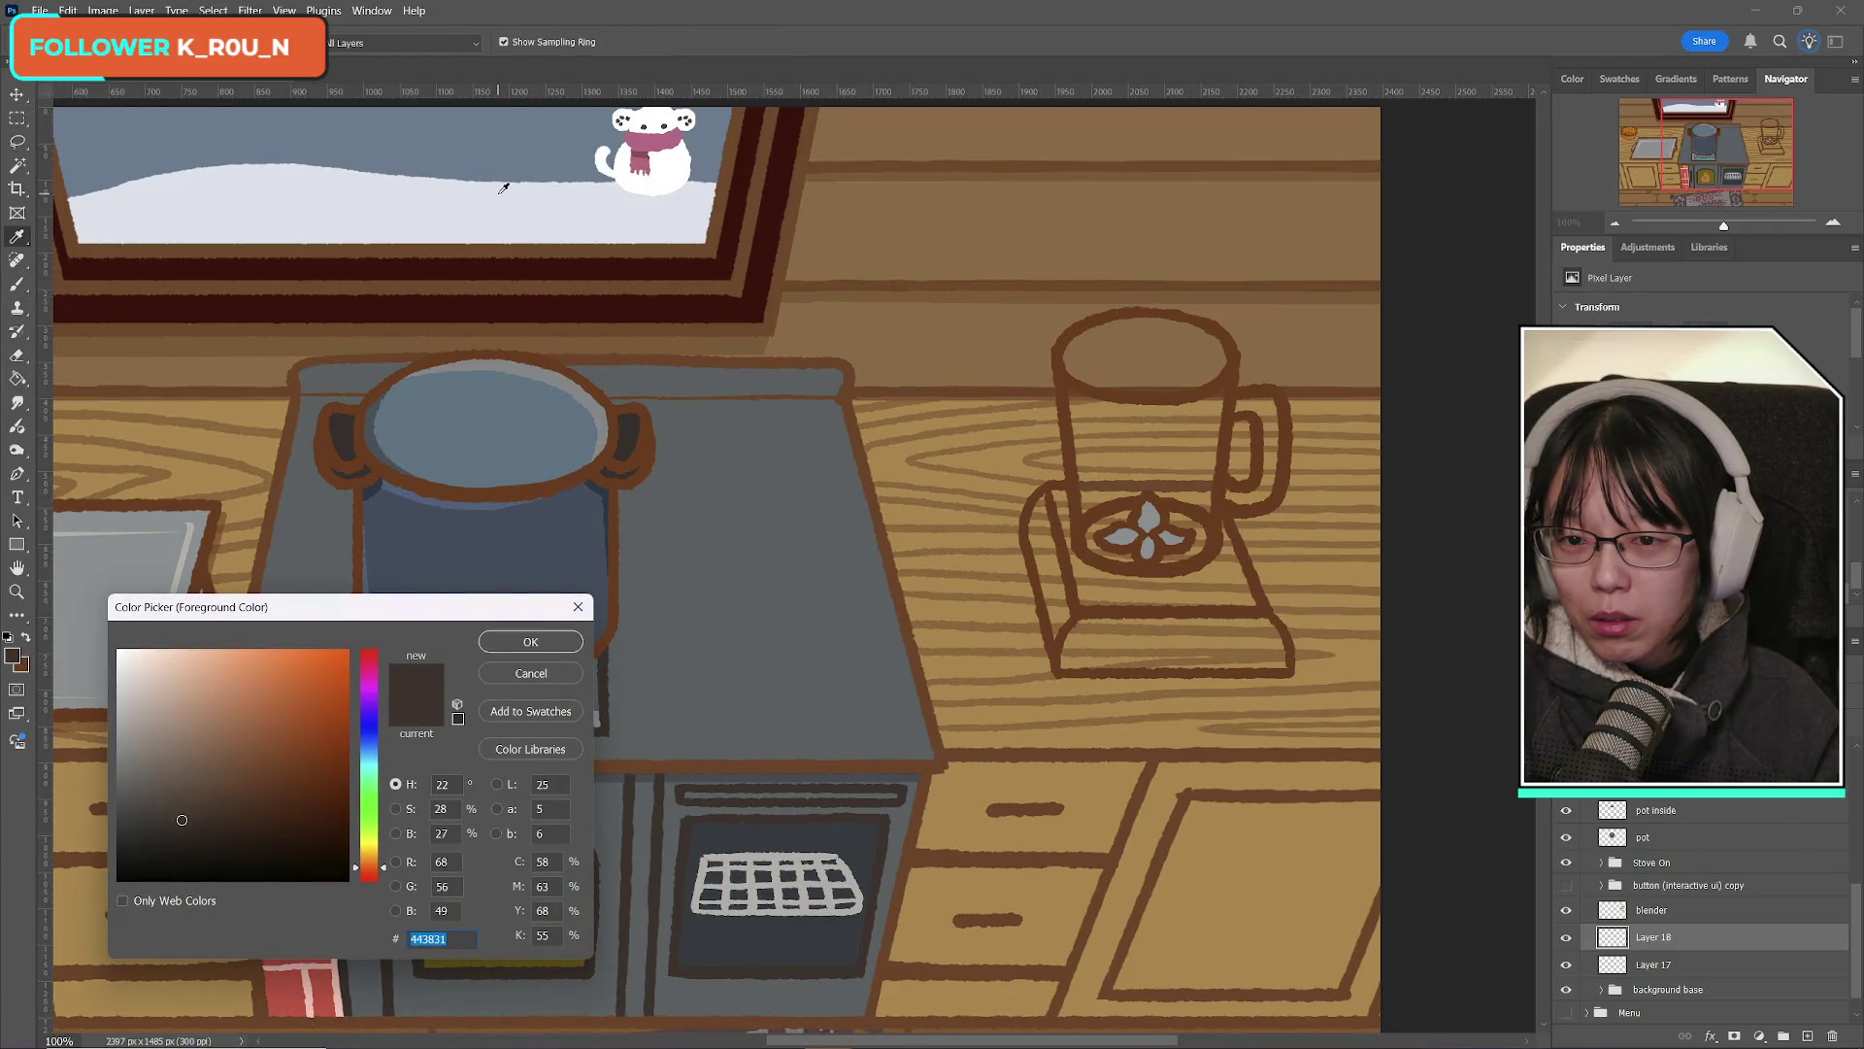
click(195, 536)
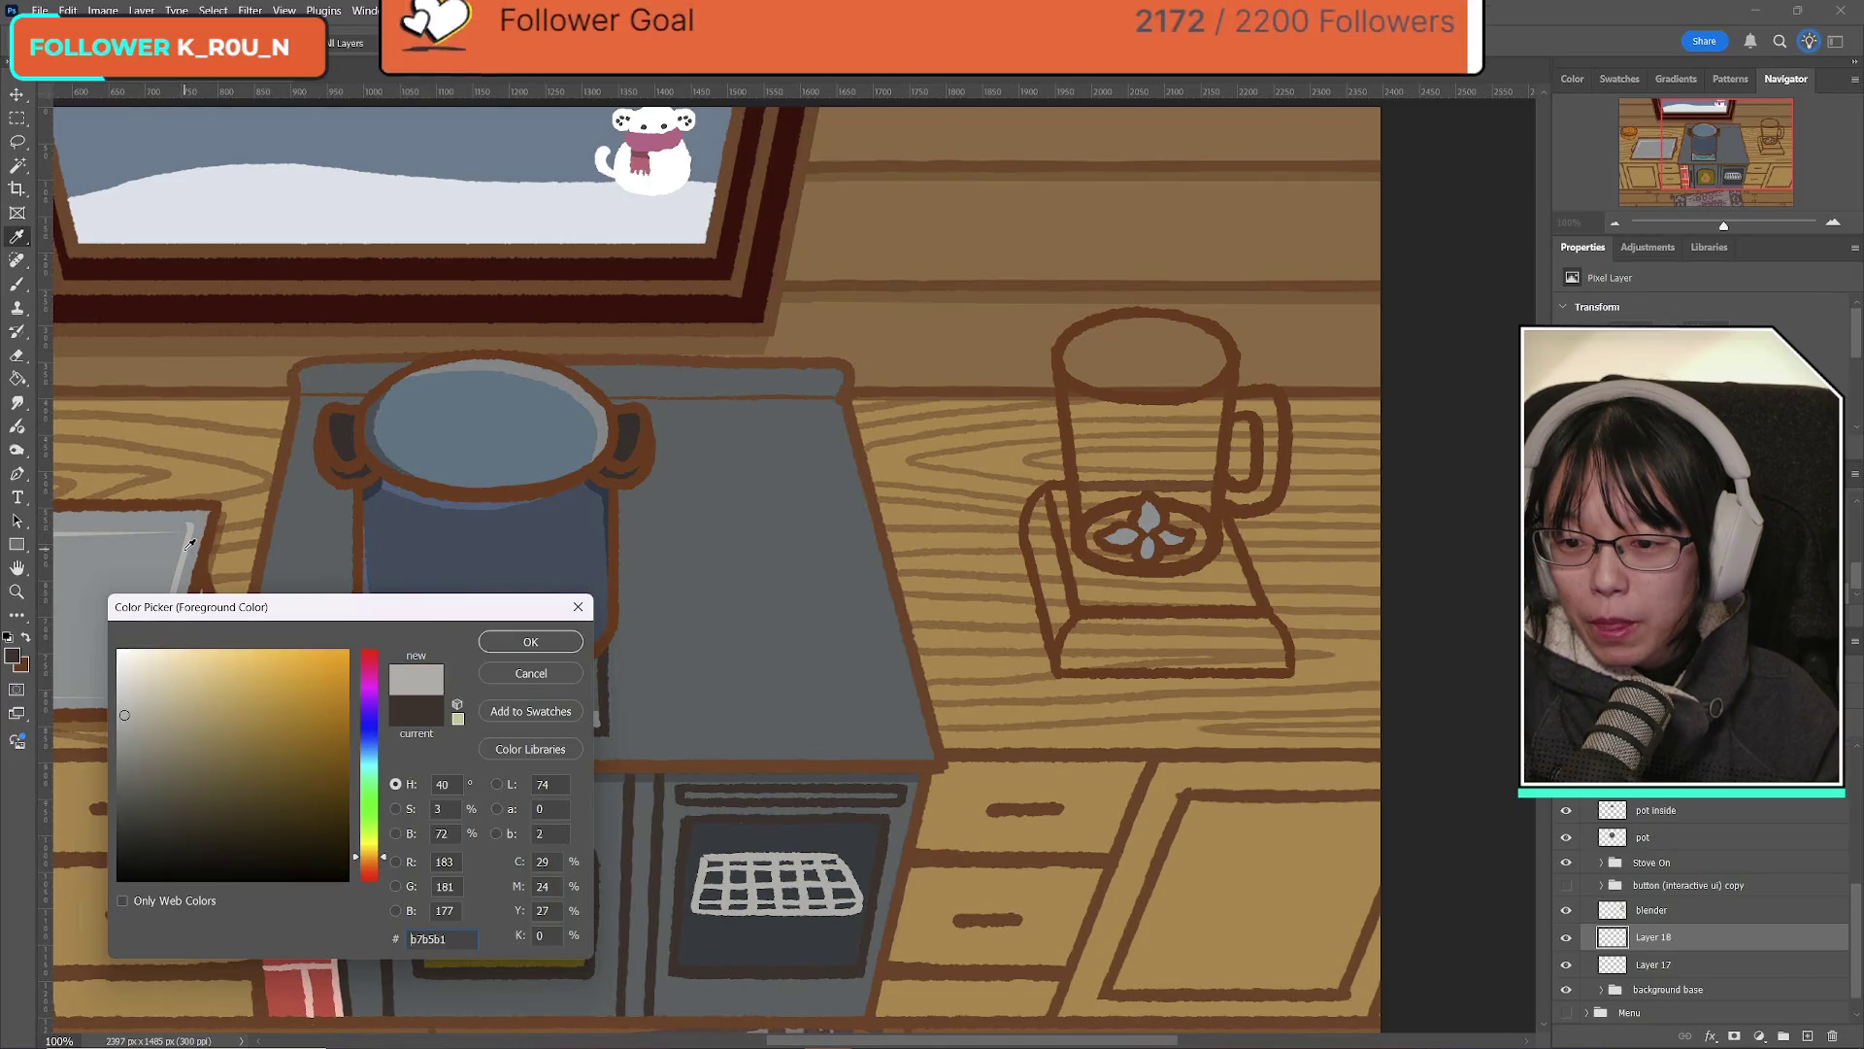
click(508, 641)
key(m)
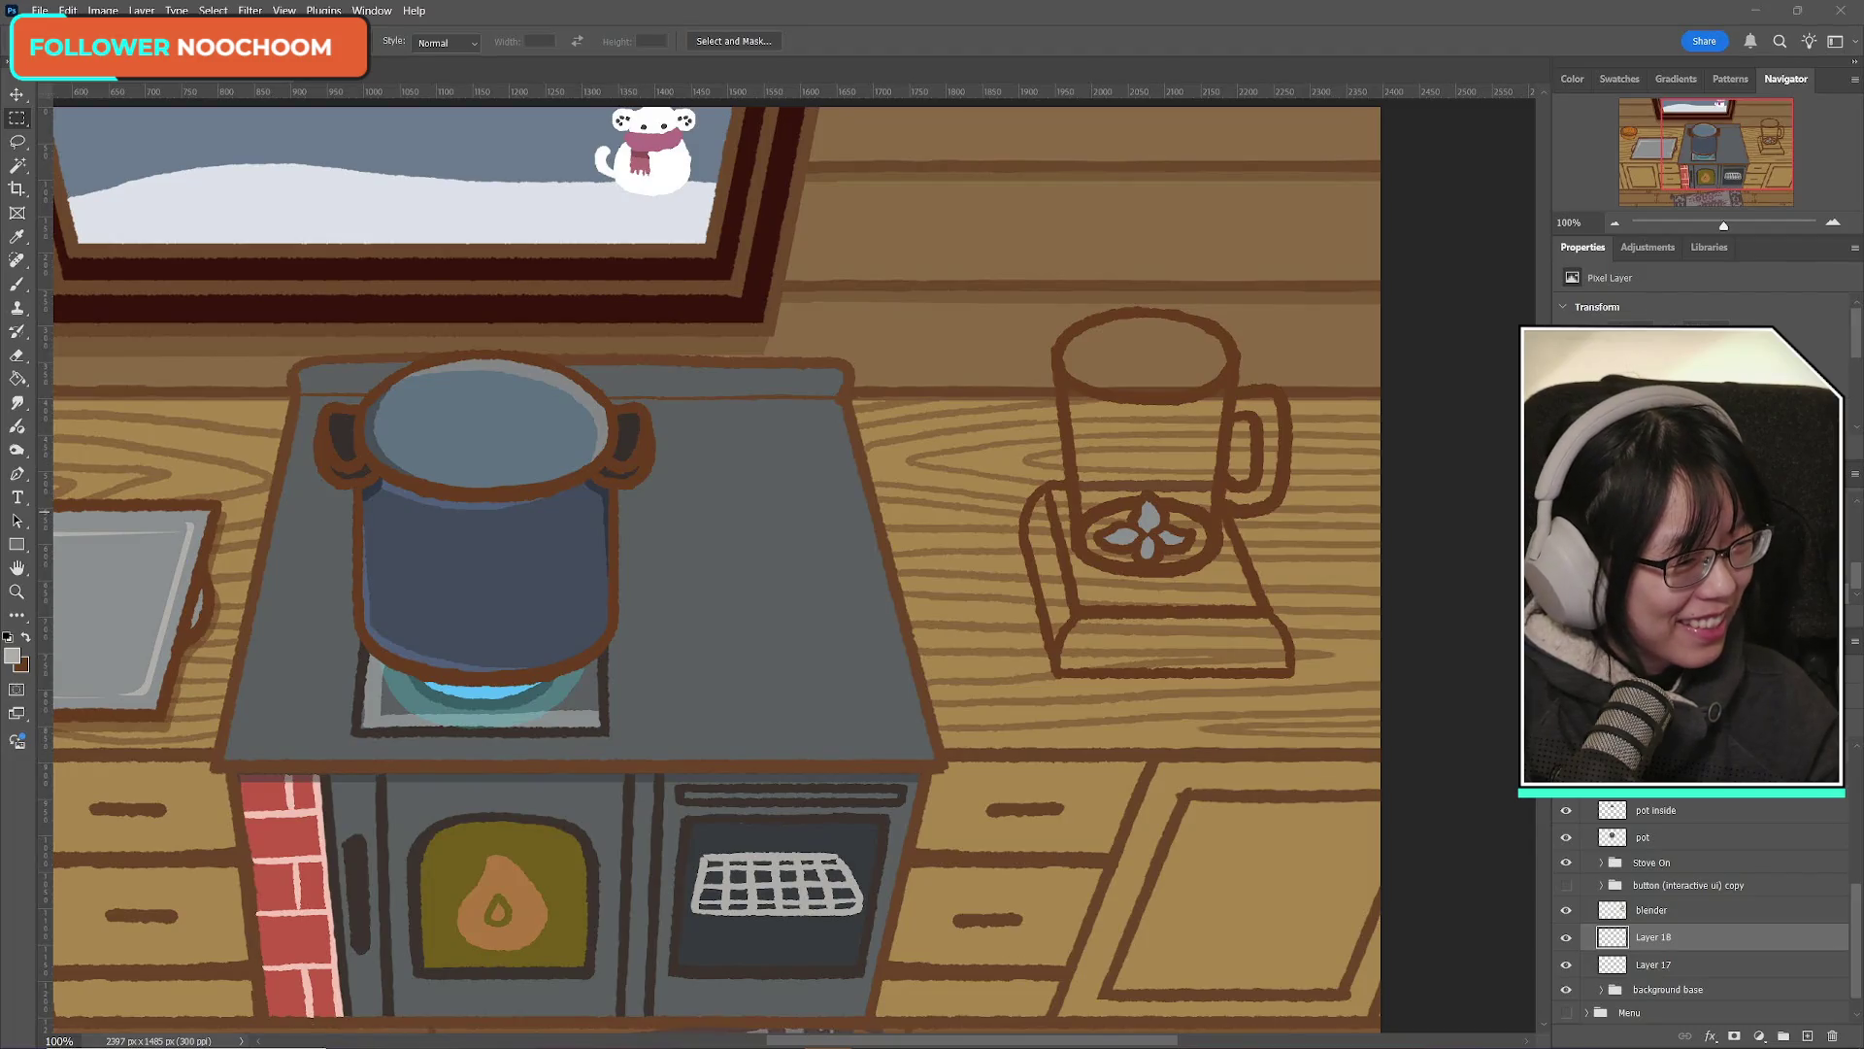
Step: On Layer 18, brush light grey over the jar top, handle, left interior and blade base
click(18, 283)
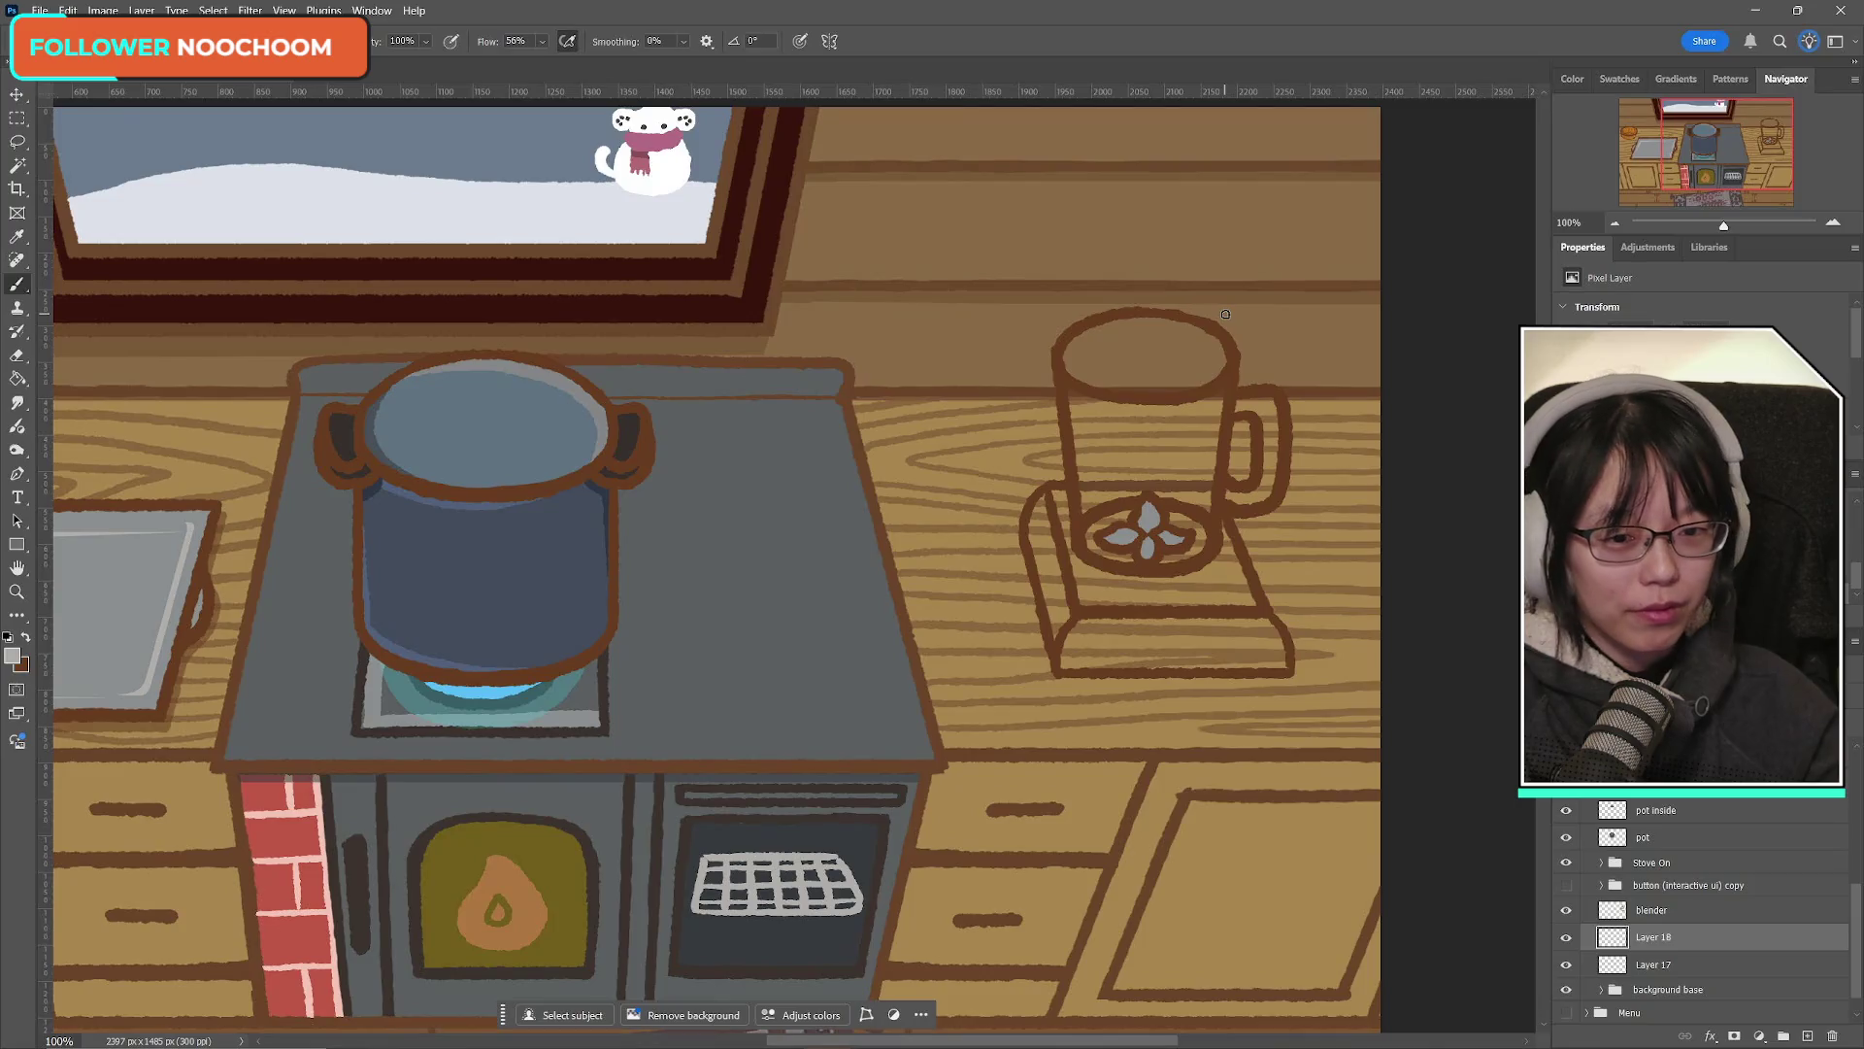
mouse_move(1073, 342)
mouse_down()
mouse_move(1214, 335)
mouse_move(1223, 361)
mouse_move(1195, 387)
mouse_move(1117, 391)
mouse_move(1068, 349)
mouse_move(1196, 377)
mouse_up()
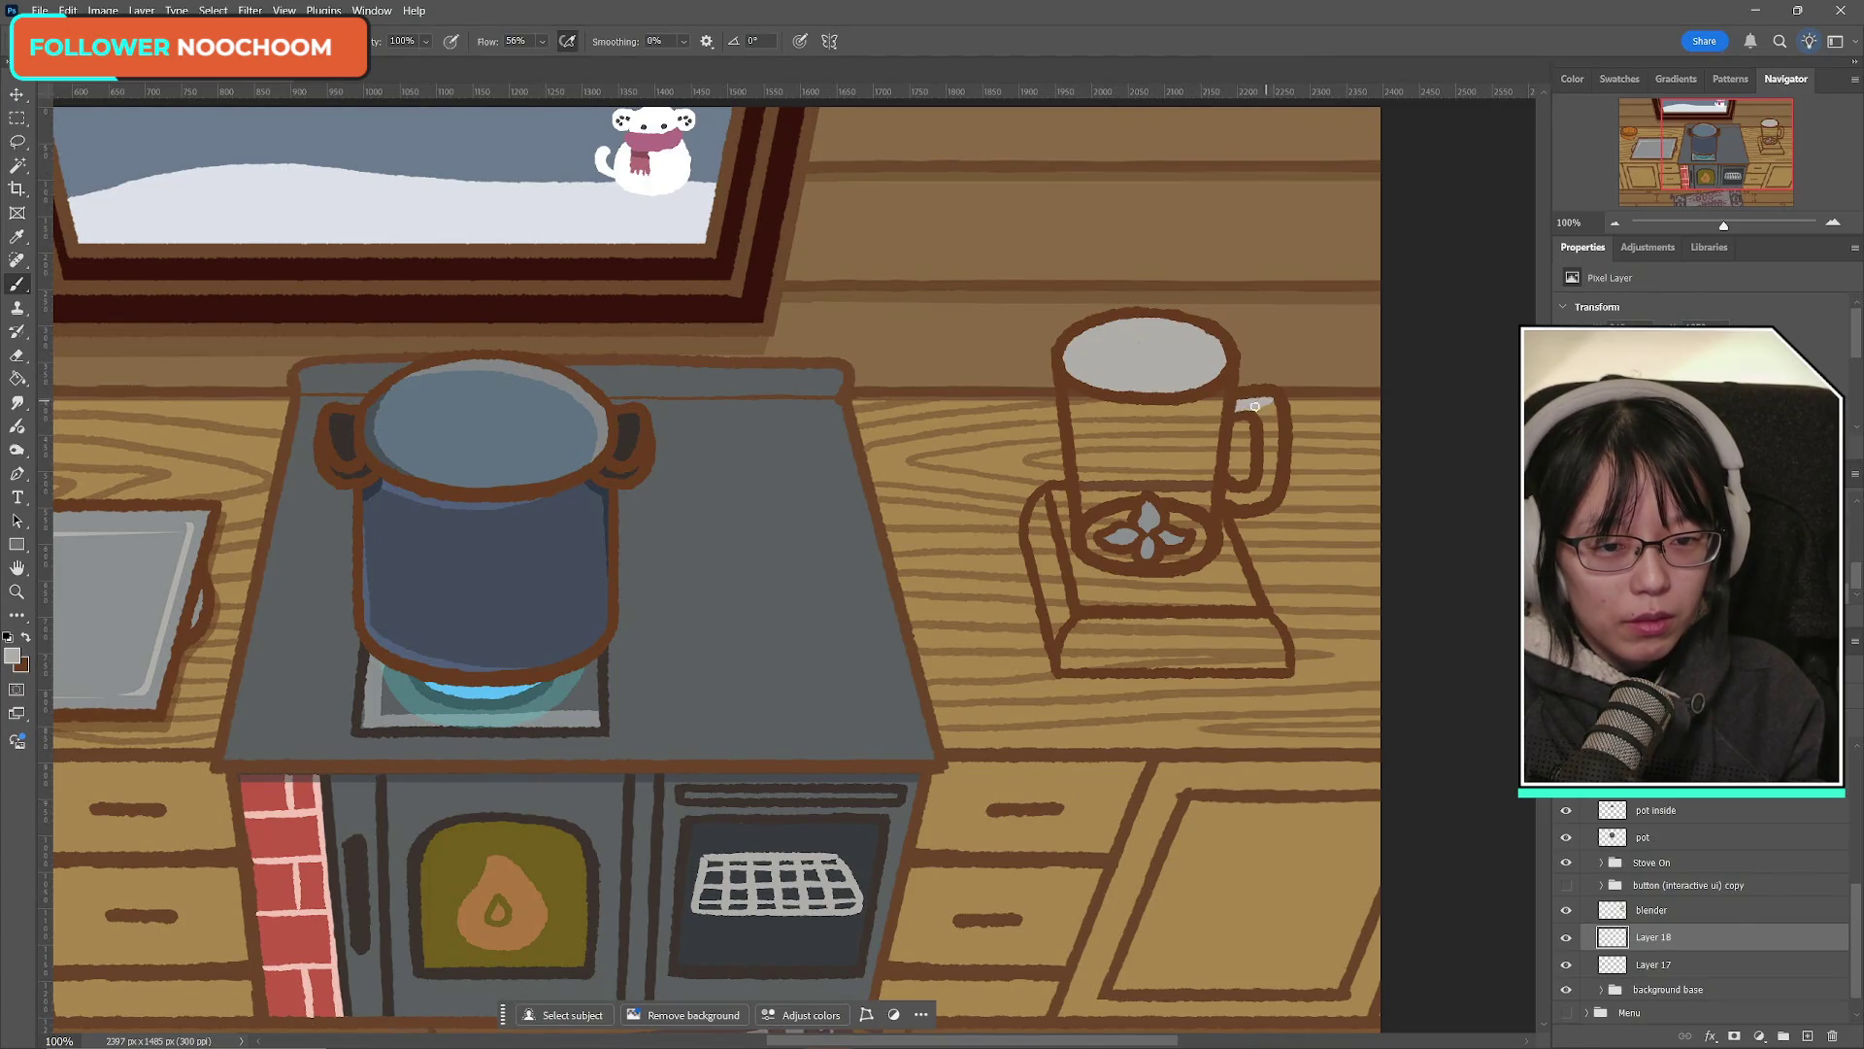
mouse_move(1252, 397)
mouse_down()
mouse_move(1271, 456)
mouse_move(1266, 490)
mouse_move(1266, 469)
mouse_move(1235, 503)
mouse_up()
mouse_move(1097, 404)
mouse_down()
mouse_move(1080, 466)
mouse_move(1086, 412)
mouse_move(1097, 495)
mouse_move(1108, 448)
mouse_move(1128, 491)
mouse_move(1138, 408)
mouse_move(1155, 498)
mouse_move(1173, 408)
mouse_move(1192, 497)
mouse_move(1189, 394)
mouse_move(1204, 505)
mouse_move(1219, 384)
mouse_move(1209, 440)
mouse_up()
mouse_move(1095, 505)
mouse_down()
mouse_move(1091, 546)
mouse_move(1112, 555)
mouse_move(1166, 556)
mouse_move(1192, 532)
mouse_move(1177, 512)
mouse_move(1163, 528)
mouse_up()
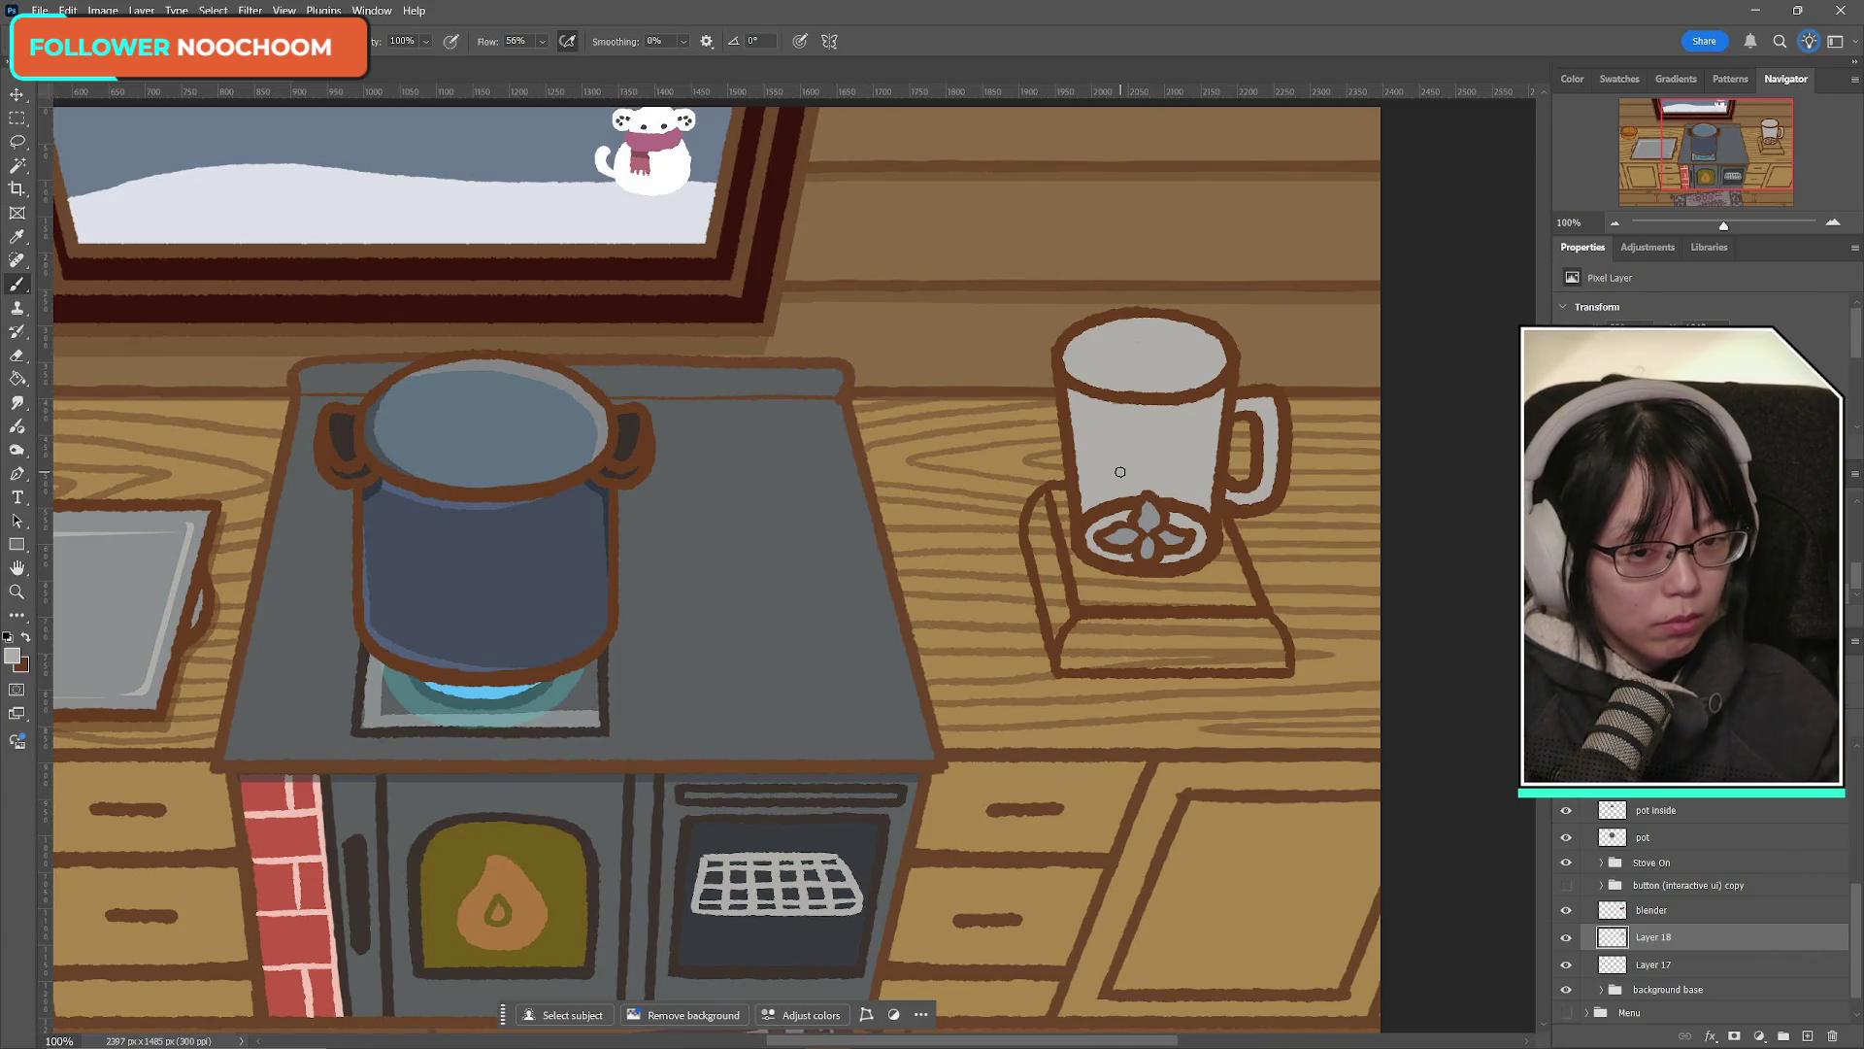
click(1565, 940)
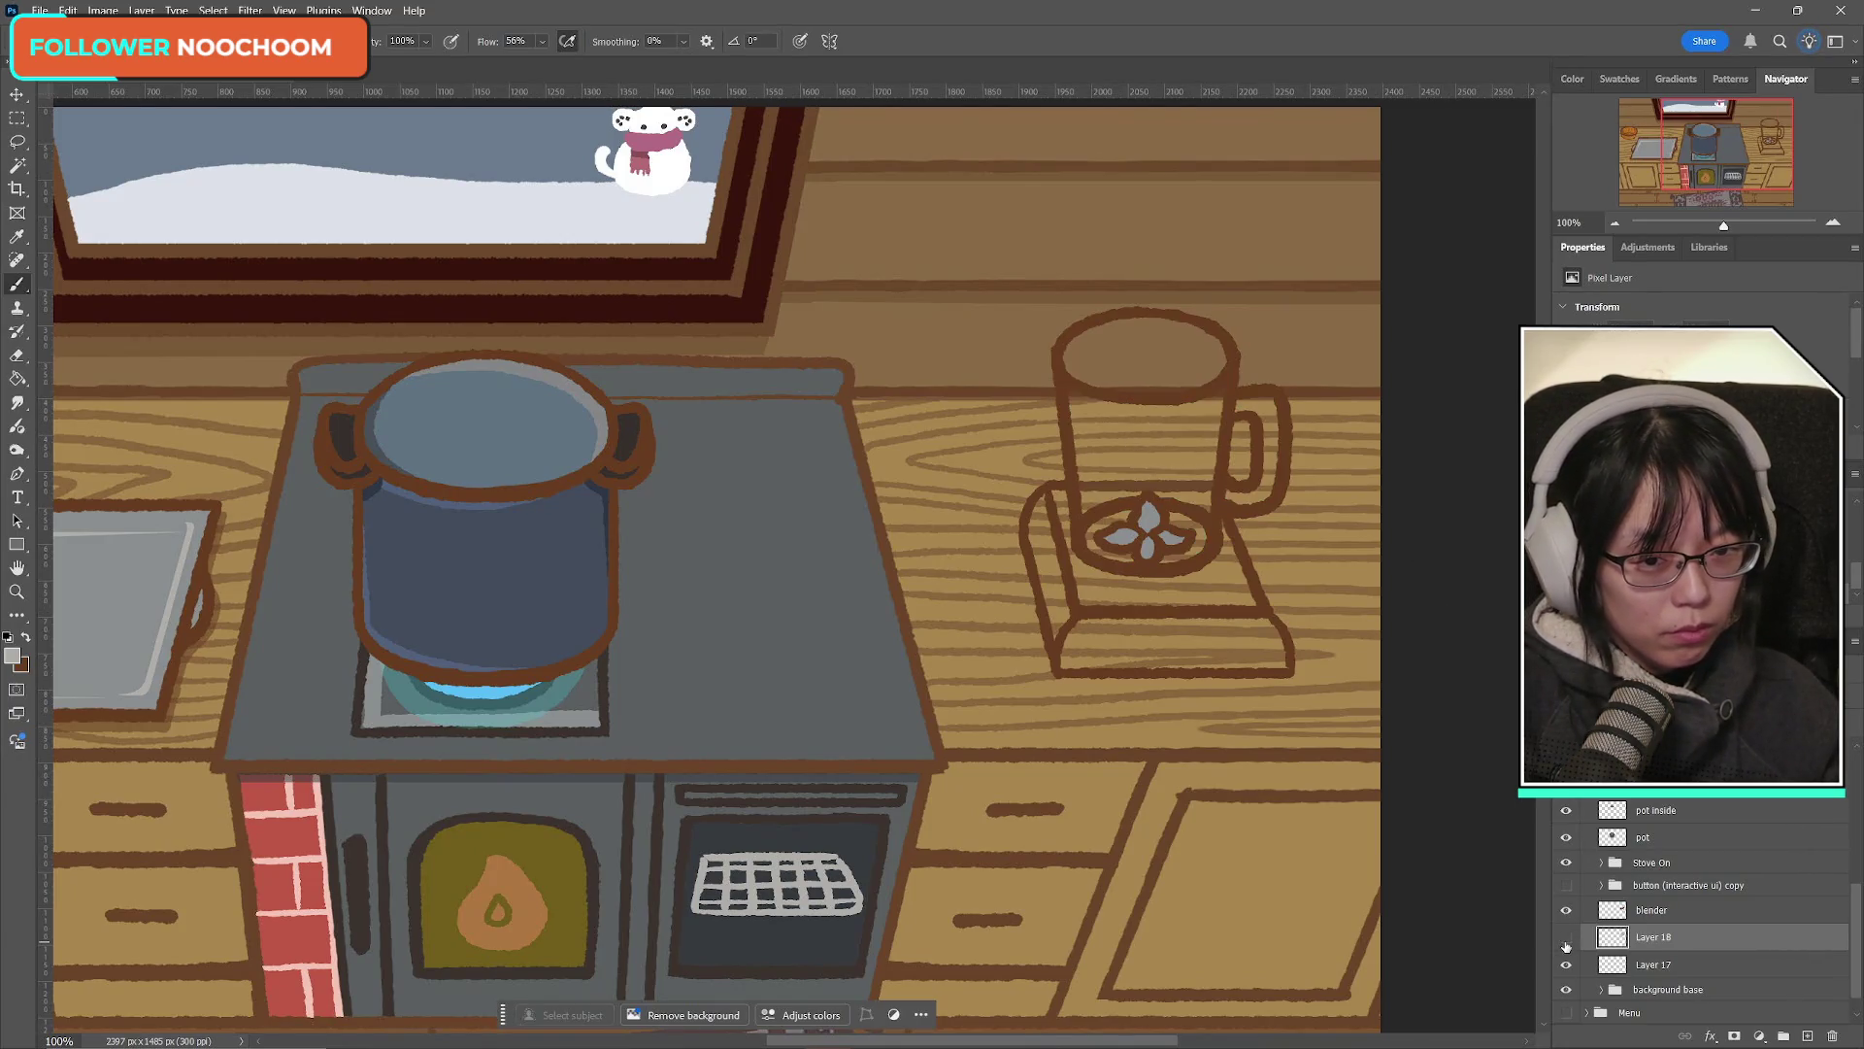
click(1565, 940)
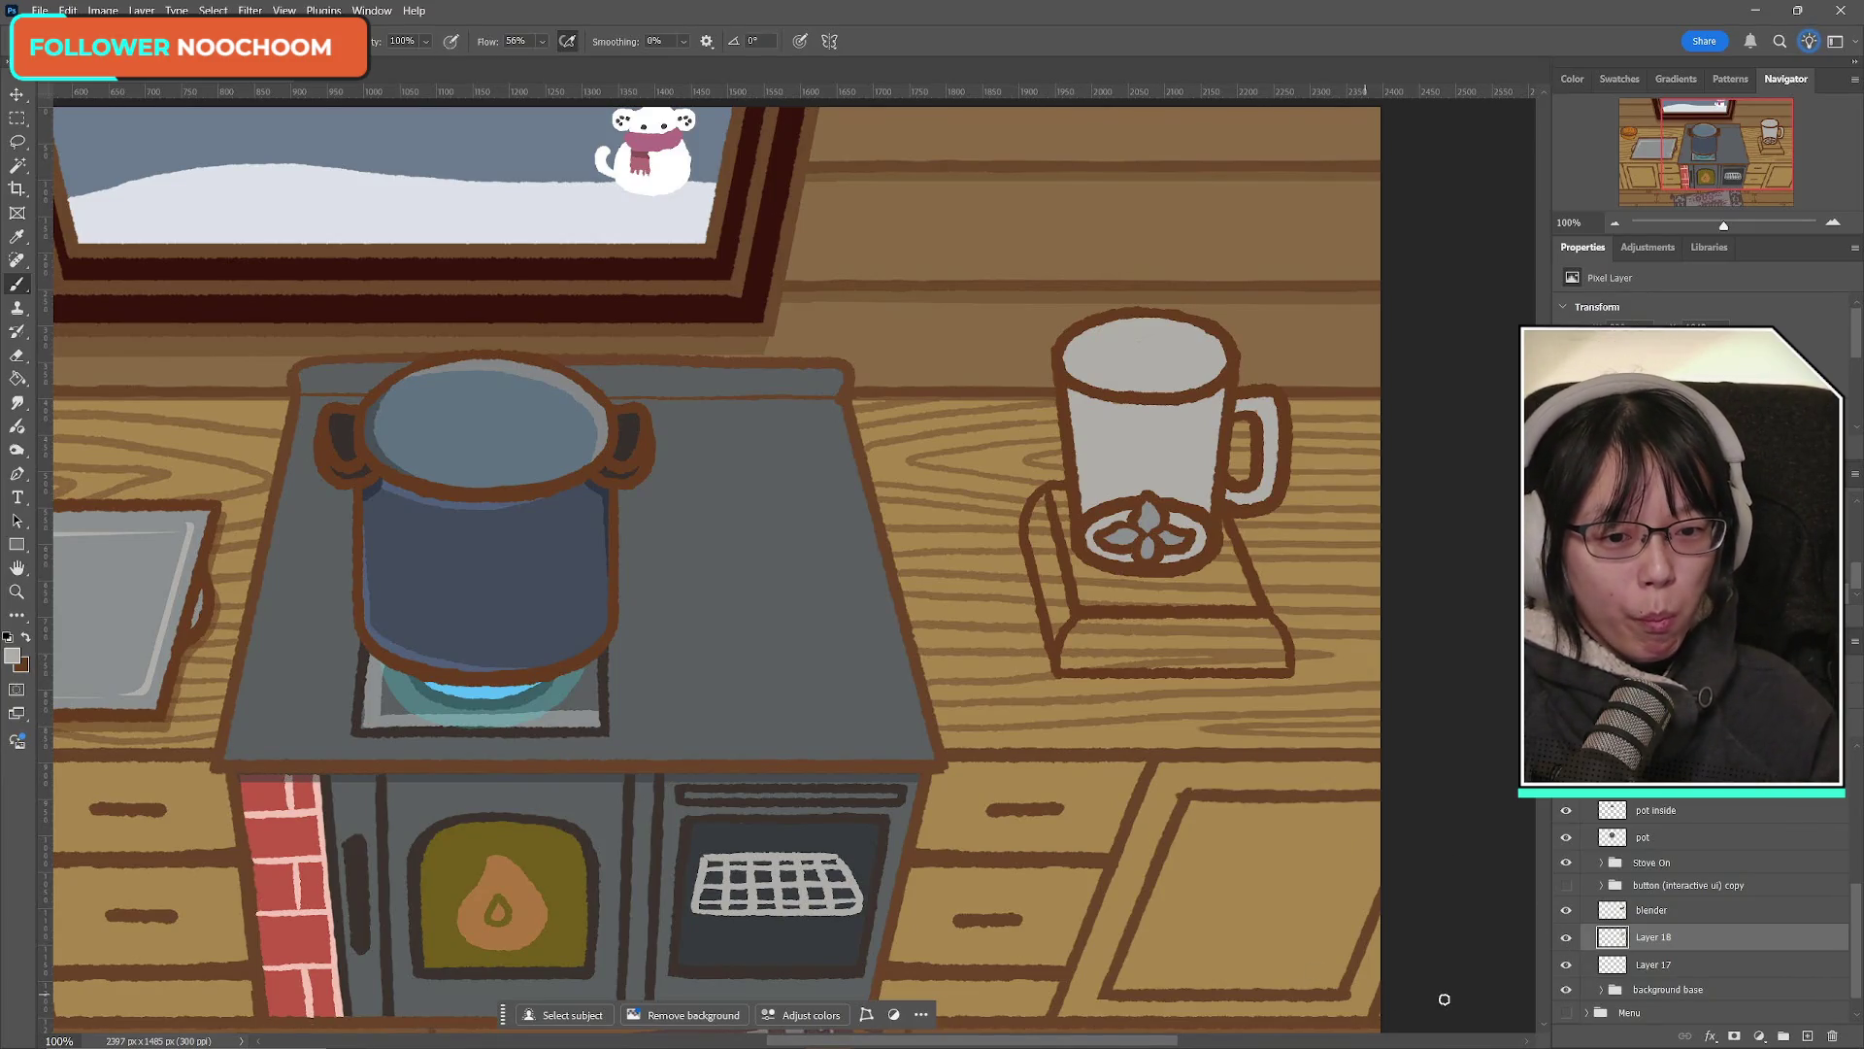
Step: Compare the jar with and without the grey fill, leave the fill hidden, and add Layer 19
click(1565, 938)
click(1565, 938)
click(1565, 939)
click(1565, 939)
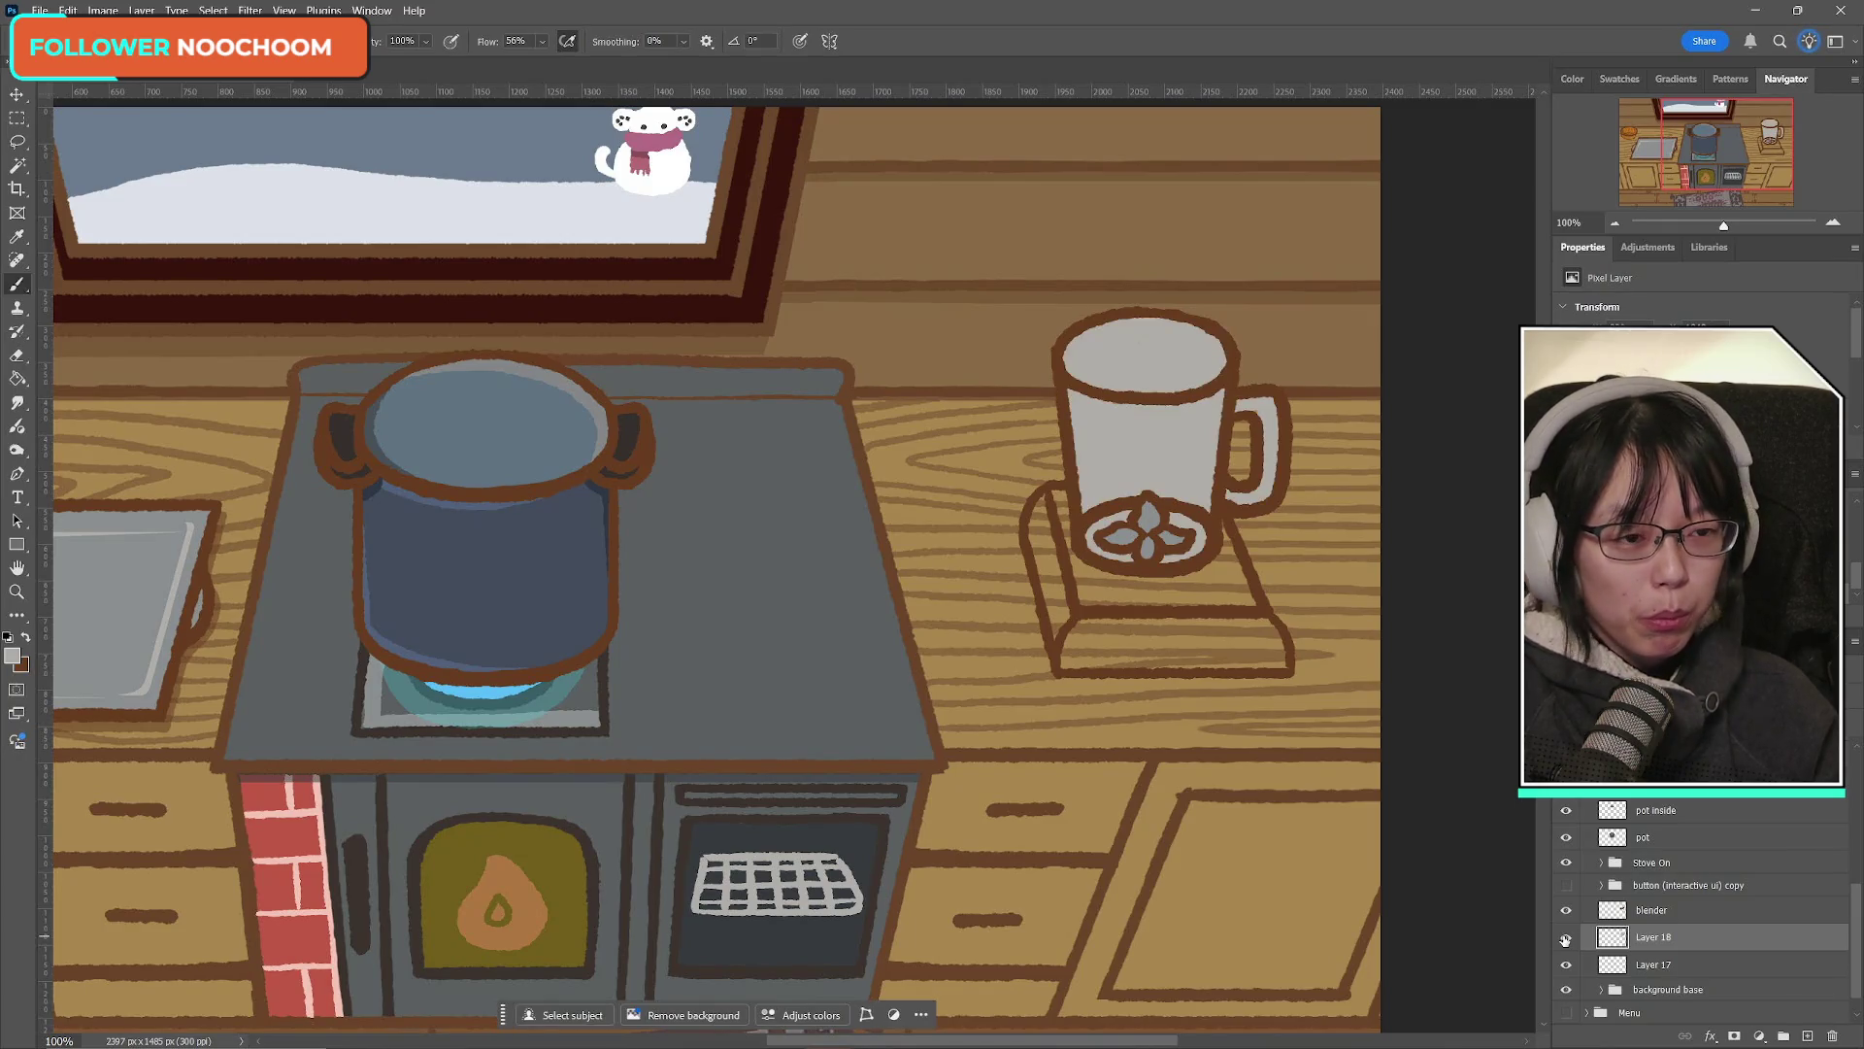
click(1565, 939)
click(1565, 939)
click(1565, 939)
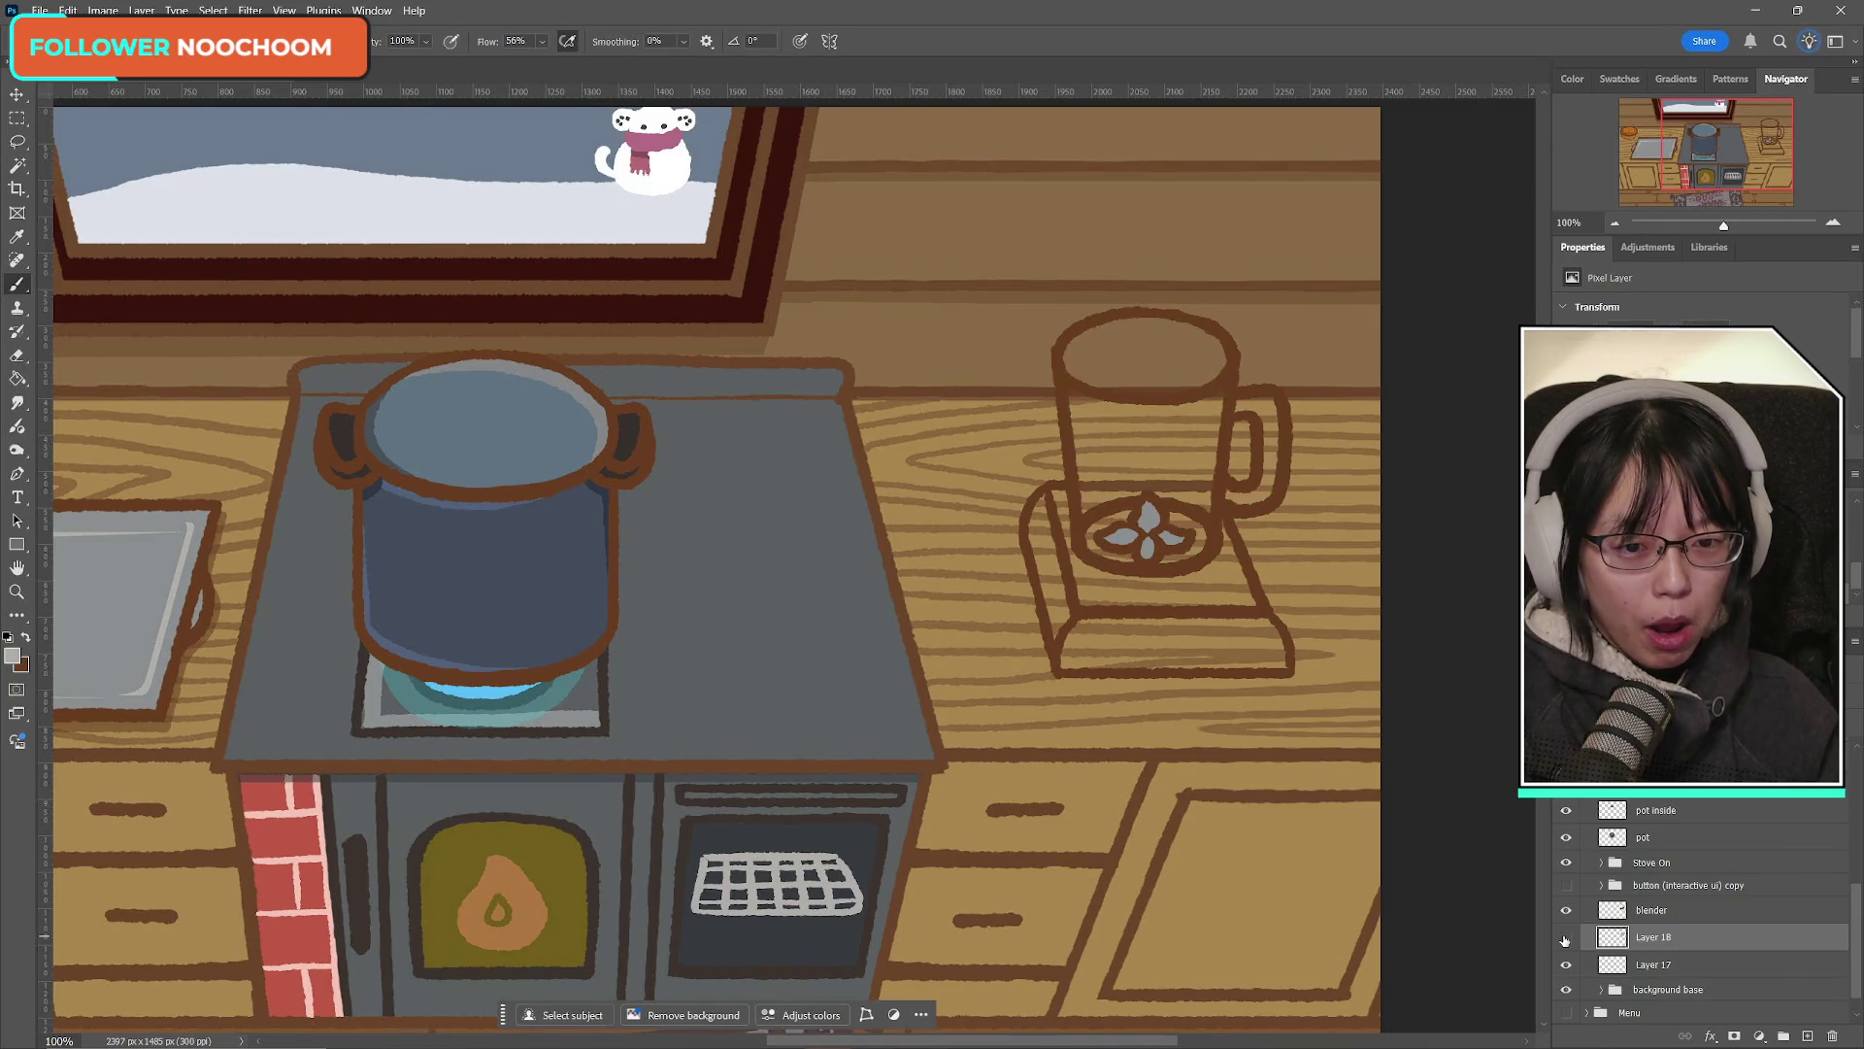
click(1565, 939)
click(1565, 939)
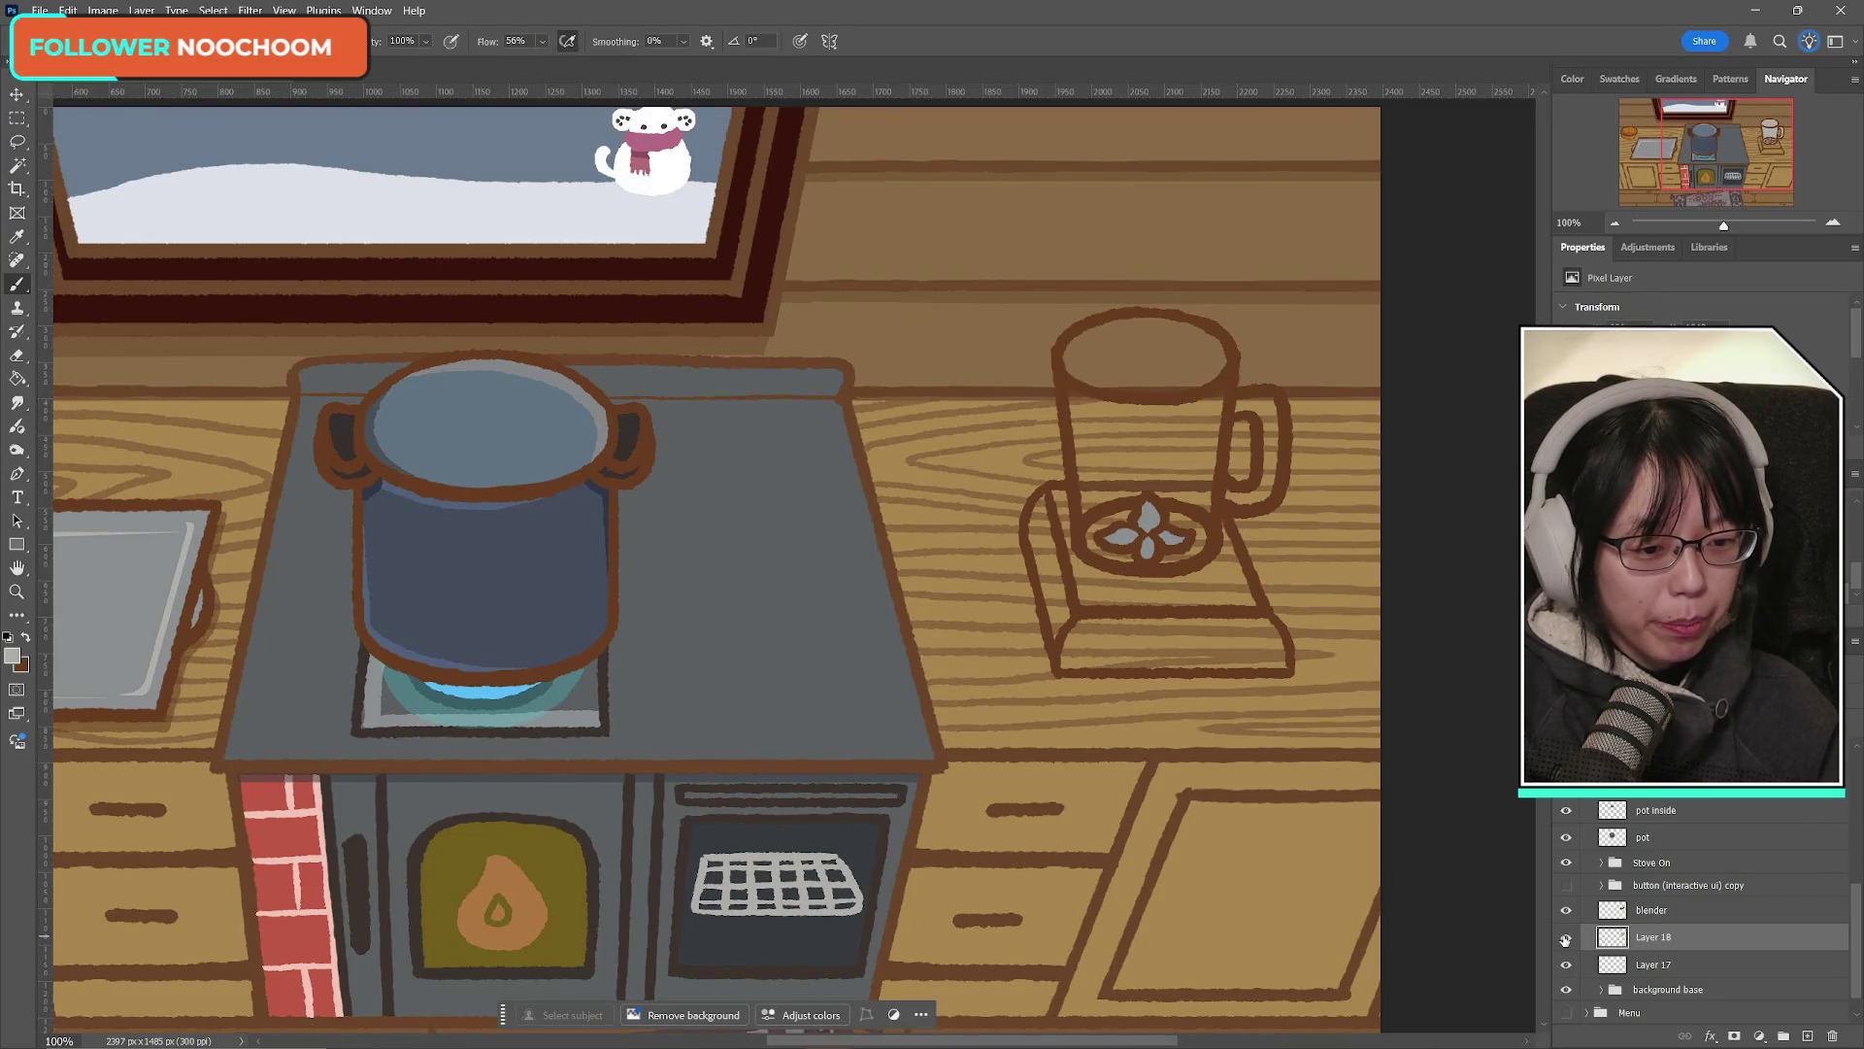
click(1566, 939)
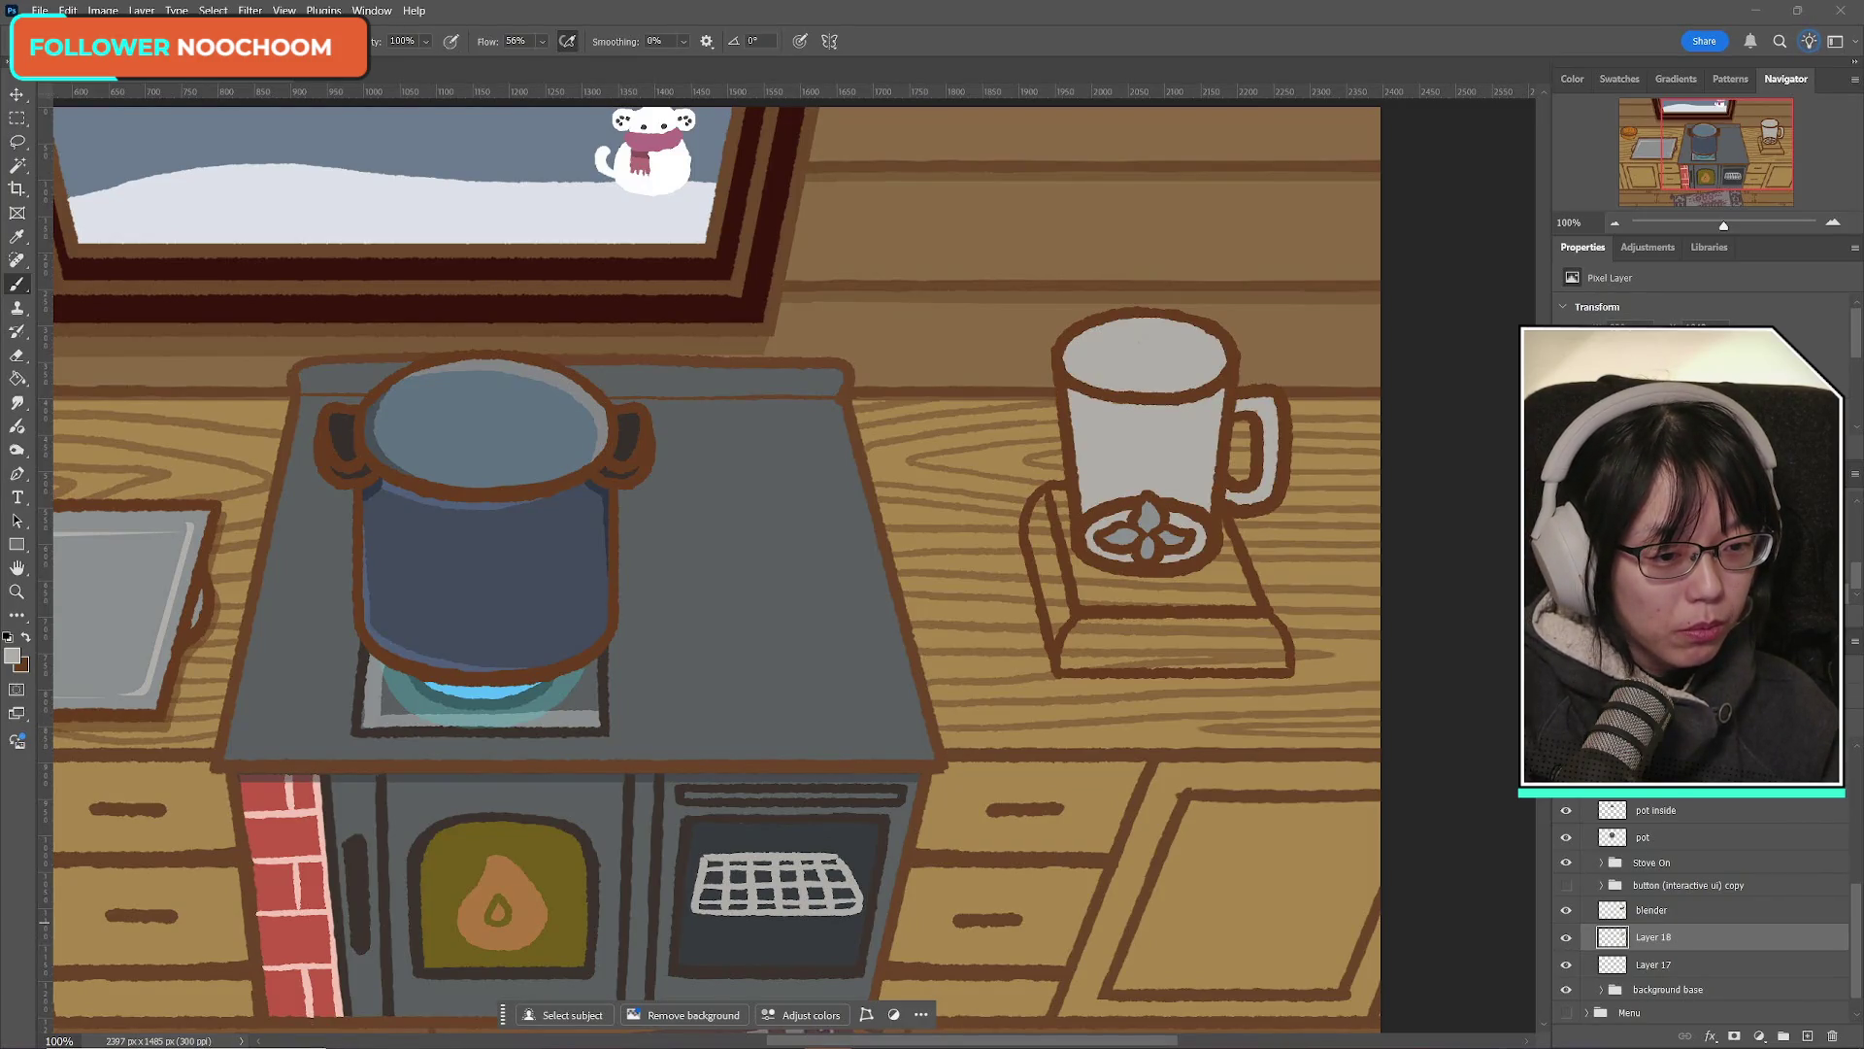
click(1565, 939)
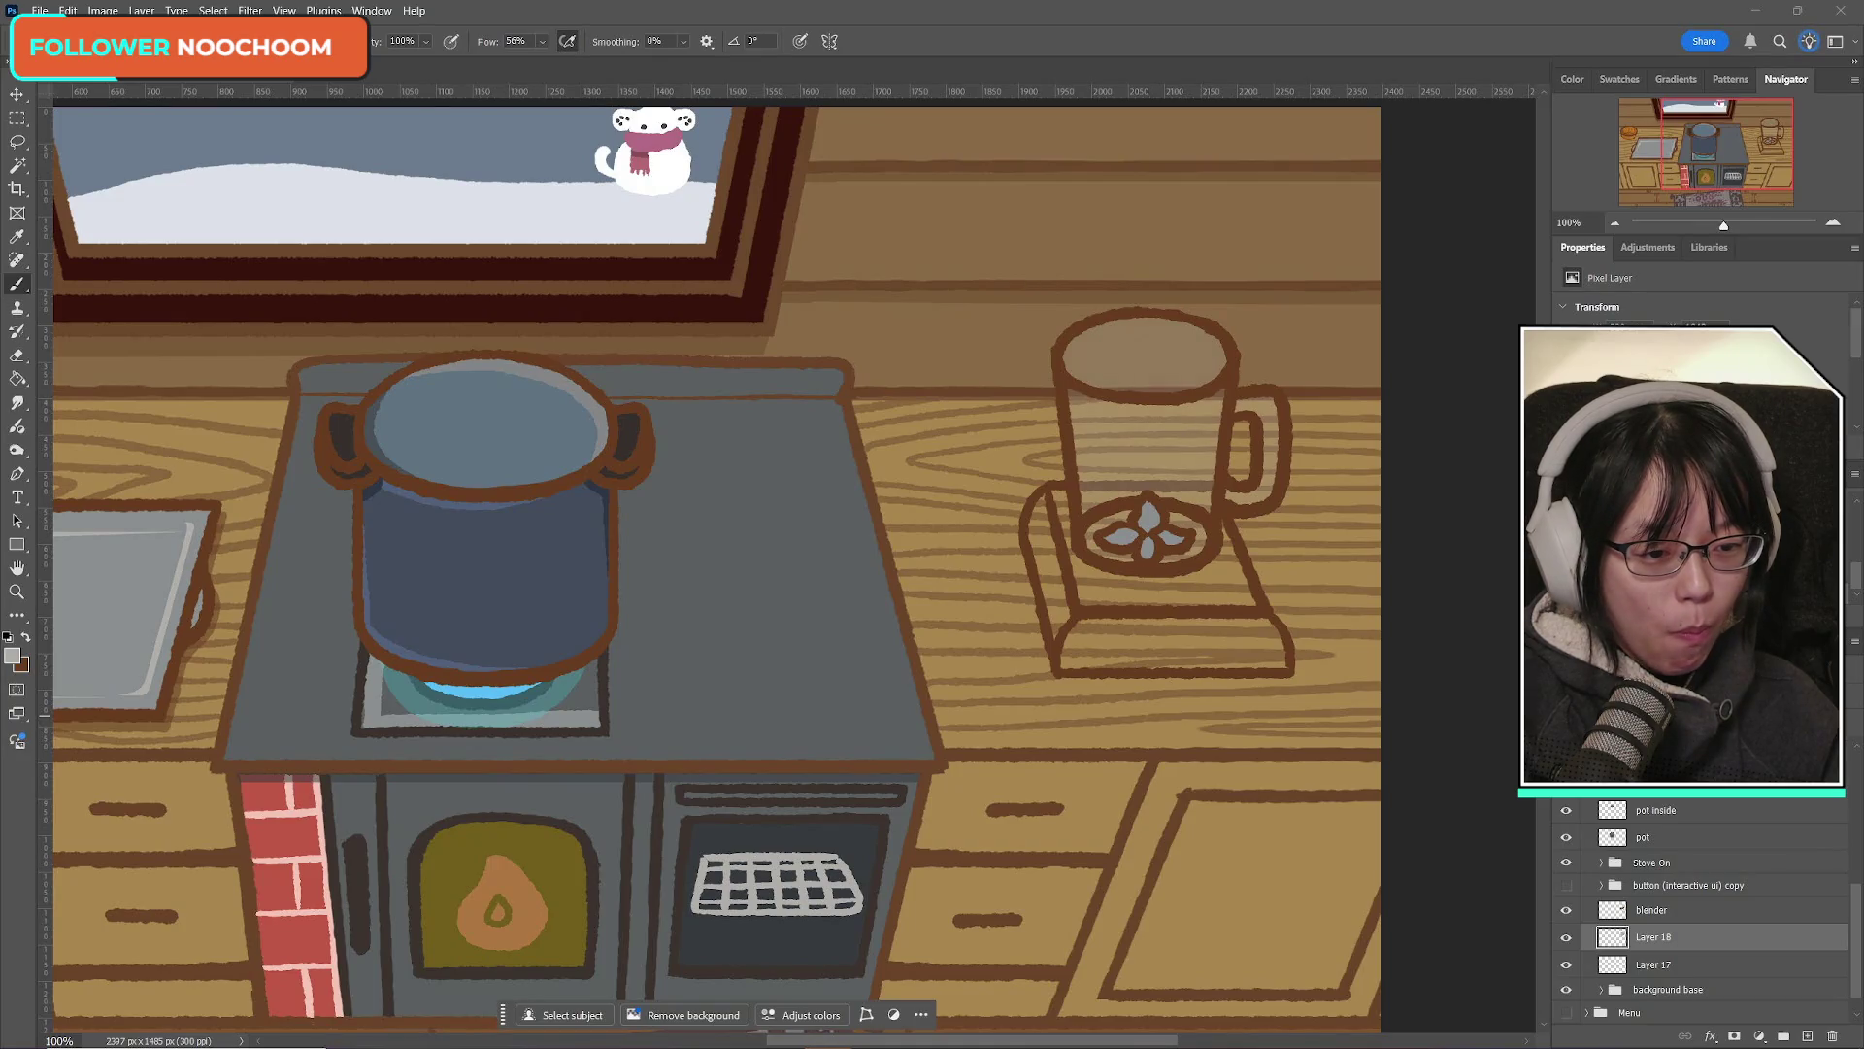
click(1807, 1036)
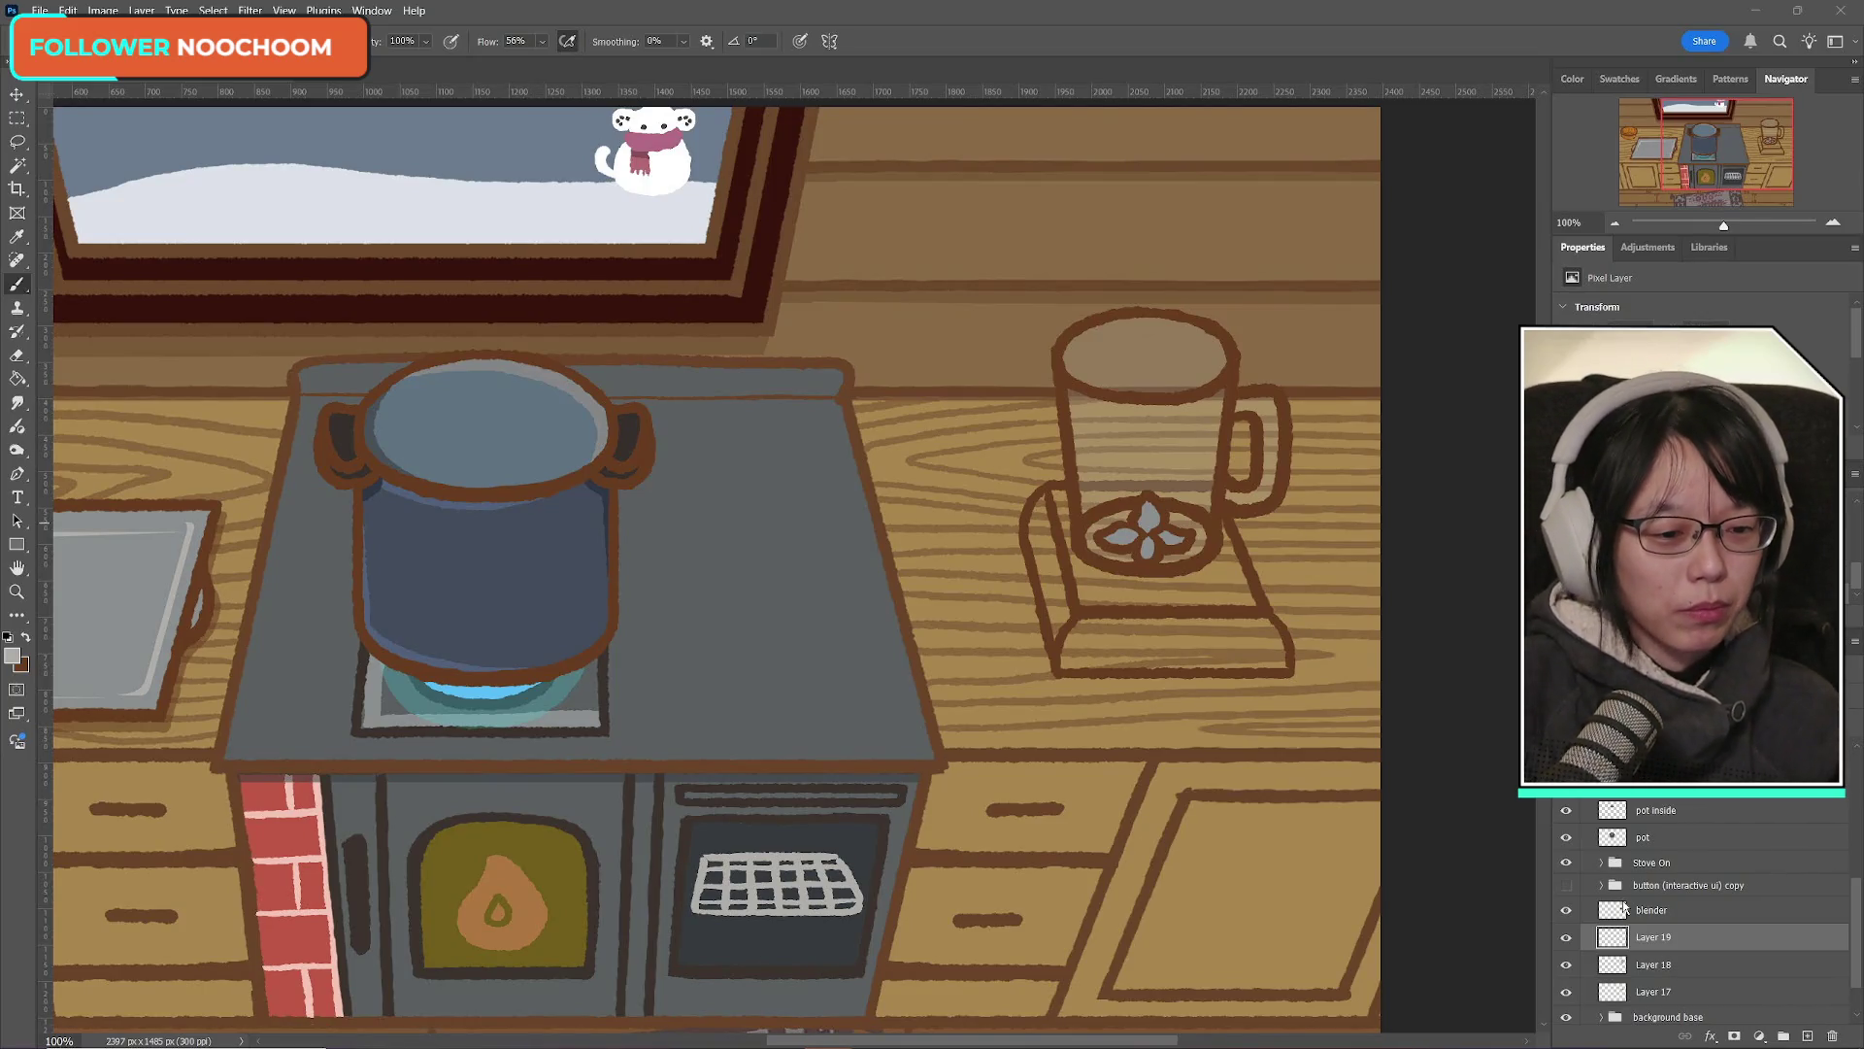
Step: Hide the blender layer so only the faint grey jar remains
click(1566, 912)
click(1567, 913)
click(1567, 916)
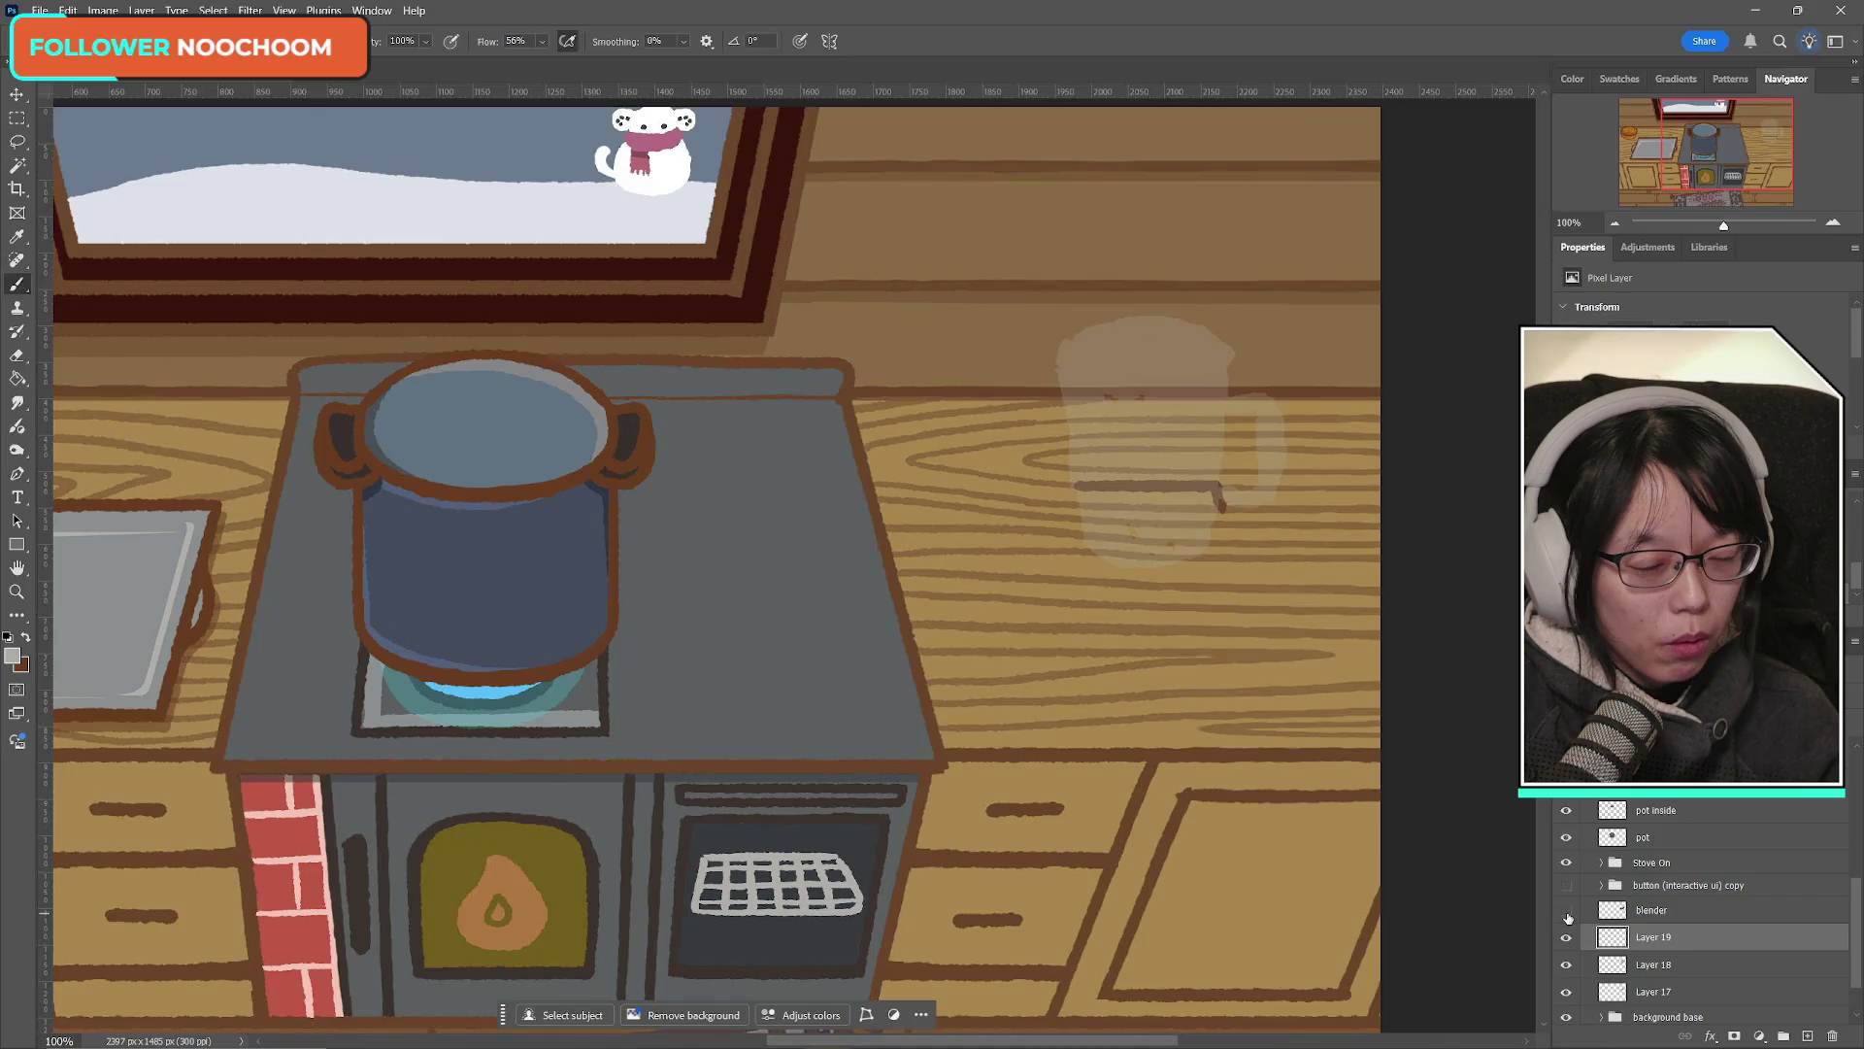
click(1567, 913)
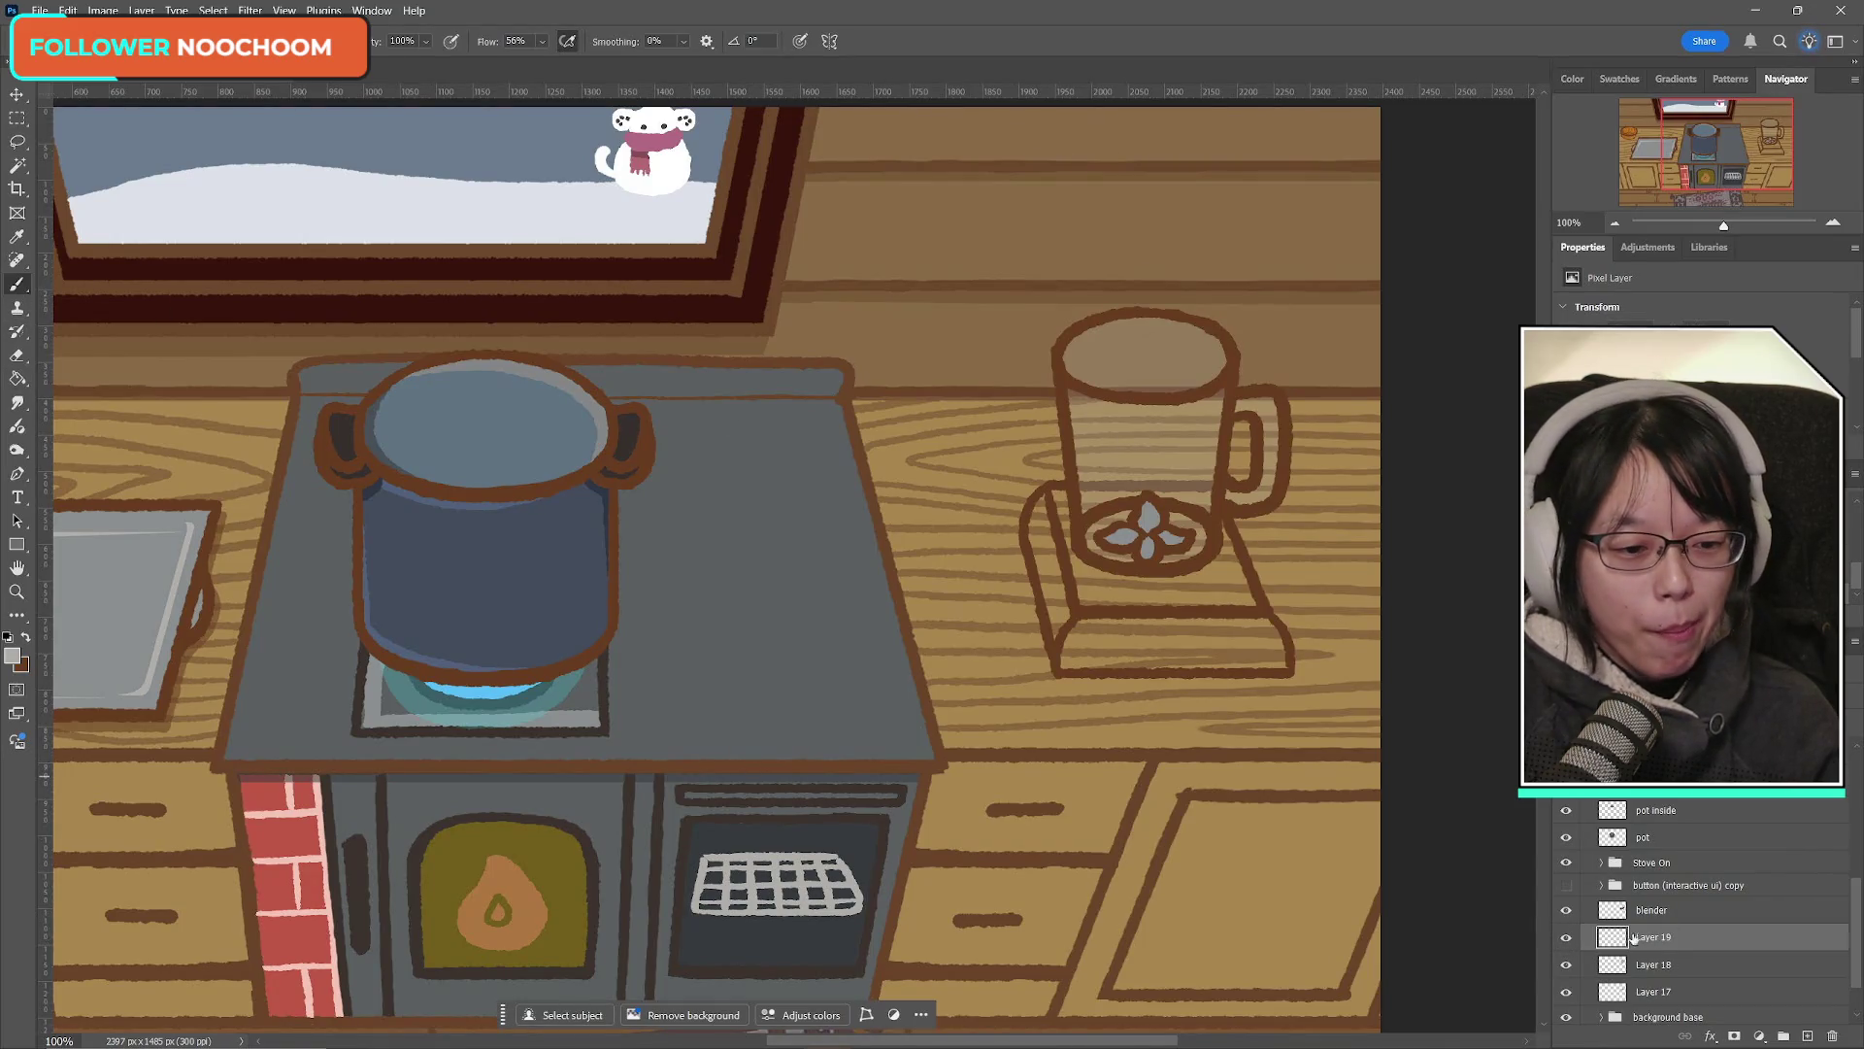
Step: Check Layer 18's glass fill by toggling it, leaving it visible
click(1566, 965)
click(1566, 965)
click(1566, 967)
click(1567, 967)
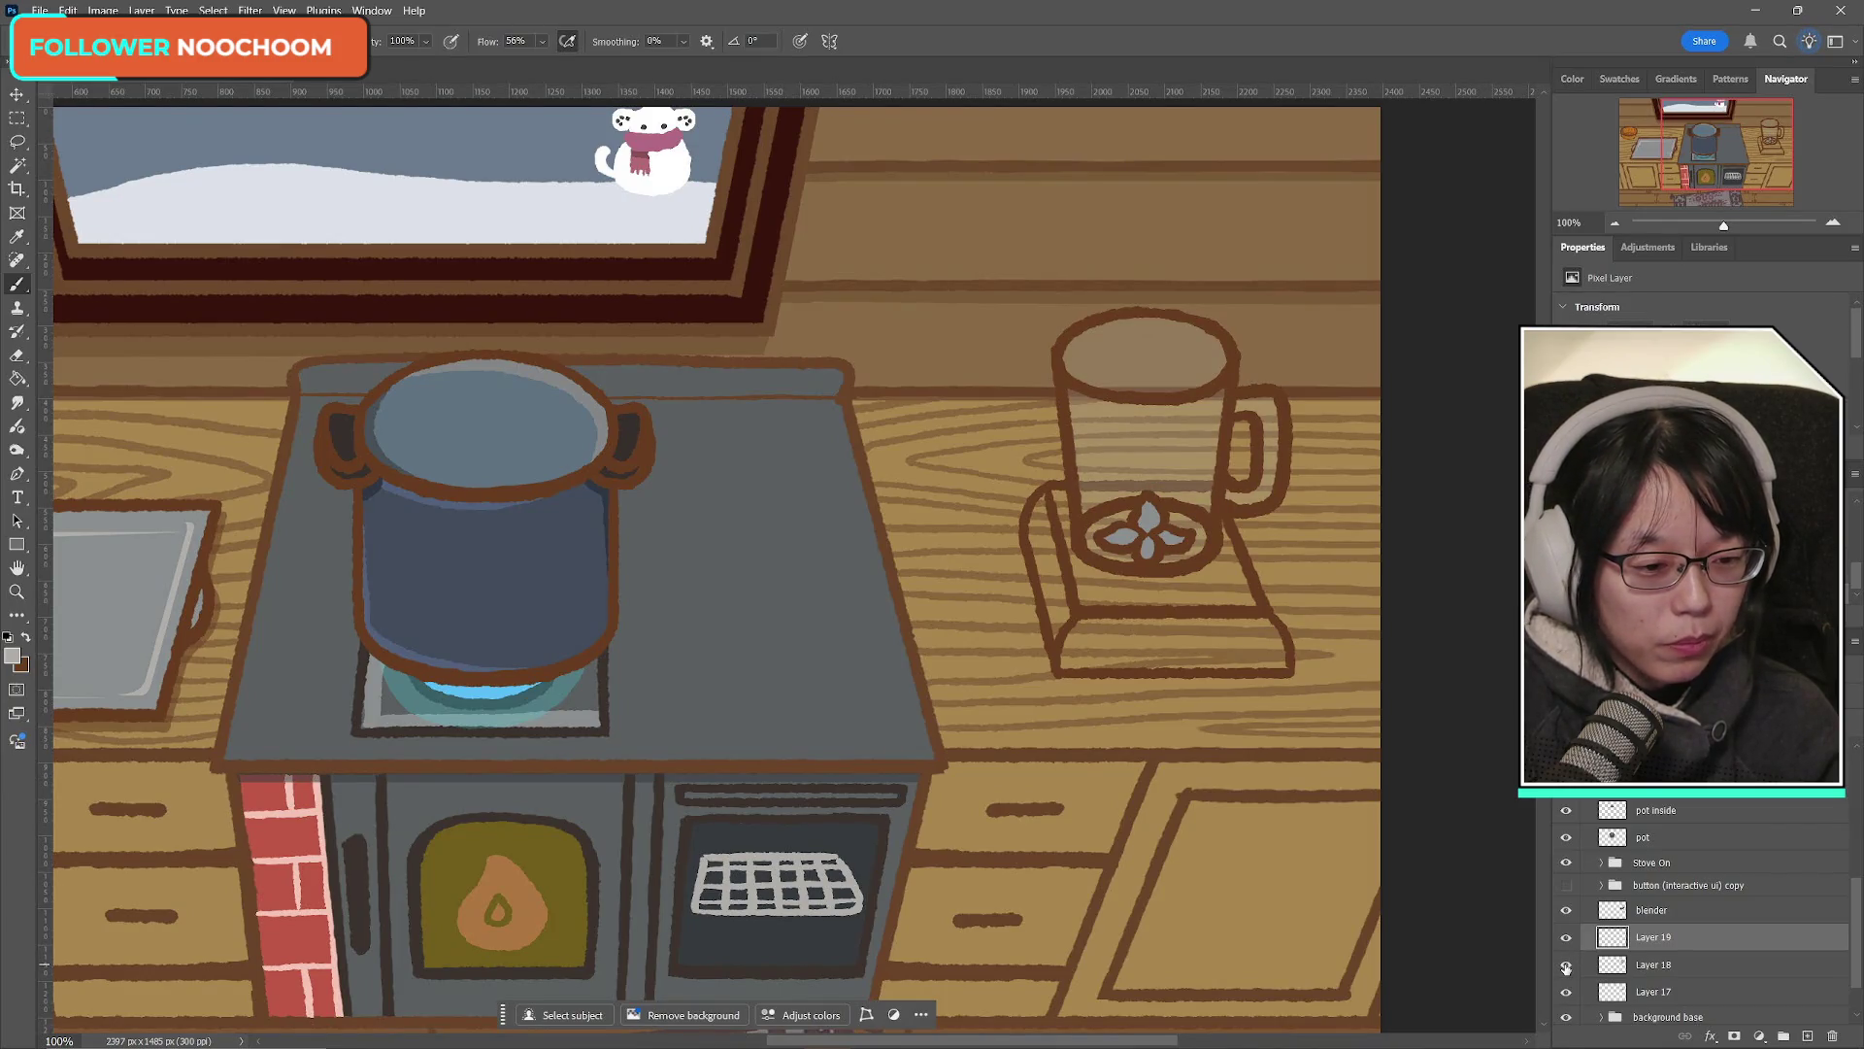
click(1566, 966)
click(1566, 966)
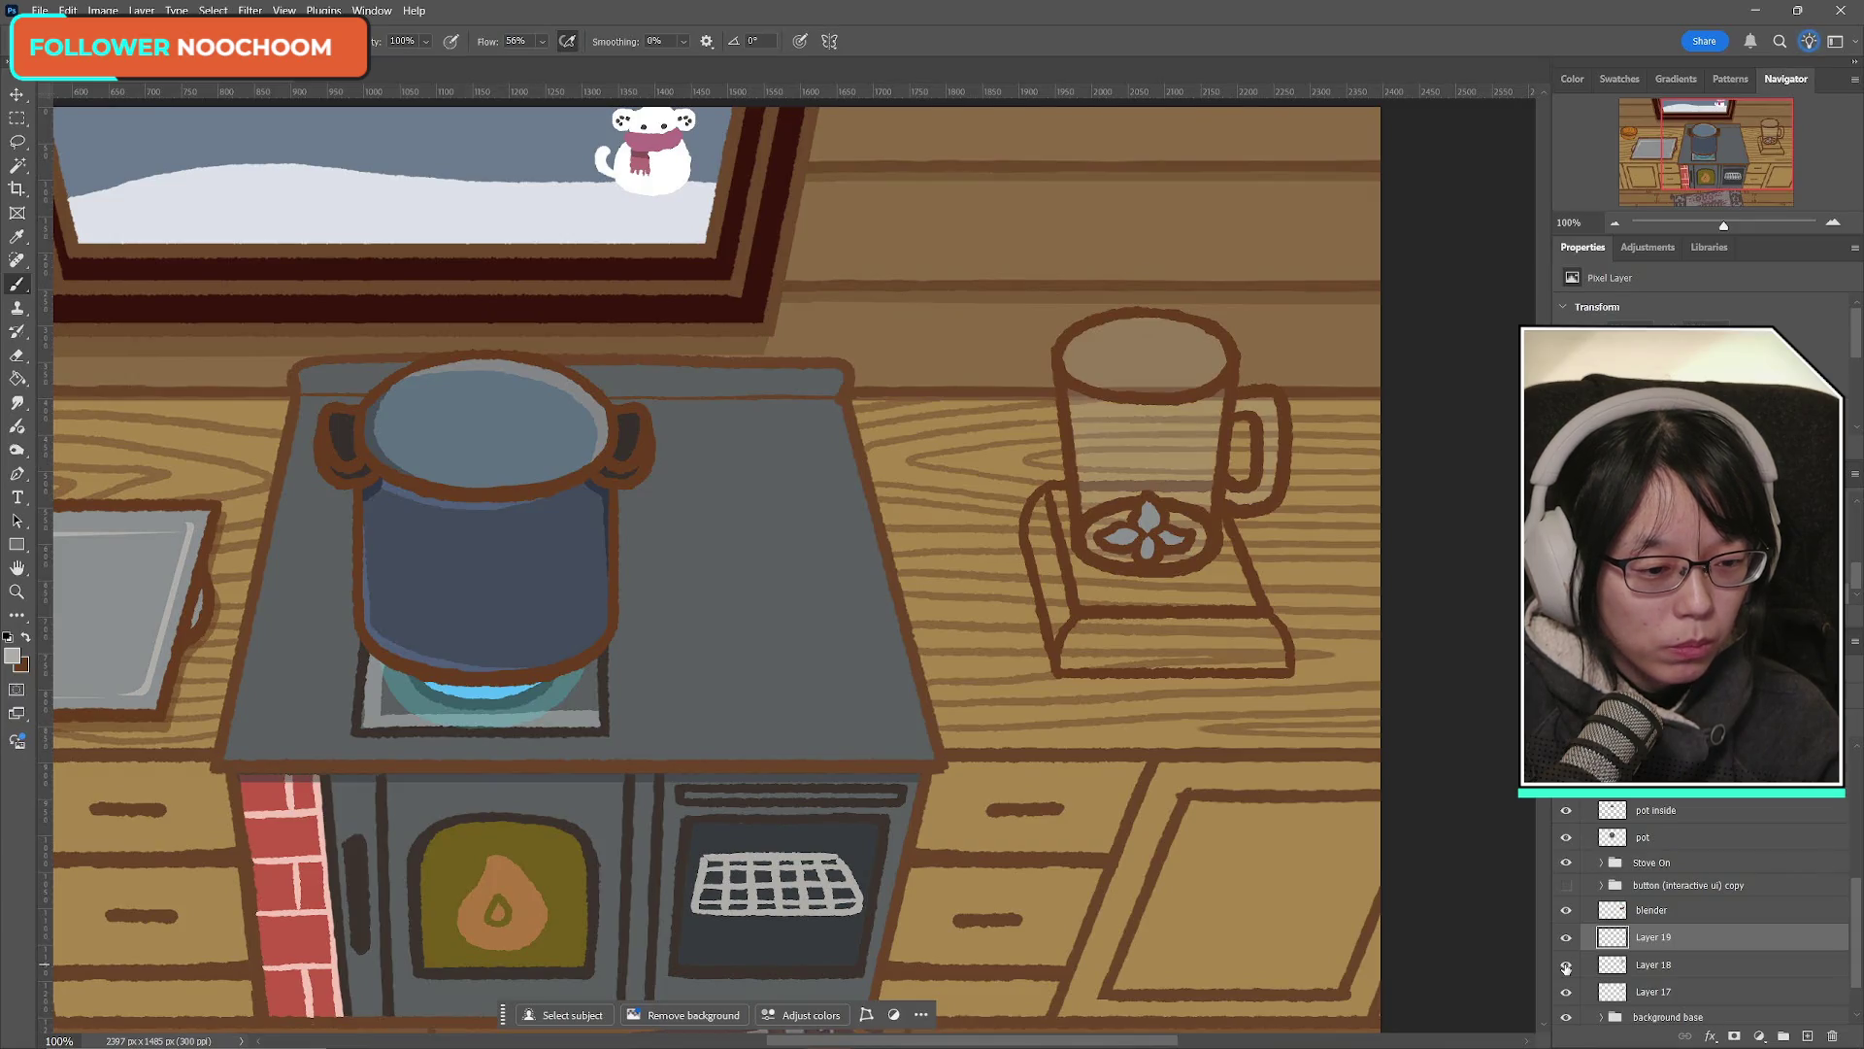
Step: Duplicate Layer 18 with Ctrl+J and move Layer 18 copy above Layer 19
click(1675, 964)
key(ctrl+j)
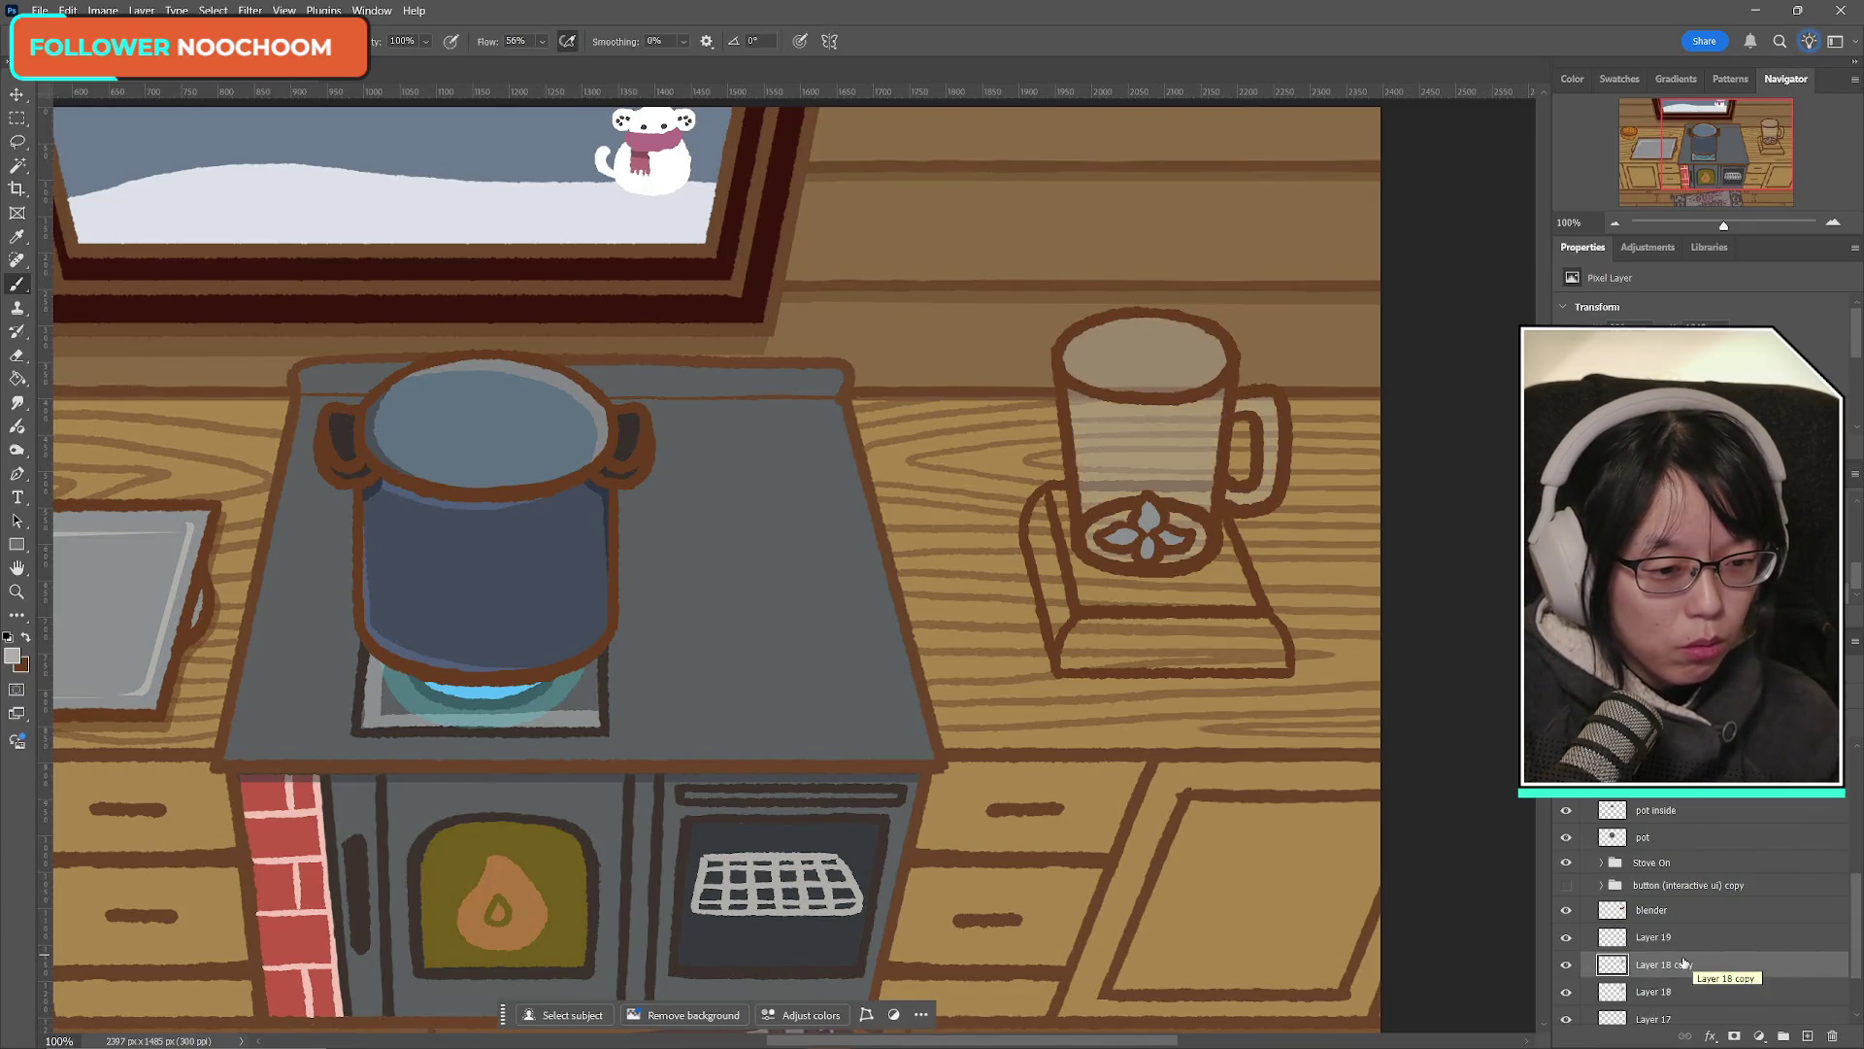
click(1566, 911)
click(1566, 911)
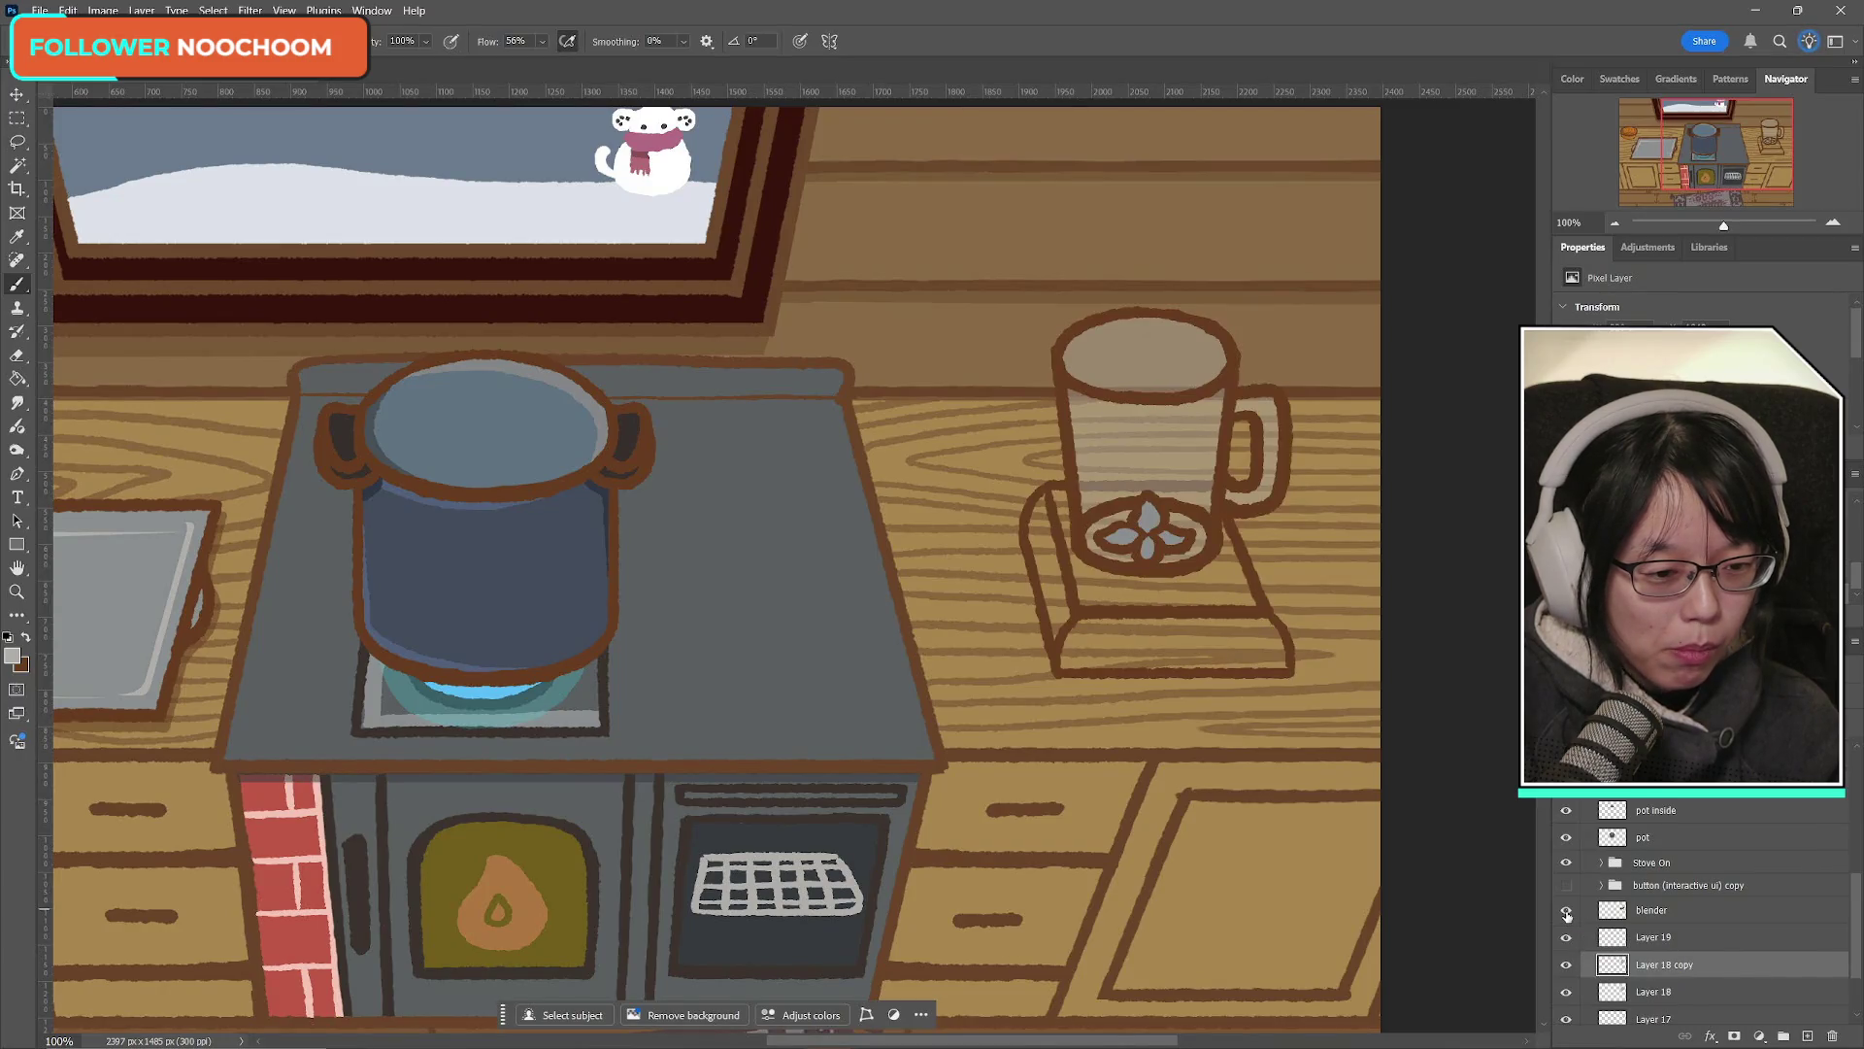
click(1567, 965)
click(1567, 965)
mouse_move(1651, 964)
mouse_down()
mouse_move(1659, 906)
mouse_move(1669, 953)
mouse_up()
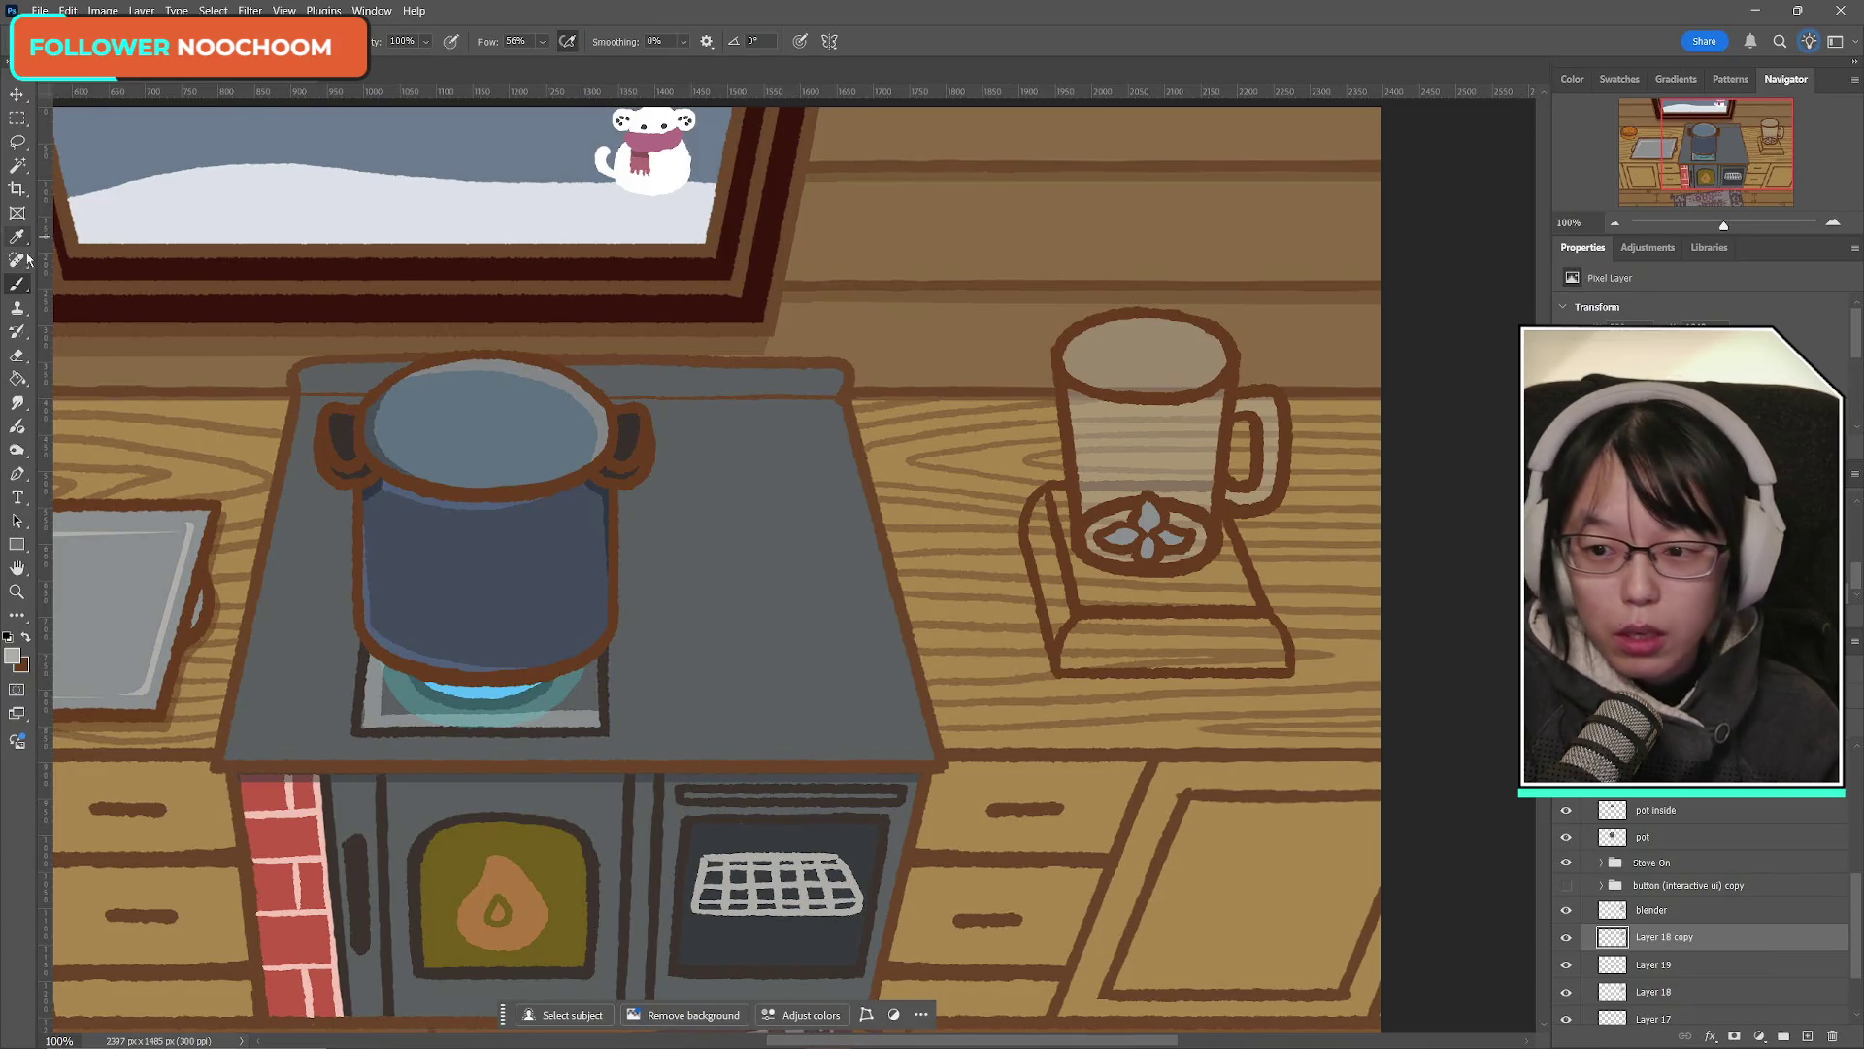
Step: Erase a band along the top rim of the blender glass on Layer 18 copy
key(e)
mouse_move(1145, 357)
mouse_down()
mouse_move(1248, 351)
mouse_move(1106, 334)
mouse_move(1111, 318)
mouse_up()
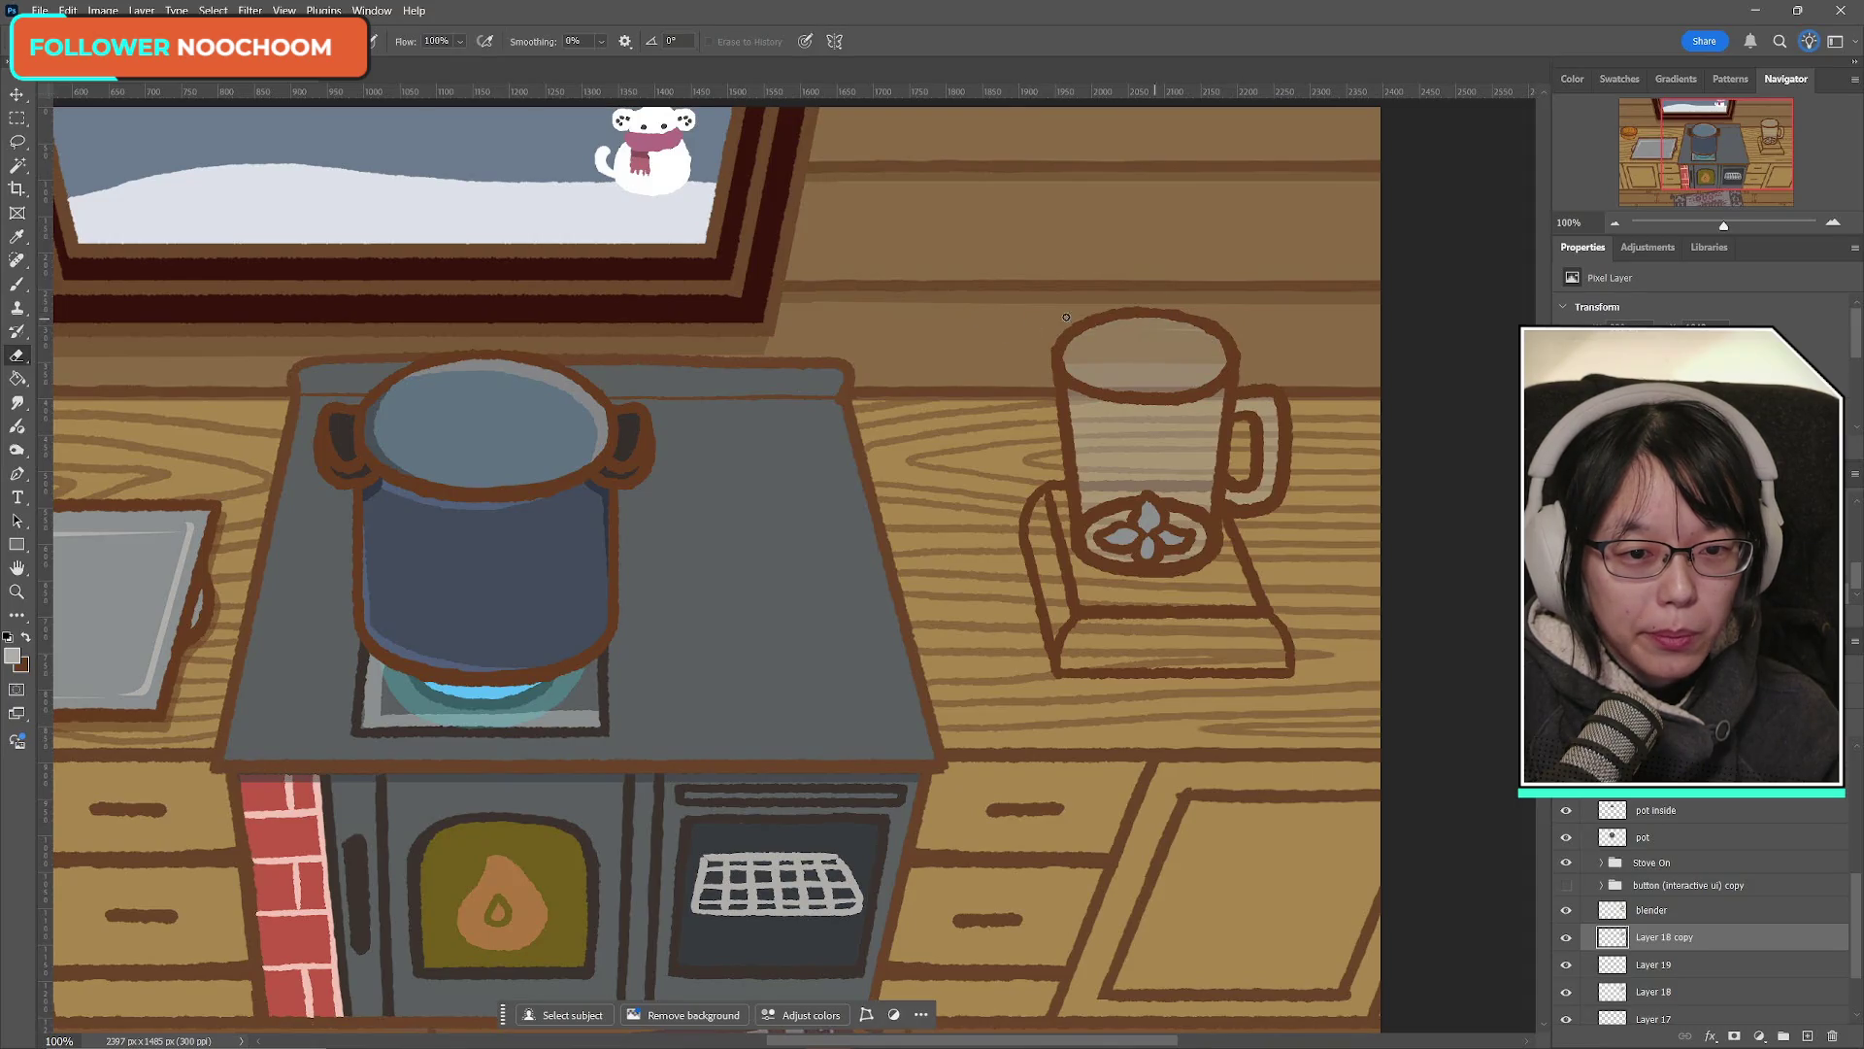
mouse_move(1204, 367)
mouse_down()
mouse_move(1098, 383)
mouse_move(1170, 390)
mouse_move(1222, 368)
mouse_move(1194, 395)
mouse_move(1112, 381)
mouse_move(1221, 359)
mouse_up()
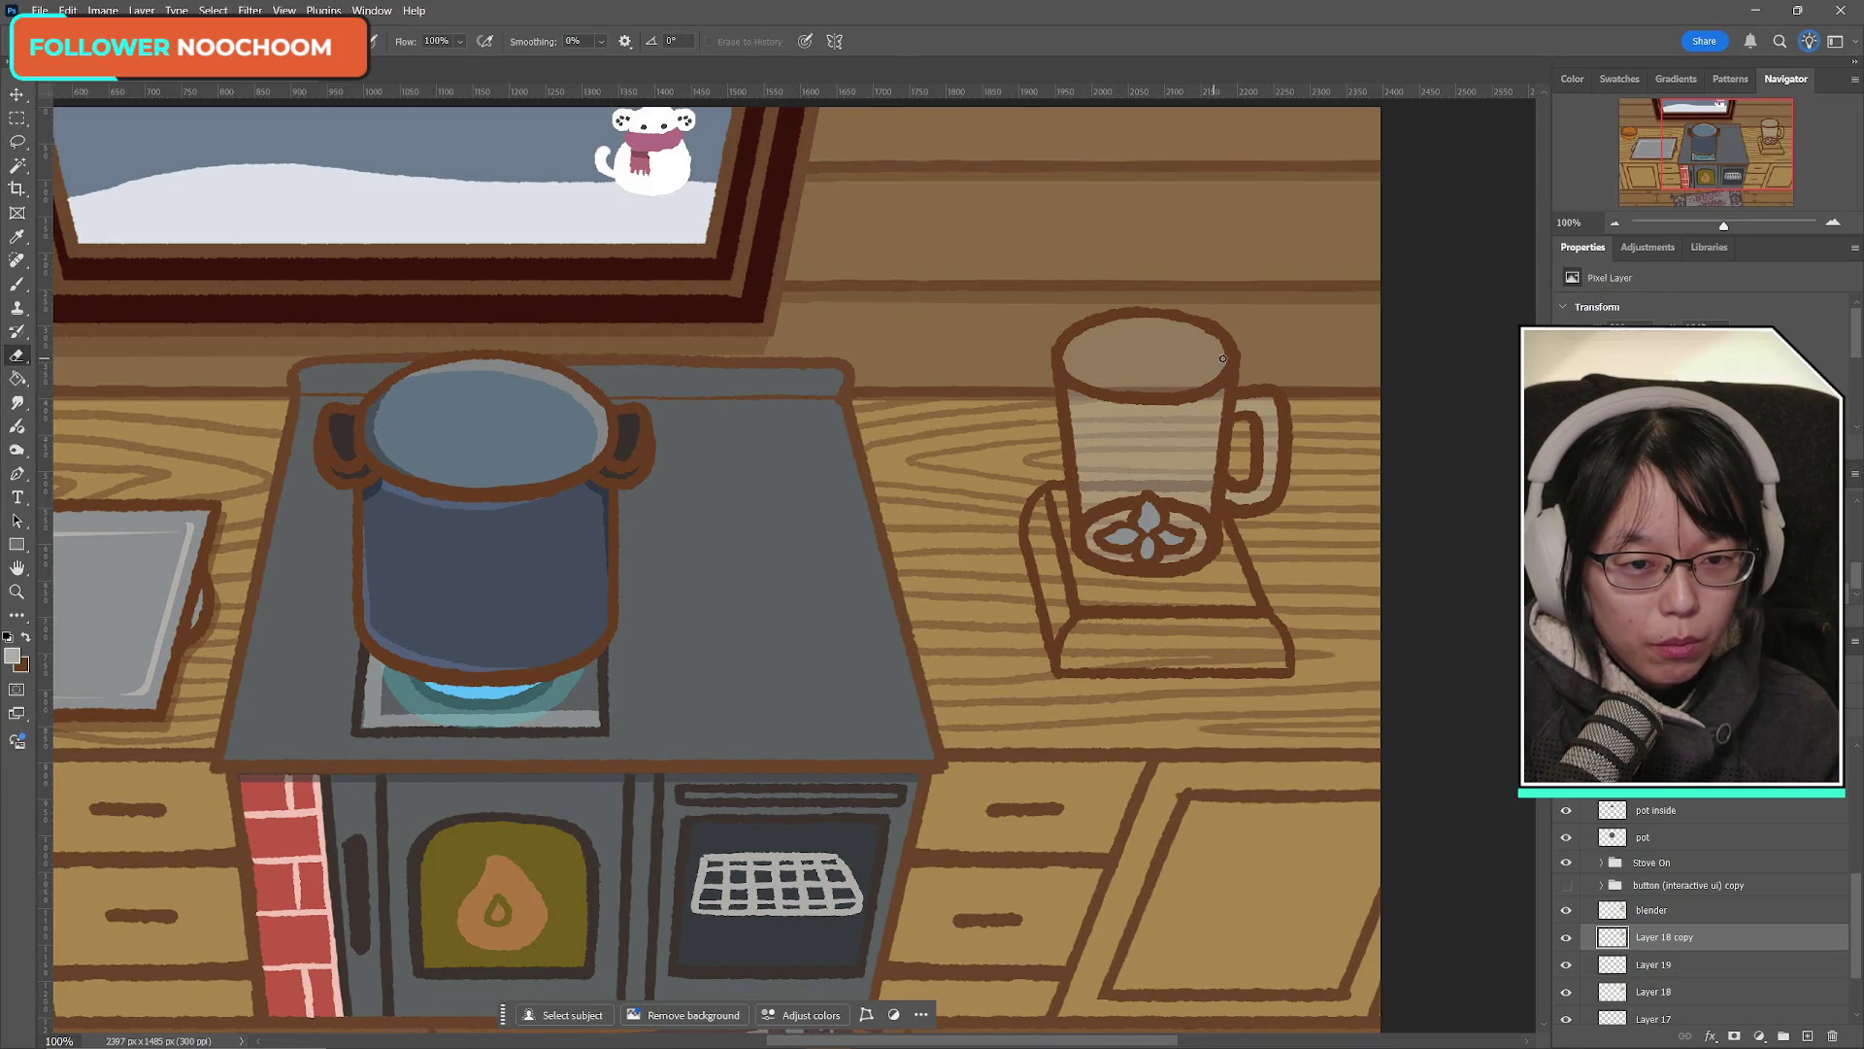
click(17, 118)
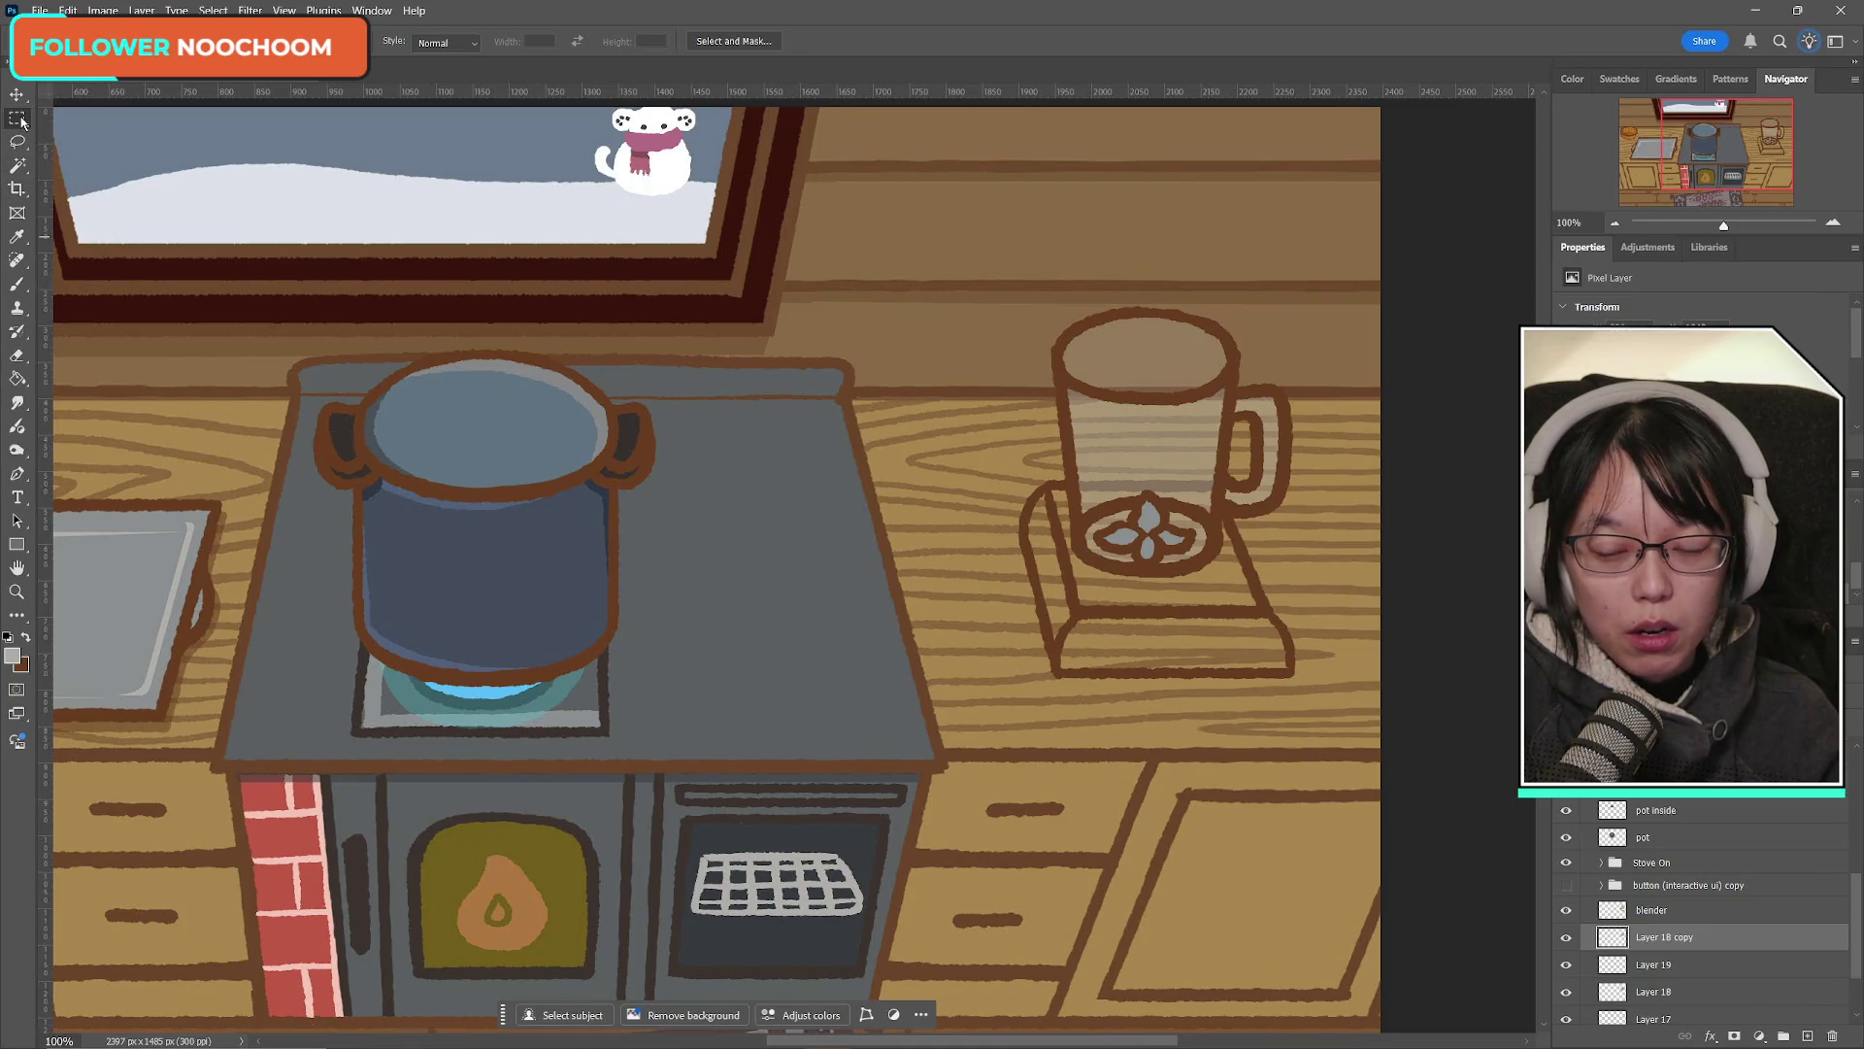
Step: Compare the glass and blender outlines by toggling Layer 18 copy and the blender layer
scroll(1689, 908, down, 2)
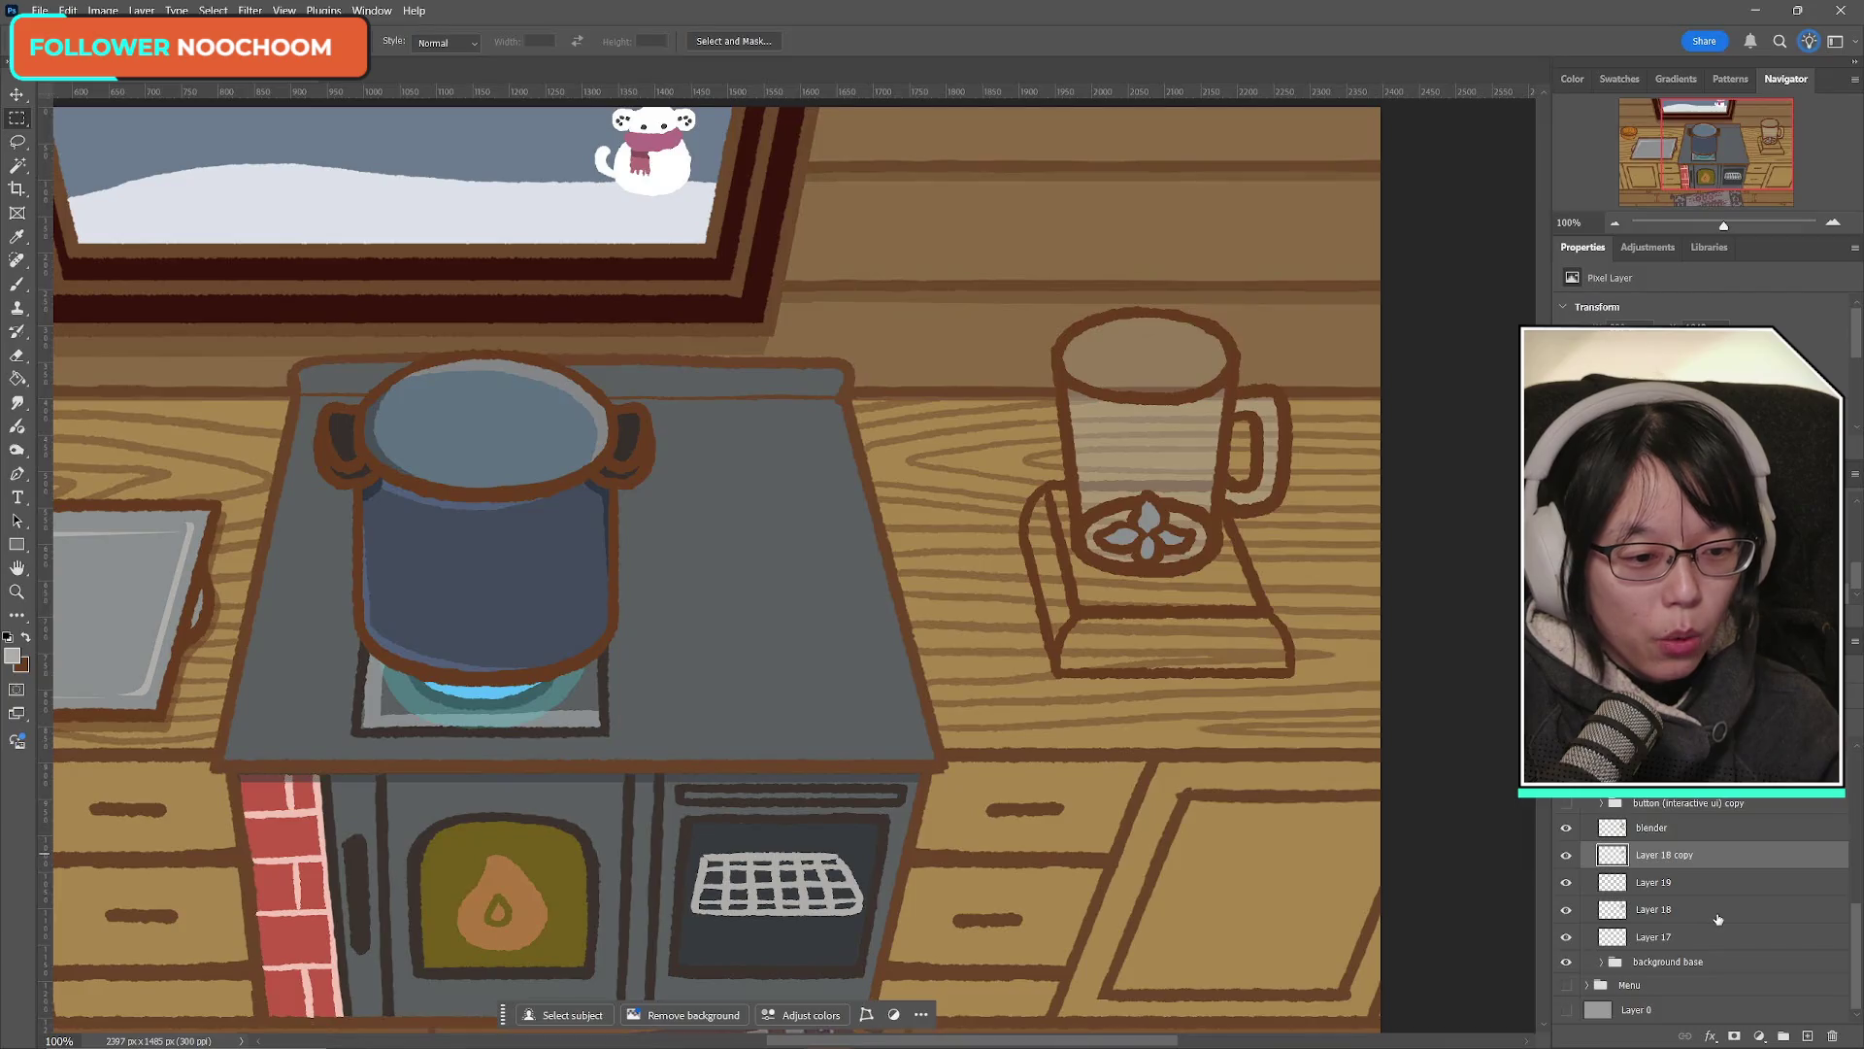
click(1565, 857)
click(1566, 856)
click(1565, 856)
click(1565, 856)
click(1564, 828)
click(1564, 828)
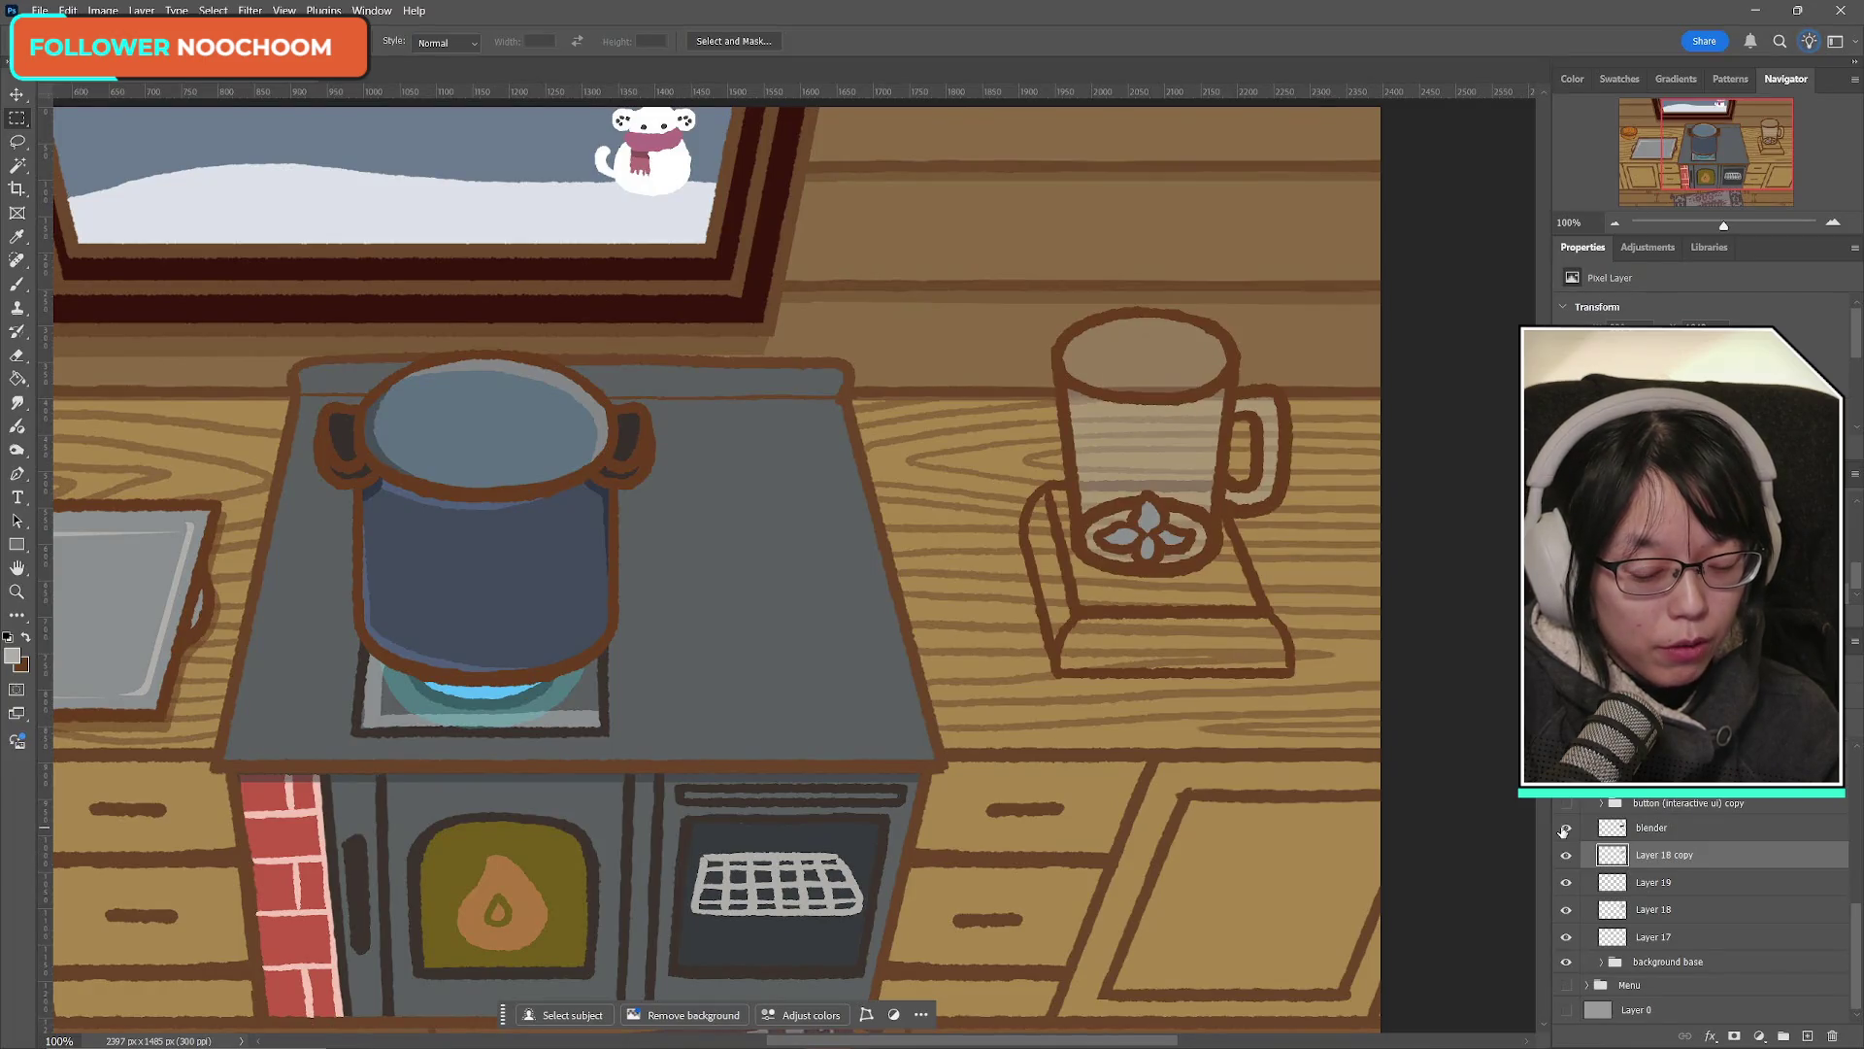
click(1565, 830)
click(1566, 831)
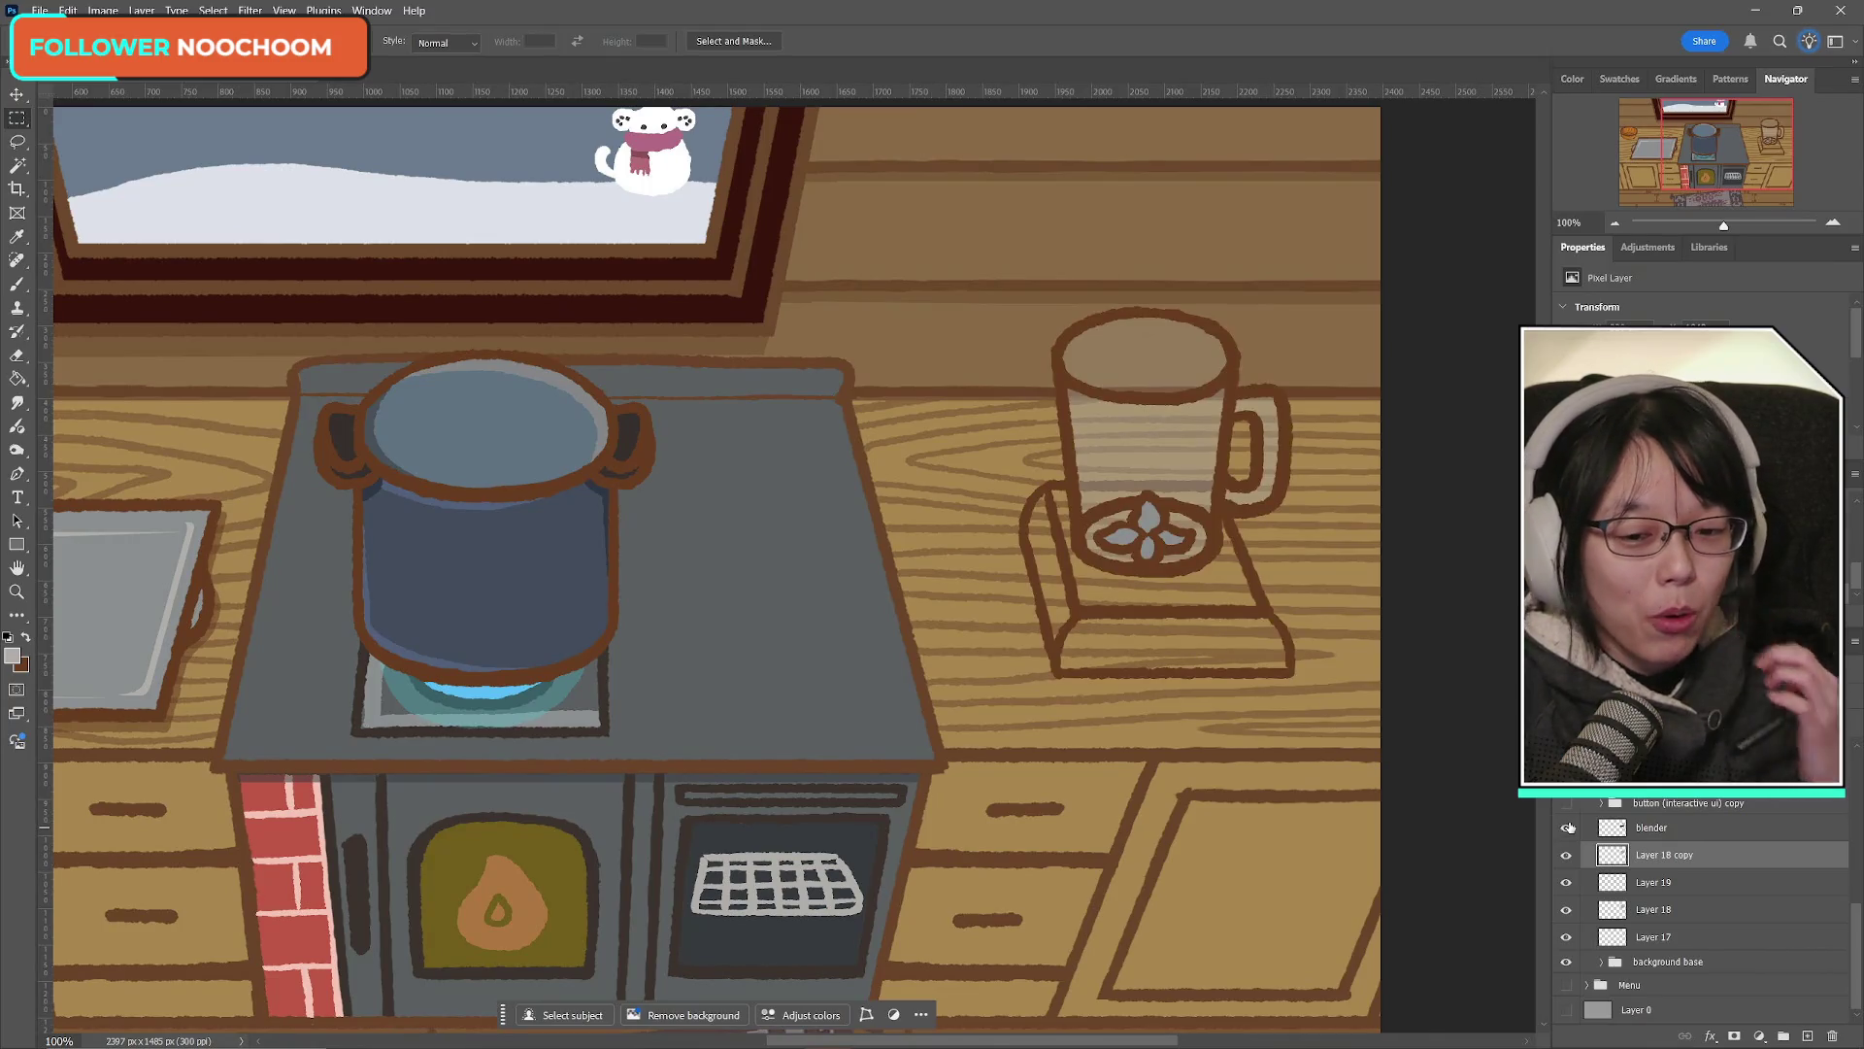
click(1566, 829)
click(1566, 832)
click(1566, 830)
click(1566, 830)
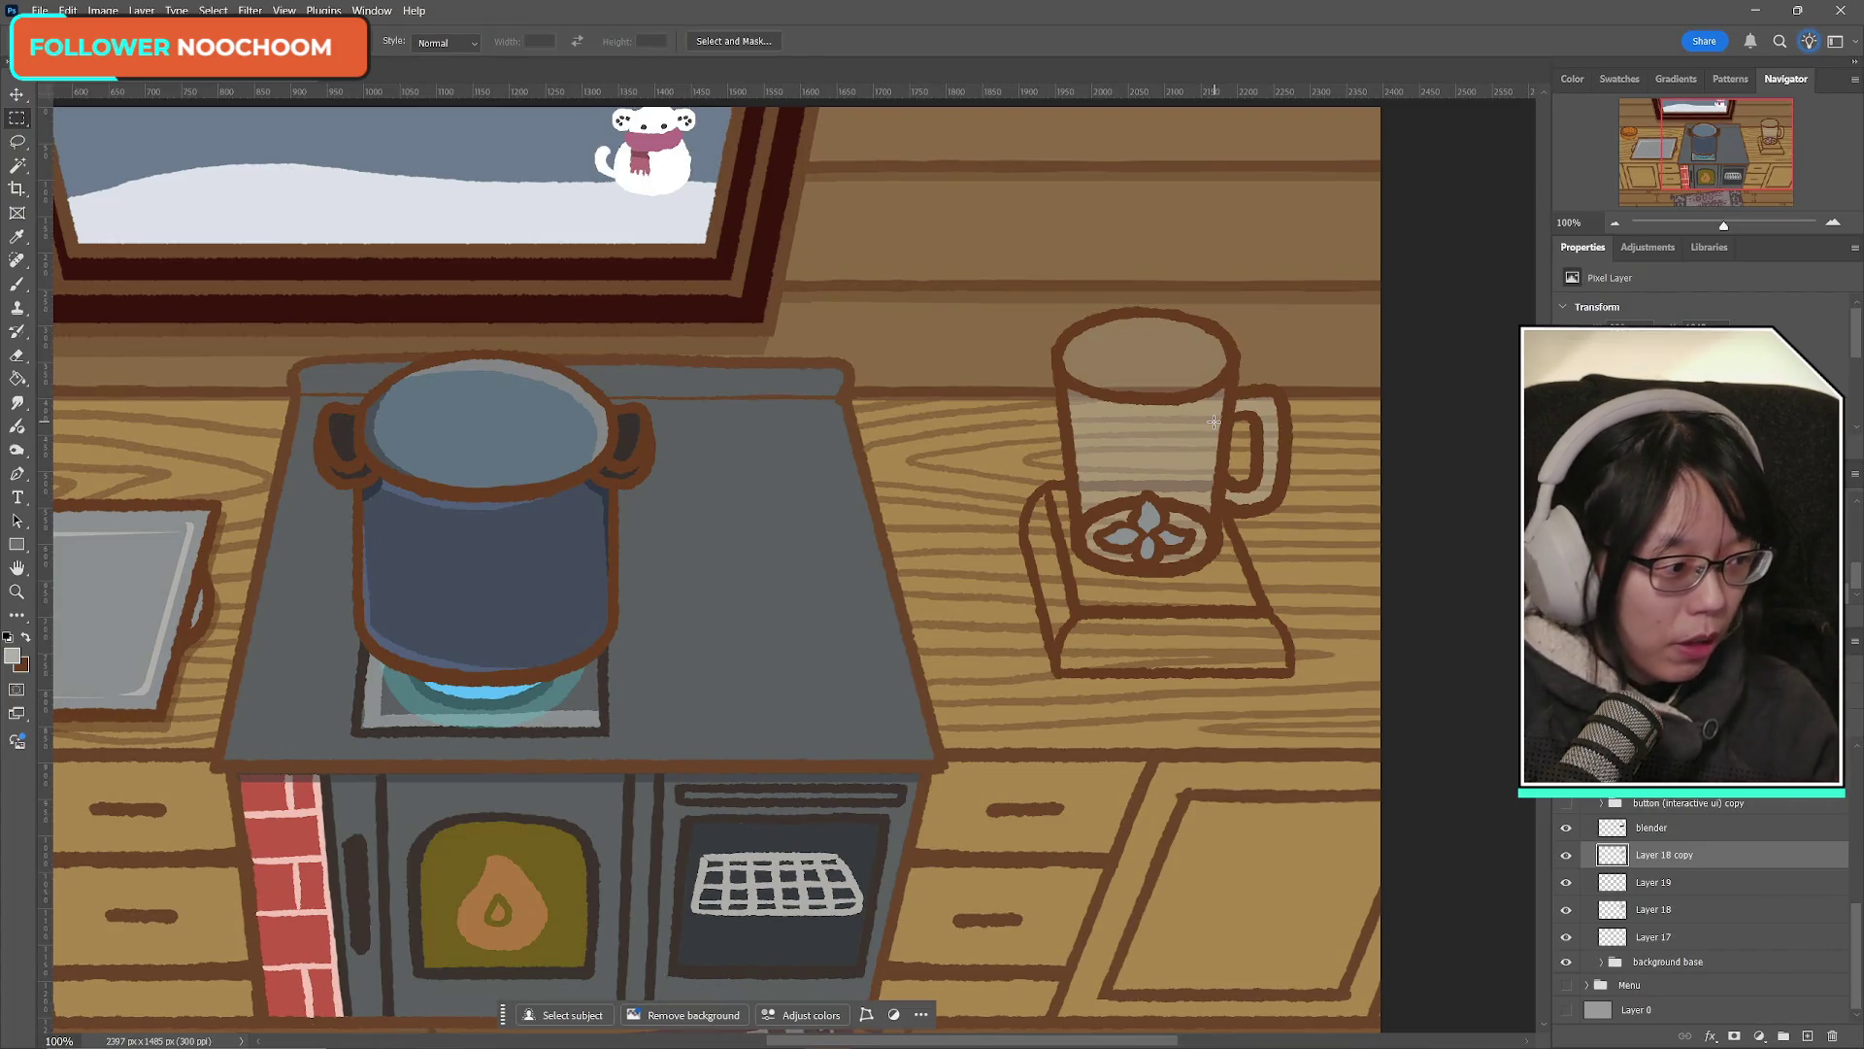
Step: Check the glass stripes by toggling Layer 18 copy, Layer 19 and the blender outline
click(1566, 855)
click(1566, 858)
click(1566, 881)
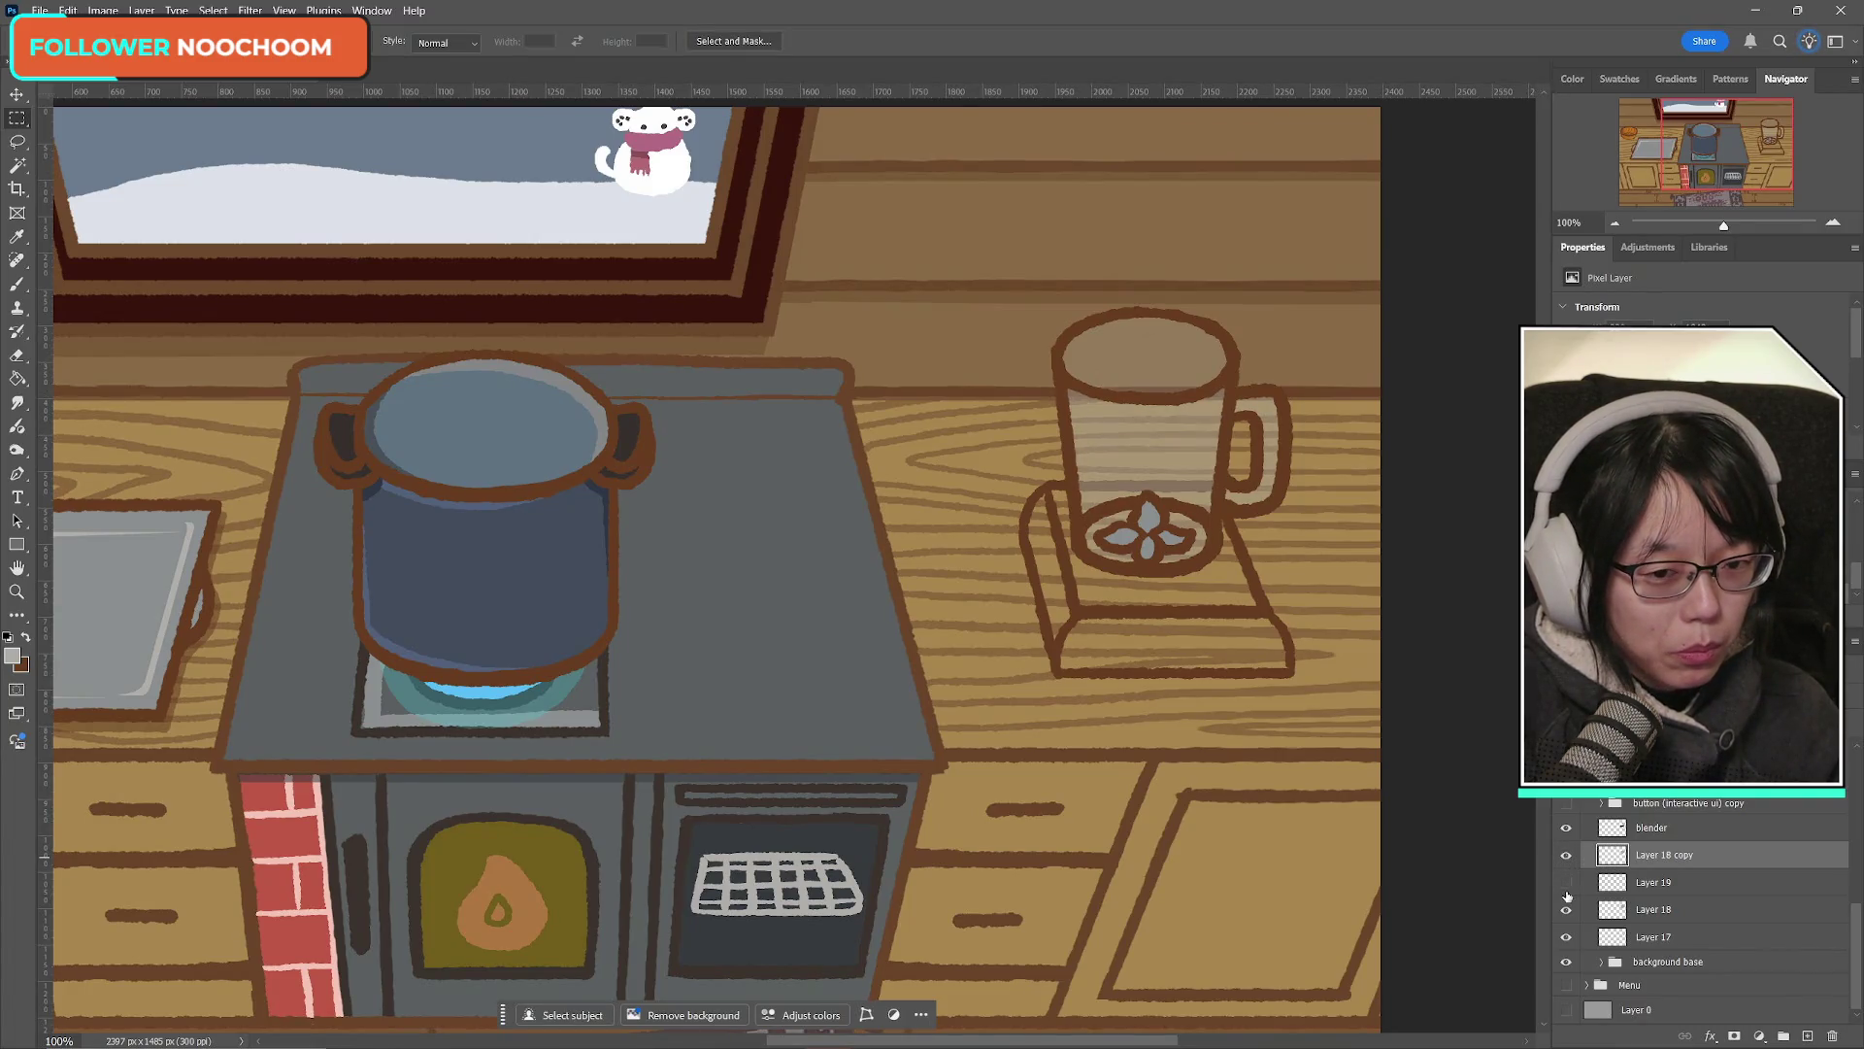
click(1566, 883)
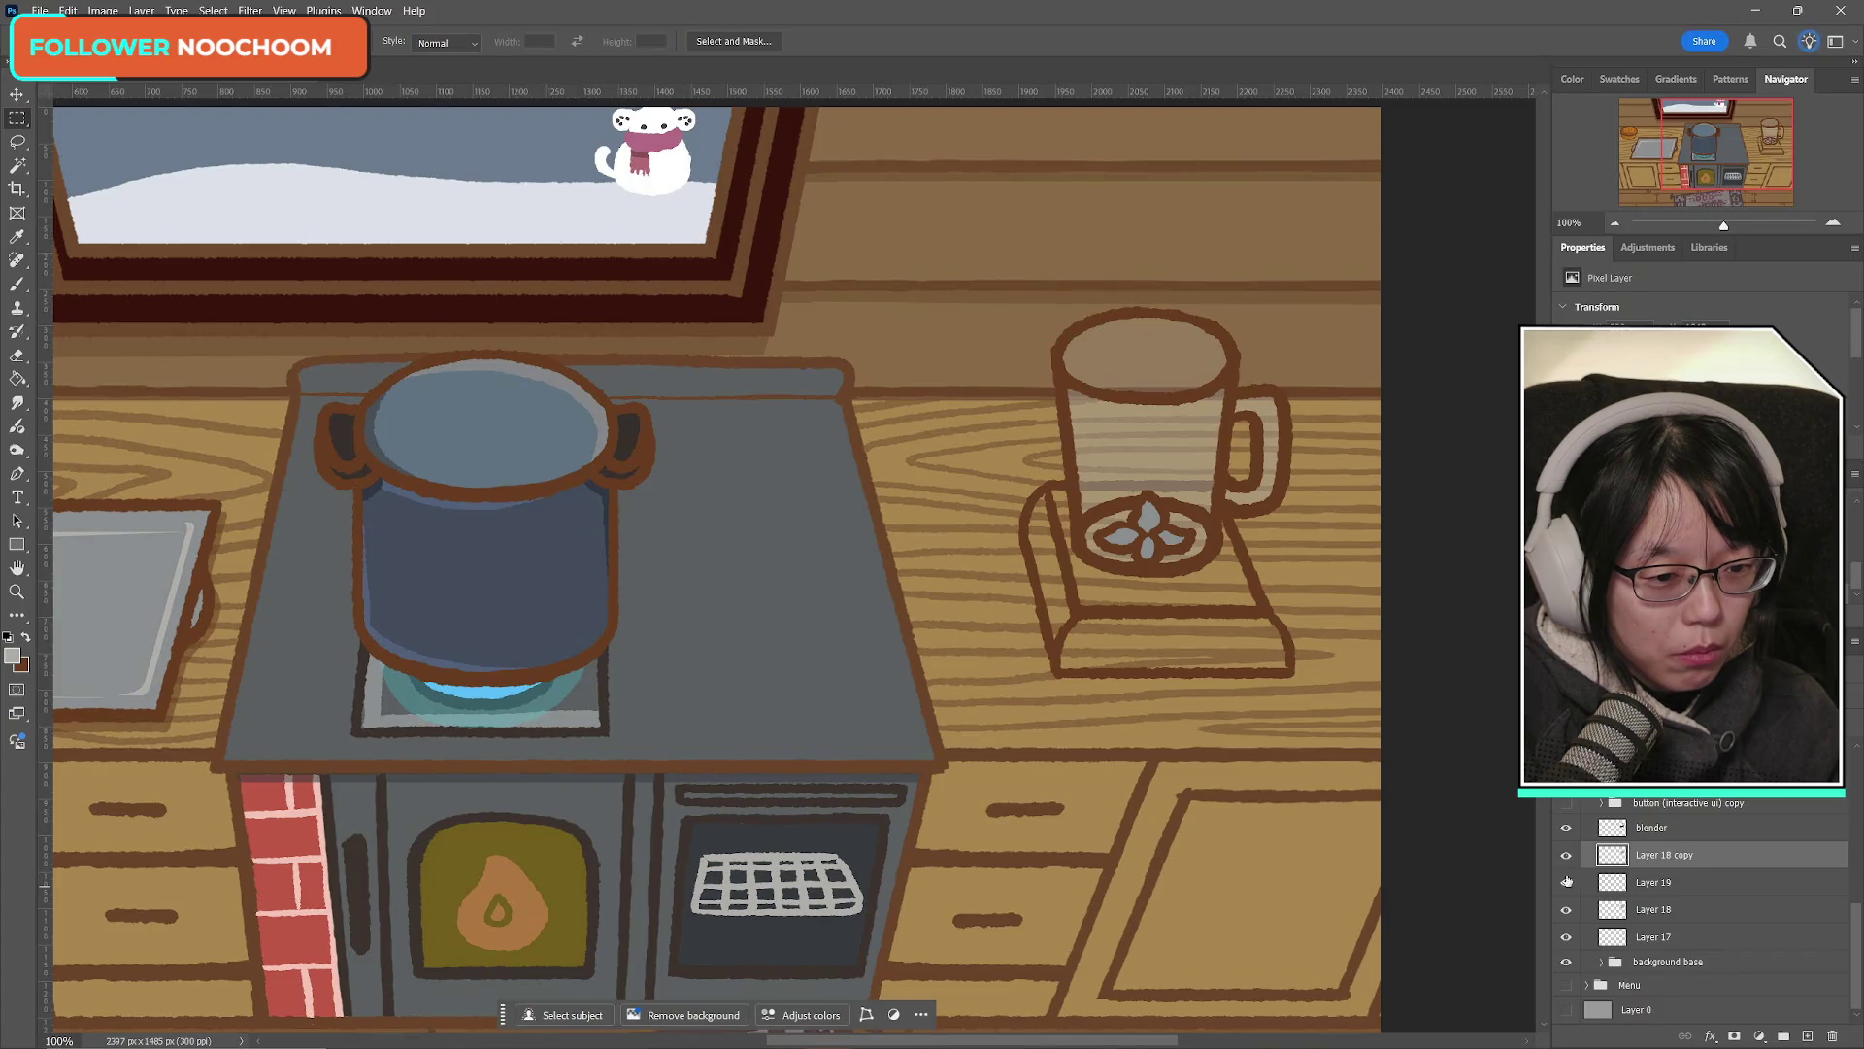
click(1566, 833)
click(1566, 834)
click(1566, 833)
click(1566, 833)
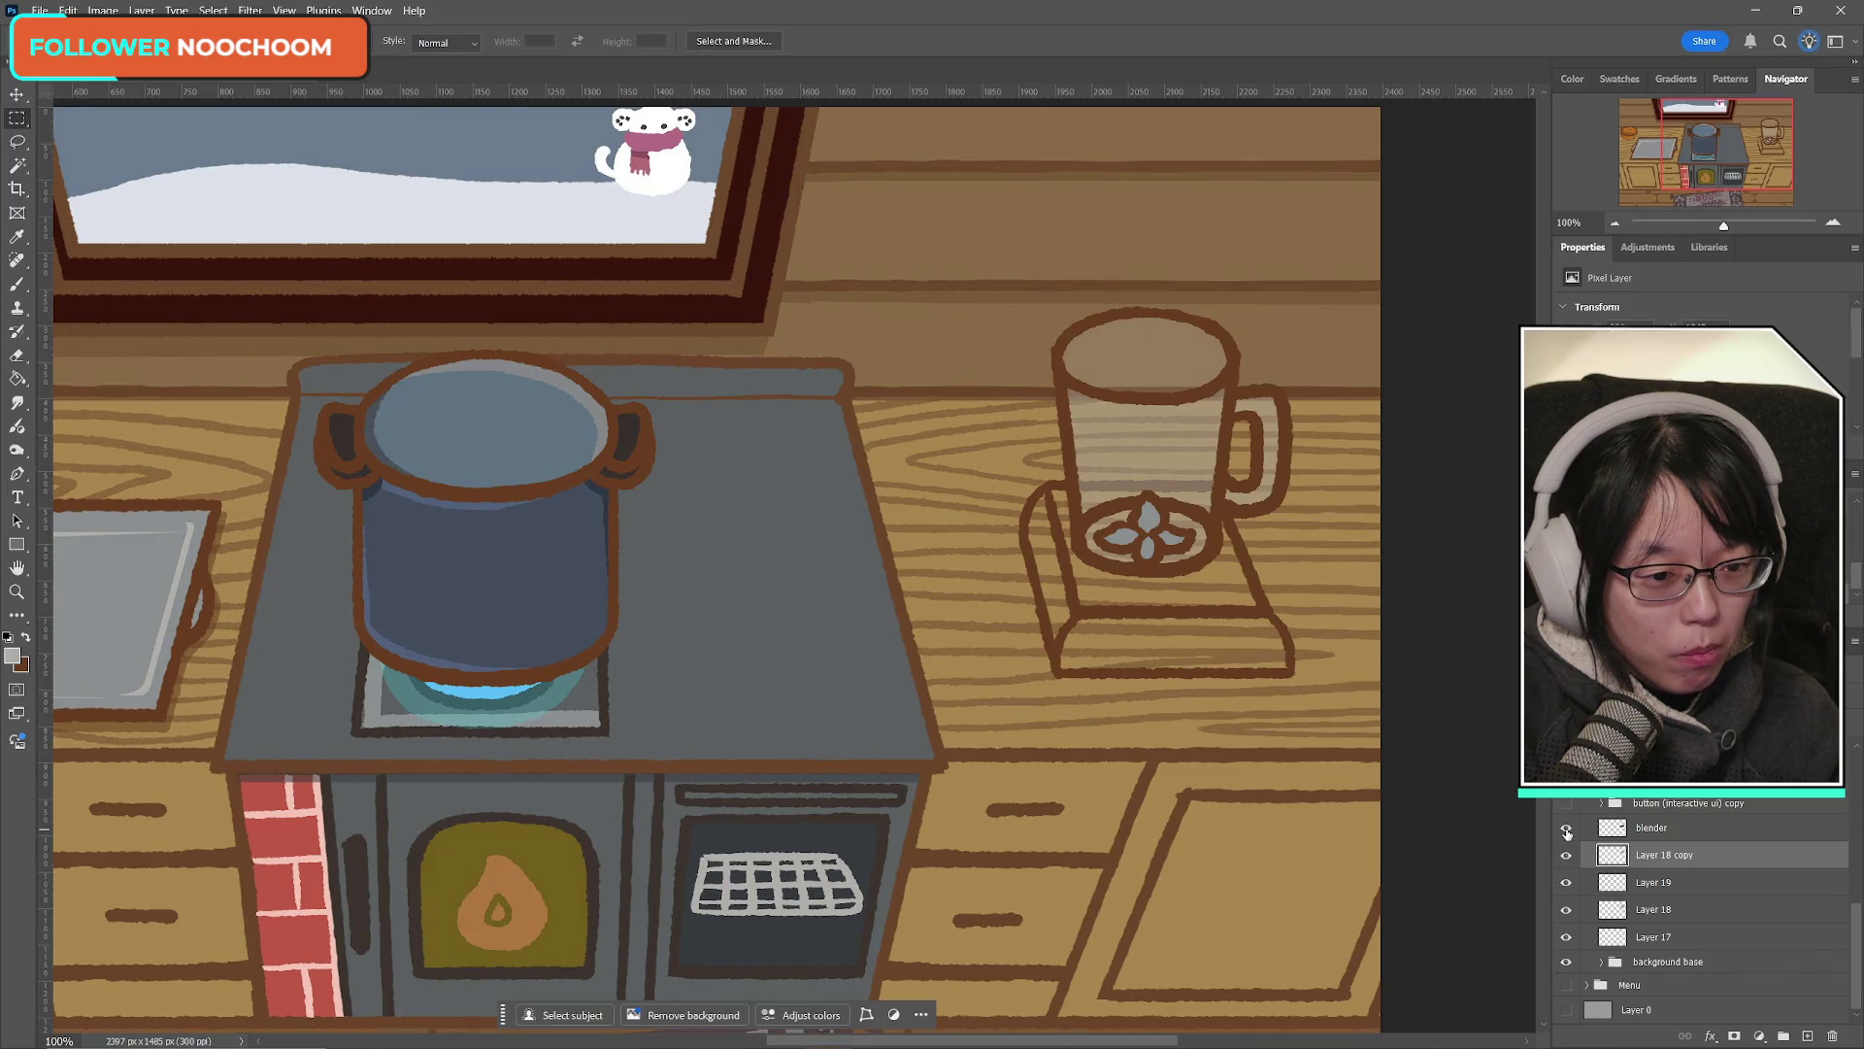
Step: Merge the blender layer down into Layer 18 copy with Ctrl+E, then hide the merged layer
click(1566, 833)
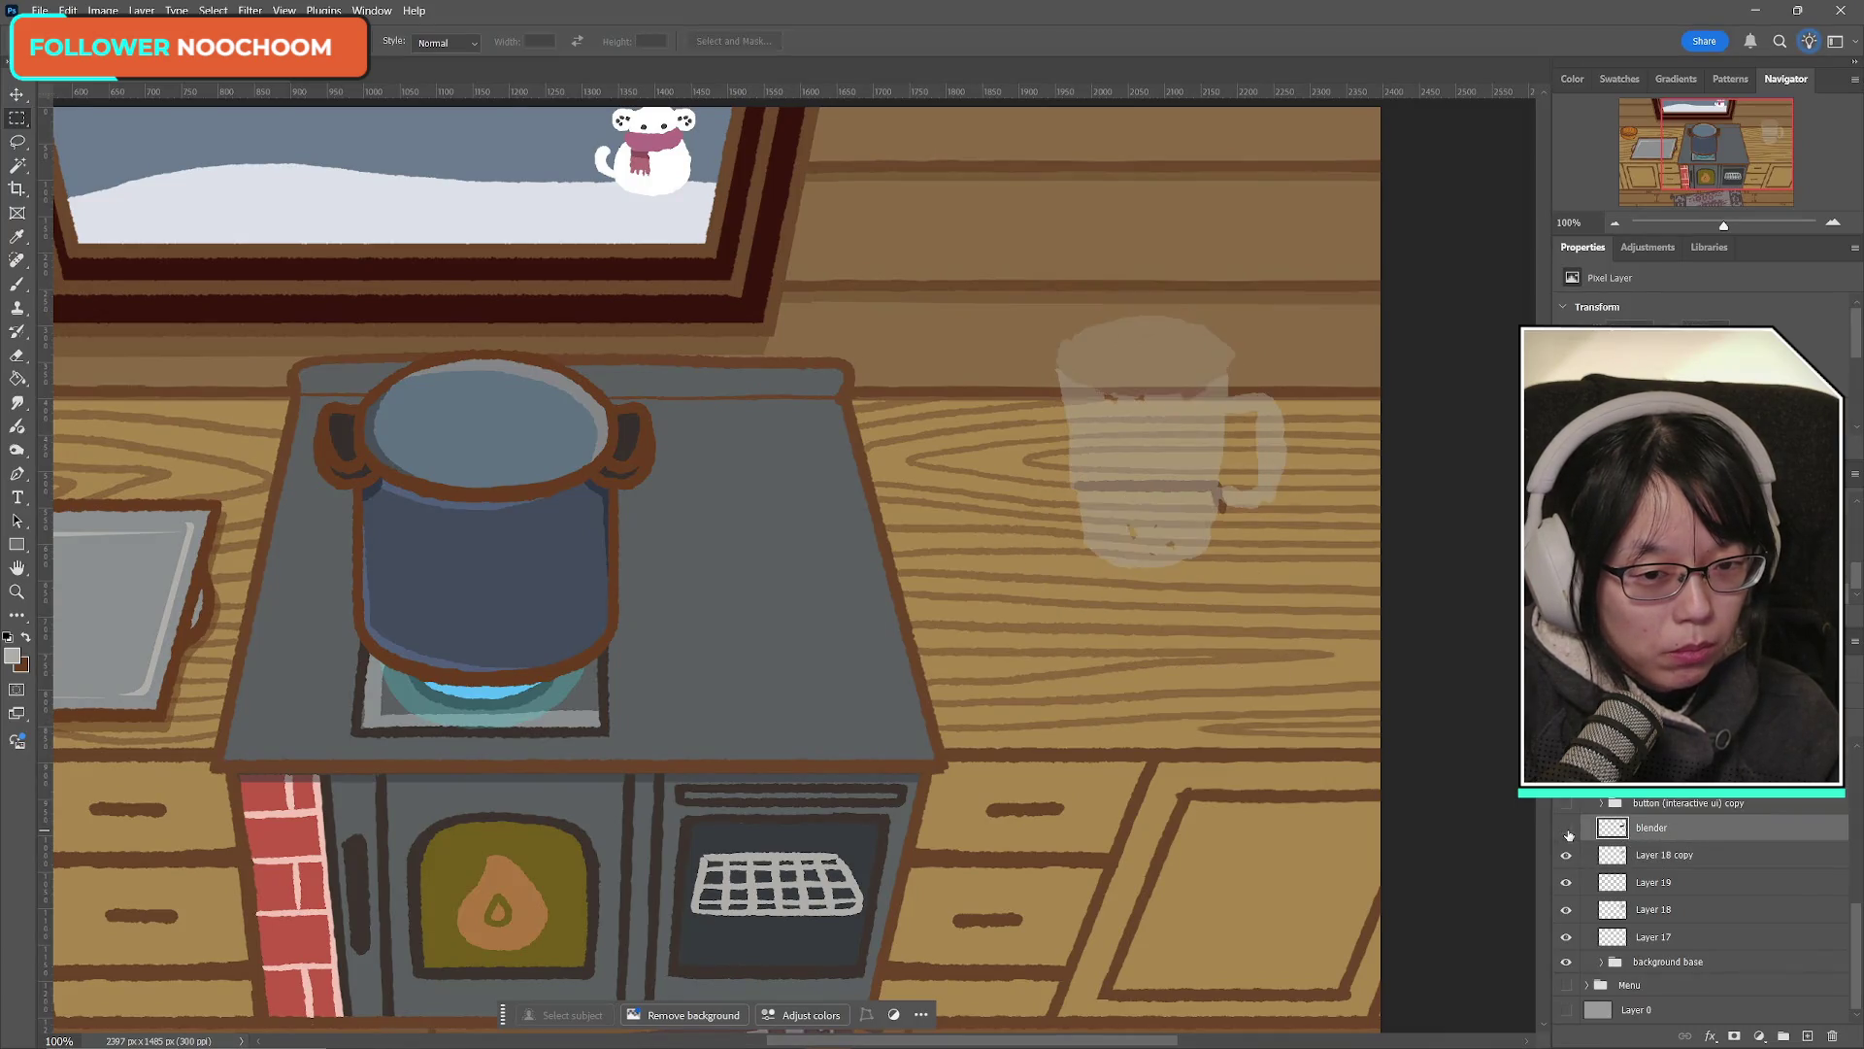
click(1566, 830)
click(1568, 858)
click(1568, 858)
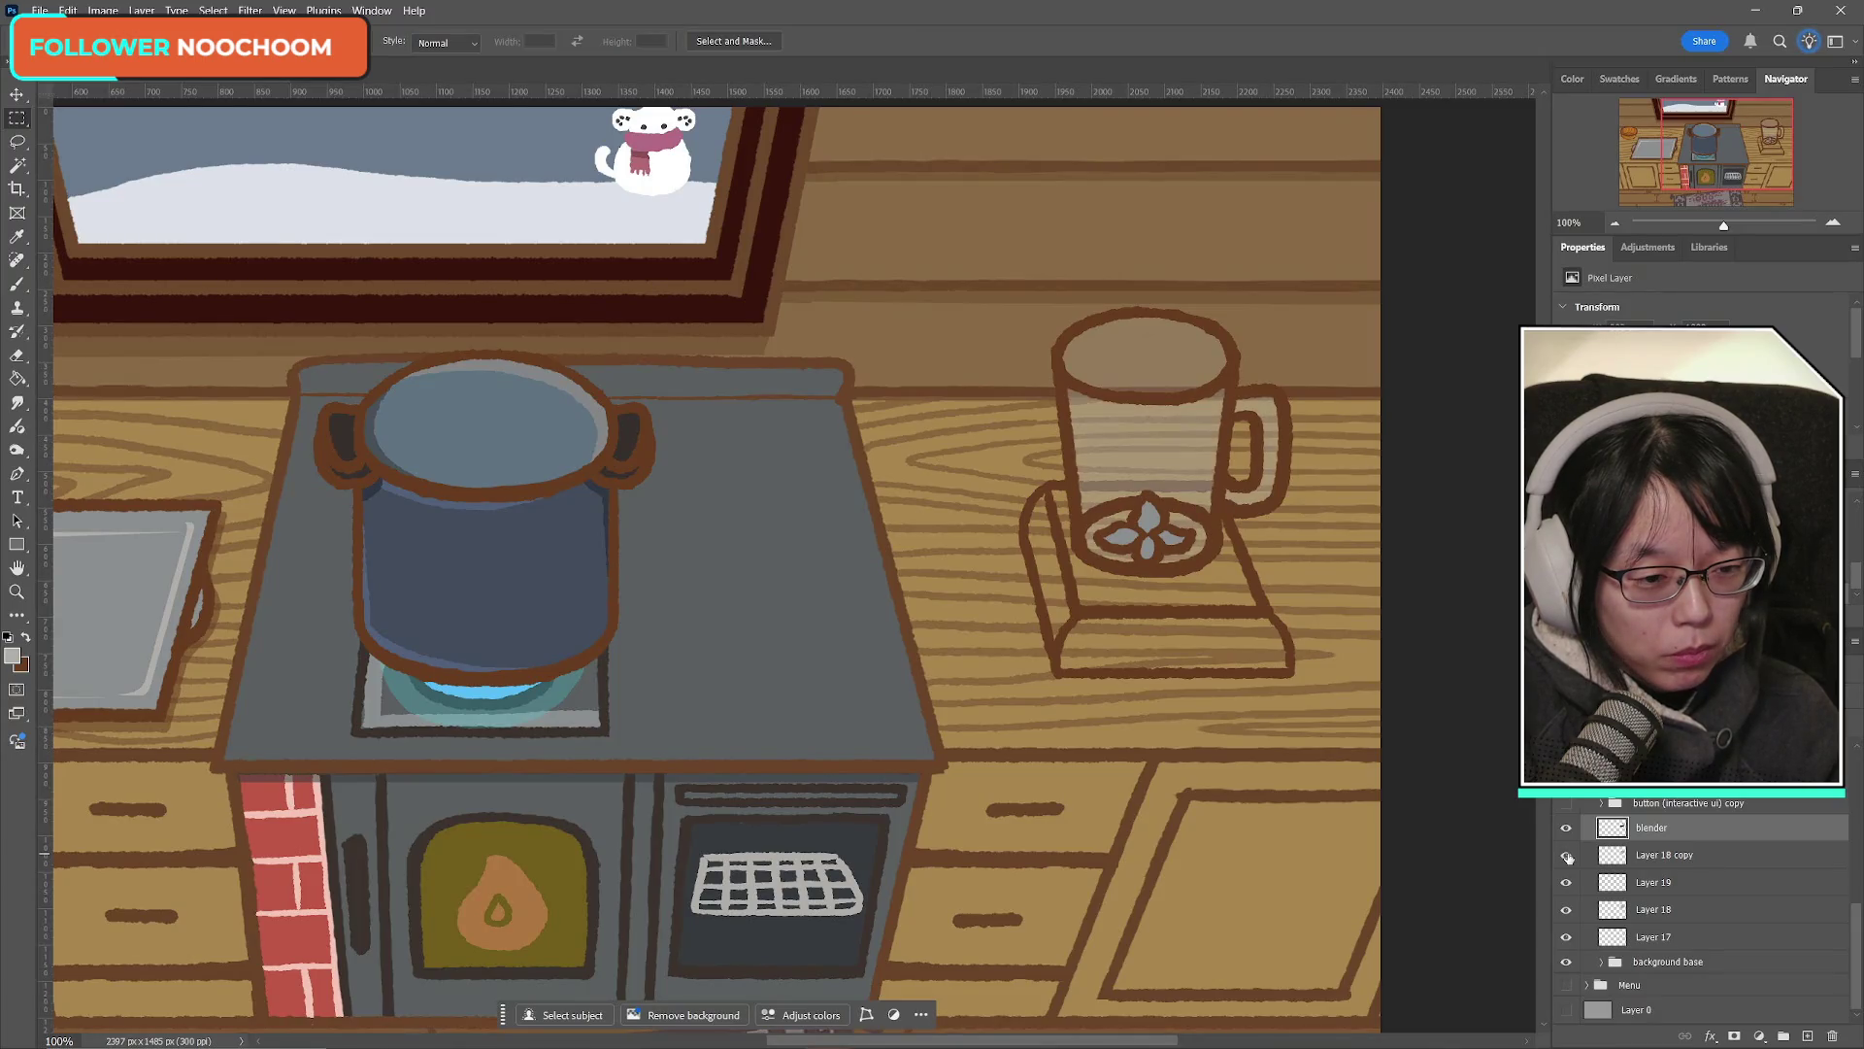
click(1565, 884)
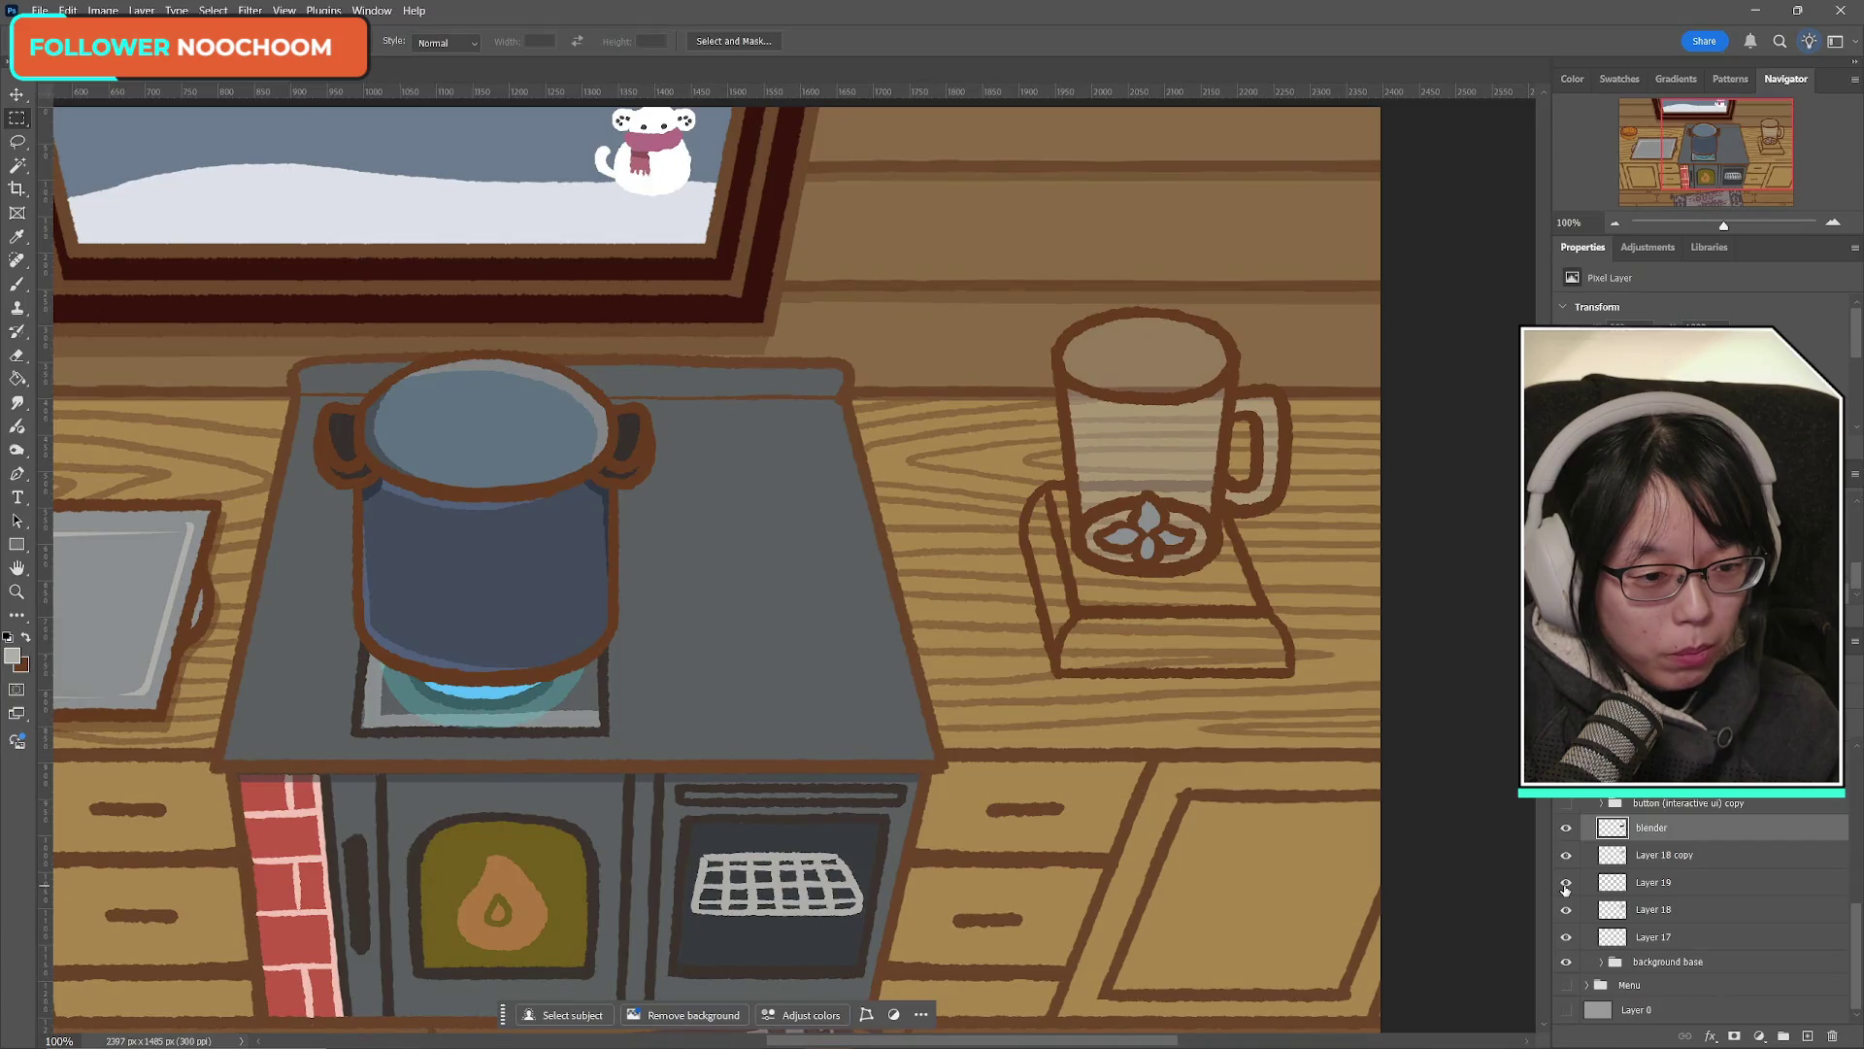
click(1566, 828)
click(1566, 828)
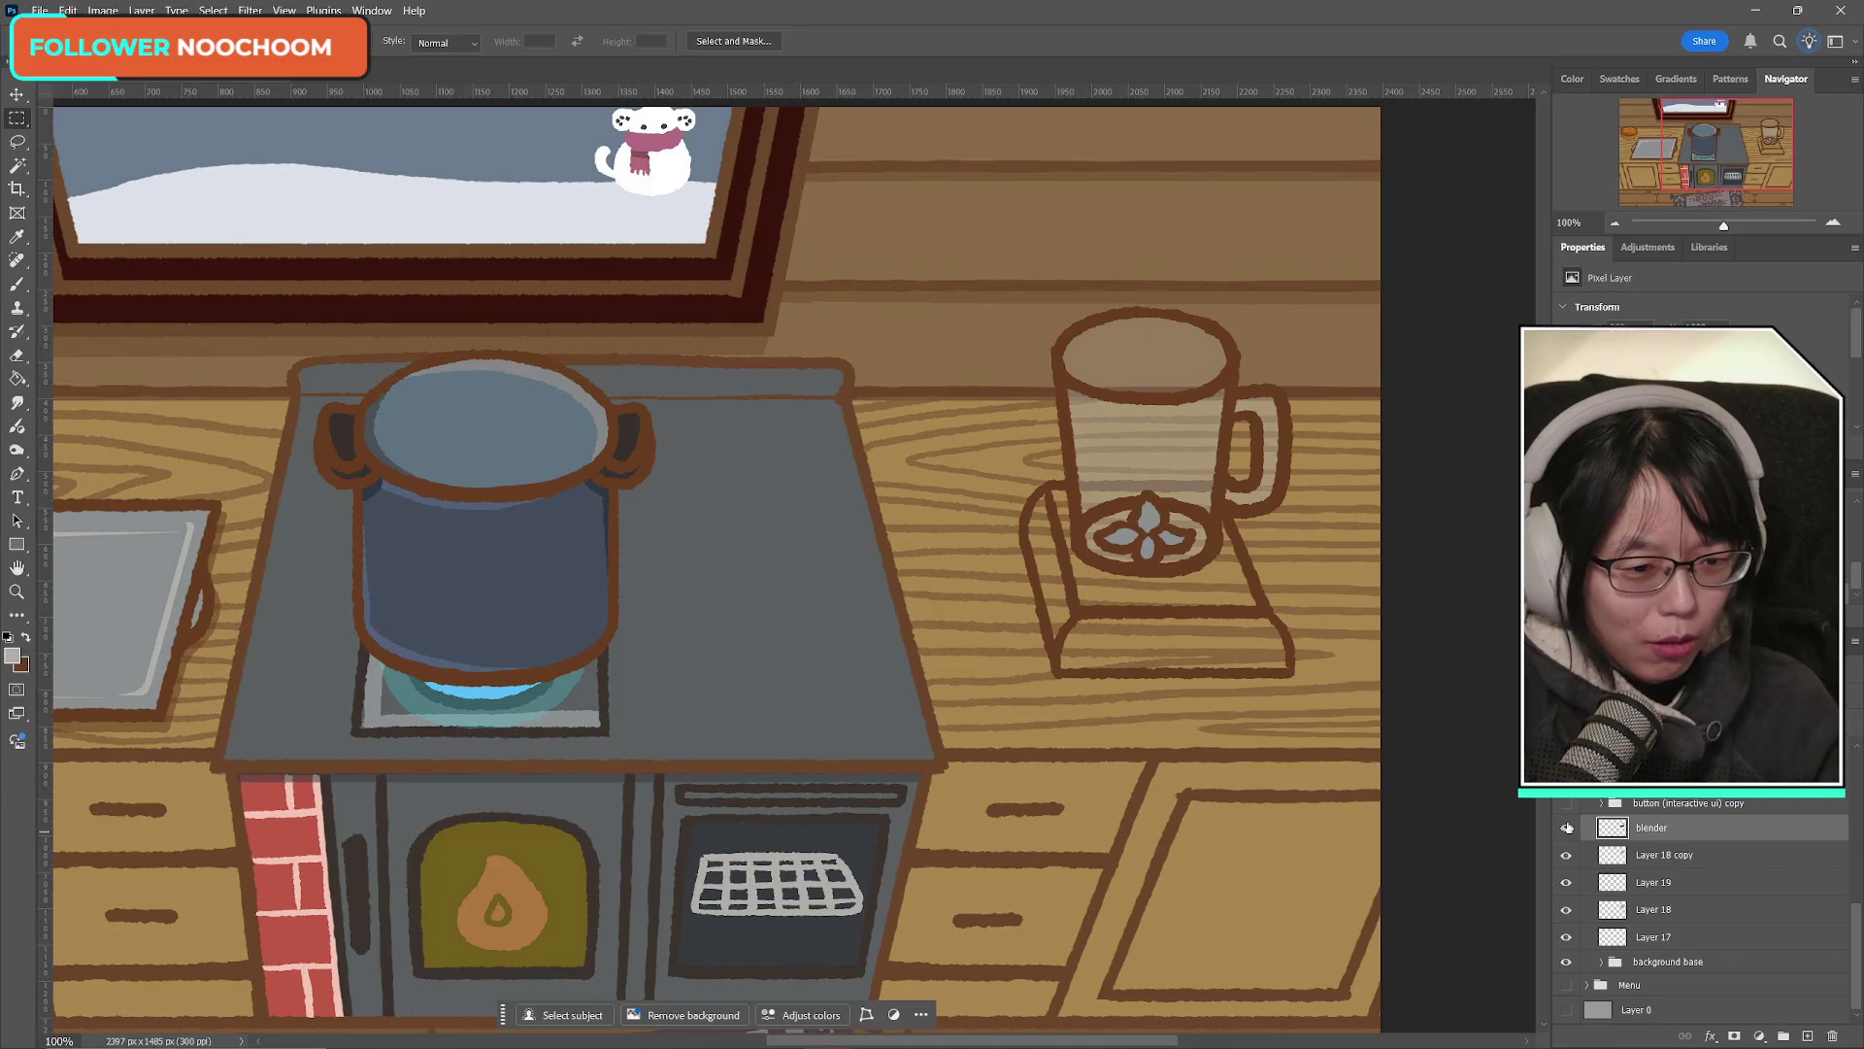
click(1566, 828)
click(1566, 828)
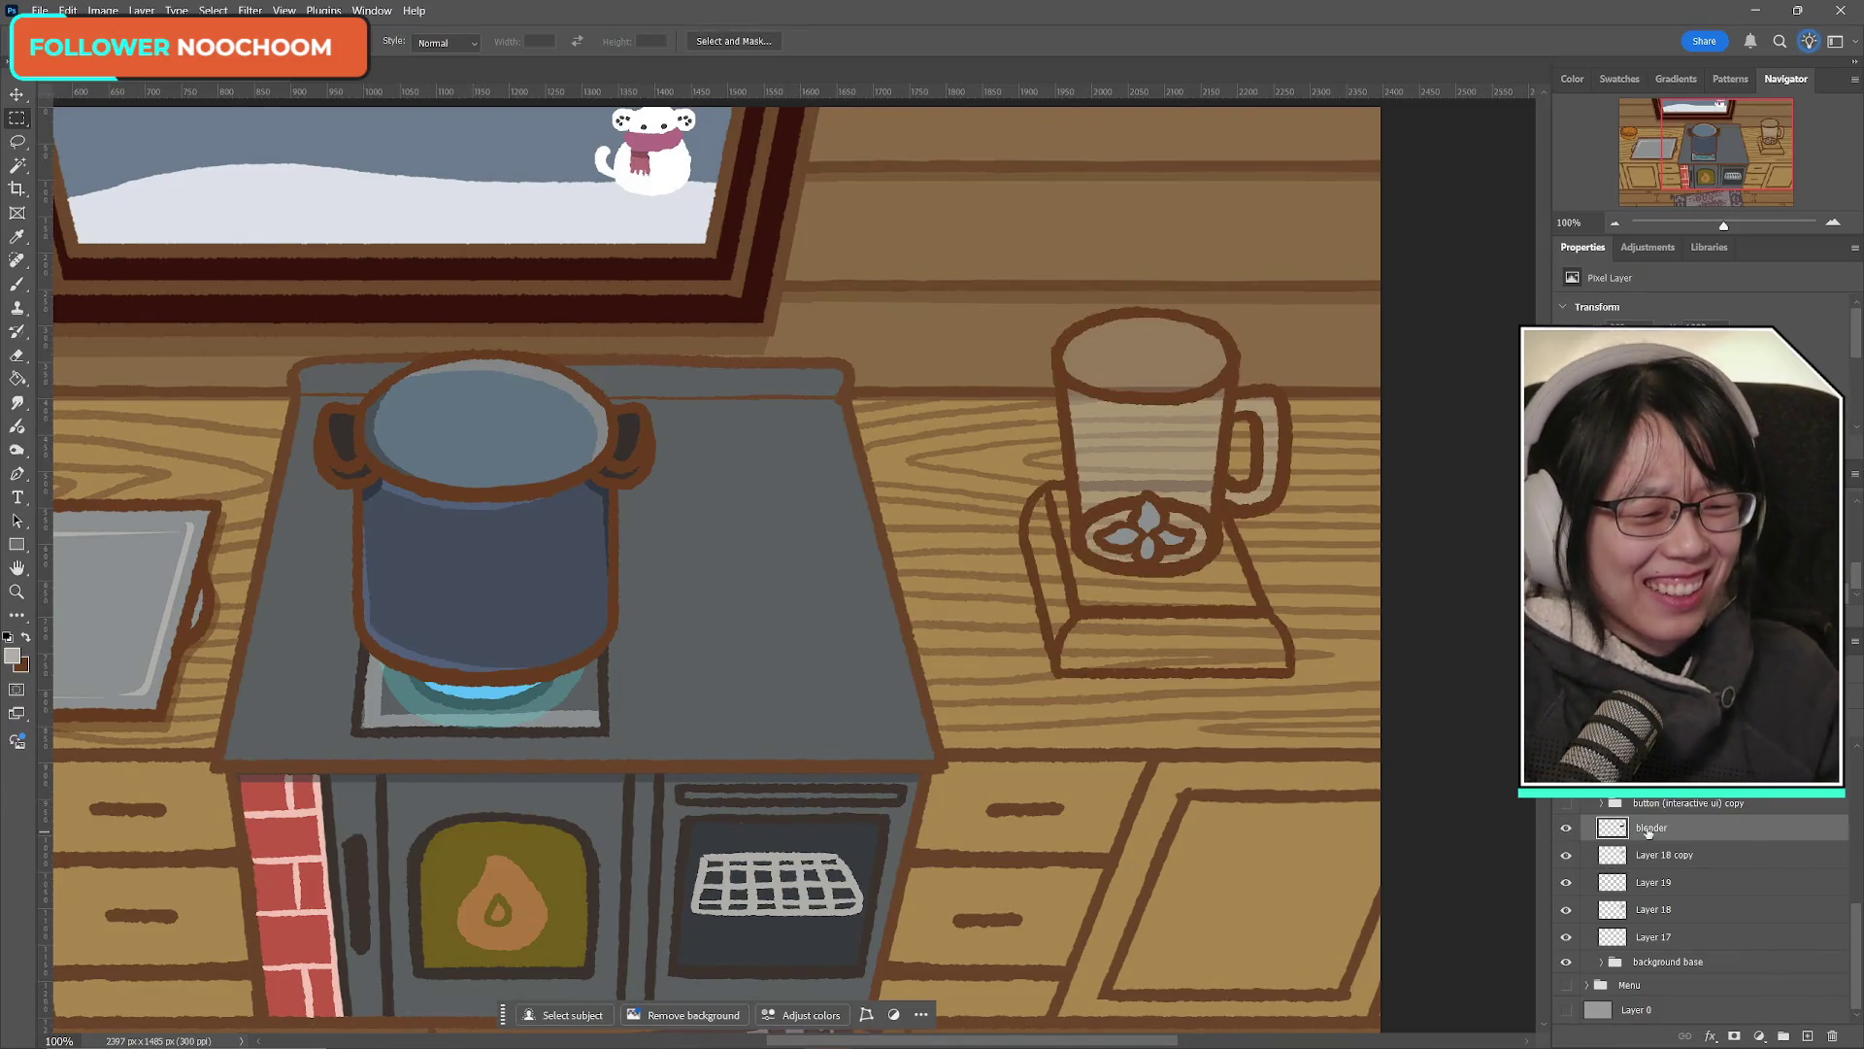
key(ctrl+e)
click(1565, 857)
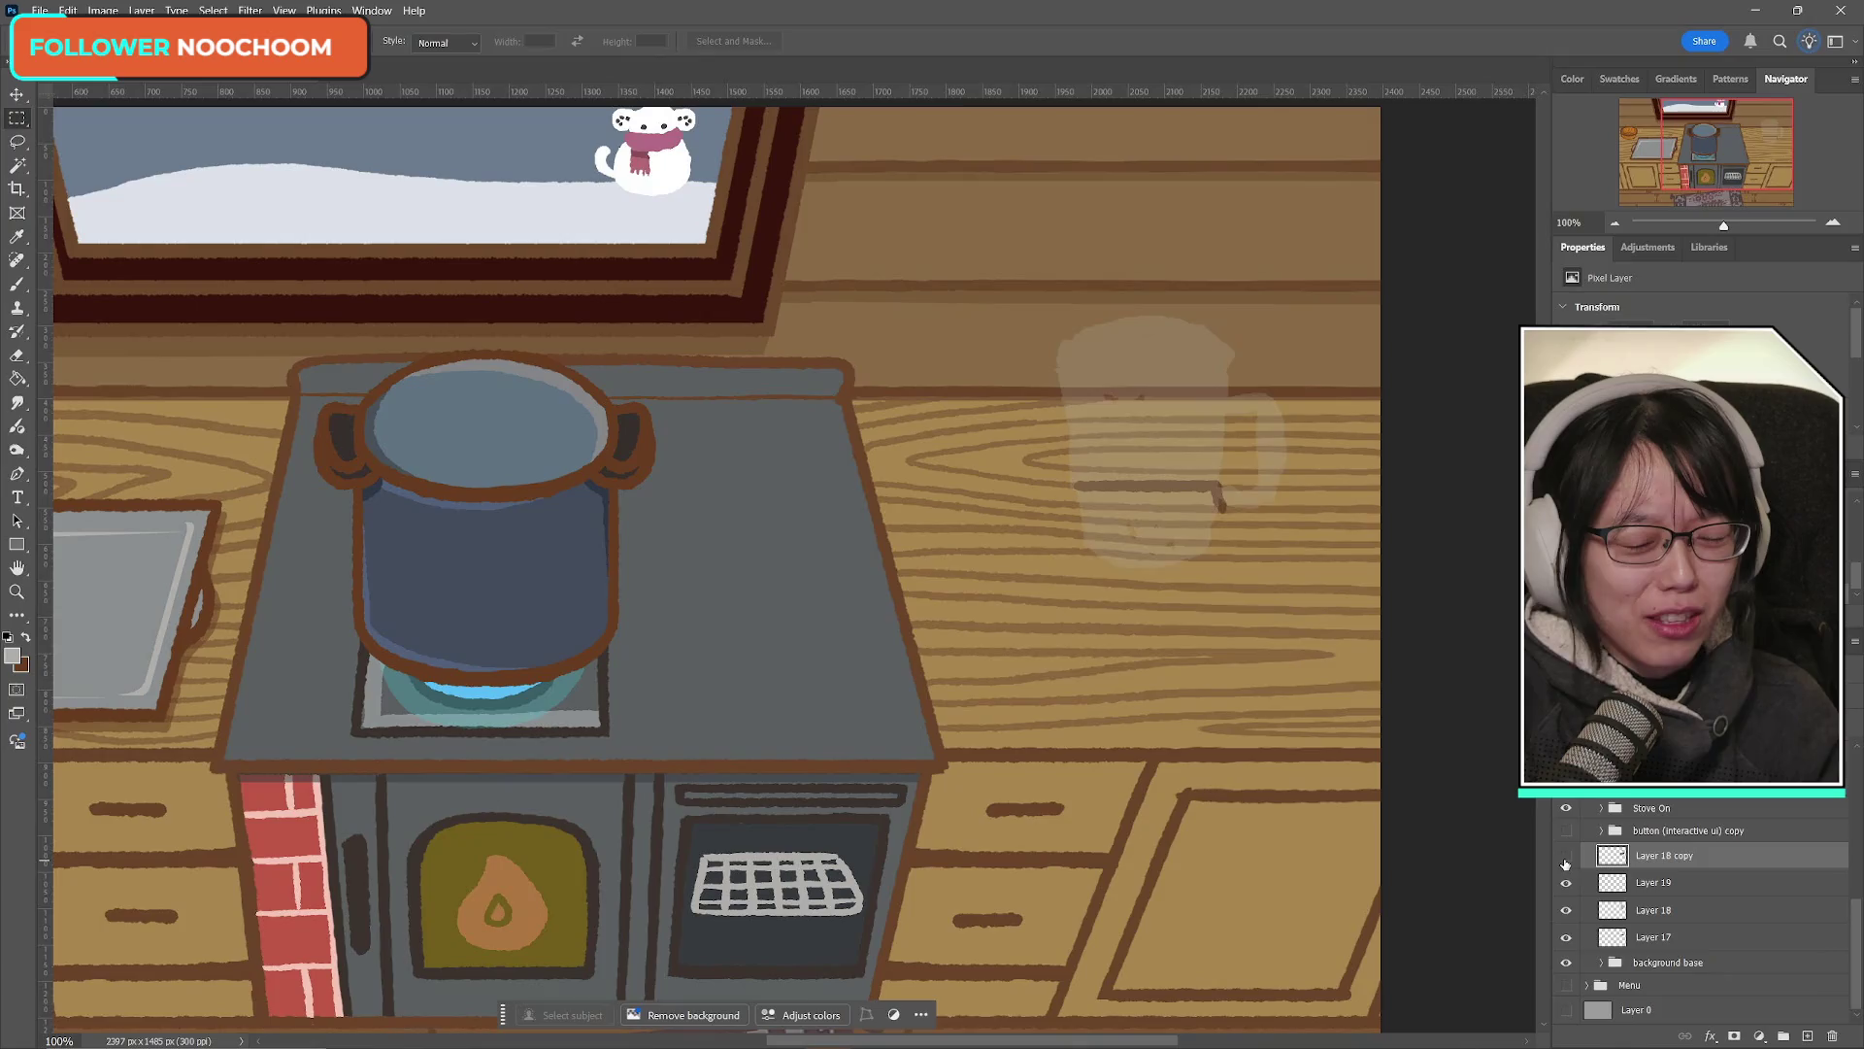
Step: Show Layer 19 and Layer 18, comparing the glass against Layer 18 copy
click(1566, 883)
click(1566, 883)
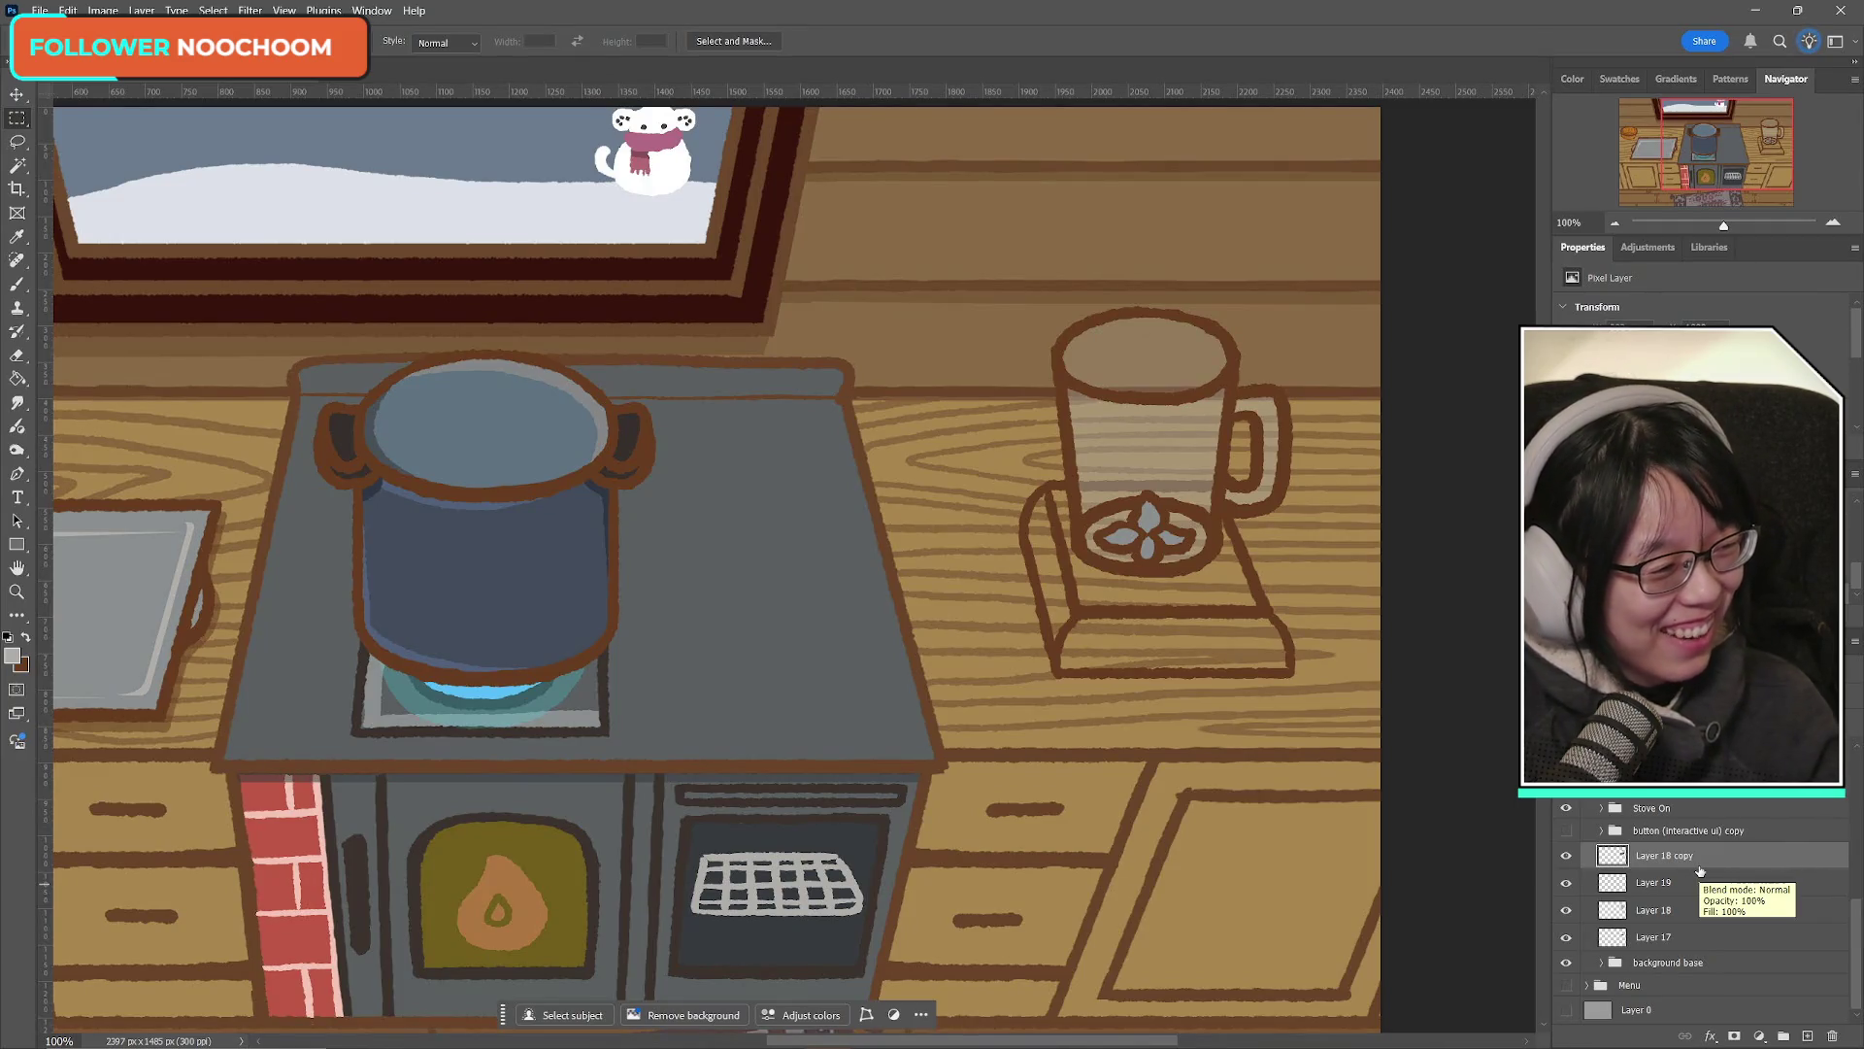
click(1566, 855)
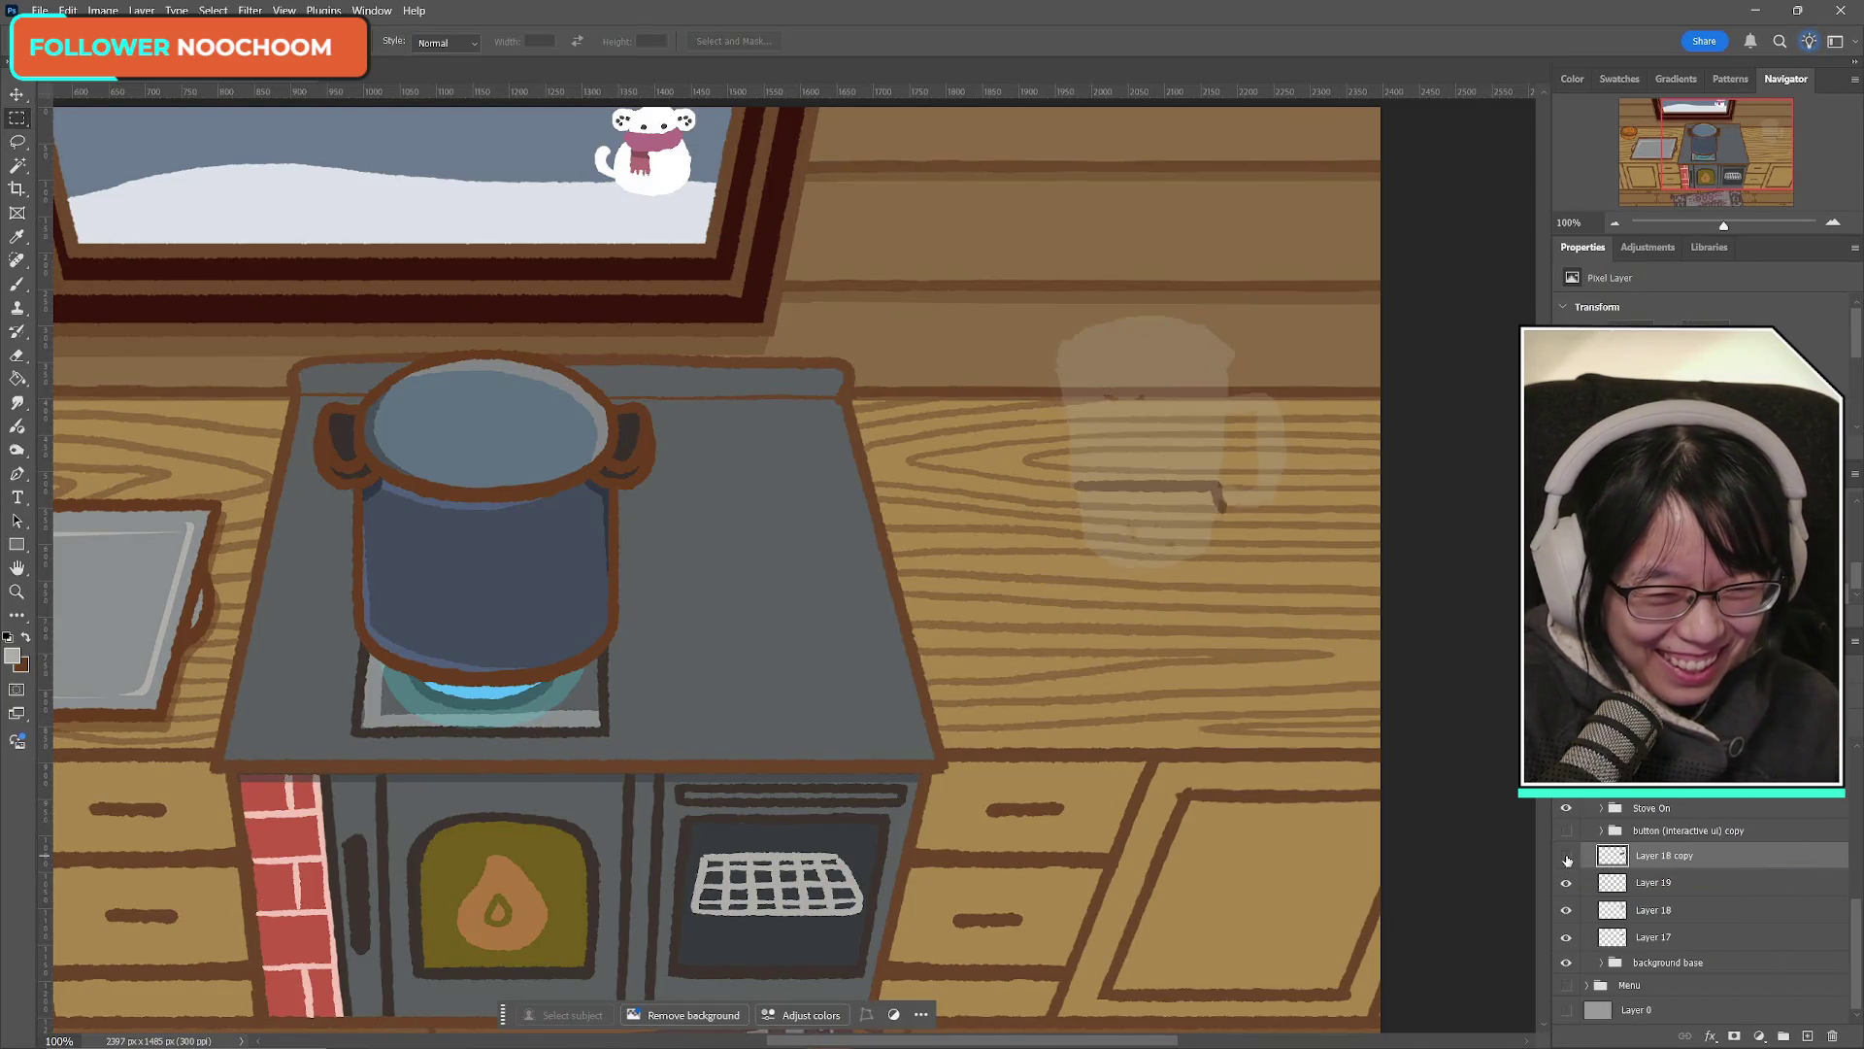
click(1566, 856)
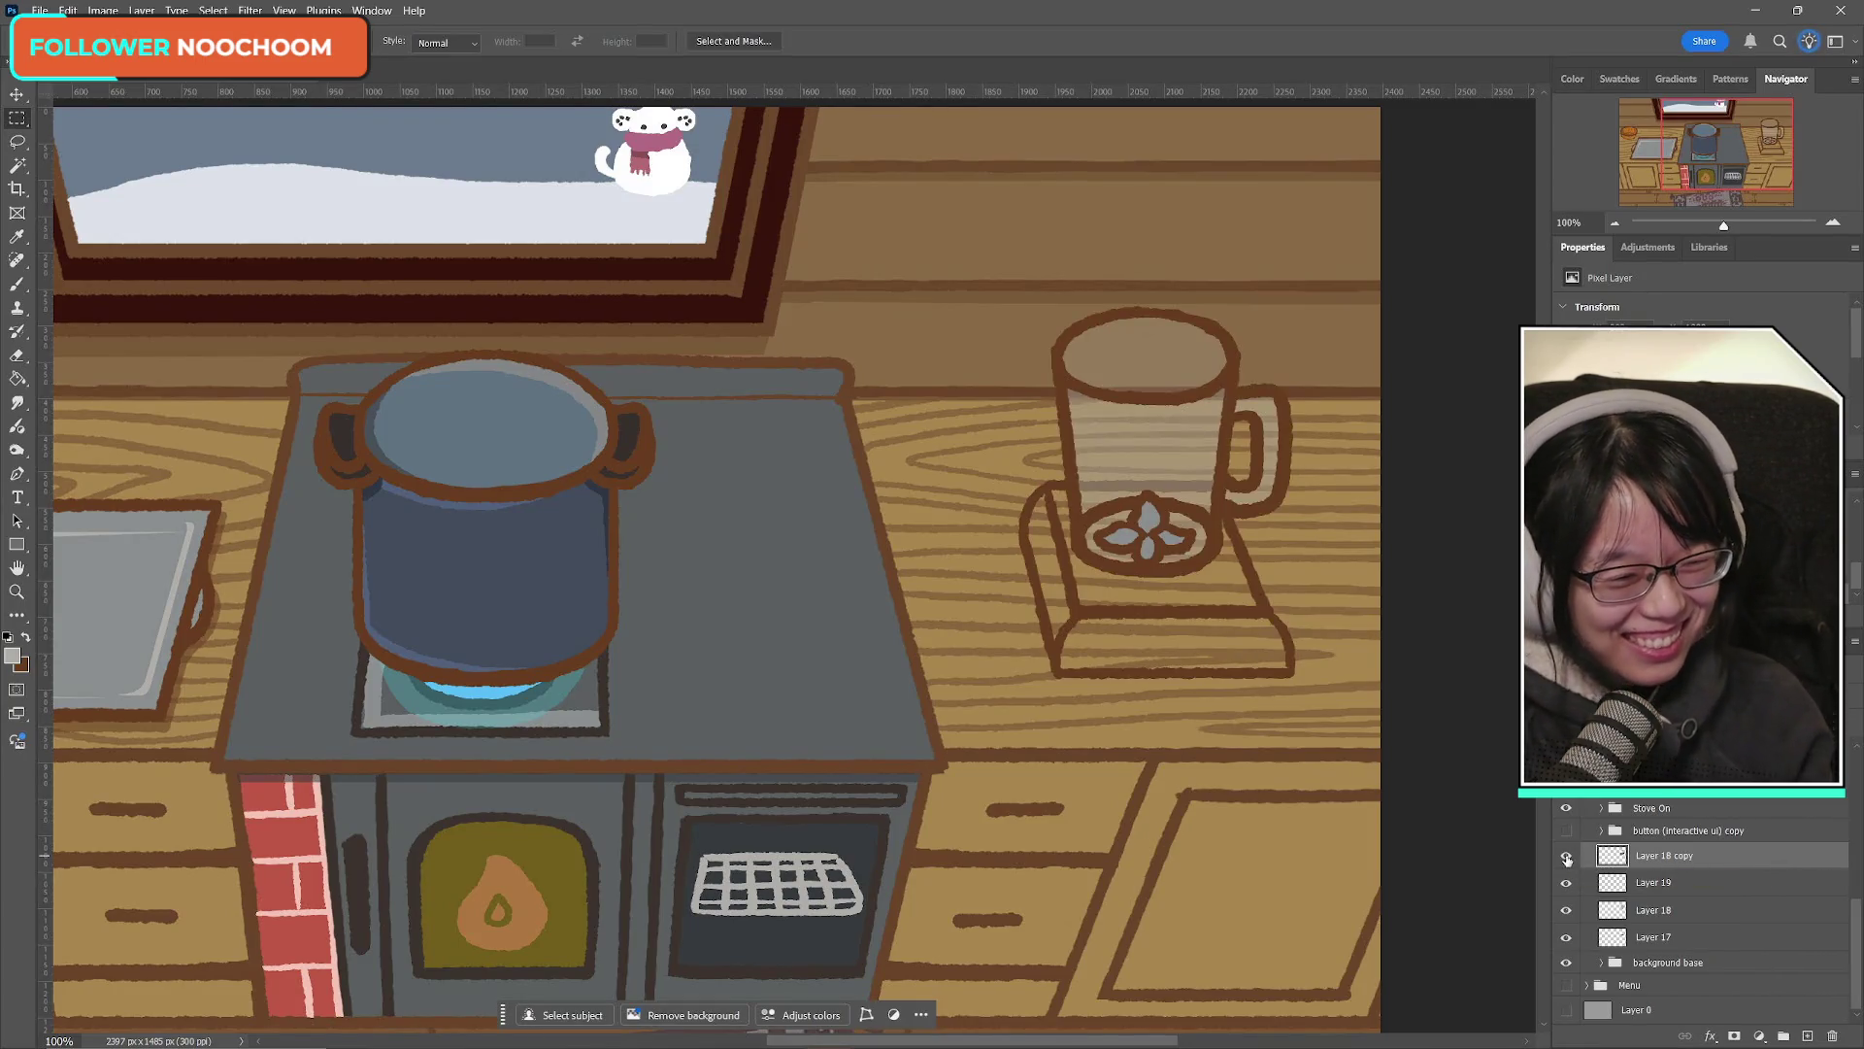
click(1566, 911)
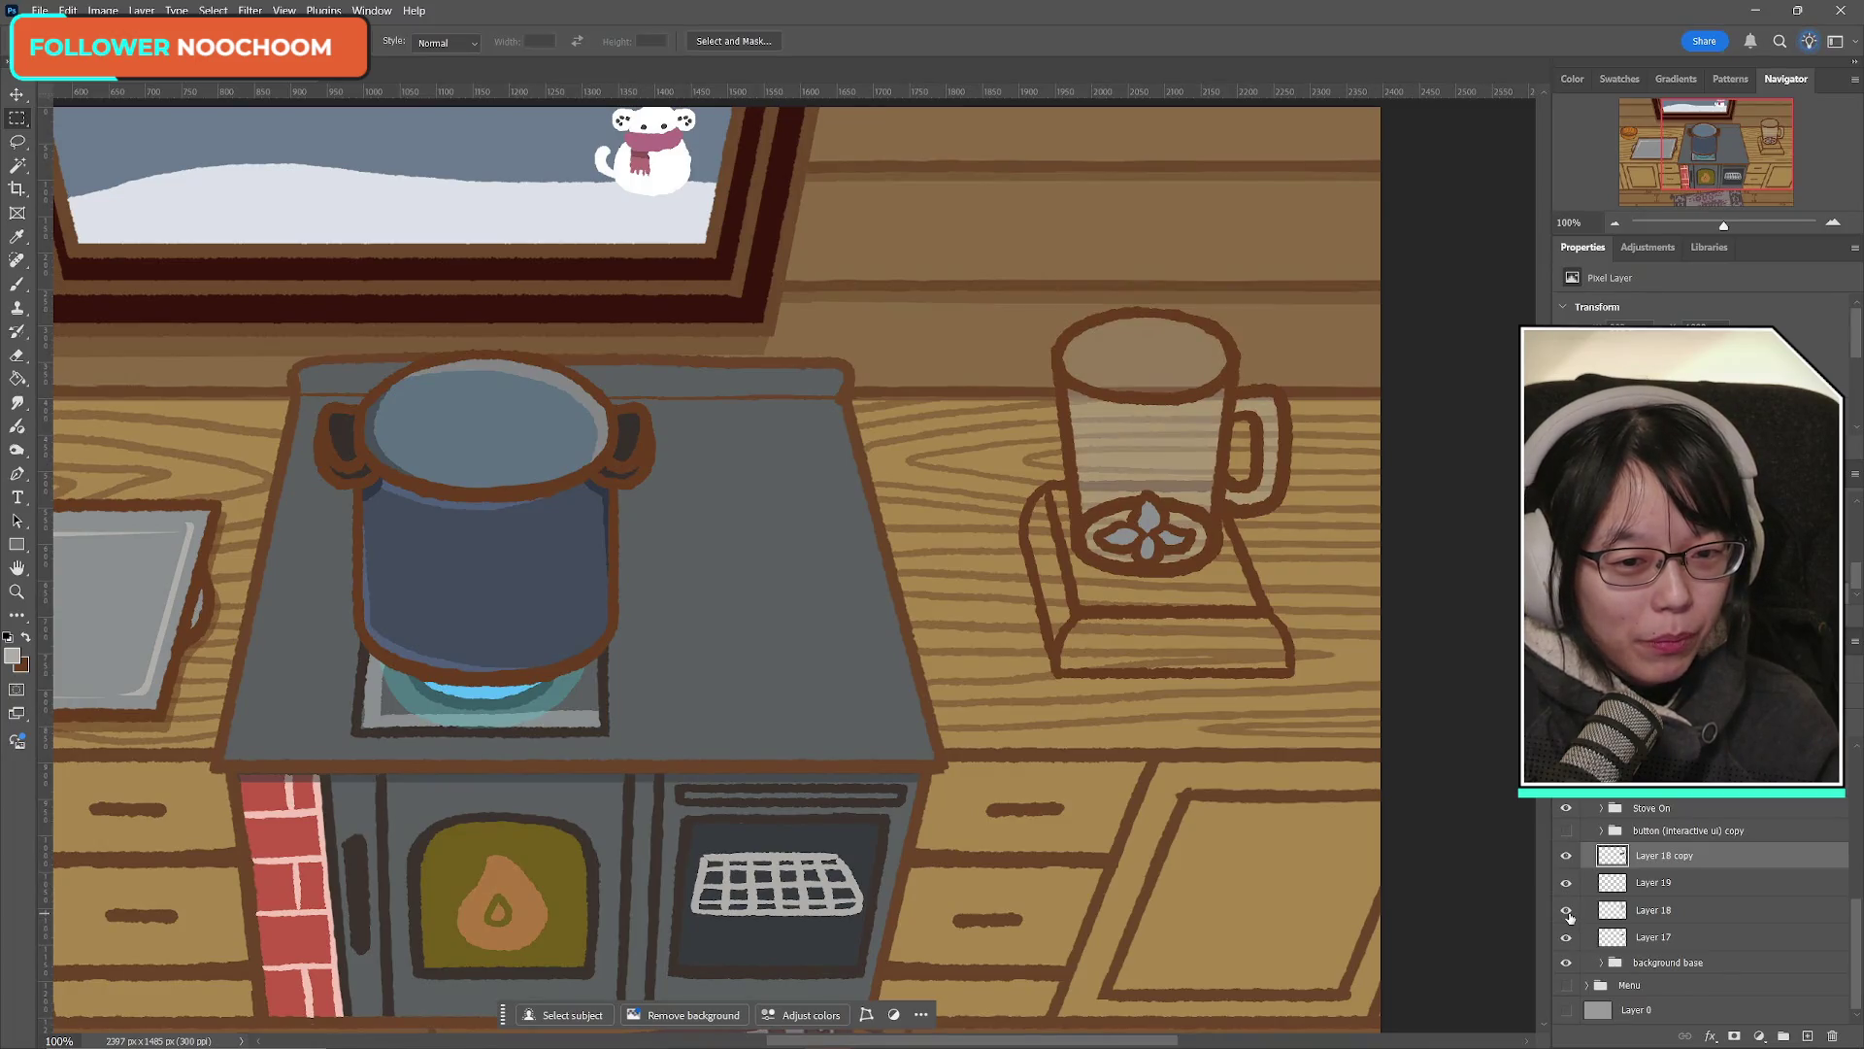
click(1567, 912)
click(1567, 912)
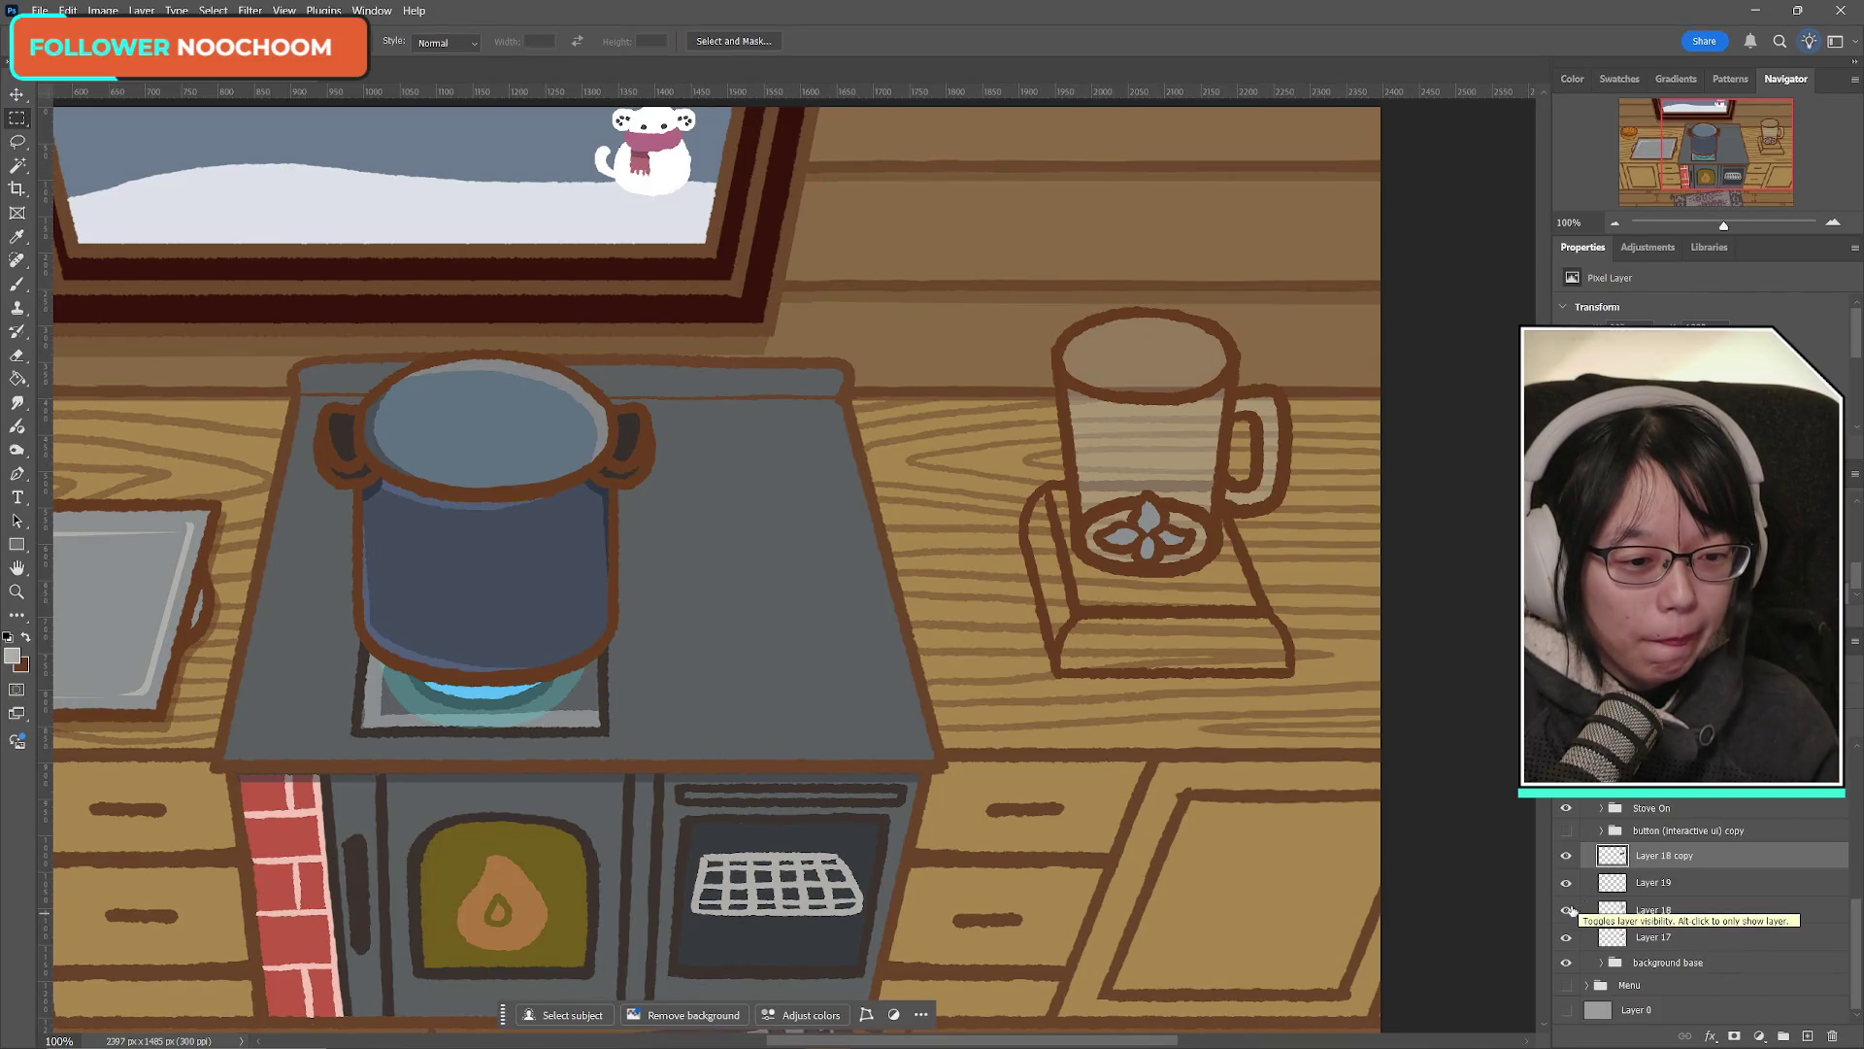
click(1570, 913)
click(1570, 913)
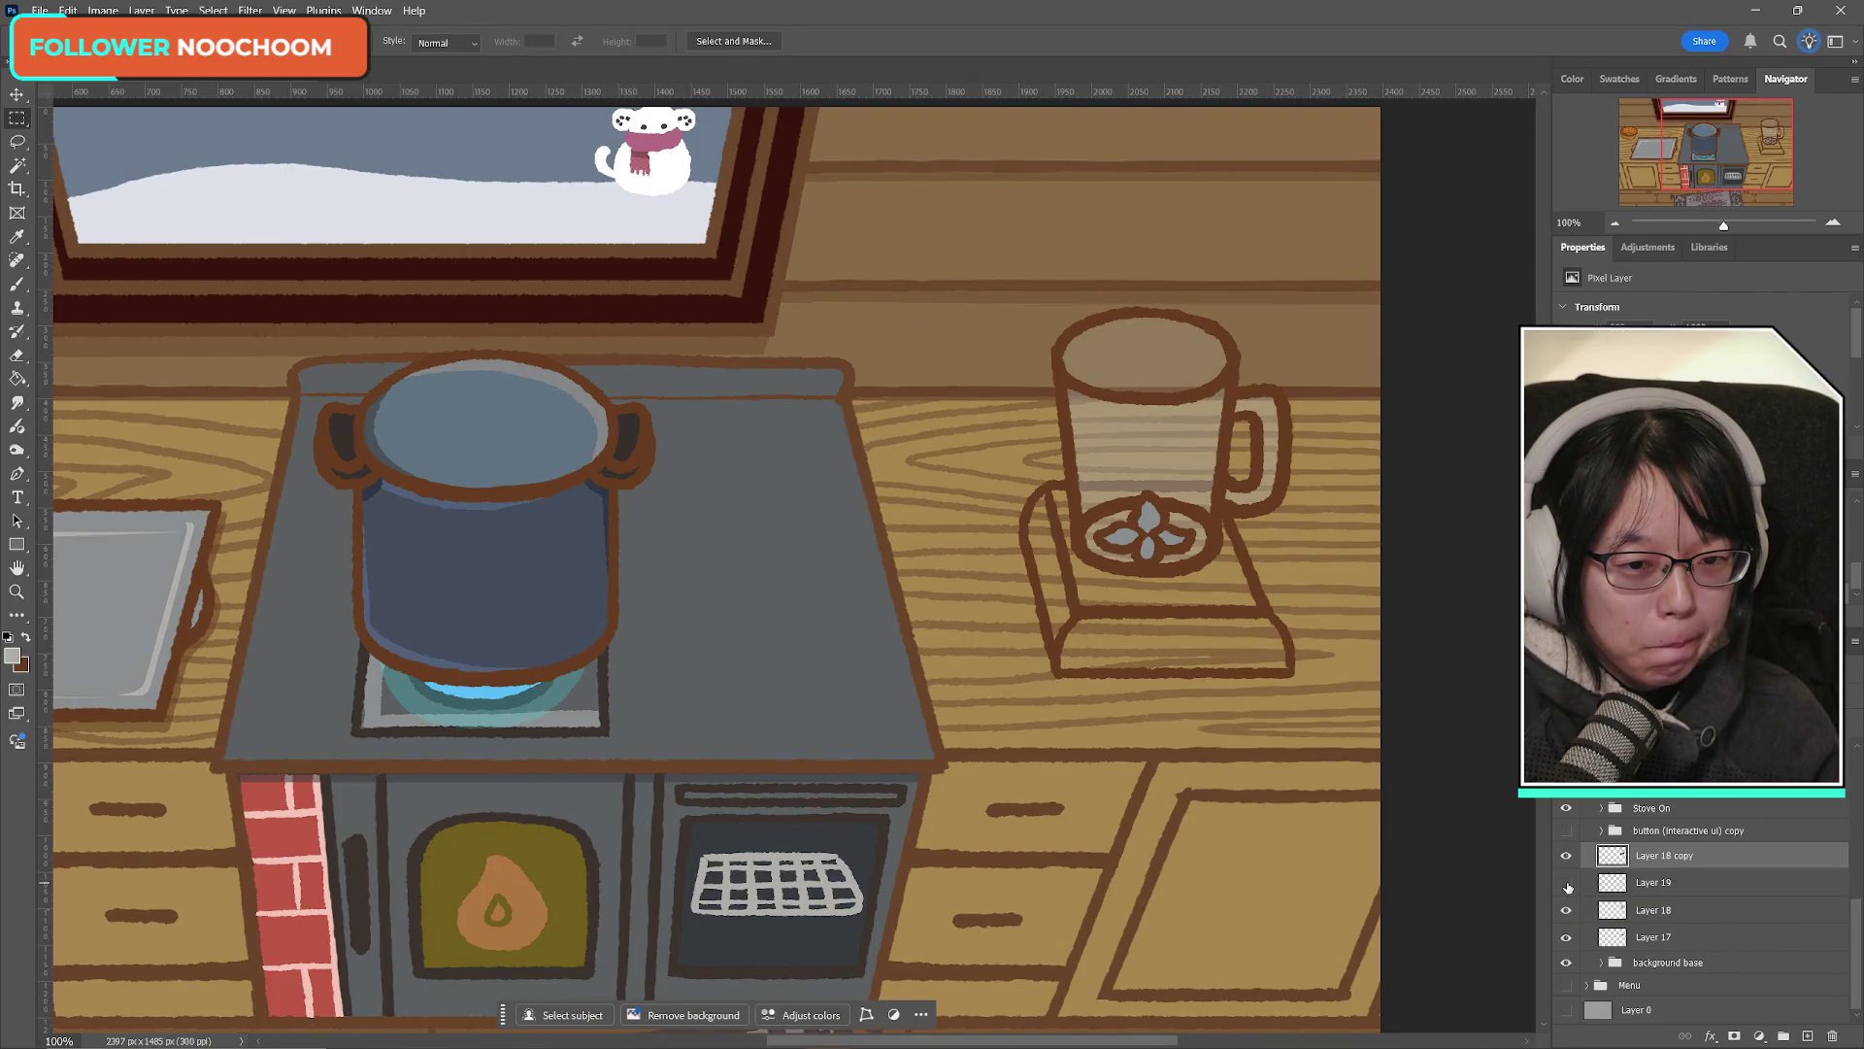
Step: Check the blender's glass top with all layers visible, then delete Layer 19
click(1567, 884)
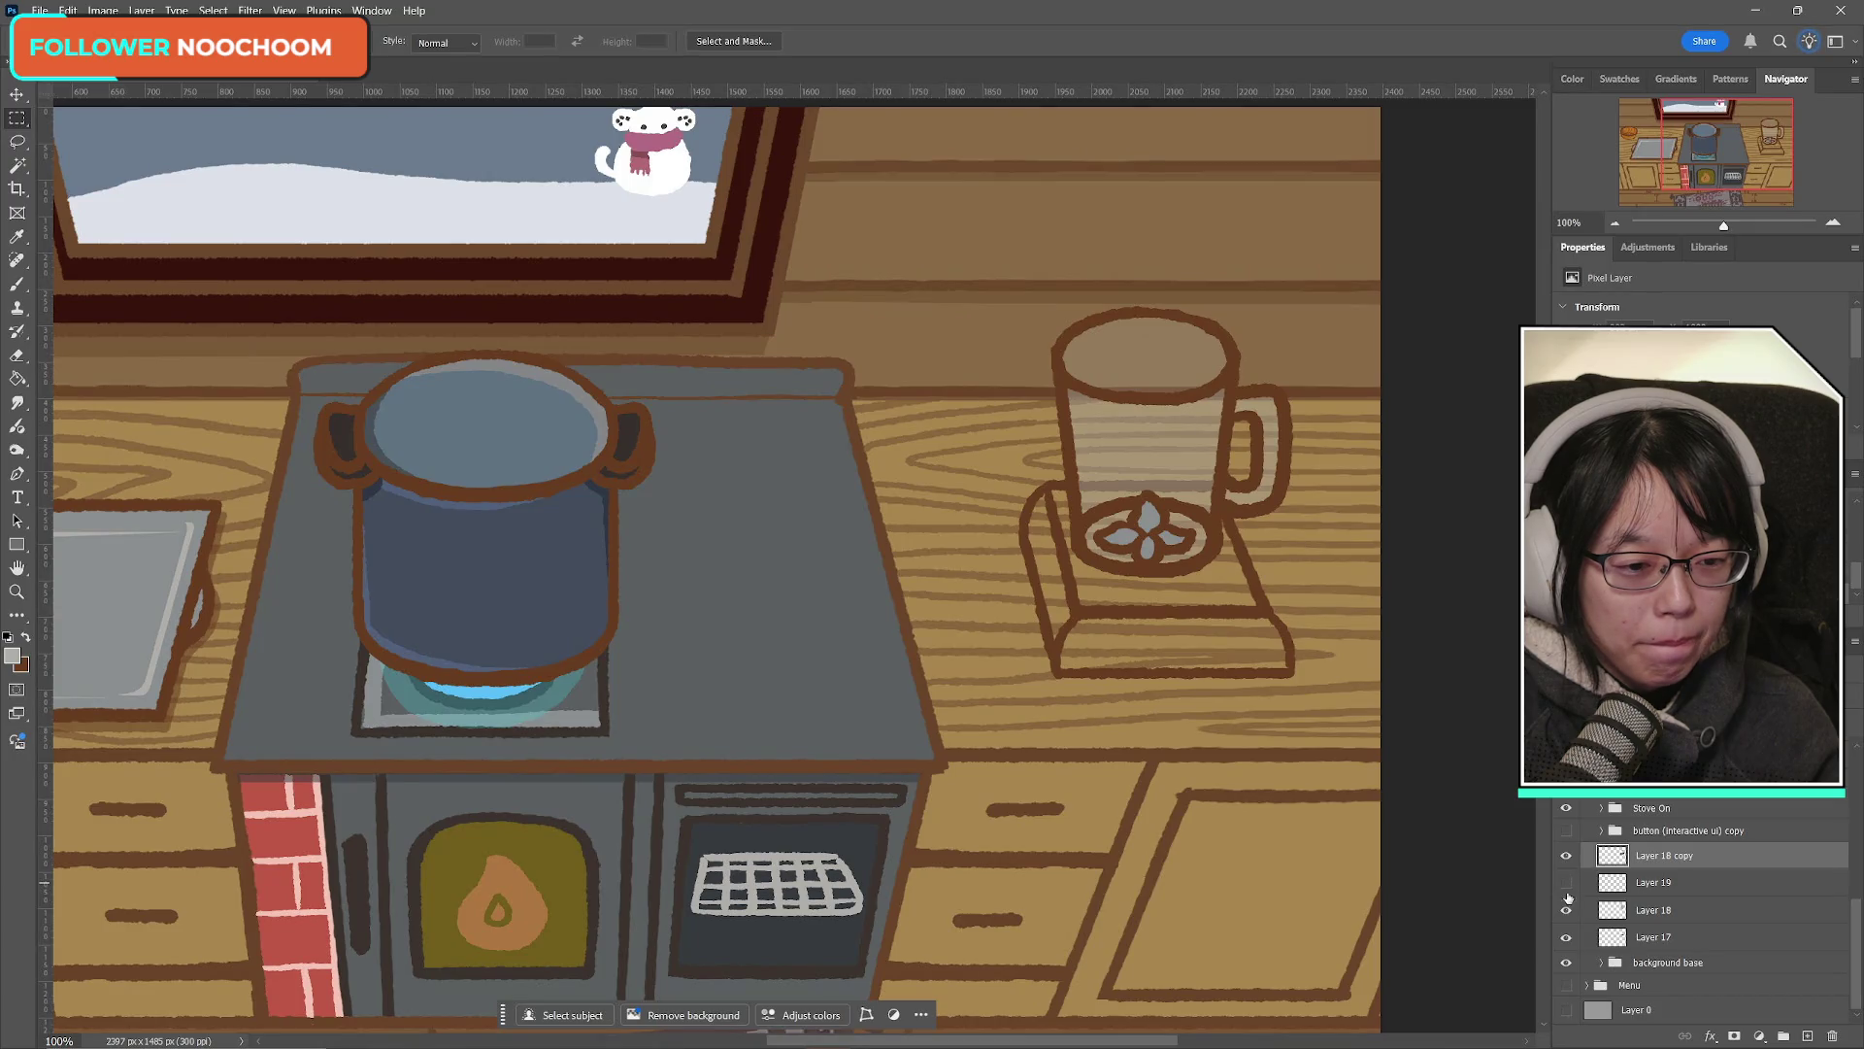
click(1567, 885)
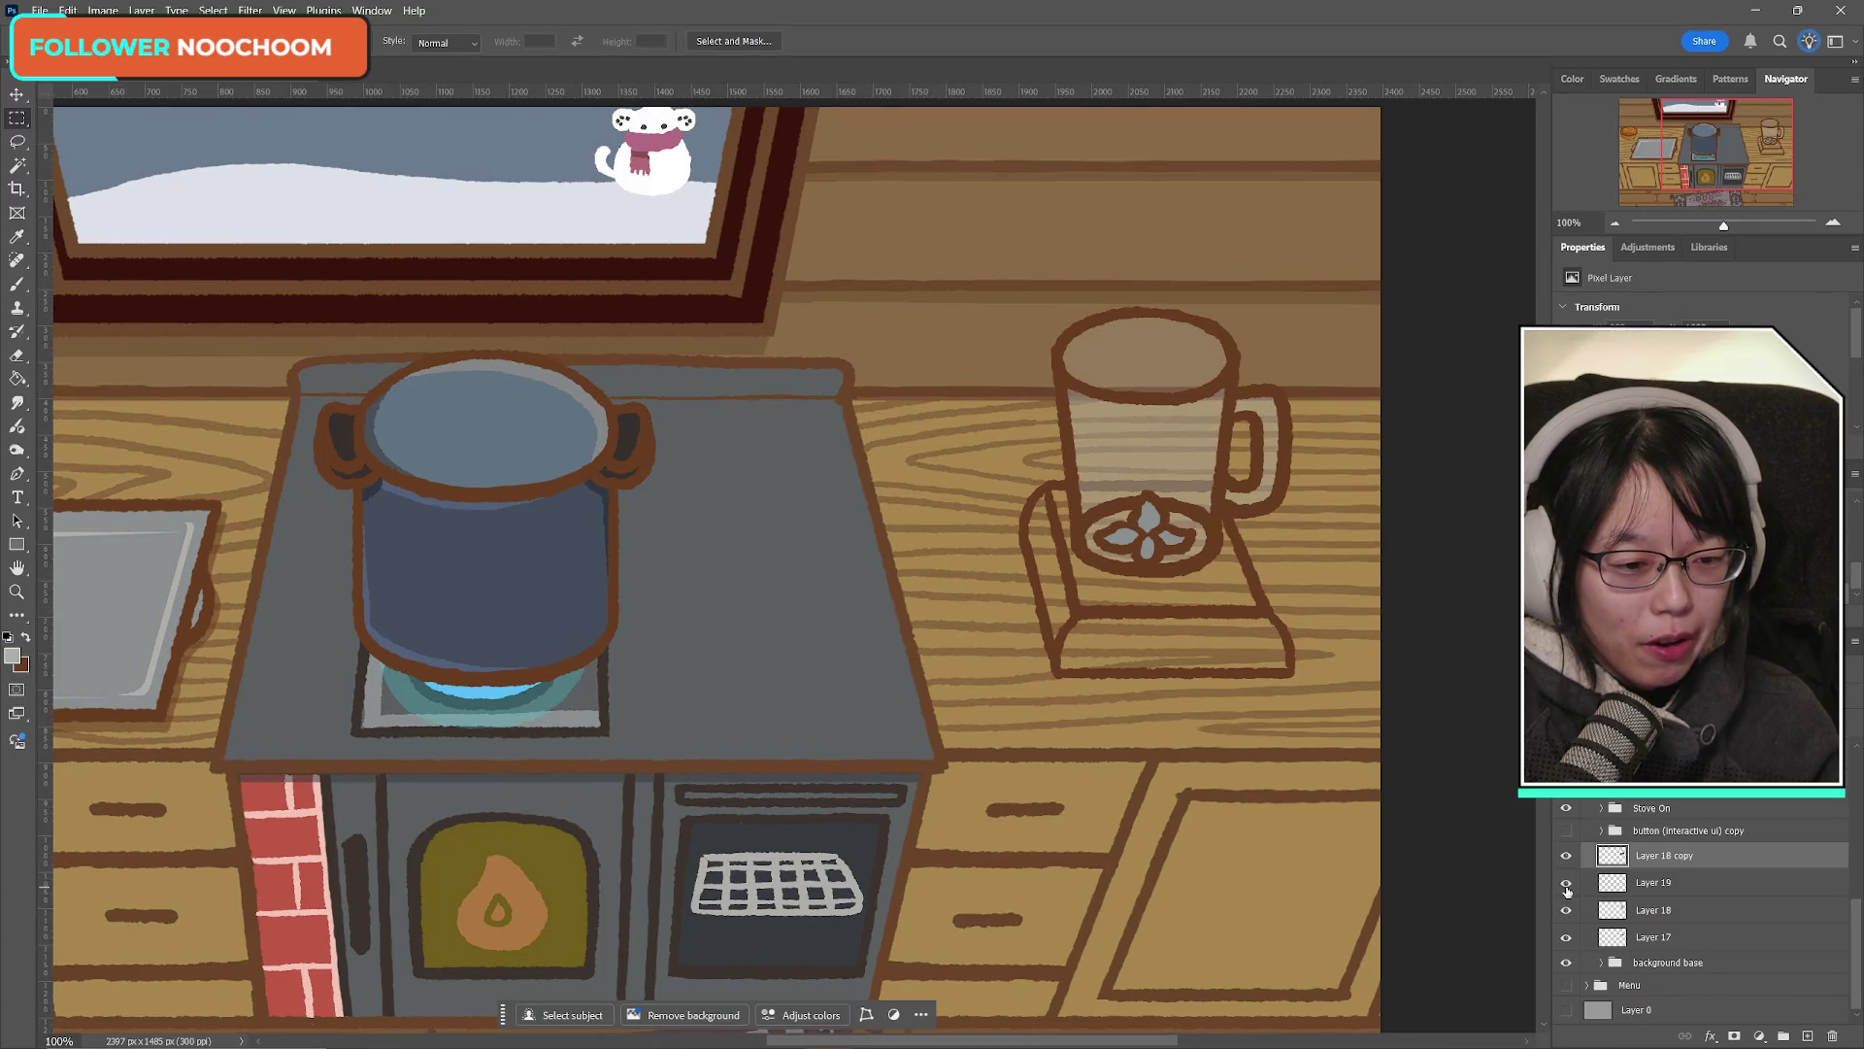
click(1567, 911)
click(1567, 911)
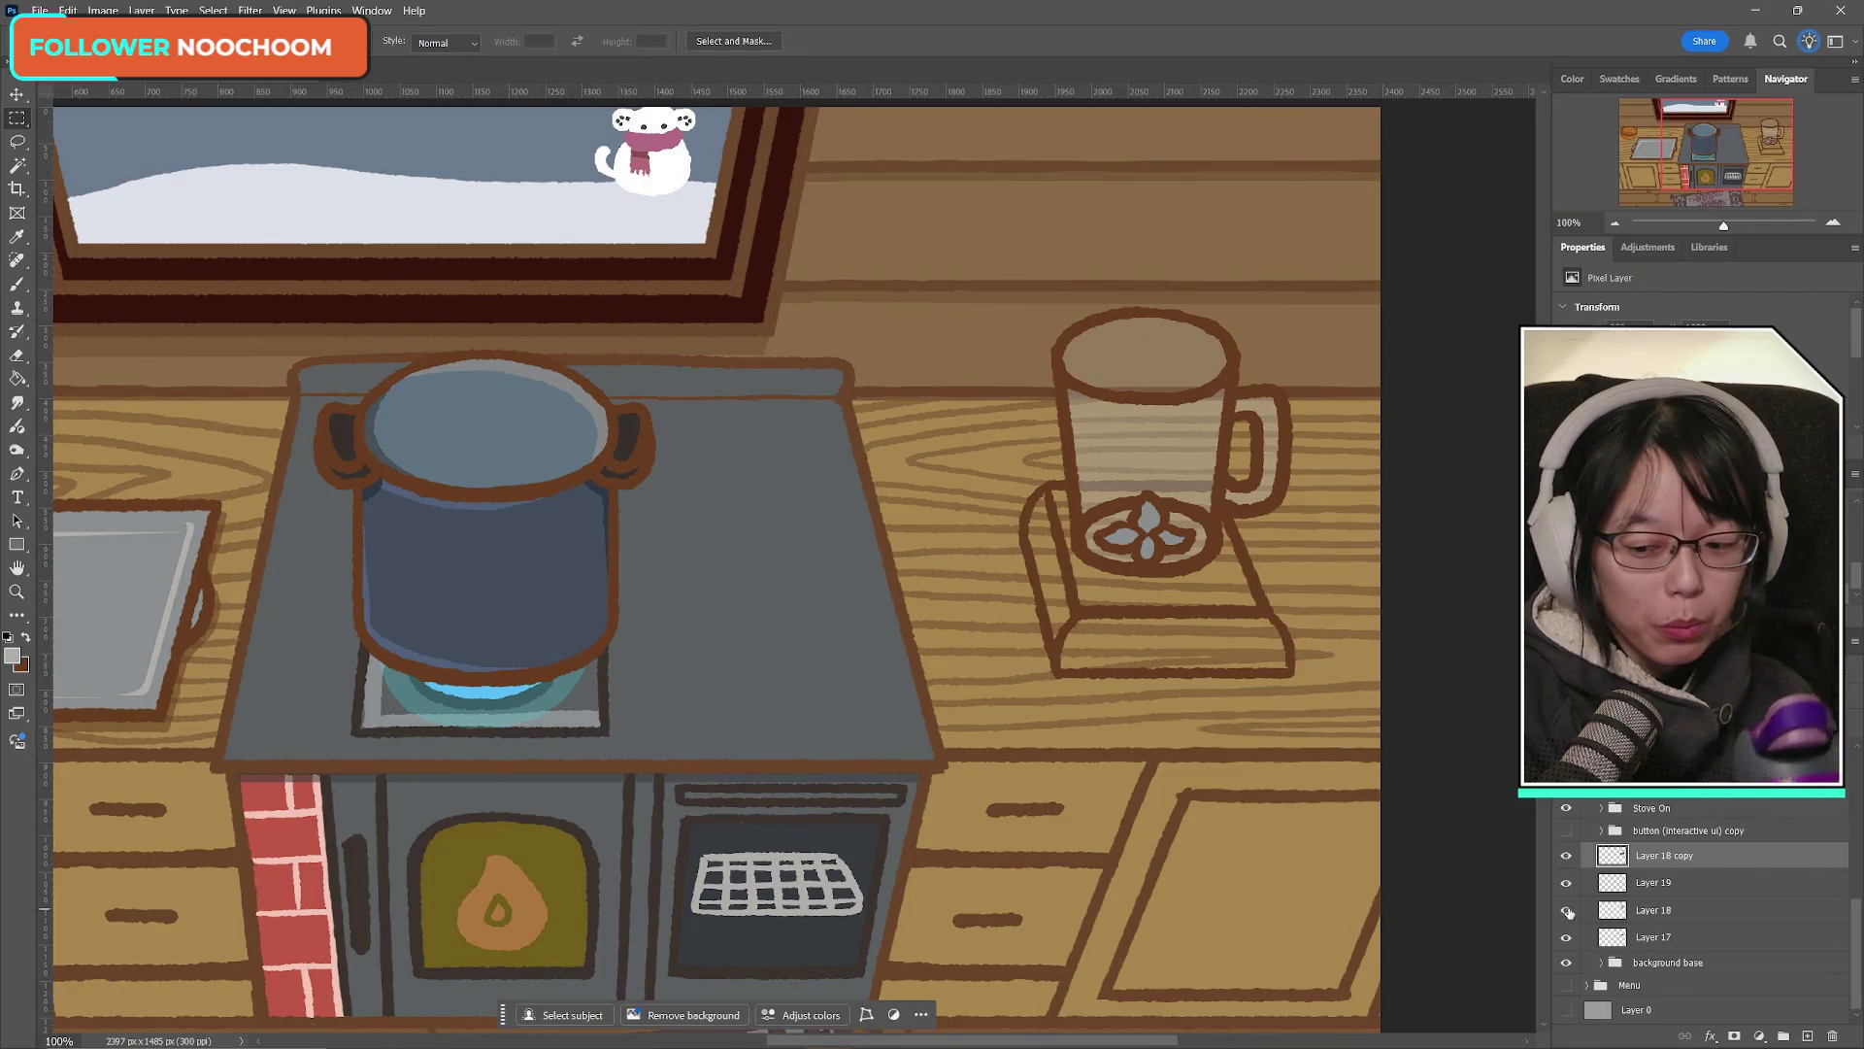
click(1566, 857)
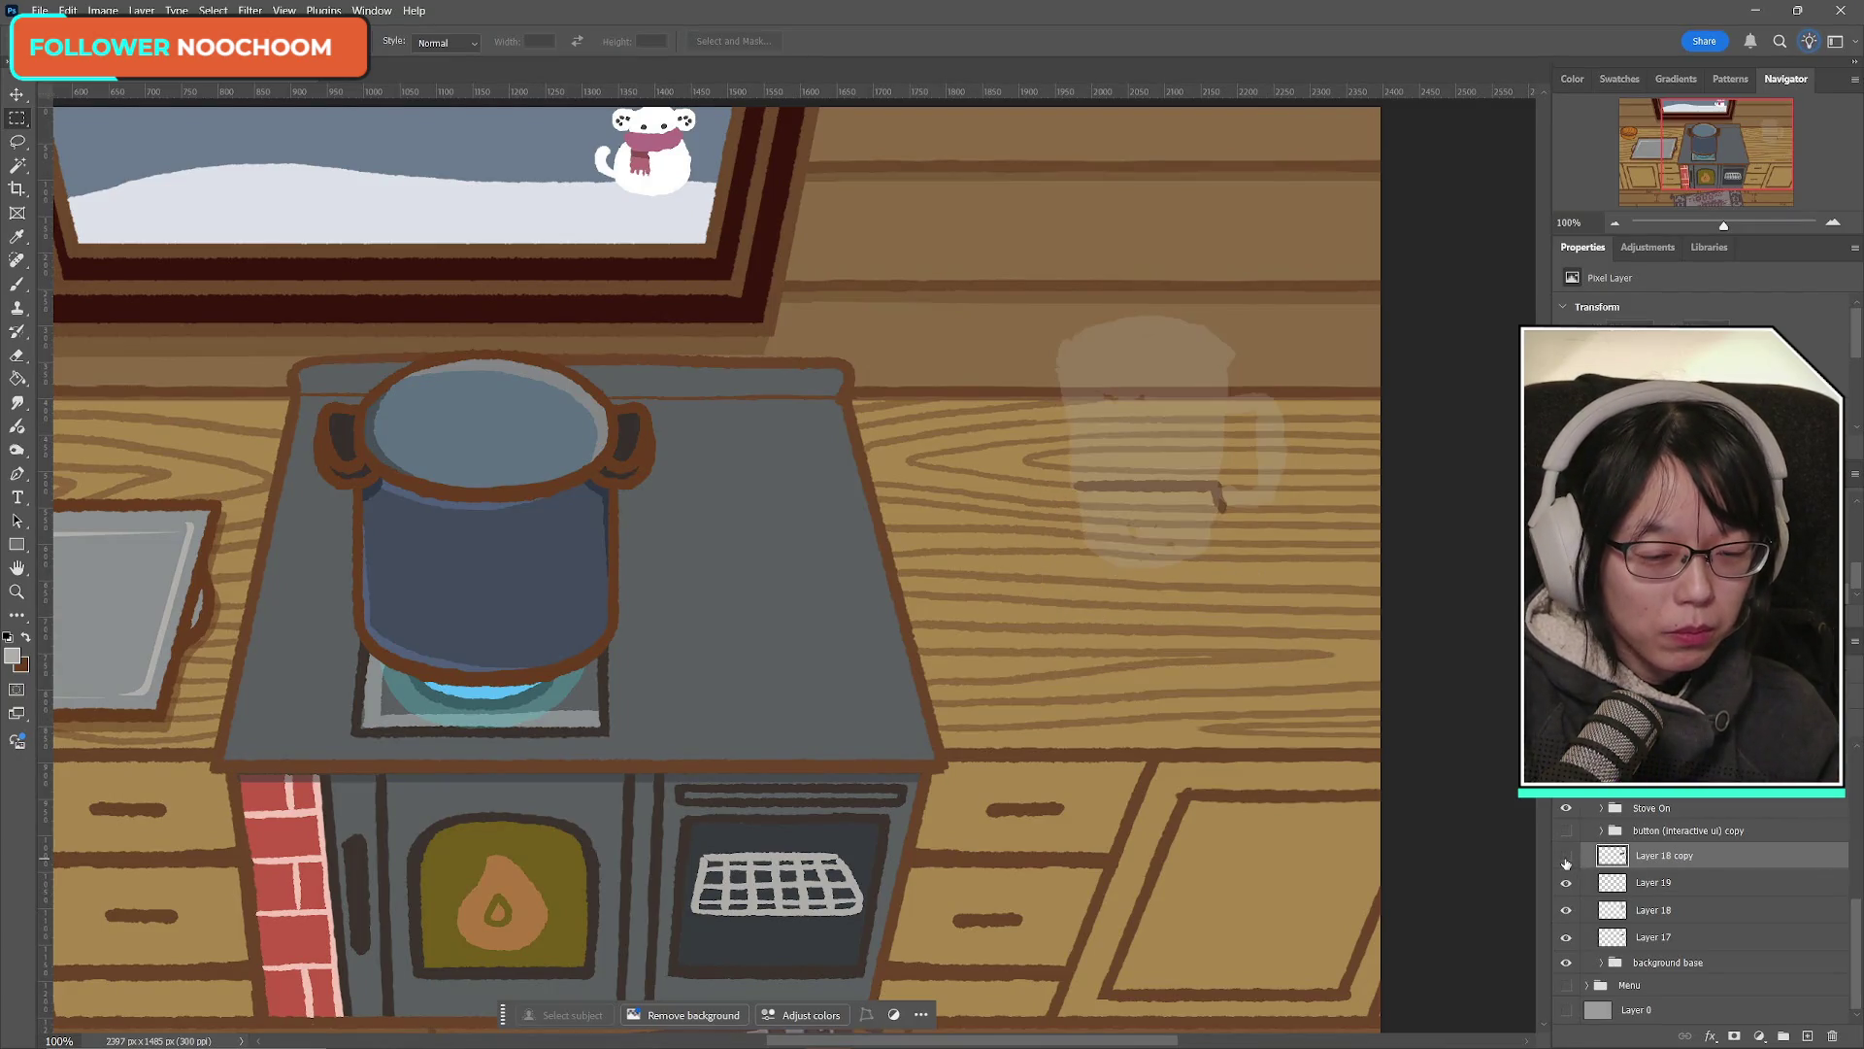
click(1566, 856)
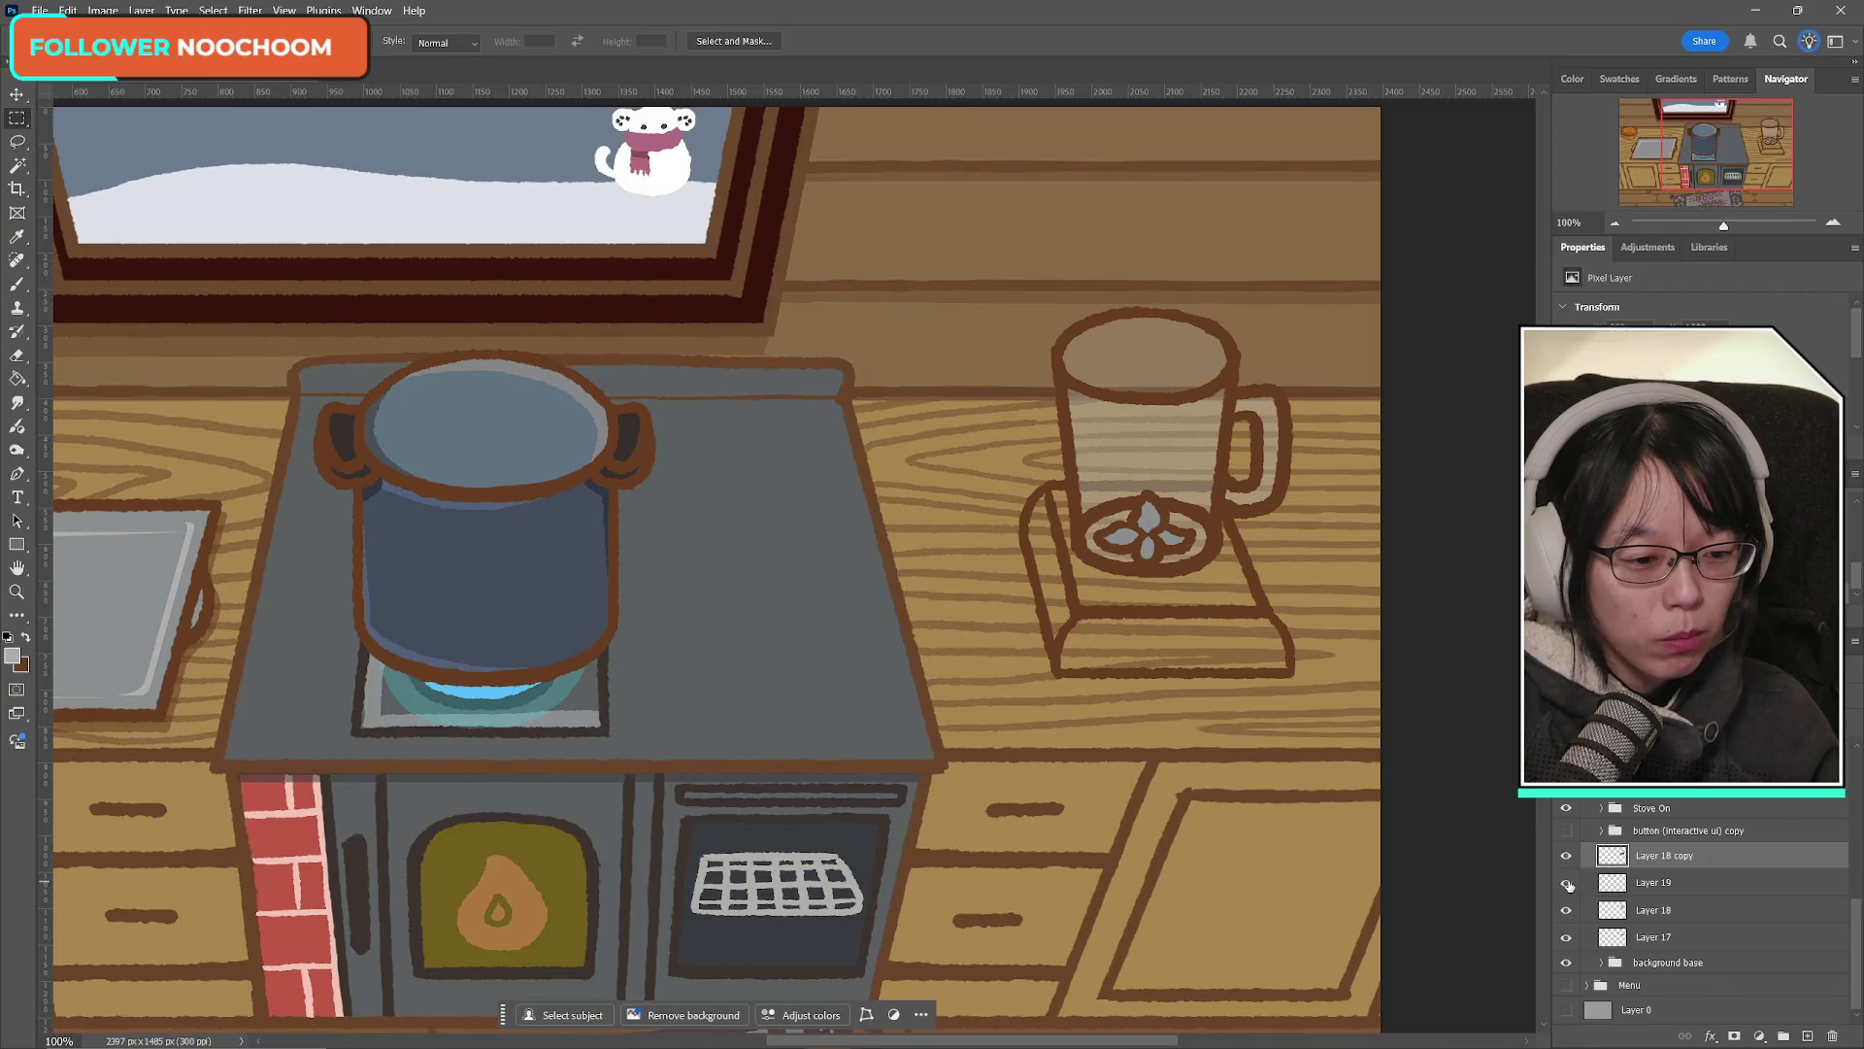
click(1567, 883)
click(1566, 910)
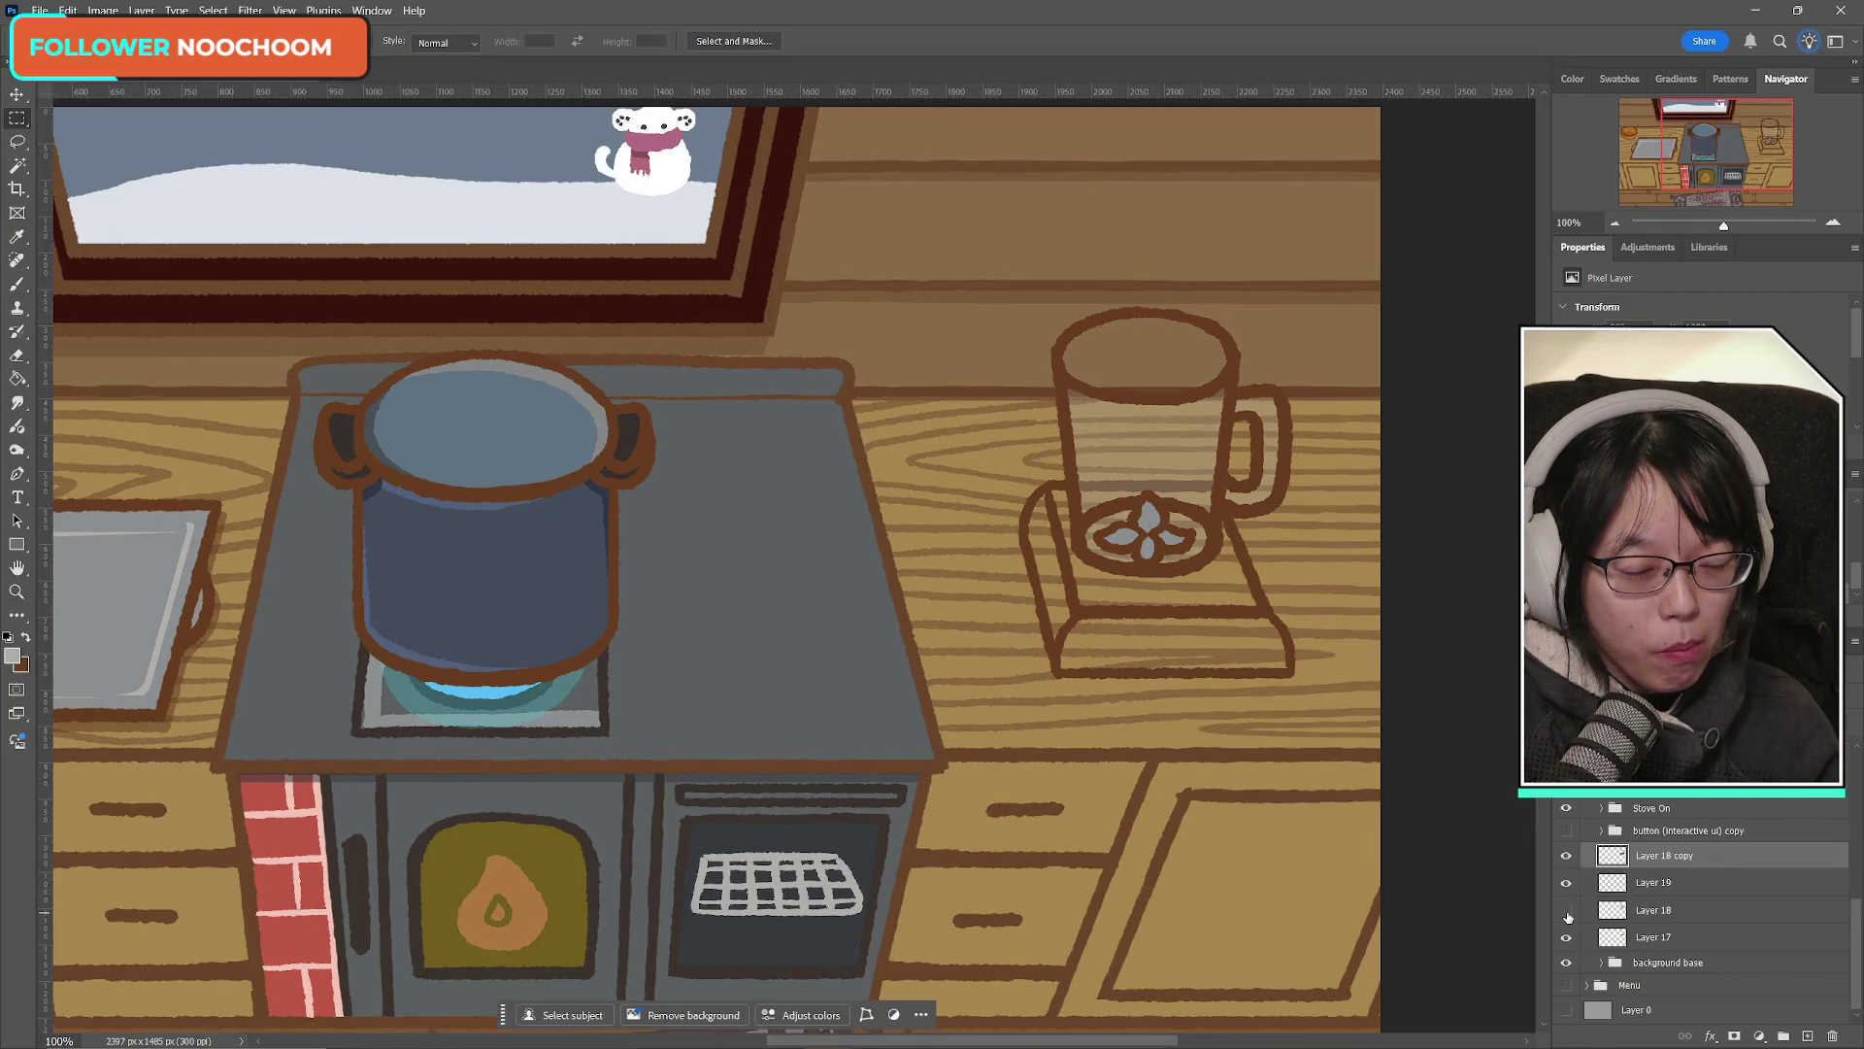
click(1566, 913)
click(1680, 882)
key(Delete)
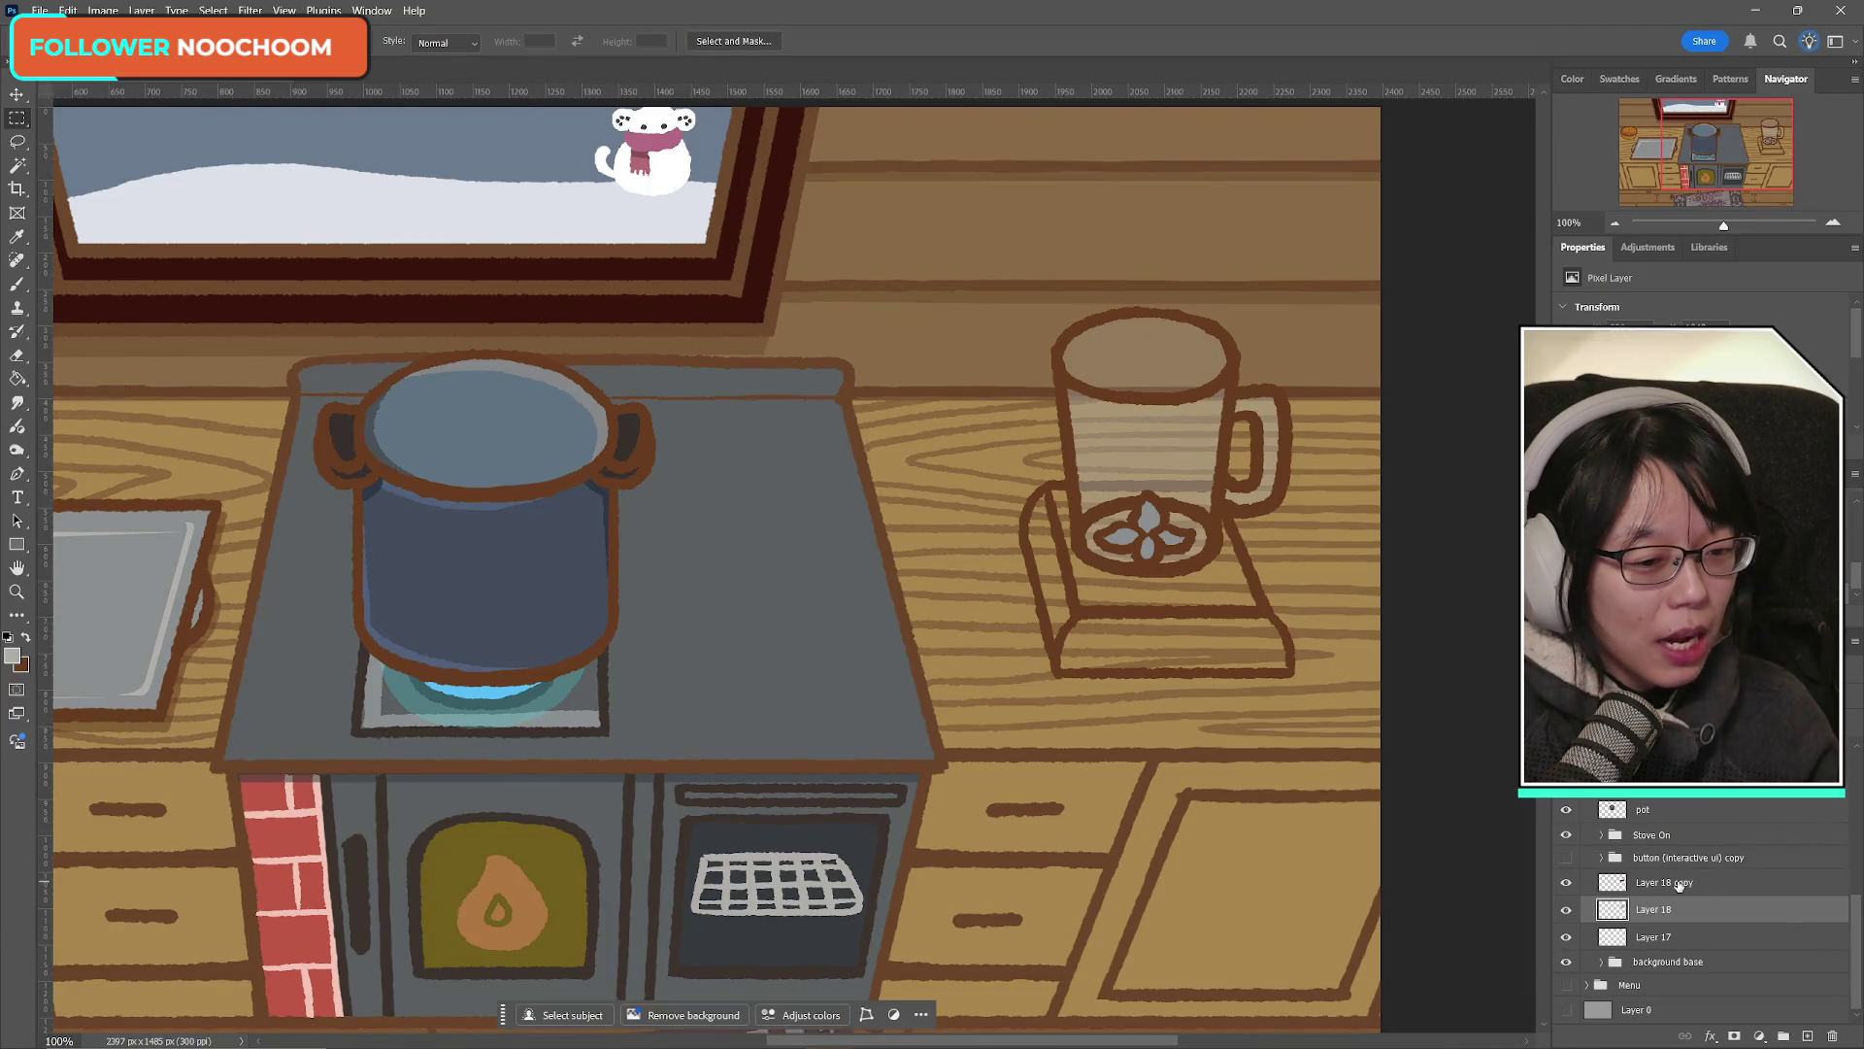
Step: Compare what Layer 18 copy, Layer 18 and Layer 17 each draw on the blender
click(1566, 883)
click(1566, 882)
click(1566, 911)
click(1567, 911)
click(1566, 938)
click(1566, 938)
click(1566, 938)
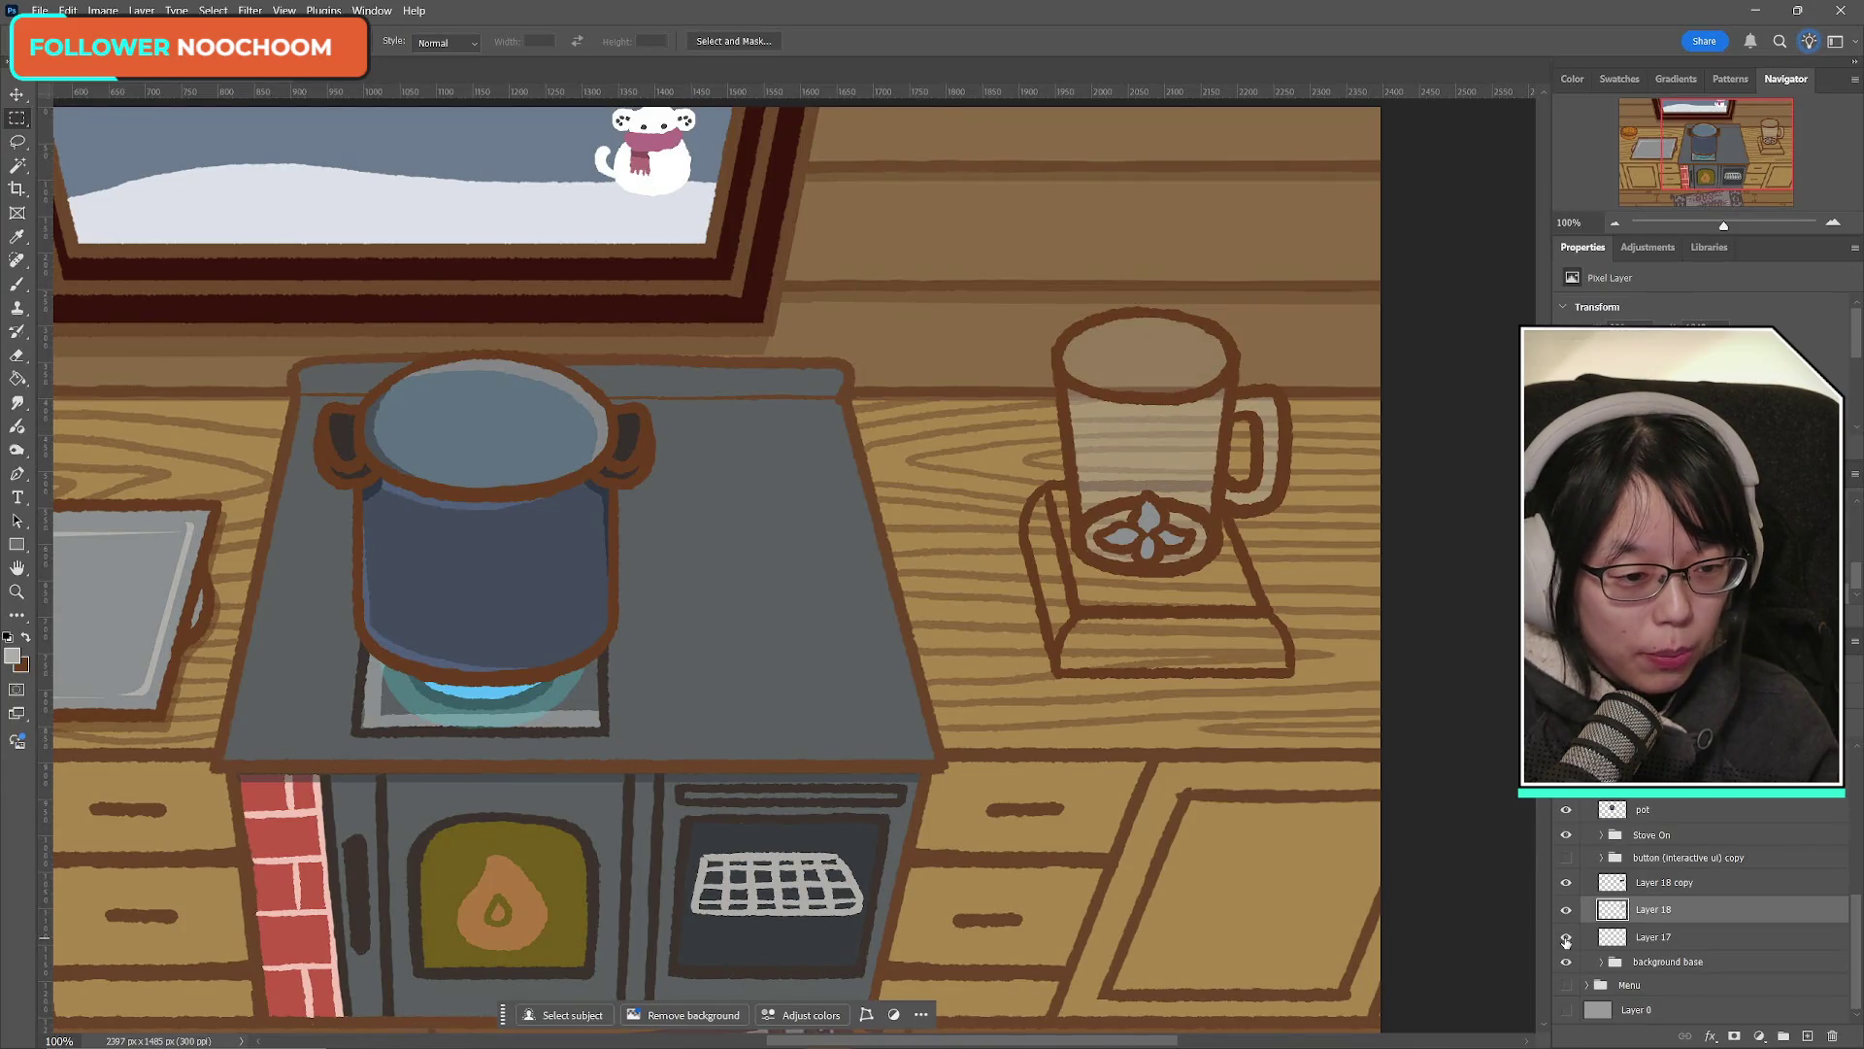
click(1567, 911)
click(1567, 911)
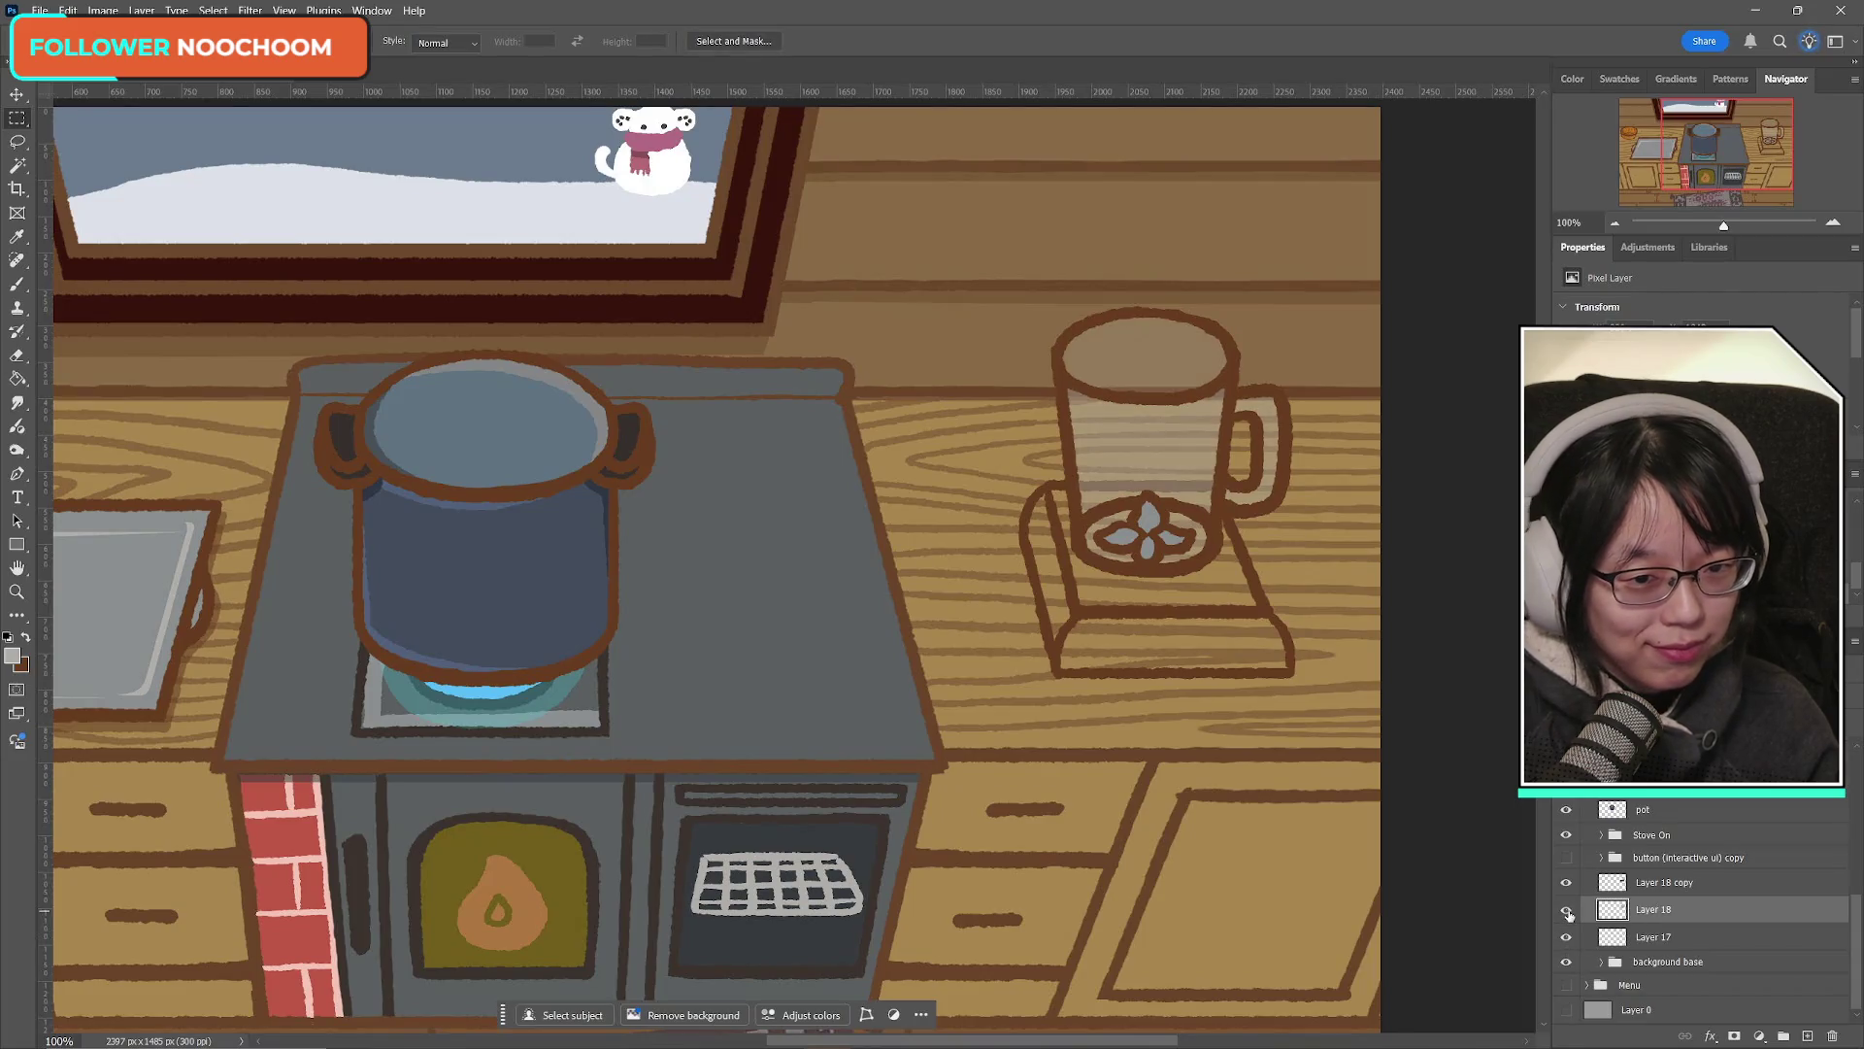
click(1566, 911)
click(1566, 911)
Step: Delete the Layer 18 copy duplicate and confirm Layer 18 still draws the blender
click(1566, 883)
click(1567, 884)
click(1653, 888)
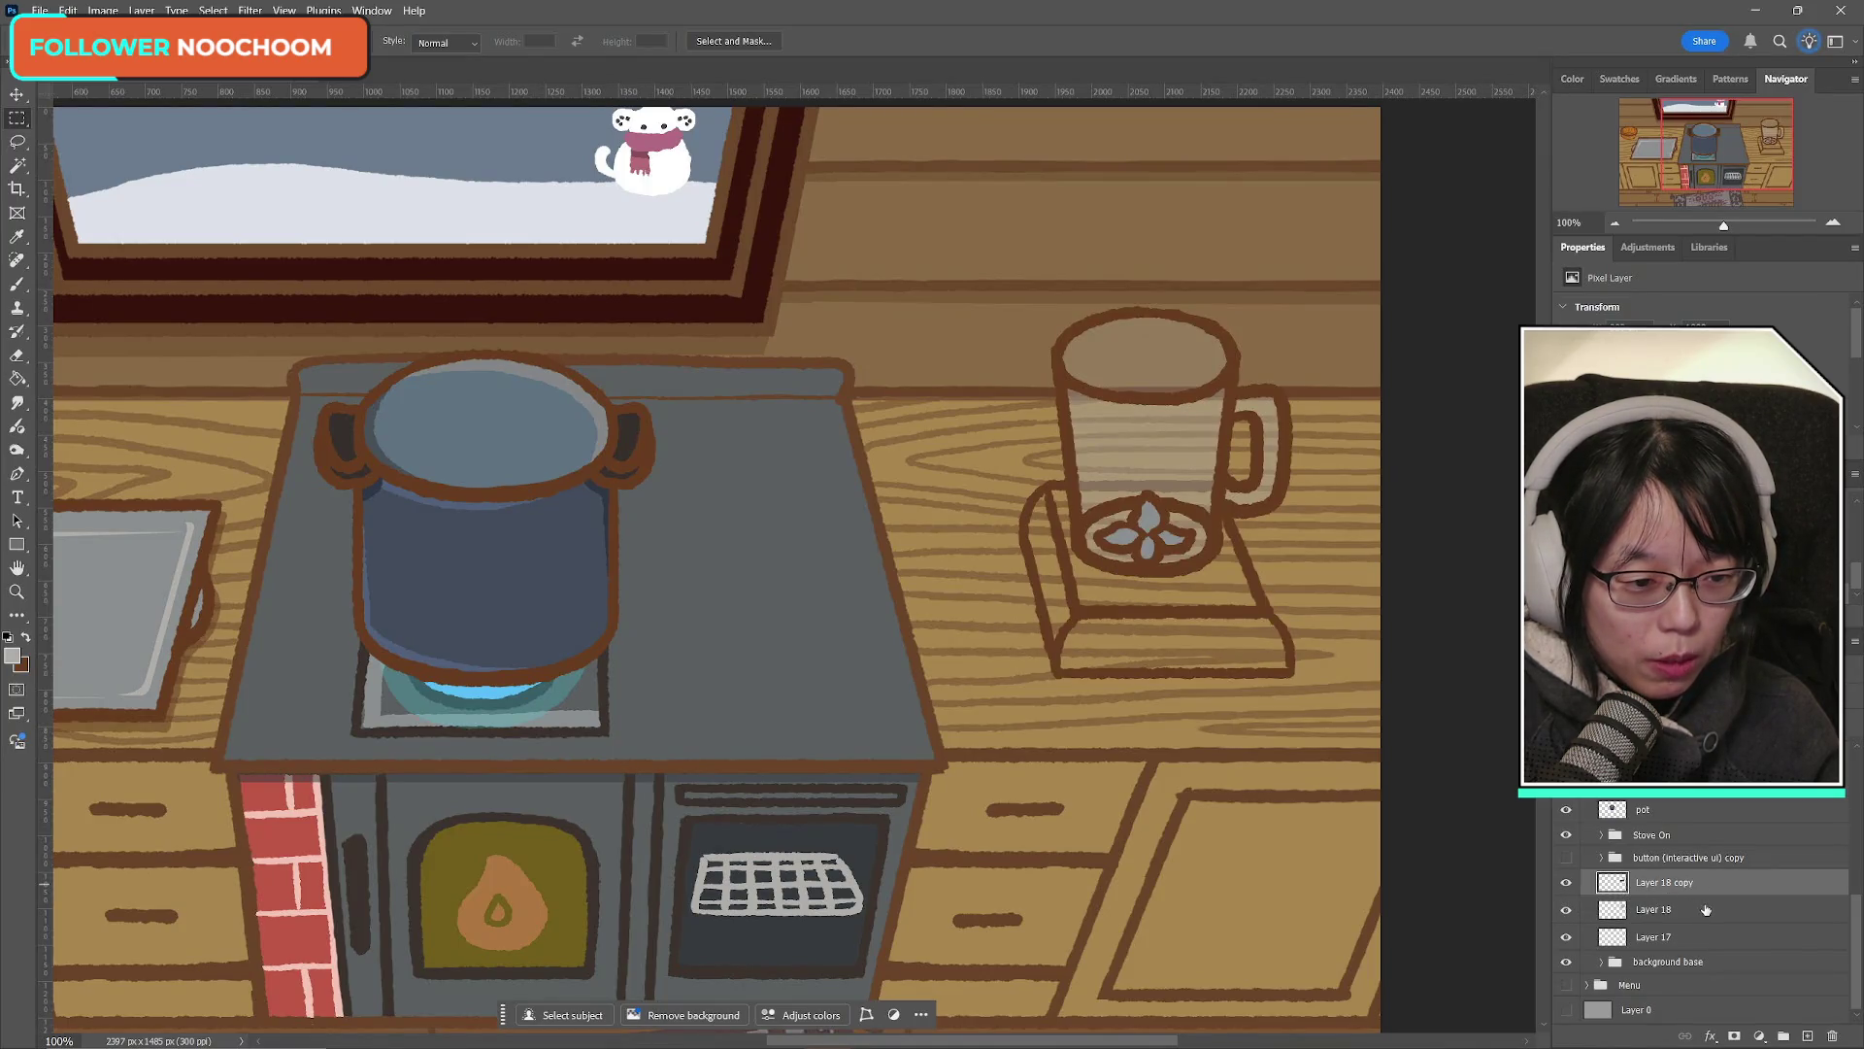
key(Delete)
click(1564, 911)
click(1565, 911)
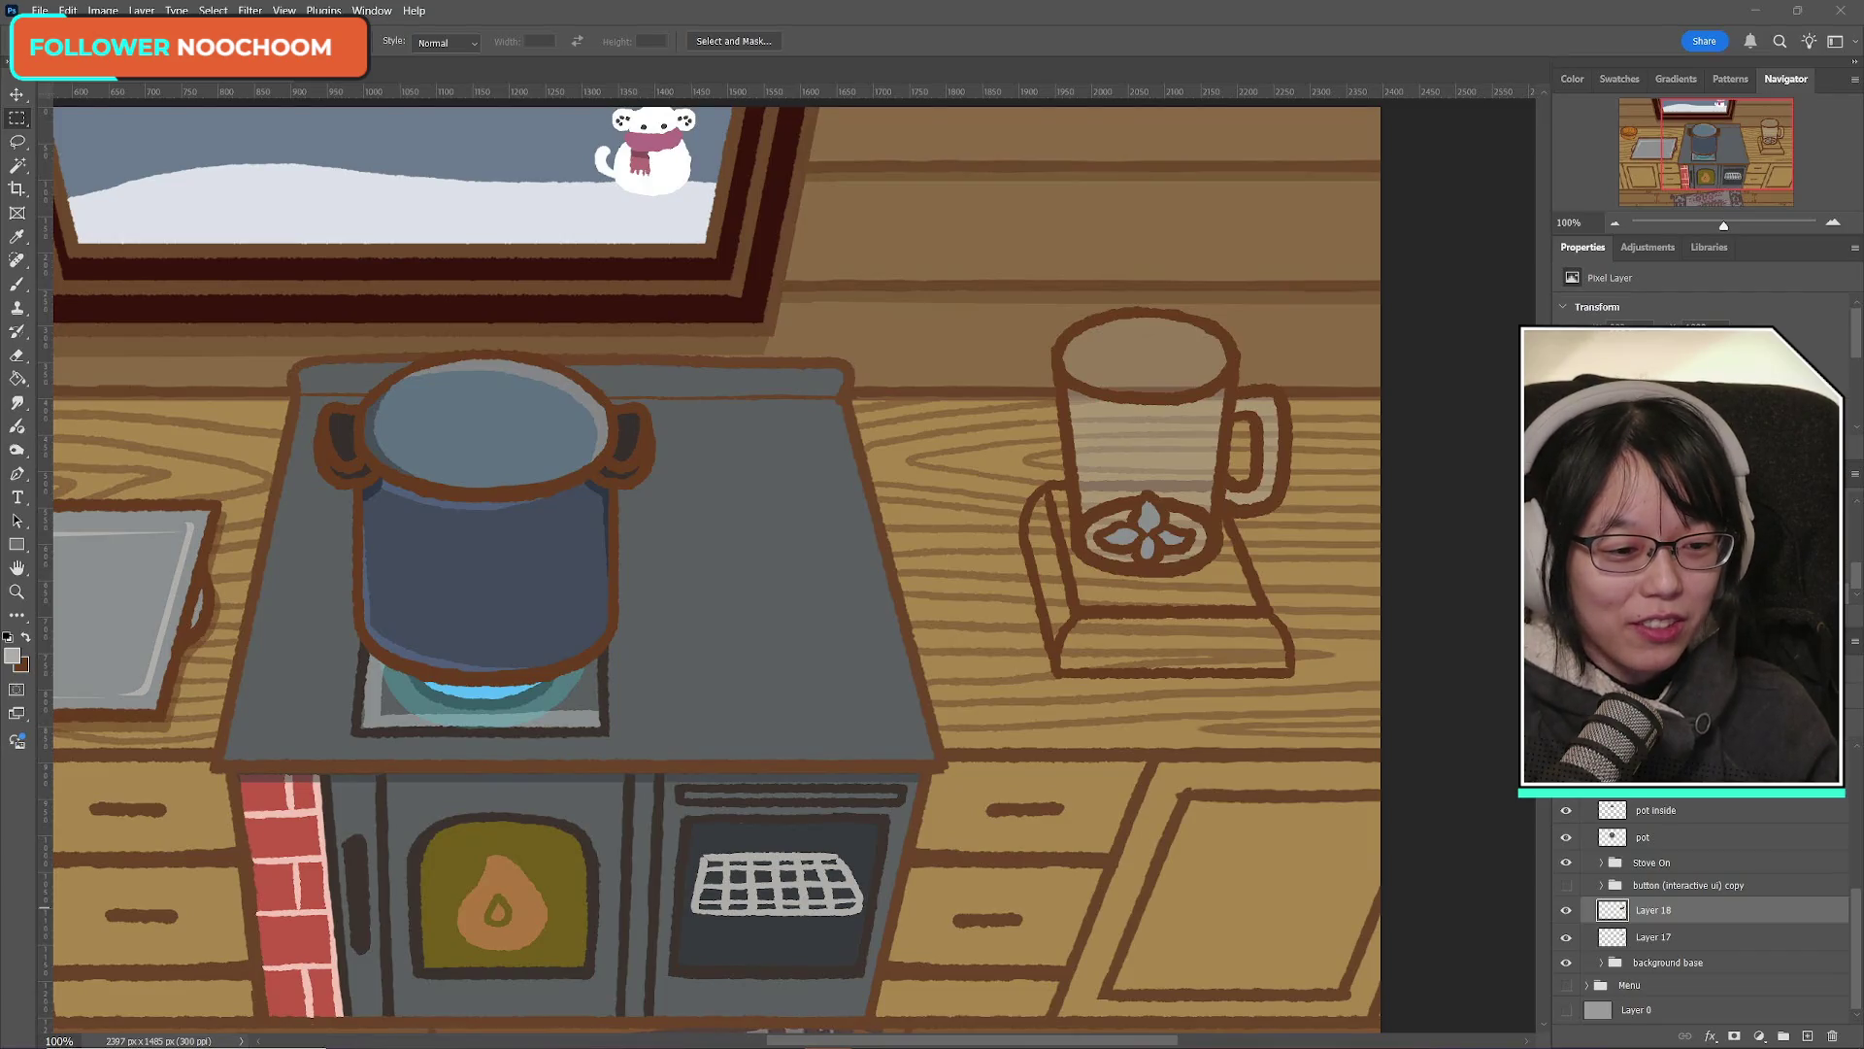
Step: Check Layer 18, Layer 17 and the background base group's contents, then select Layer 17
click(1568, 912)
click(1568, 912)
click(1568, 912)
click(1567, 911)
click(1567, 912)
click(1566, 937)
click(1566, 937)
click(1566, 963)
click(1566, 963)
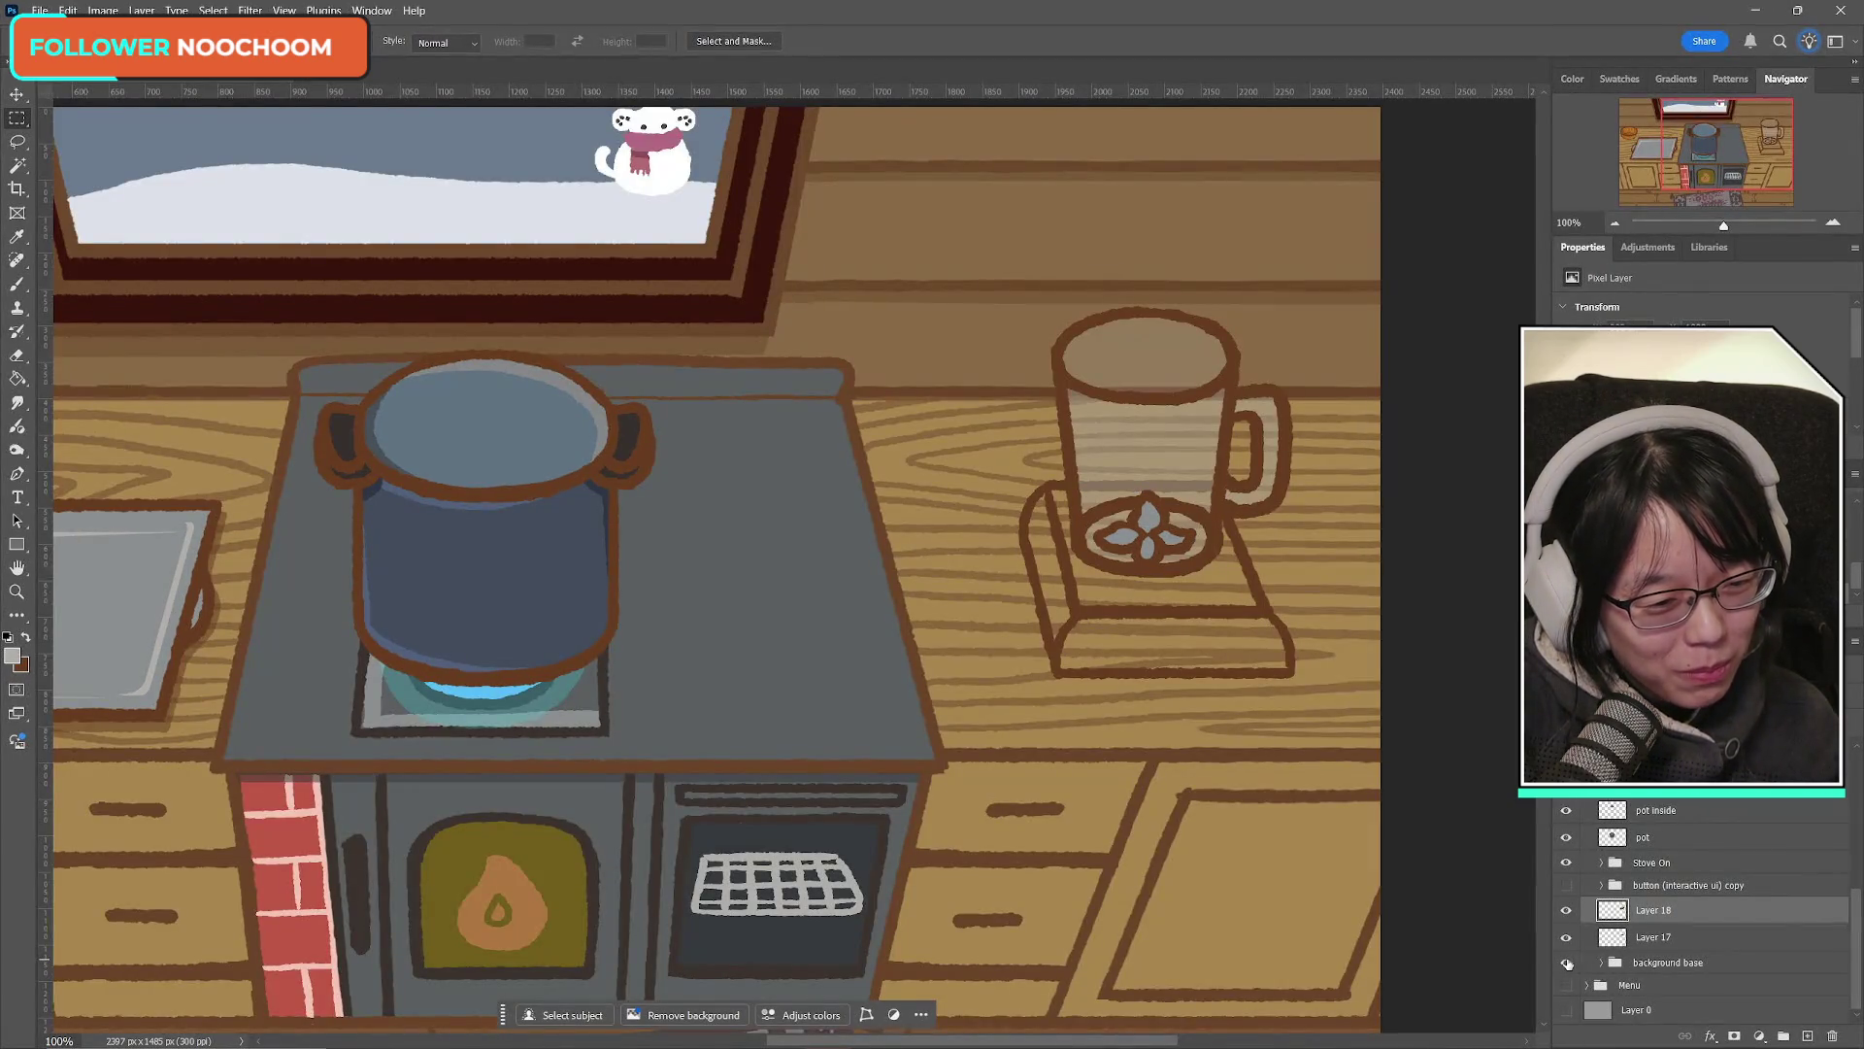
click(1660, 939)
click(1567, 938)
click(1566, 939)
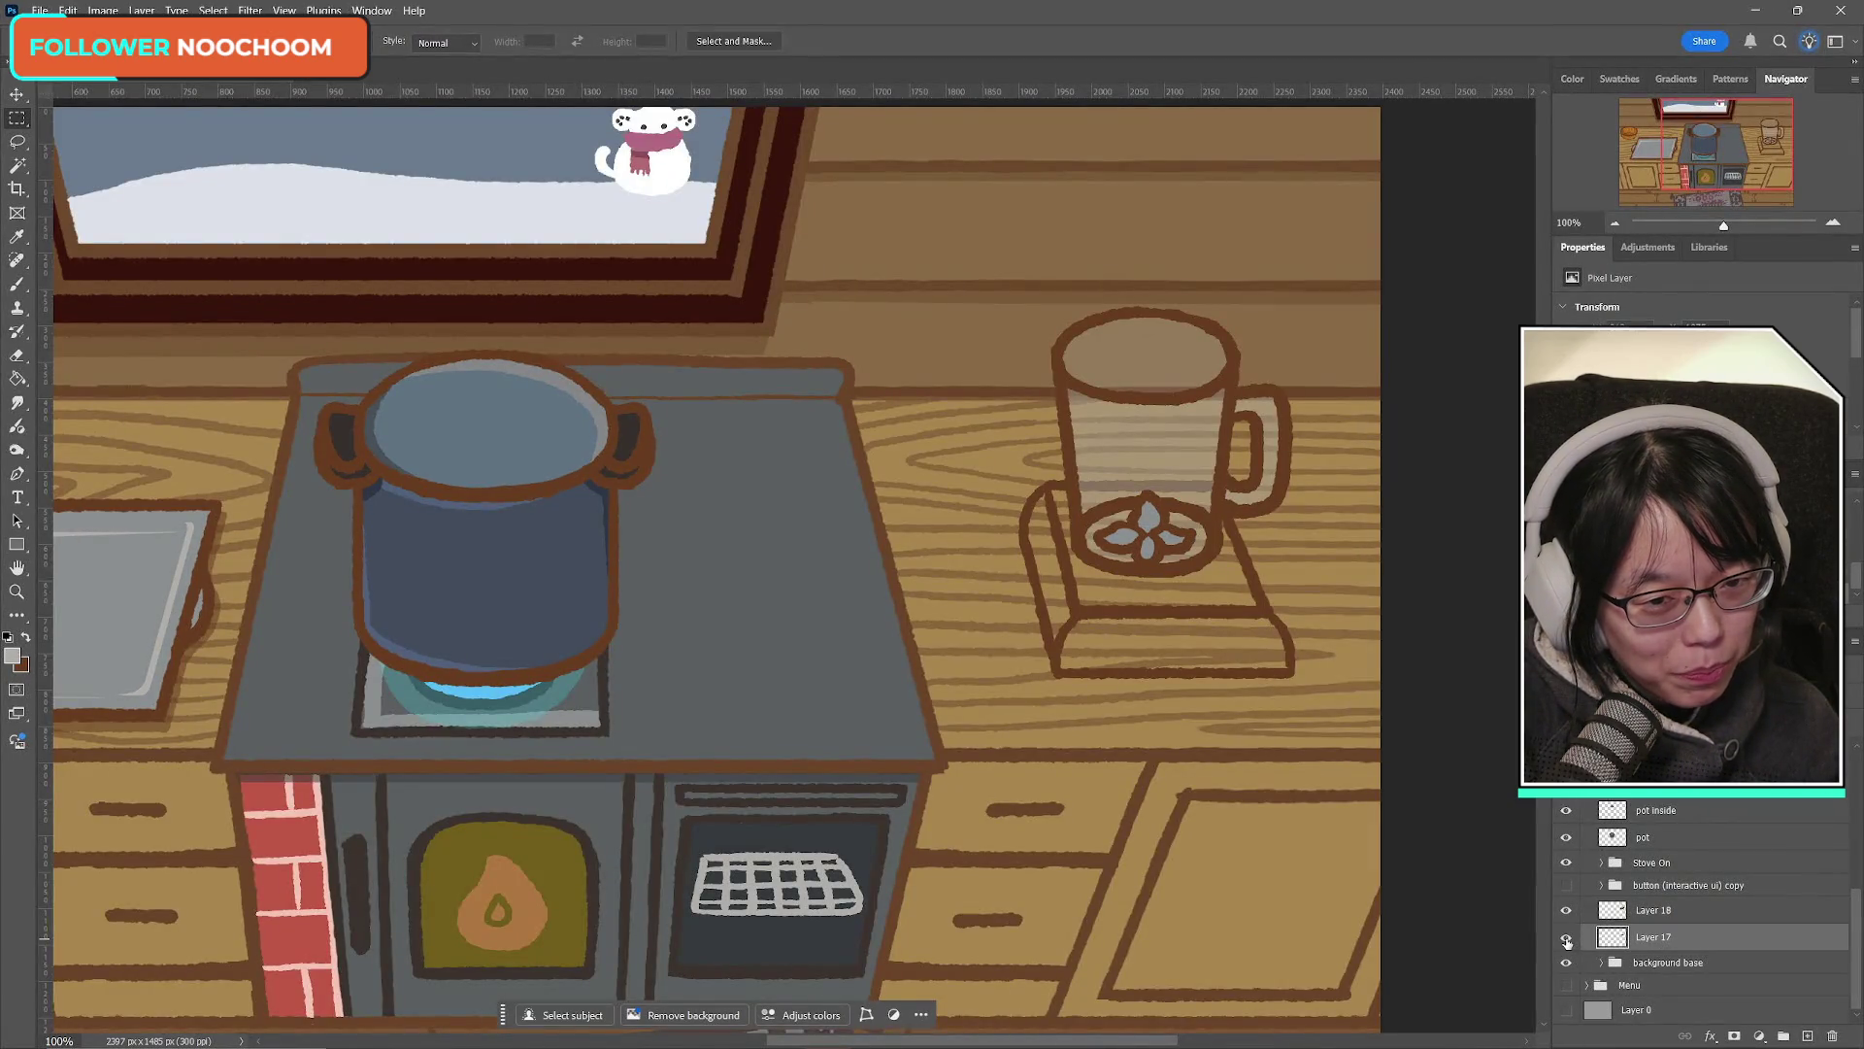
Step: Add a new Layer 19 below Layer 17 and bring up the foreground colour picker with the Brush
click(1808, 1035)
mouse_move(1666, 944)
mouse_down()
mouse_move(1666, 966)
mouse_move(1760, 960)
mouse_up()
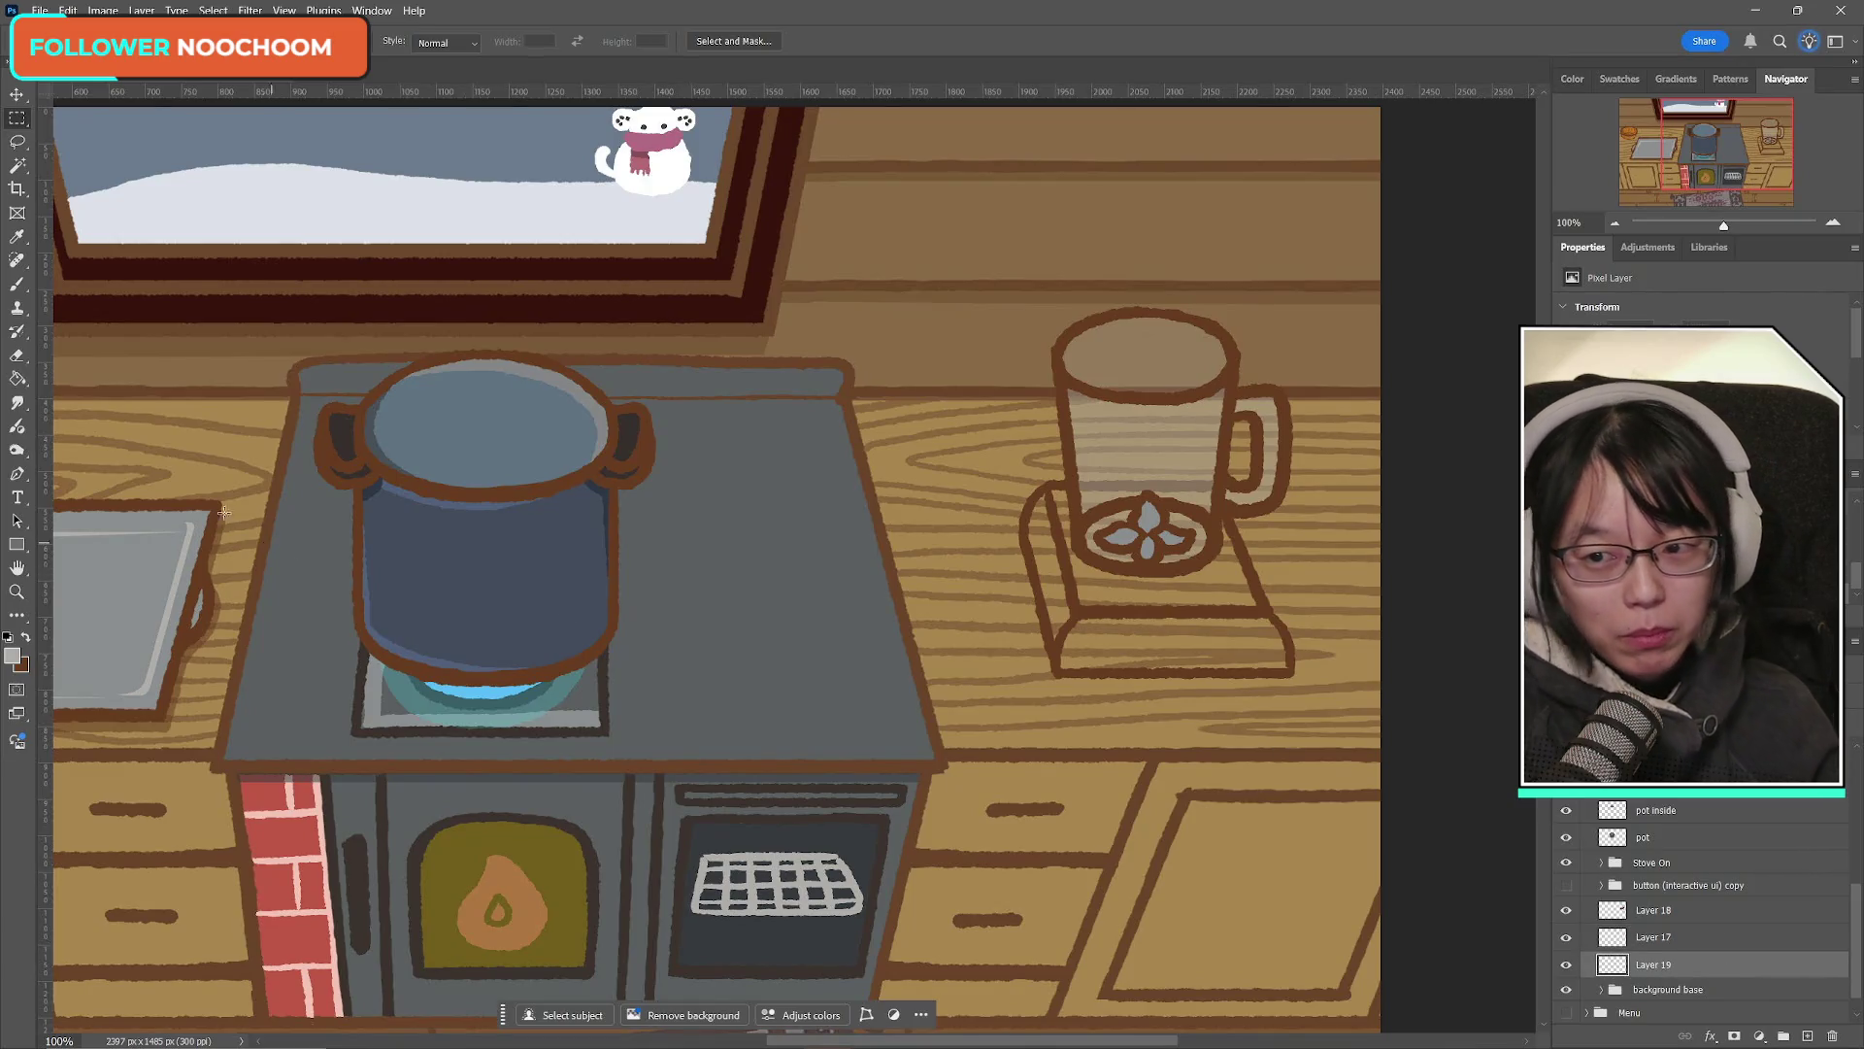
click(17, 283)
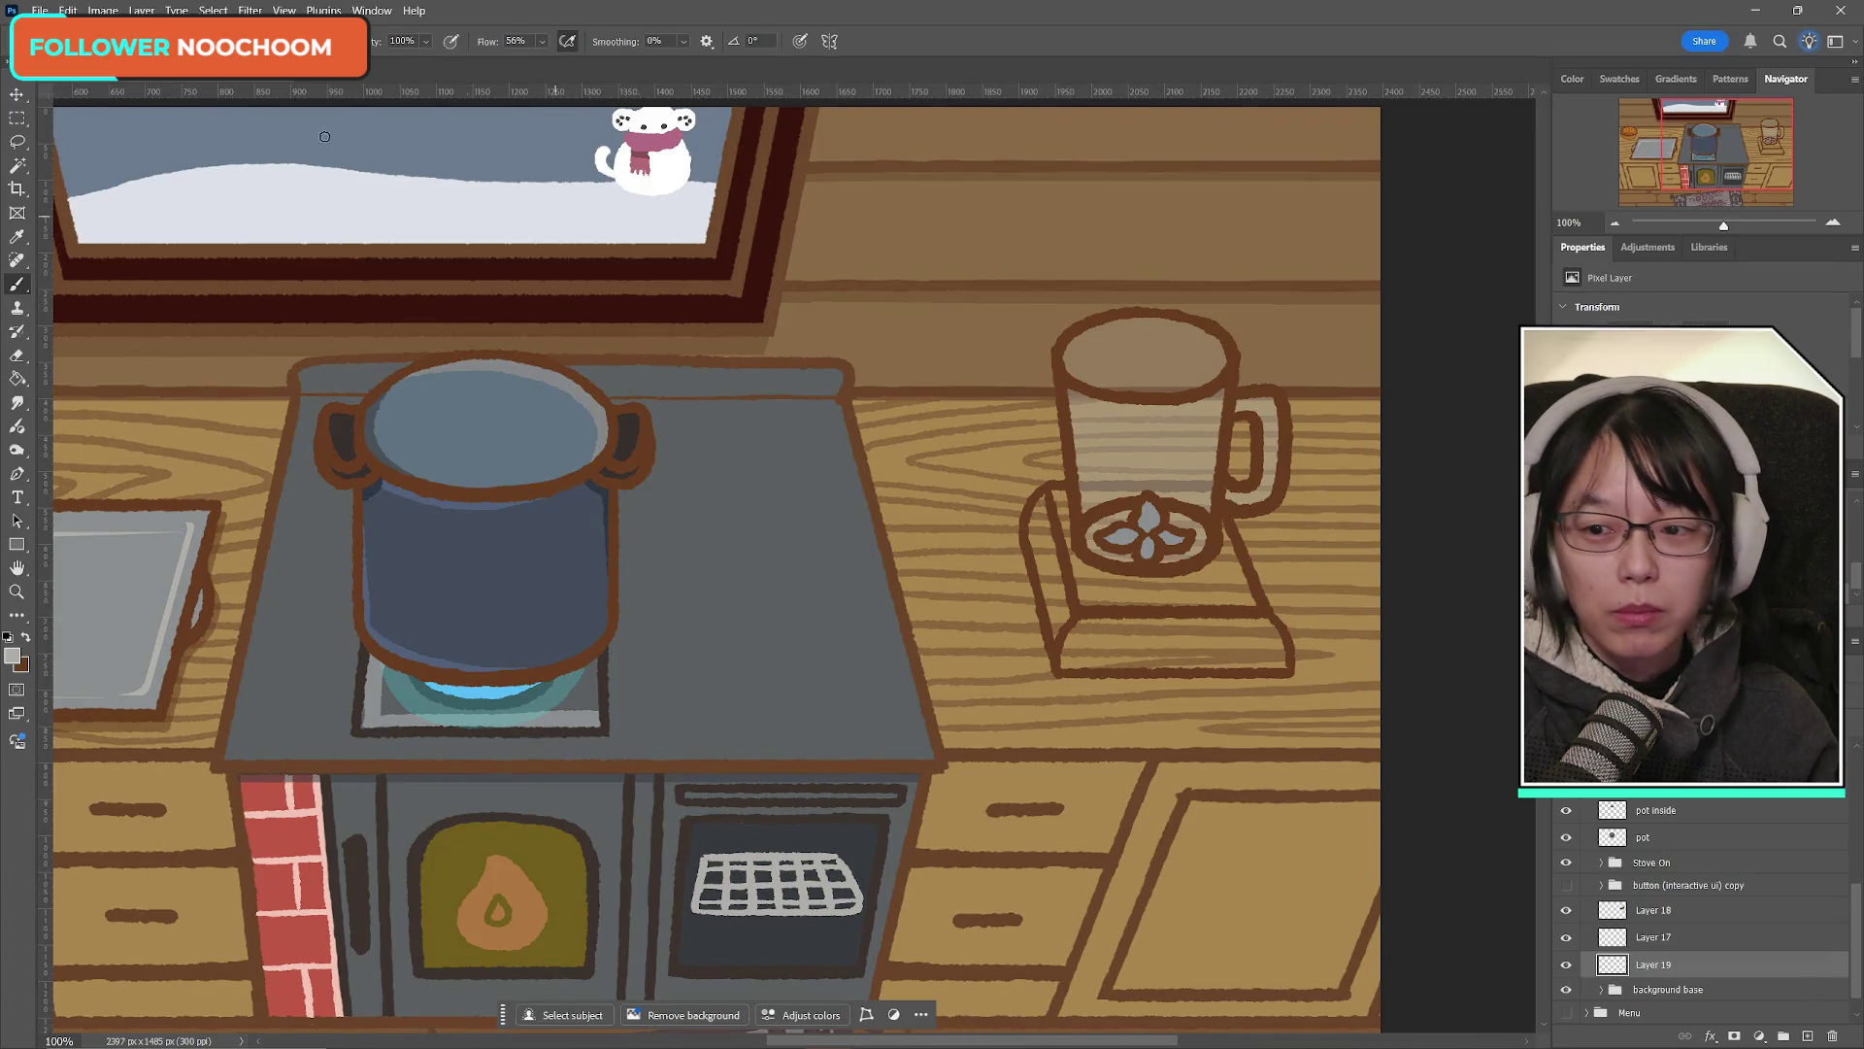
click(14, 657)
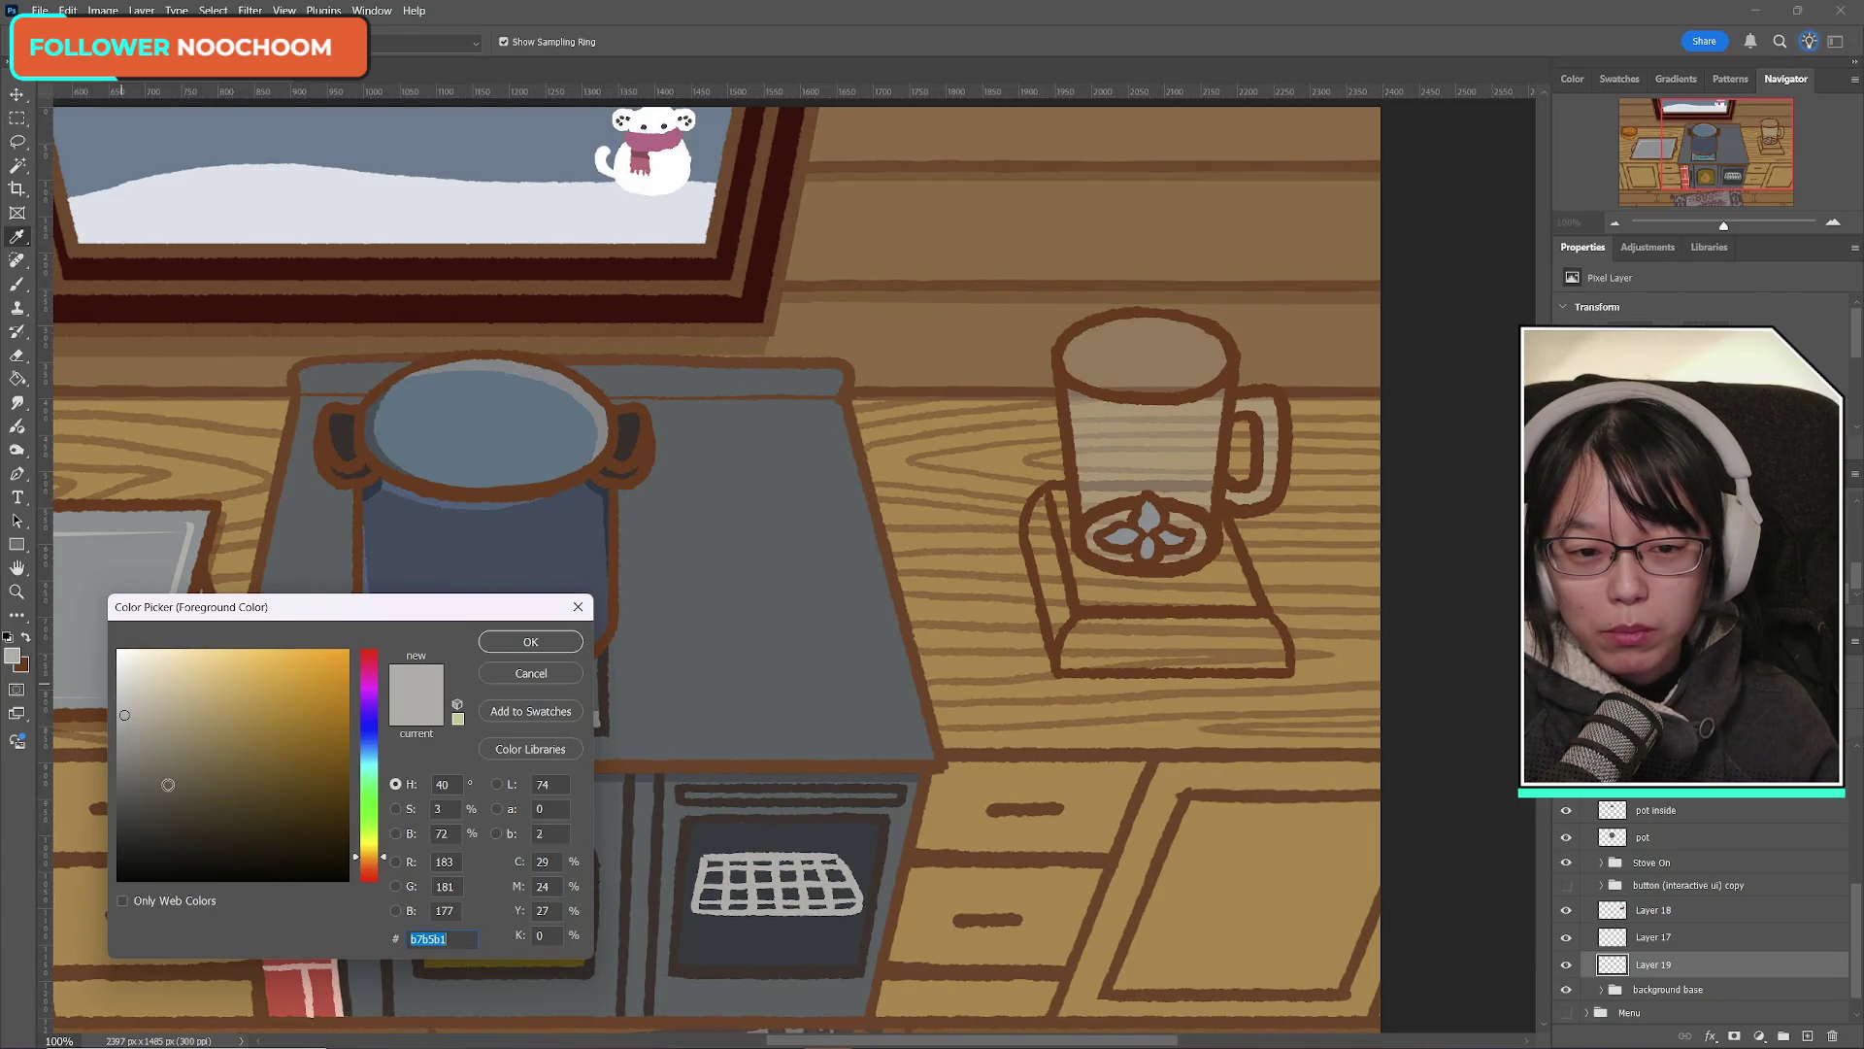
Step: Try a light warm grey, then darker orange-brown tones sampled from the pot handle
click(152, 736)
click(153, 728)
drag(384, 862, 384, 873)
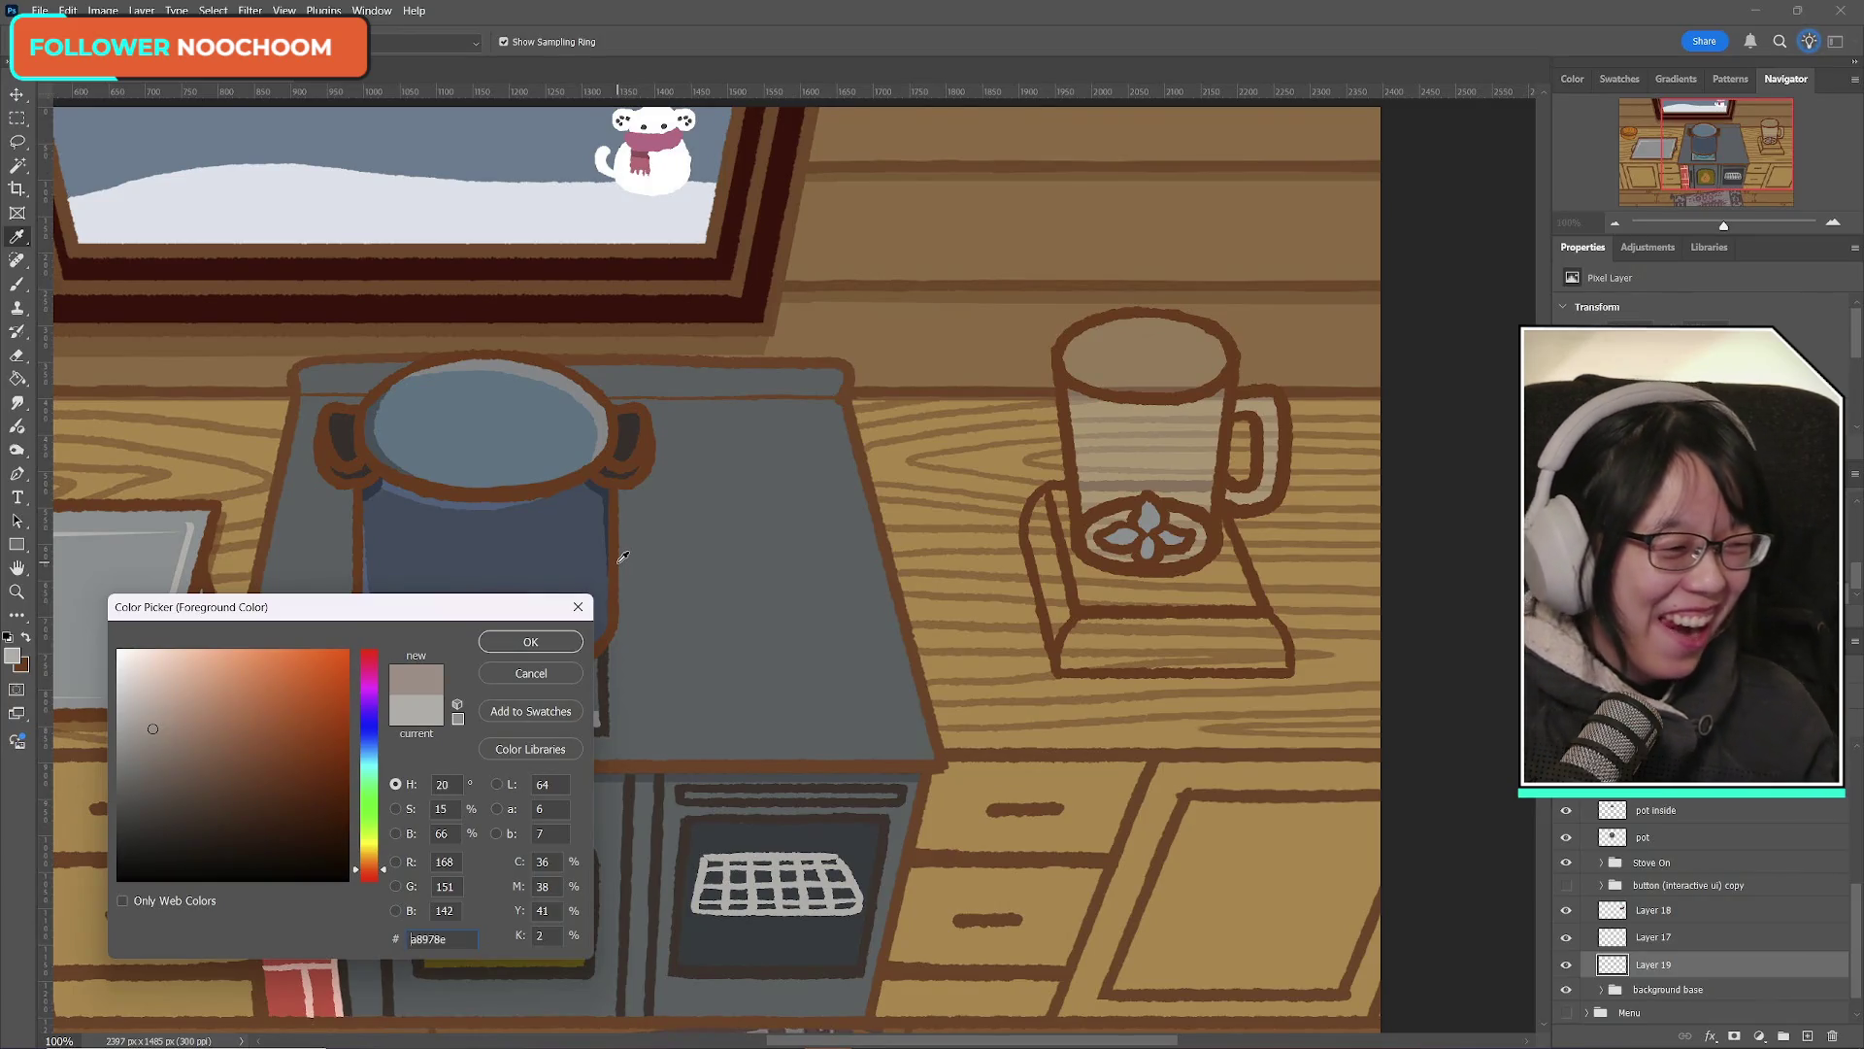
mouse_move(132, 773)
mouse_down()
mouse_move(172, 765)
mouse_move(156, 732)
mouse_move(139, 751)
mouse_up()
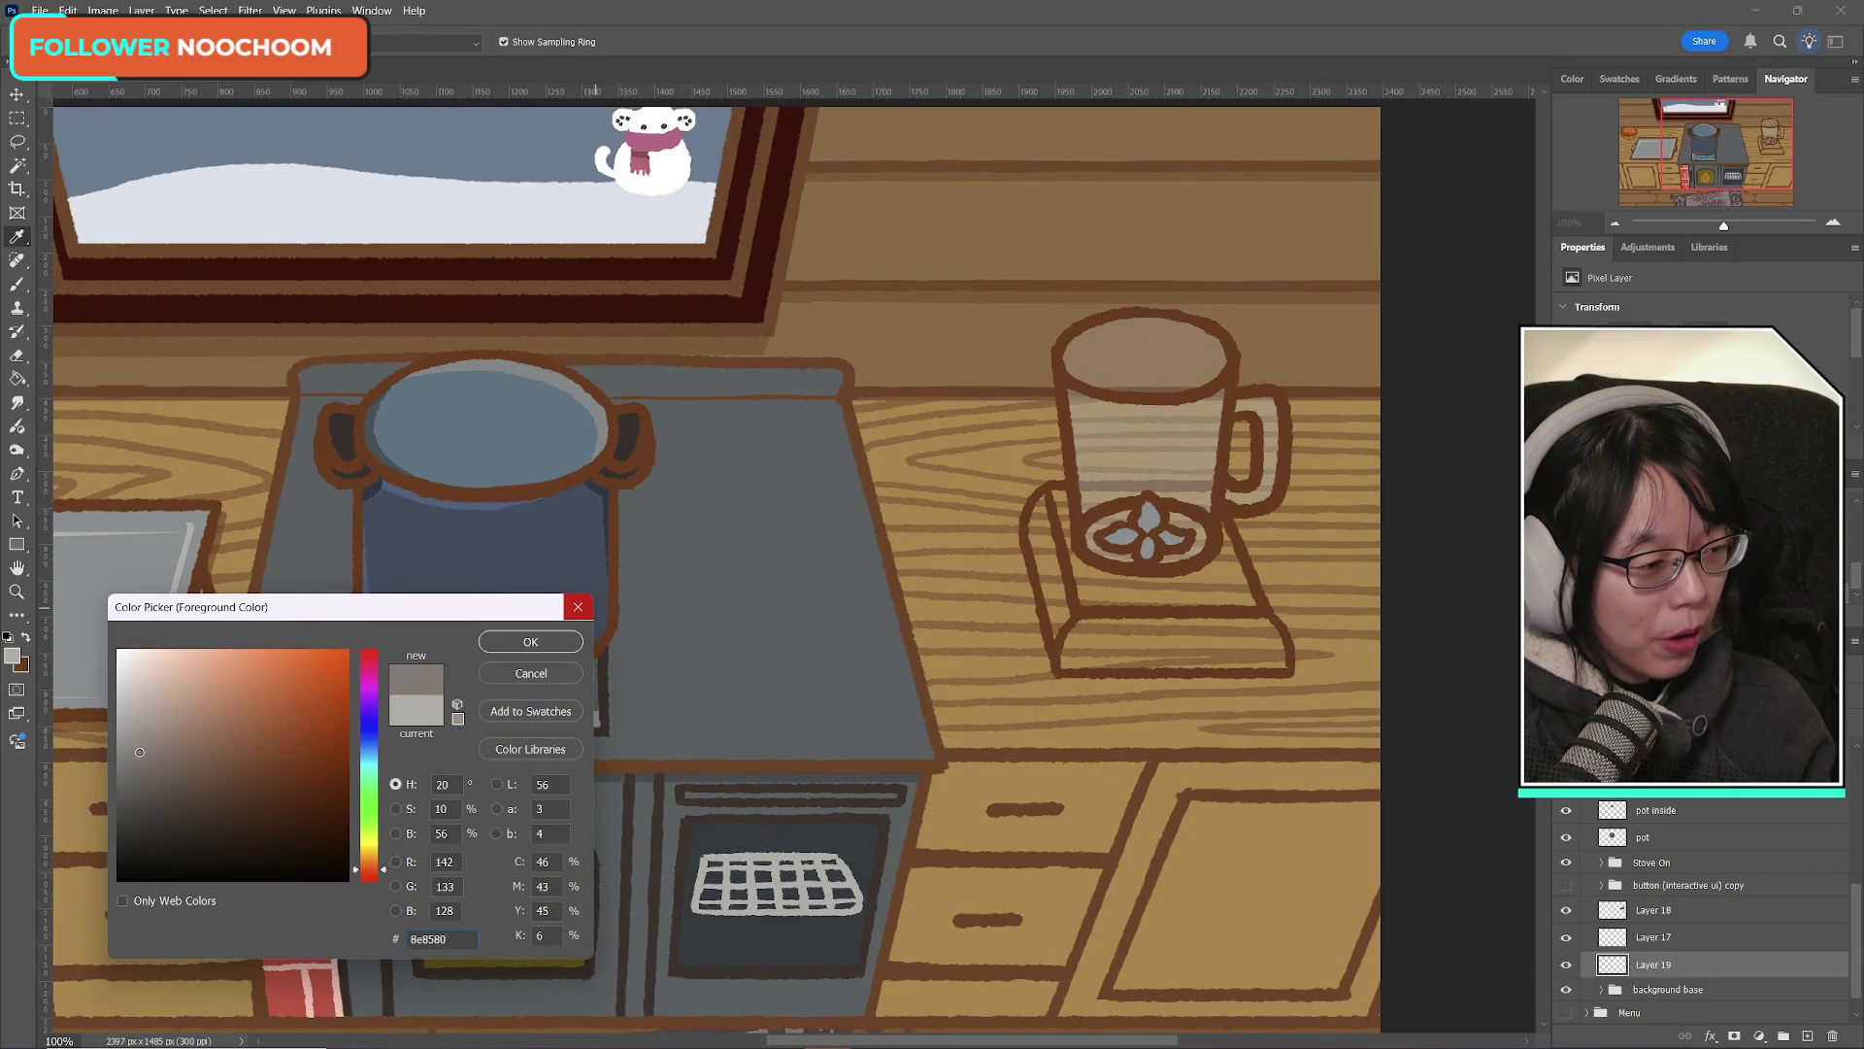
mouse_move(140, 751)
mouse_down()
mouse_move(150, 820)
mouse_move(198, 830)
mouse_up()
click(619, 485)
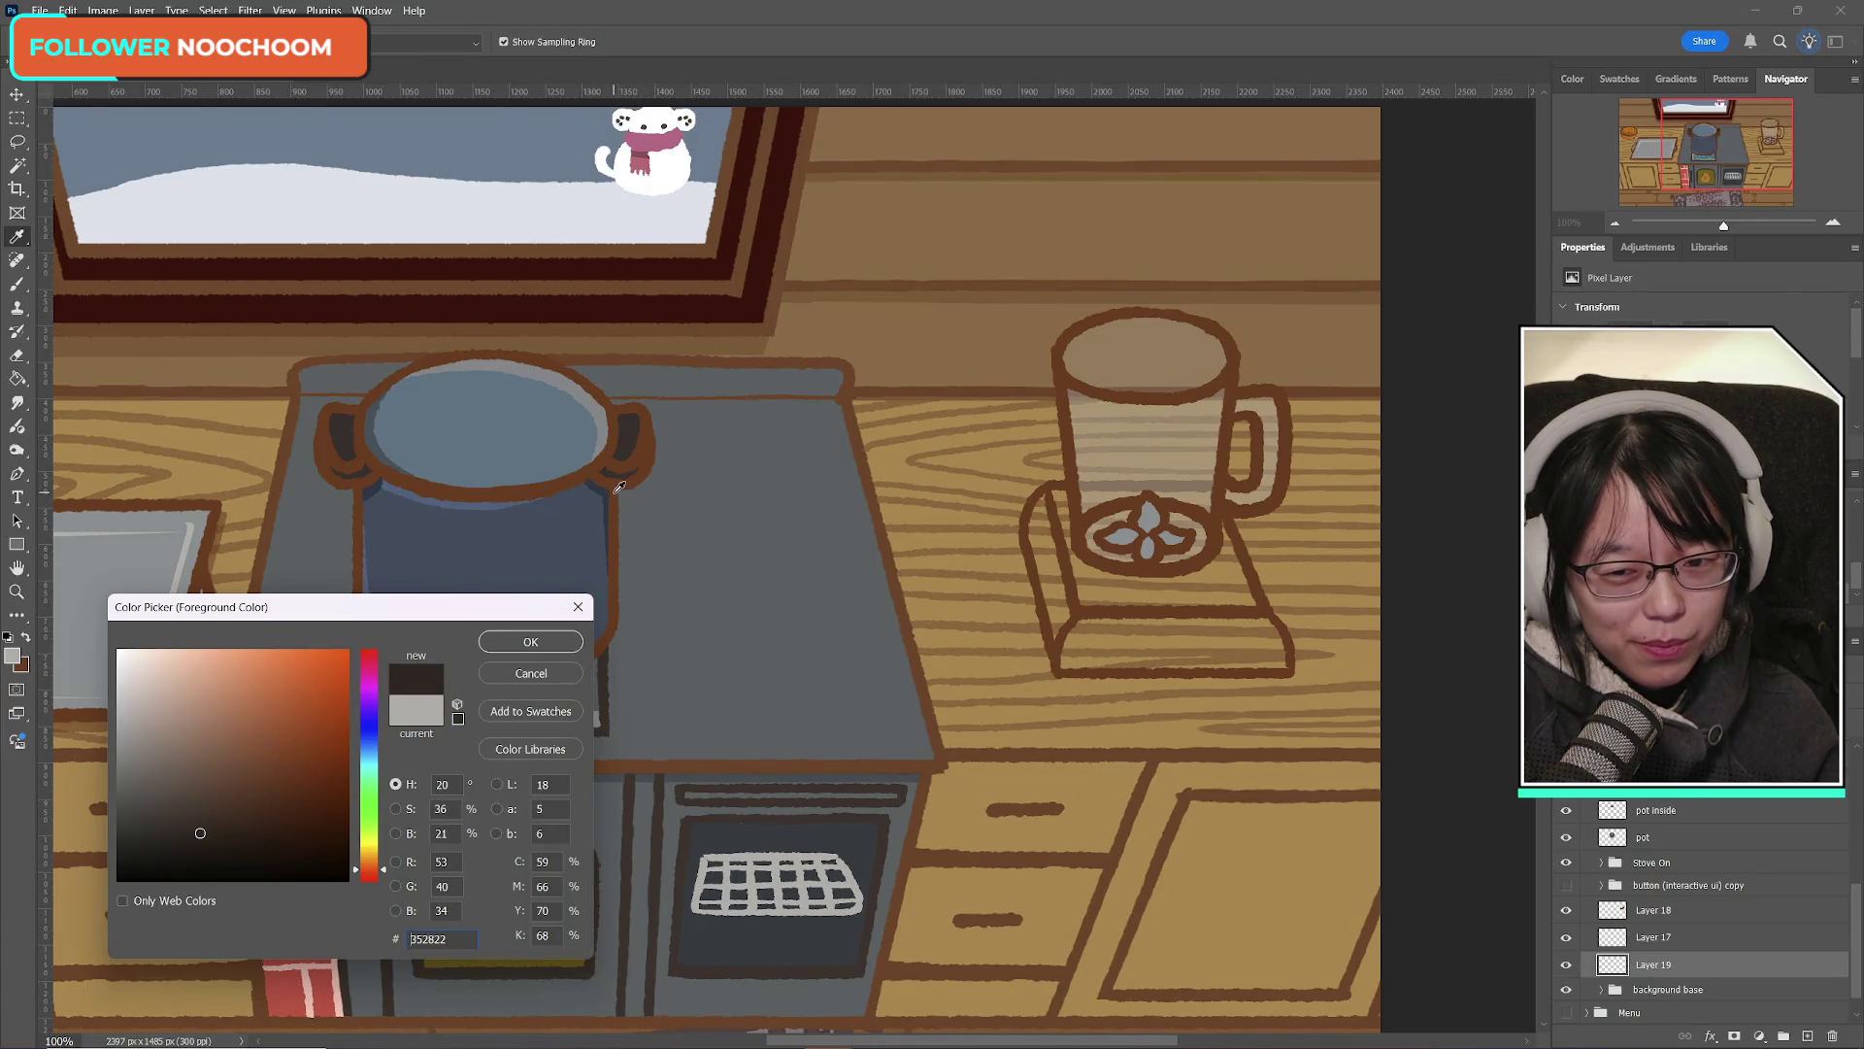
Step: Move the hue through navy to a muted dark teal, 3d7065, and accept it
drag(370, 763, 372, 743)
mouse_move(234, 810)
mouse_down()
mouse_move(259, 824)
mouse_move(227, 832)
mouse_move(250, 824)
mouse_up()
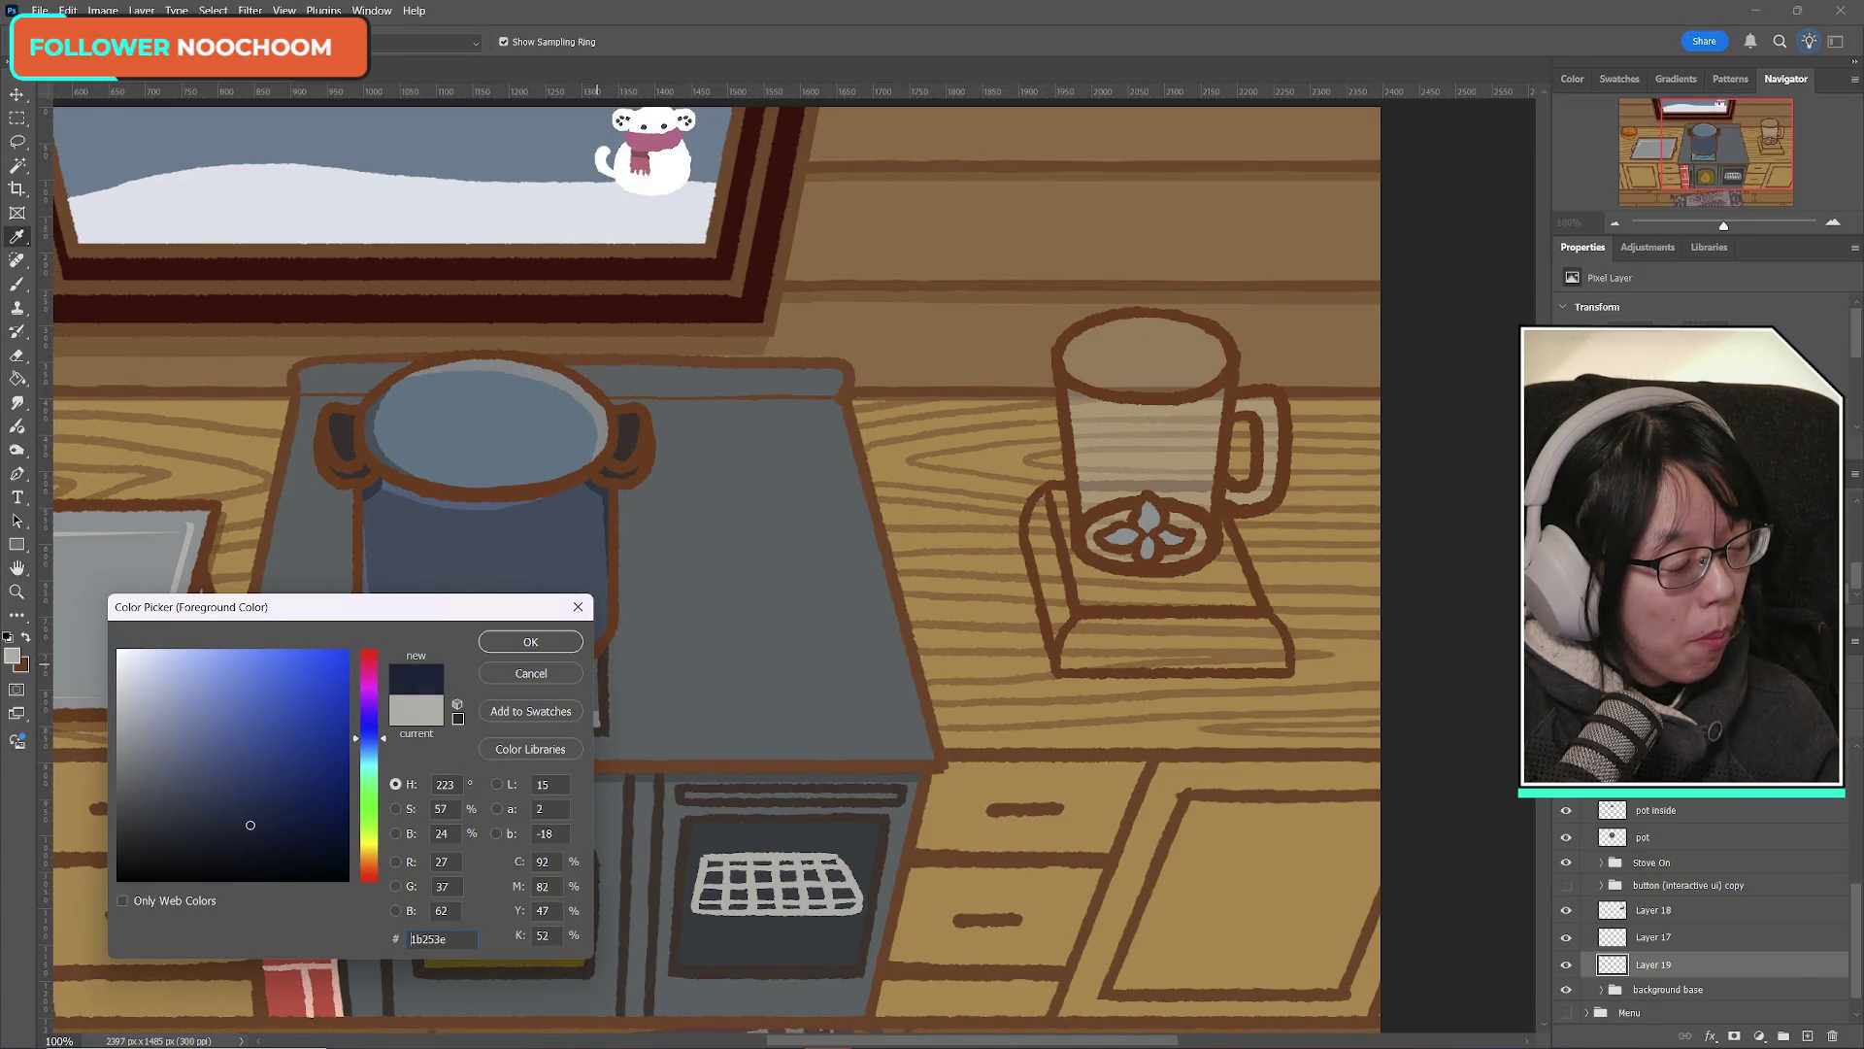
drag(250, 825, 271, 832)
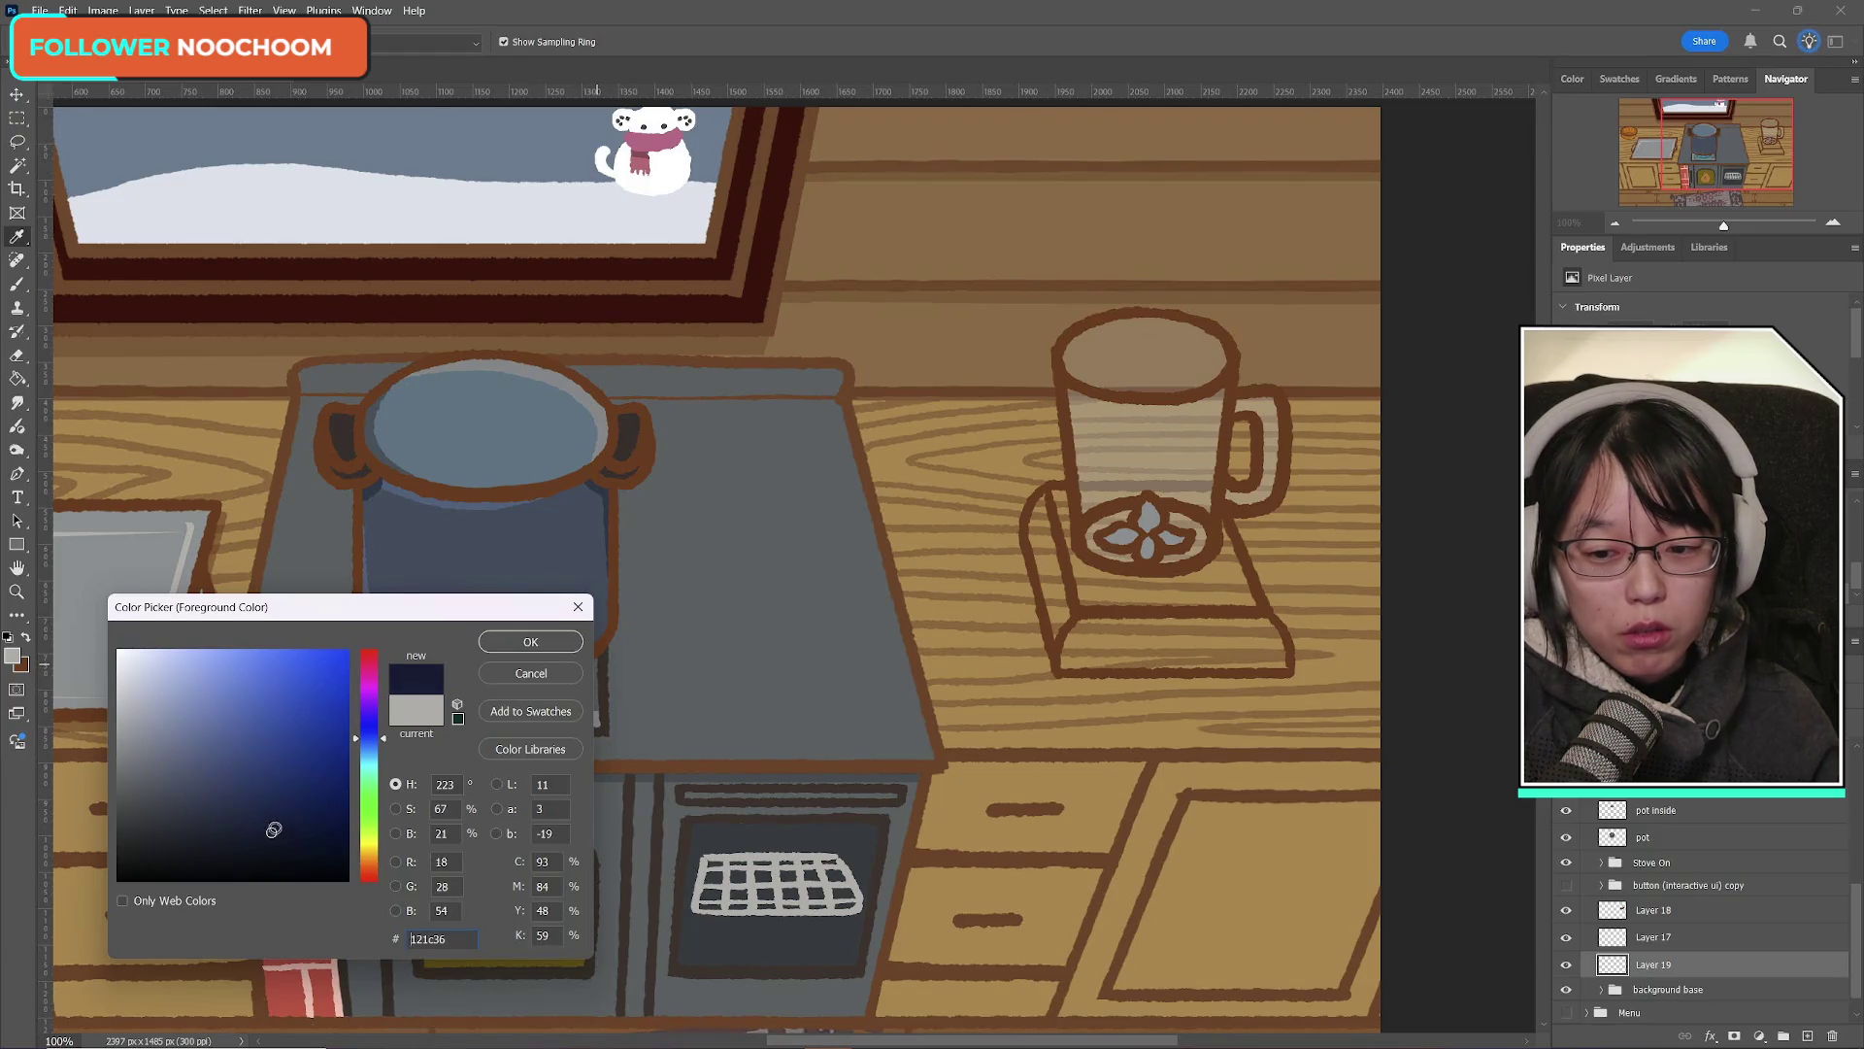
mouse_move(383, 739)
mouse_down()
mouse_move(380, 810)
mouse_move(388, 772)
mouse_up()
mouse_move(271, 832)
mouse_down()
mouse_move(288, 789)
mouse_move(266, 818)
mouse_up()
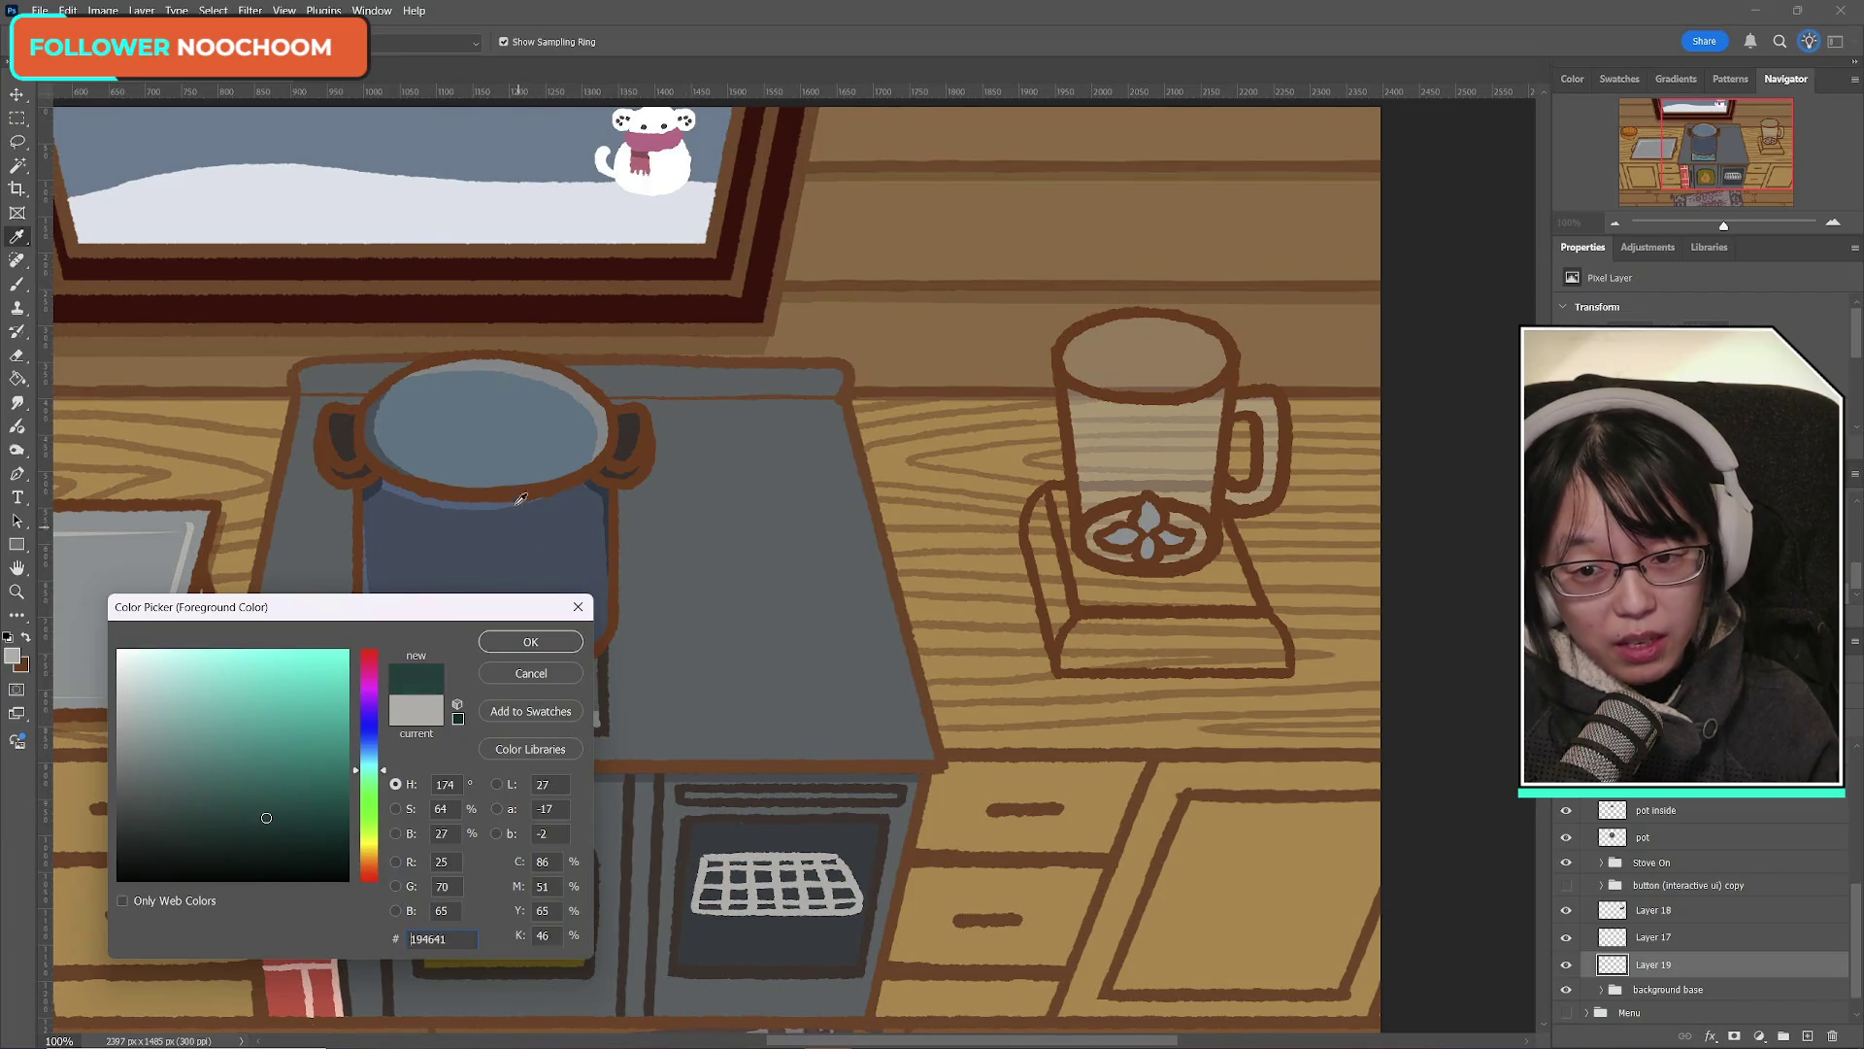
click(512, 445)
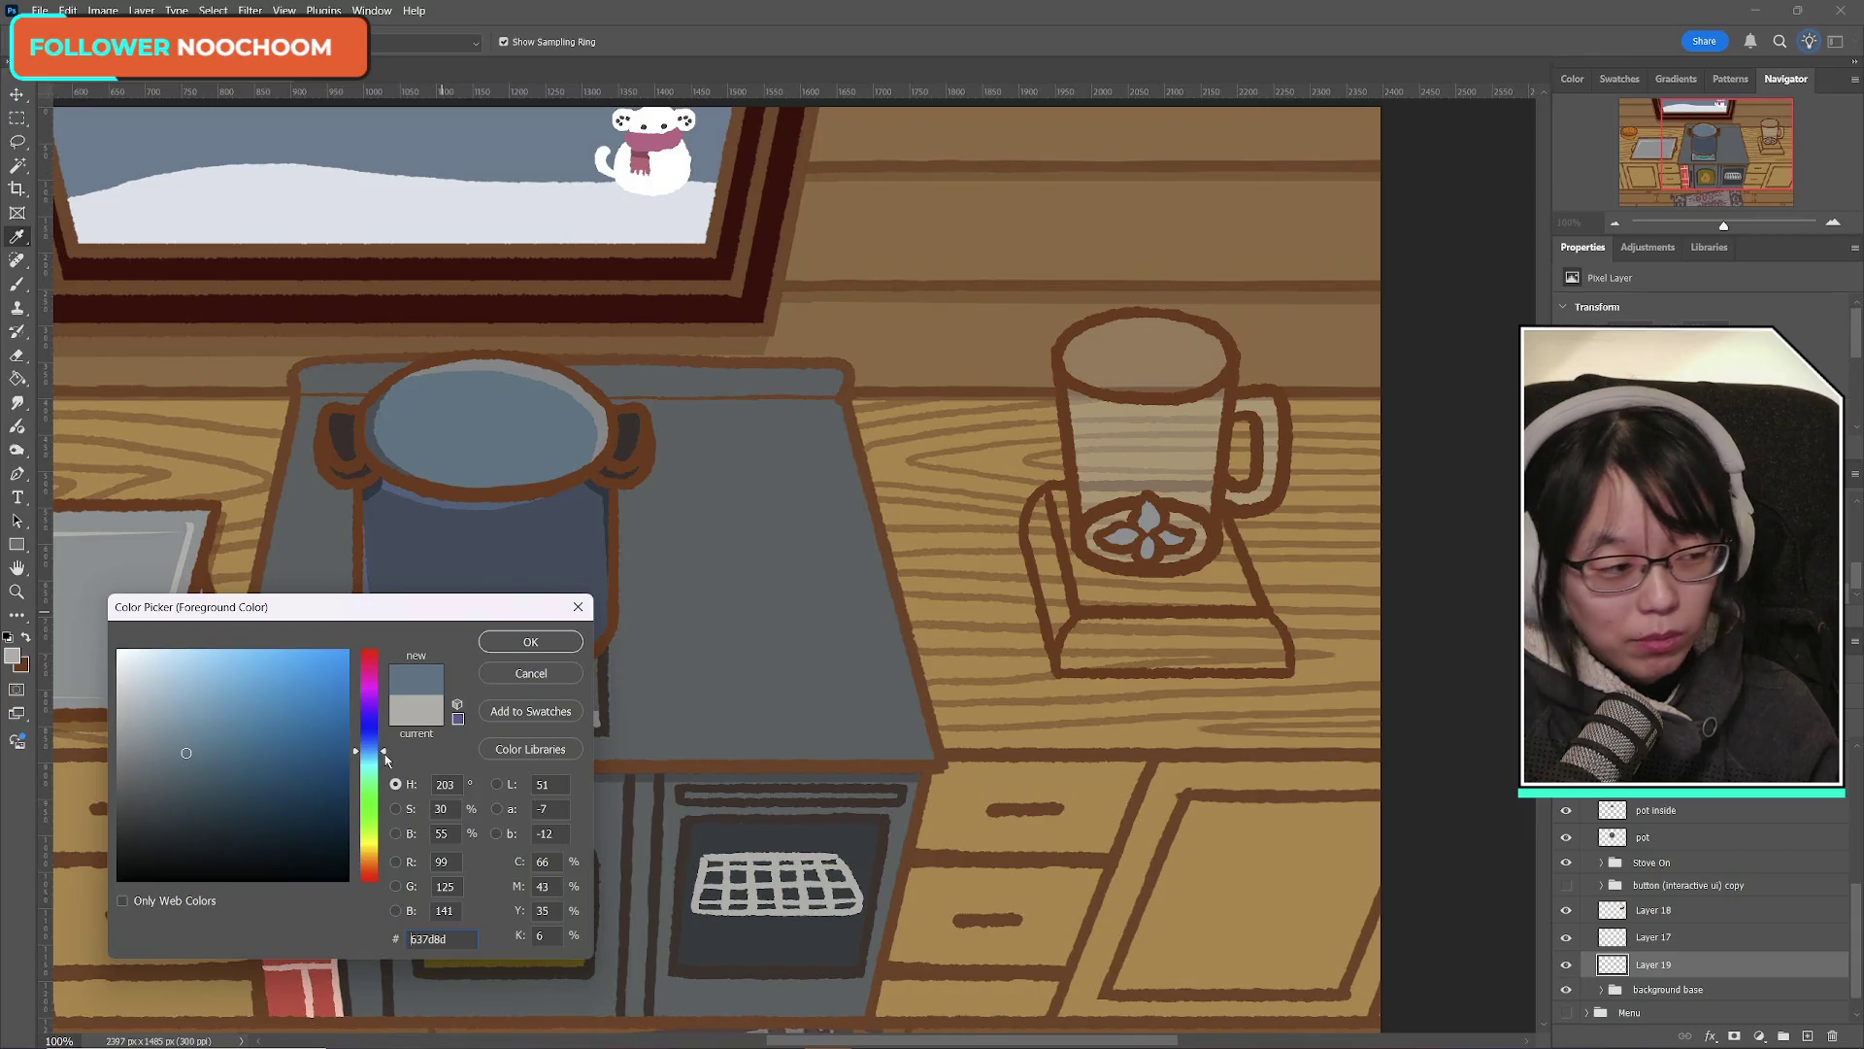
mouse_move(386, 756)
mouse_down()
mouse_move(381, 811)
mouse_move(384, 774)
mouse_up()
drag(182, 751, 222, 779)
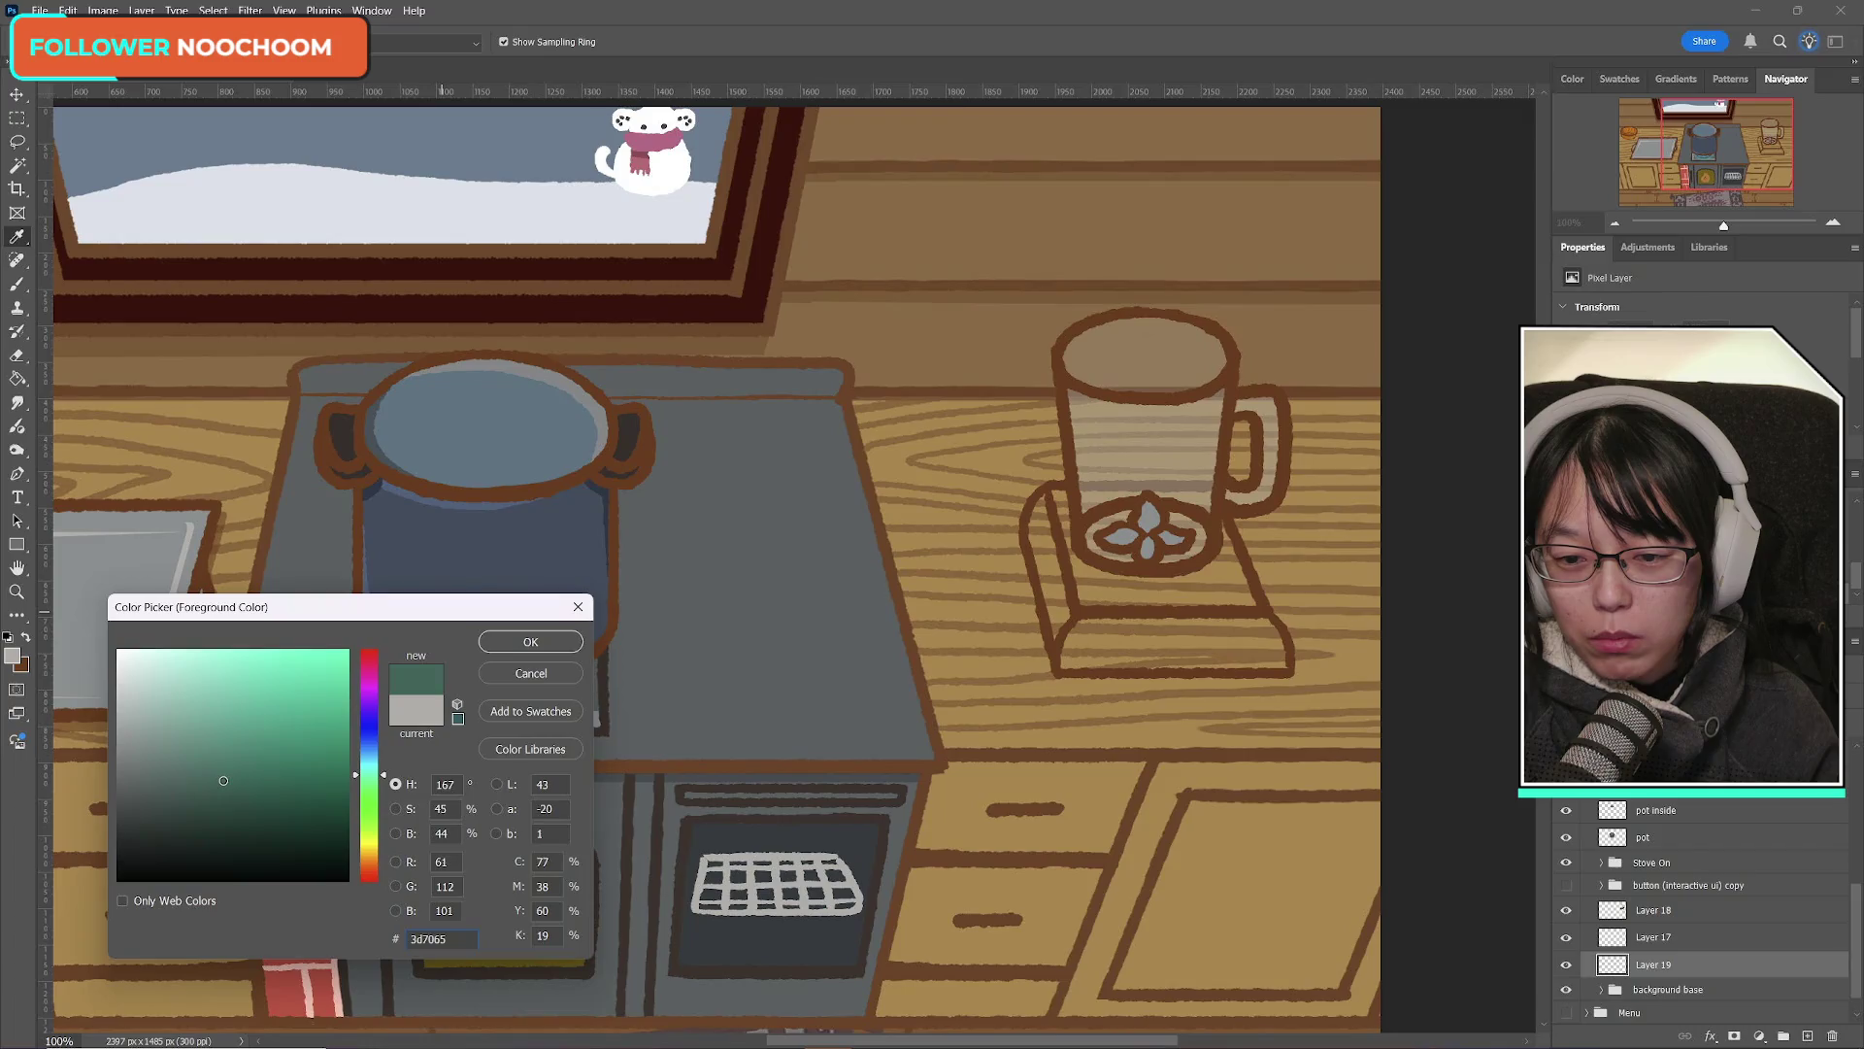
click(530, 642)
key(b)
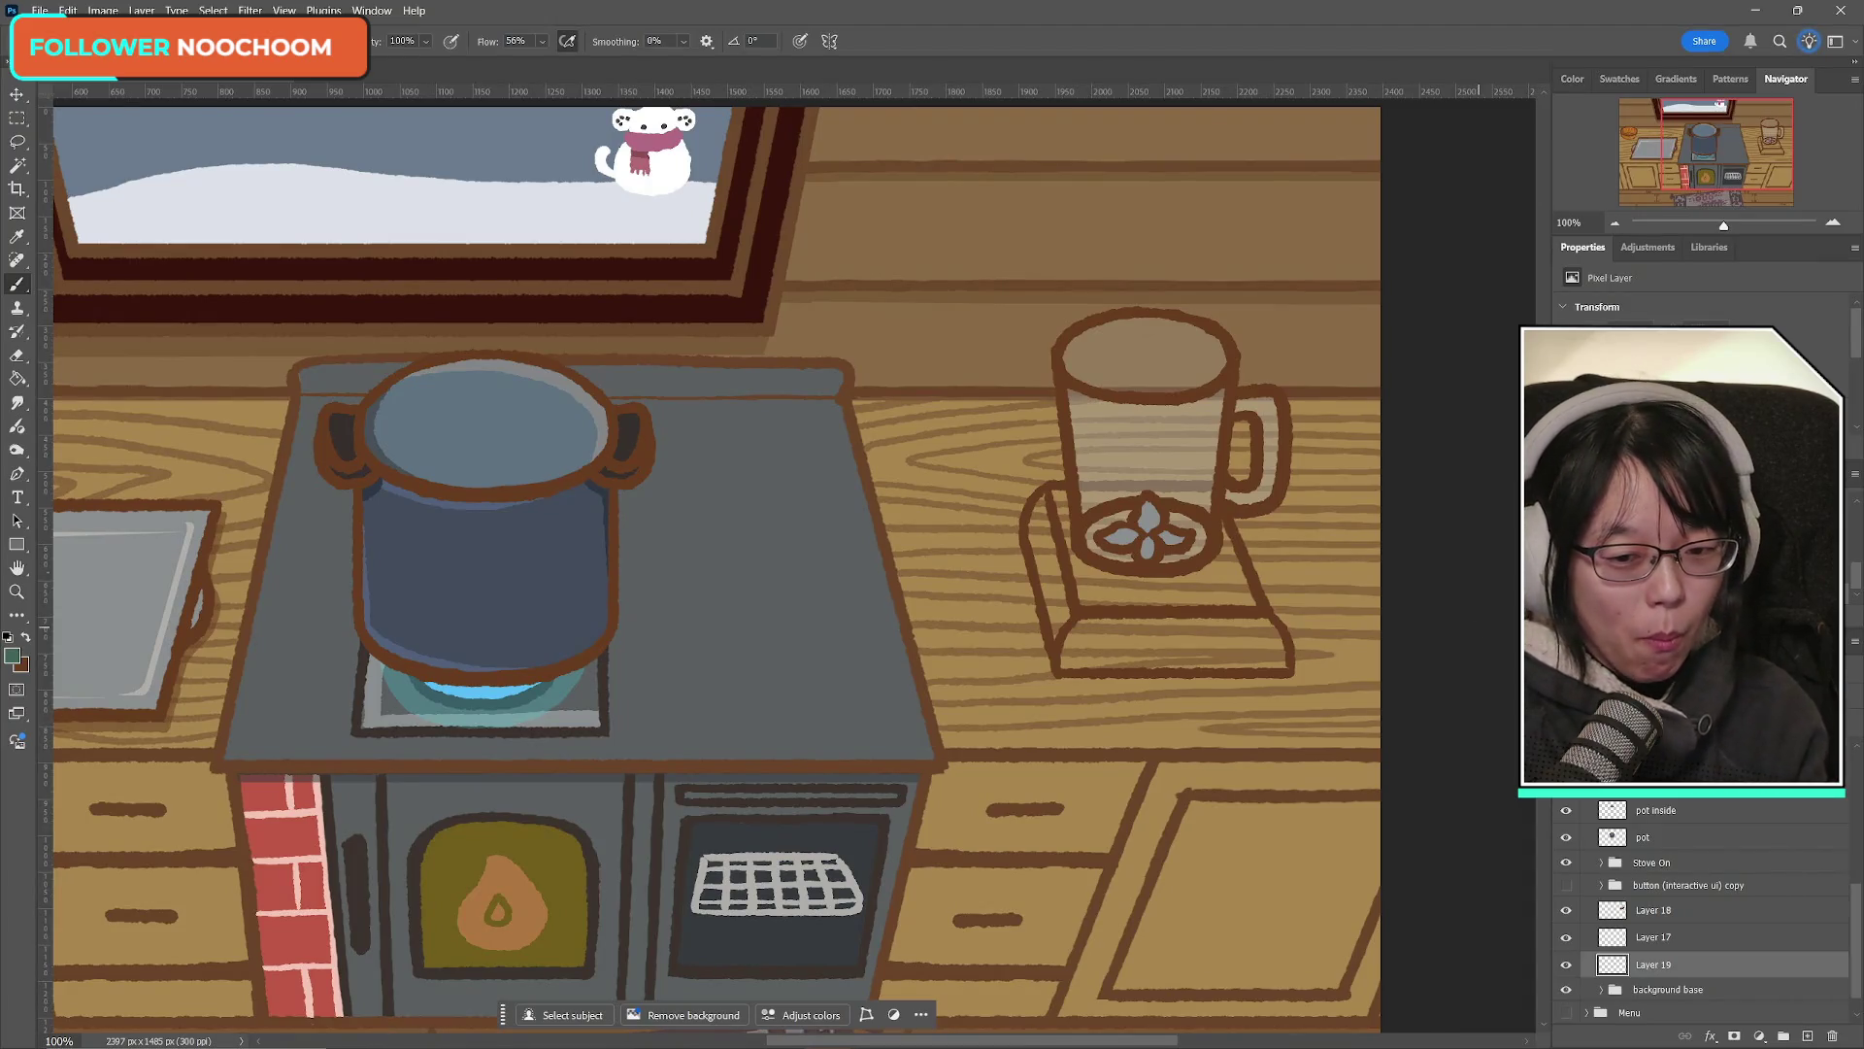
Step: Paint dark teal over the blender base's left side, edges and cream strip on Layer 19
click(1567, 966)
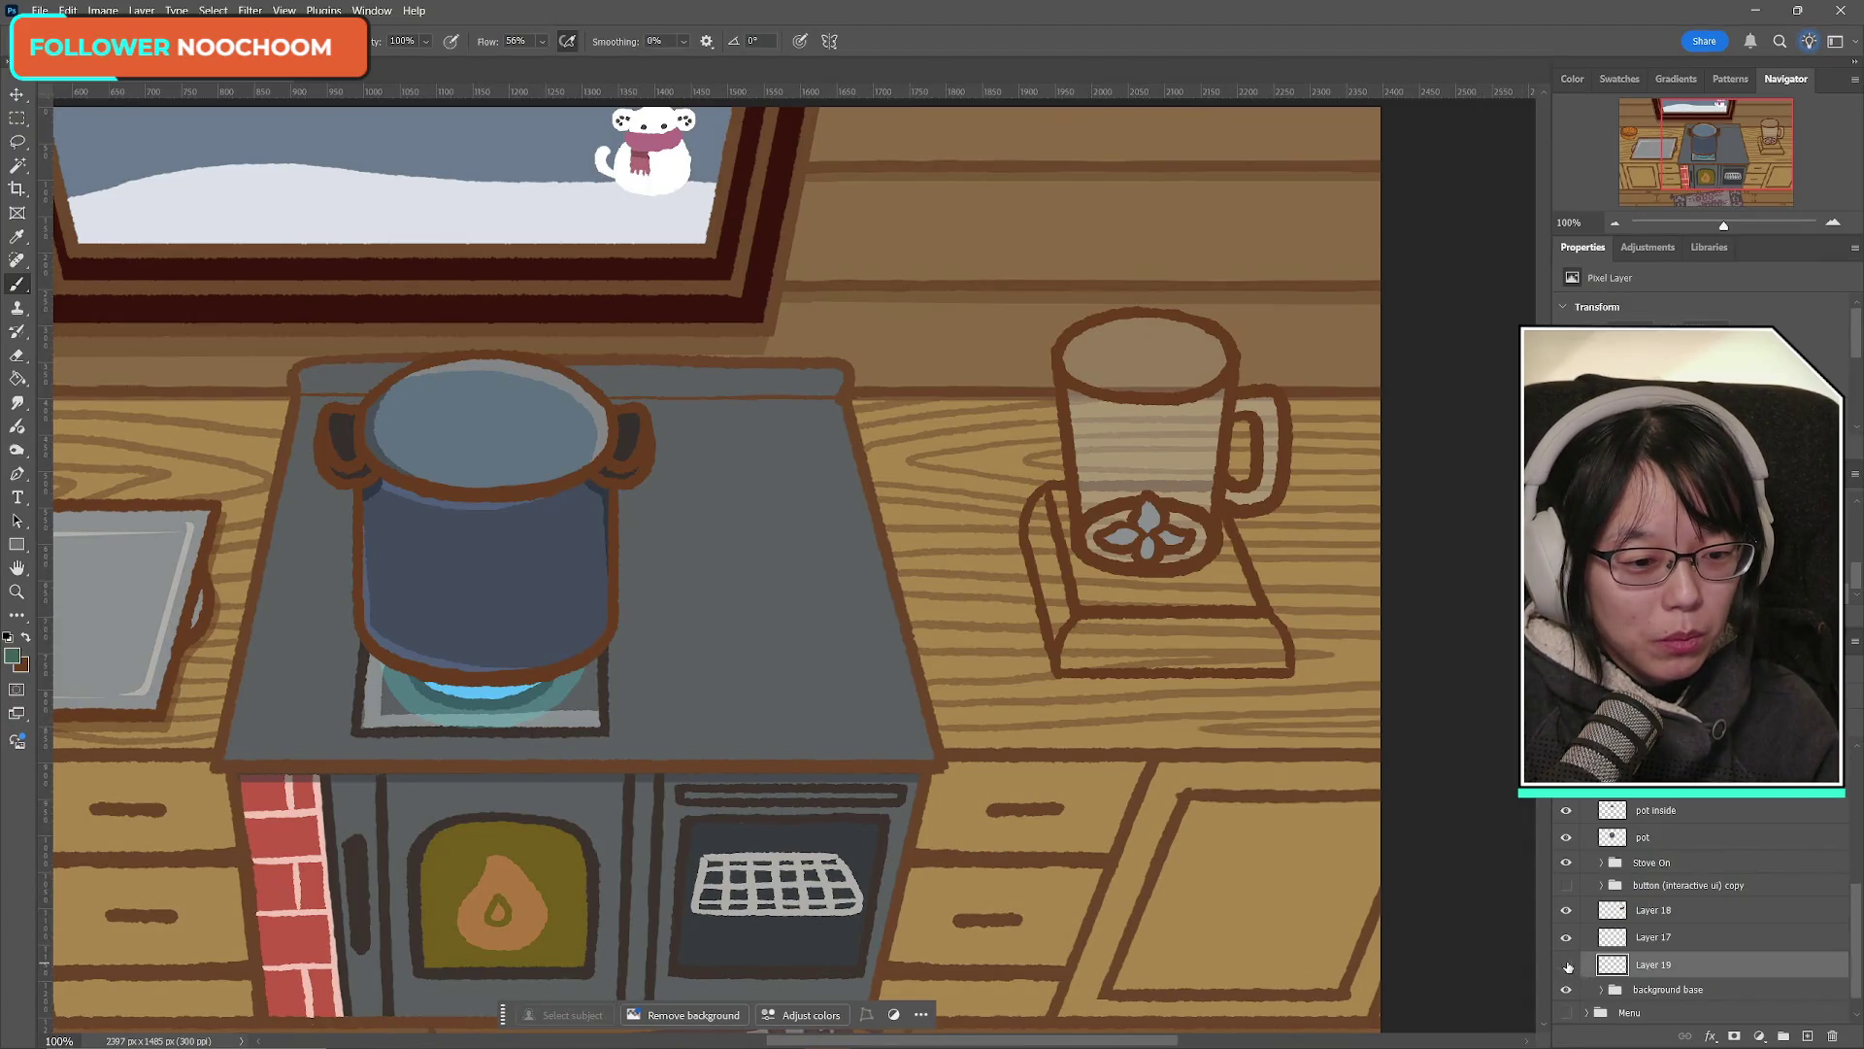
click(1567, 965)
mouse_move(1052, 491)
mouse_down()
mouse_move(1079, 590)
mouse_move(1037, 514)
mouse_move(1037, 583)
mouse_move(1041, 562)
mouse_move(1060, 593)
mouse_move(1055, 532)
mouse_move(1068, 666)
mouse_up()
mouse_move(1128, 587)
mouse_down()
mouse_move(1075, 564)
mouse_move(1187, 582)
mouse_move(1223, 543)
mouse_move(1230, 595)
mouse_move(1237, 581)
mouse_move(1262, 646)
mouse_move(1273, 634)
mouse_up()
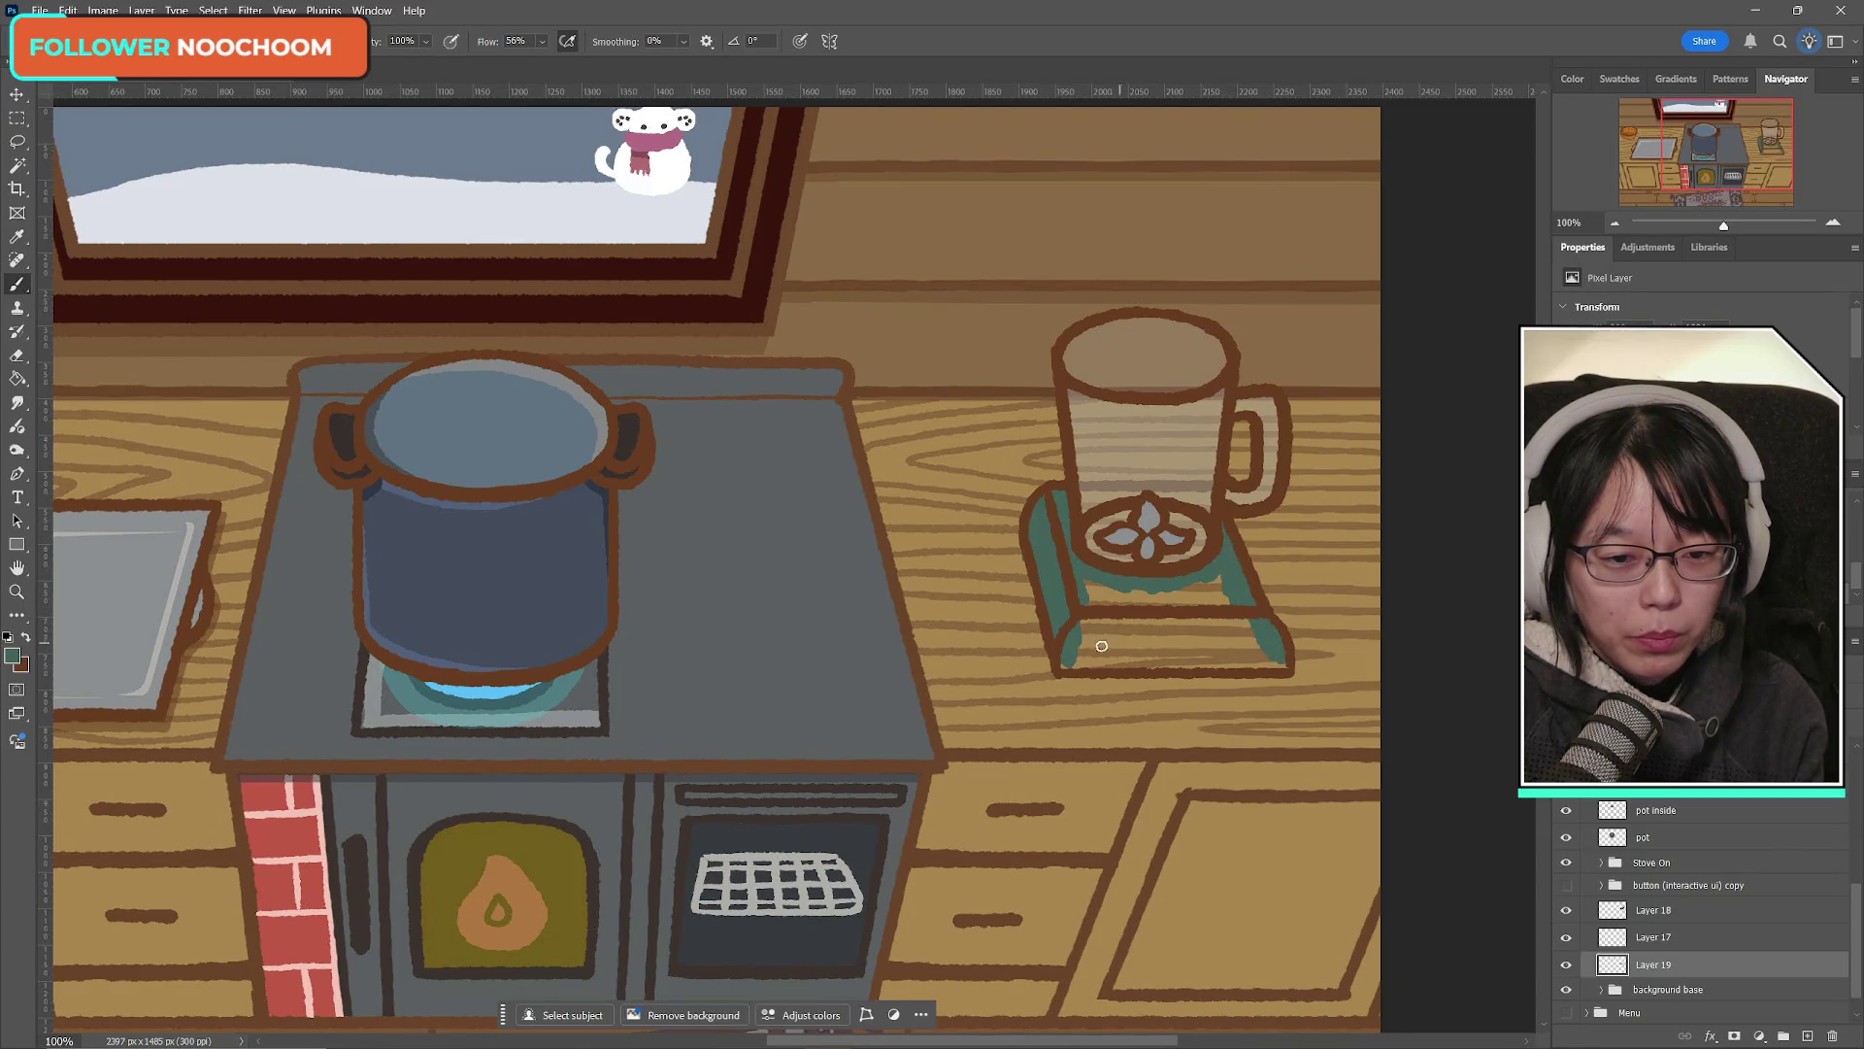
drag(1073, 653, 1261, 652)
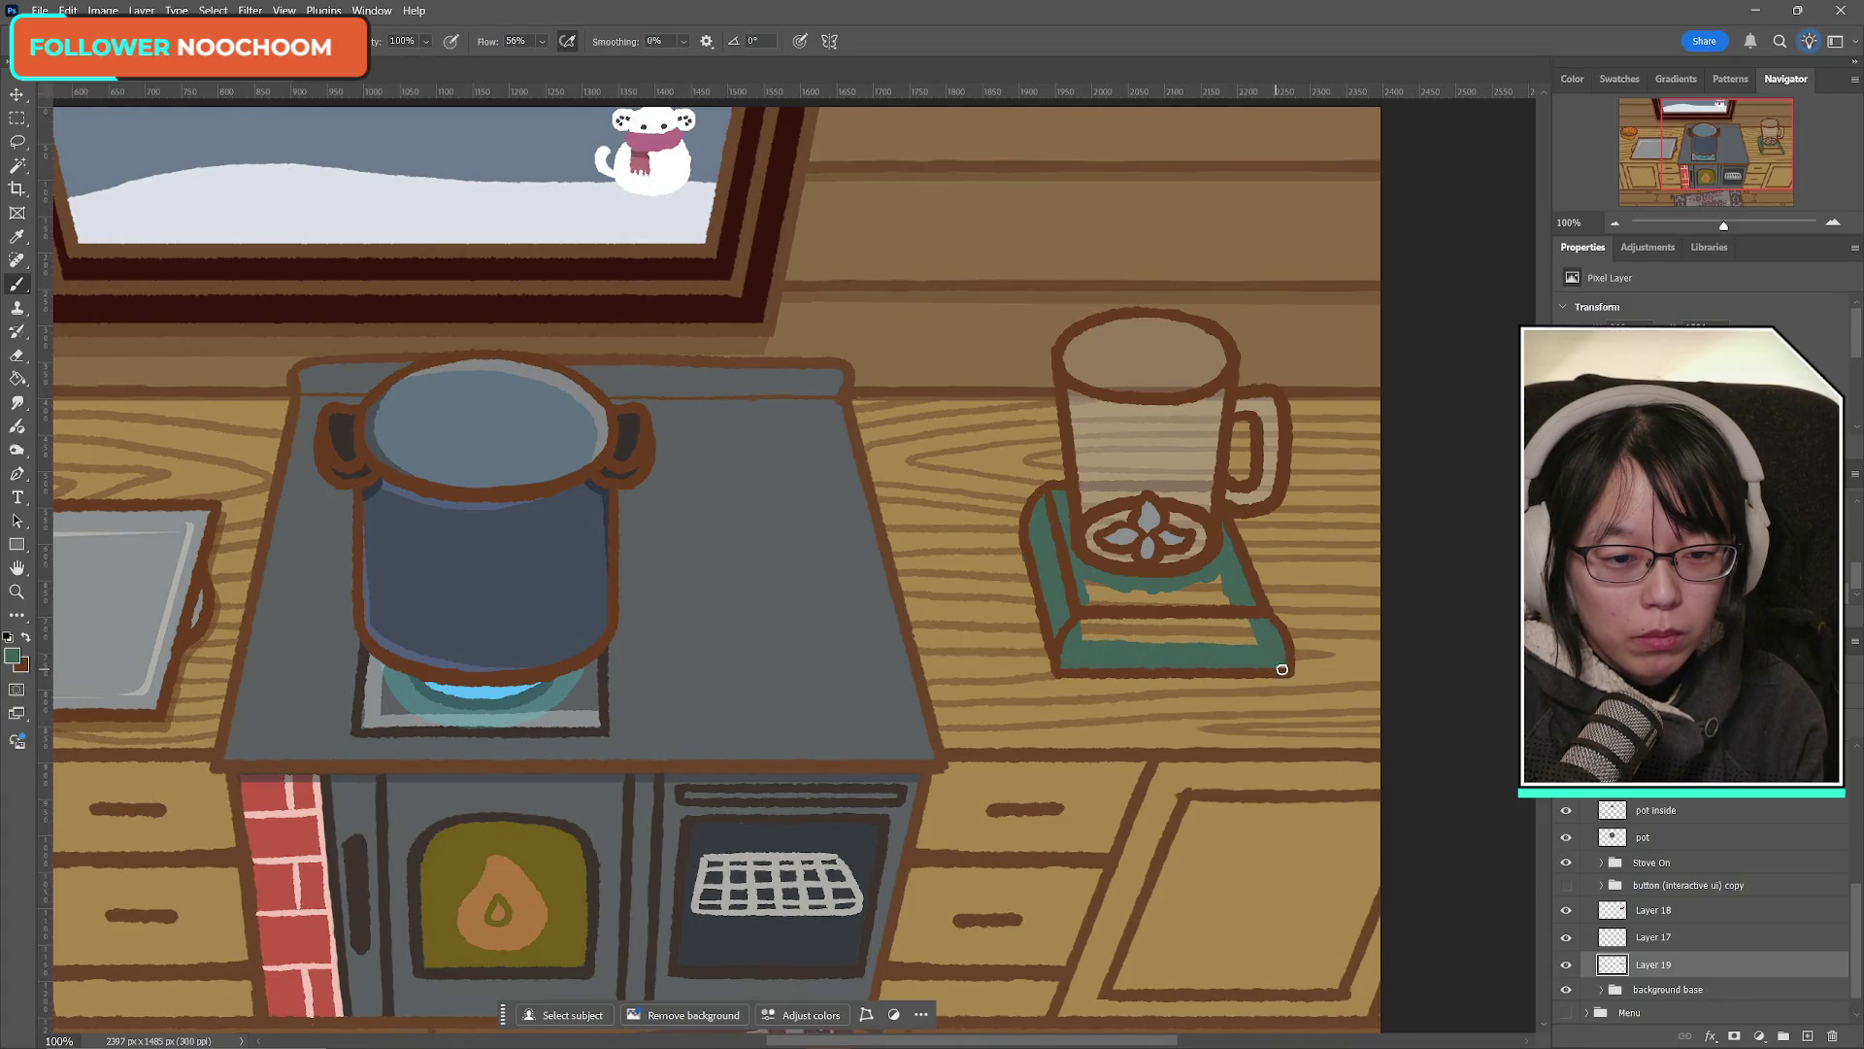
mouse_move(1076, 571)
mouse_down()
mouse_move(1122, 631)
mouse_move(1252, 597)
mouse_up()
key(e)
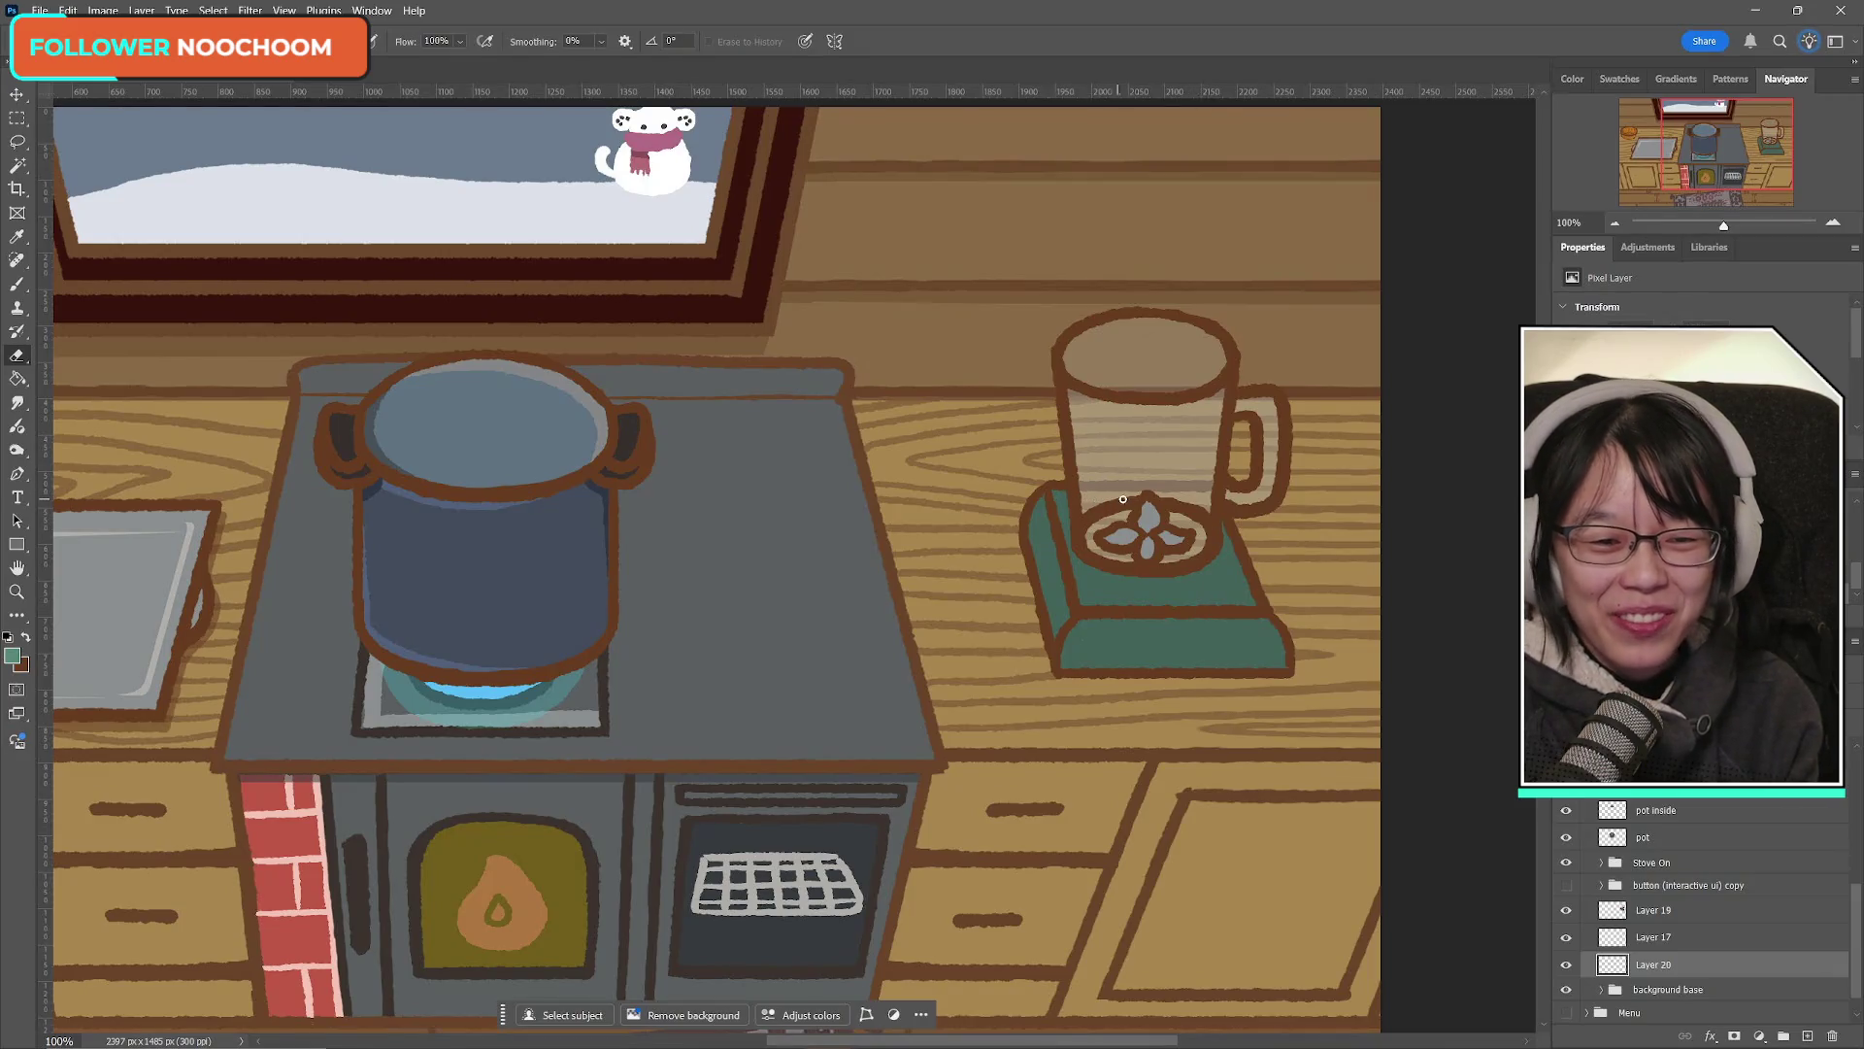
Step: Create Layer 21 and drag it beneath Layer 19, just above Layer 17
click(1566, 937)
click(1568, 938)
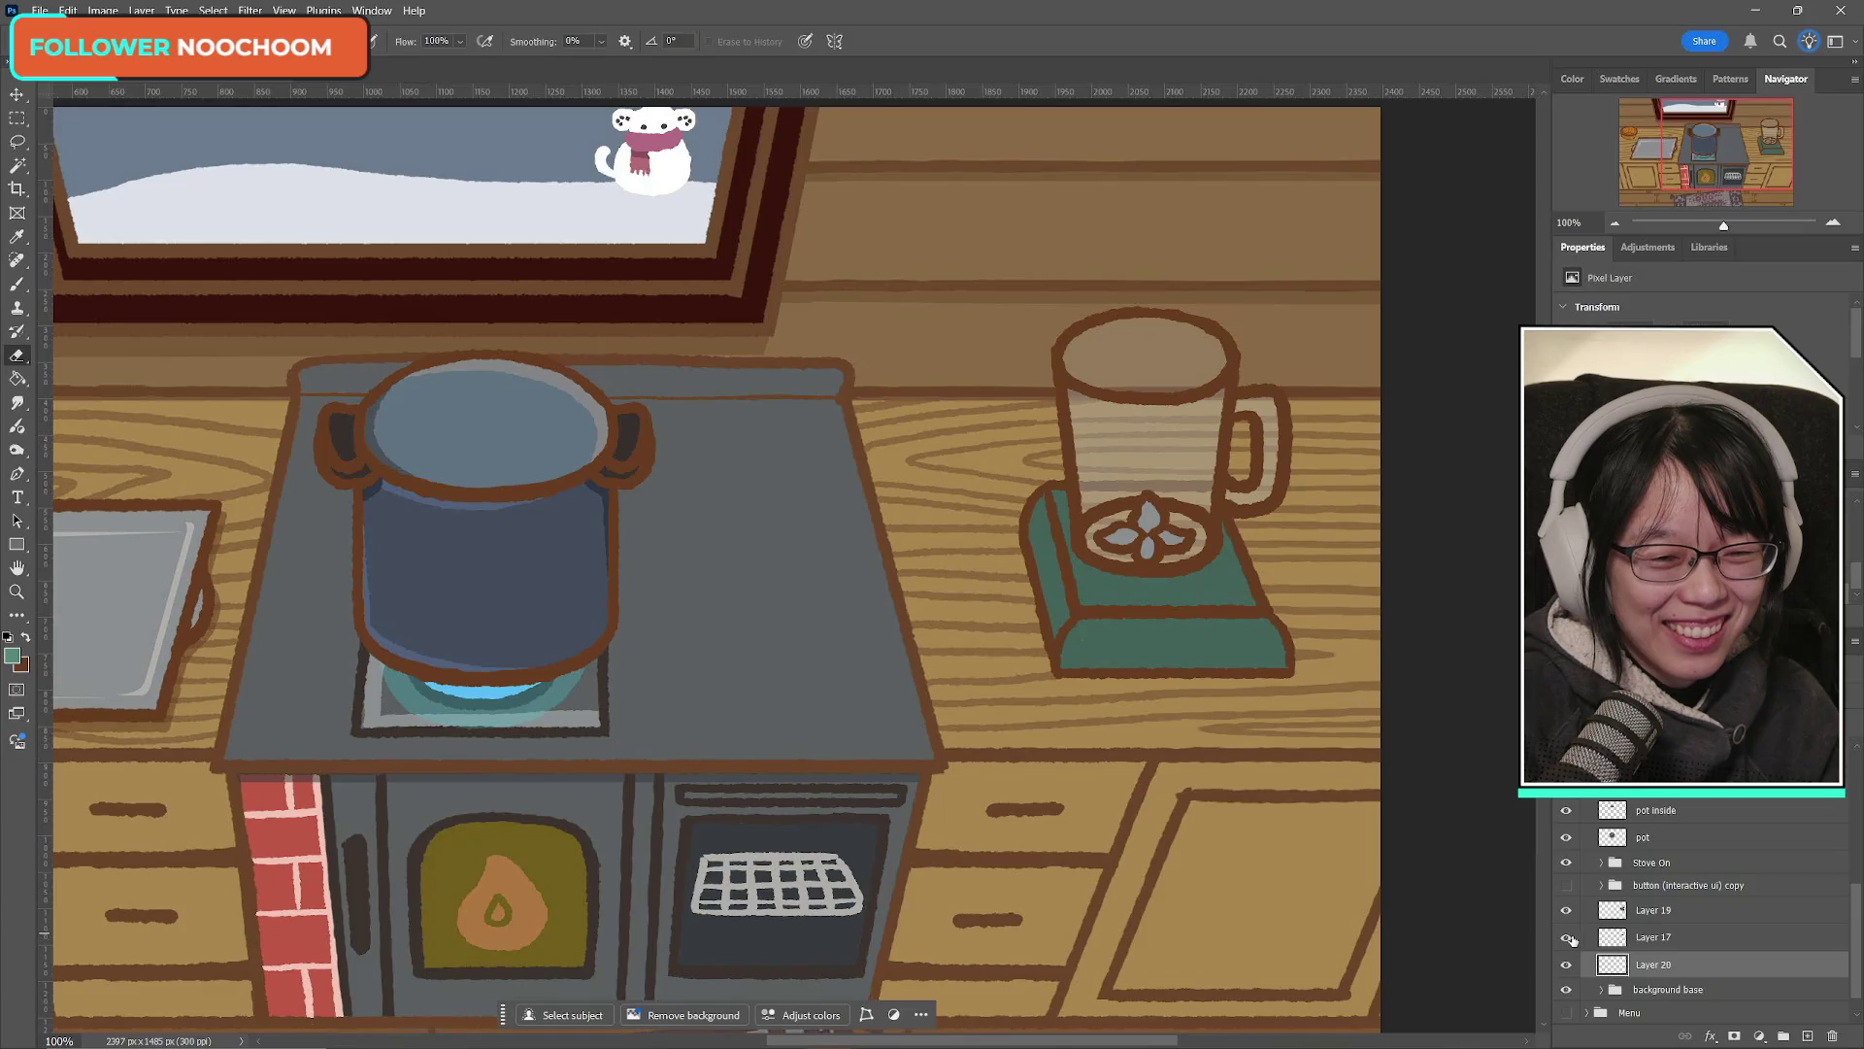
click(17, 284)
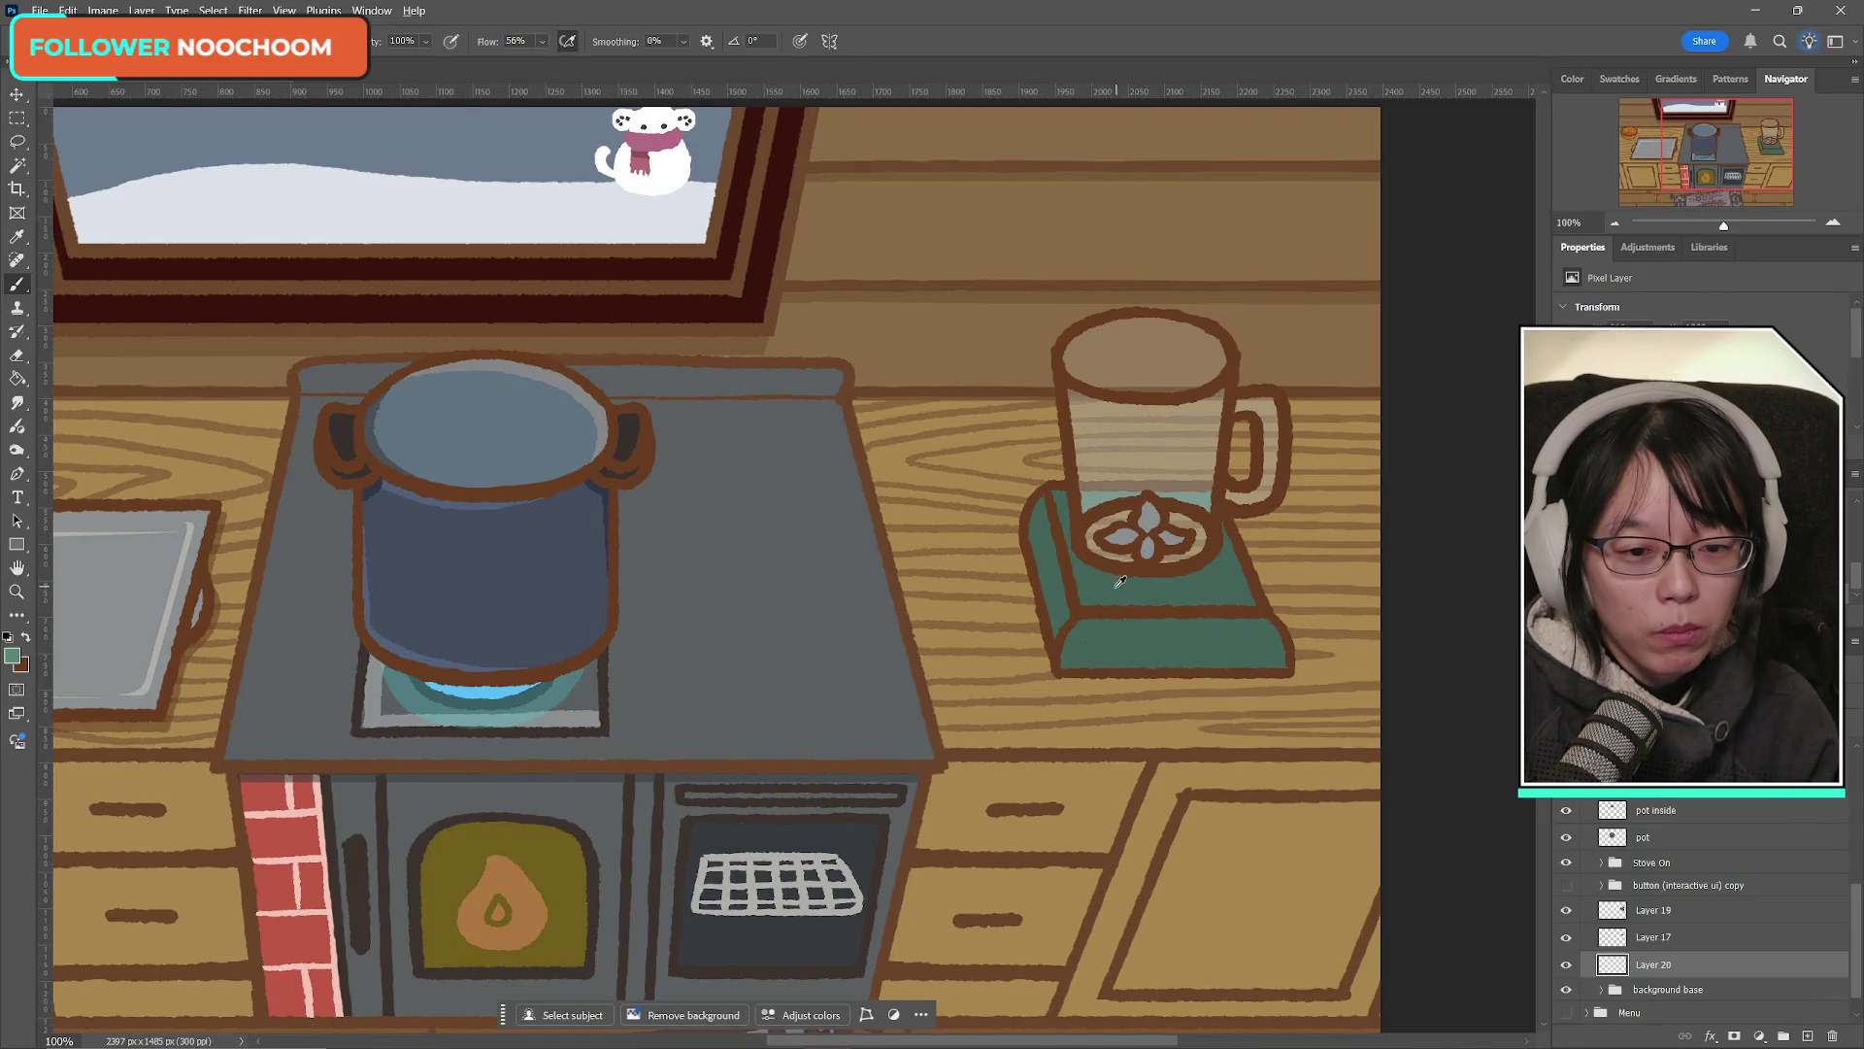
click(1654, 937)
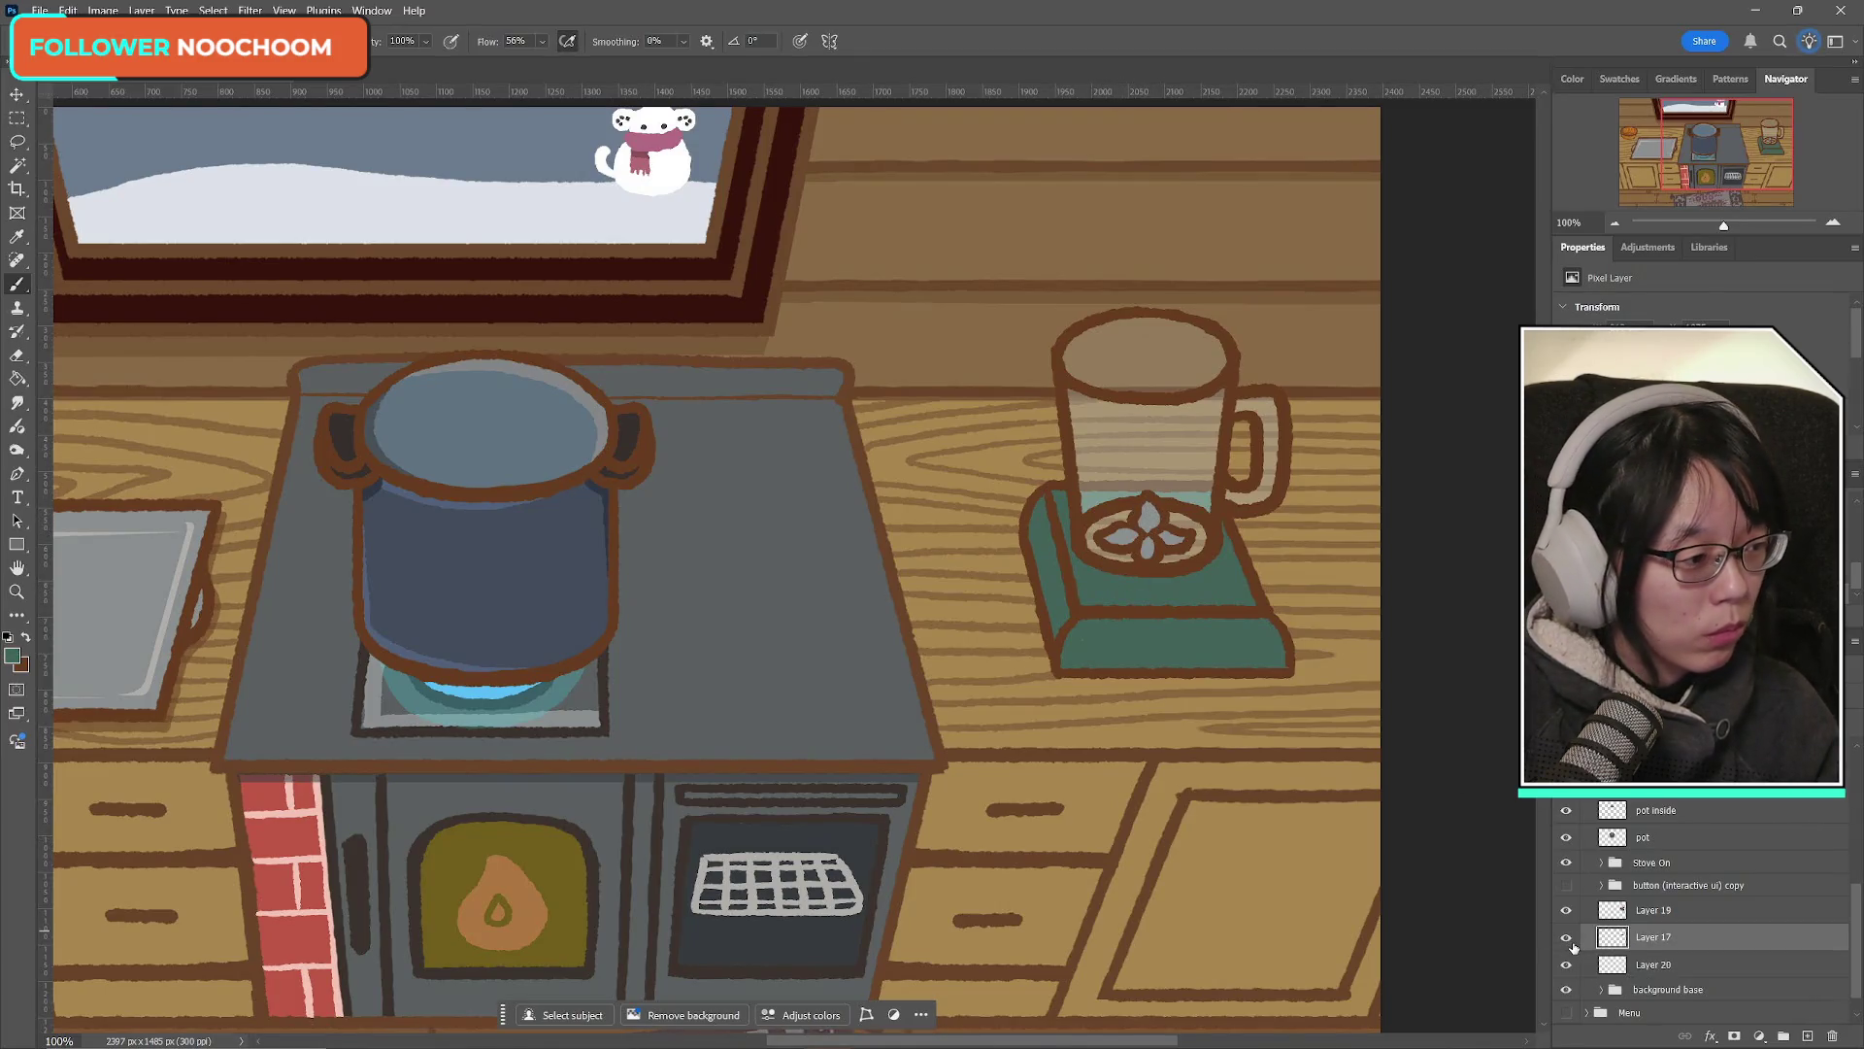
click(1566, 910)
click(1566, 910)
click(1695, 913)
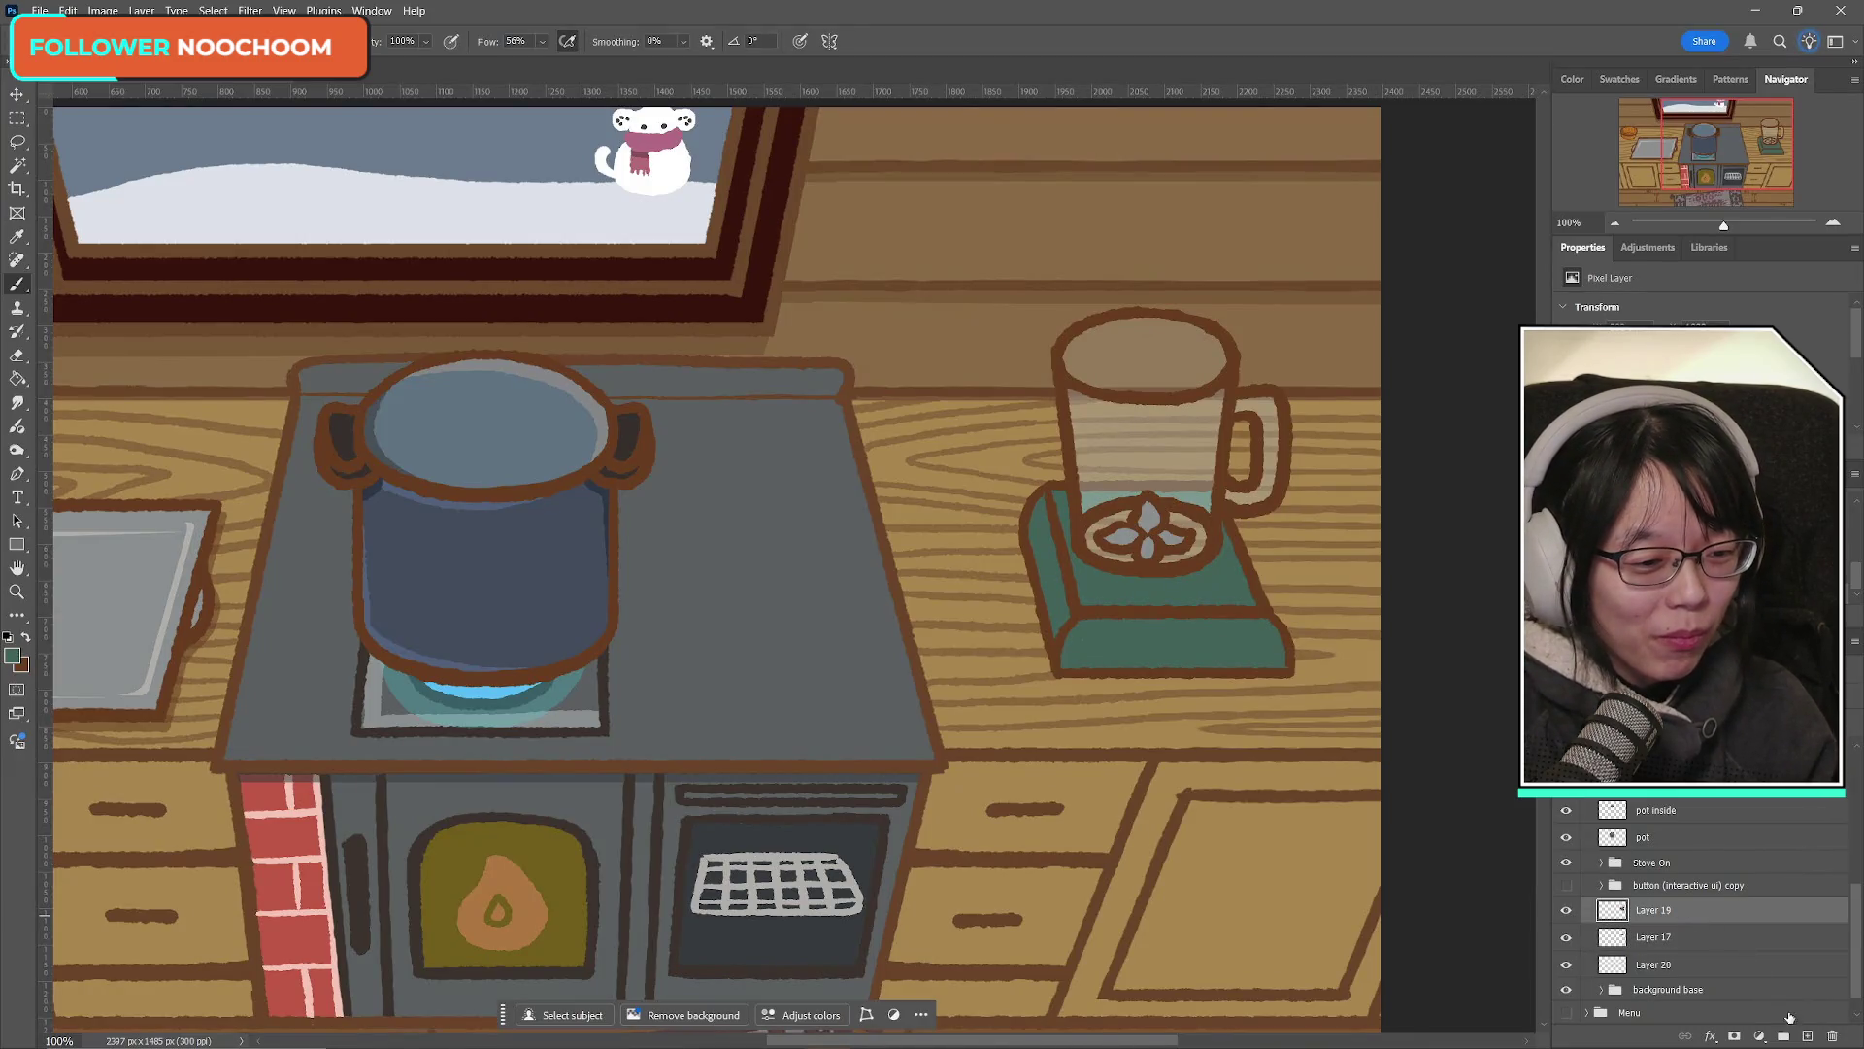
click(1807, 1037)
drag(1678, 917, 1674, 949)
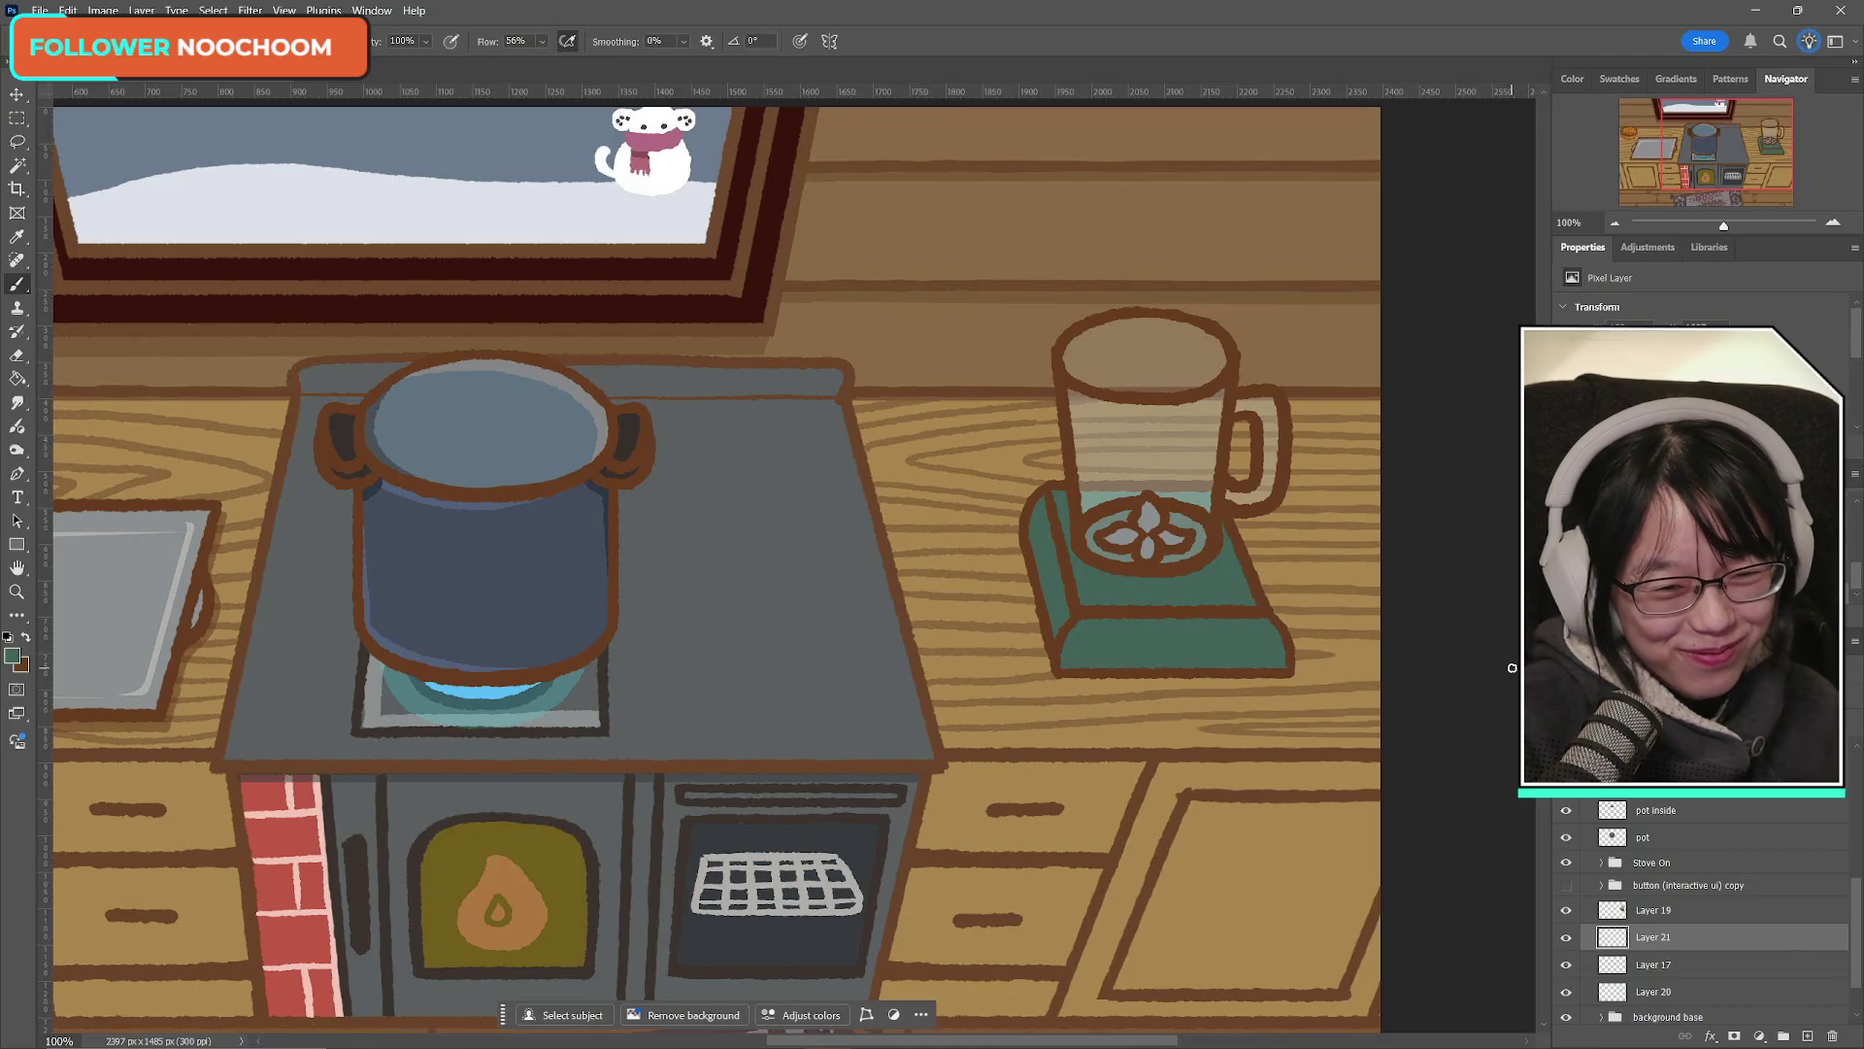
Step: Toggle Layers 19, 21 and 17 on and off to see what each adds to the blender
click(1665, 913)
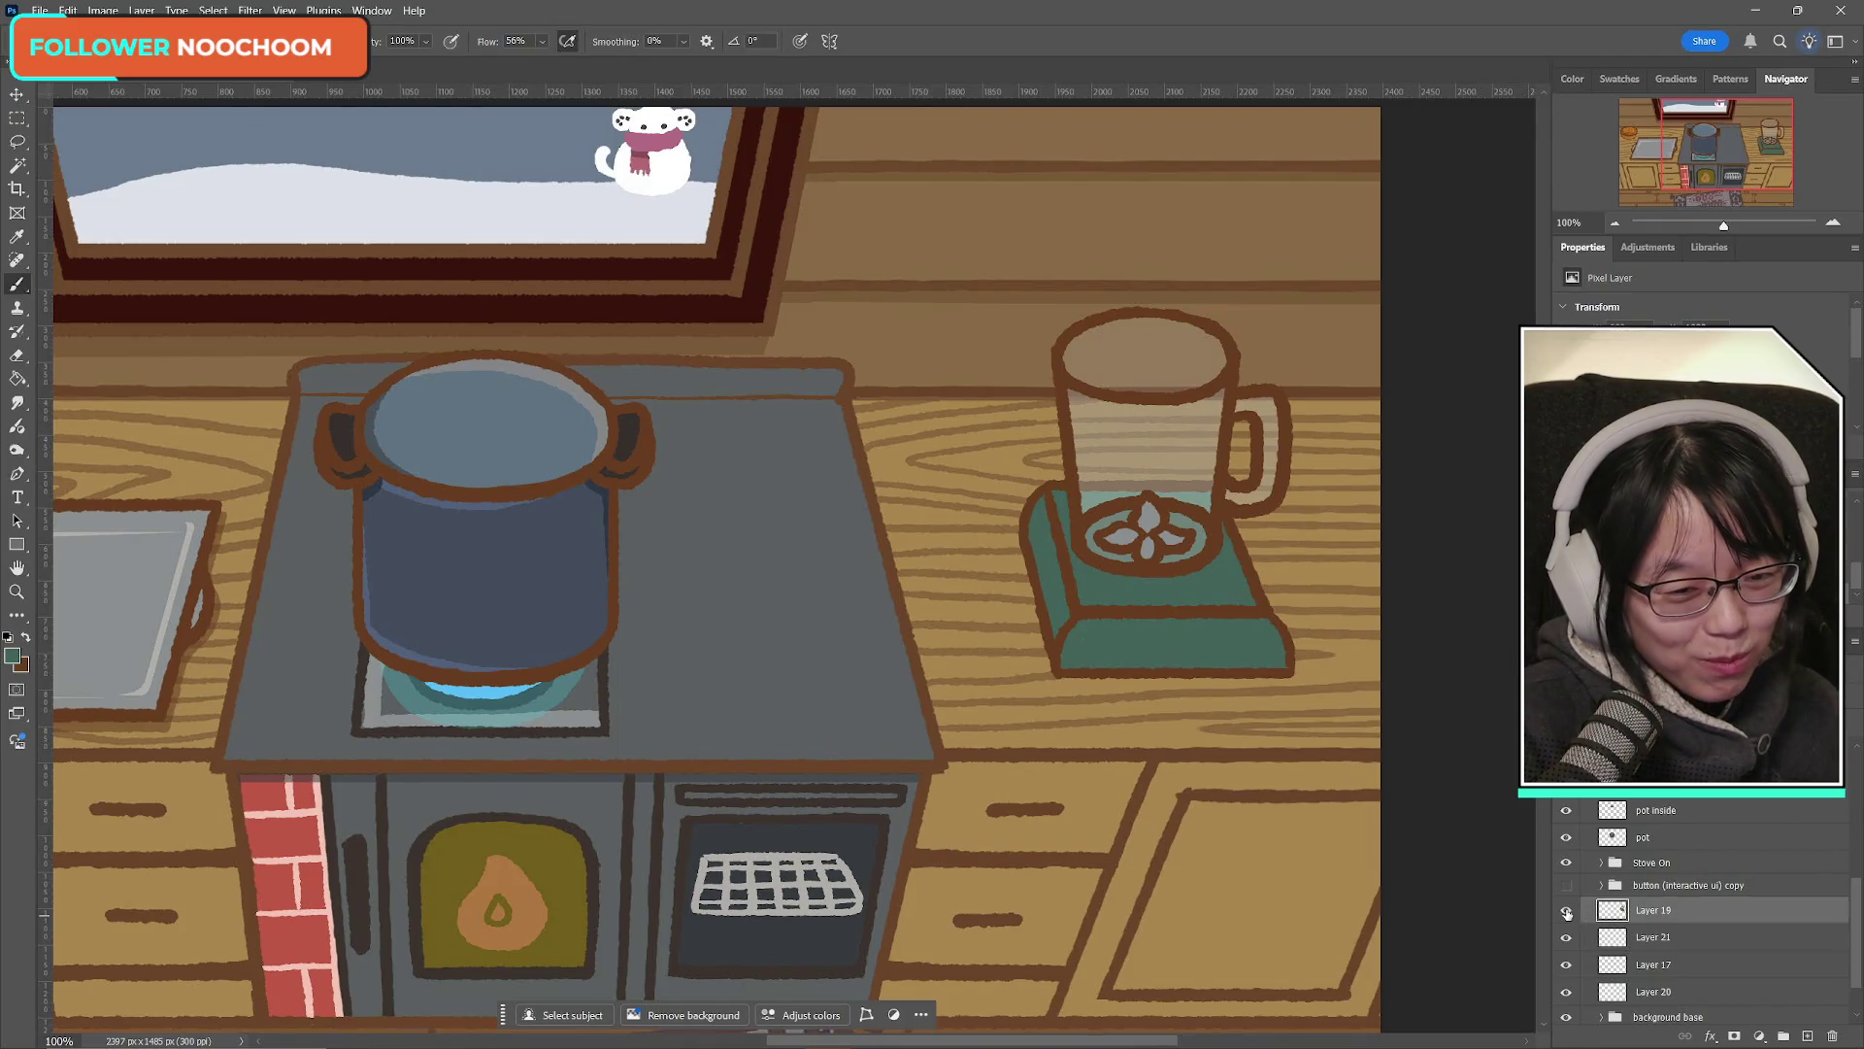
click(1566, 911)
click(1566, 911)
click(1567, 910)
click(1567, 911)
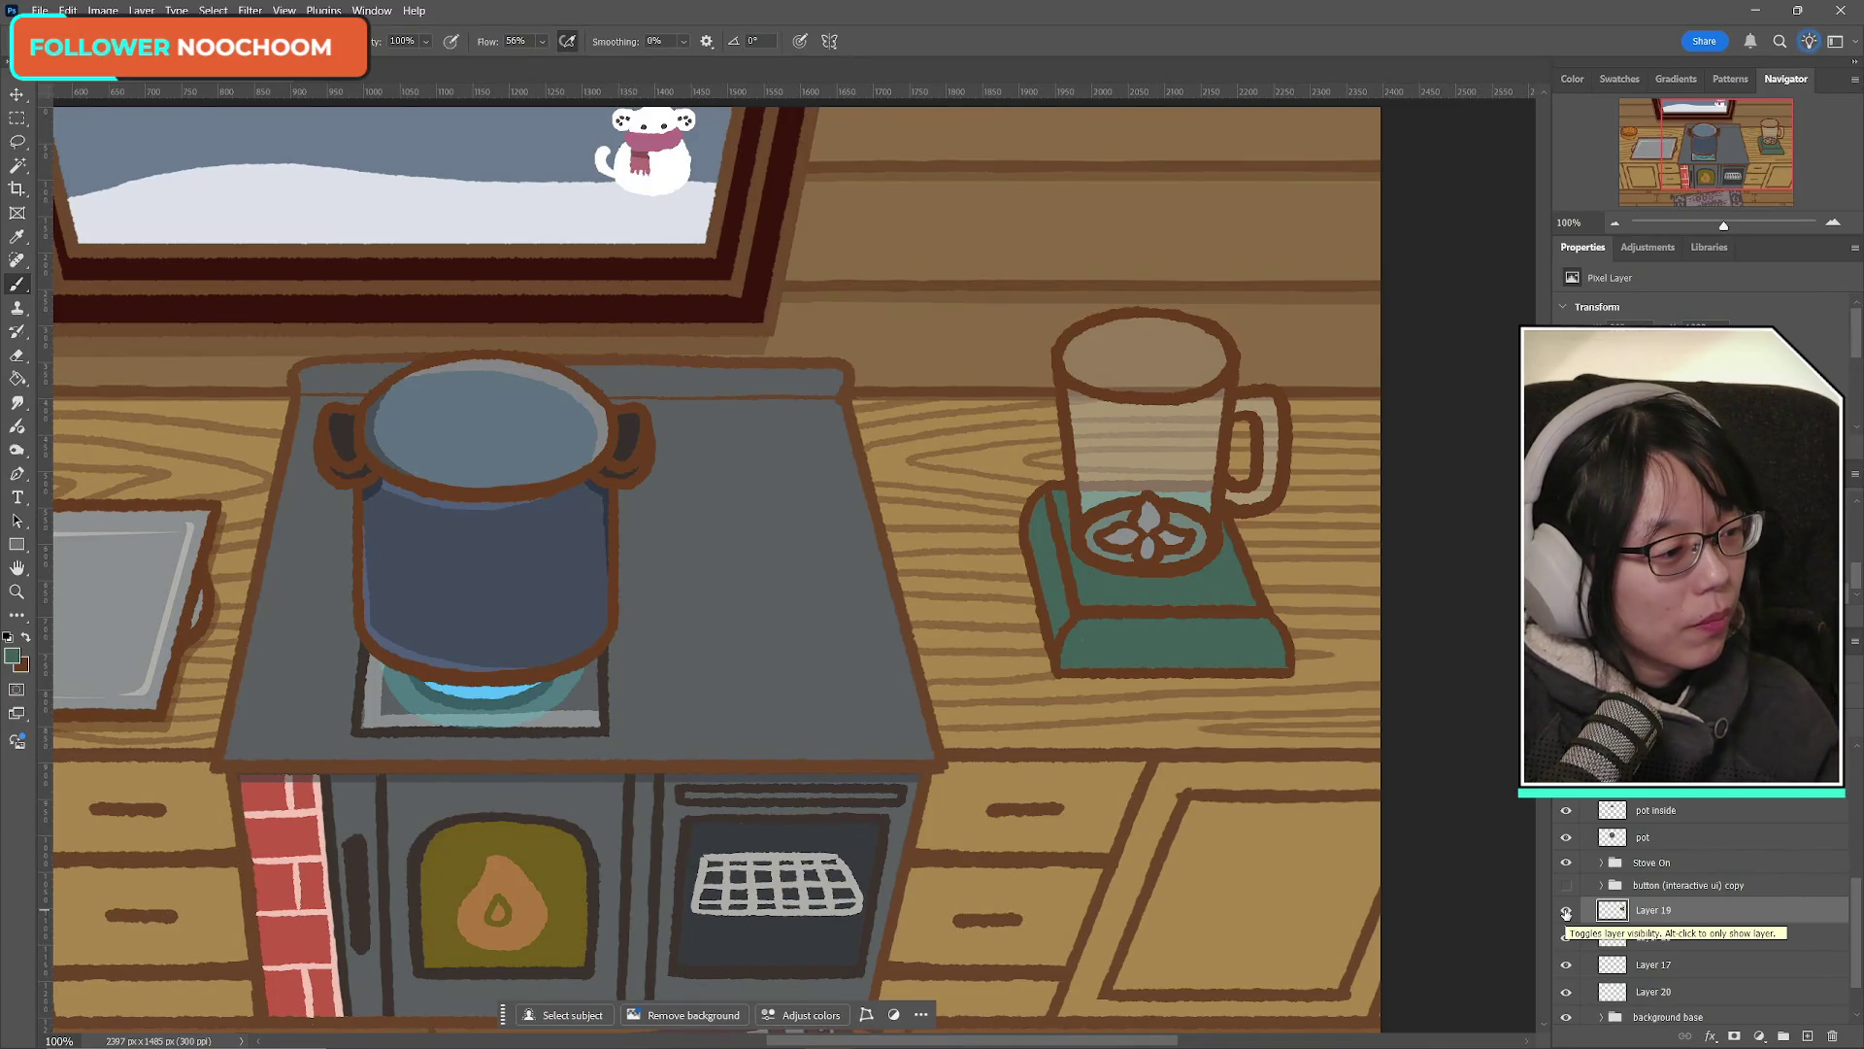
click(1566, 911)
click(1565, 911)
click(1565, 911)
click(1565, 911)
click(1565, 937)
click(1566, 938)
click(1565, 965)
click(1565, 965)
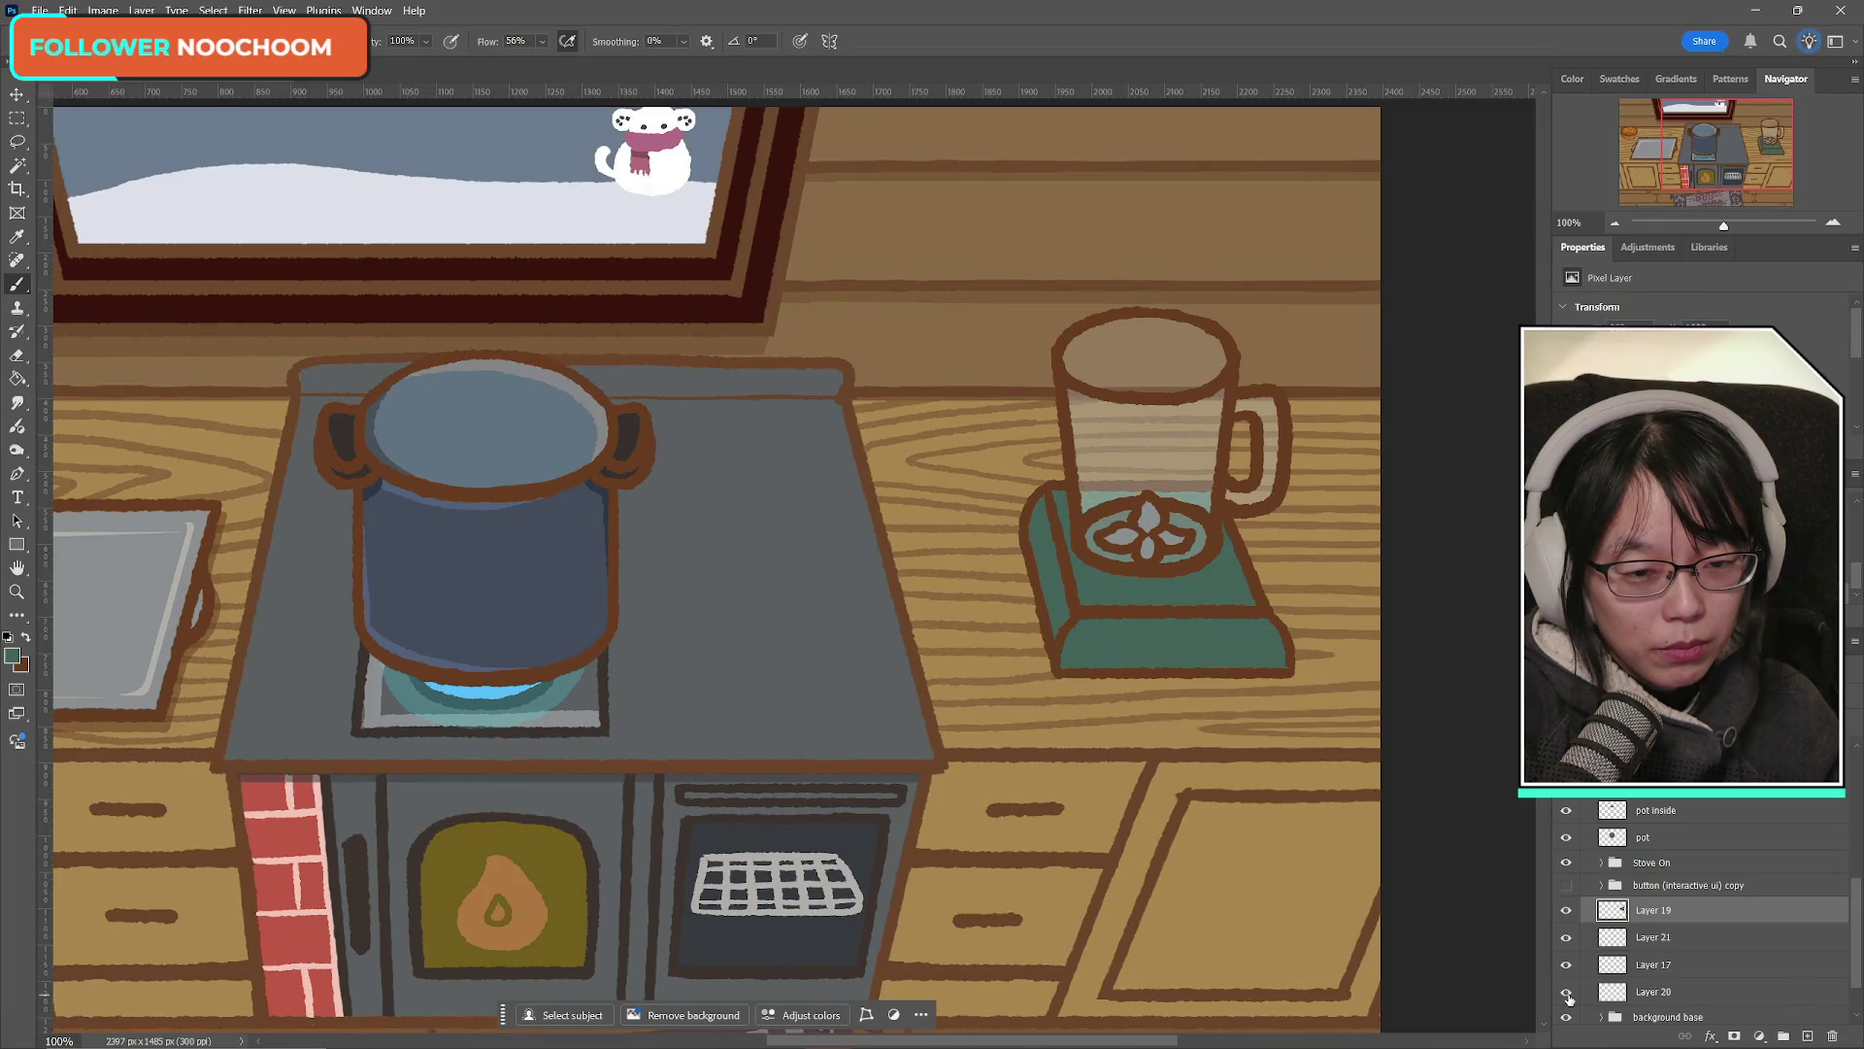
Step: Delete Layer 17, the unneeded strip on the blender
click(1651, 965)
click(1566, 965)
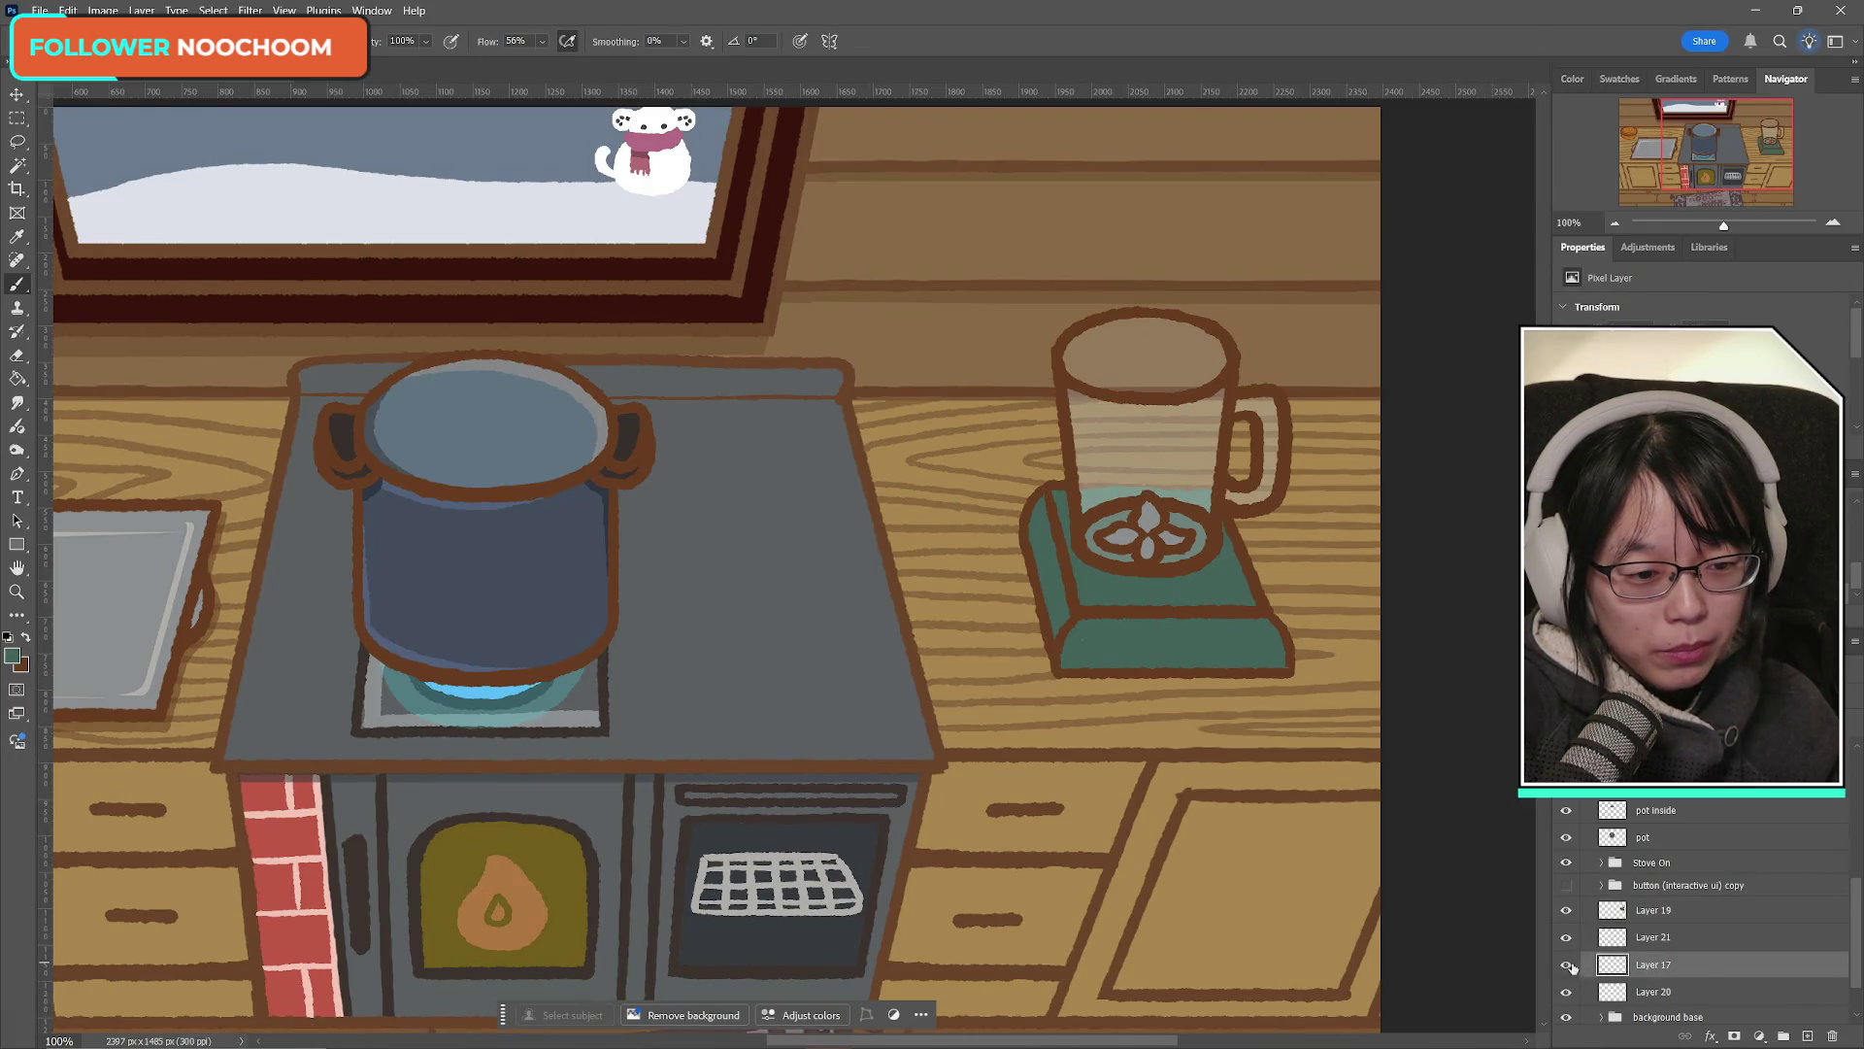
key(Delete)
Step: Recheck Layers 21, 19 and 20, then merge them into one layer with Ctrl+E
click(1565, 938)
click(1565, 938)
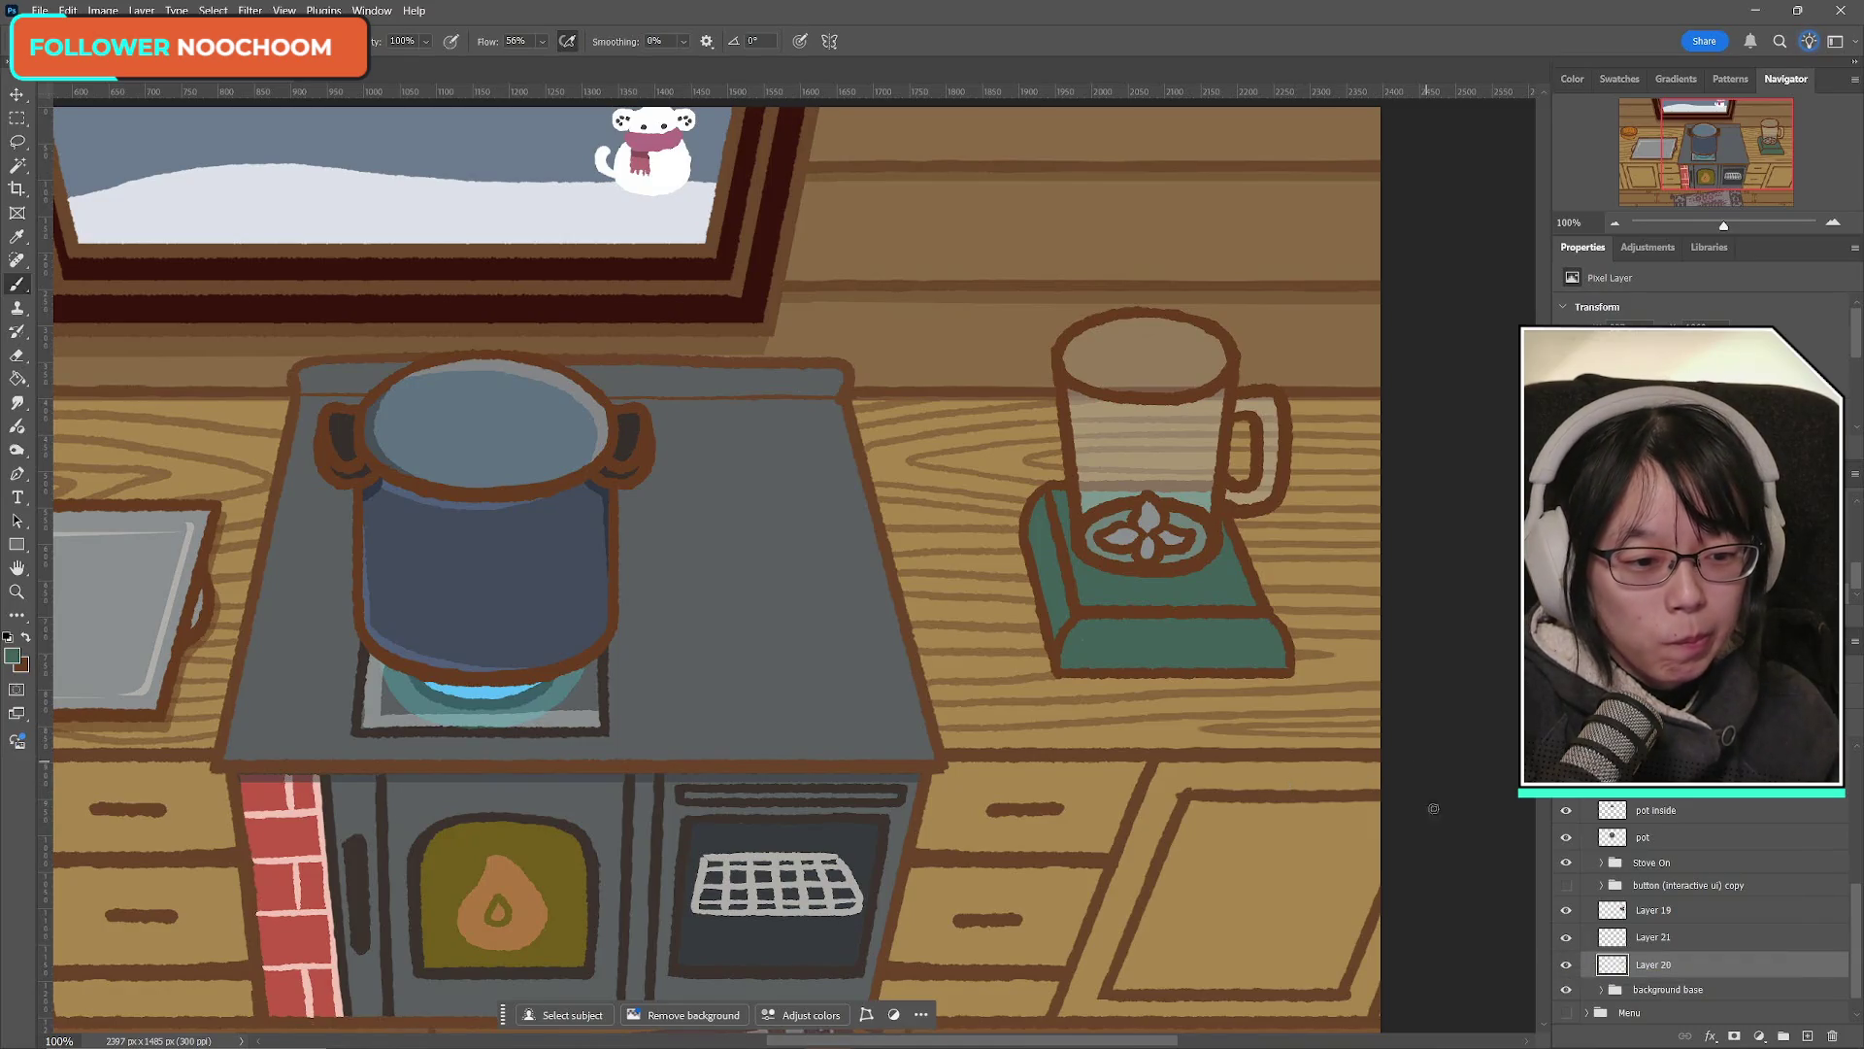
click(1566, 910)
click(1565, 911)
click(1565, 938)
click(1565, 938)
click(1564, 962)
click(1565, 964)
click(1637, 913)
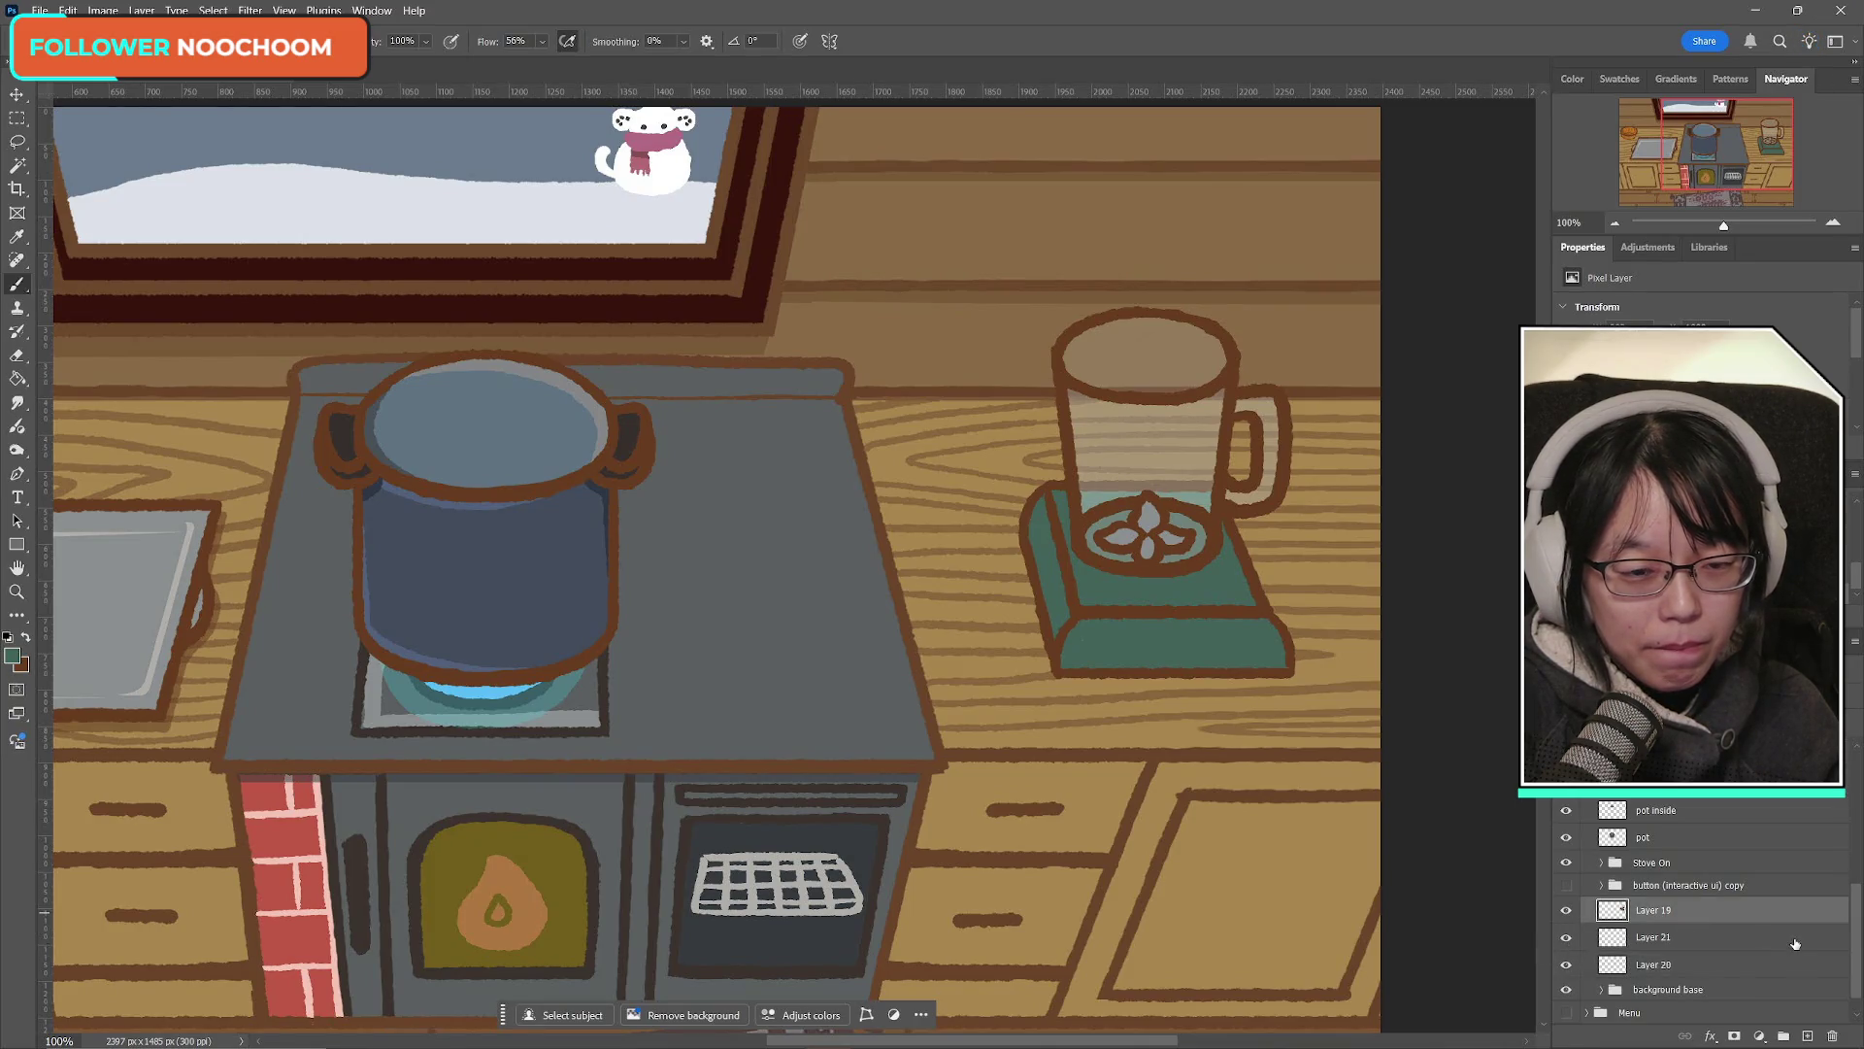
key(ctrl+e)
key(ctrl+e)
Step: Rename the merged layer to 'blender'
double_click(1655, 937)
text(blender)
key(Return)
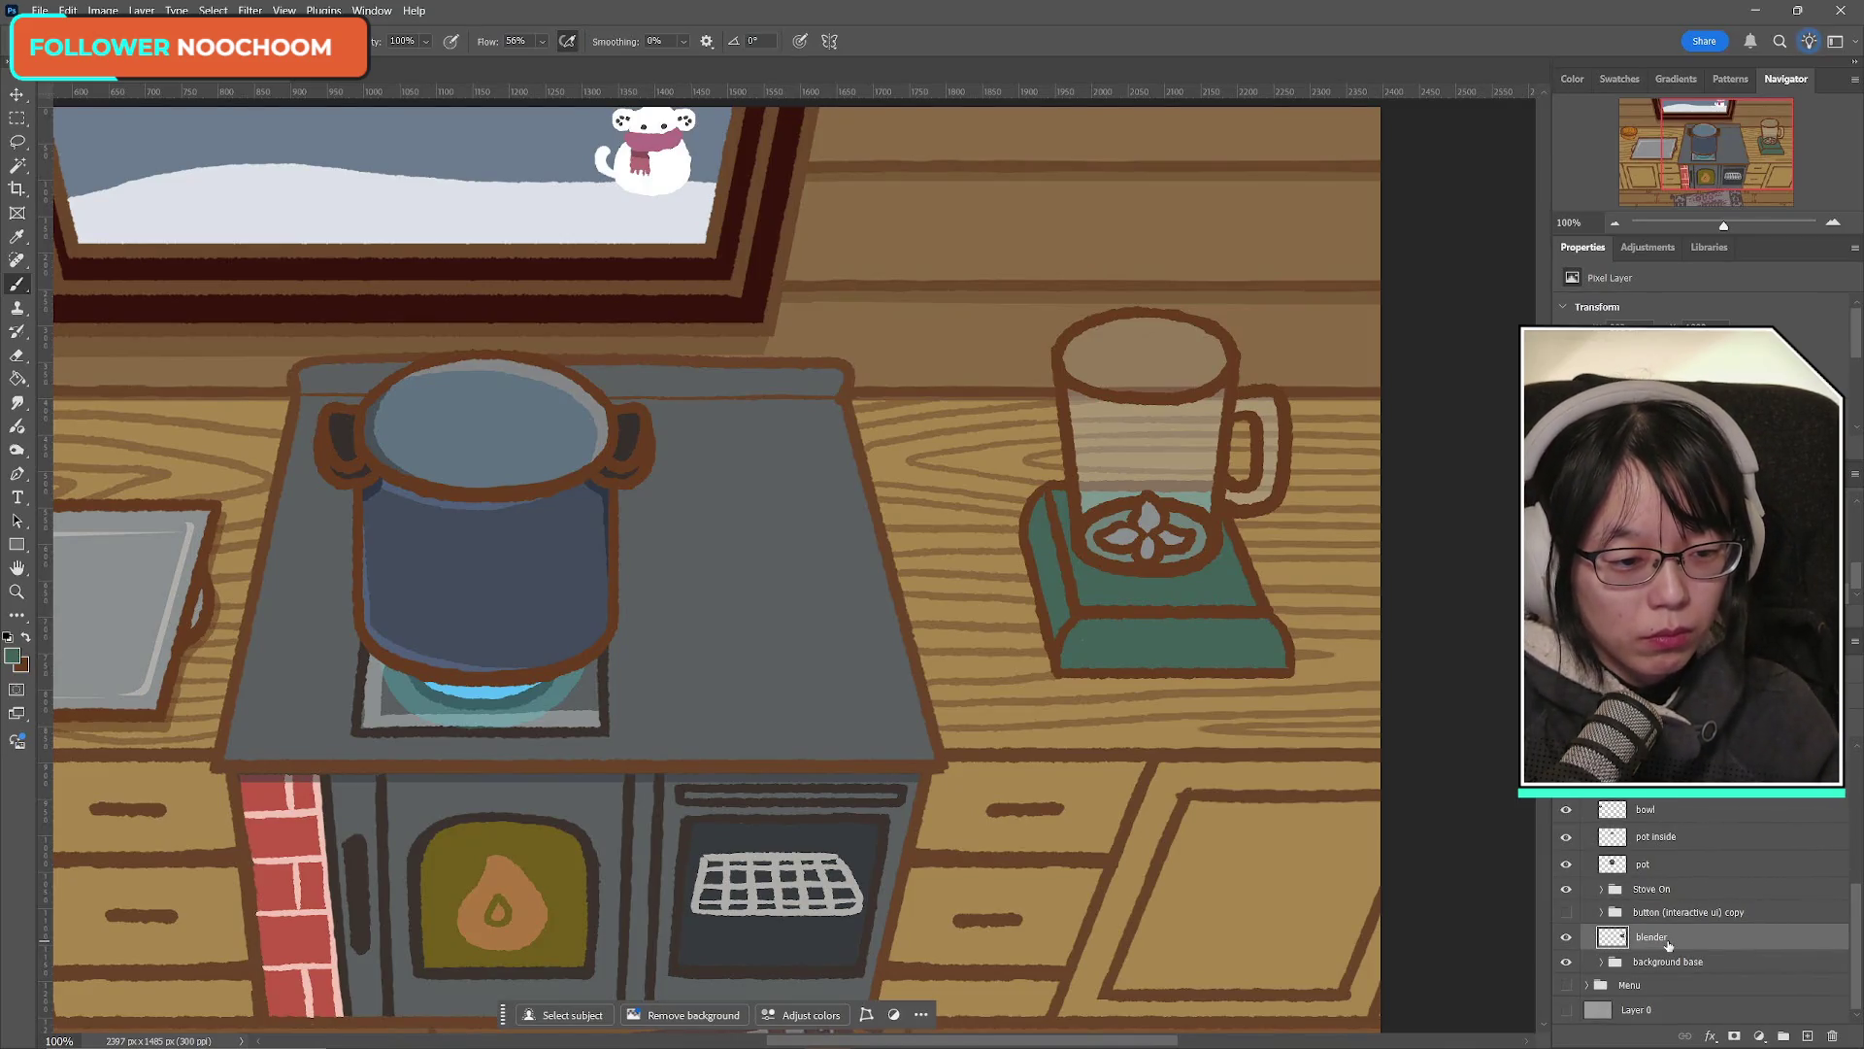
Step: Show the green button on the blender base, comparing the blender with and without it
click(1565, 912)
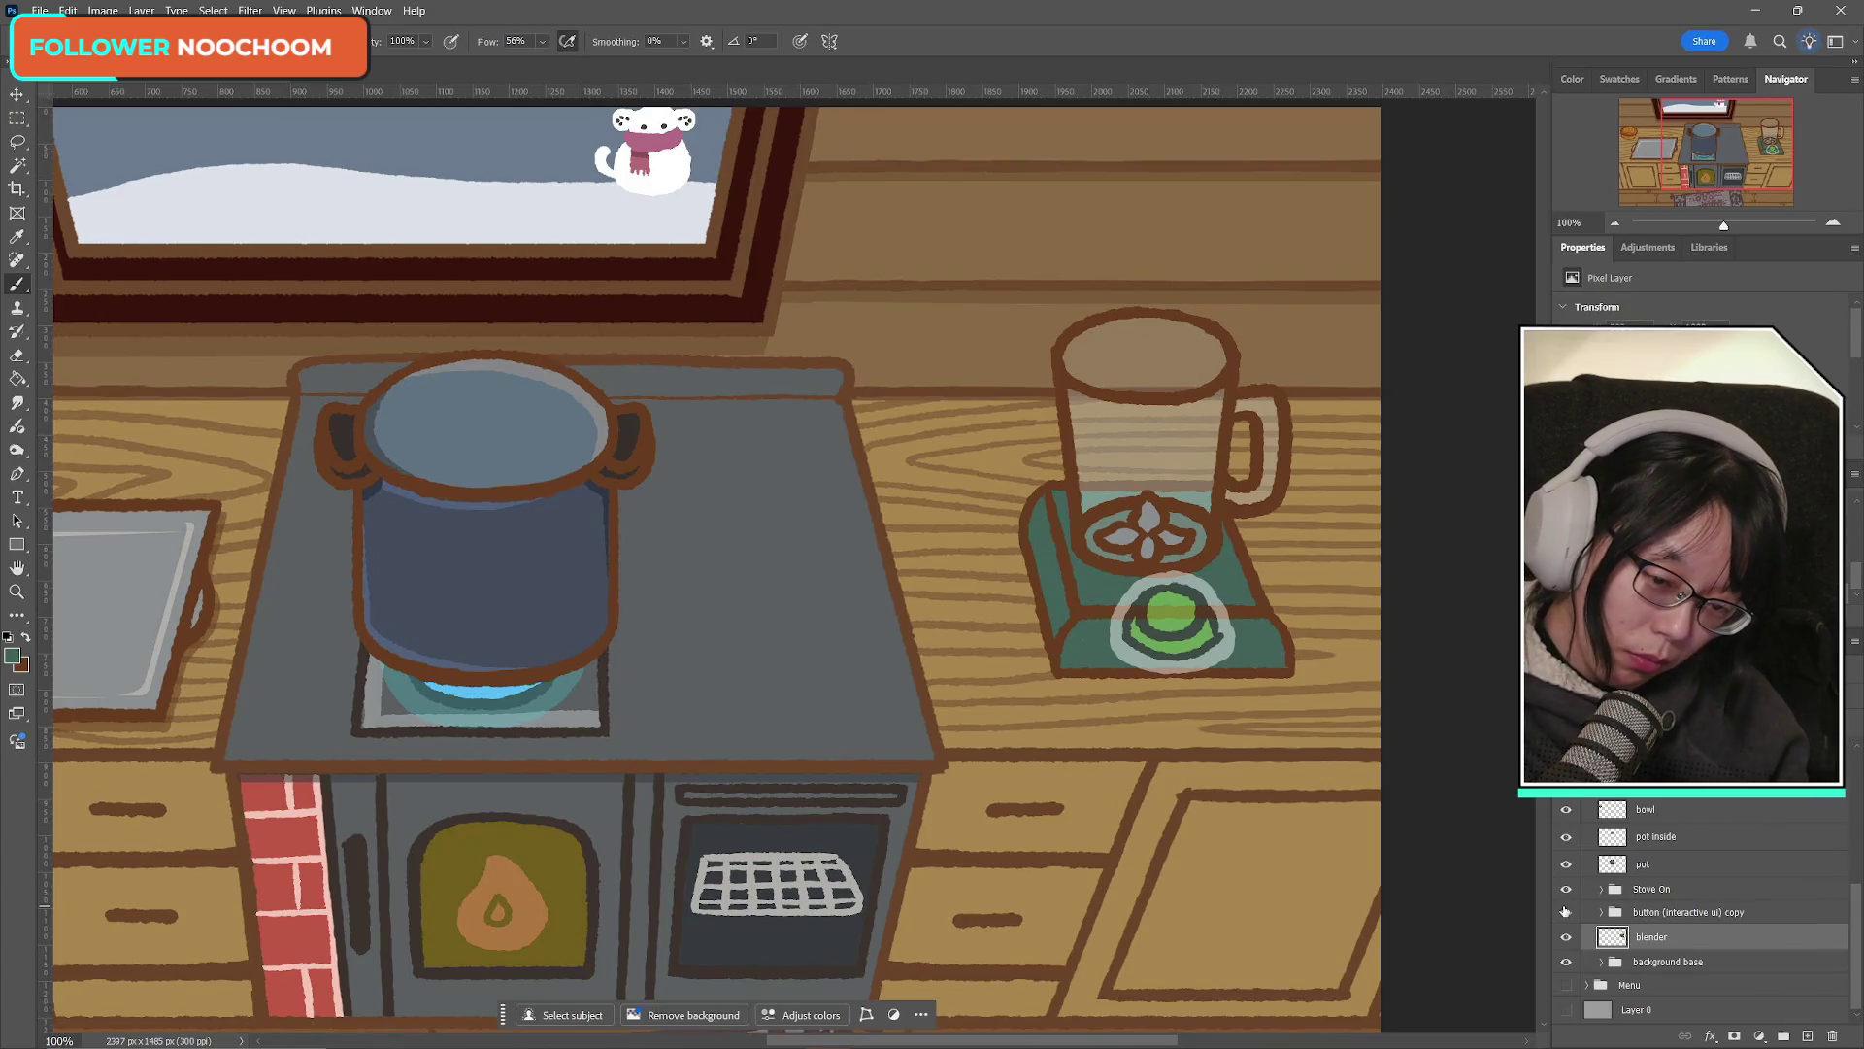
click(1565, 912)
click(1565, 912)
click(1565, 911)
click(1566, 912)
click(1565, 911)
click(1565, 912)
click(1565, 912)
click(1565, 912)
click(1565, 911)
click(1565, 911)
Step: Select the button layer, make brown the painting colour, and recheck the button's visibility
click(1695, 913)
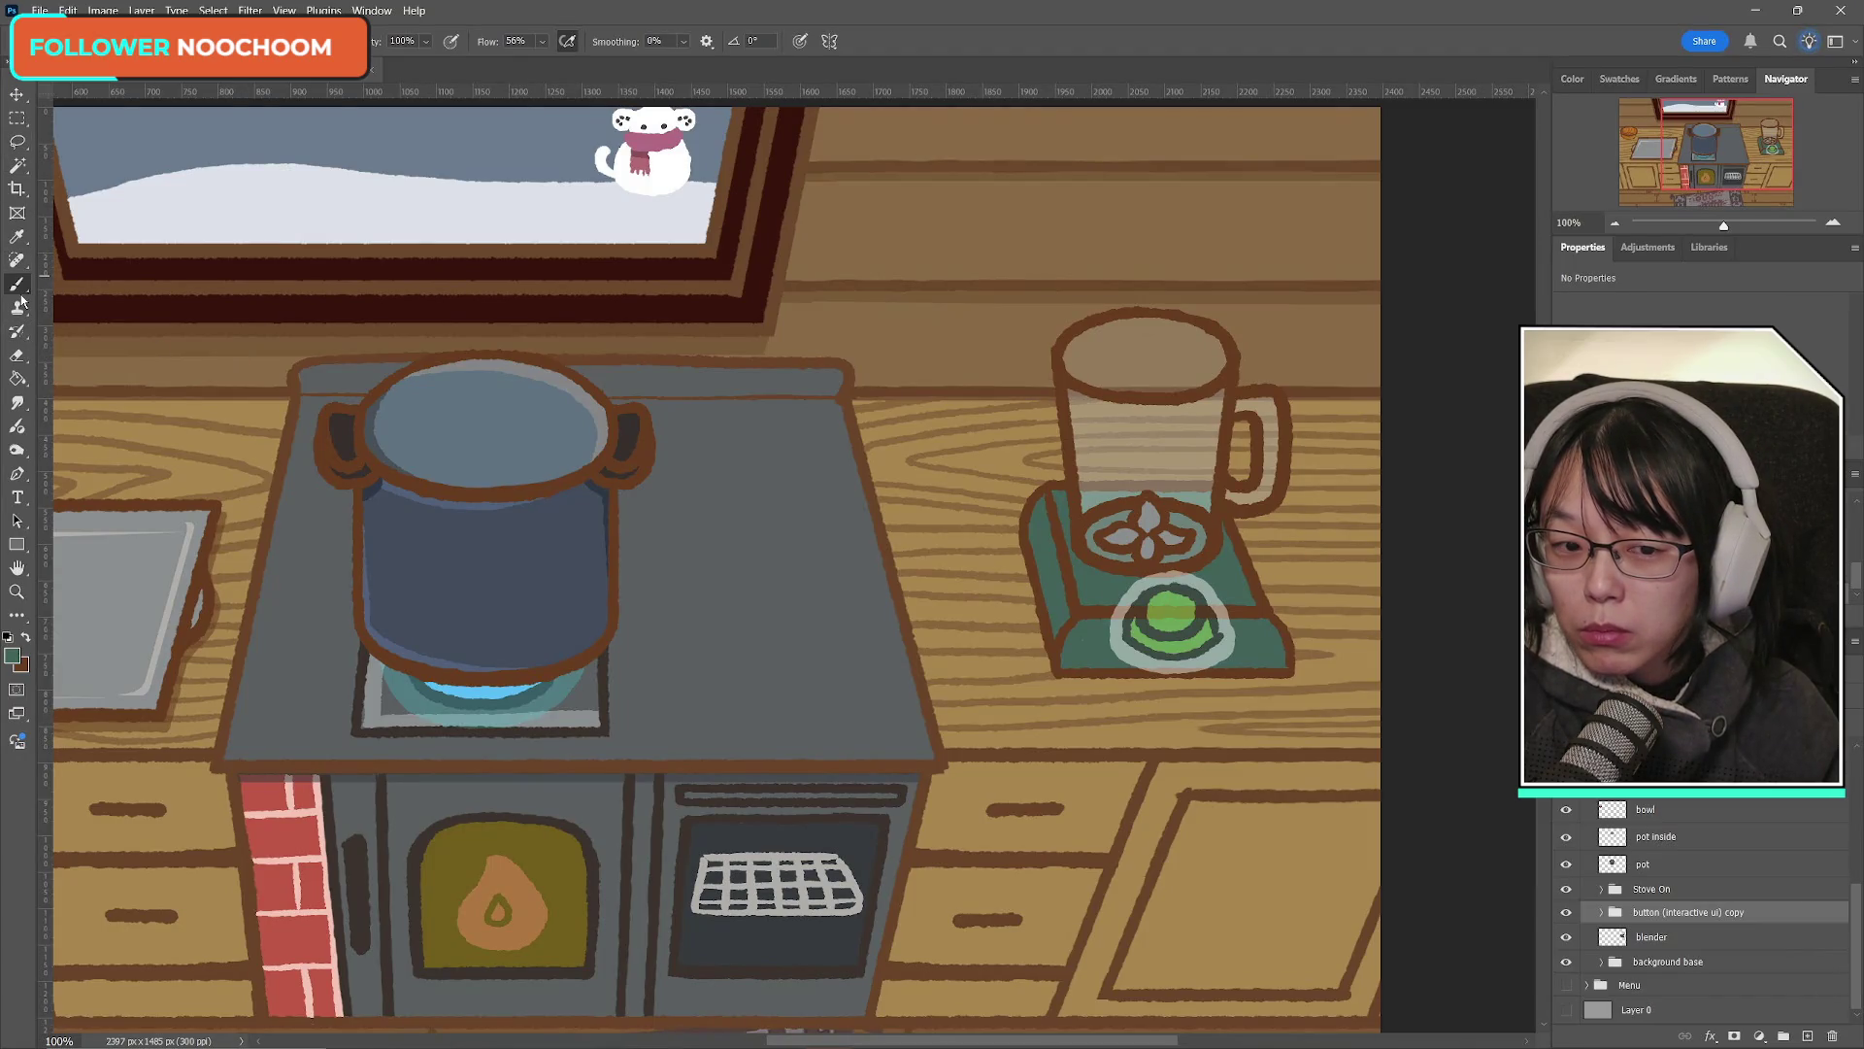
click(26, 637)
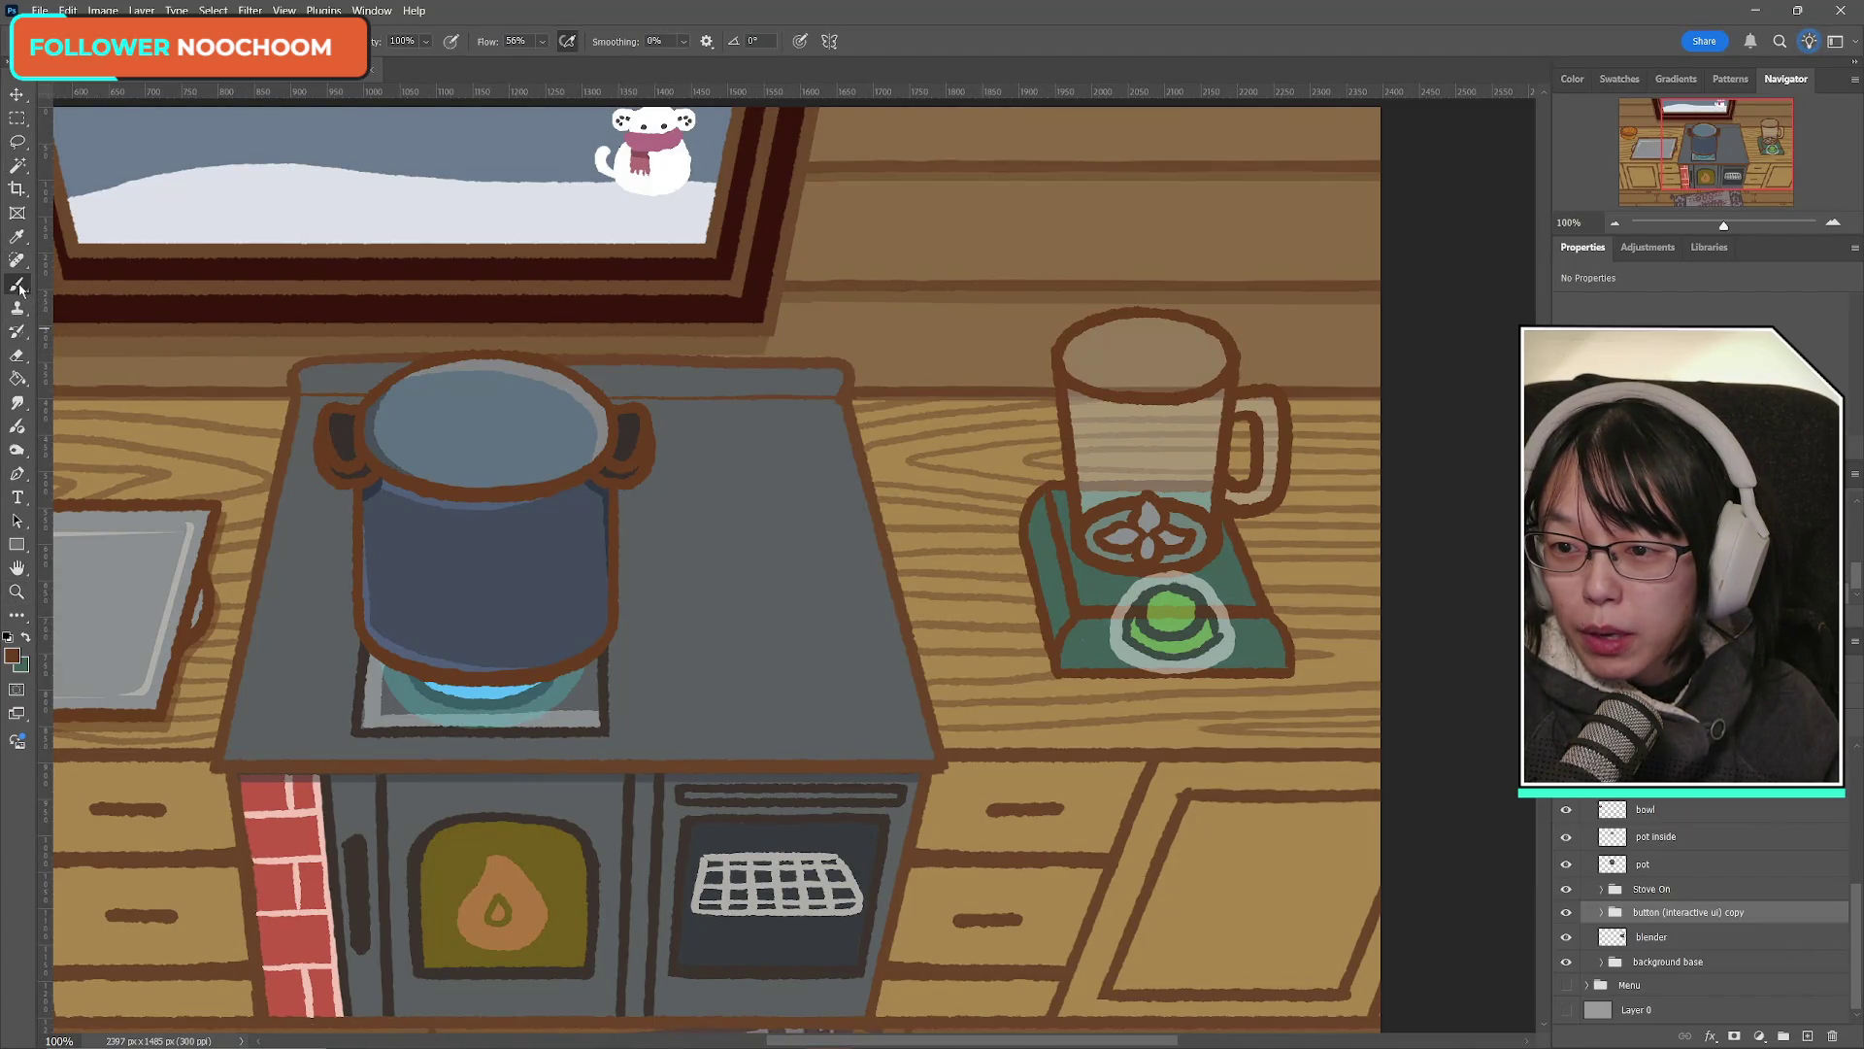
click(1567, 914)
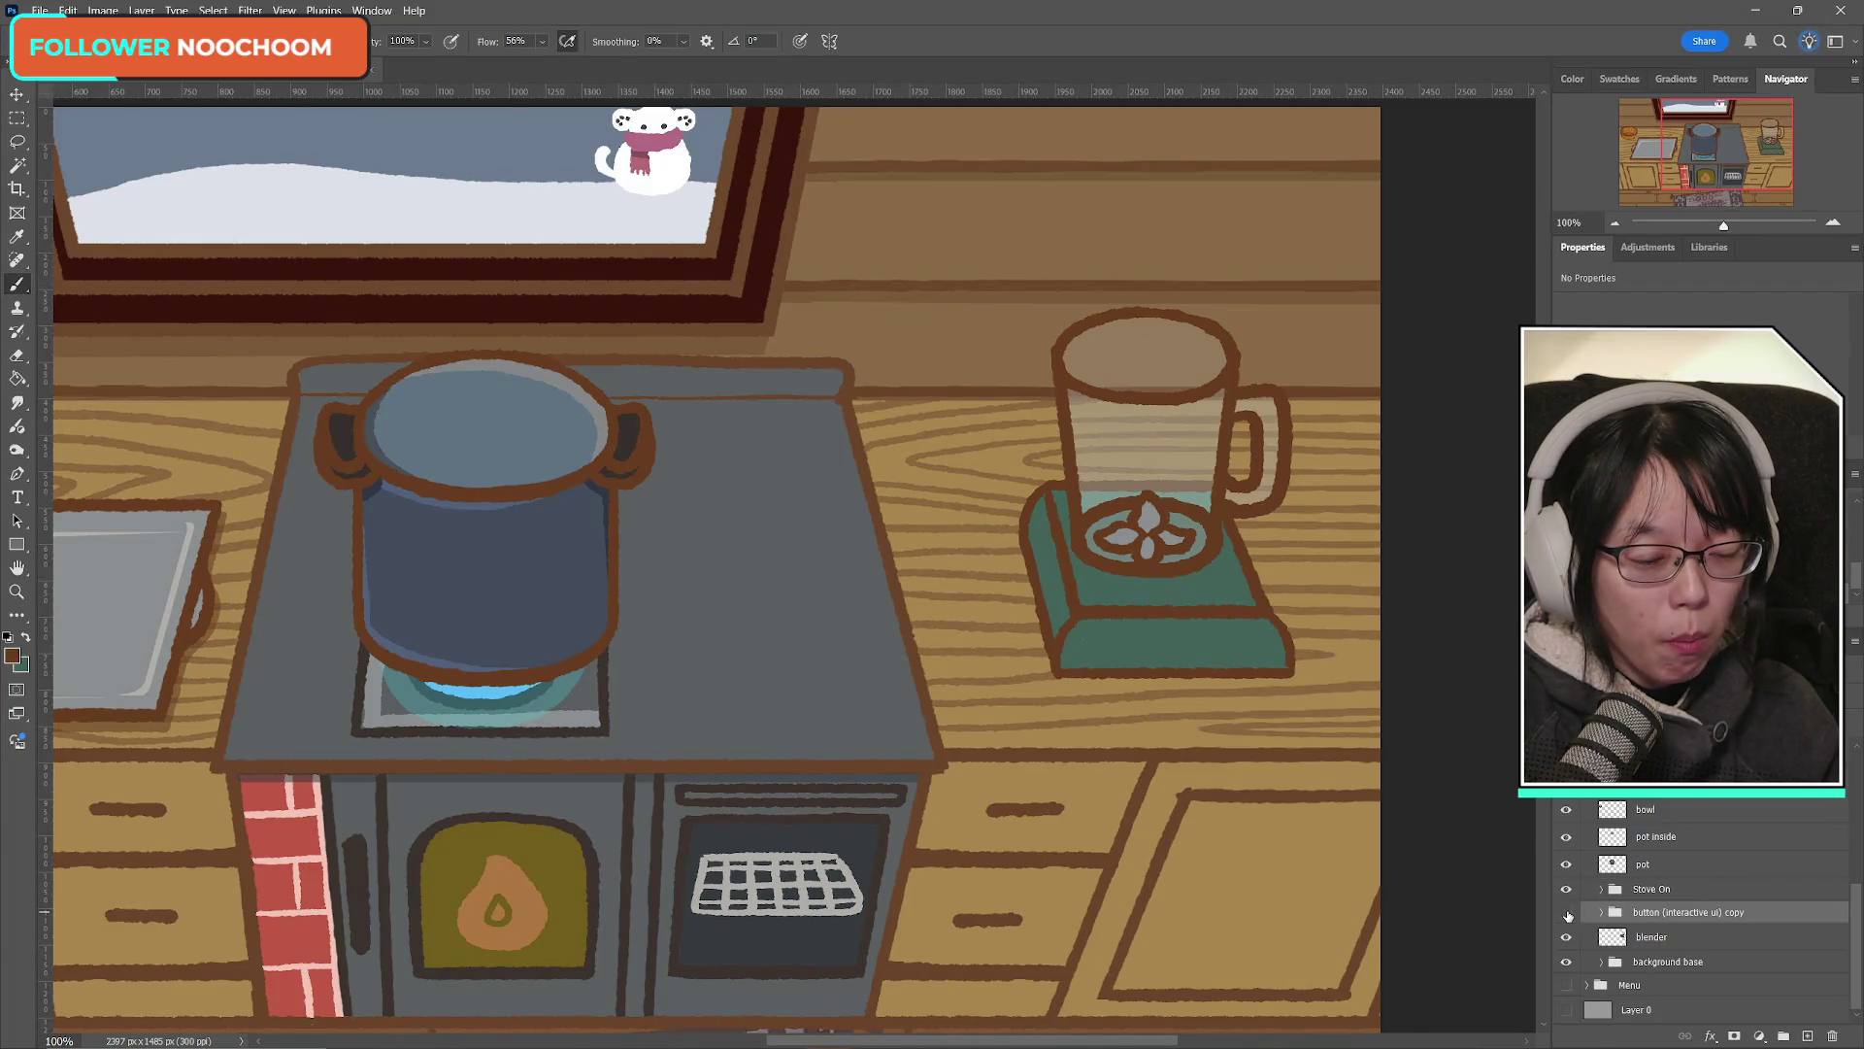
click(1566, 913)
click(1566, 936)
click(1566, 936)
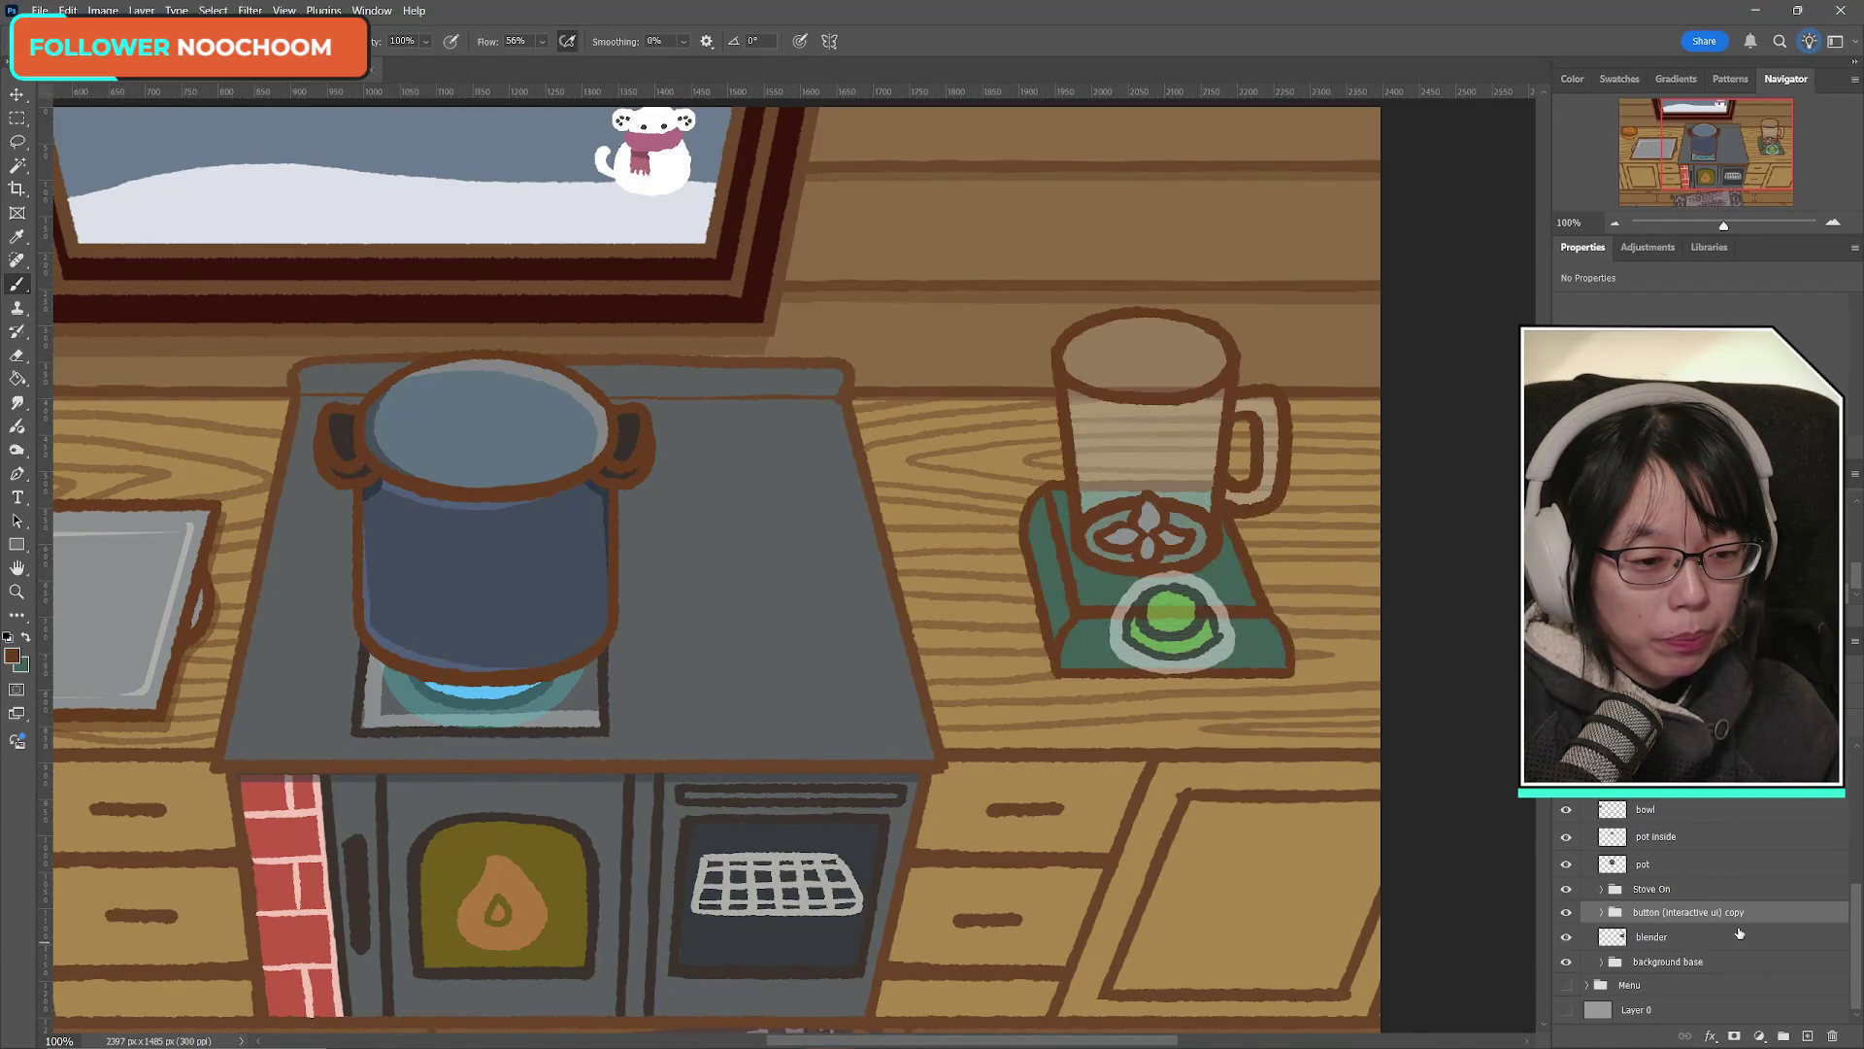
Step: Add a new empty layer above the blender layer, then reselect the blender layer
click(1659, 938)
key(ctrl+shift+alt+n)
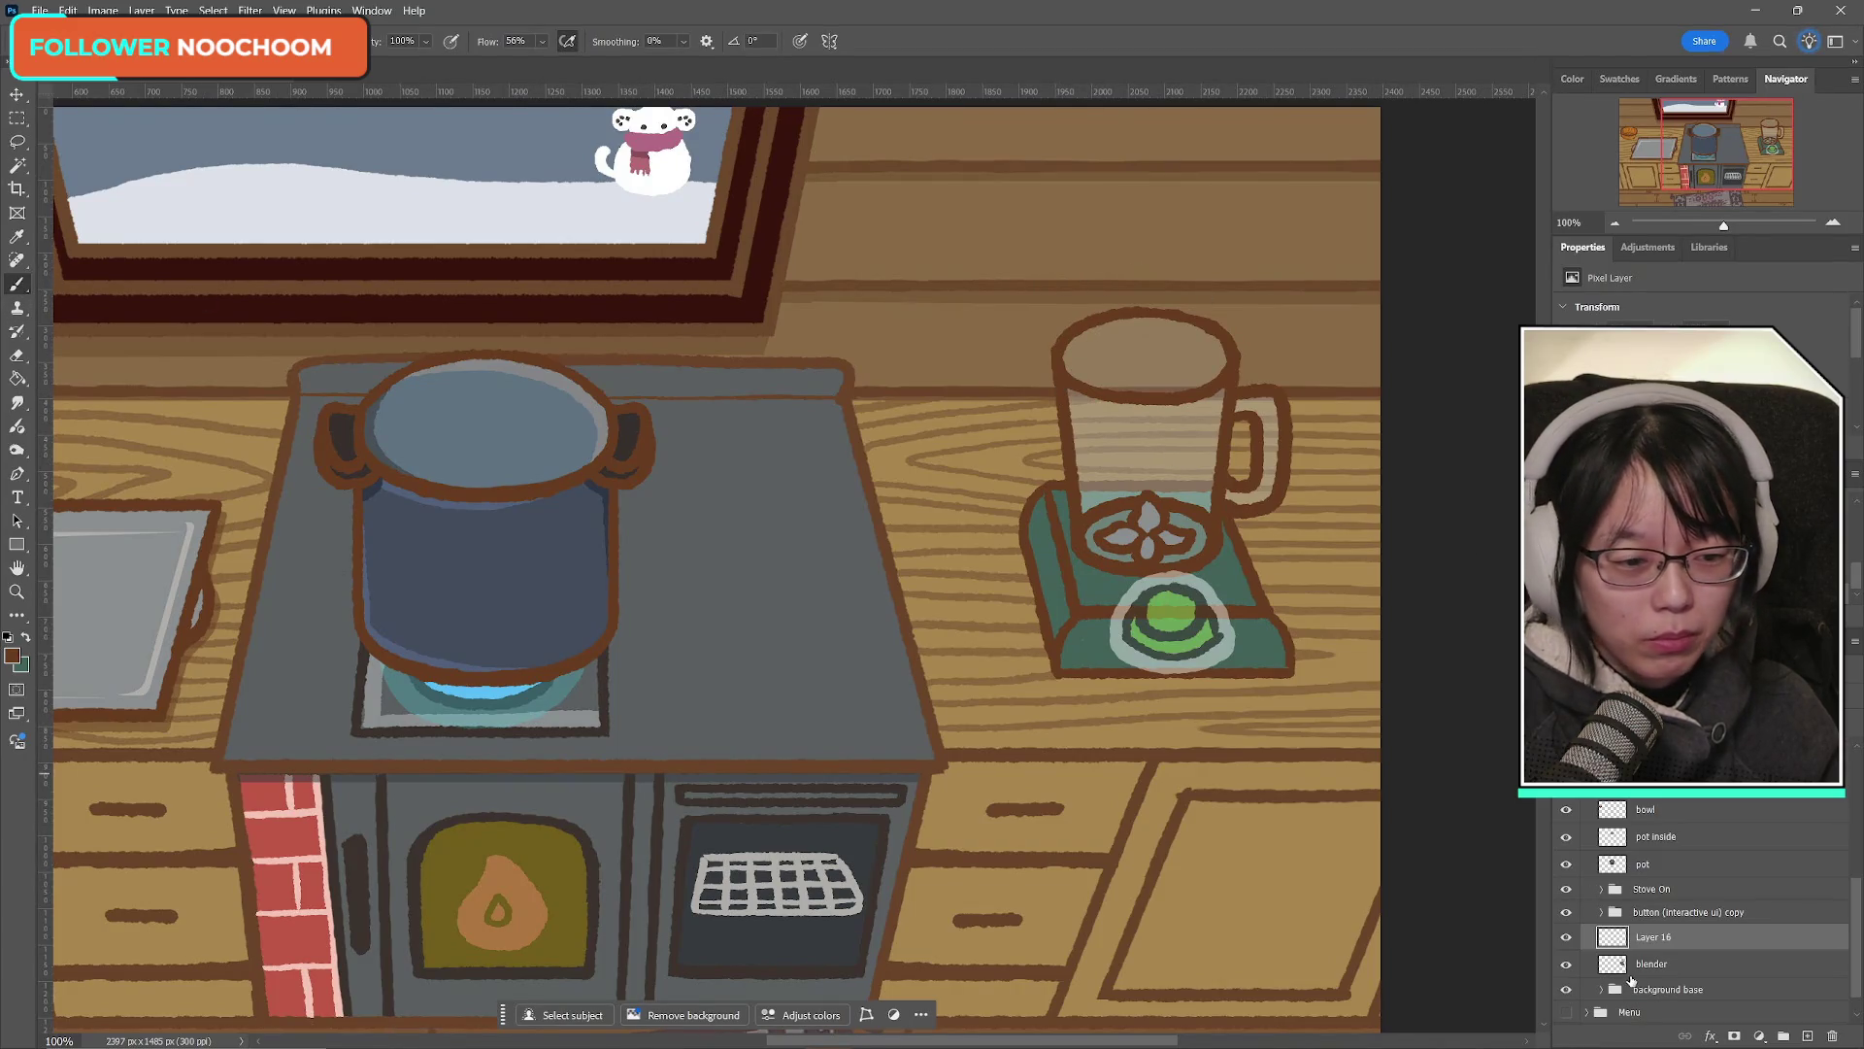
click(1657, 964)
click(17, 165)
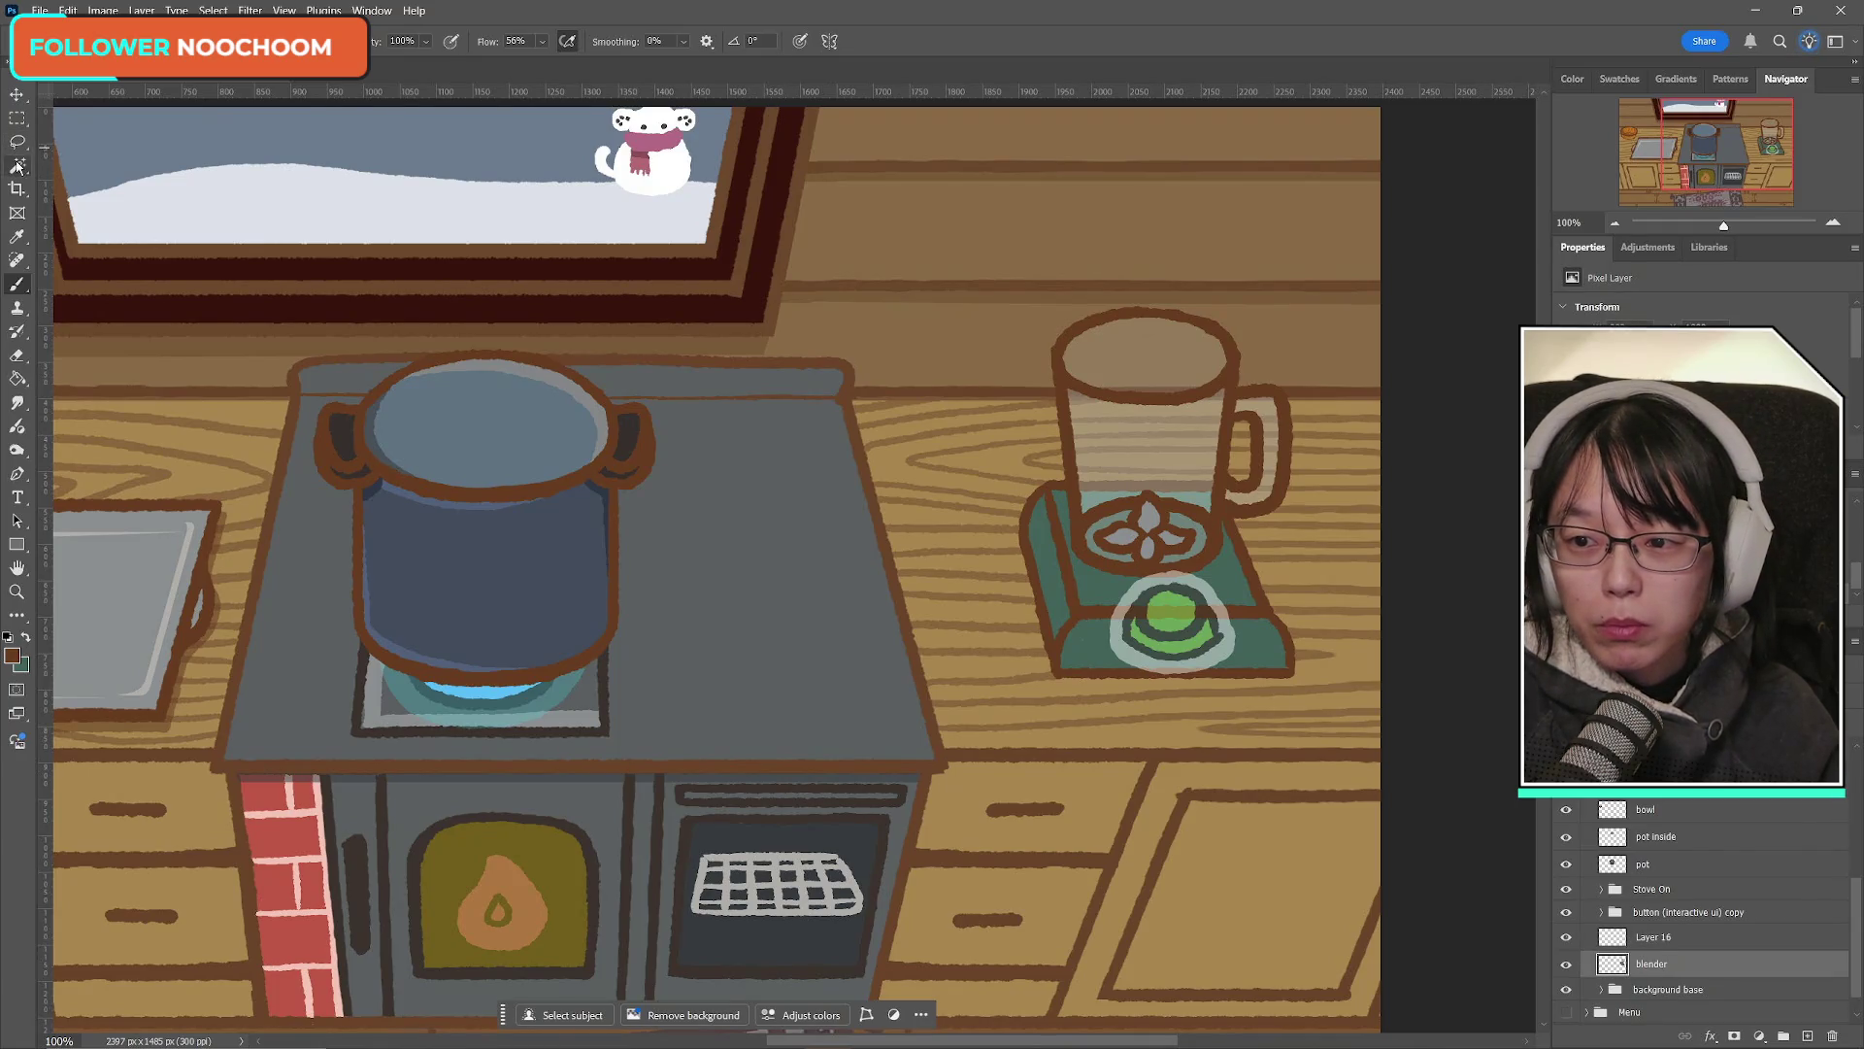
Step: Copy the Magic Wand-selected blender onto a new layer and move the copy left onto the counter
click(1061, 374)
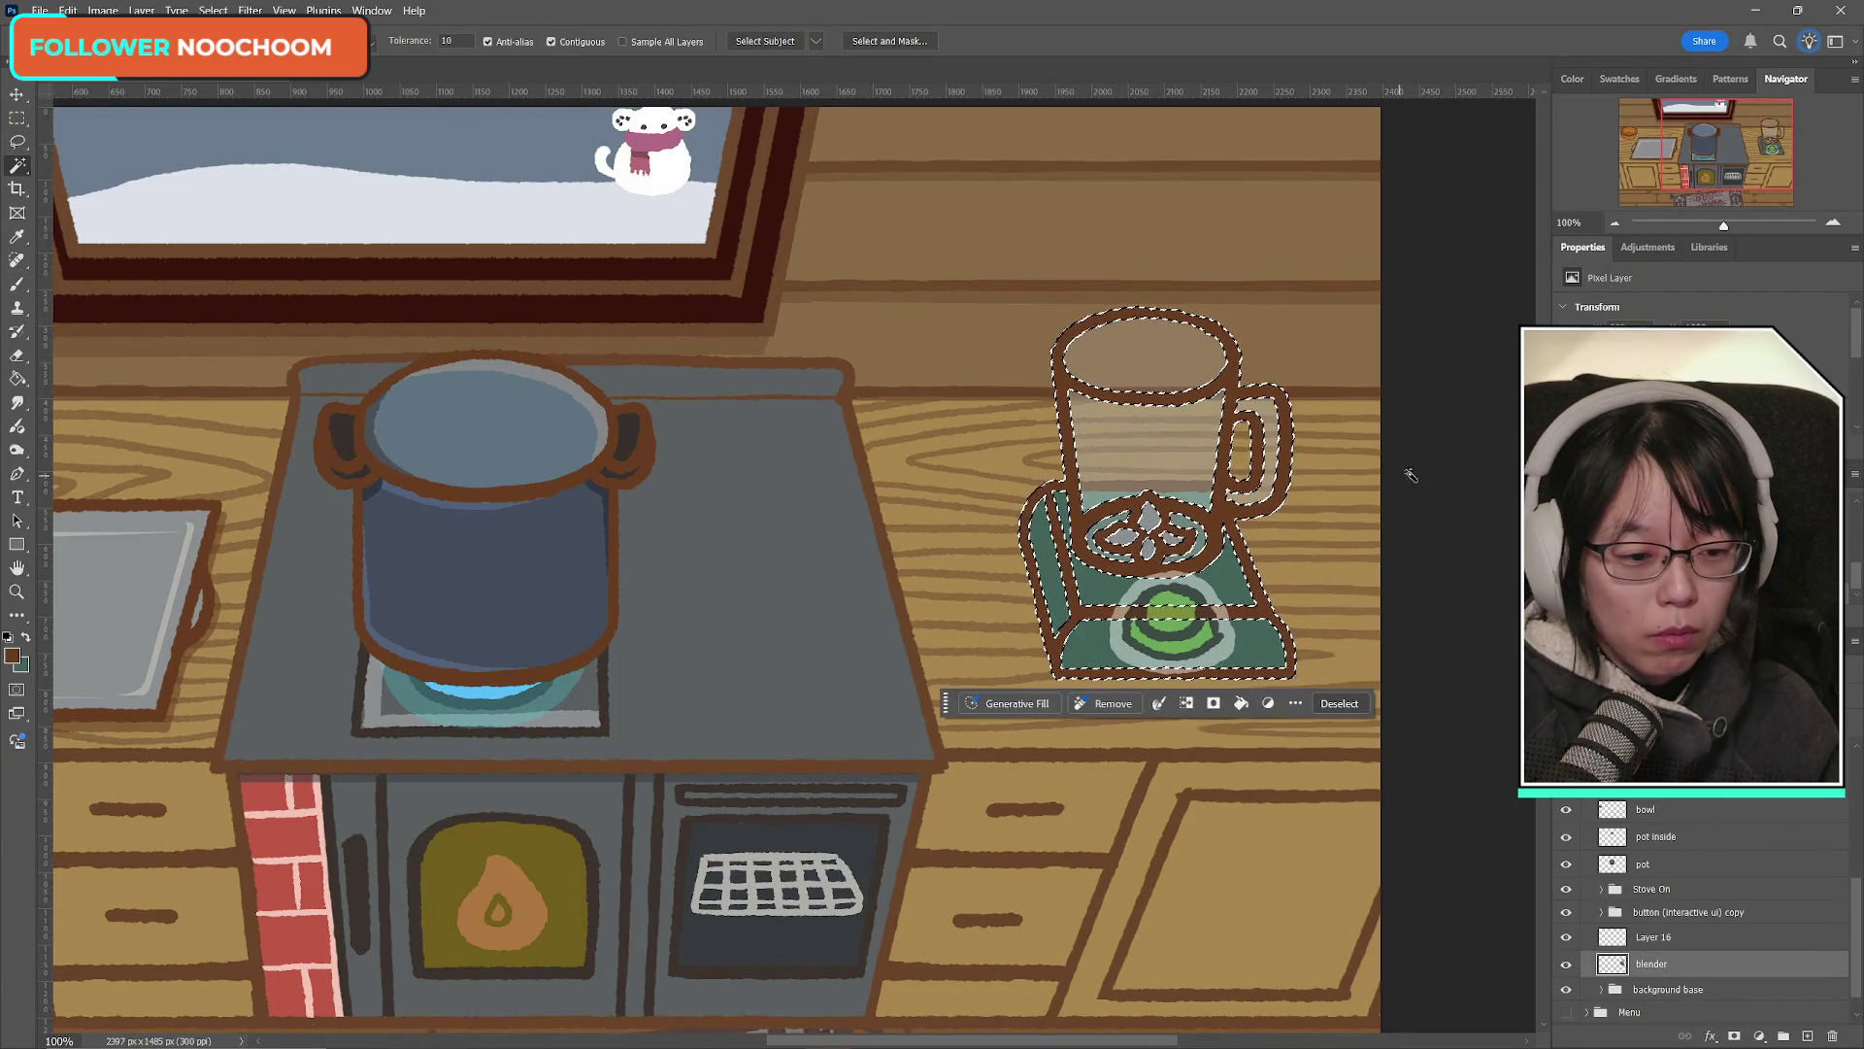
key(ctrl+j)
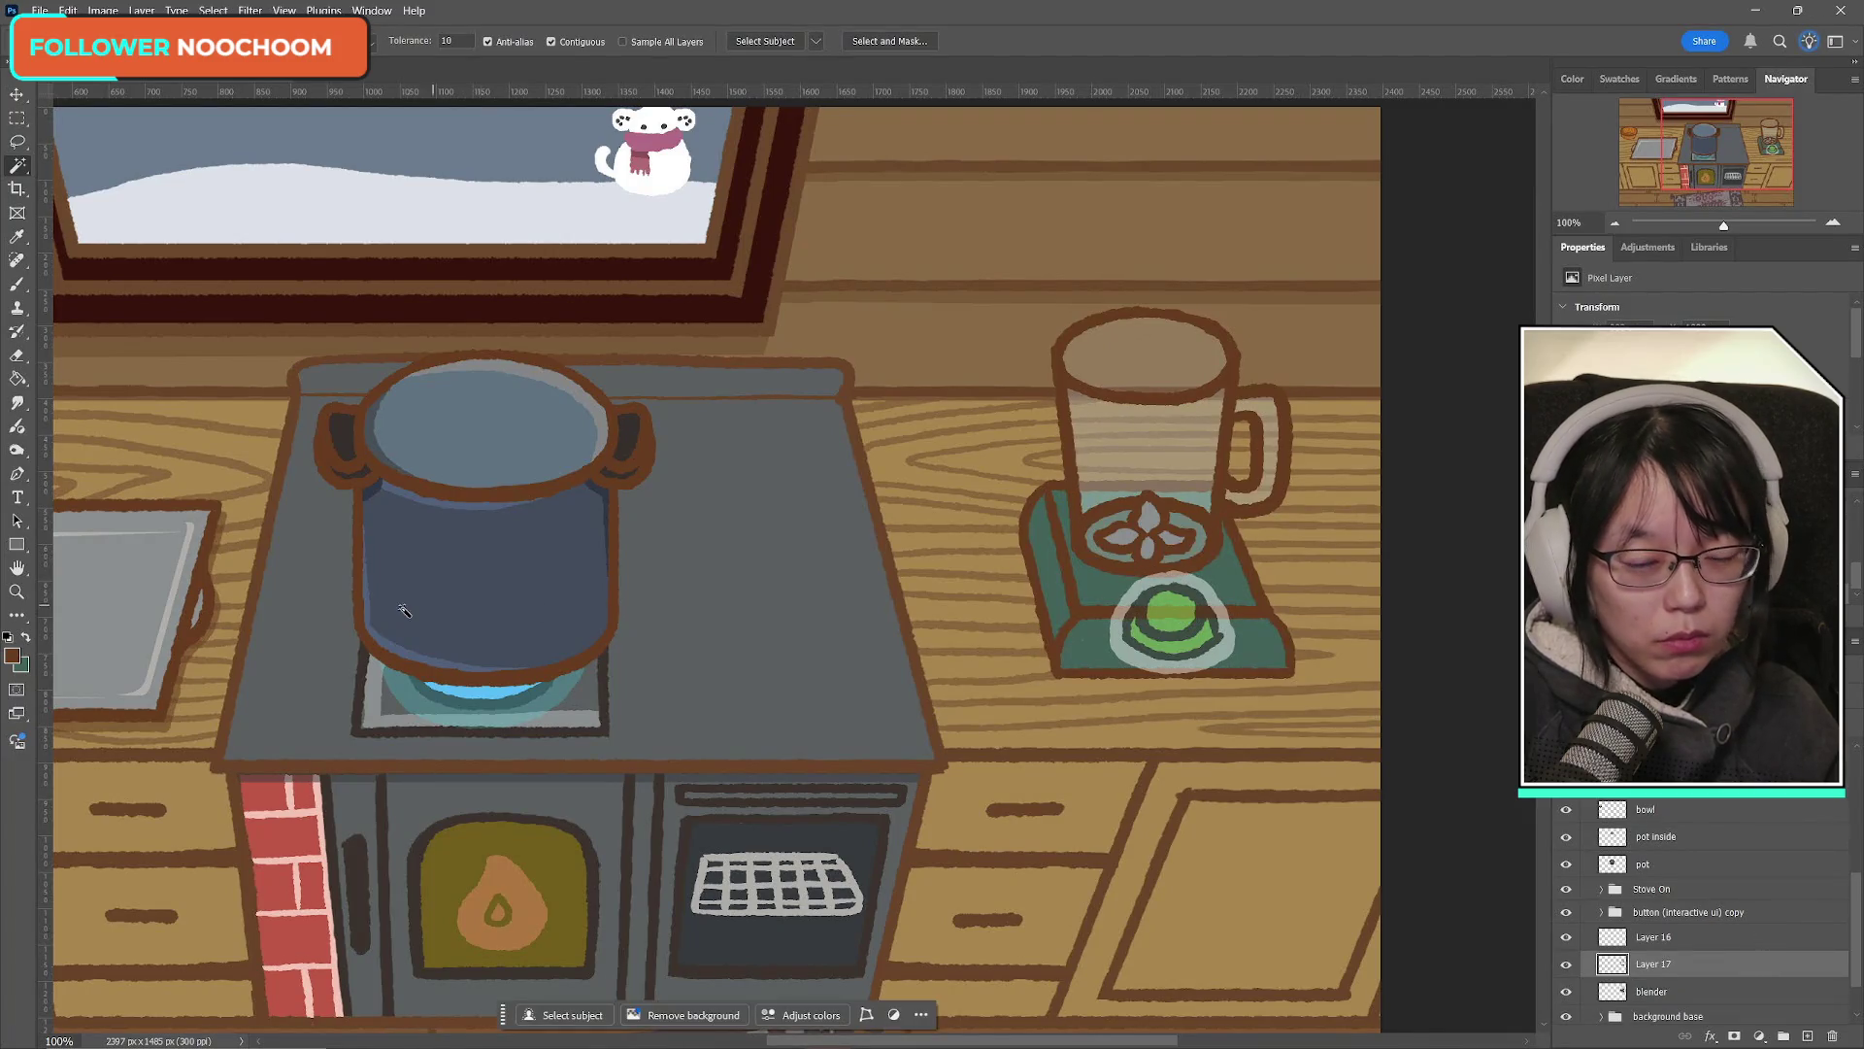
click(17, 355)
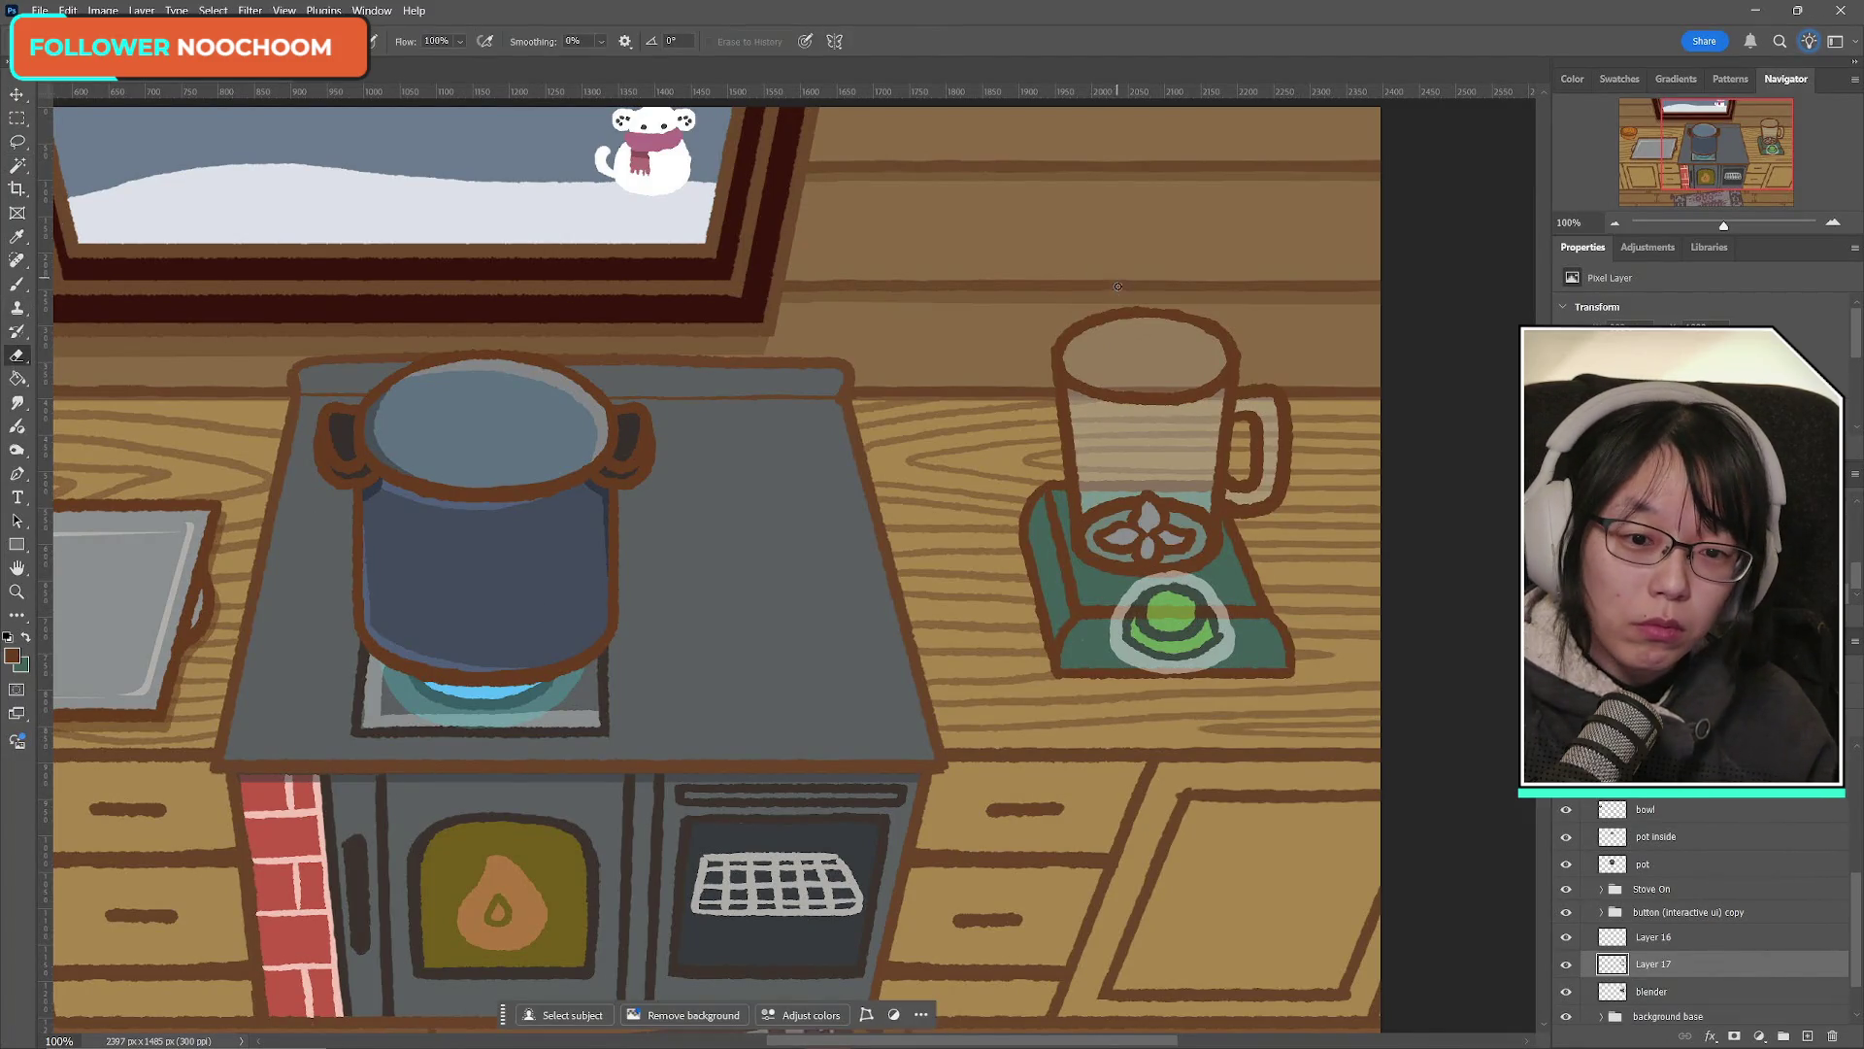
key(ctrl+t)
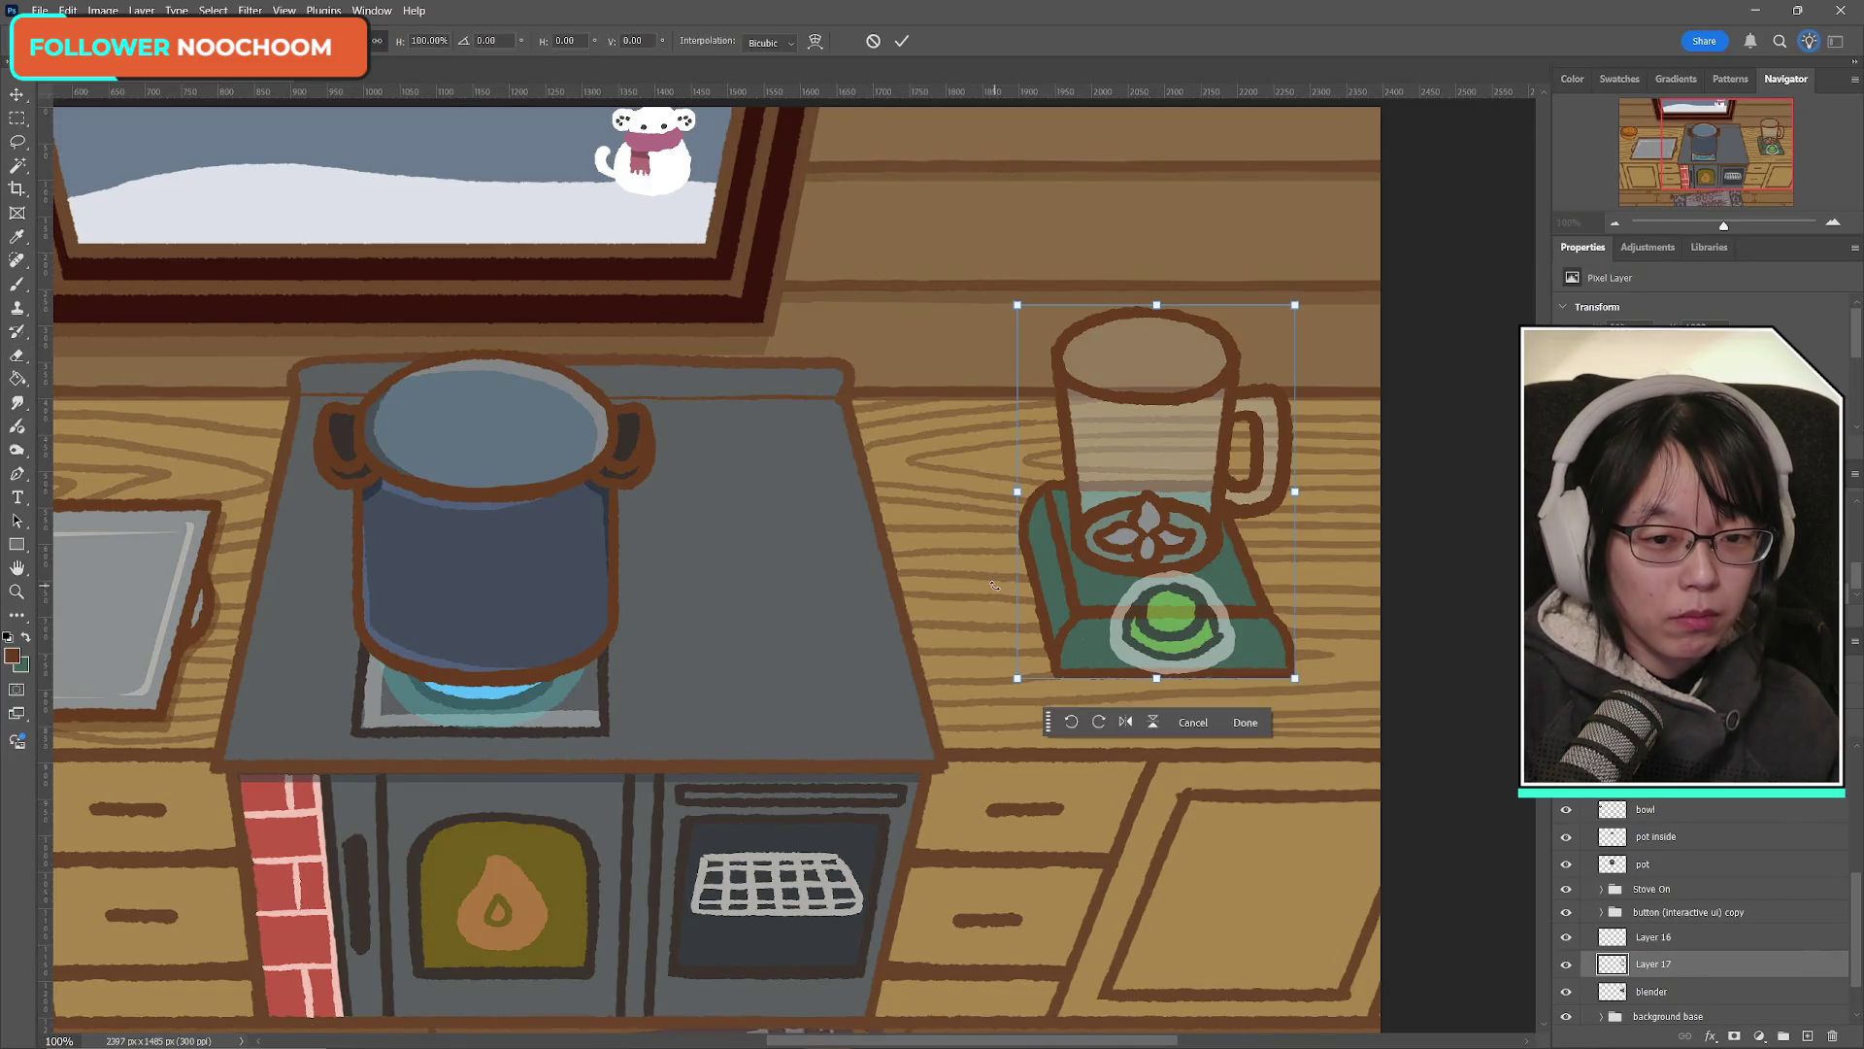
drag(1124, 471, 847, 473)
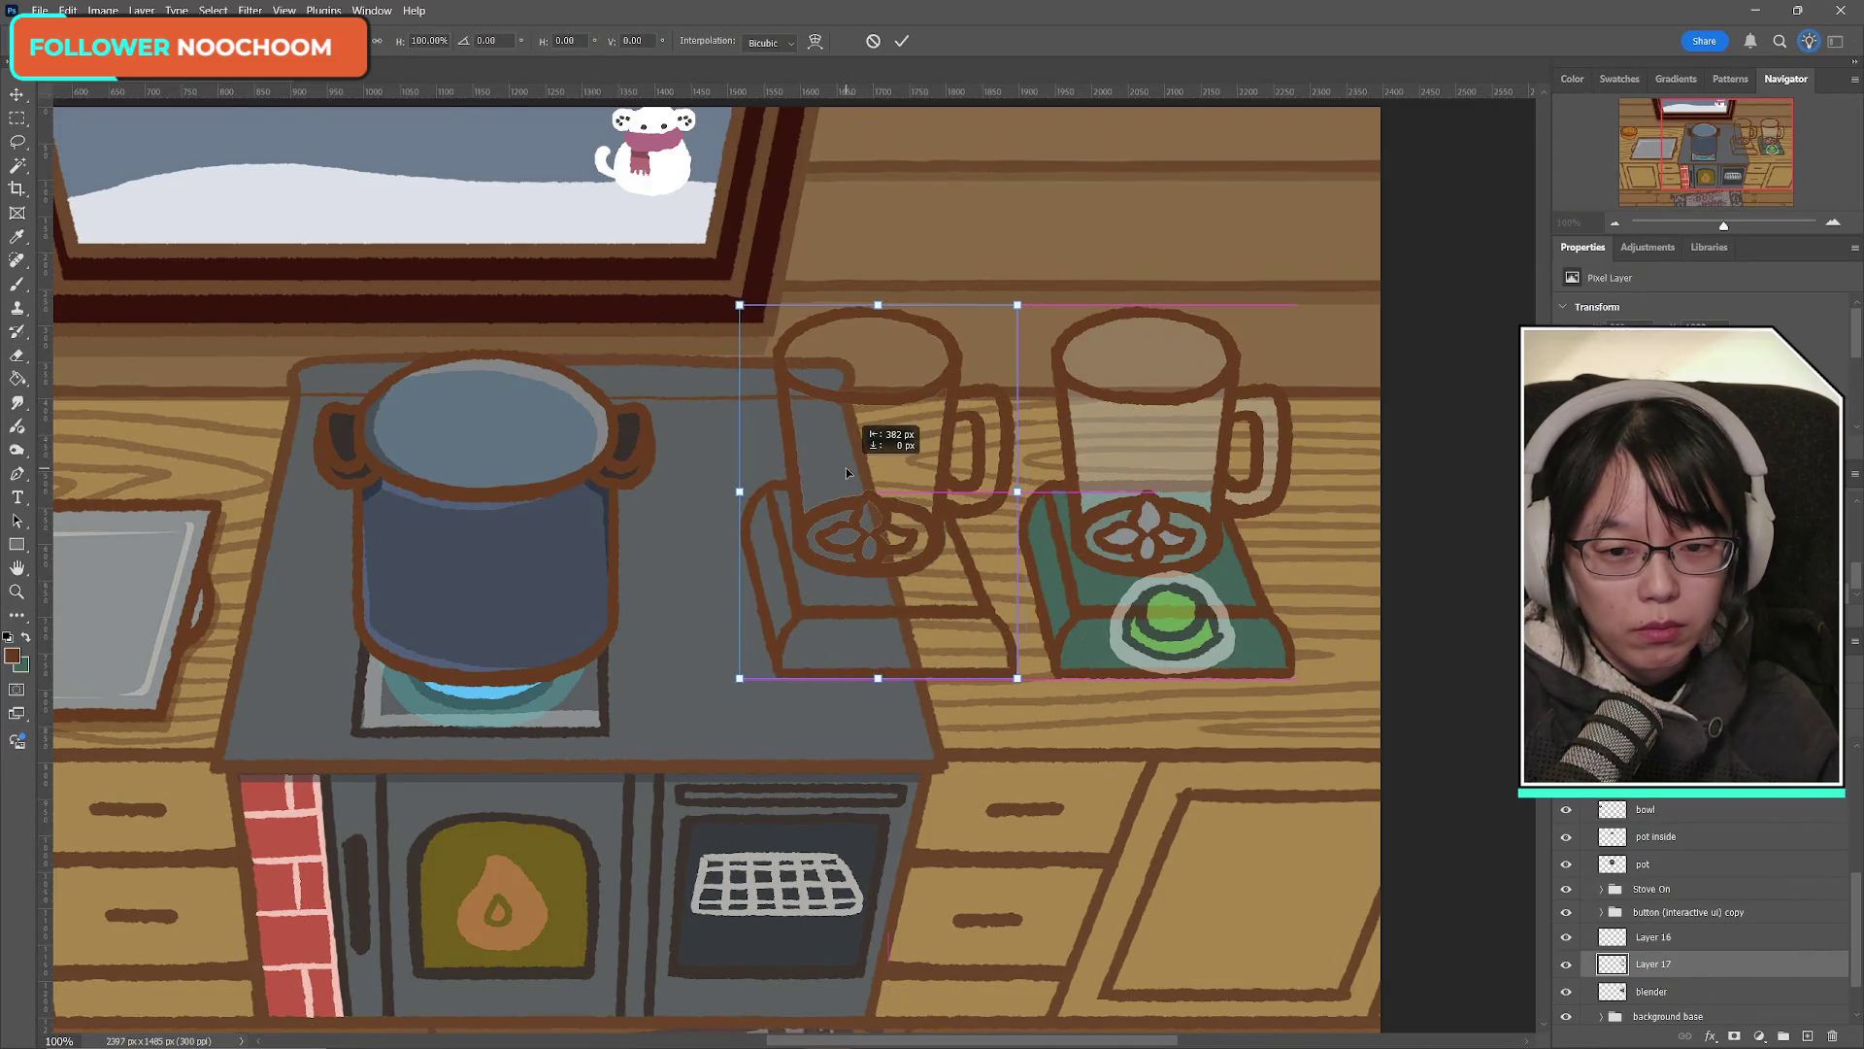
click(902, 41)
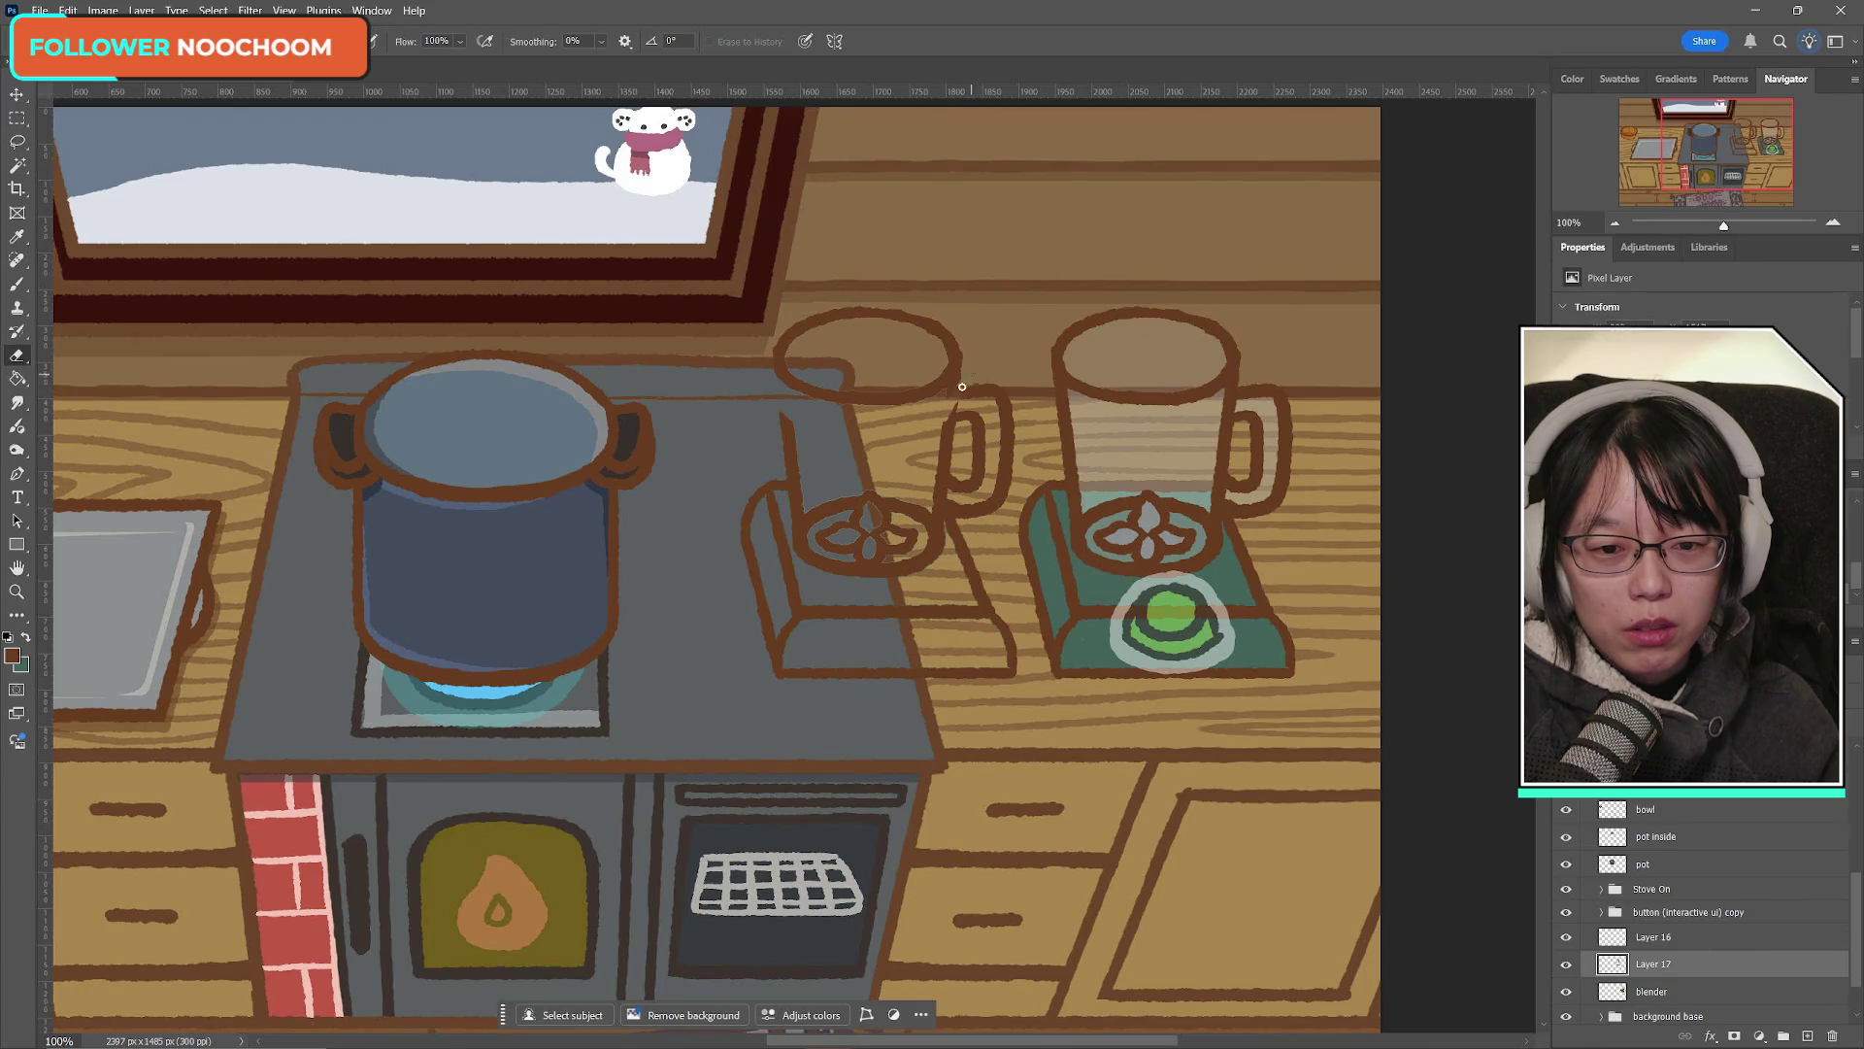
Step: Trim the copy to its top rim oval by erasing handle outline and deleting the lower parts
mouse_move(956, 406)
mouse_down()
mouse_move(942, 445)
mouse_move(971, 399)
mouse_up()
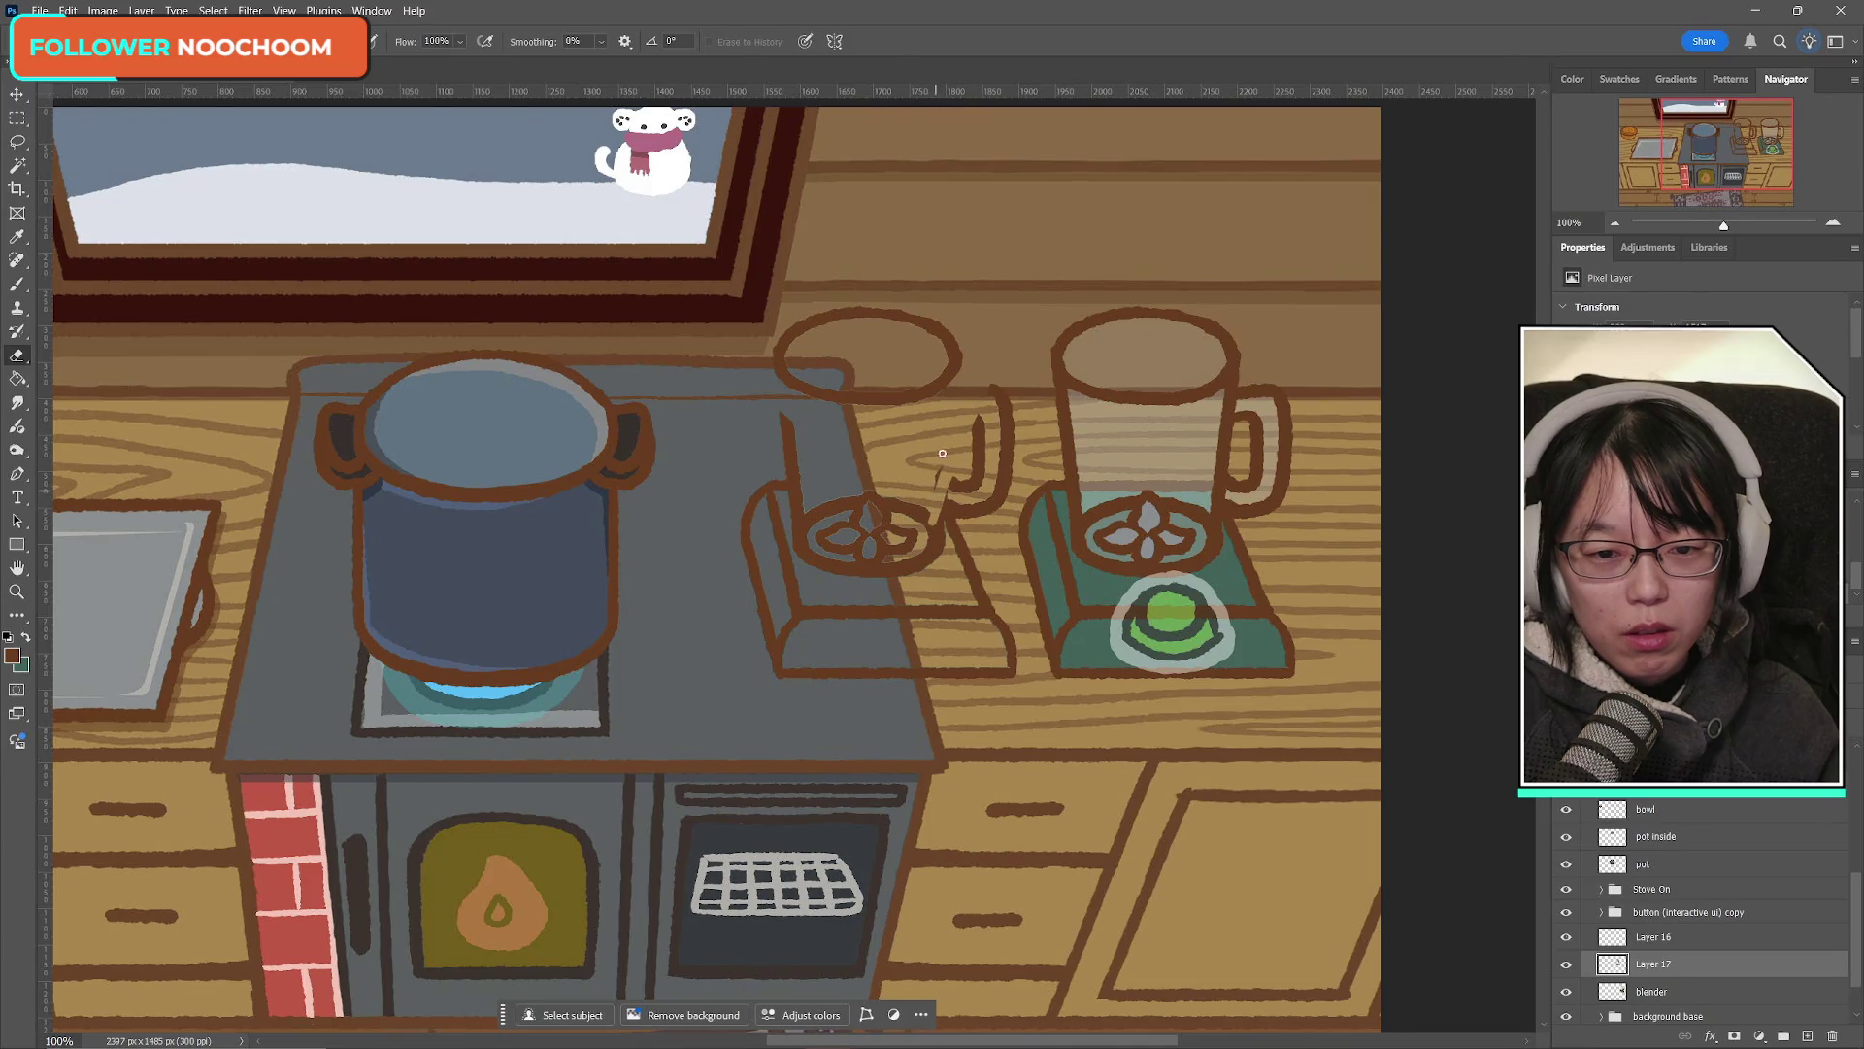
click(7, 122)
mouse_move(752, 403)
mouse_down()
mouse_move(1000, 657)
mouse_move(1002, 703)
mouse_up()
mouse_move(971, 374)
shift+mouse_down()
mouse_move(1024, 468)
mouse_move(957, 419)
mouse_move(1020, 517)
mouse_move(1006, 666)
mouse_move(1022, 721)
shift+mouse_up()
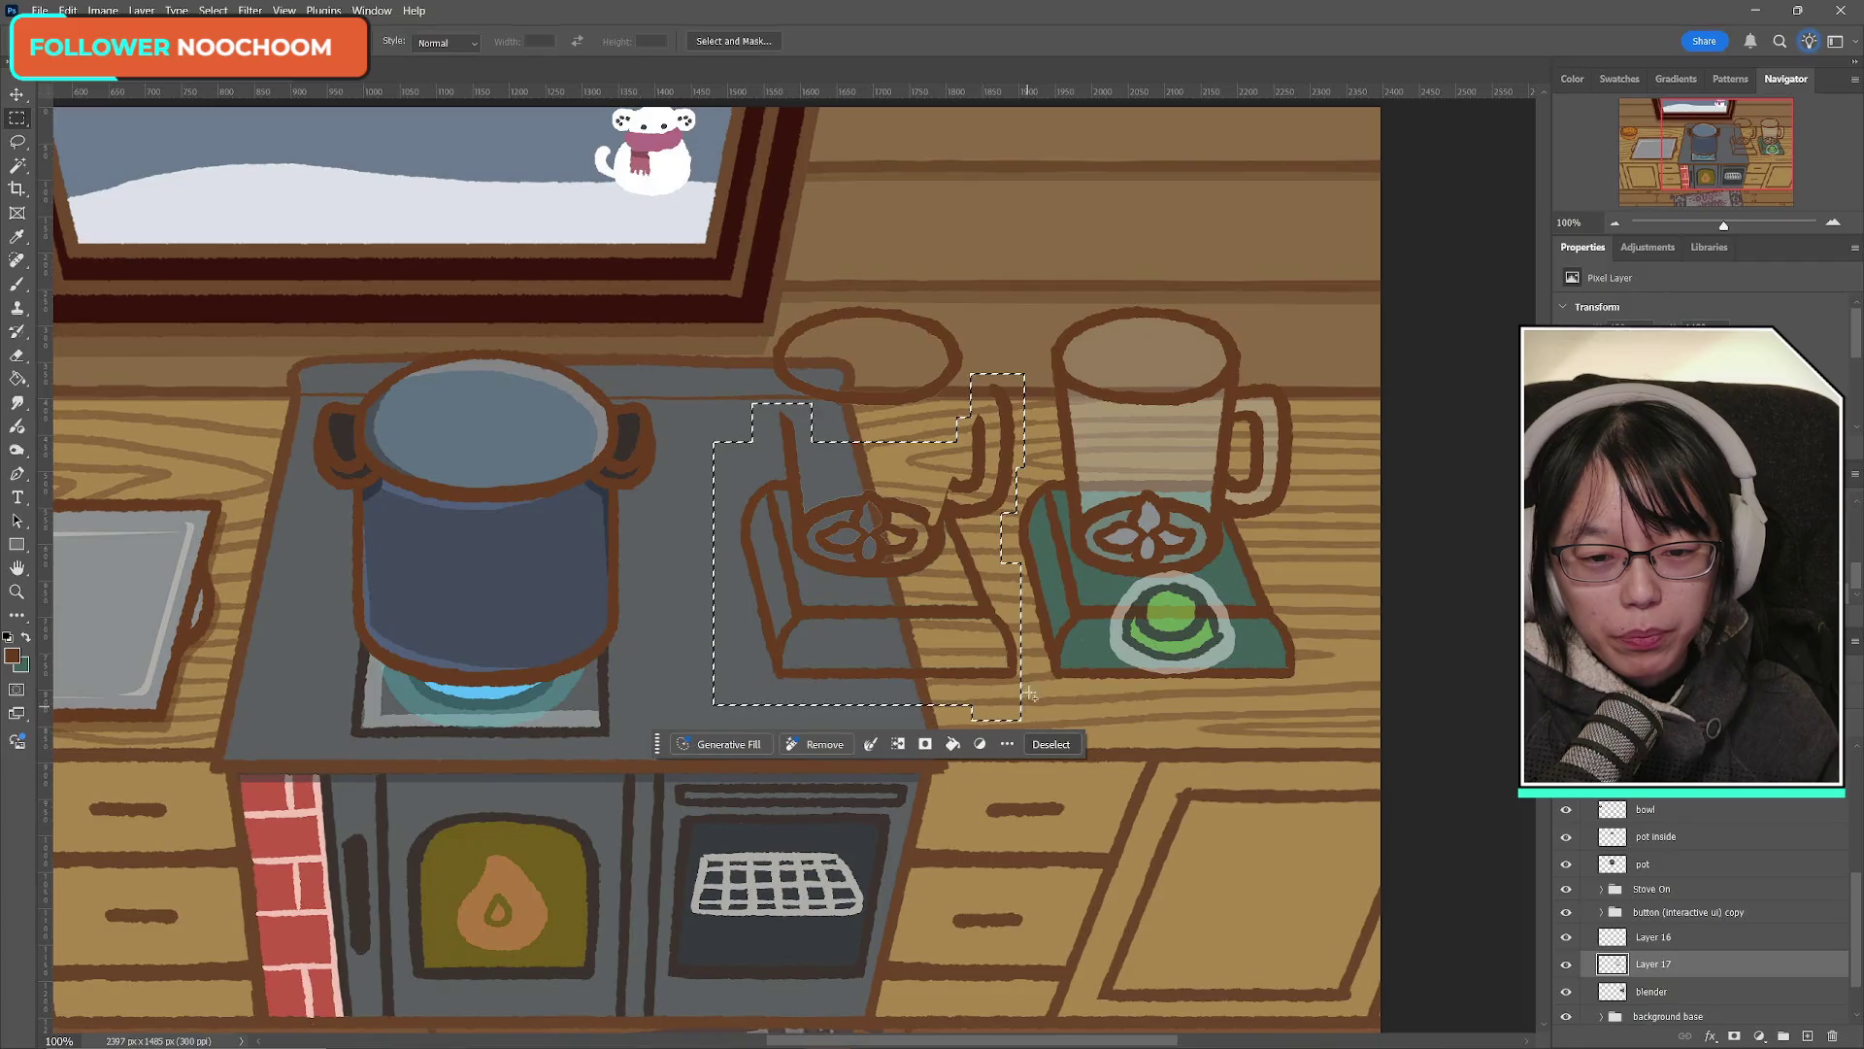
key(Delete)
key(ctrl+d)
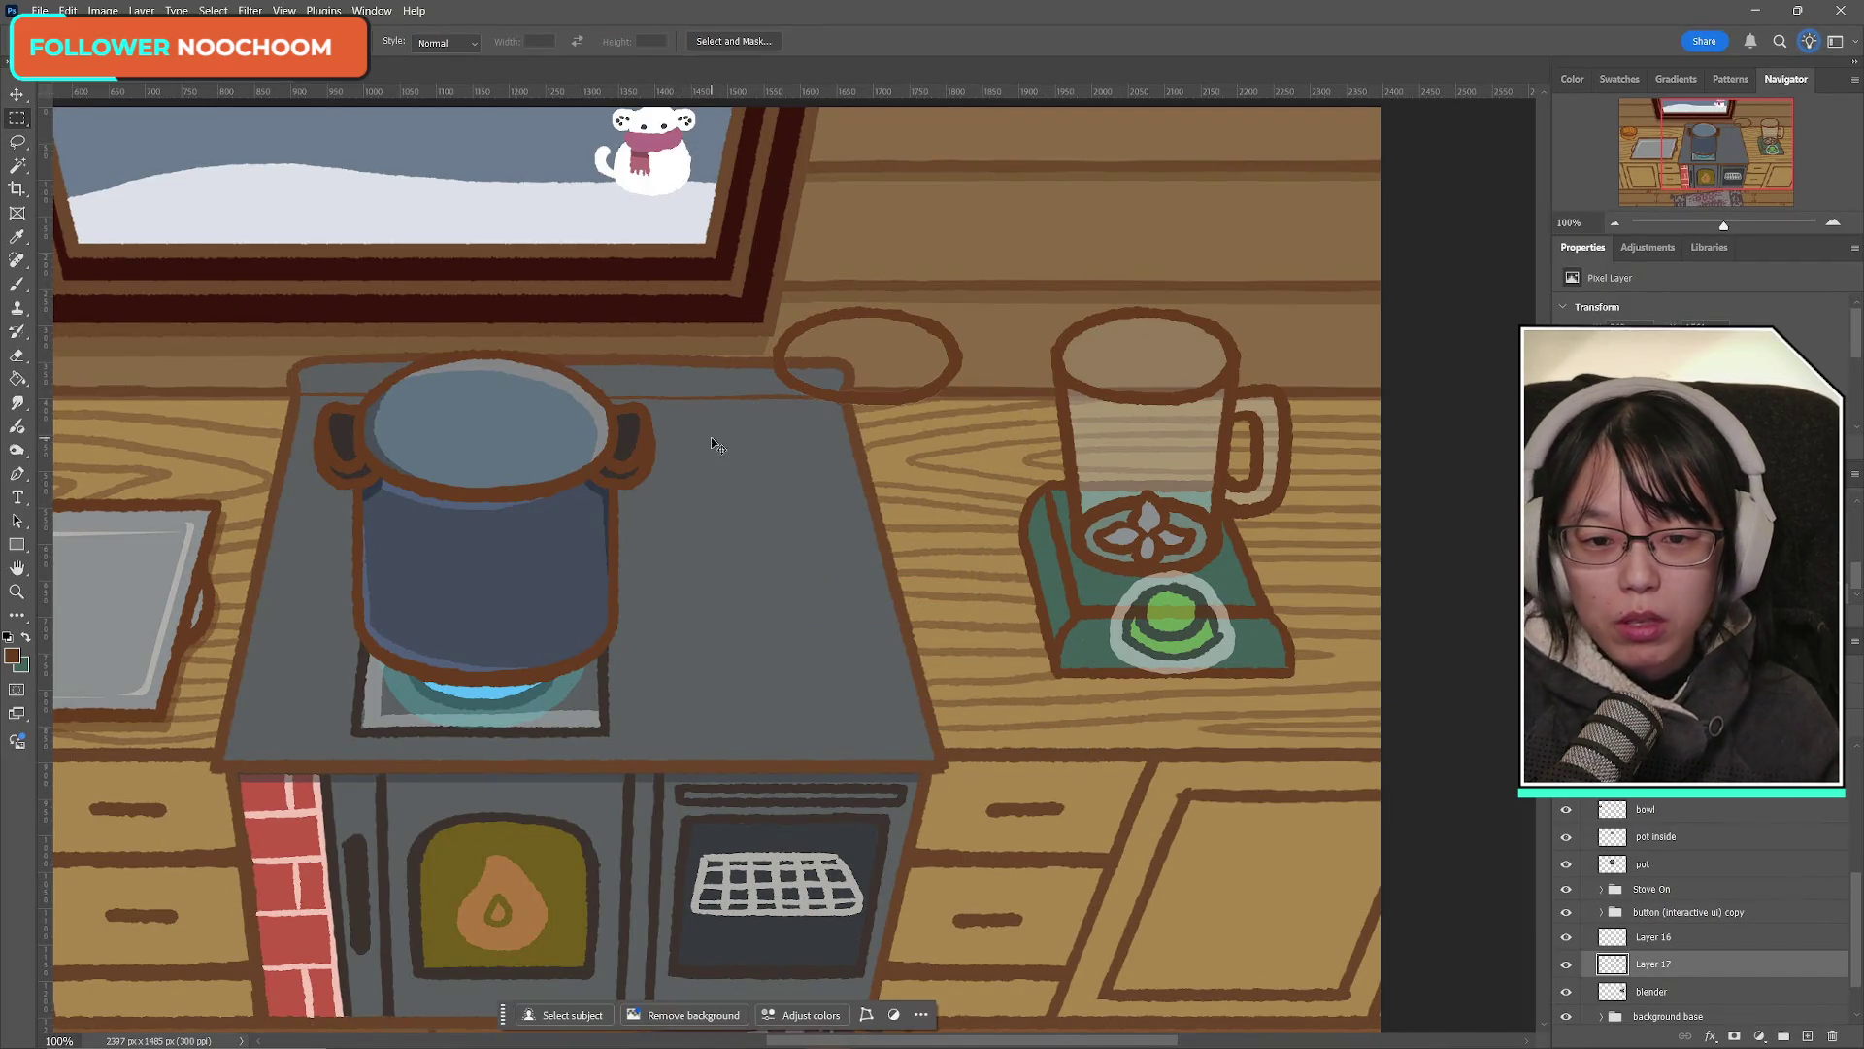
Step: Move the rim oval onto the blender jar, lower it and shrink it to fit the opening
key(ctrl+t)
mouse_move(880, 283)
mouse_down()
mouse_move(1196, 272)
mouse_move(1169, 283)
mouse_move(1169, 183)
mouse_up()
click(900, 41)
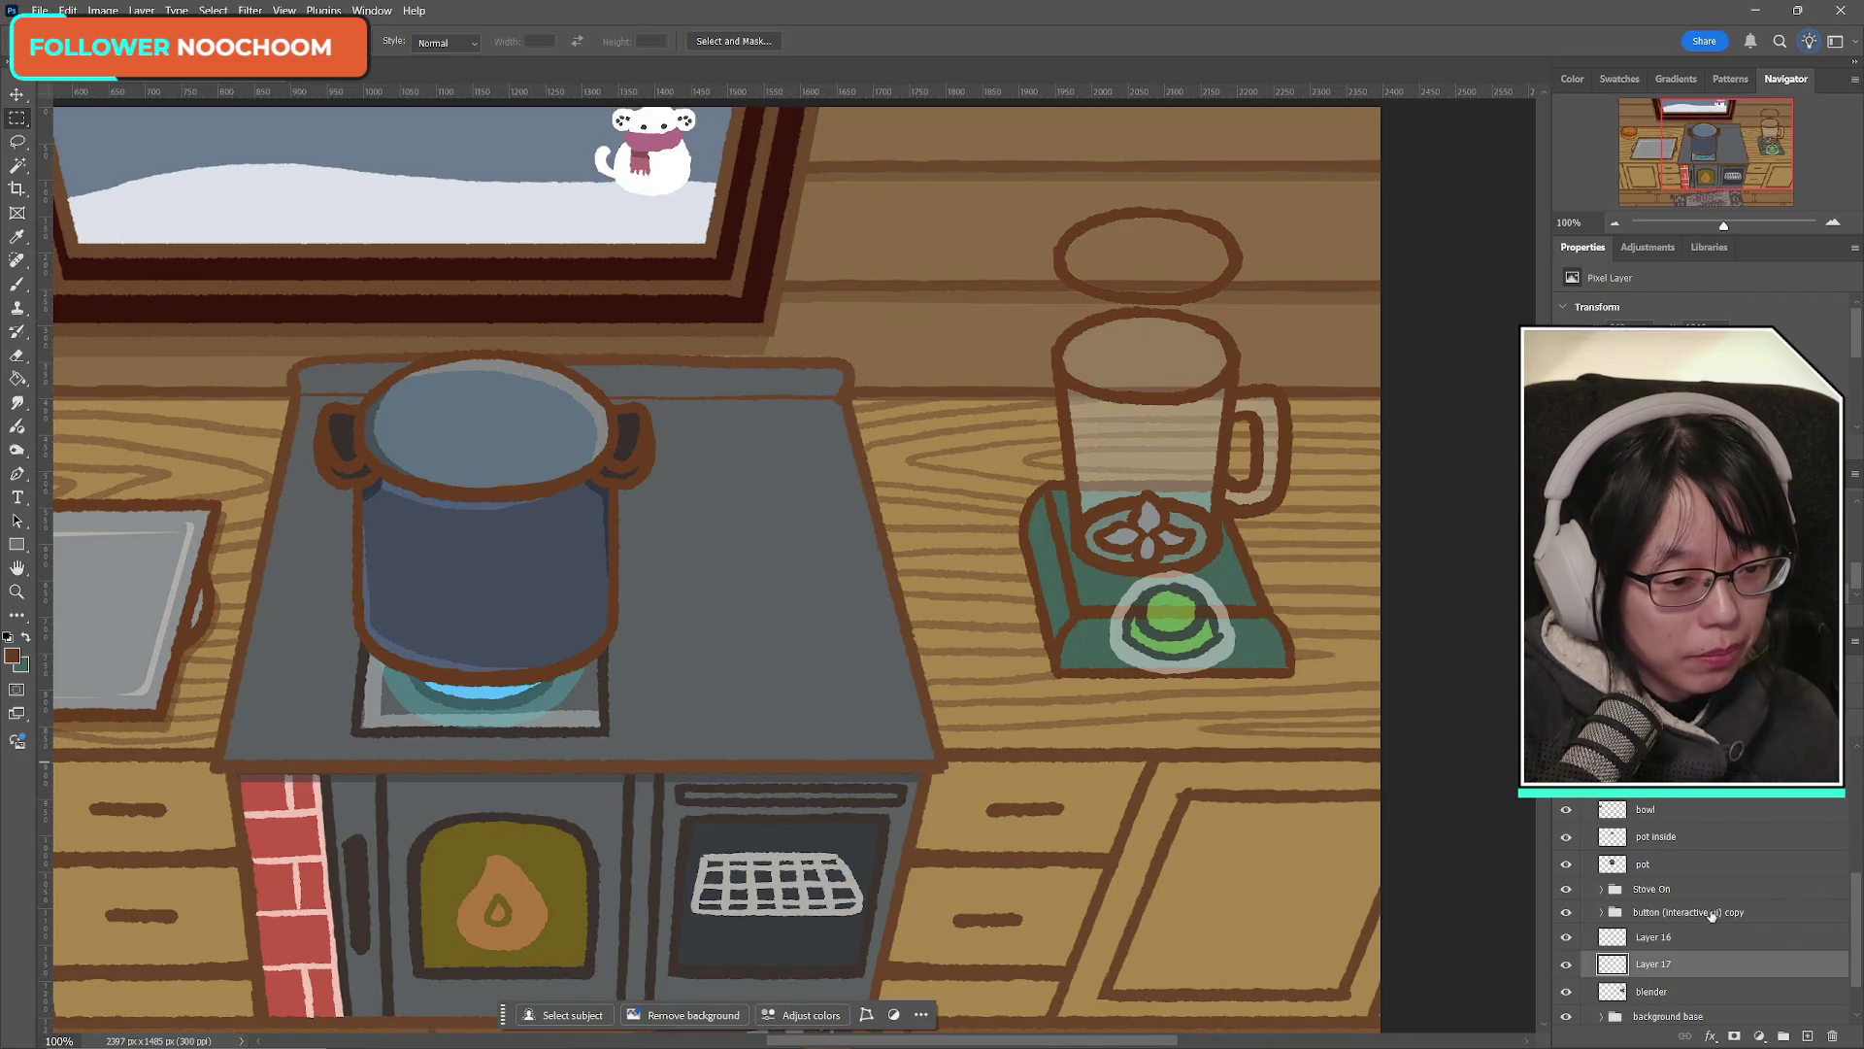
key(ctrl+t)
drag(1149, 253, 1149, 317)
drag(1243, 270, 1163, 324)
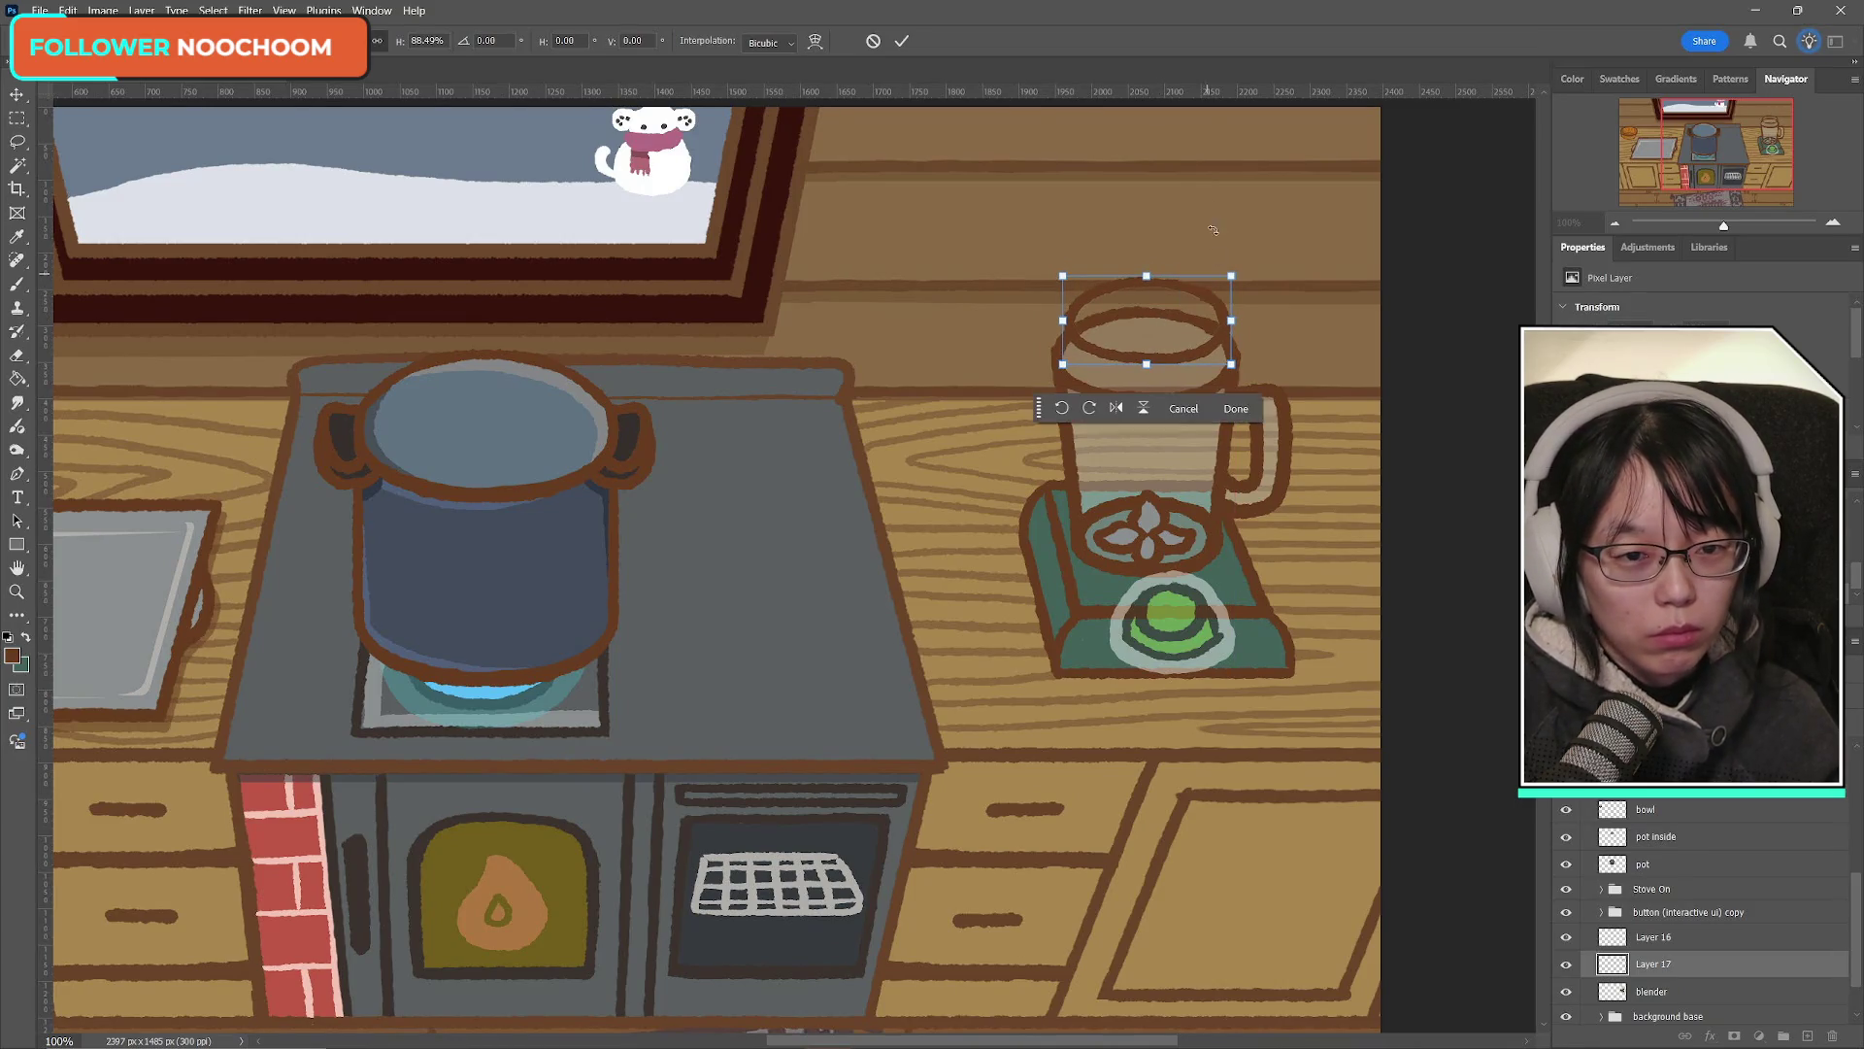
click(903, 42)
Step: Bring up Layer 17's layer effects list
right_click(1667, 974)
click(1642, 970)
click(1716, 1037)
Step: Try a brown Color Overlay on Layer 17, then replace it with an inside Stroke
click(1748, 965)
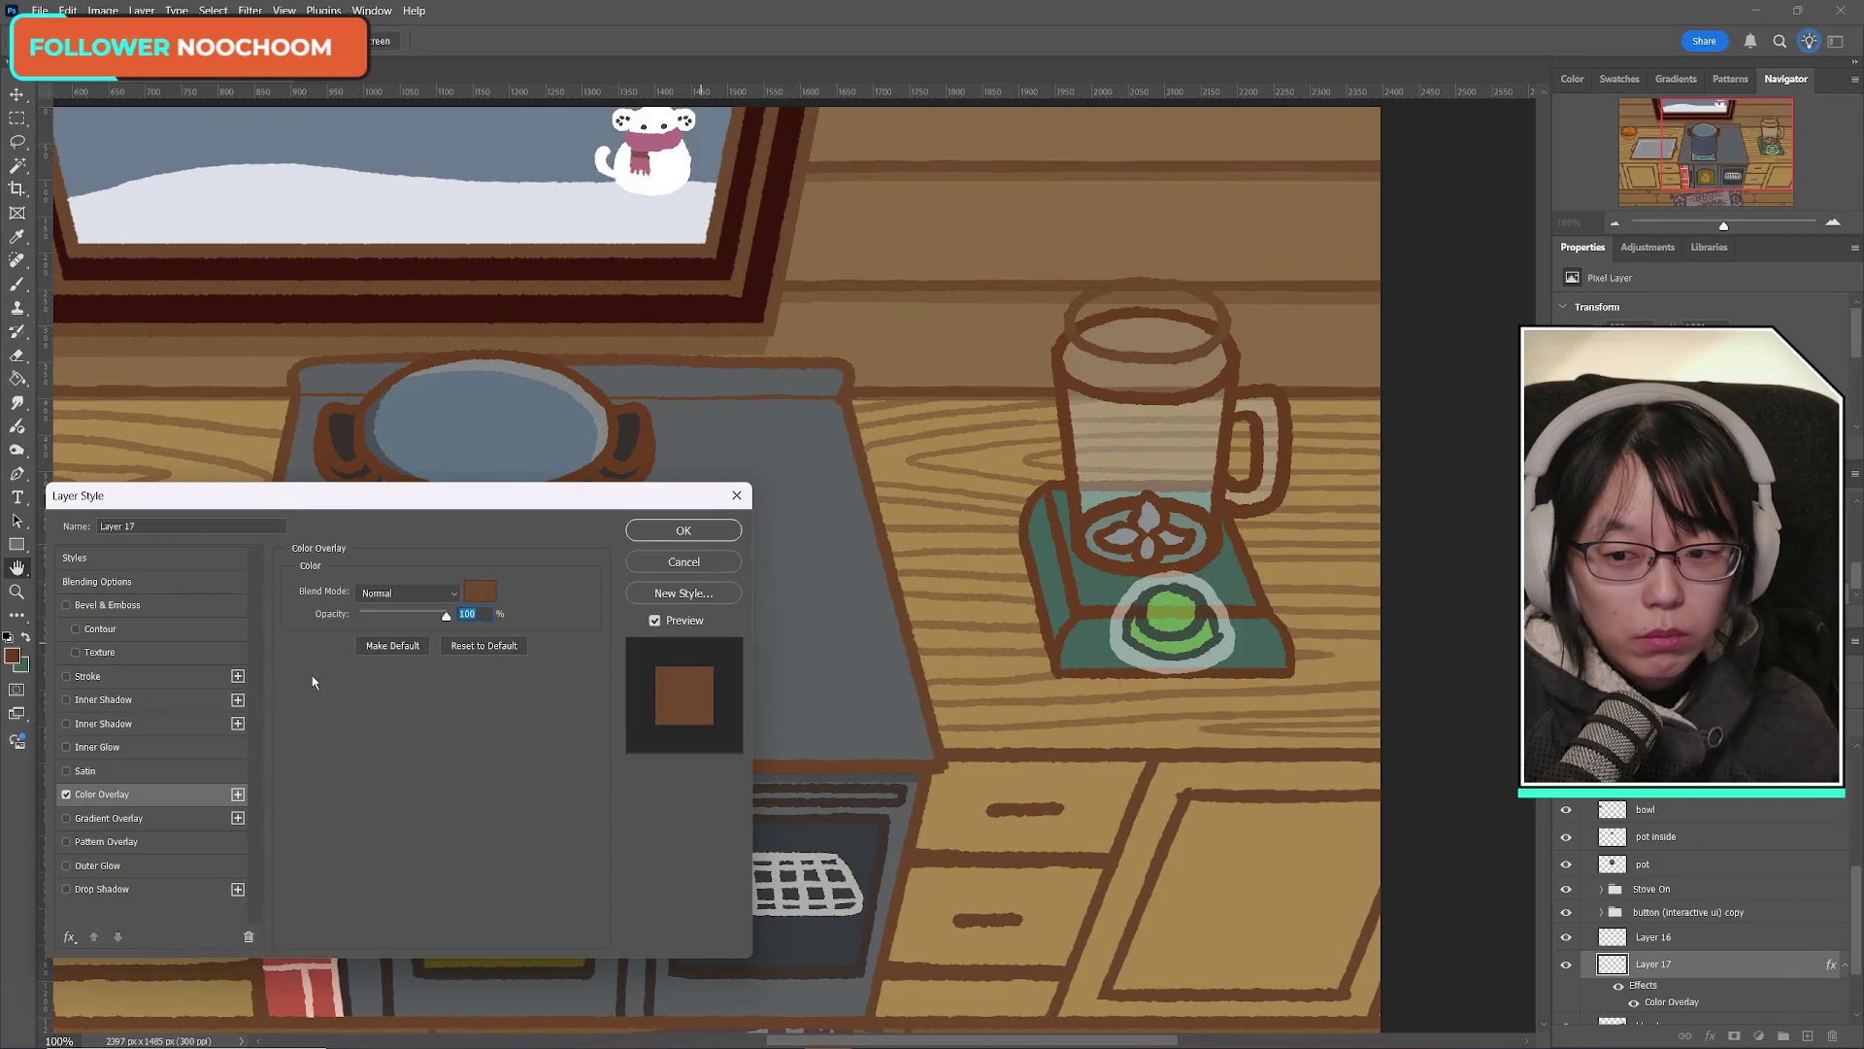
click(480, 590)
click(612, 452)
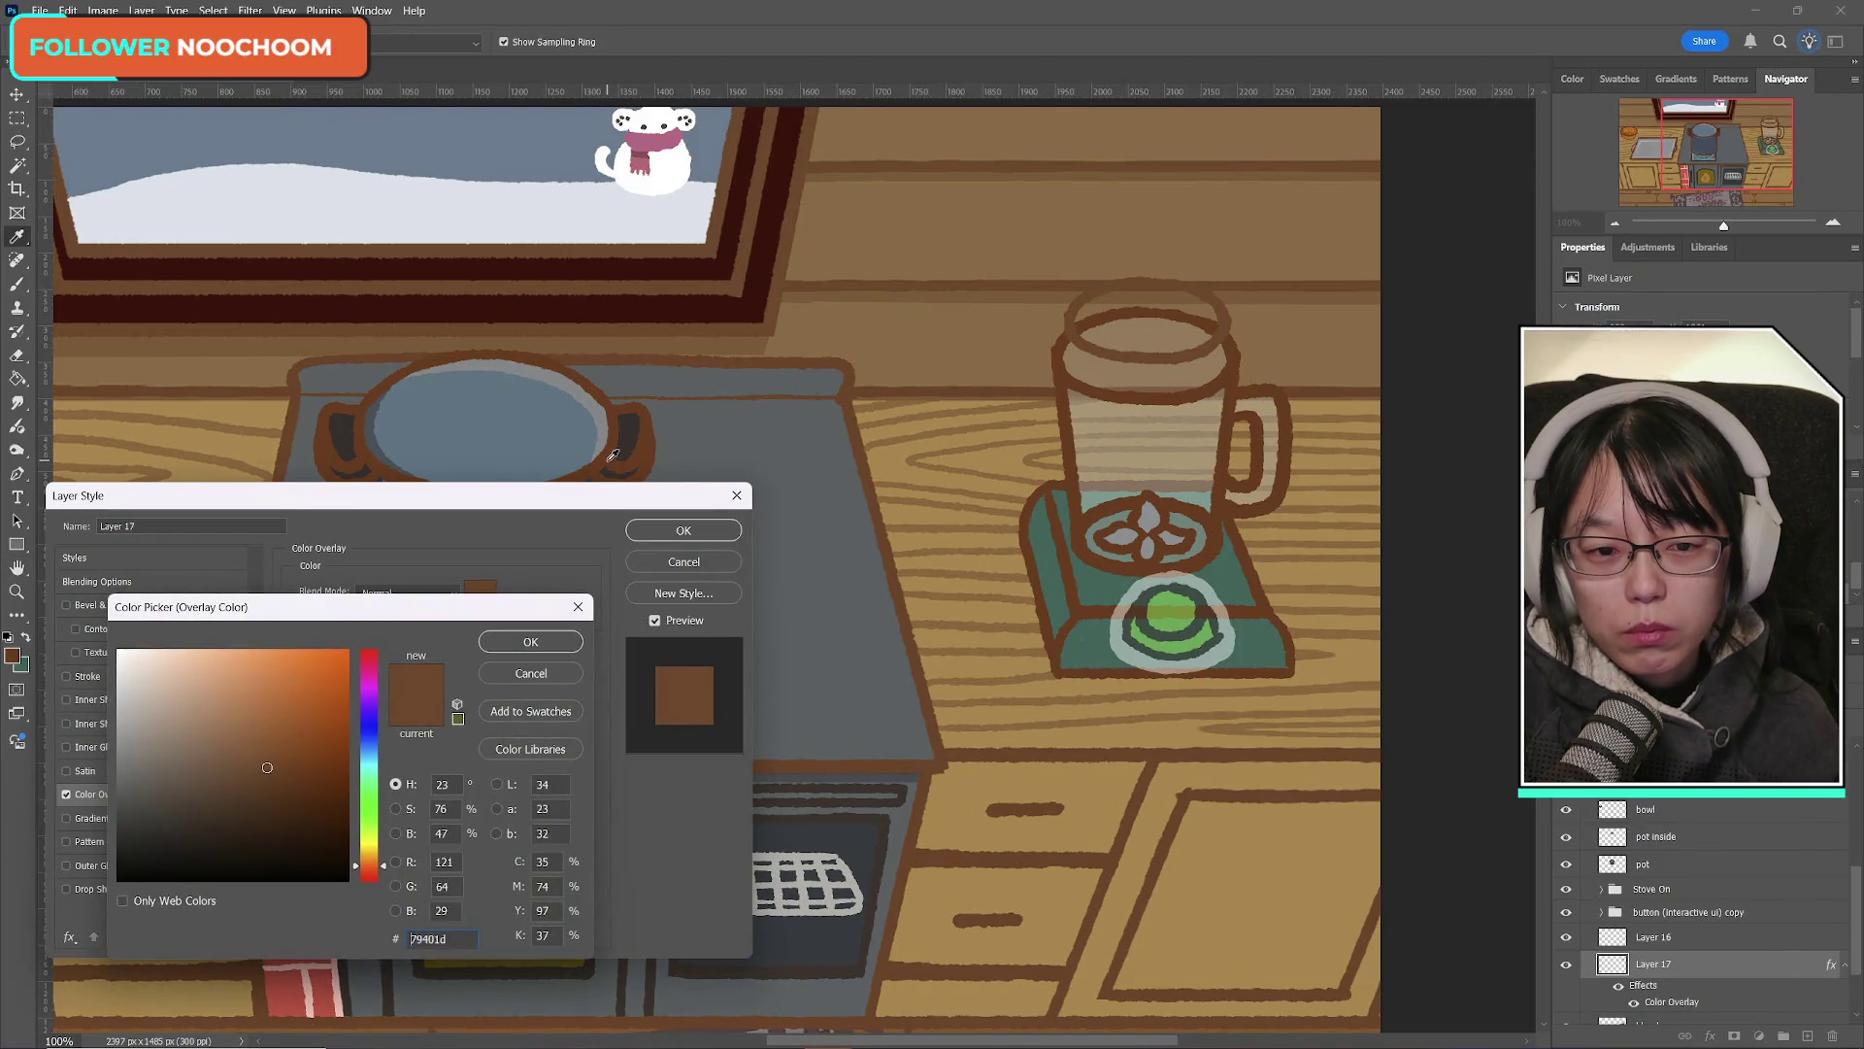
click(548, 642)
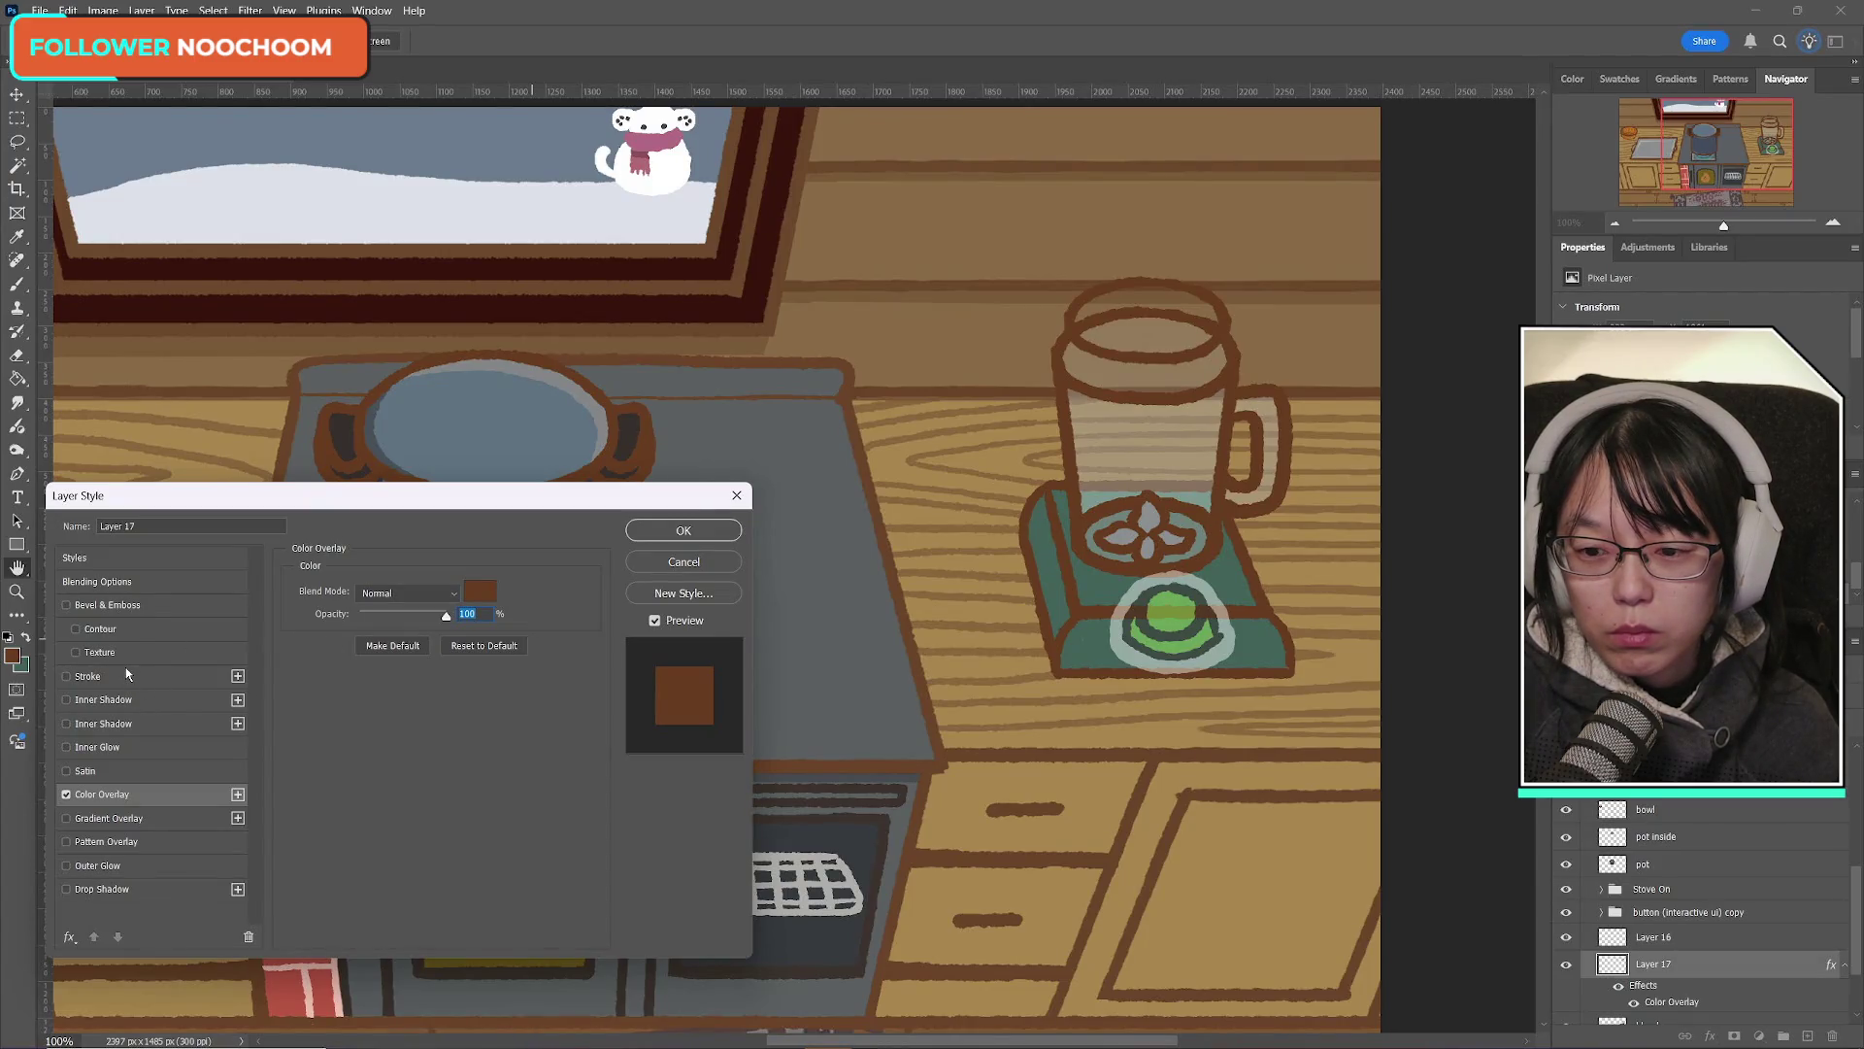
click(66, 794)
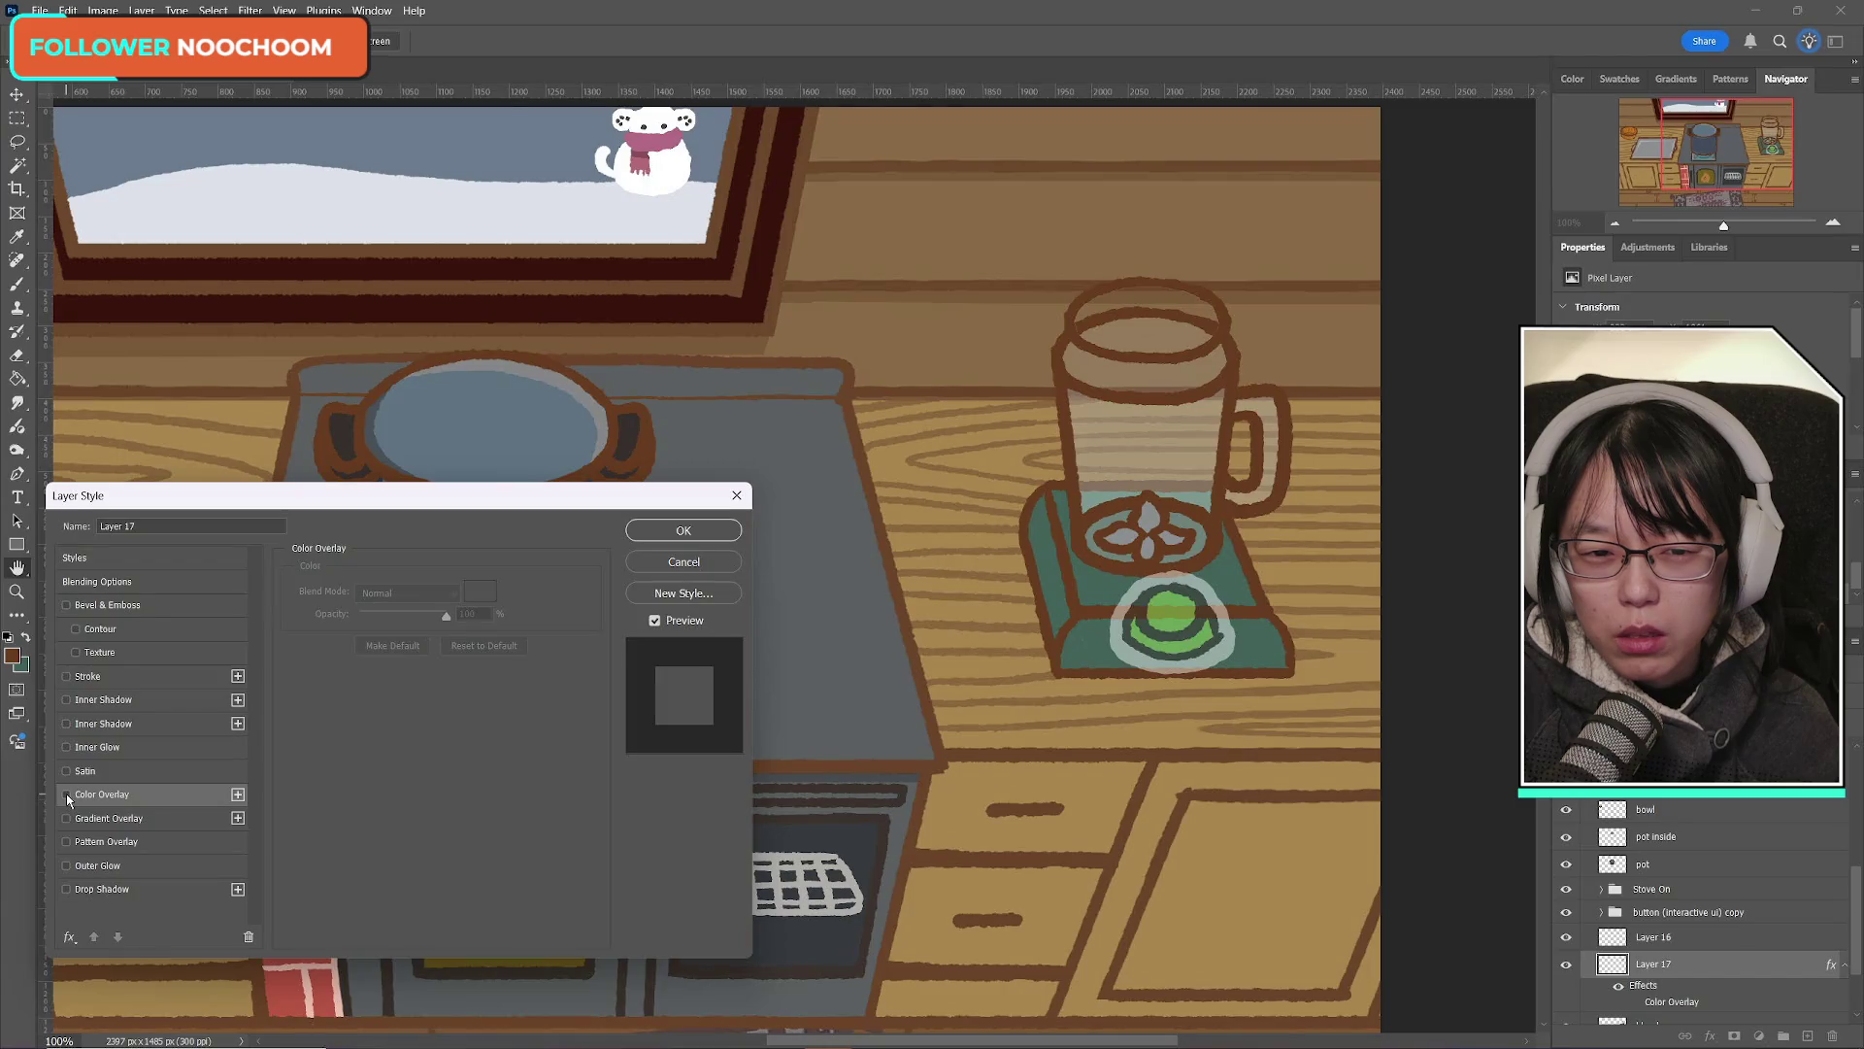
click(66, 676)
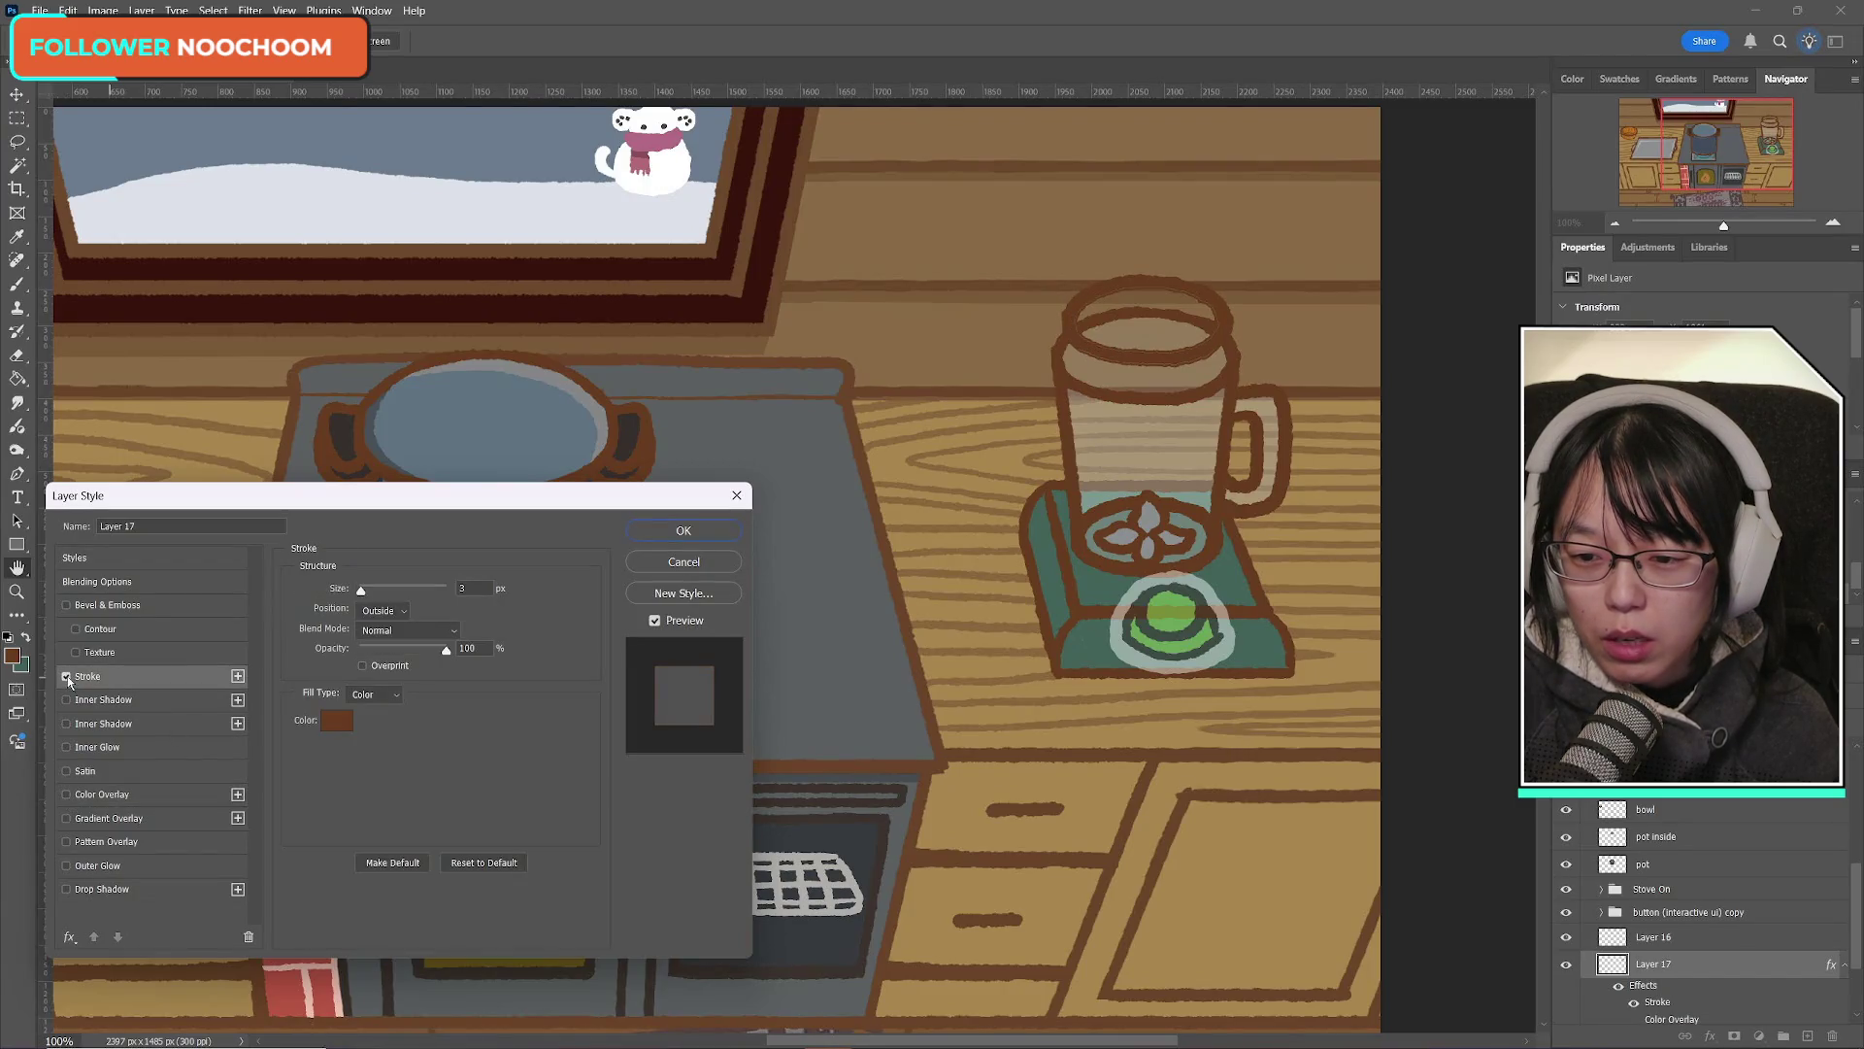
click(382, 610)
click(418, 637)
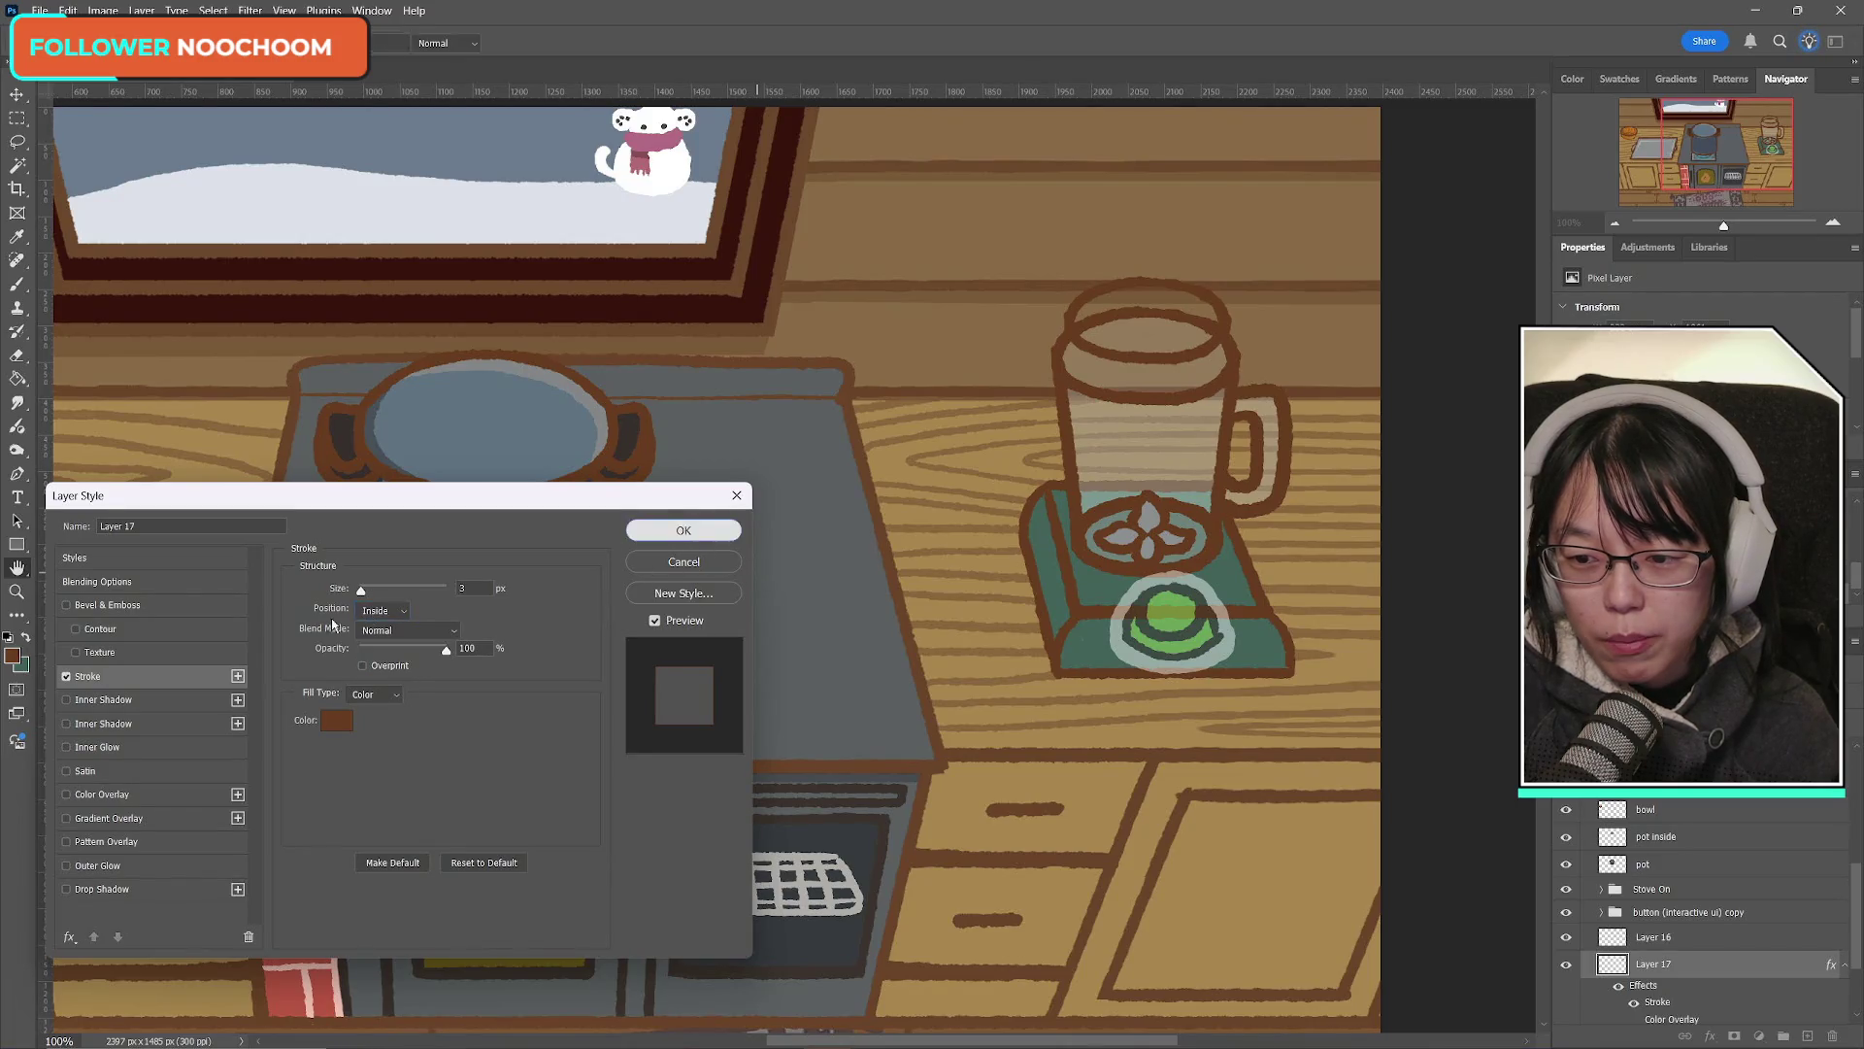
click(684, 530)
Step: Add a second Stroke to Layer 17 placed Outside at 2 px
right_click(1684, 965)
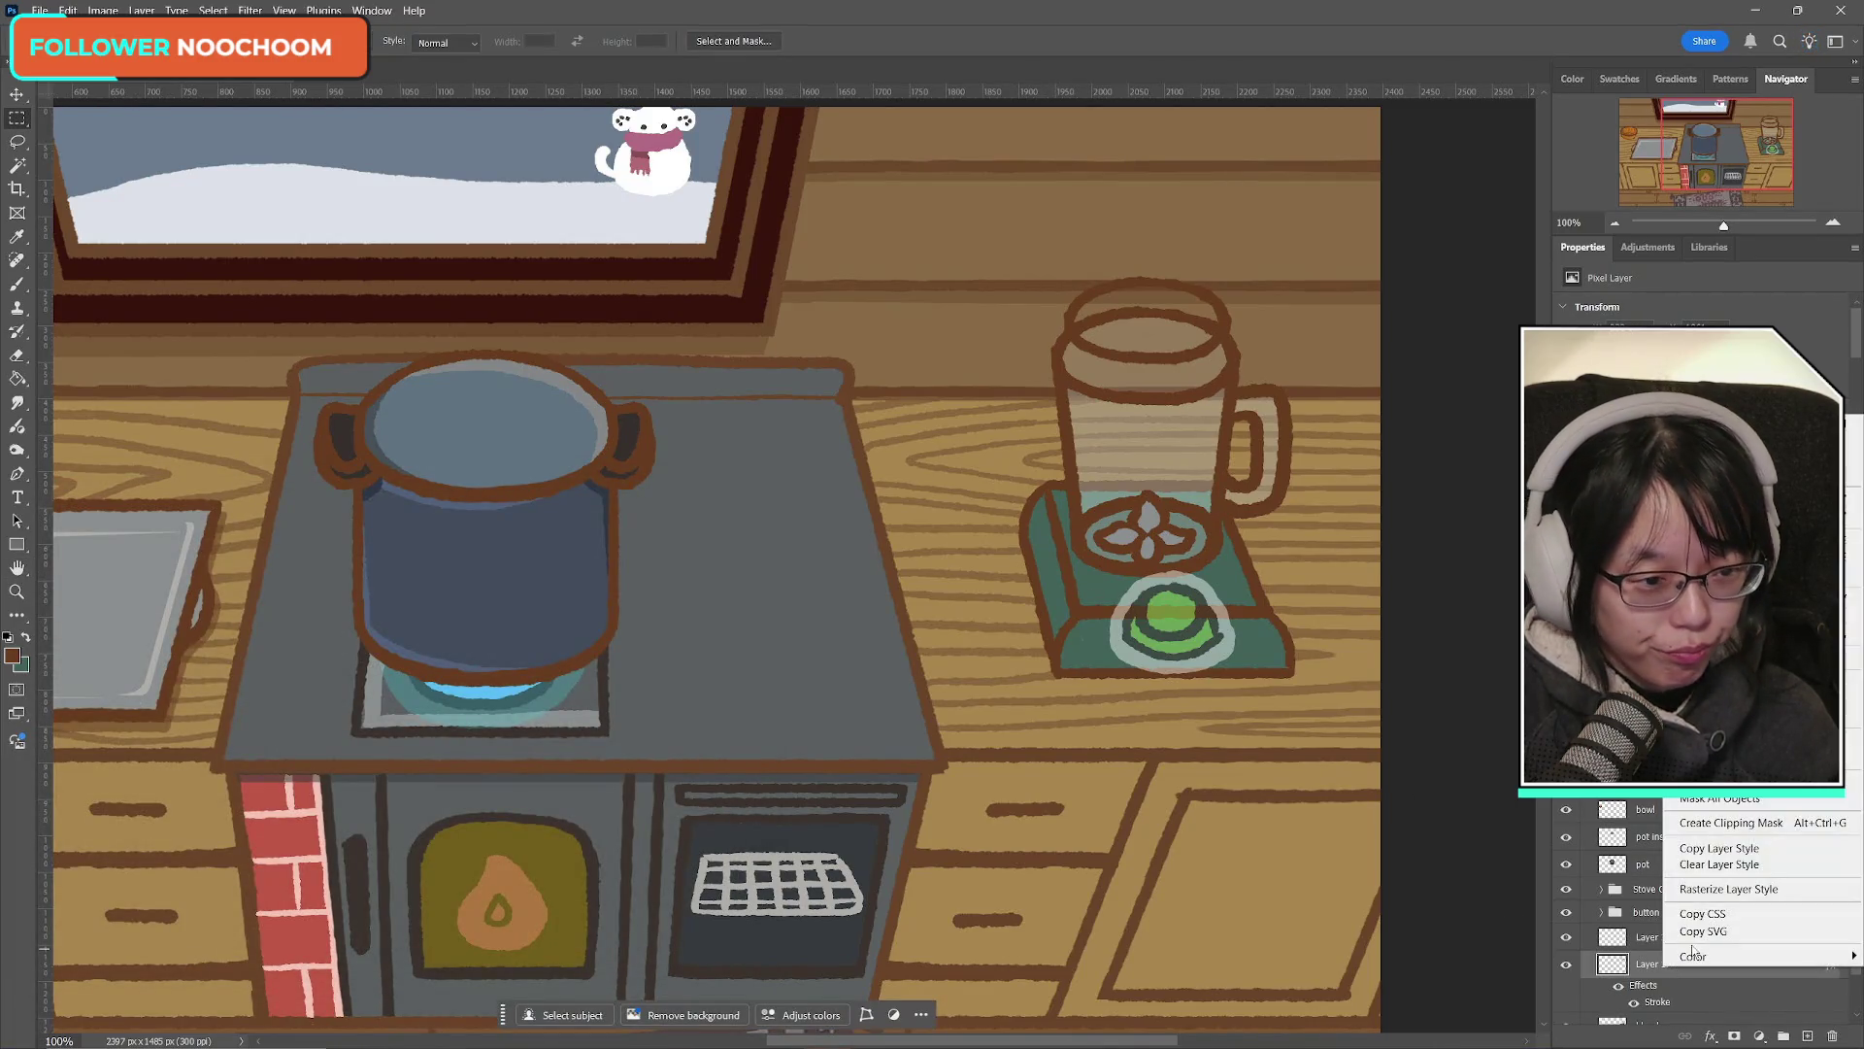
click(1695, 953)
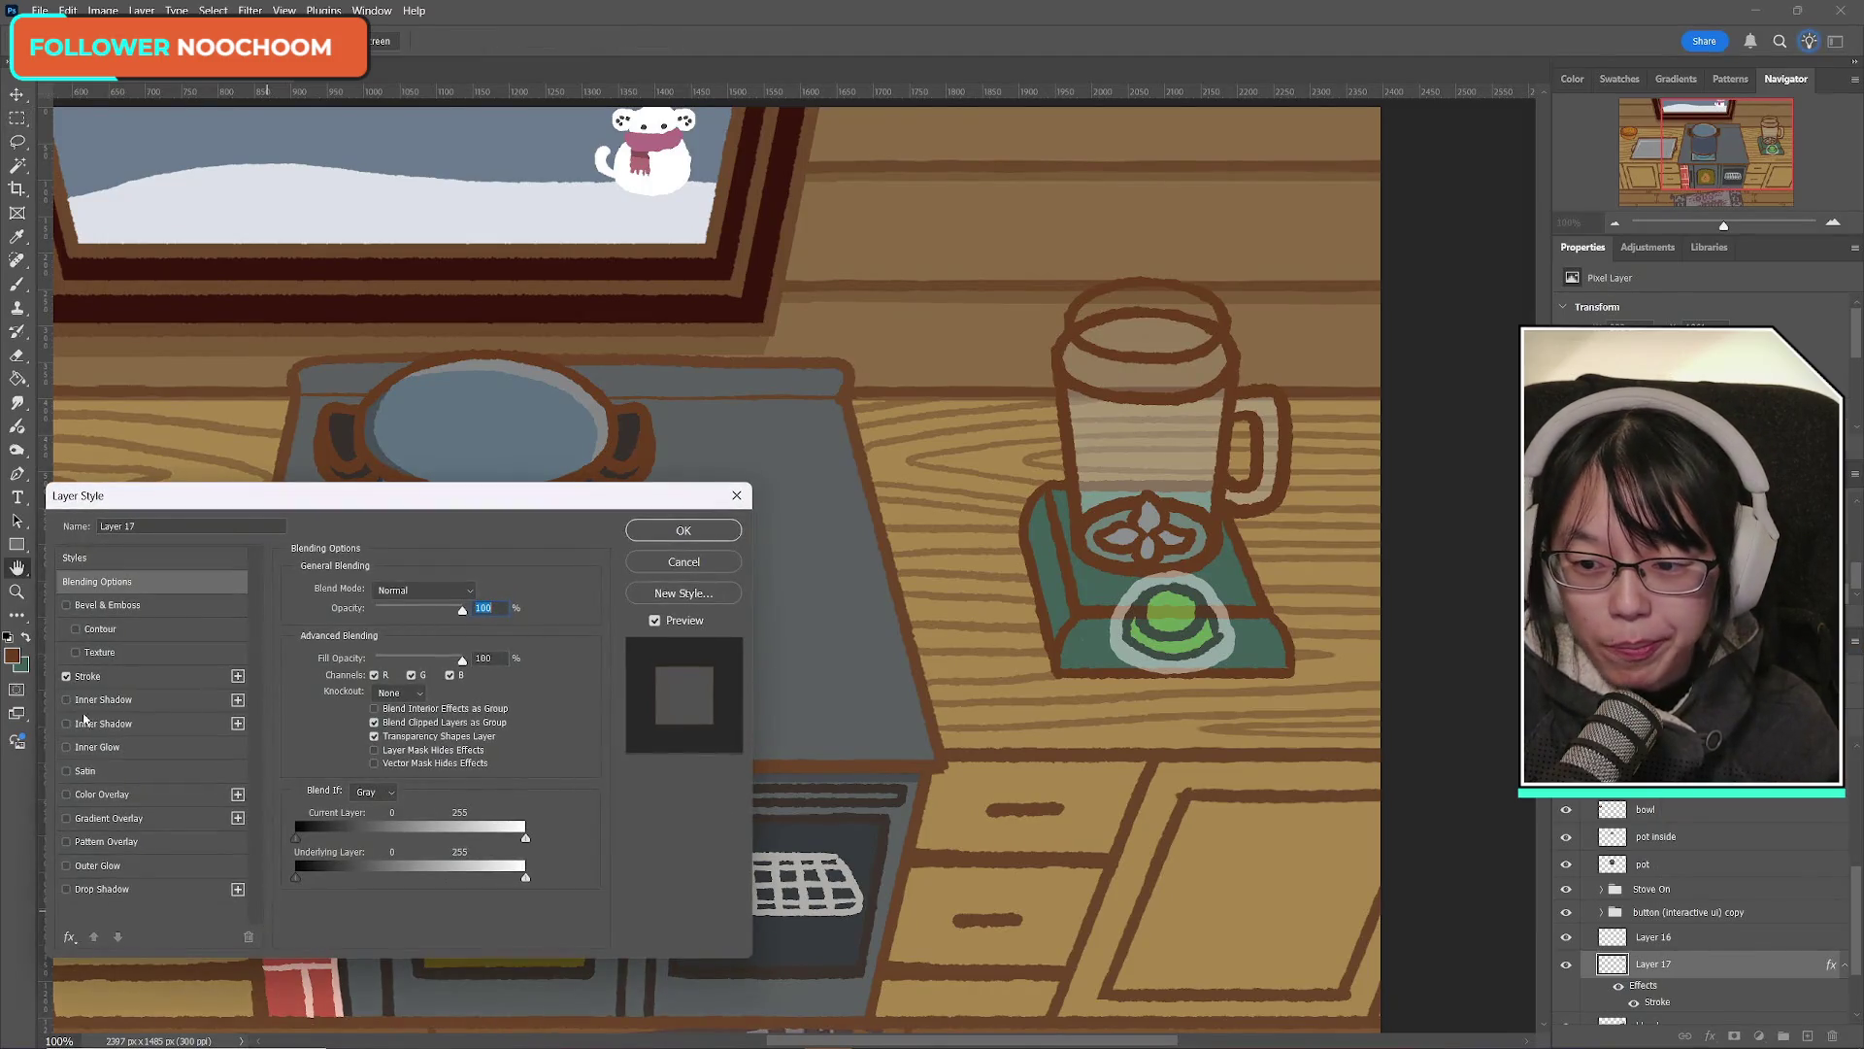
click(238, 676)
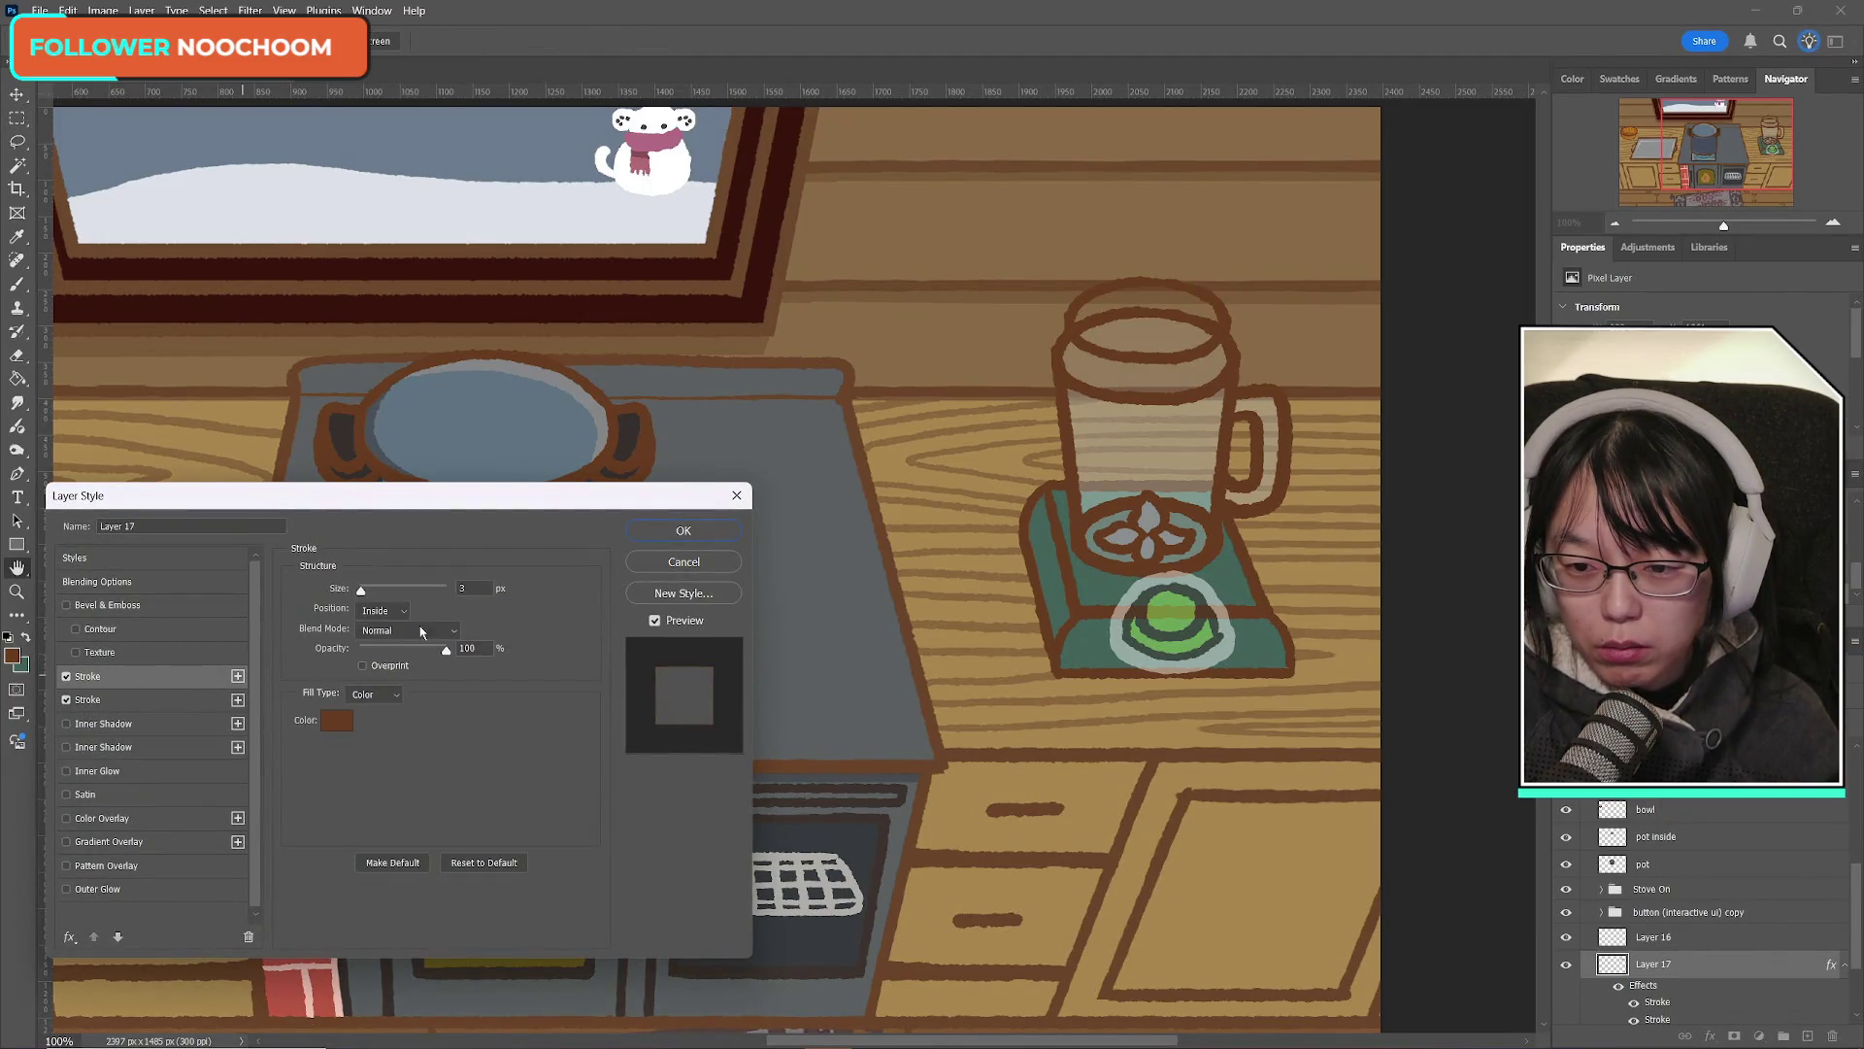
click(386, 609)
click(368, 599)
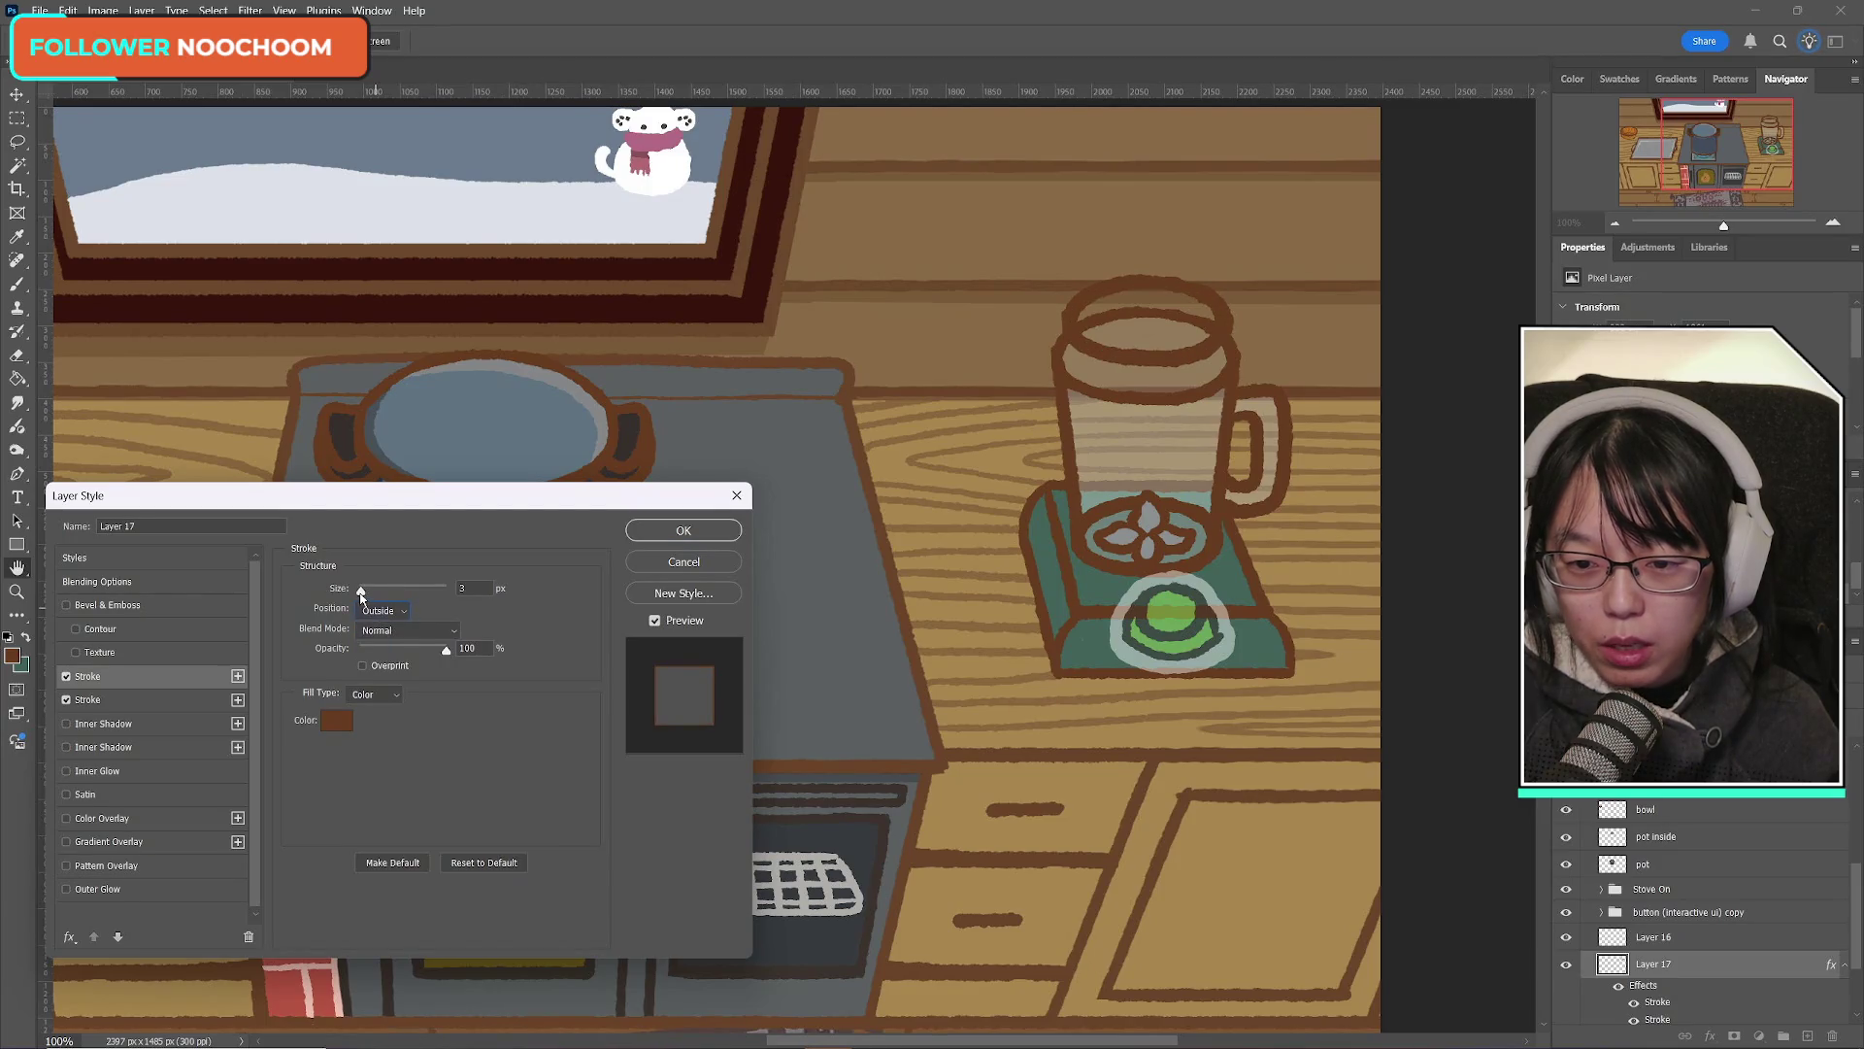
drag(362, 594, 360, 595)
click(684, 530)
Step: Convert Layer 17 to a Smart Object and rasterize it into plain pixels
right_click(1733, 961)
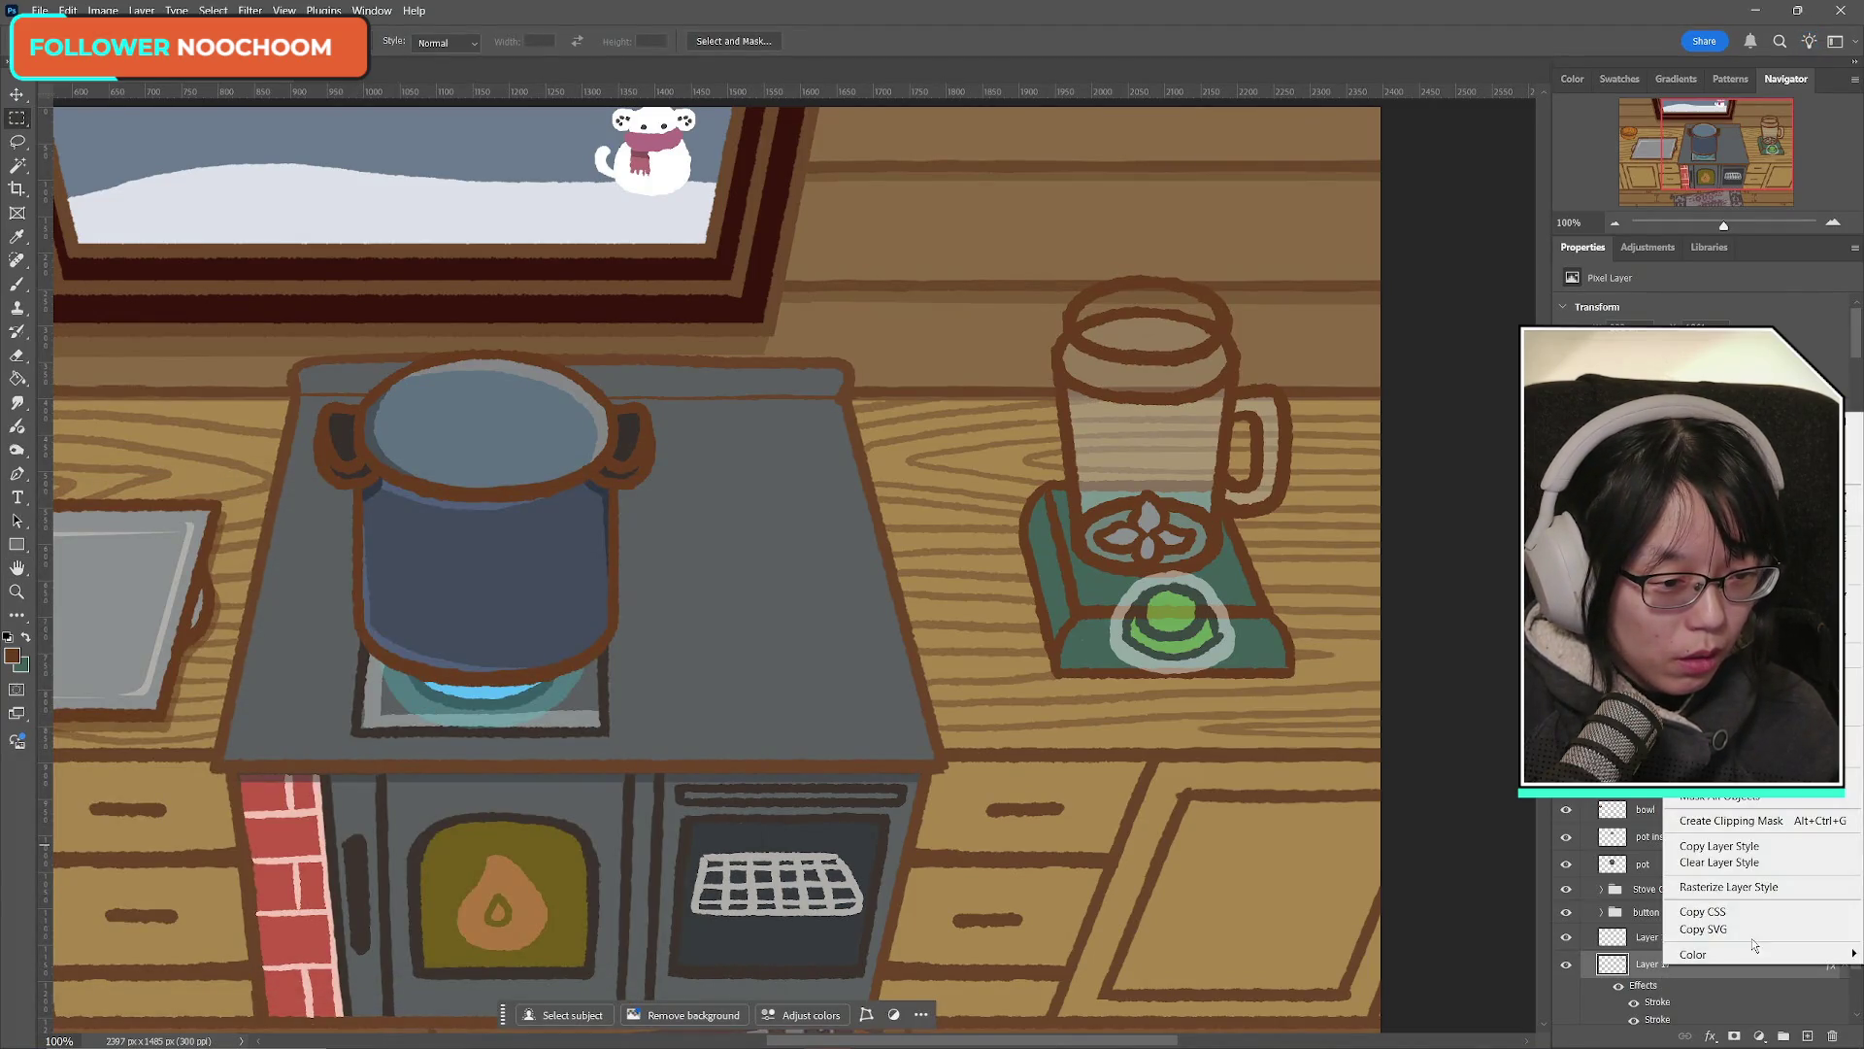
click(1728, 602)
right_click(1672, 971)
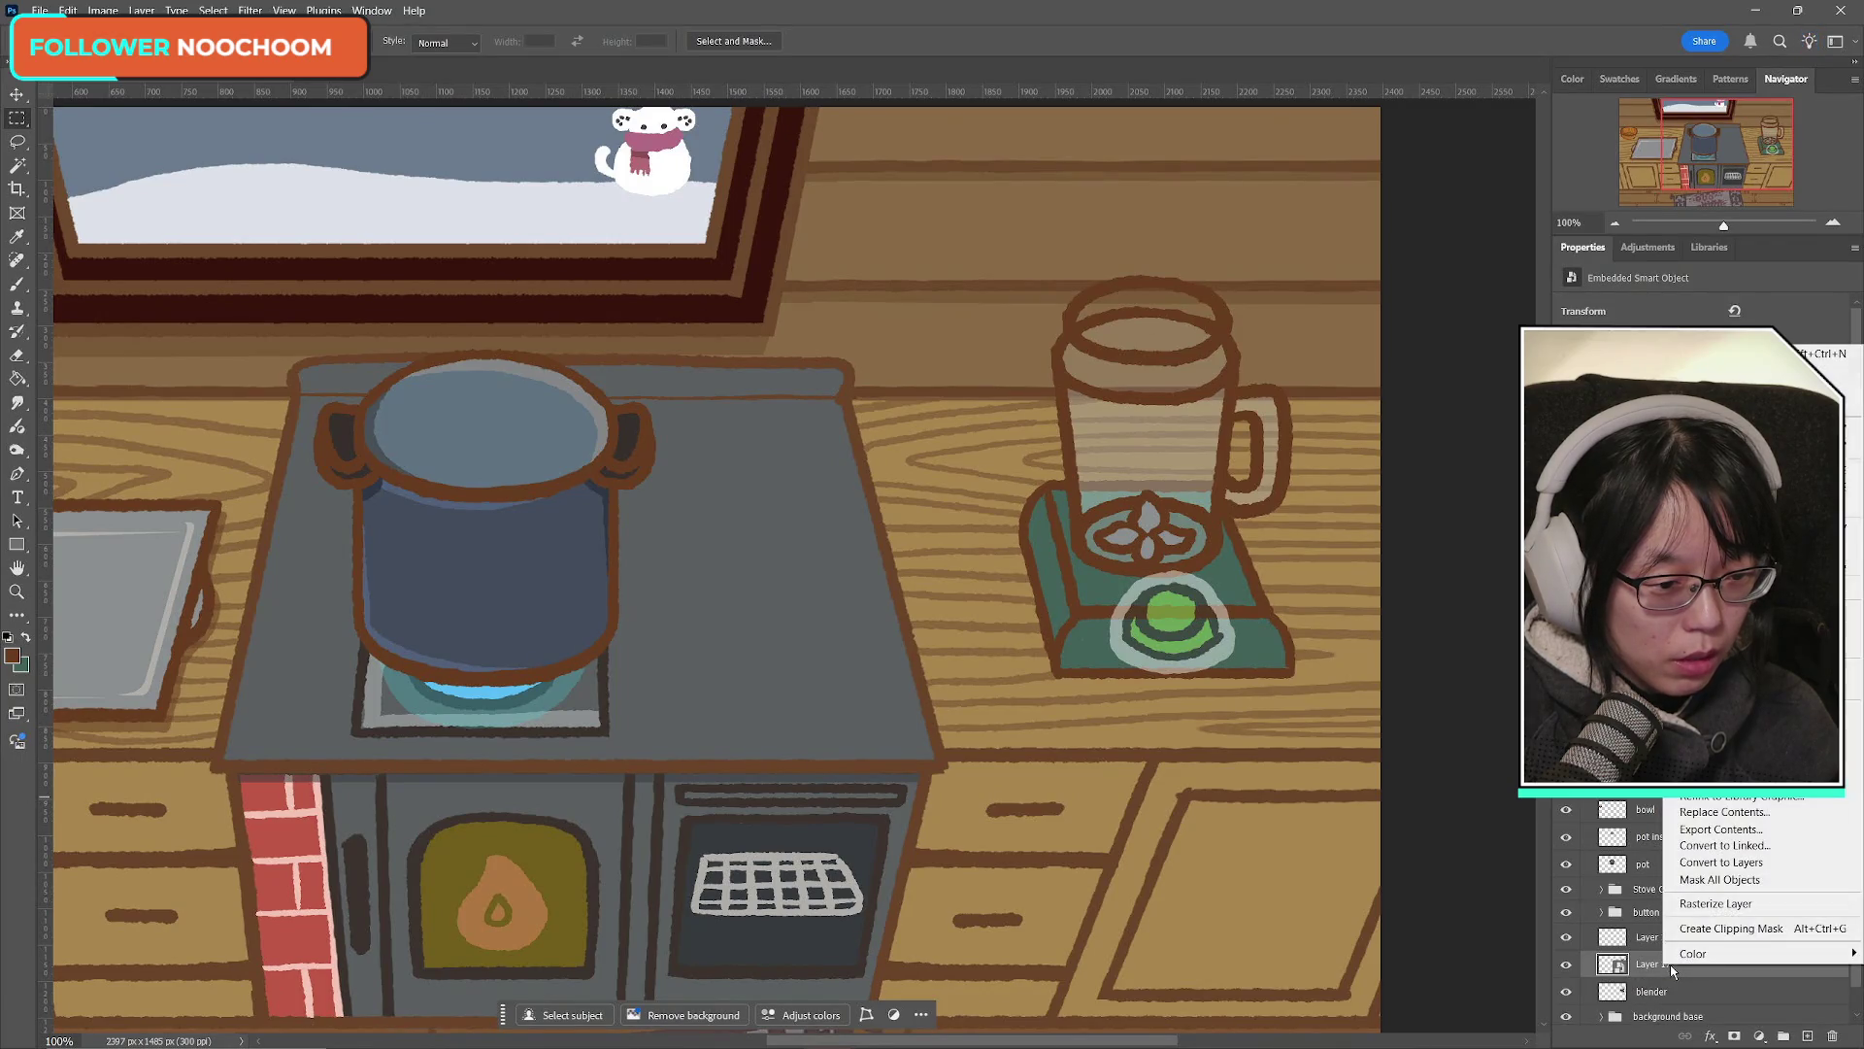
click(1715, 903)
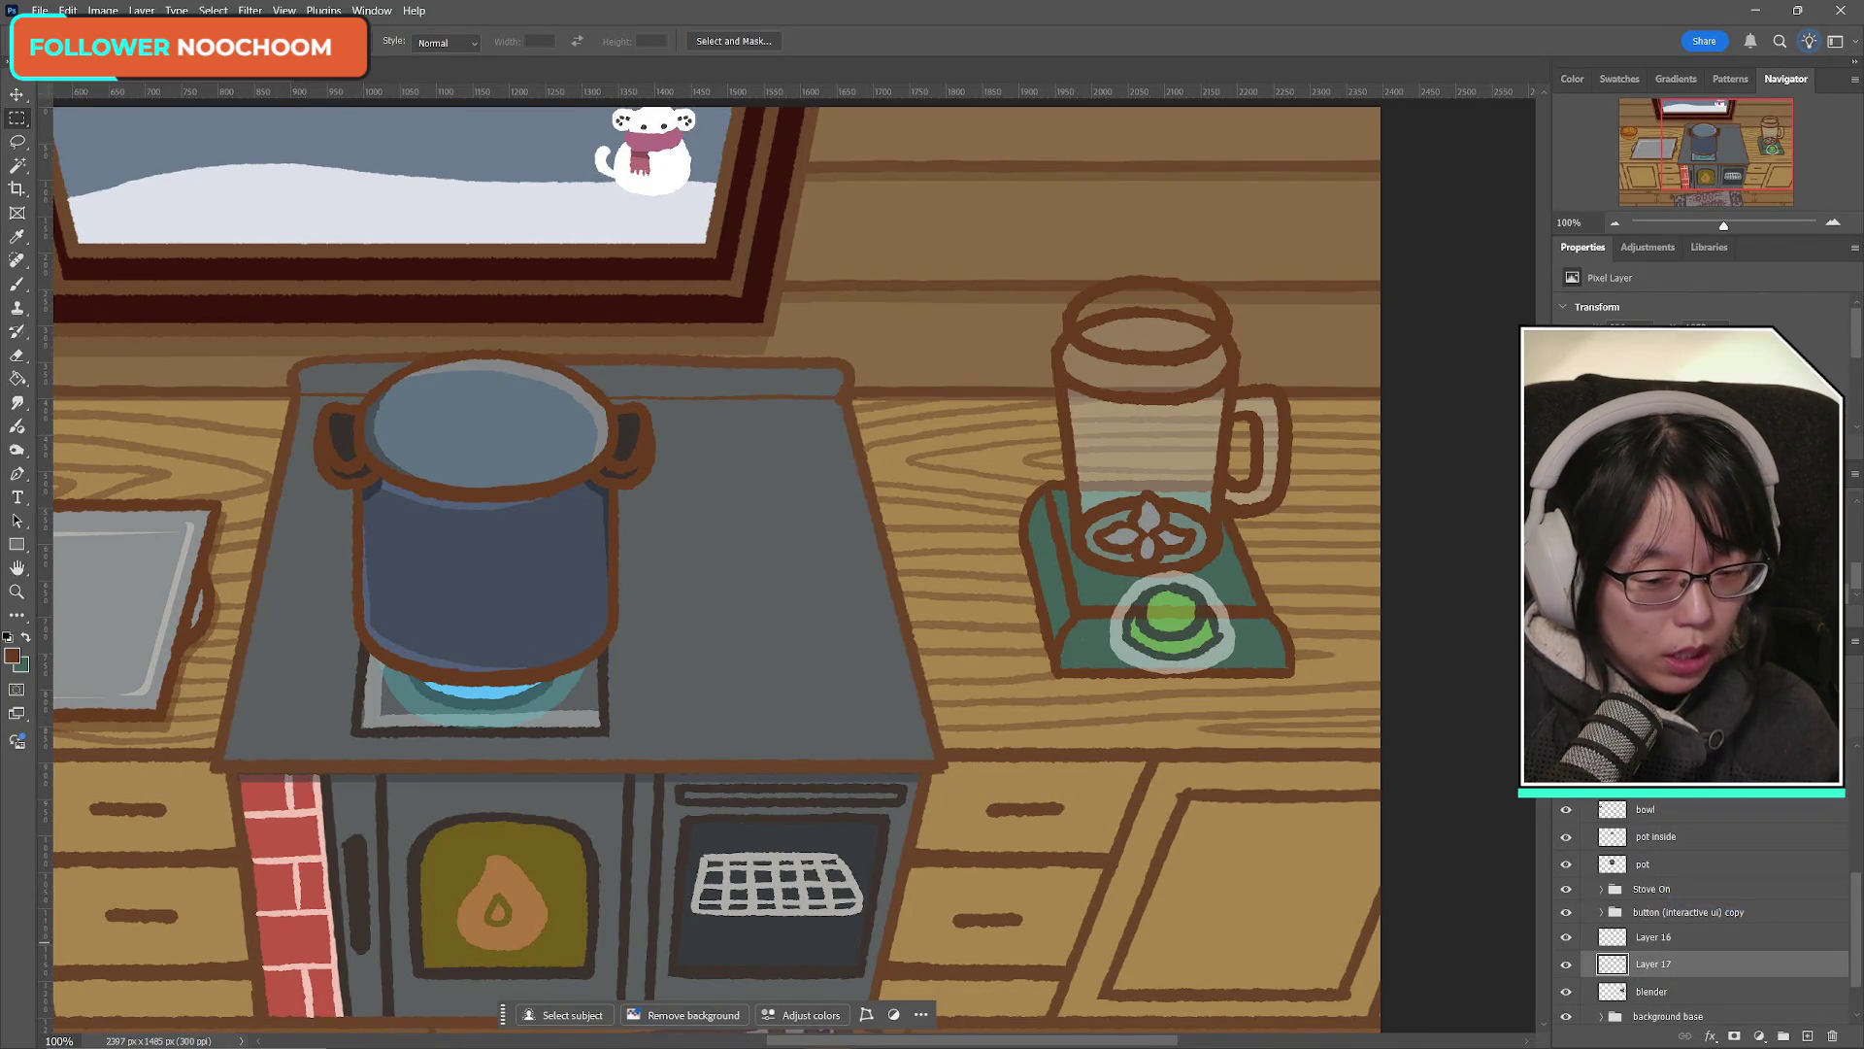
key(b)
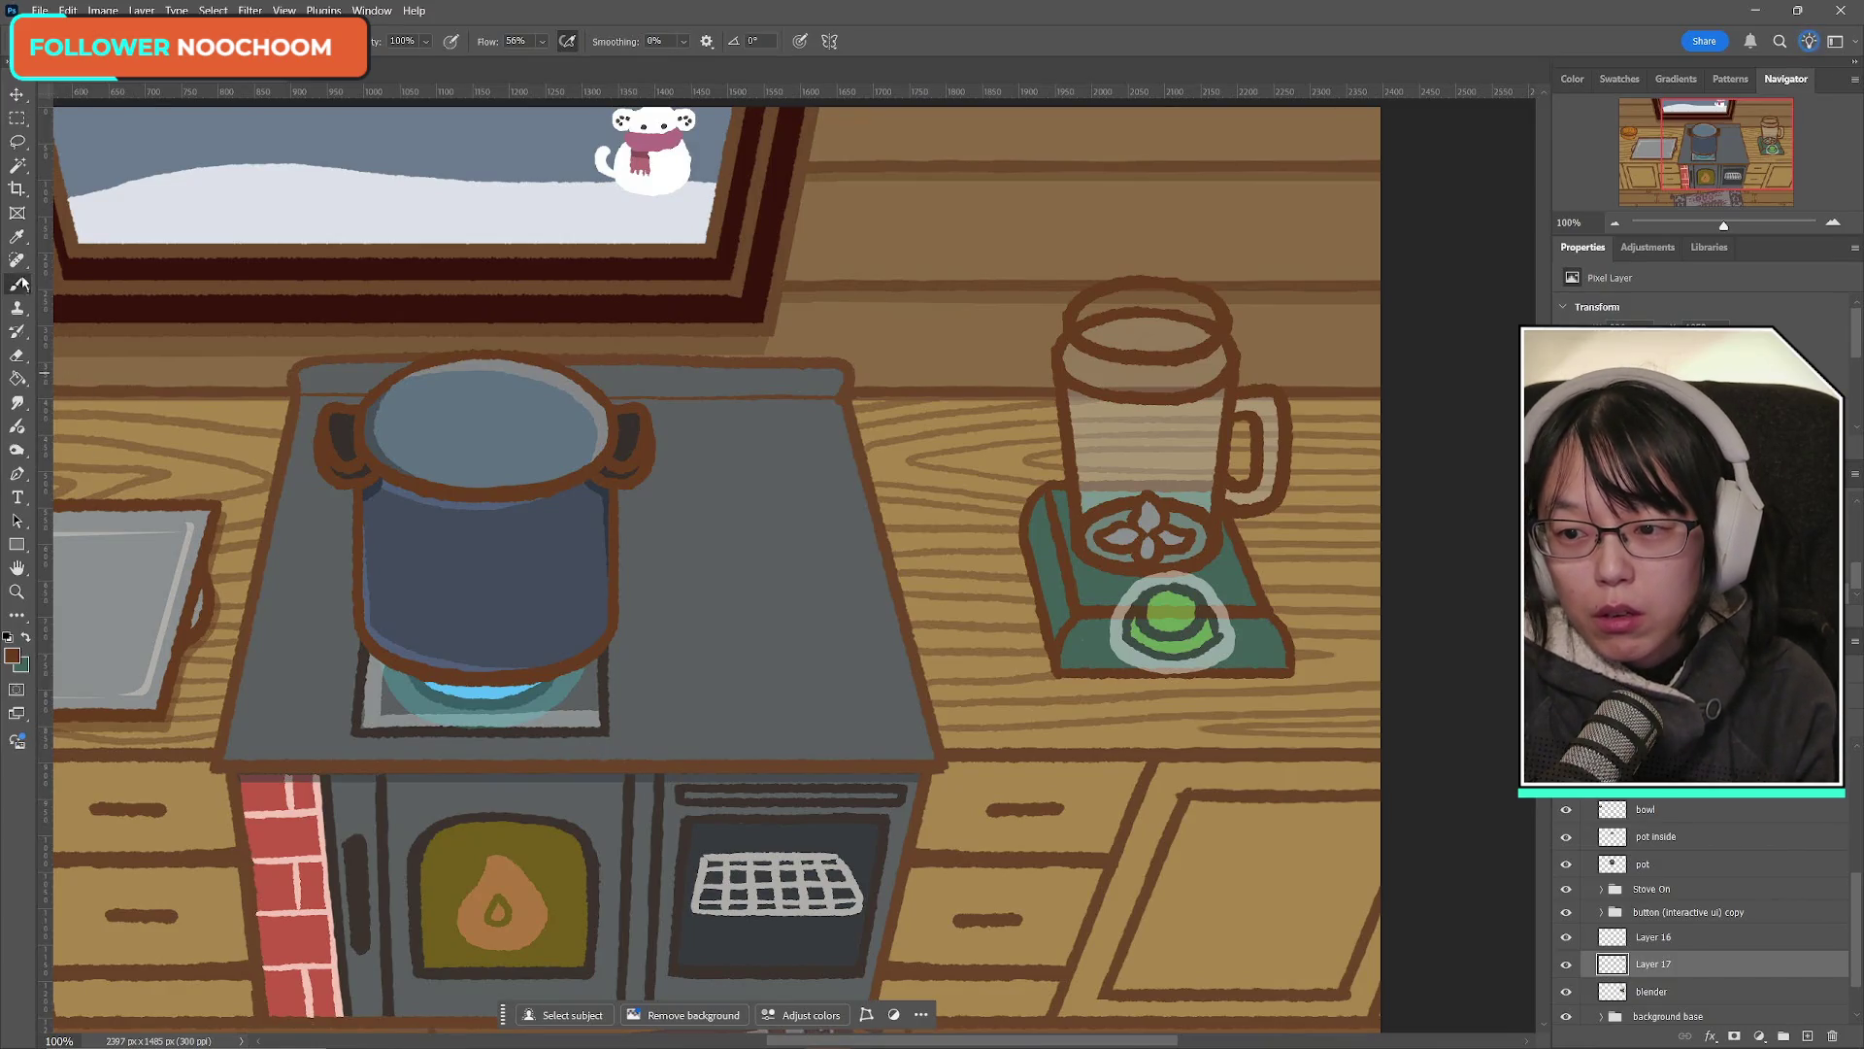
Step: Toggle Layer 17's lid outline repeatedly to compare the blender top, finally leaving it hidden
click(1567, 965)
click(1567, 965)
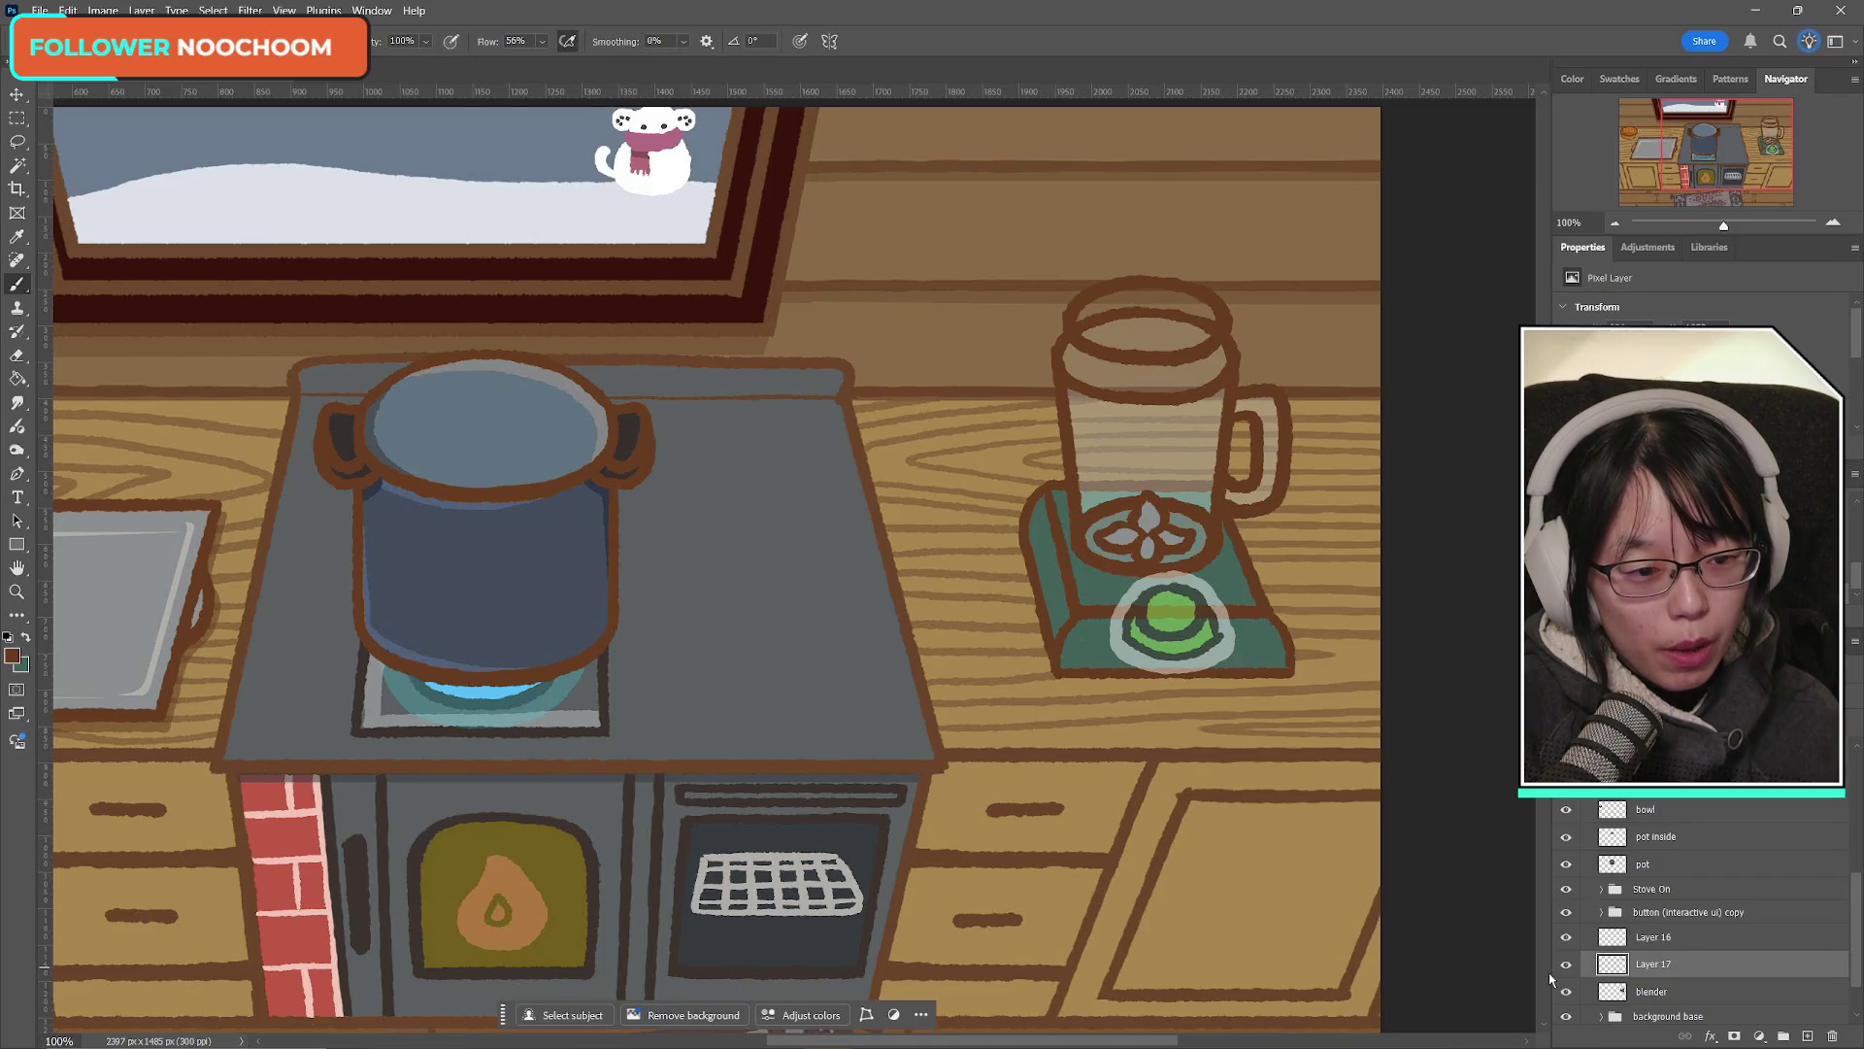
click(1566, 964)
click(1566, 965)
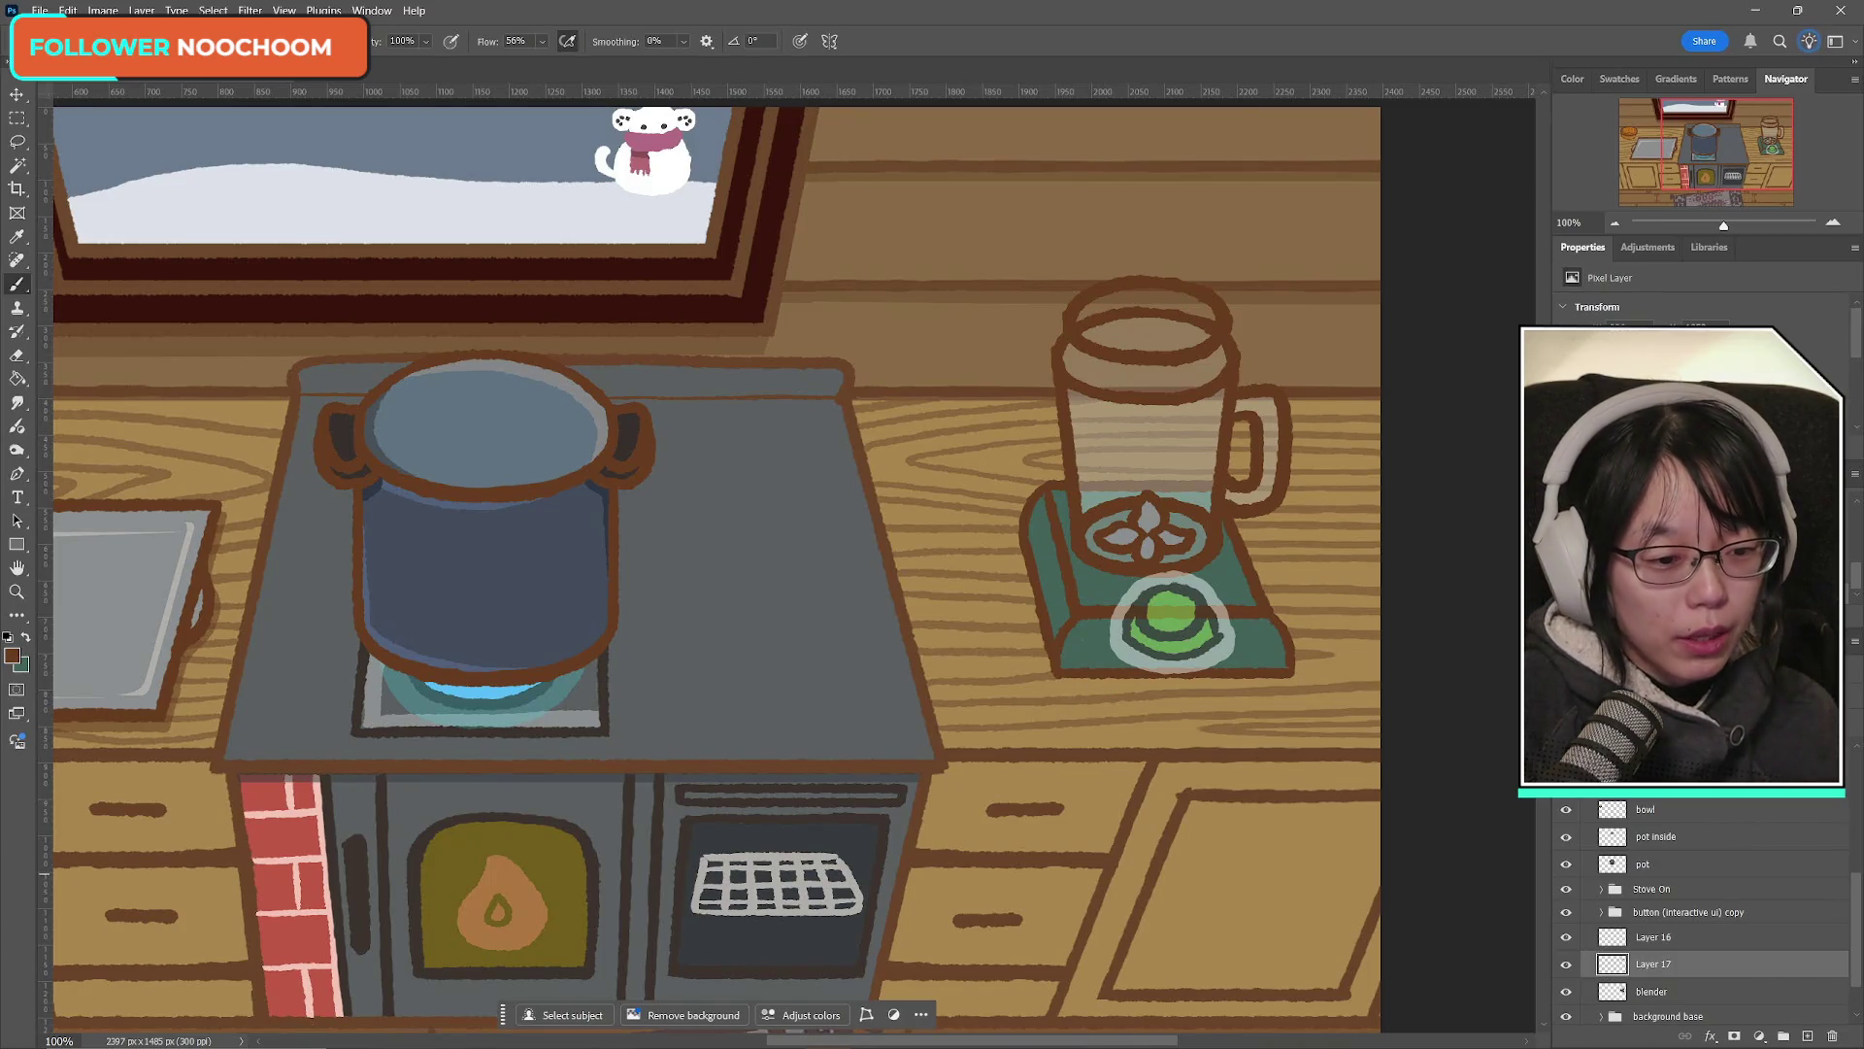
click(1567, 964)
click(1567, 964)
click(1567, 964)
click(1567, 965)
click(1567, 965)
click(1567, 964)
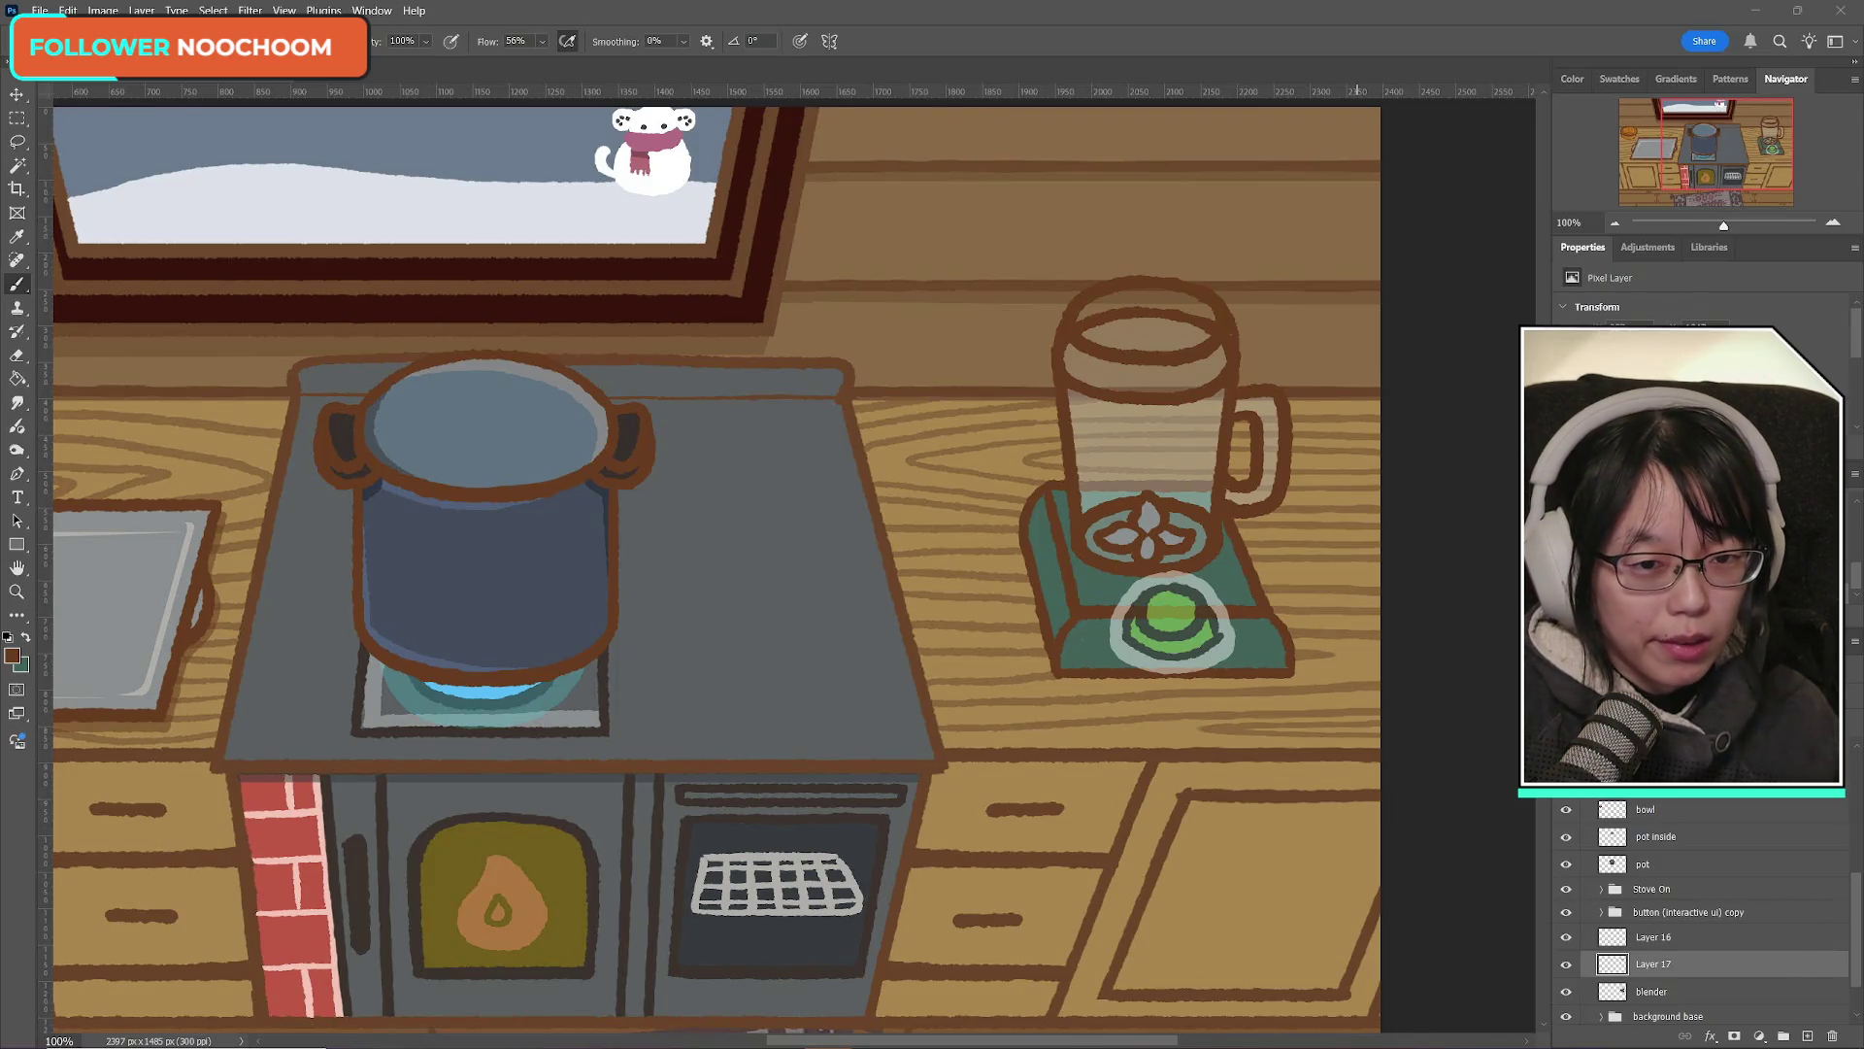
click(1566, 964)
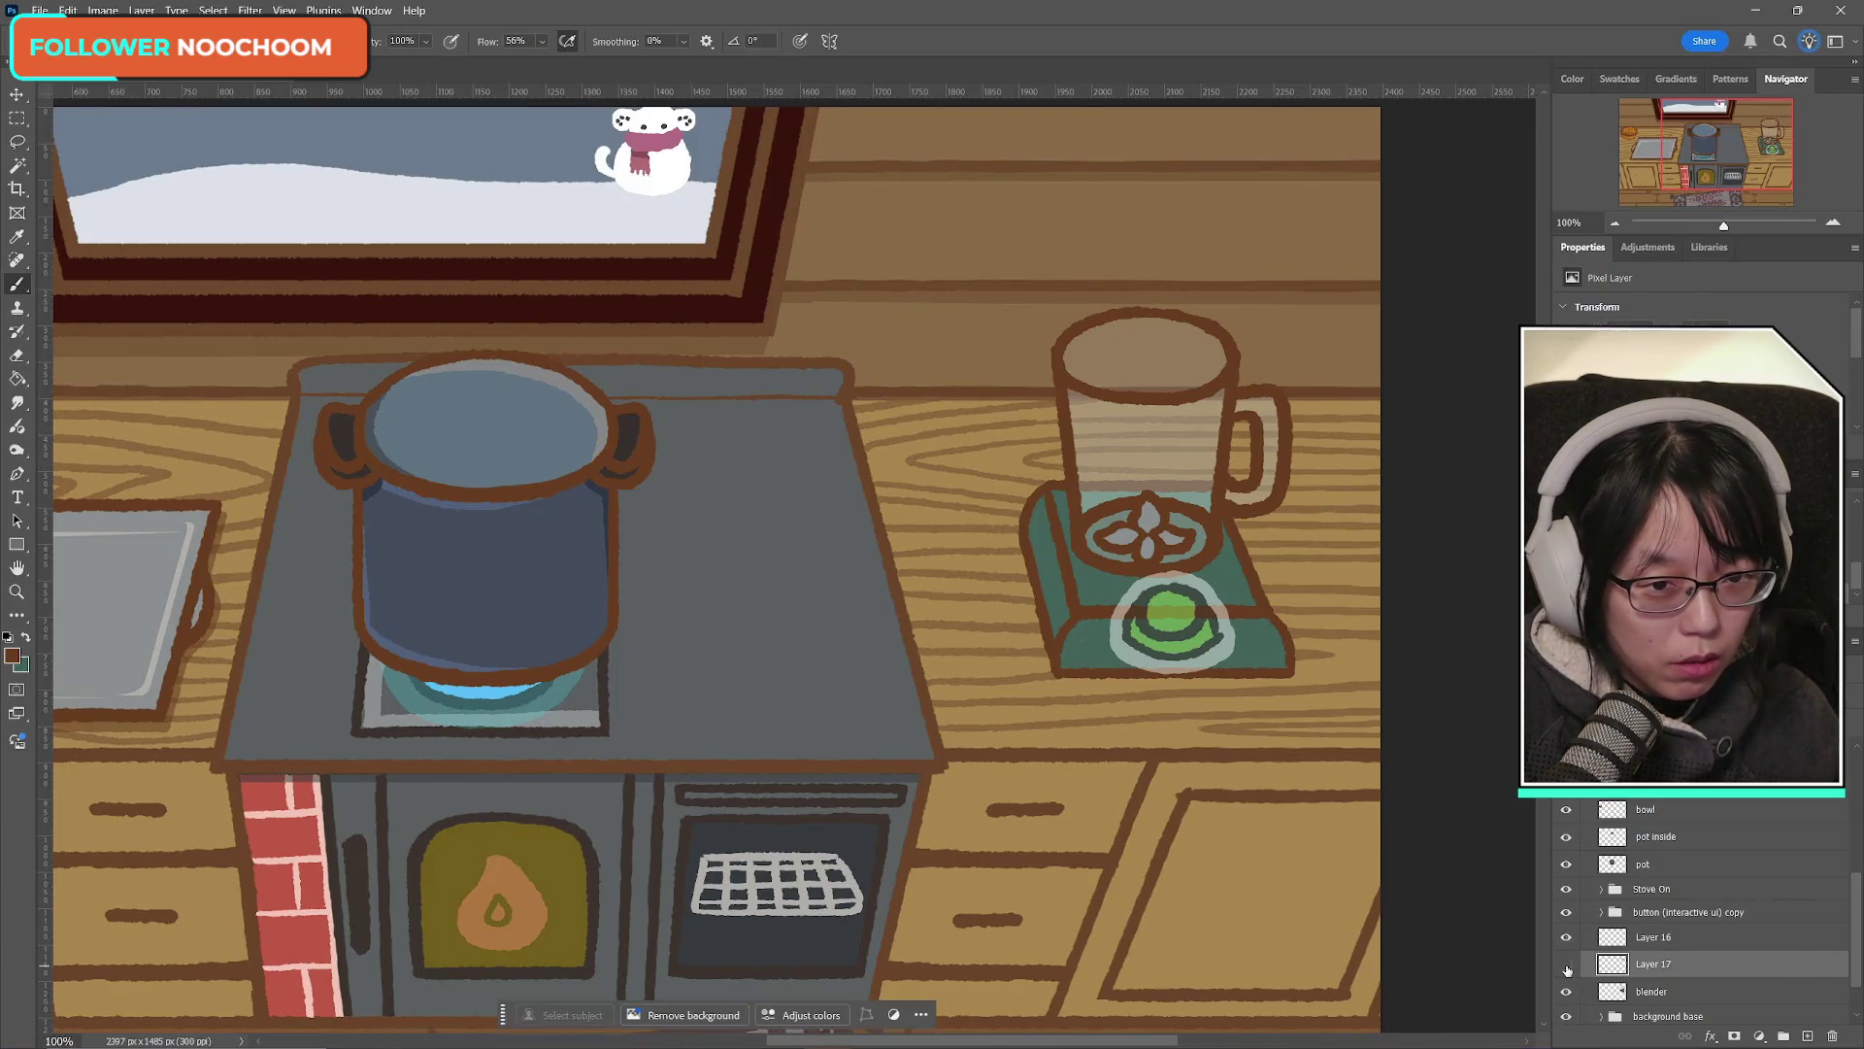
Step: Compare Layer 17 and the blender layer on and off, and switch off Layer 16
click(1566, 964)
click(1566, 991)
click(1566, 992)
click(1566, 965)
click(1566, 966)
click(1566, 937)
click(1566, 964)
click(1566, 964)
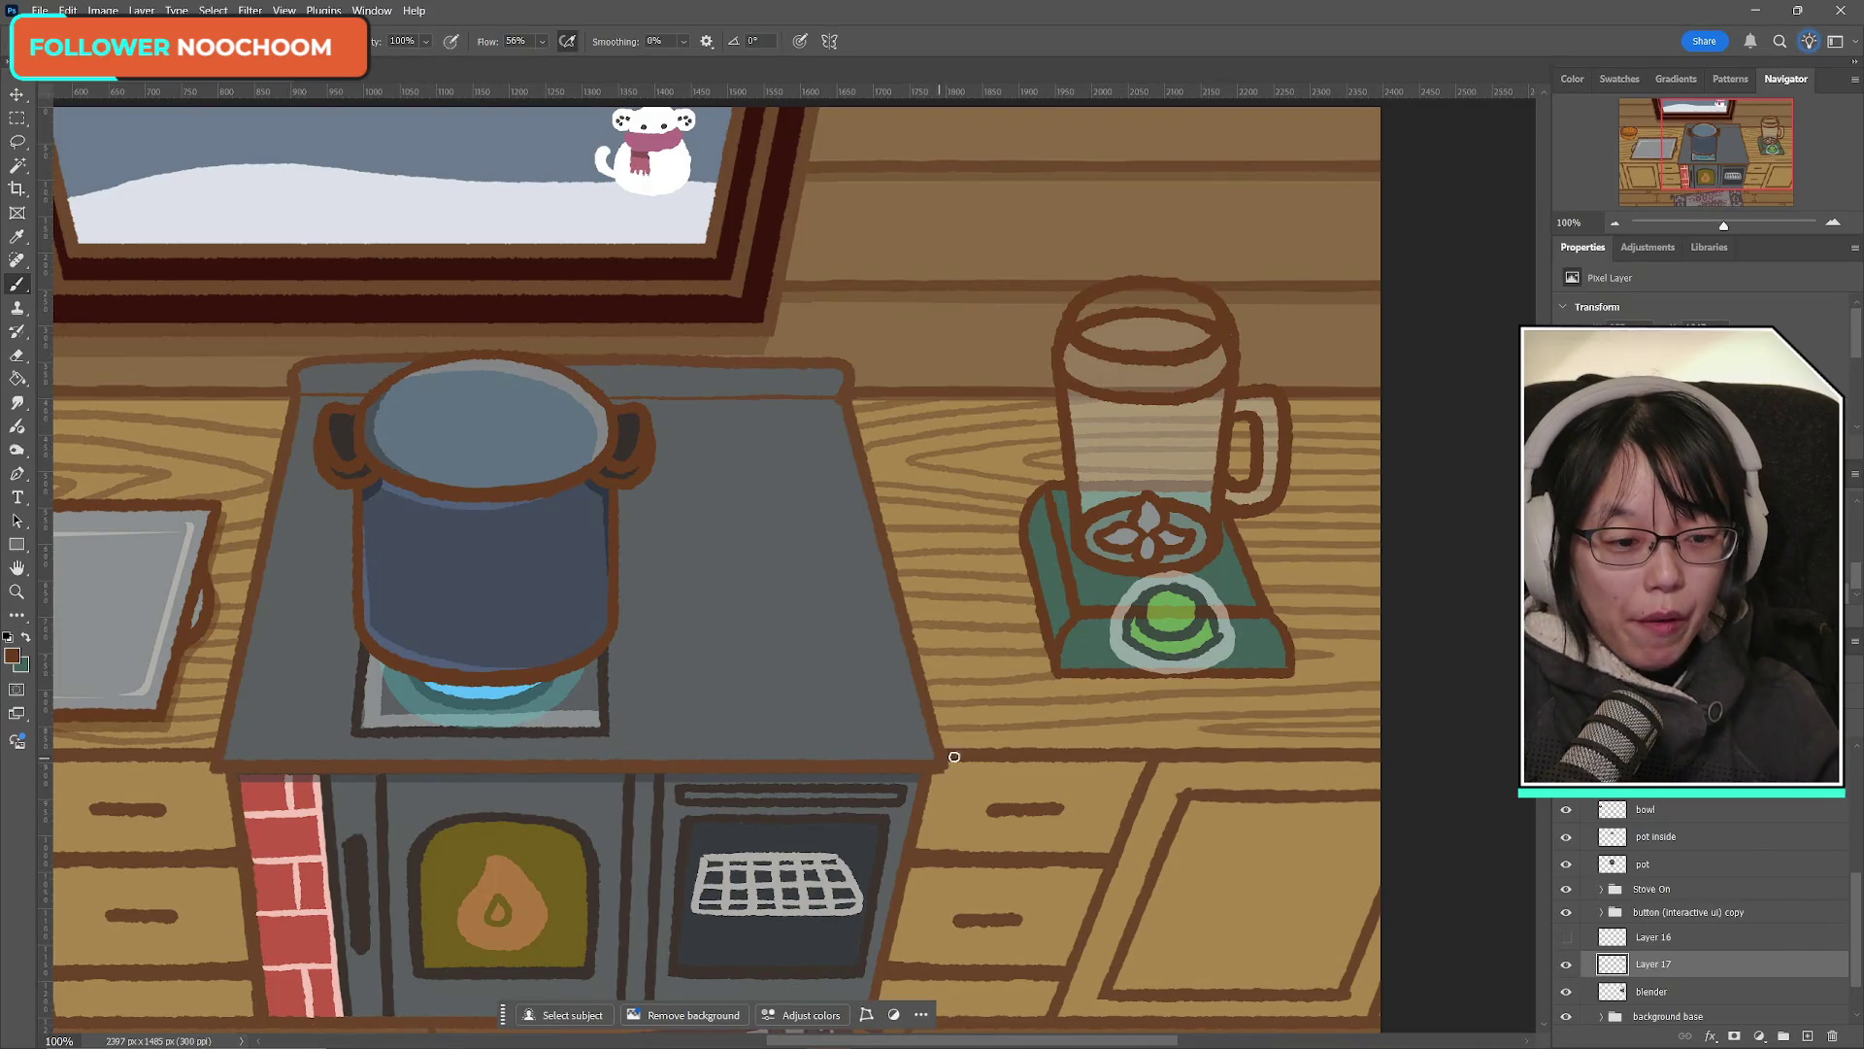
click(1566, 964)
click(1566, 964)
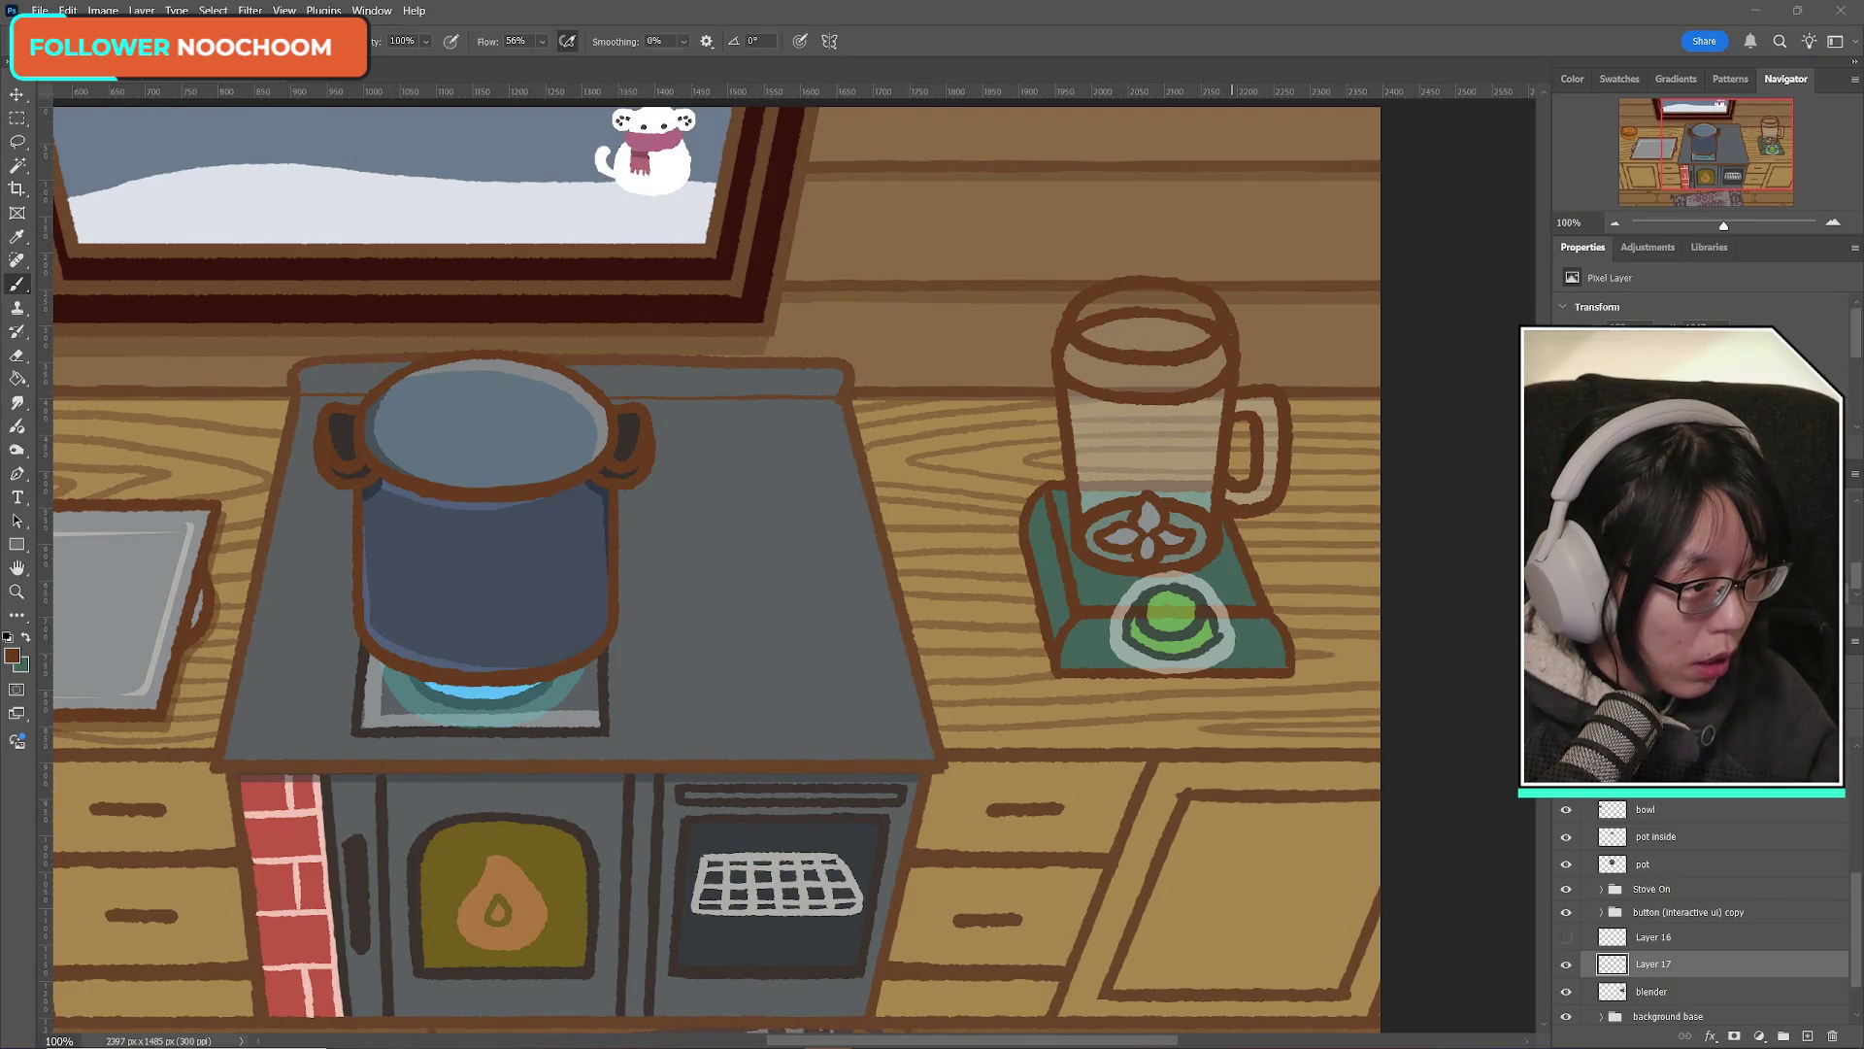
Step: Bring Chrome into view and scroll through the 'blender appliance' image results
drag(1863, 223, 1117, 211)
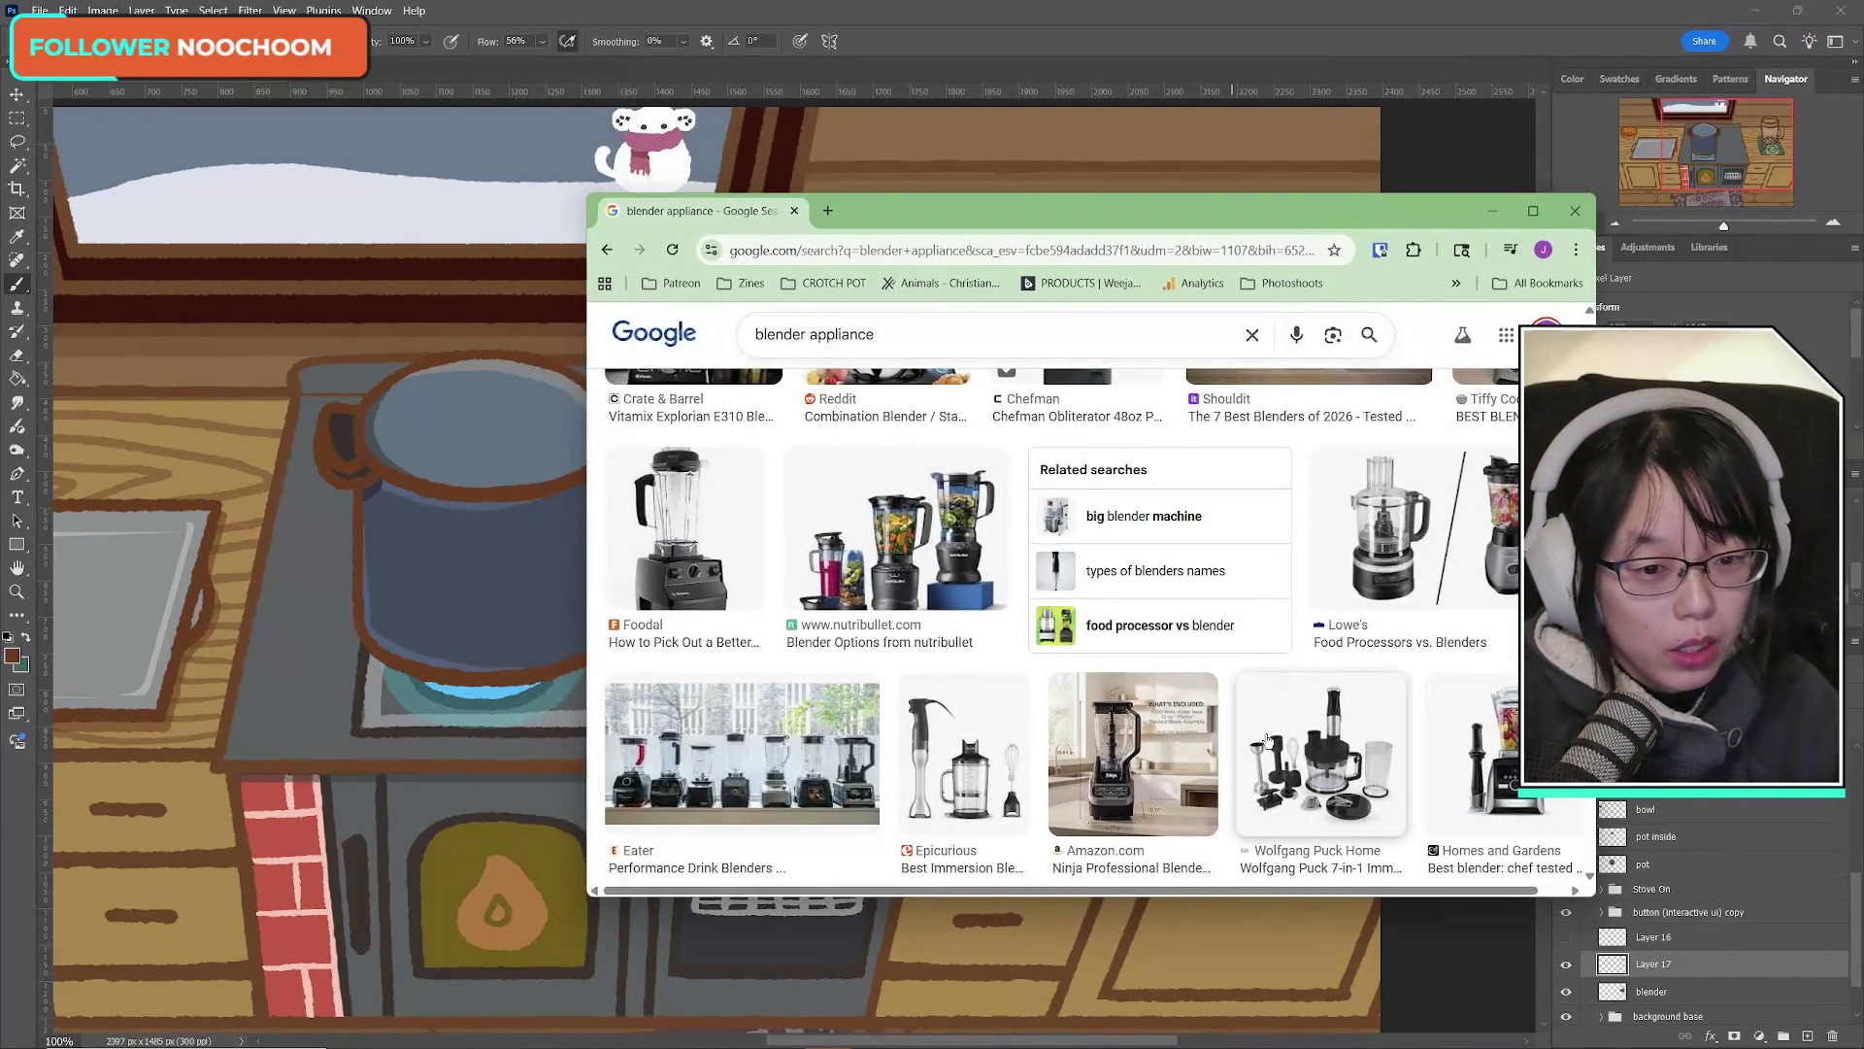
scroll(1284, 779, down, 3)
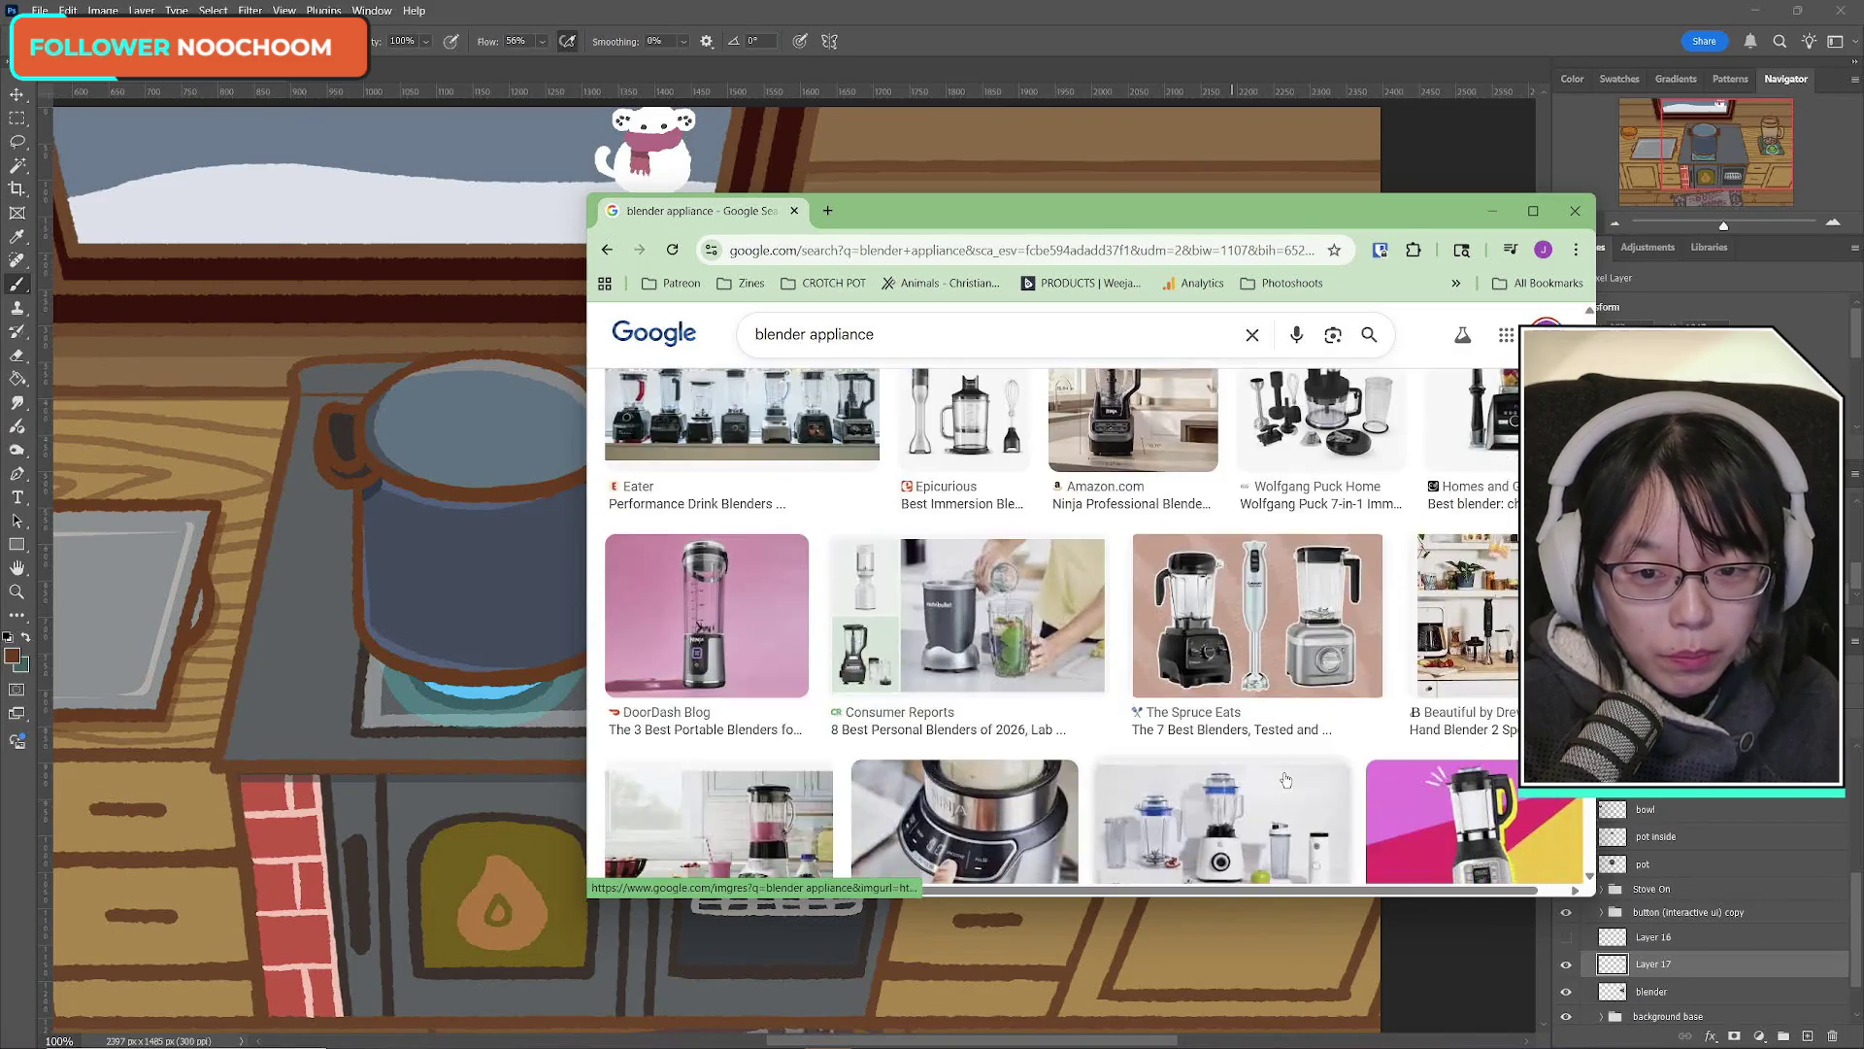
scroll(1284, 780, up, 2)
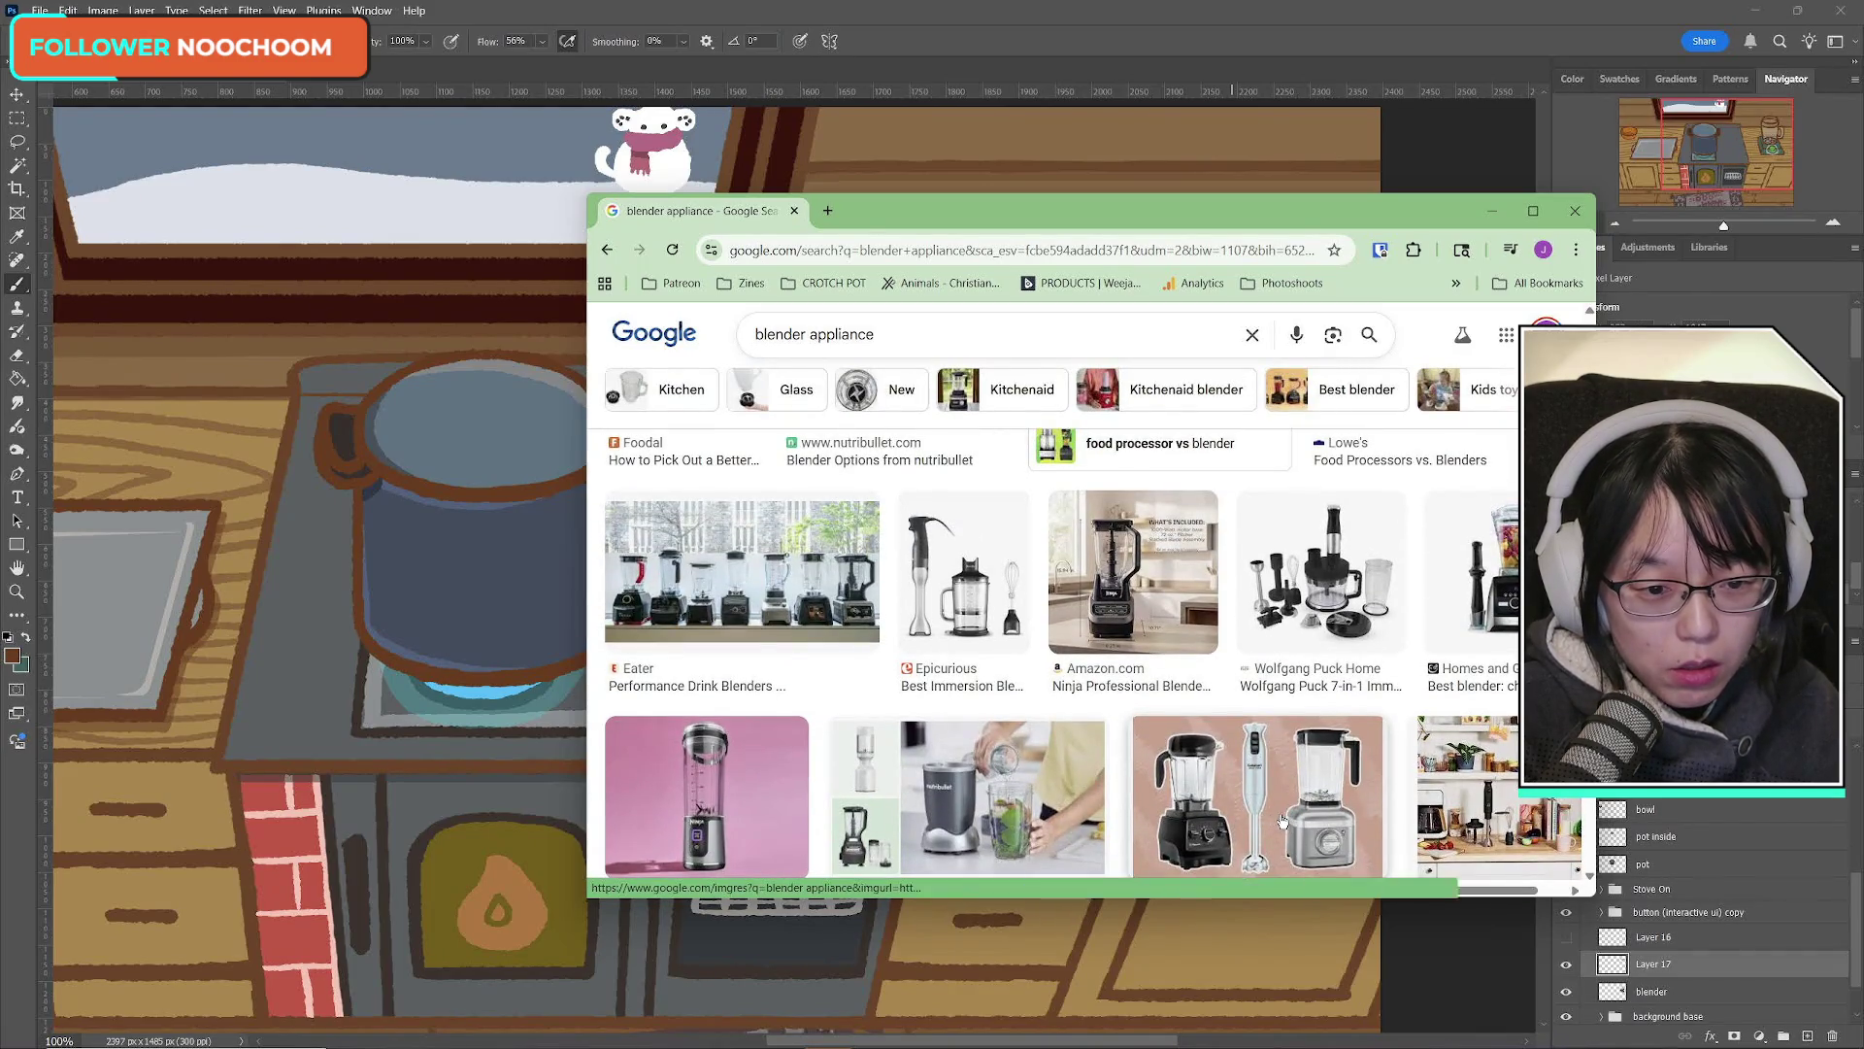
scroll(1281, 820, down, 2)
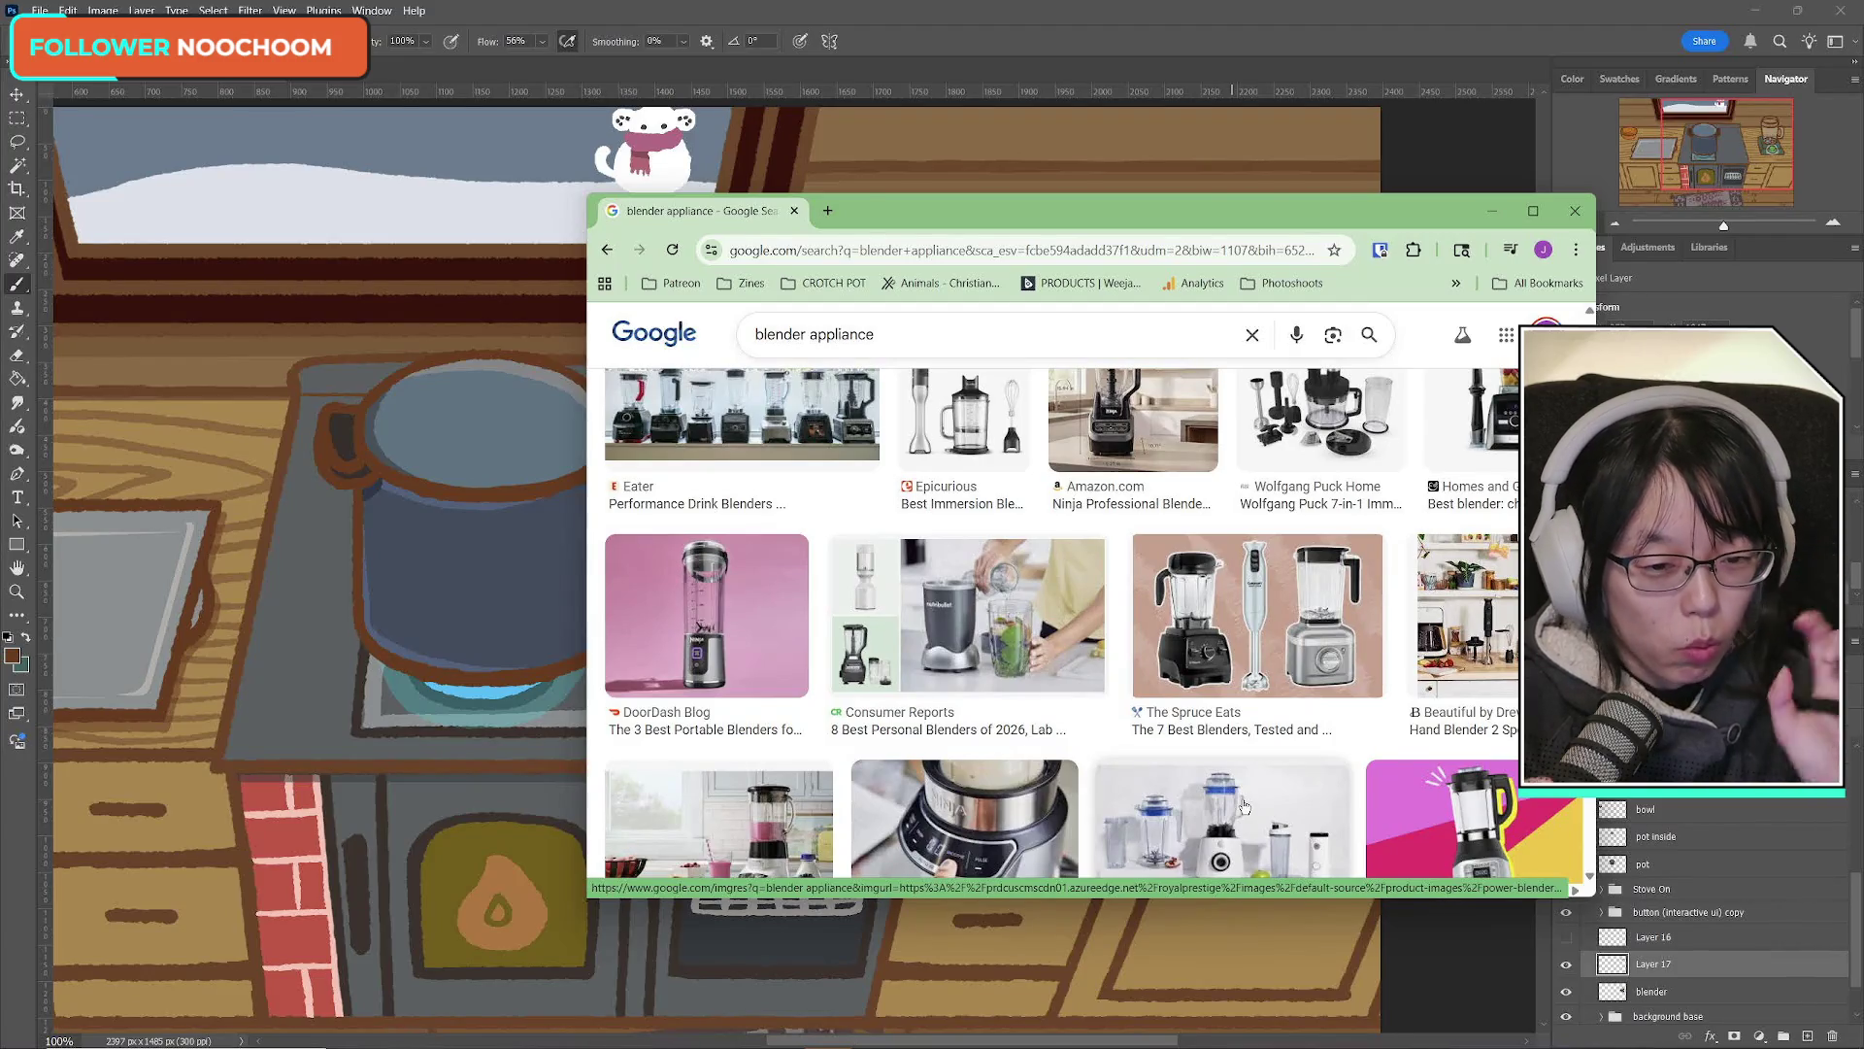
scroll(1244, 805, down, 5)
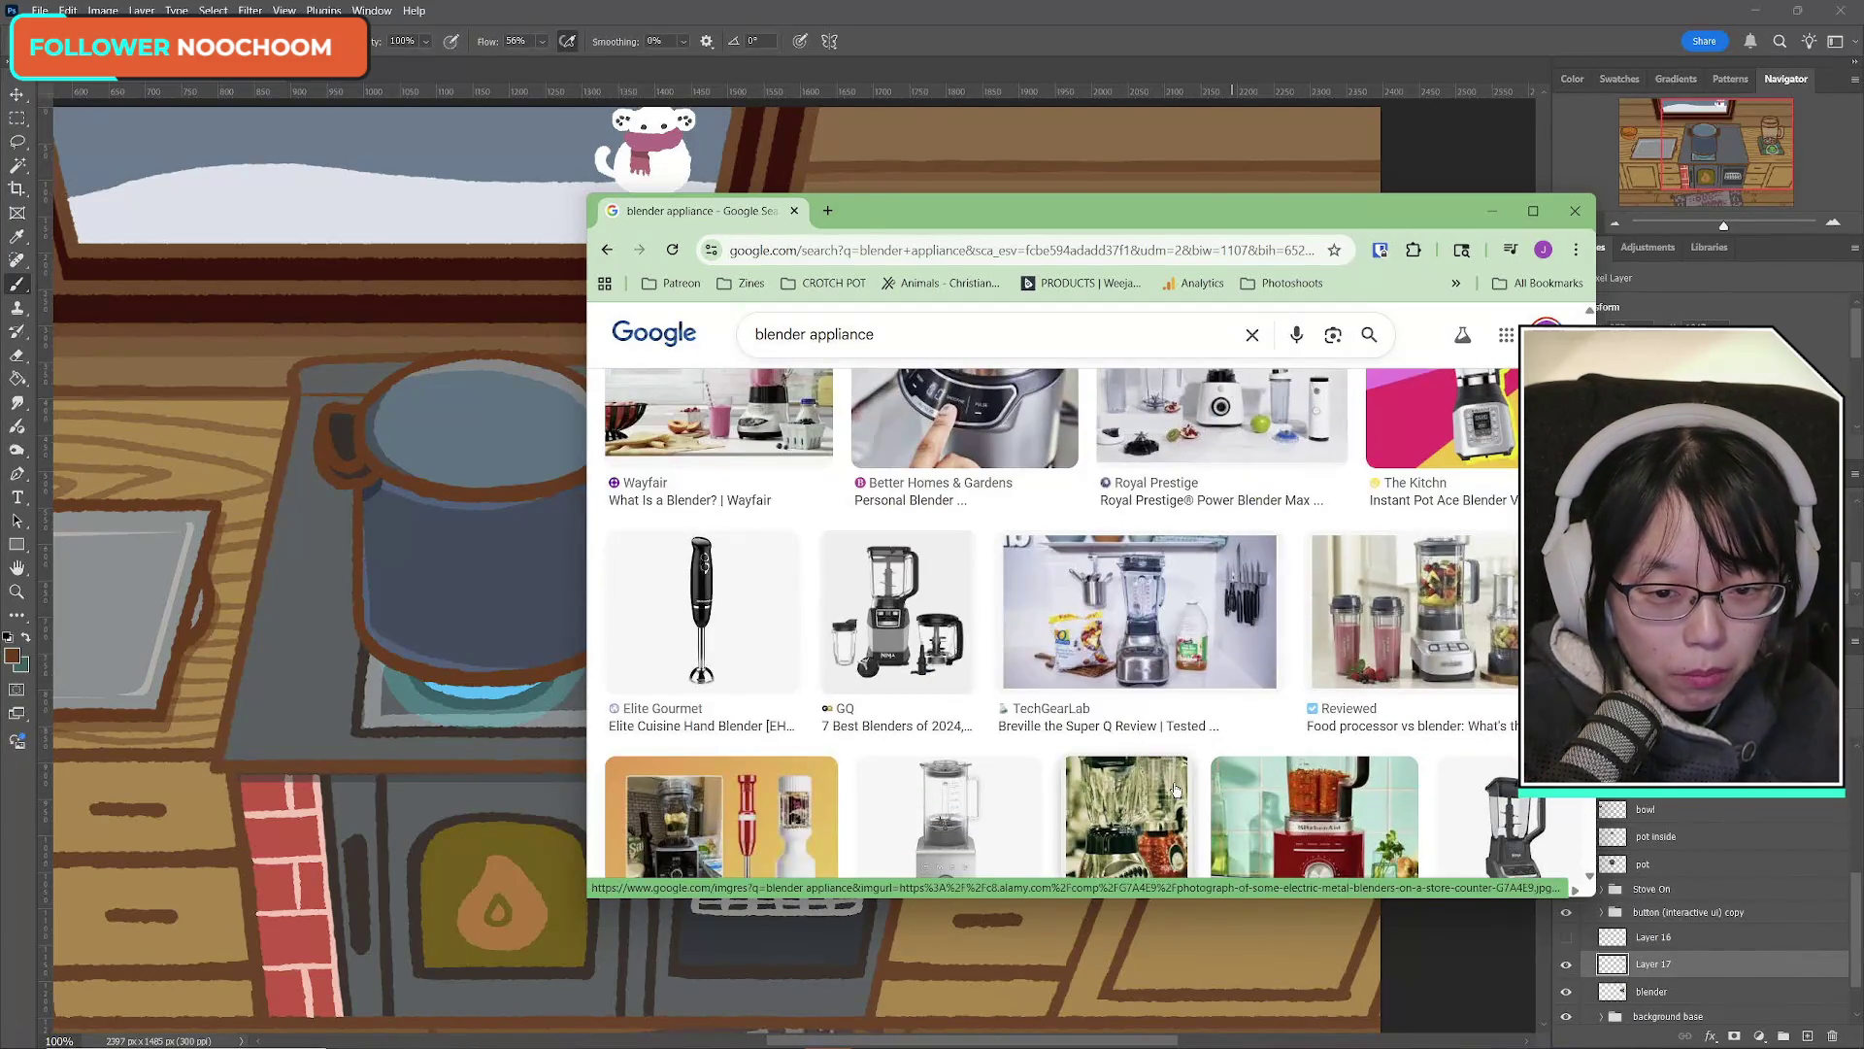
scroll(1175, 789, down, 3)
scroll(1174, 784, down, 4)
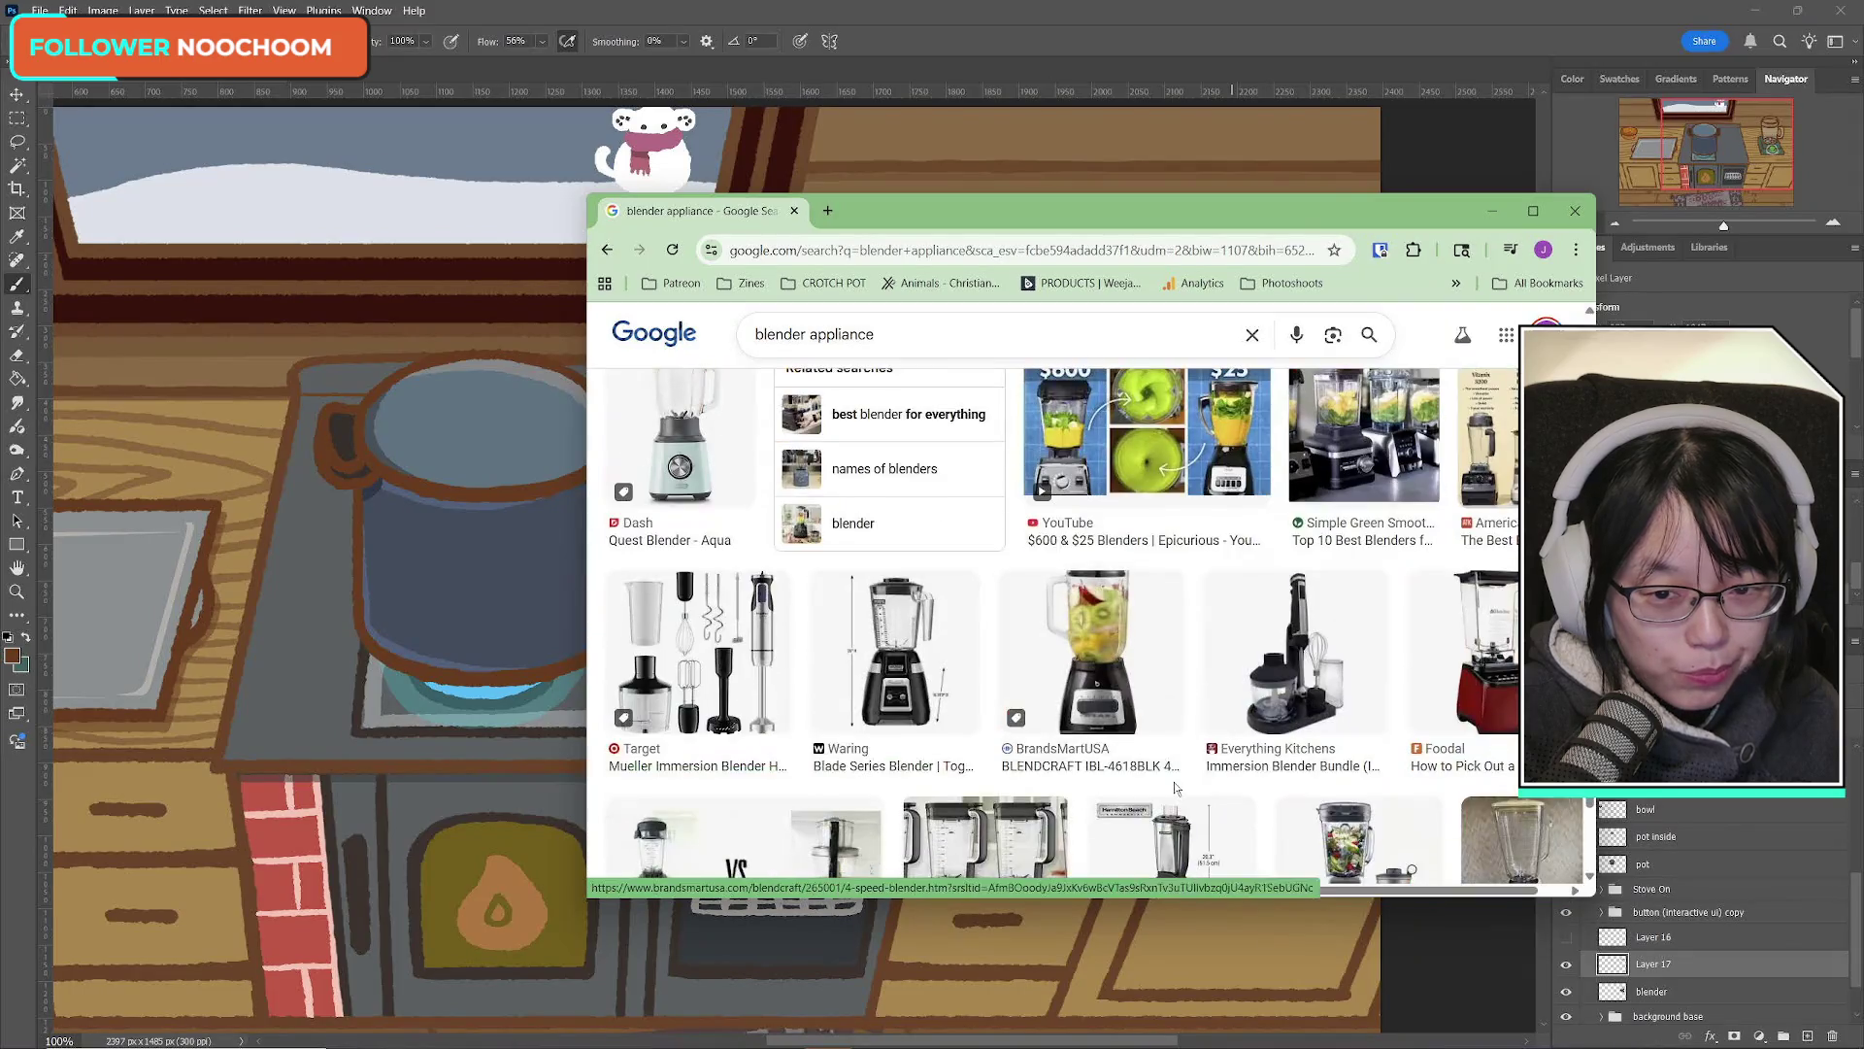
scroll(1149, 751, down, 2)
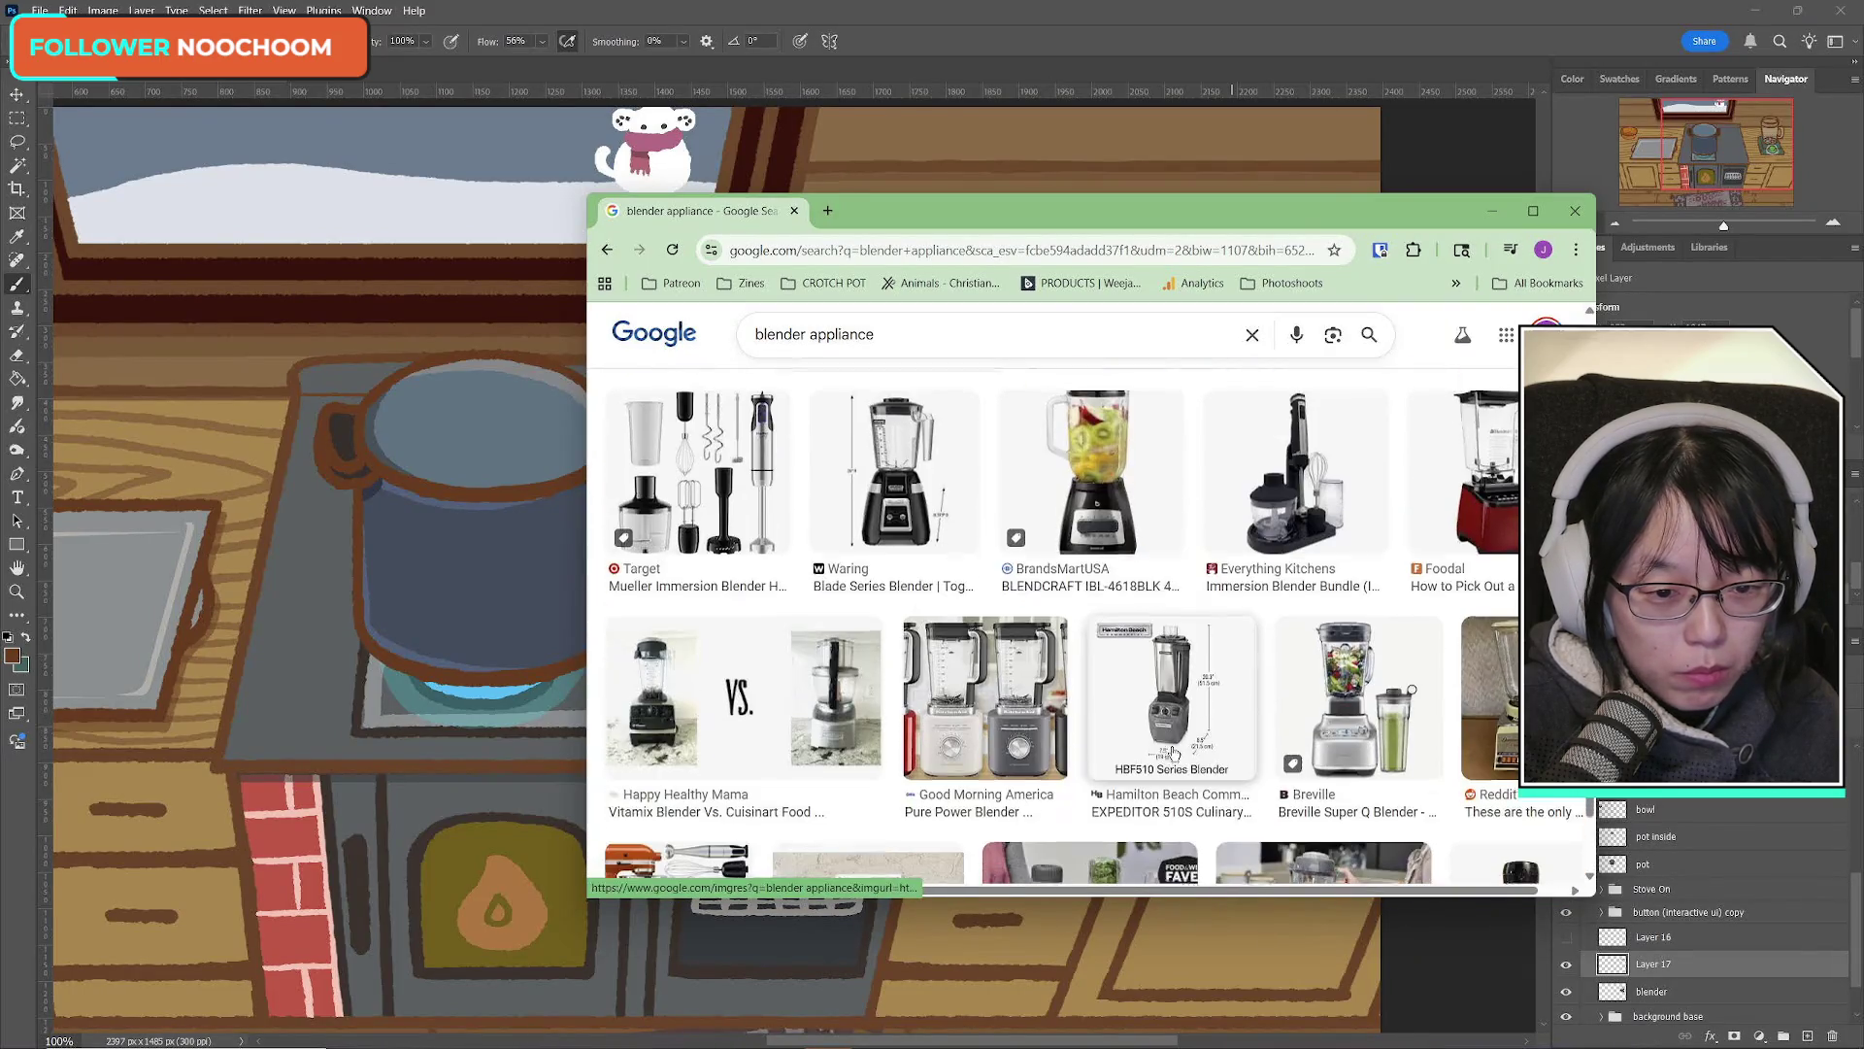
Step: Search images for 'blender appliance lid'
click(913, 340)
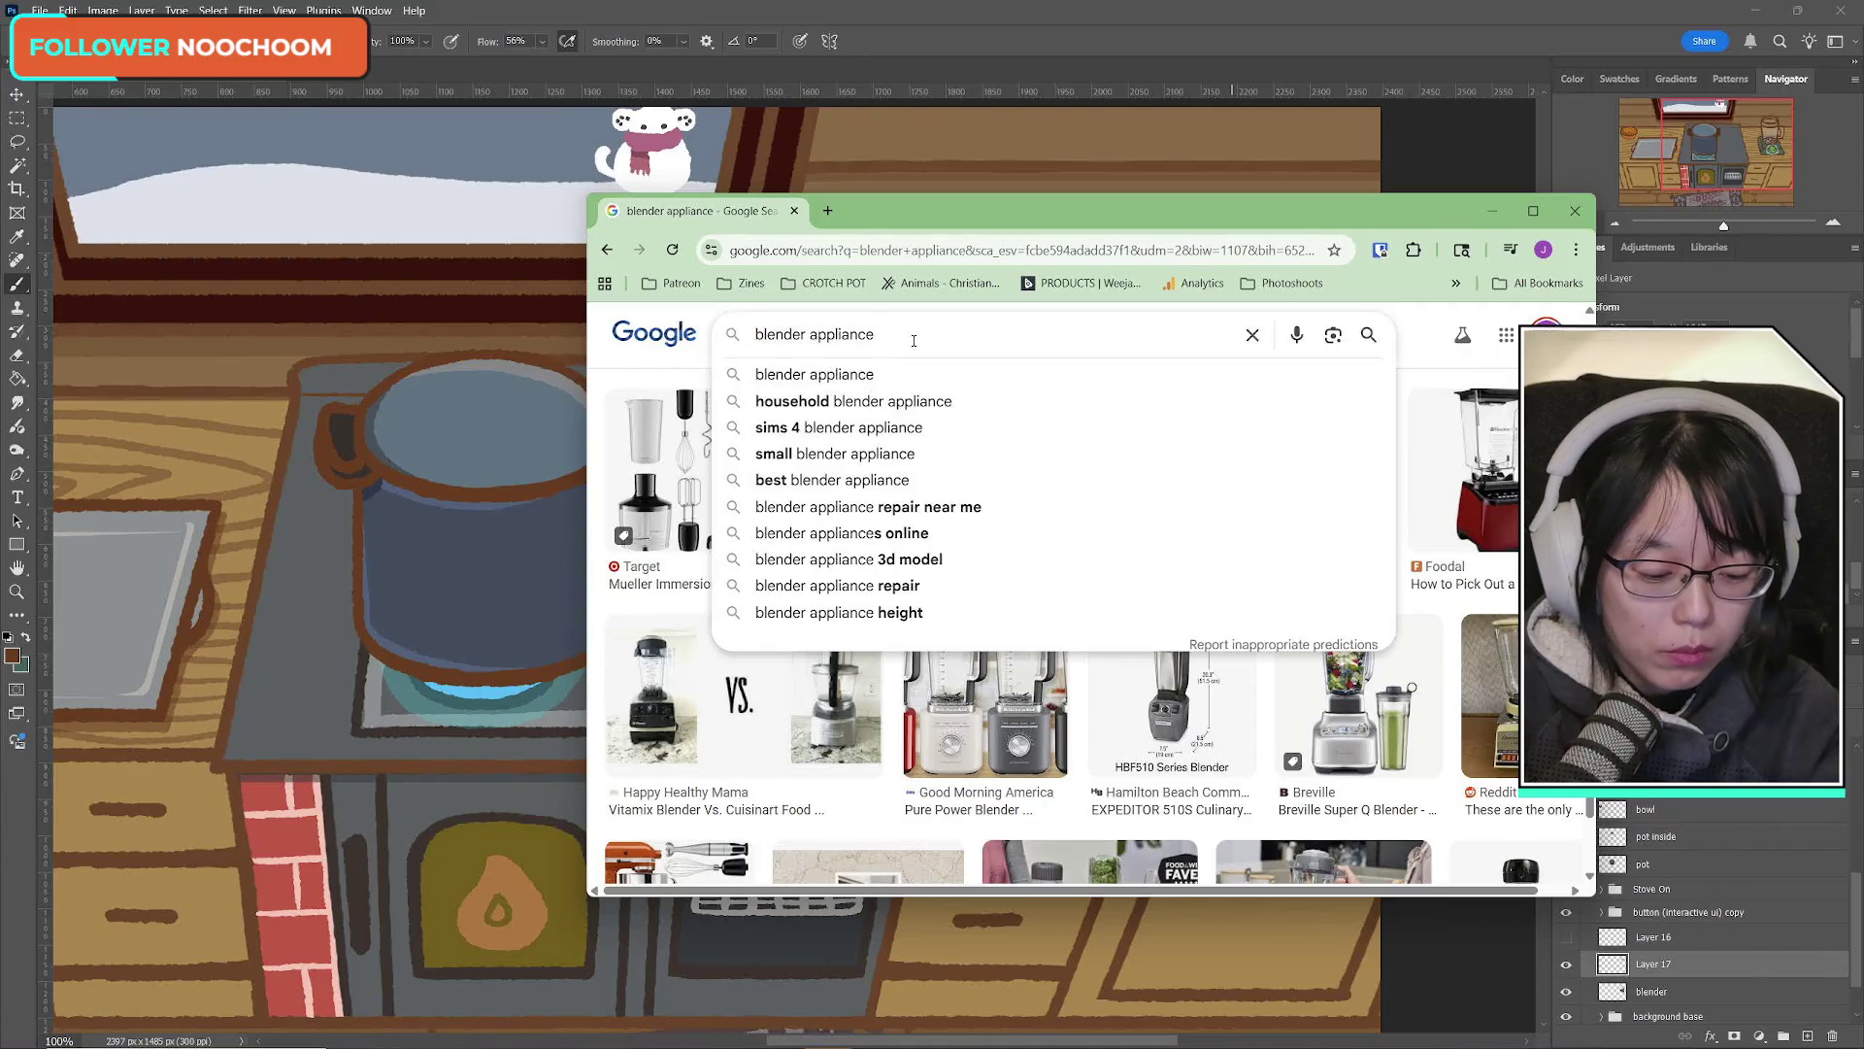
text( lid)
key(Return)
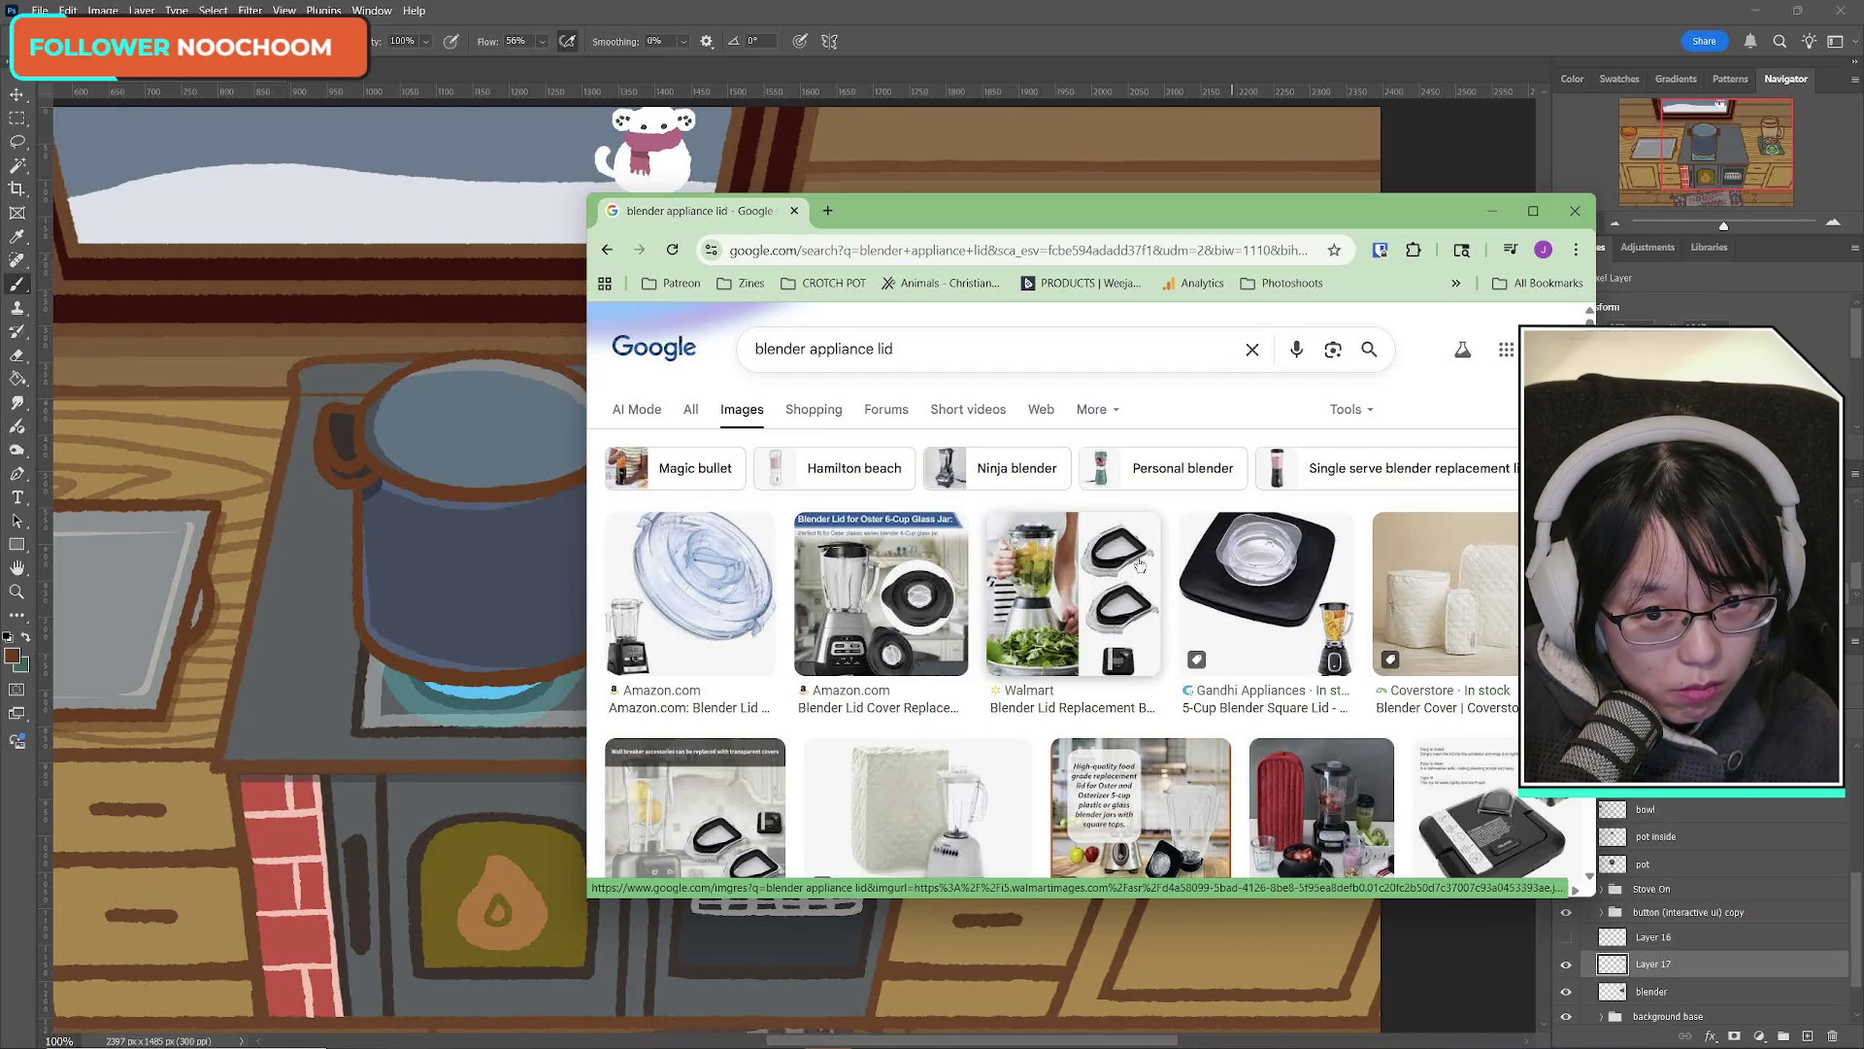
Step: Reposition the browser window, then switch back to Photoshop with Alt+Tab
drag(940, 211, 311, 282)
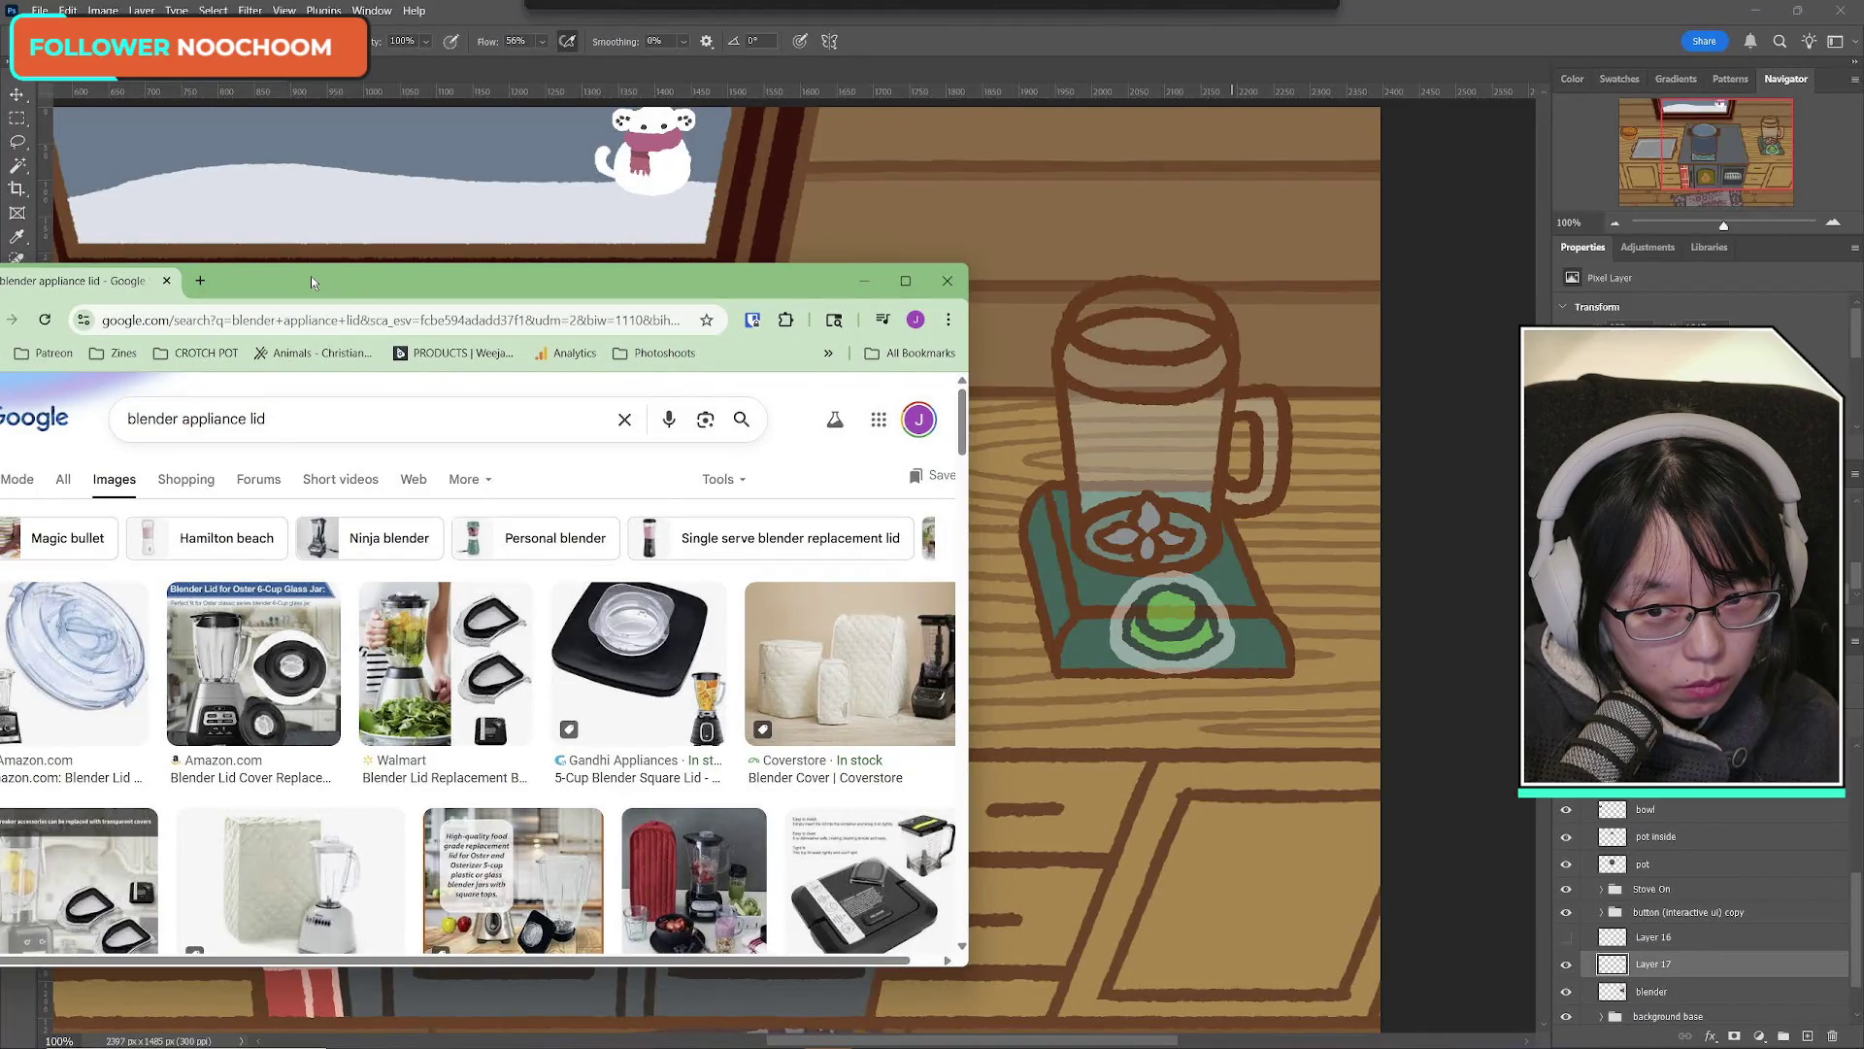
drag(310, 282, 517, 285)
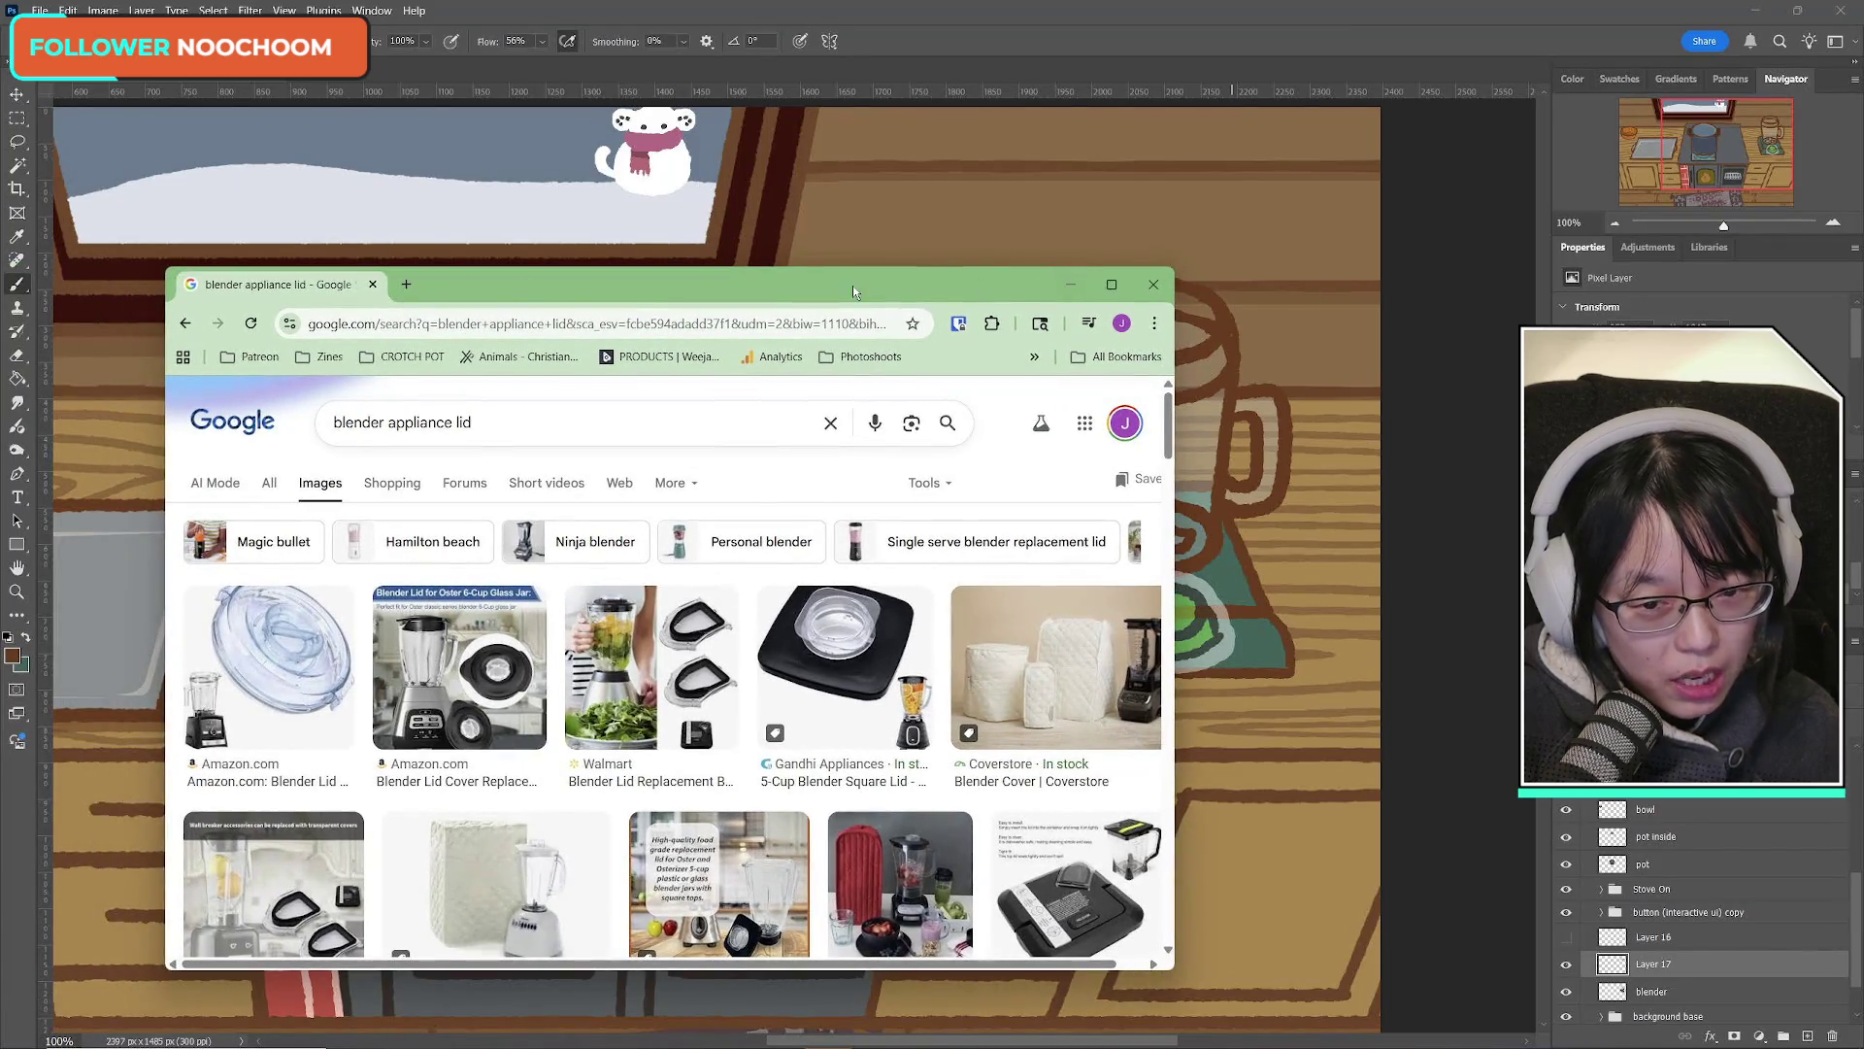
key(alt+Tab)
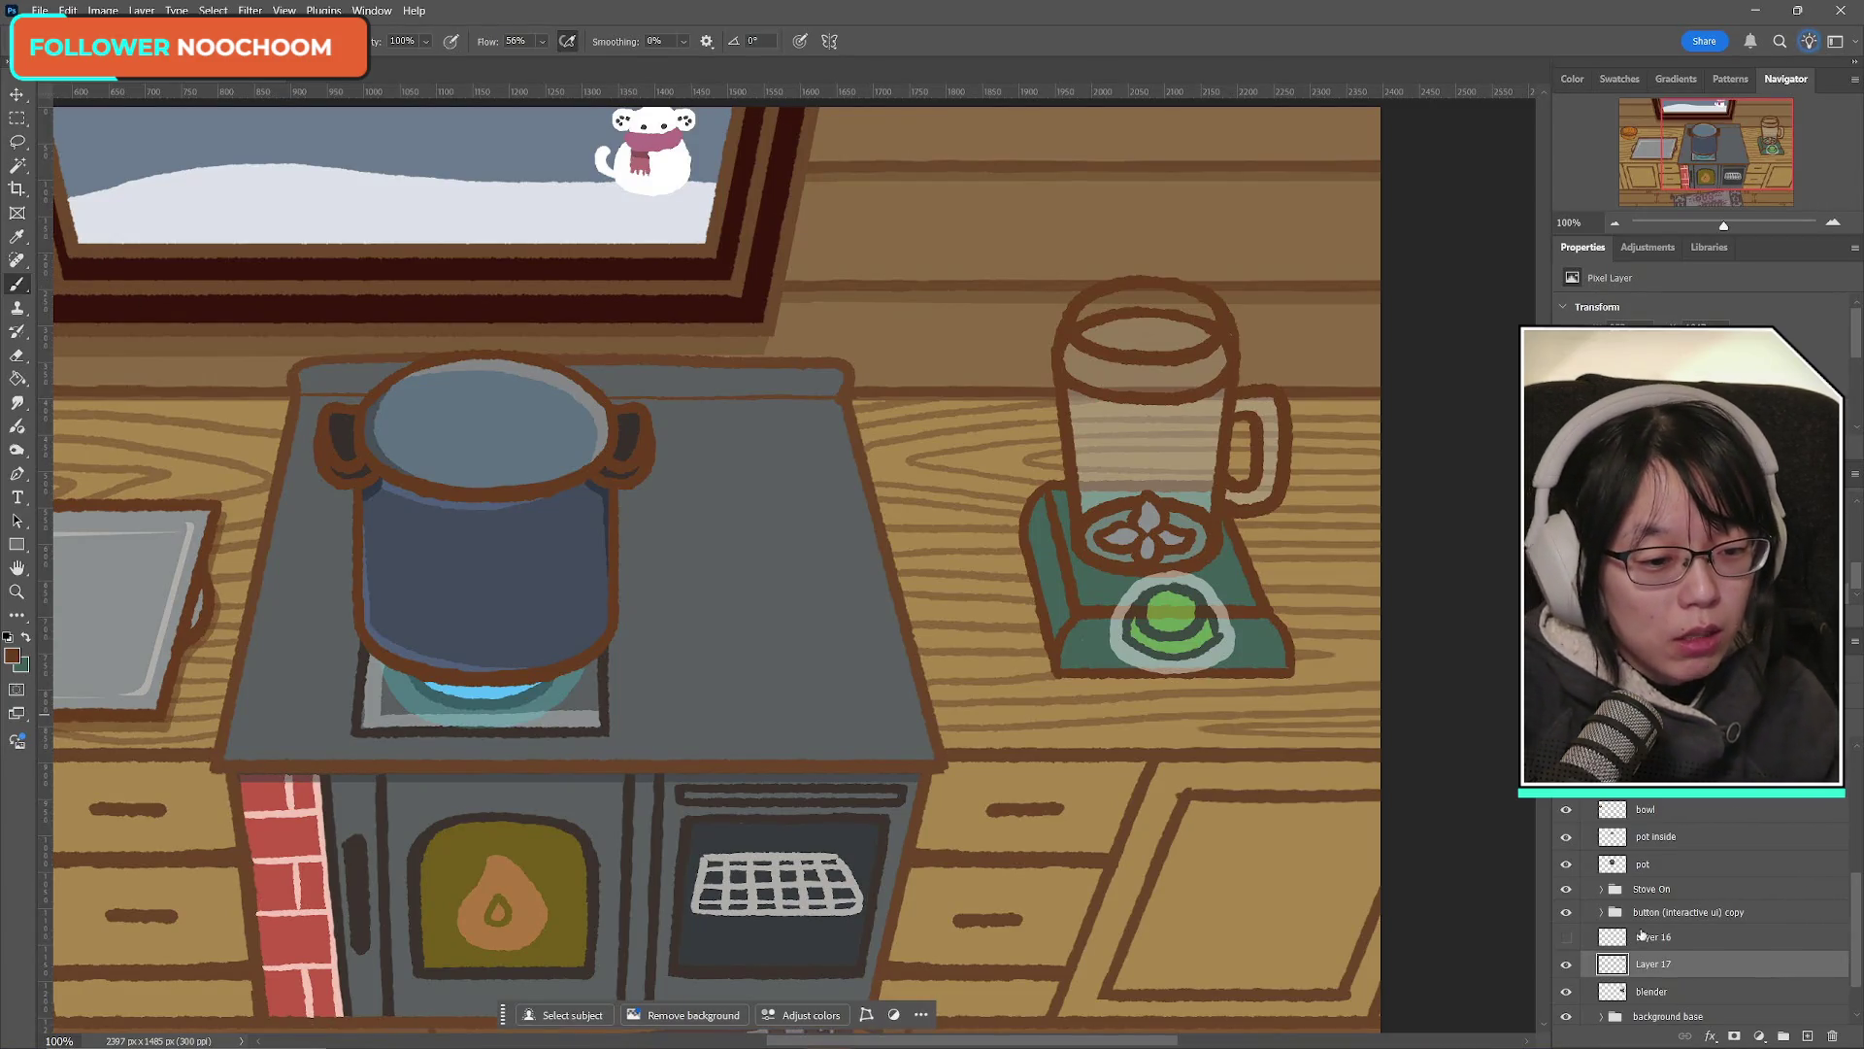
Step: Paint a small oval knob on the blender lid and darken its lower outline
mouse_move(1160, 303)
mouse_down()
mouse_move(1113, 313)
mouse_move(1165, 307)
mouse_up()
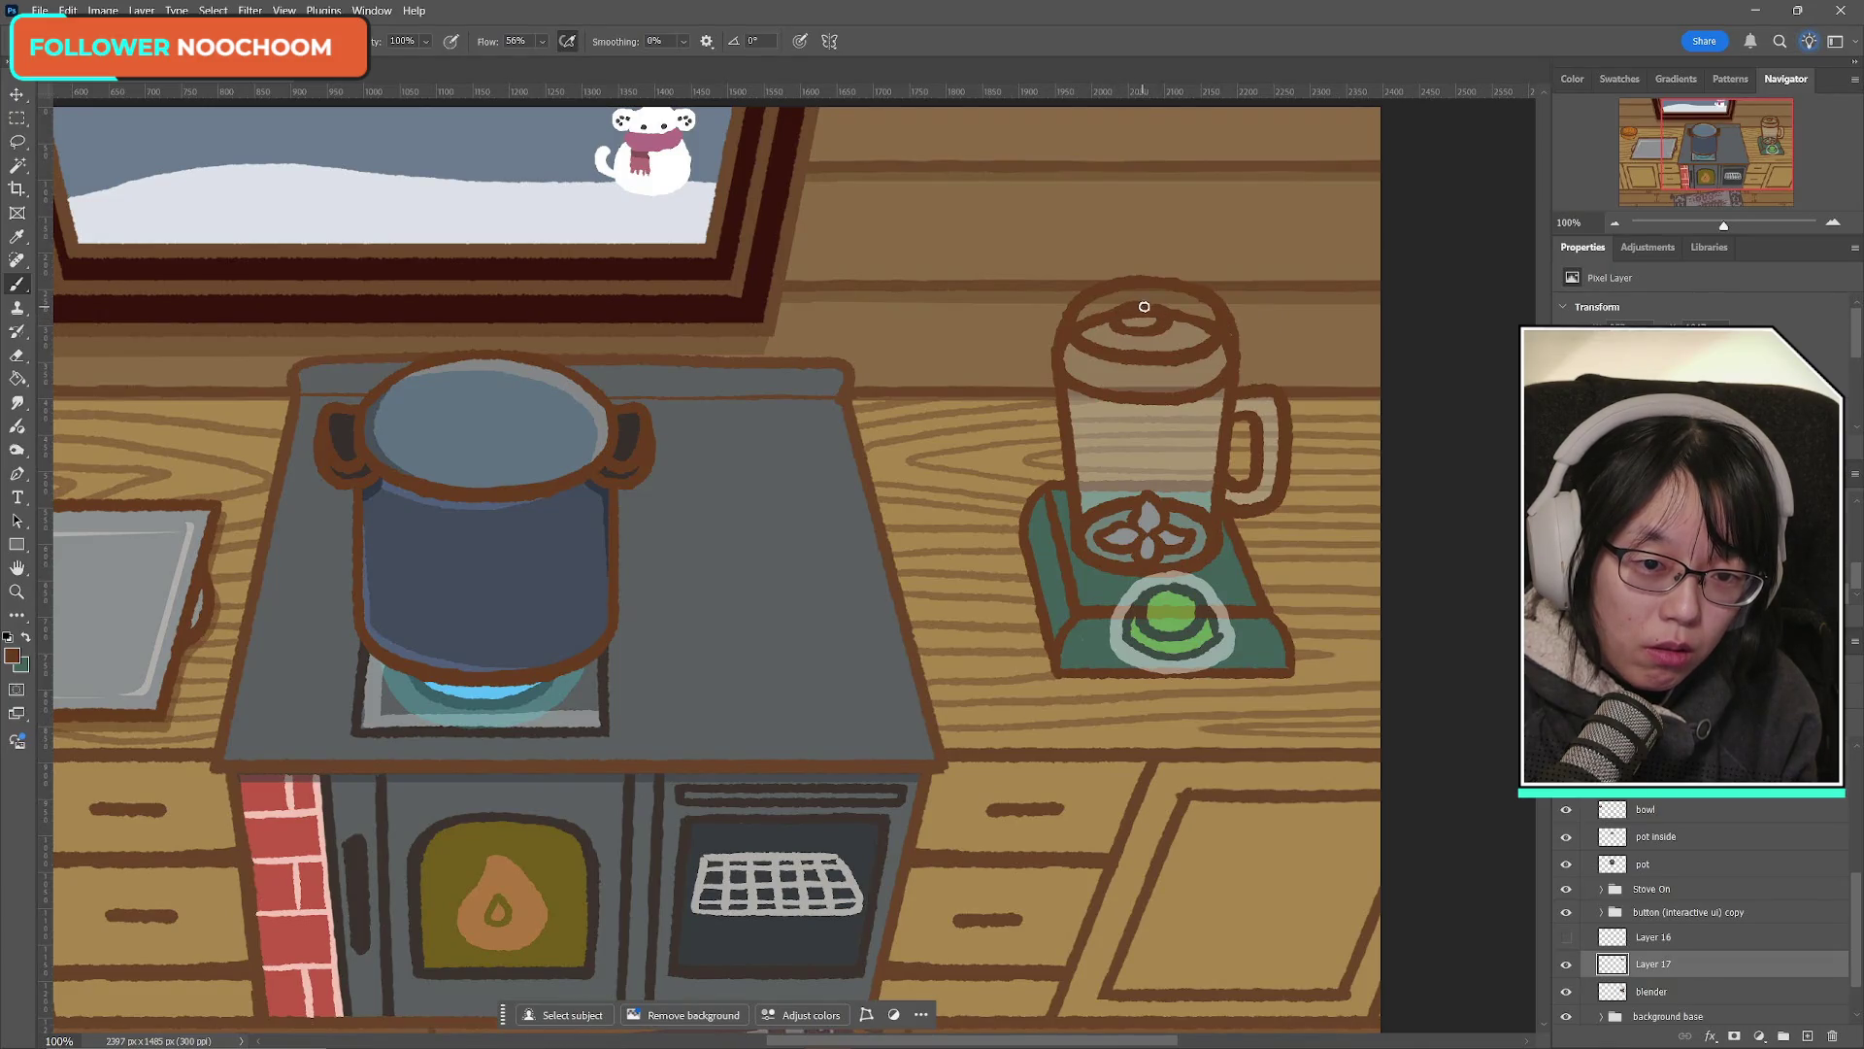
drag(1111, 328, 1180, 328)
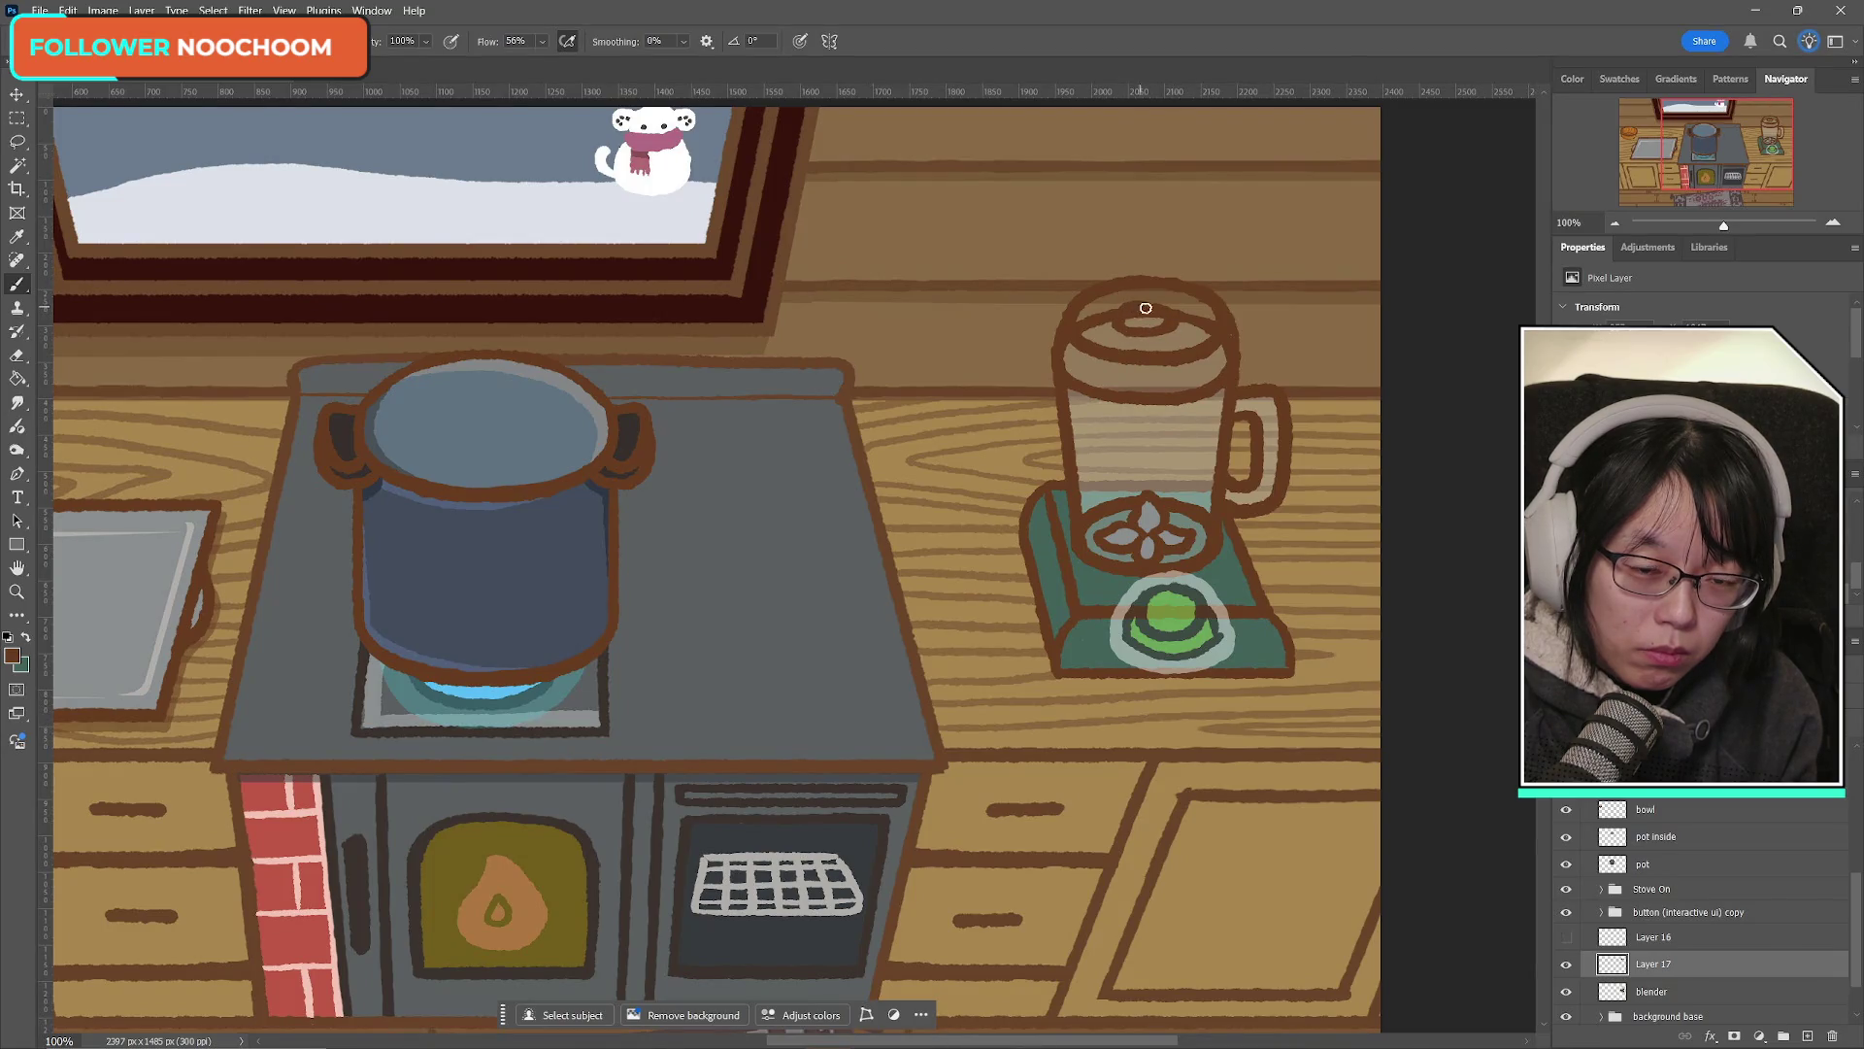
drag(1126, 325, 1175, 328)
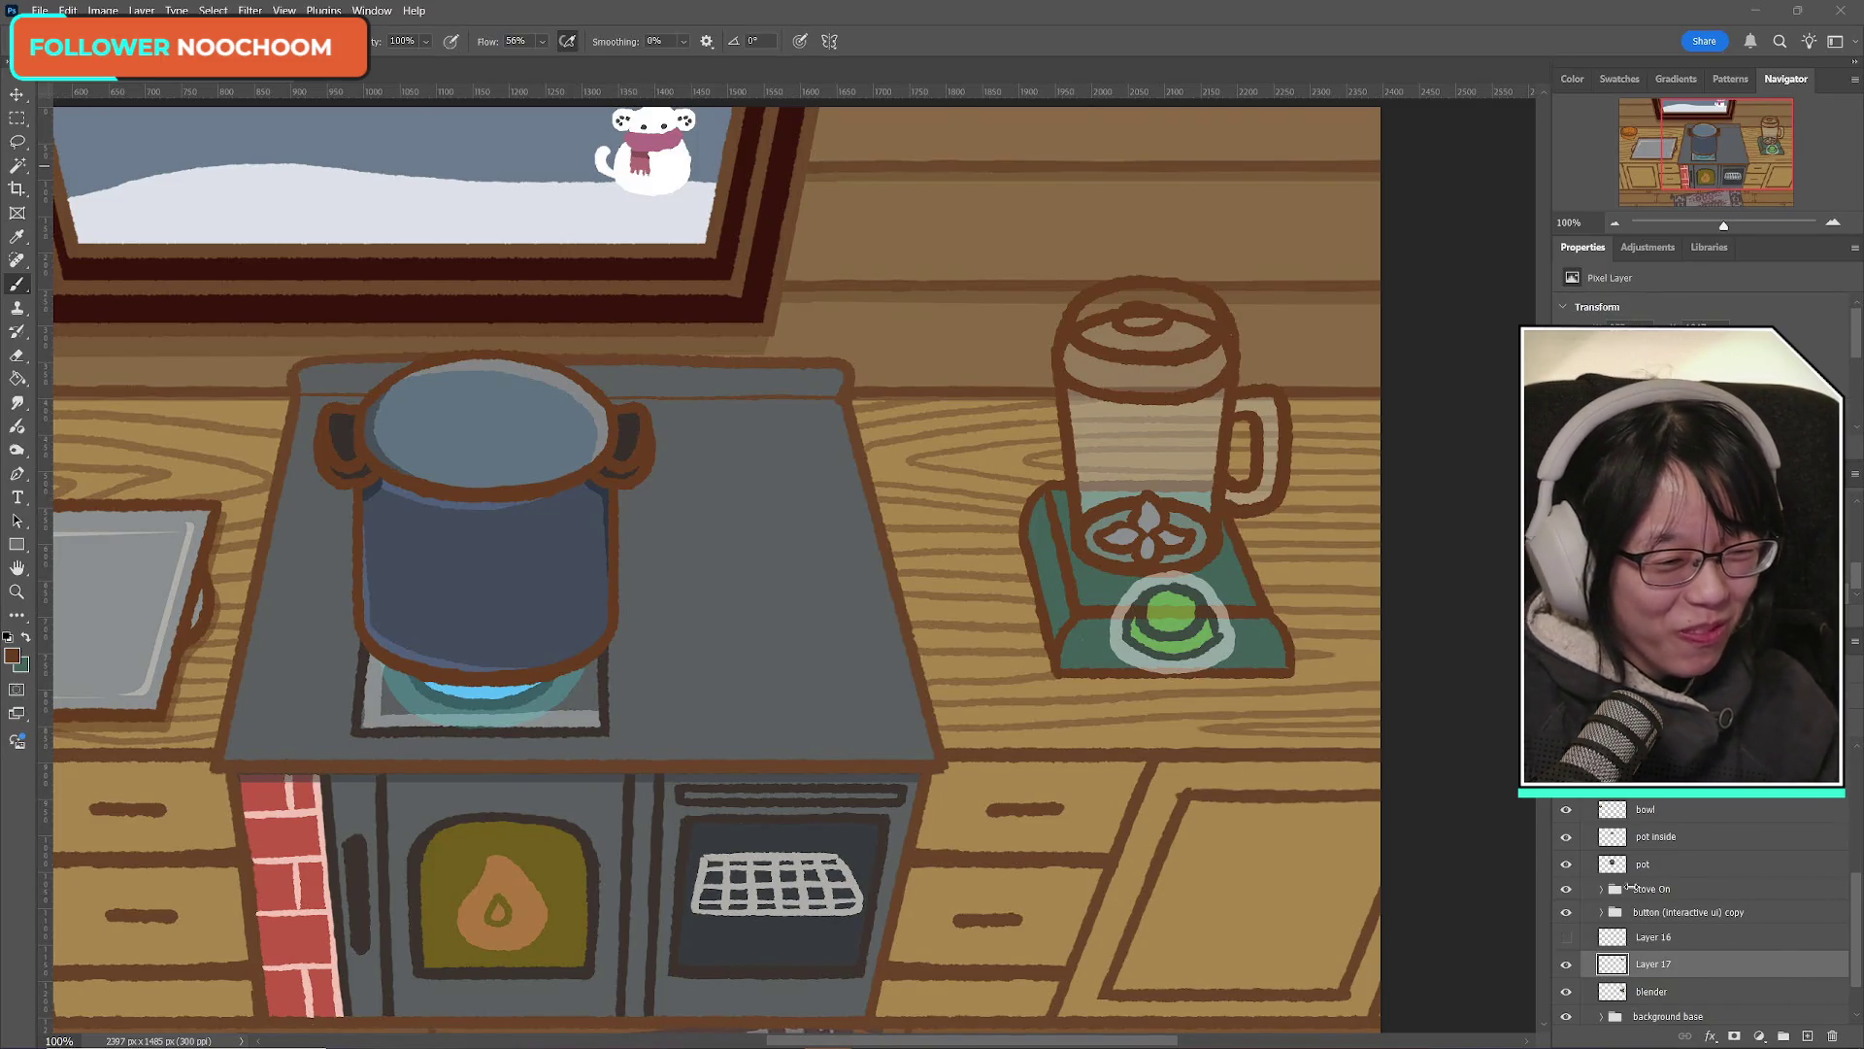
Step: Compare the Layer 16 and Layer 17 lid drafts, then brush a light stroke along the lid's lower edge
click(1567, 936)
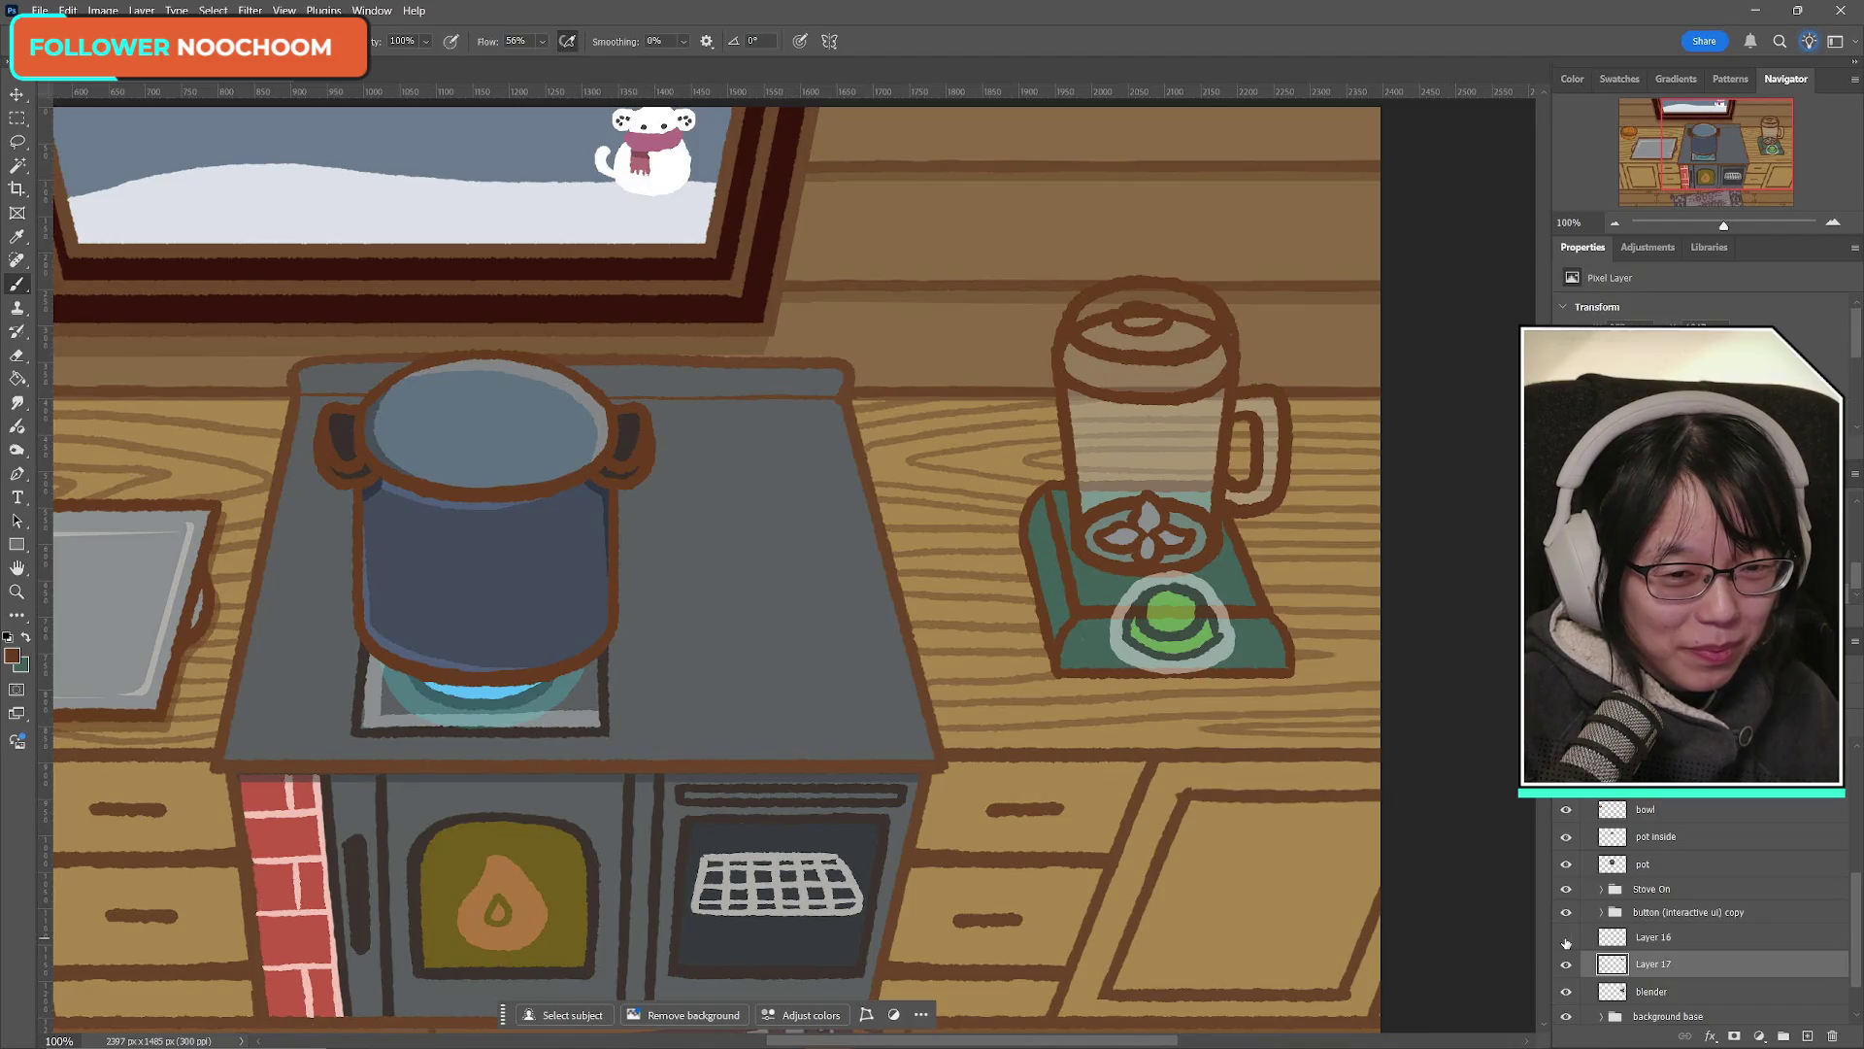
click(1566, 937)
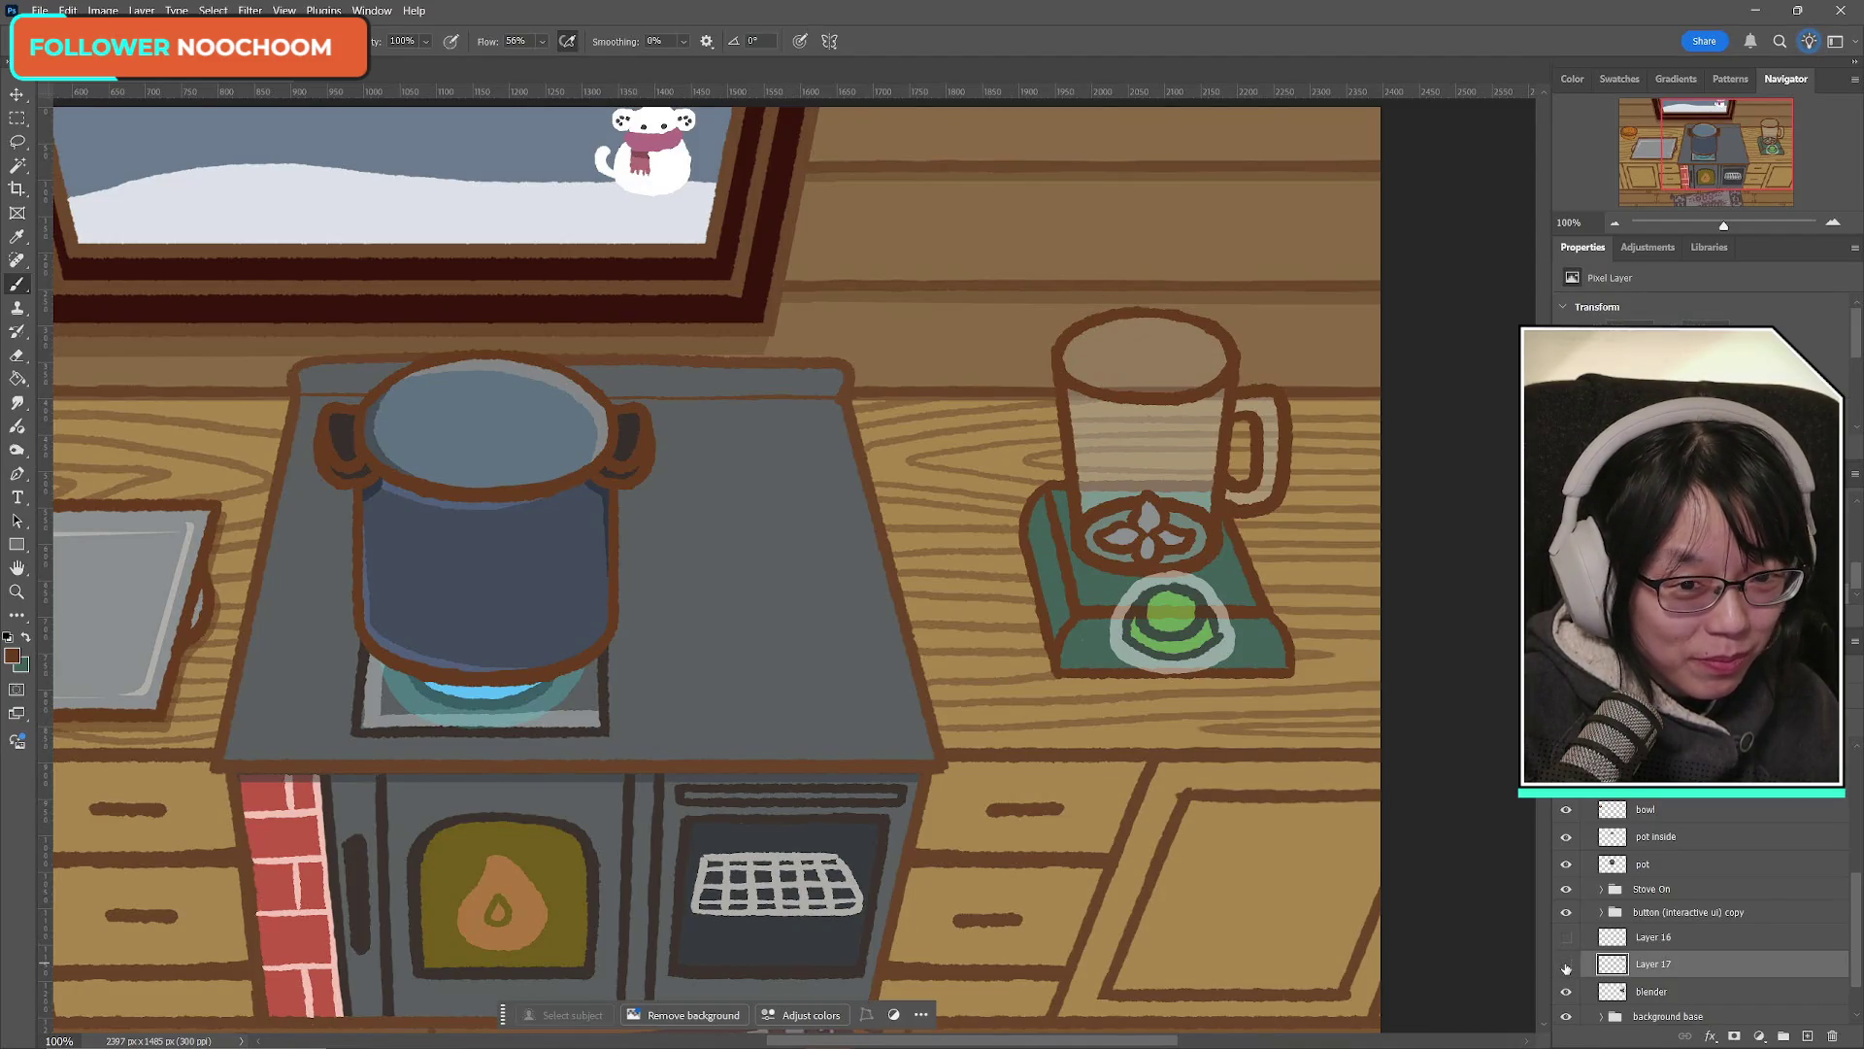
click(1566, 937)
click(1566, 937)
click(1566, 965)
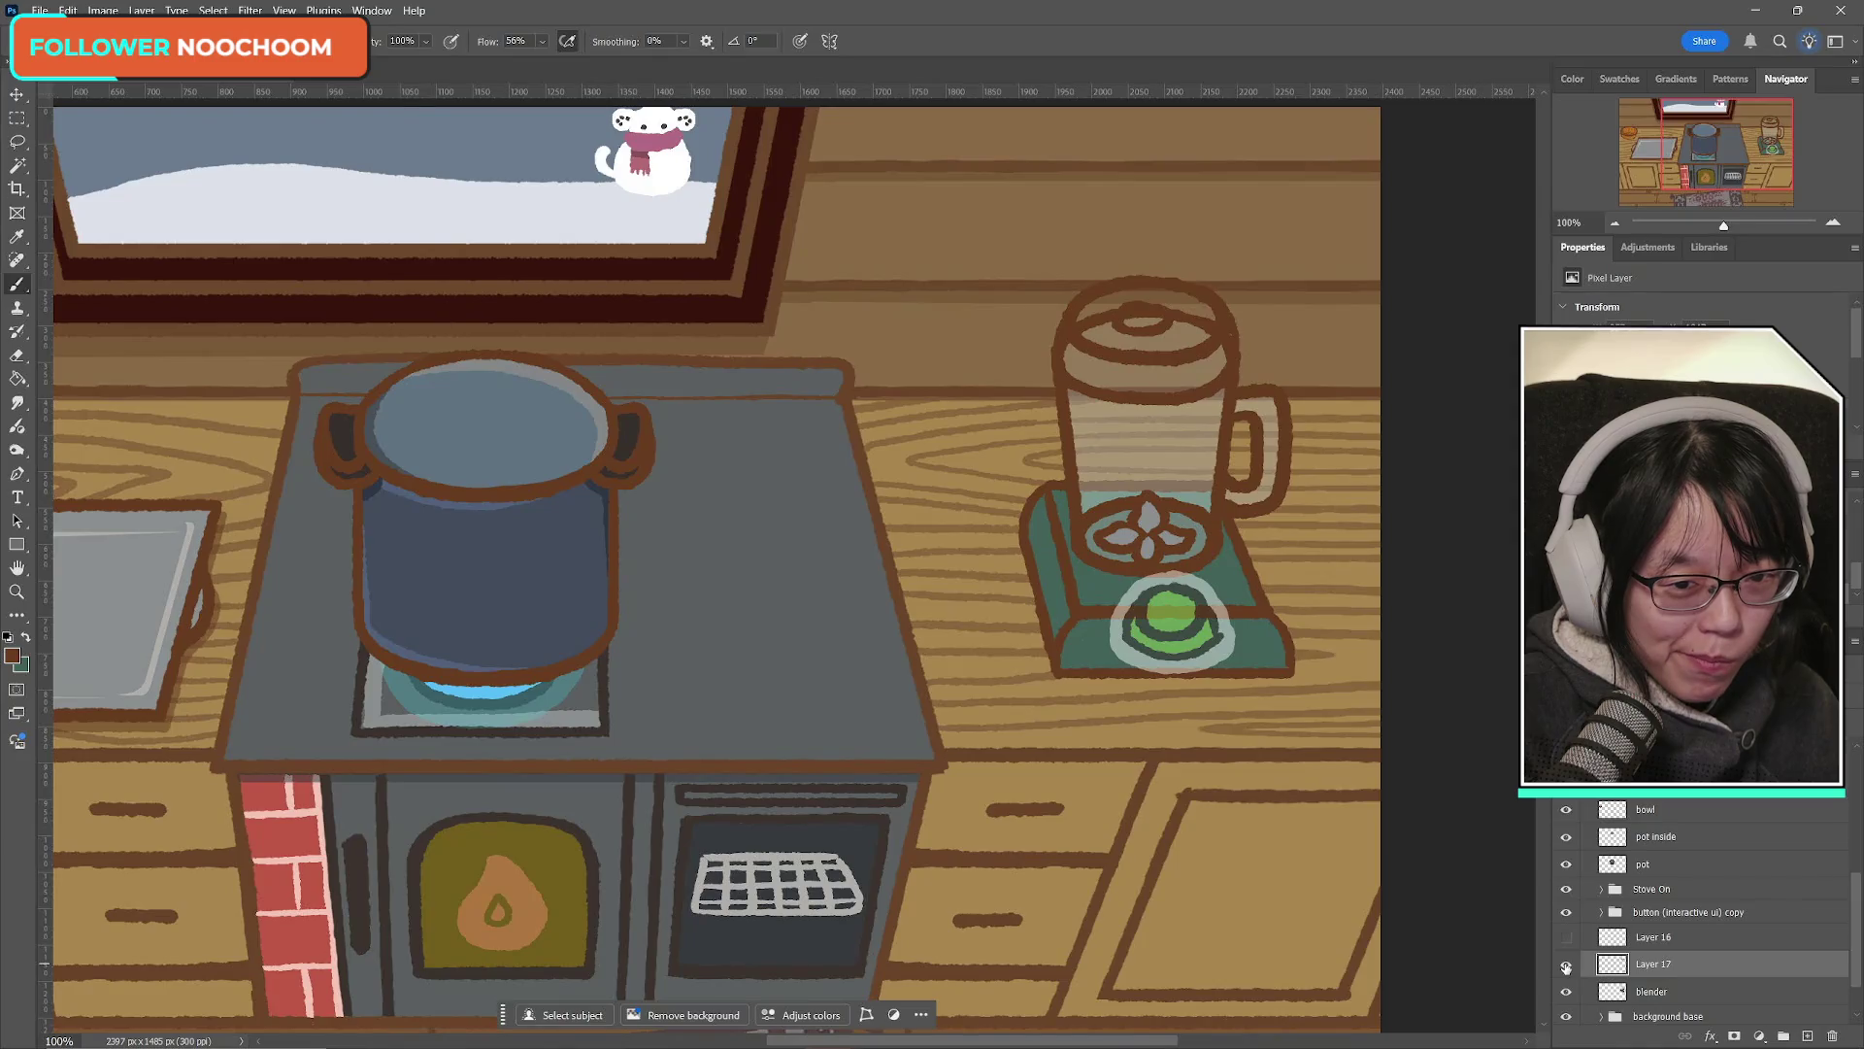
click(1566, 965)
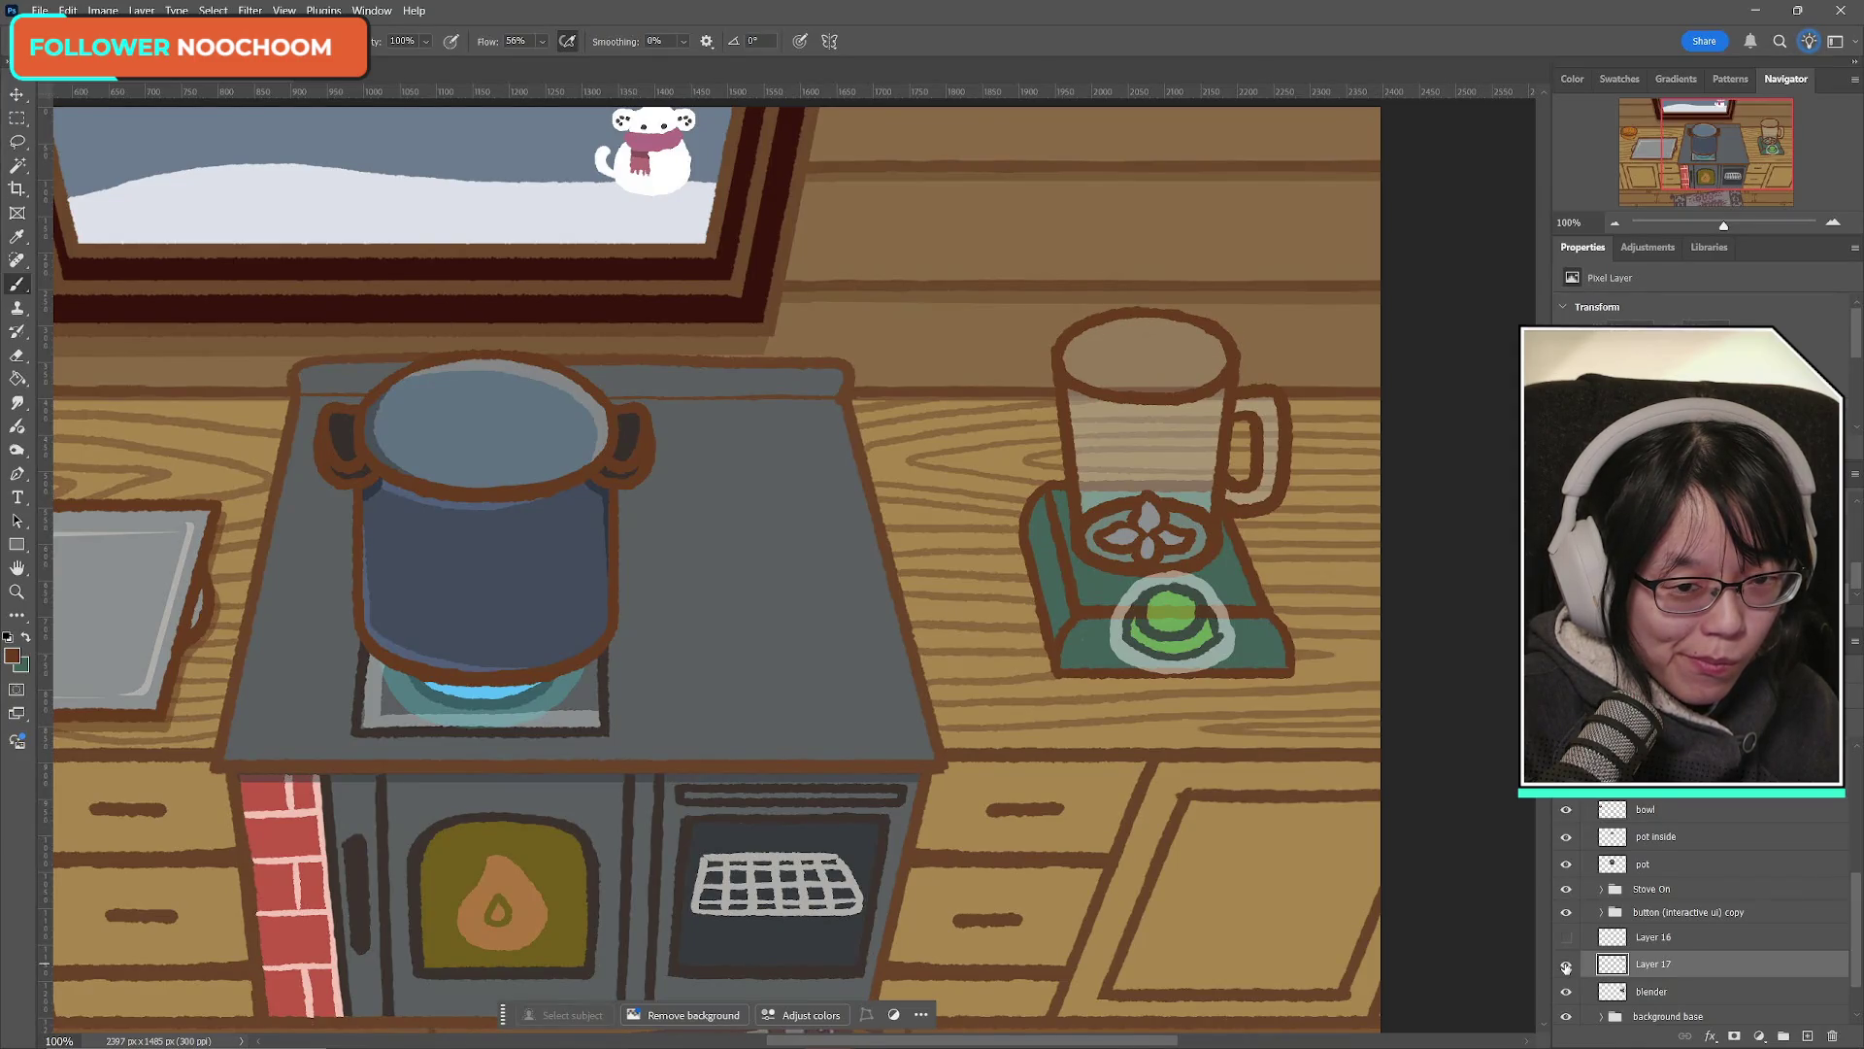
click(1566, 965)
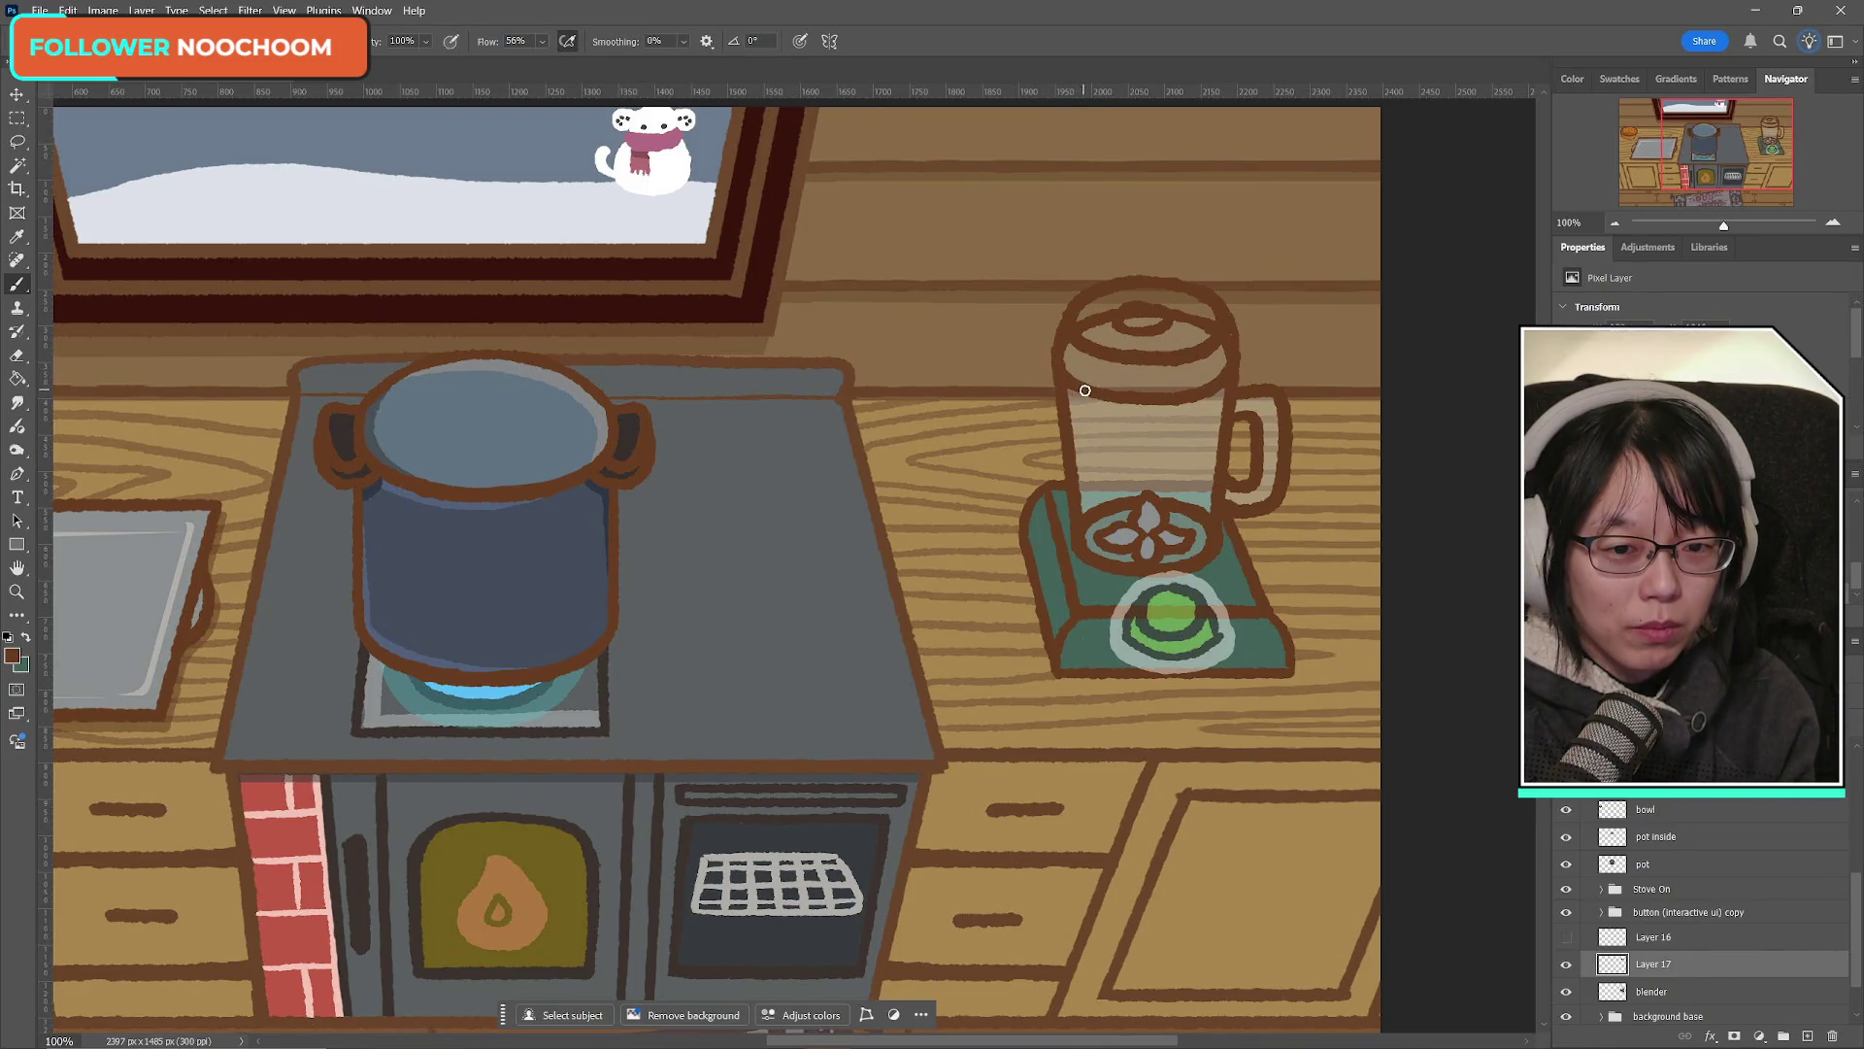
drag(1160, 398, 1060, 375)
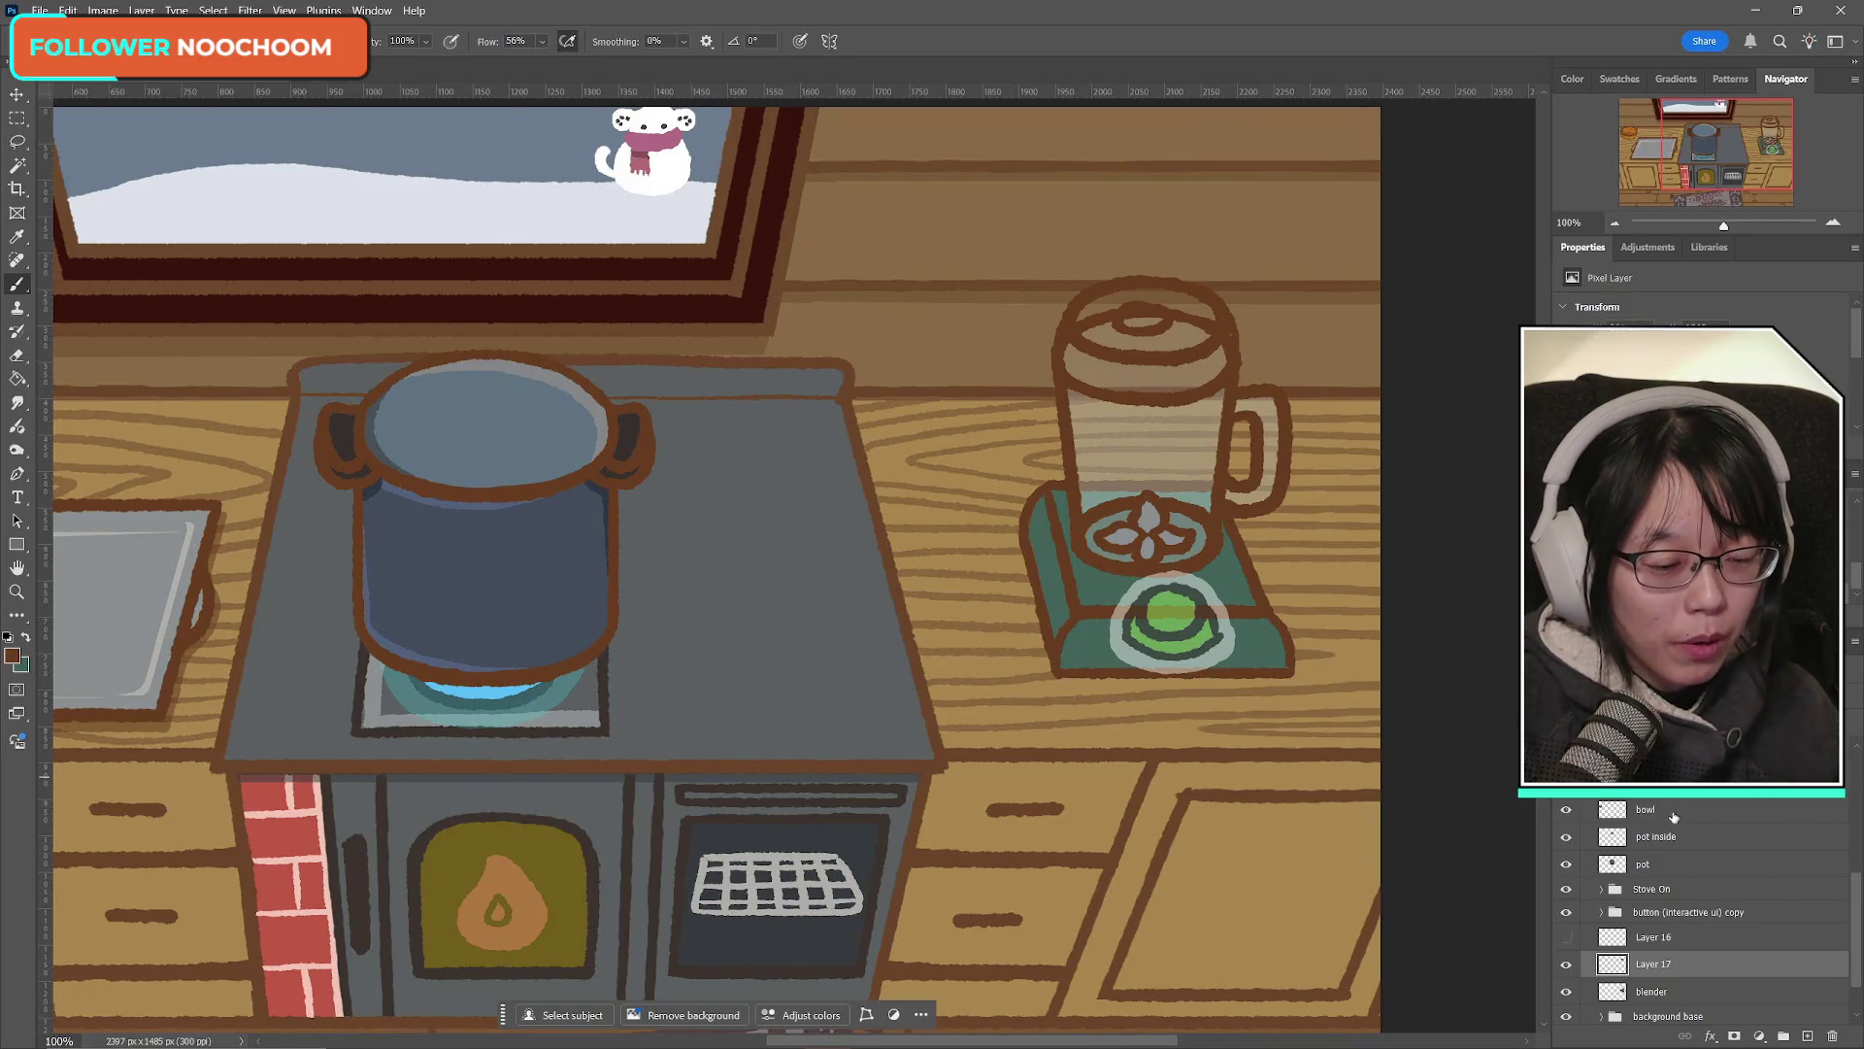
Step: Recheck both lid drafts and move Layer 16 beneath Layer 17
click(1565, 965)
click(1565, 968)
click(1565, 968)
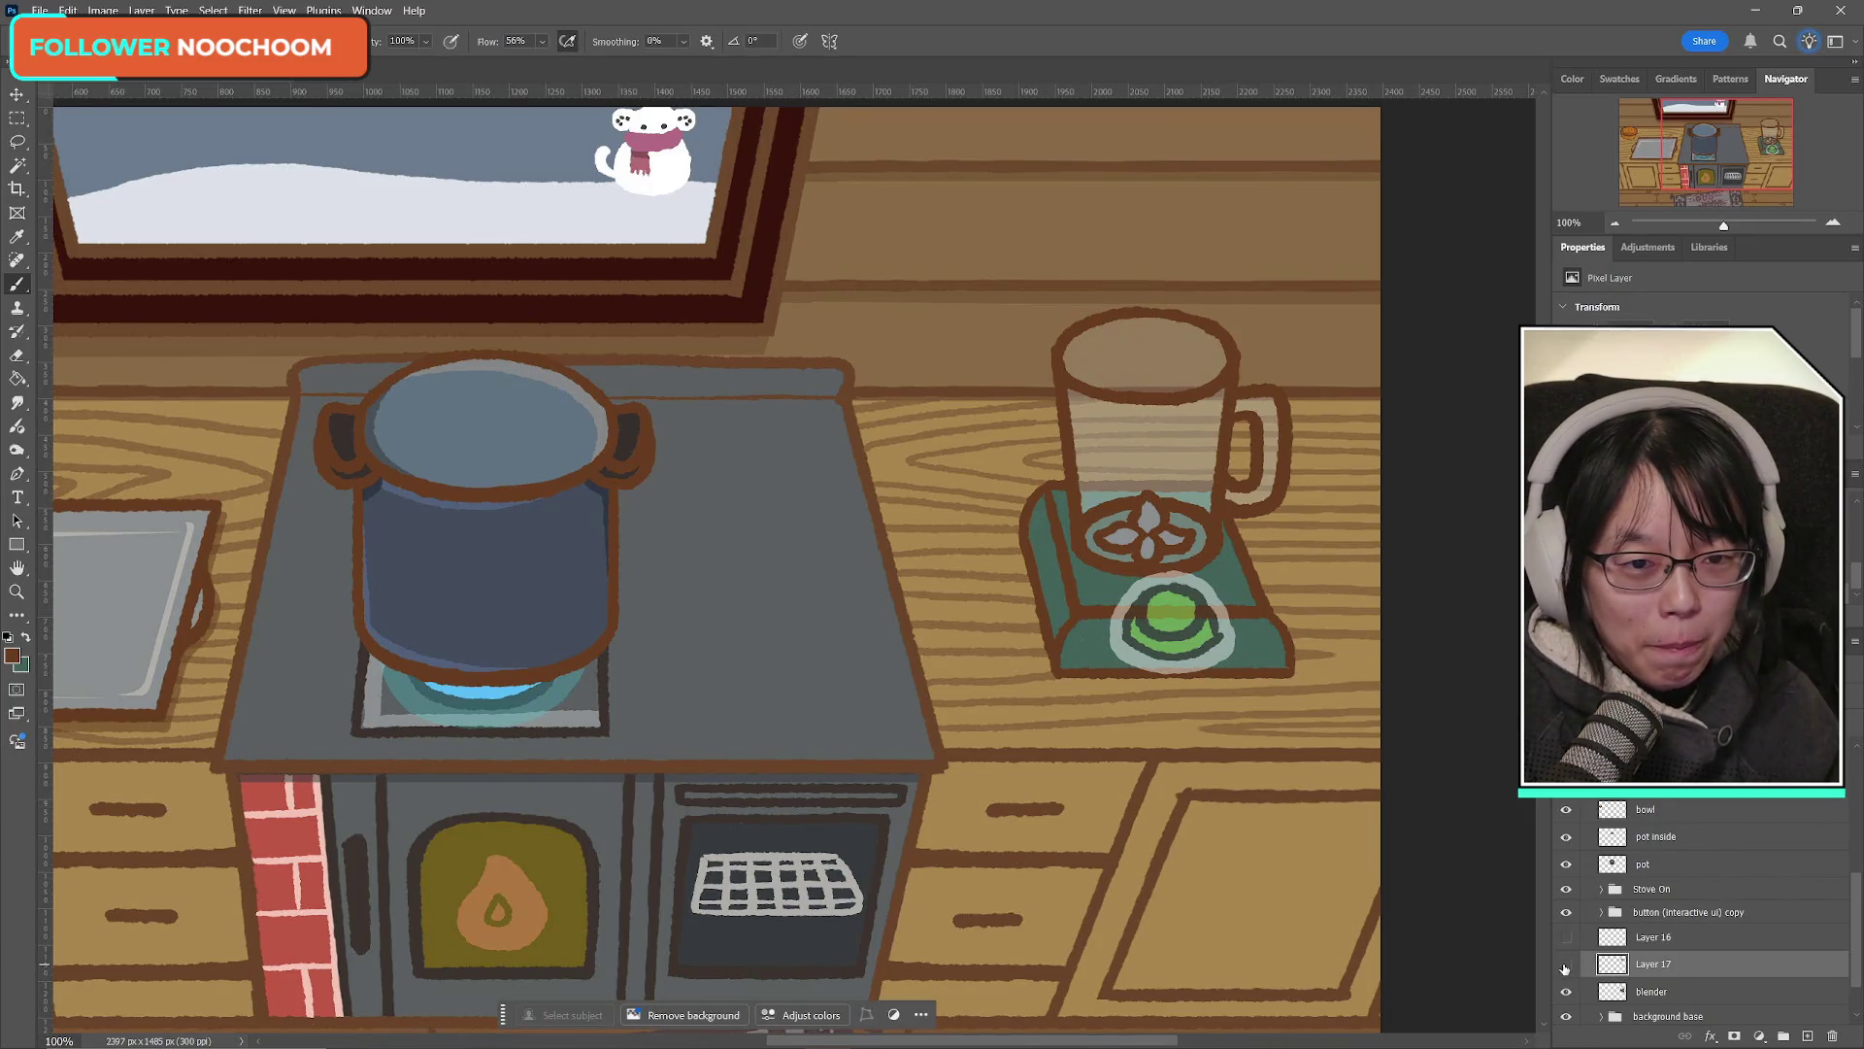
click(1565, 966)
click(1566, 966)
click(1566, 966)
click(1565, 937)
drag(1651, 938, 1678, 974)
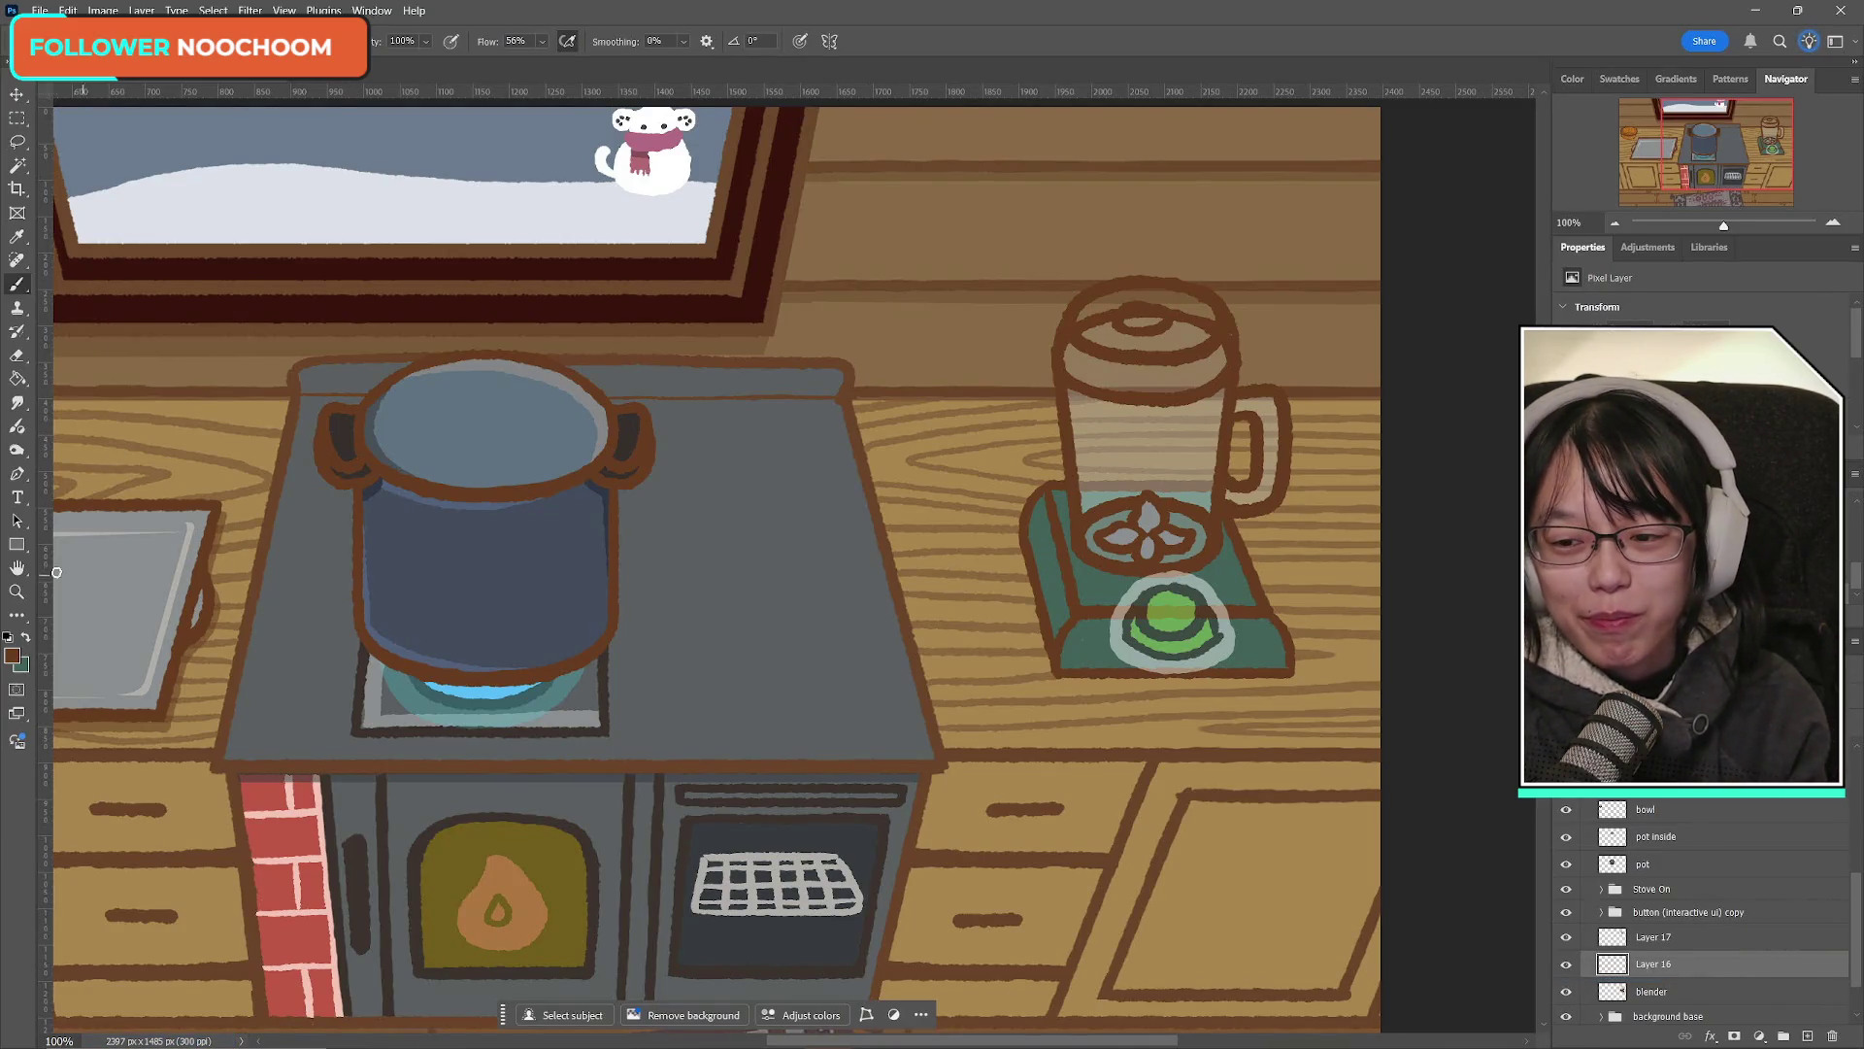
Step: Sample the pot handle's dark brown 3f3431 as the foreground colour and return to the Brush
click(17, 657)
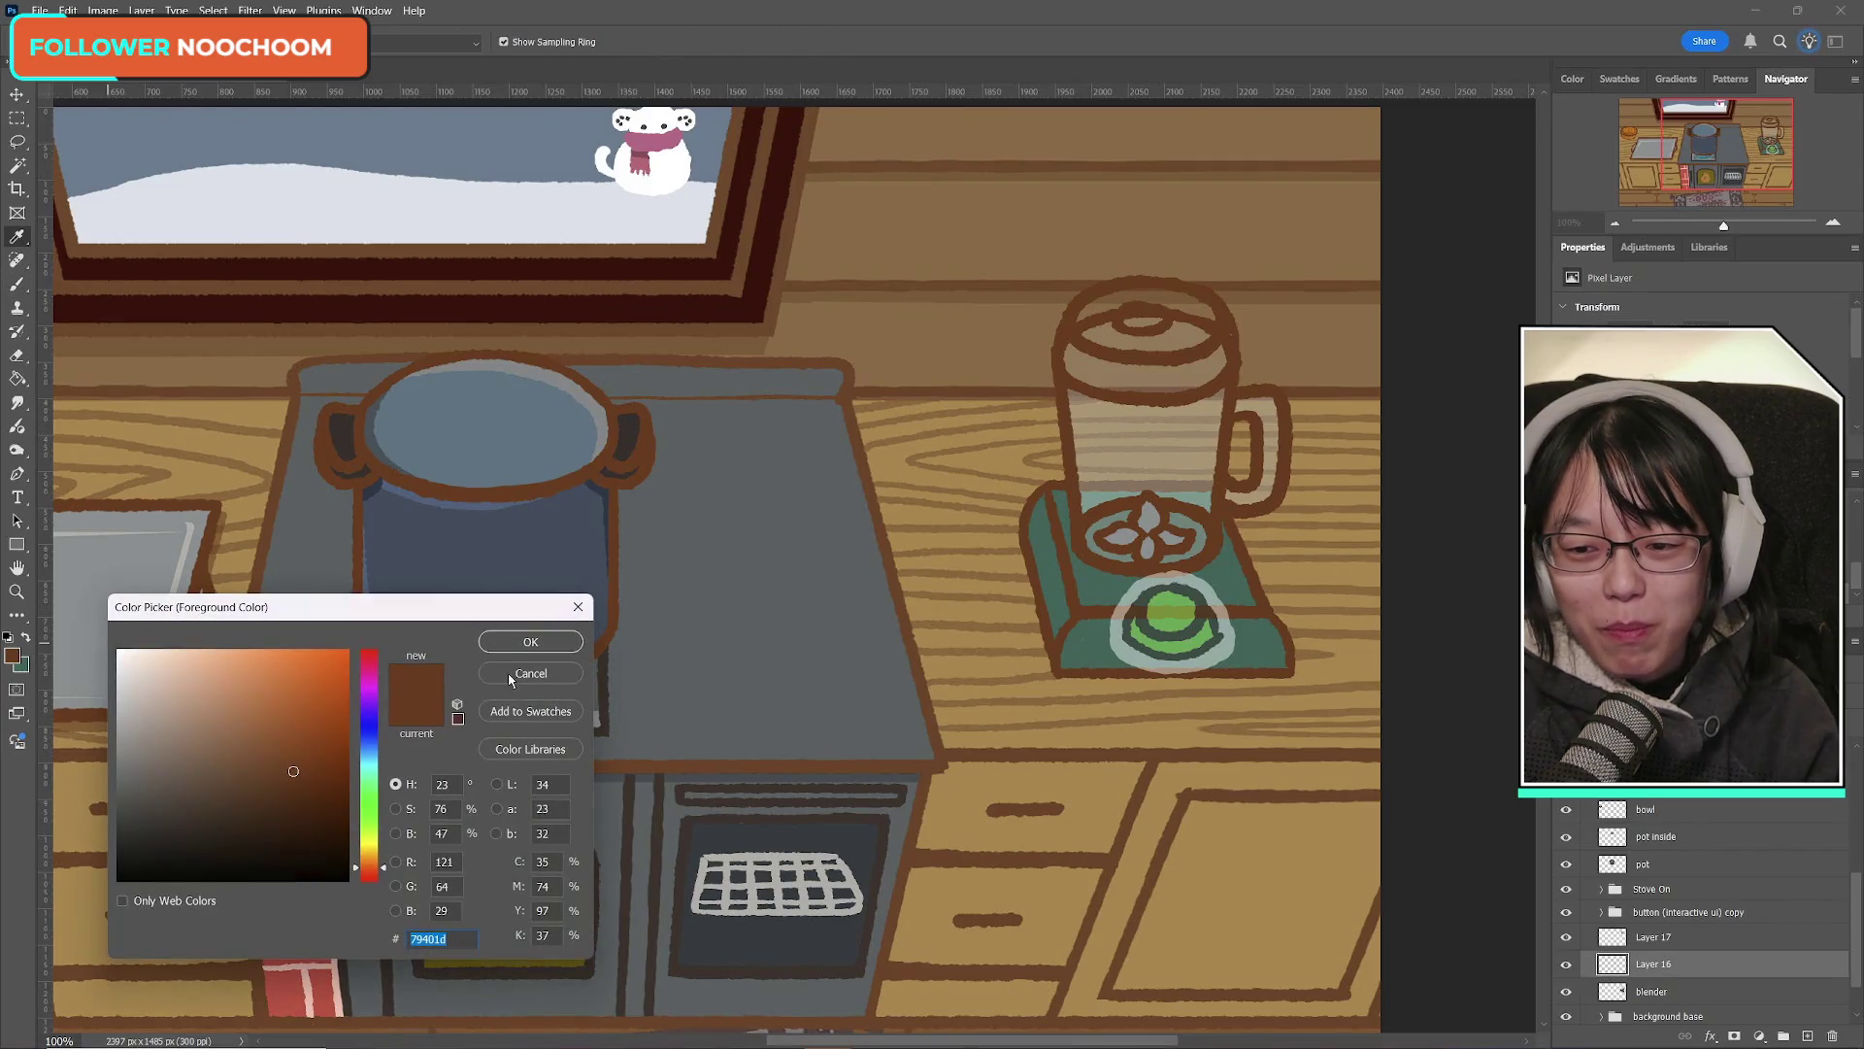
click(514, 679)
click(29, 638)
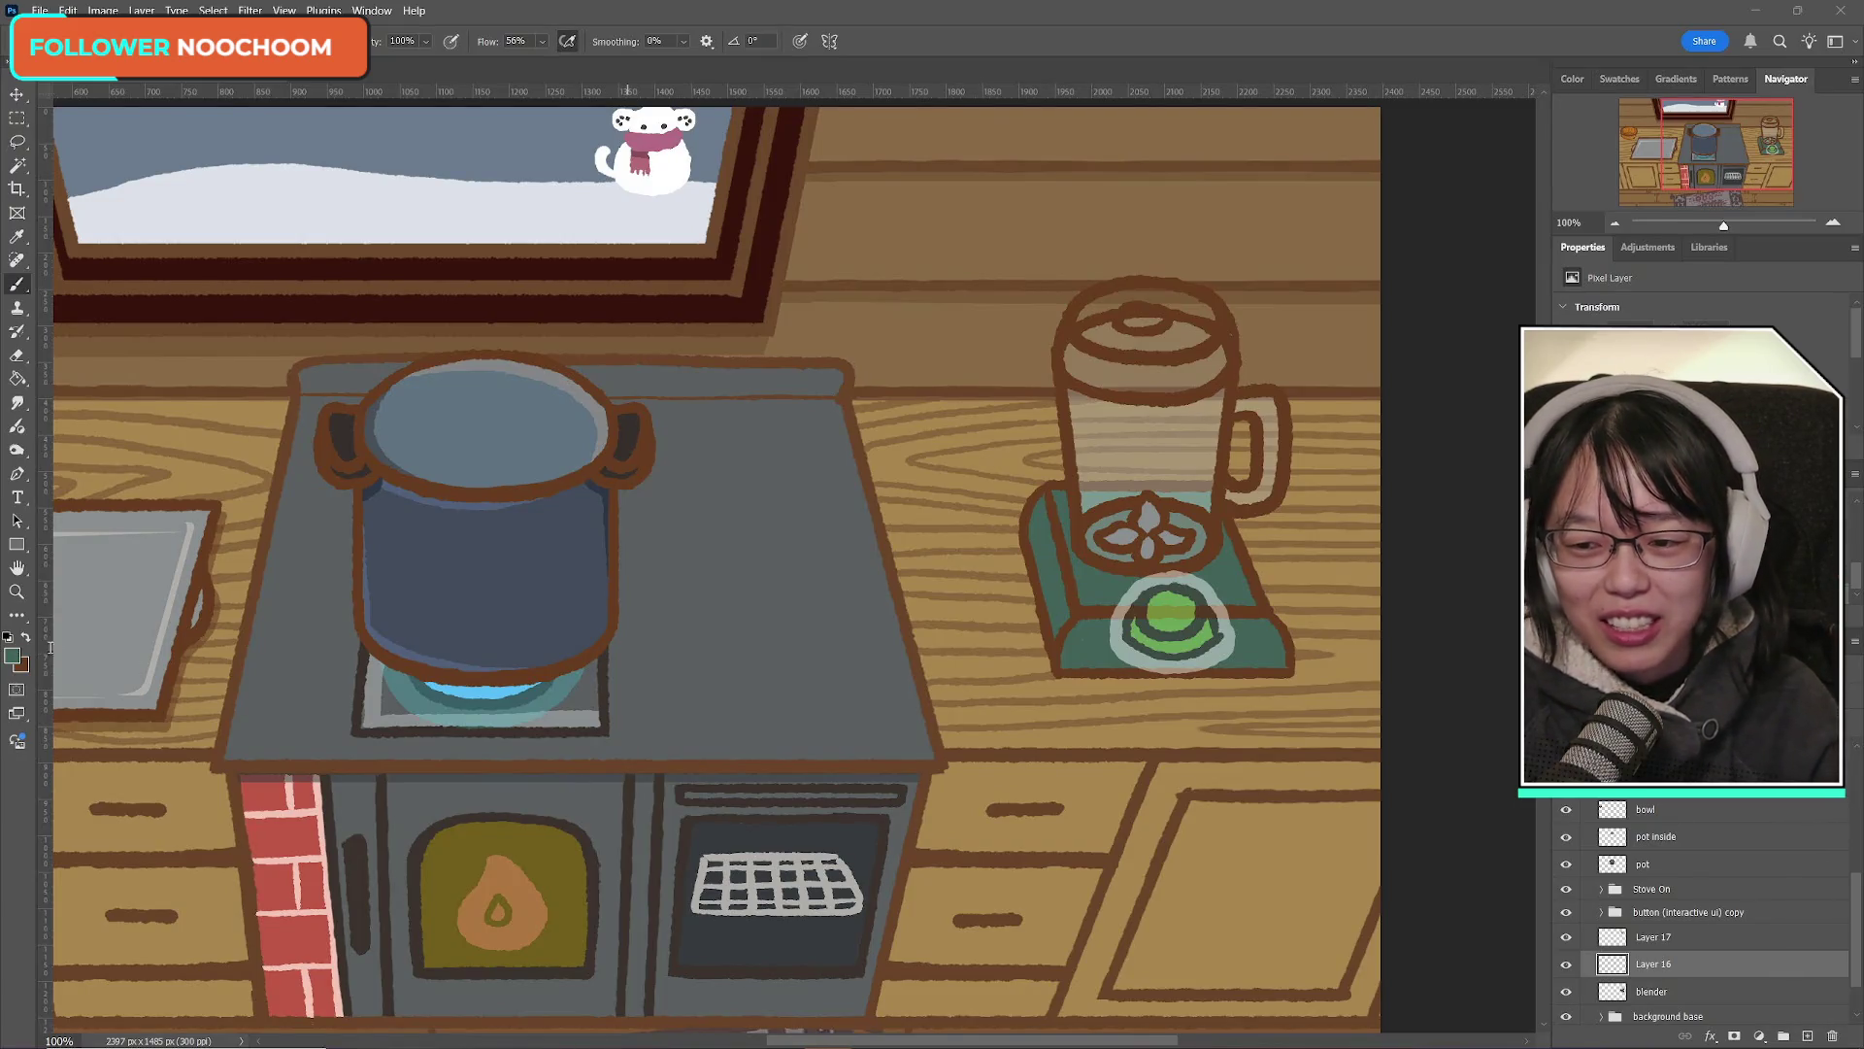
click(13, 657)
click(350, 437)
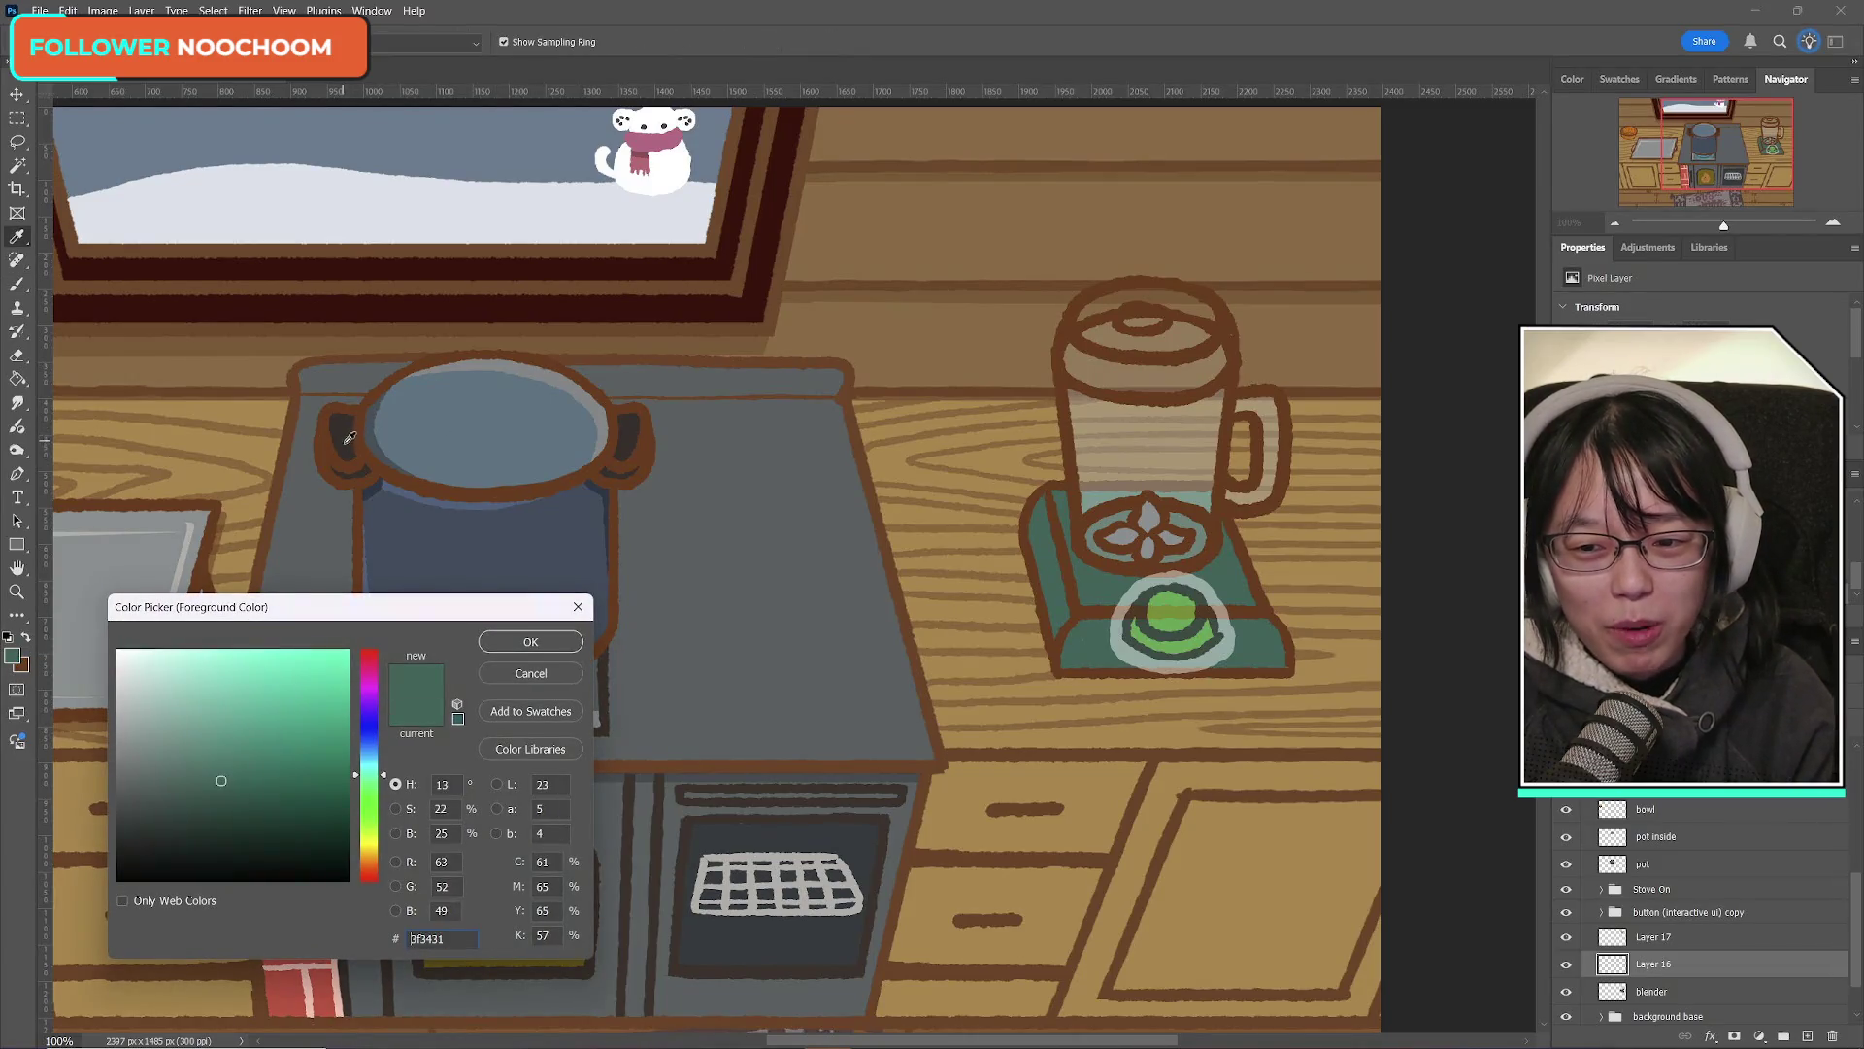
click(531, 642)
click(19, 285)
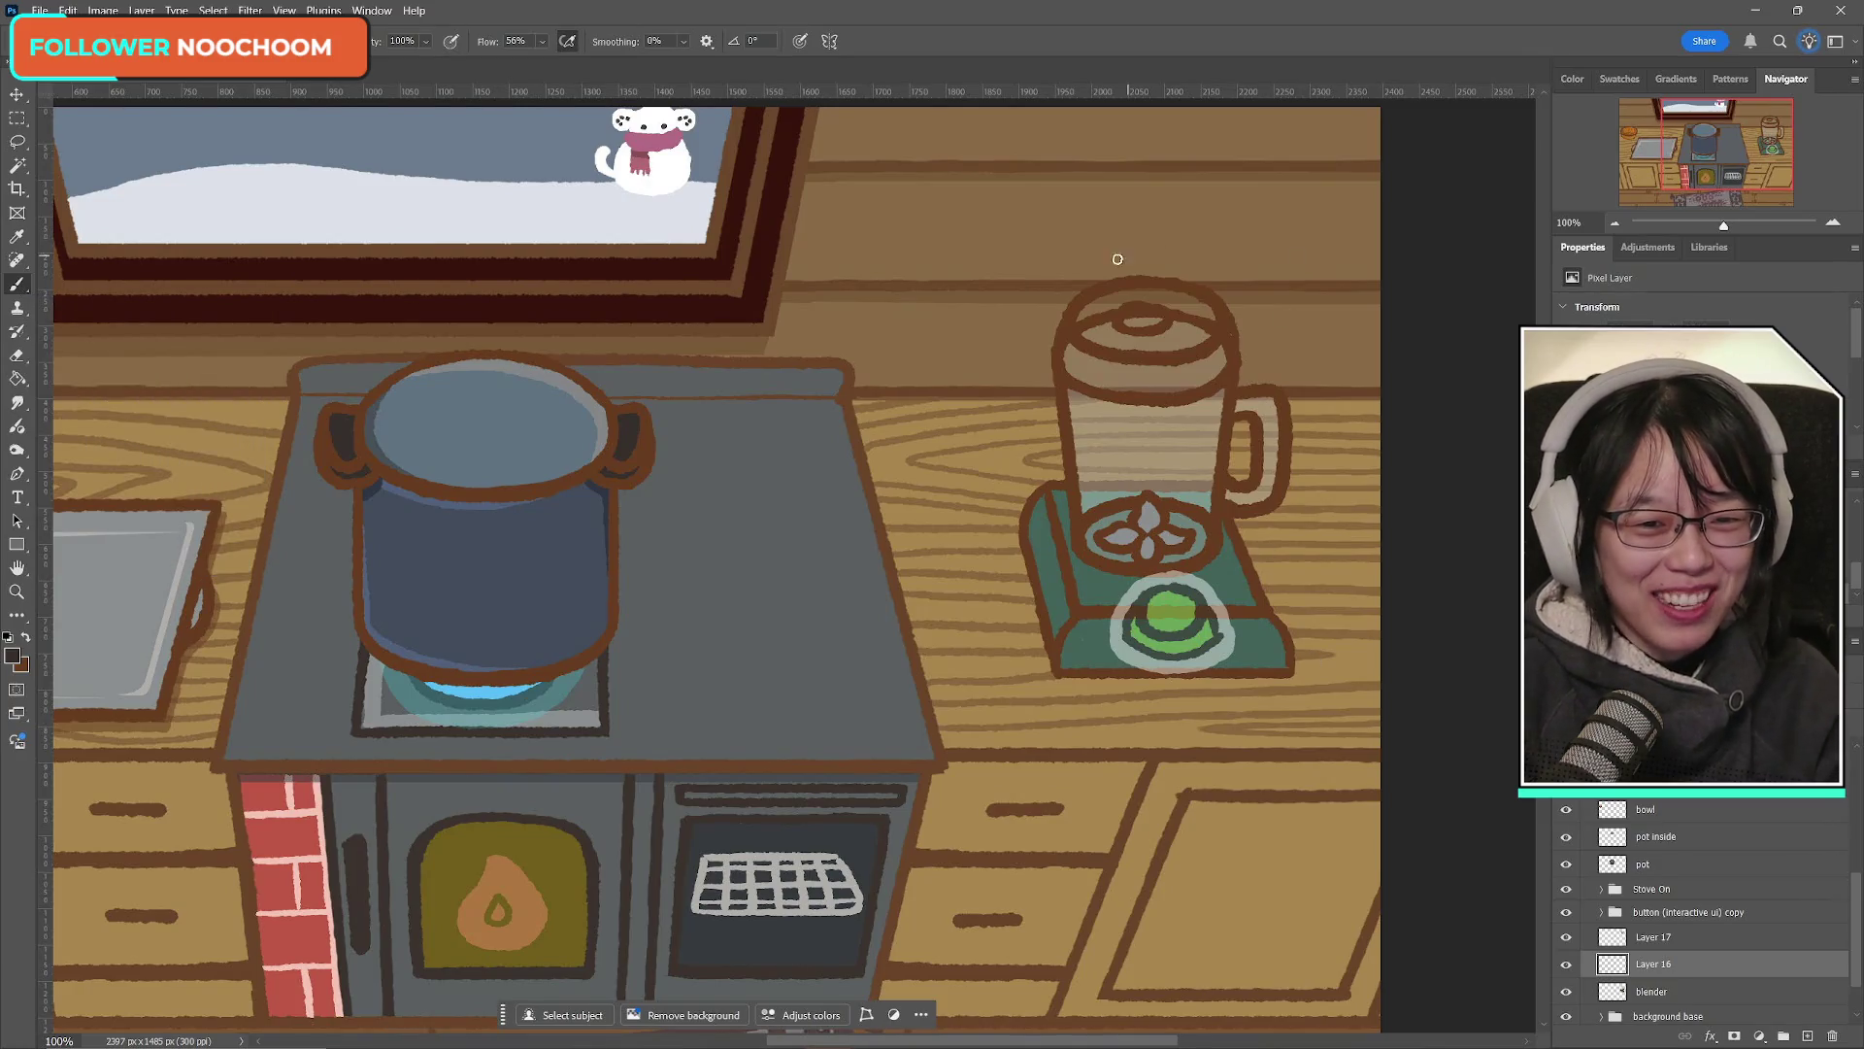
Step: Paint the dark rim on the lid's top-left and delete the Layer 17 draft
mouse_move(1087, 316)
mouse_down()
mouse_move(1124, 294)
mouse_move(1091, 334)
mouse_move(1112, 340)
mouse_move(1103, 312)
mouse_move(1107, 346)
mouse_move(1204, 322)
mouse_move(1170, 346)
mouse_move(1204, 313)
mouse_move(1126, 295)
mouse_move(1074, 374)
mouse_move(1150, 389)
mouse_move(1097, 361)
mouse_move(1200, 359)
mouse_move(1199, 386)
mouse_up()
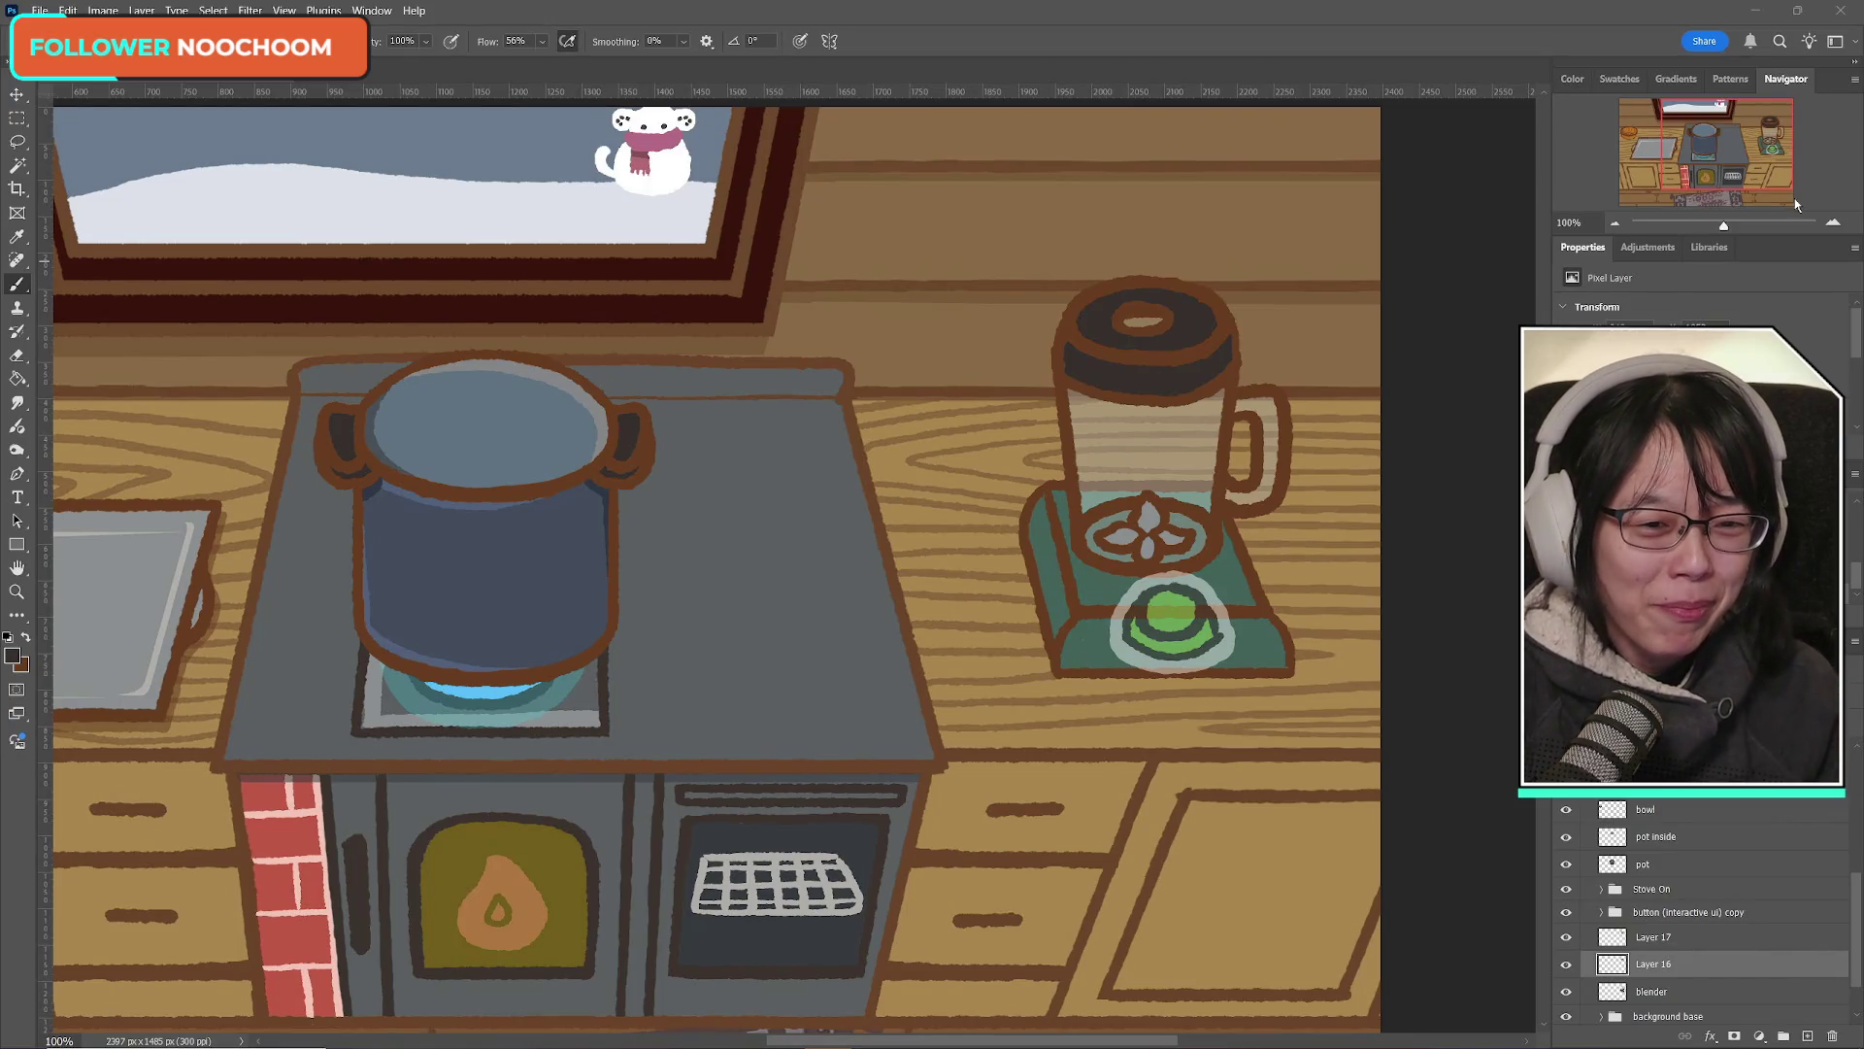
click(1566, 964)
click(1566, 965)
click(1566, 938)
click(1566, 938)
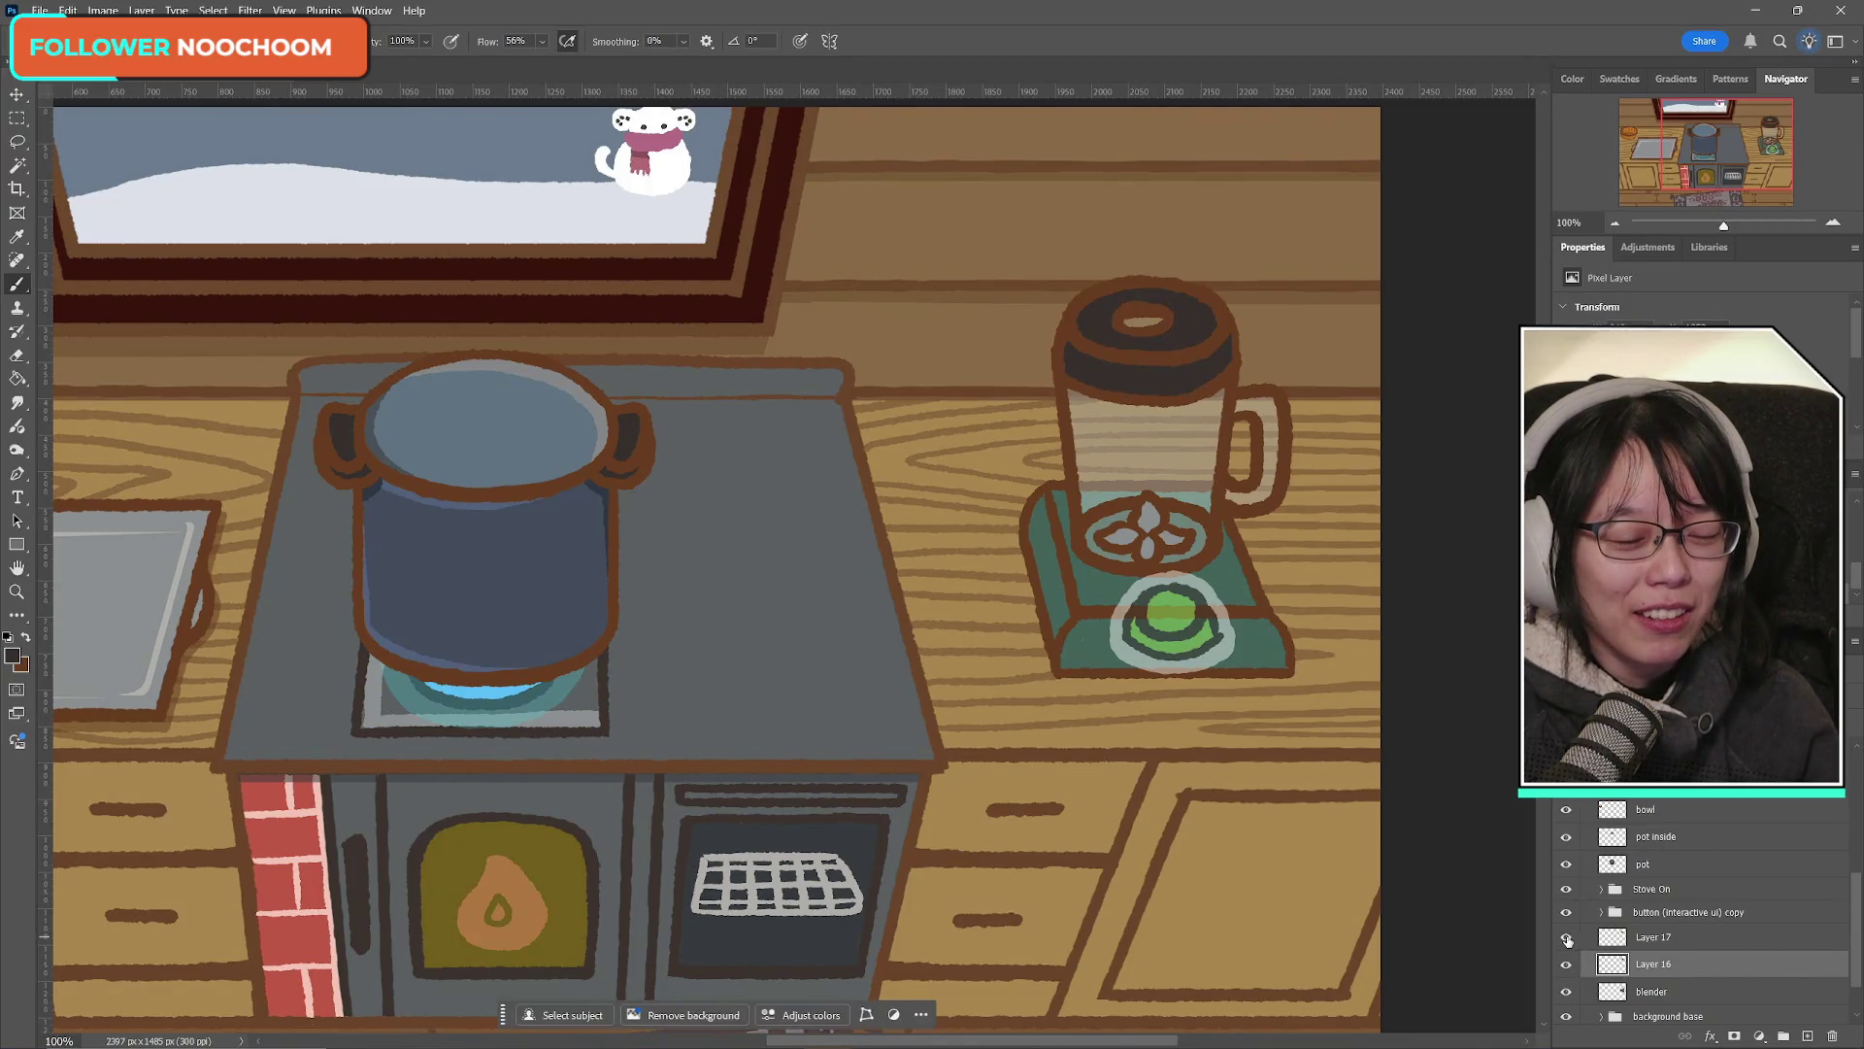
click(1682, 943)
key(Delete)
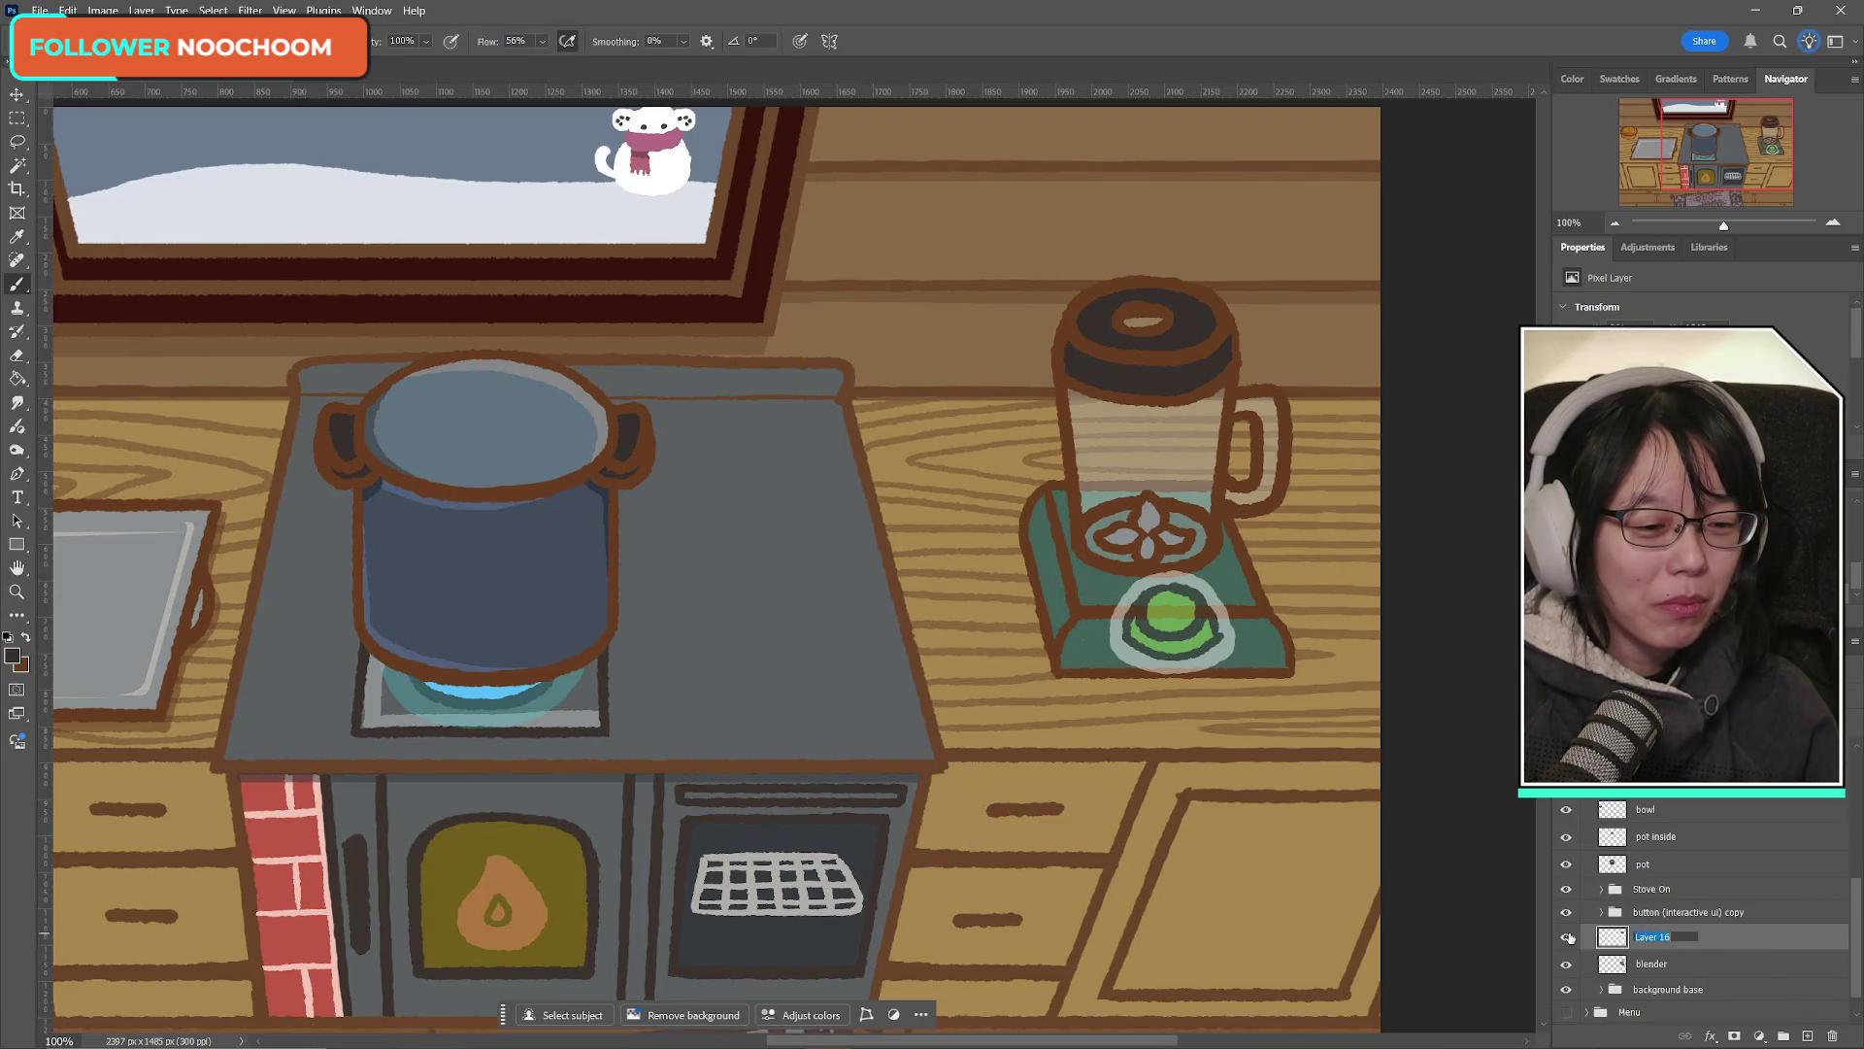
Step: Toggle Layer 16 on and off repeatedly to check the dark lid
click(1566, 938)
click(1570, 940)
click(1570, 940)
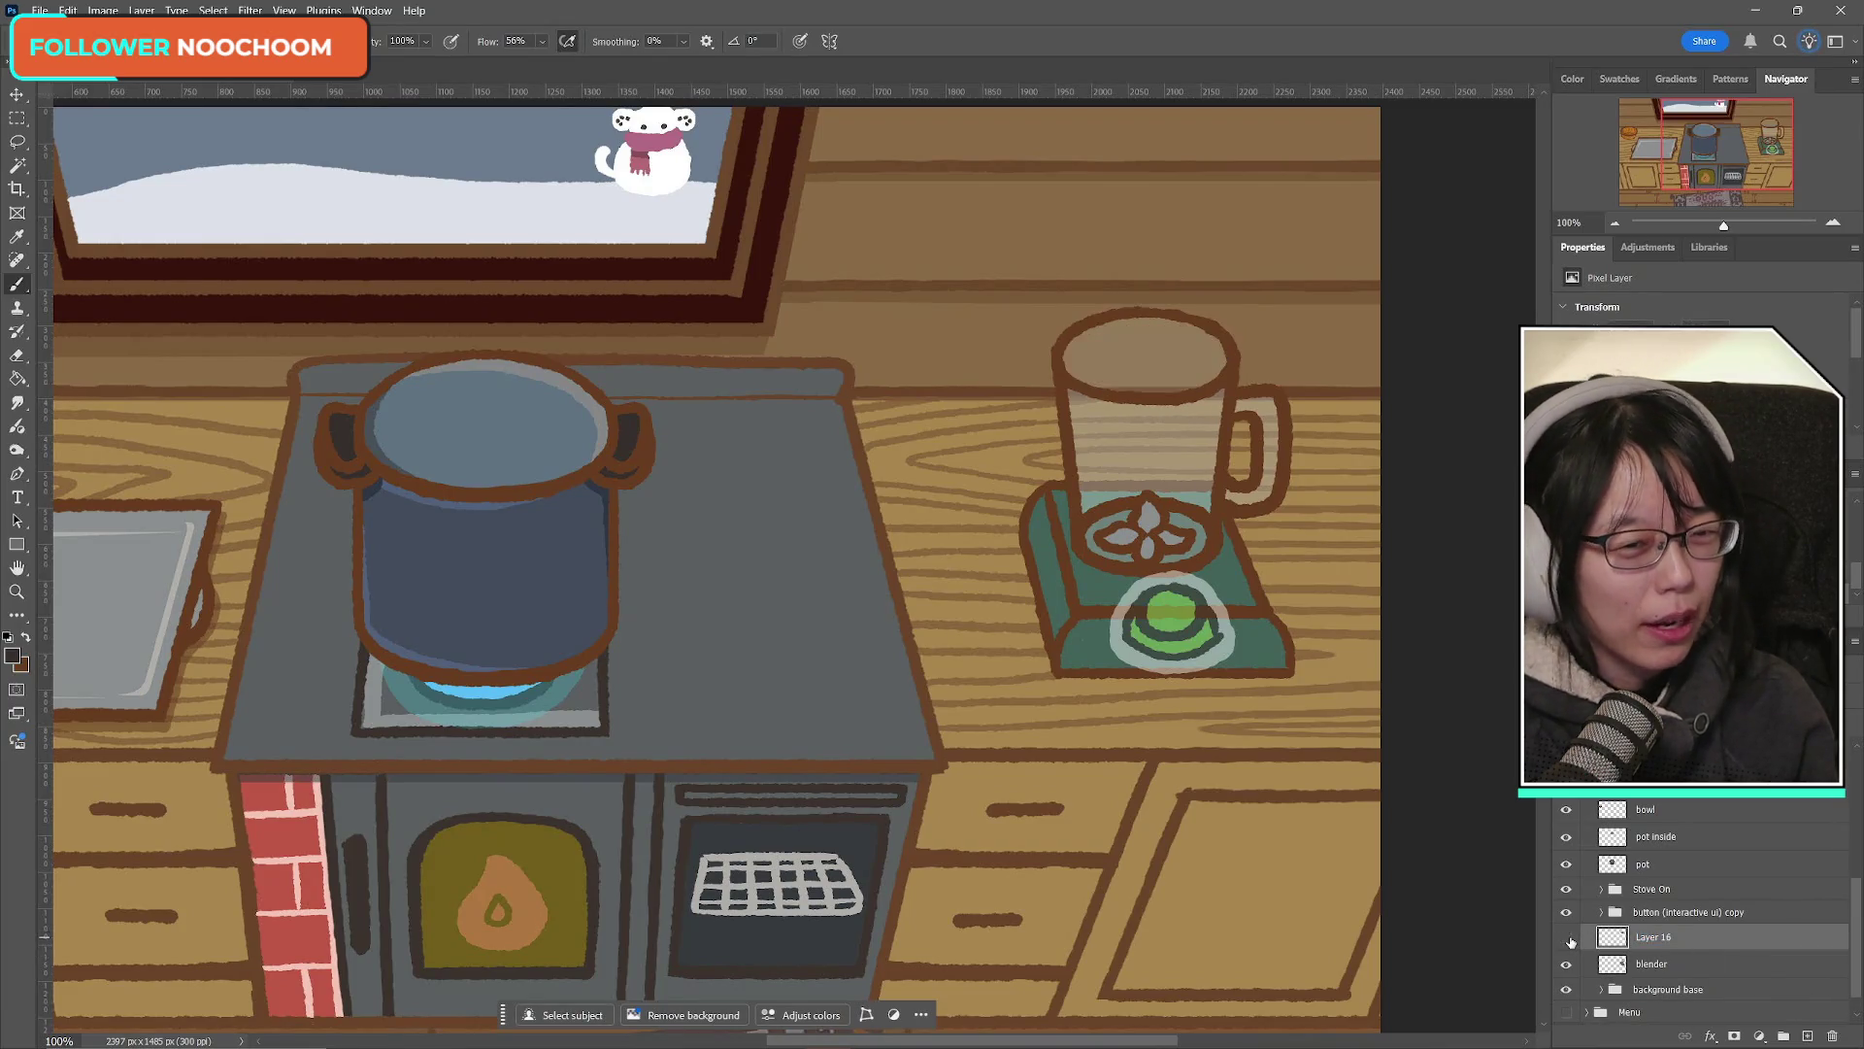
click(1570, 940)
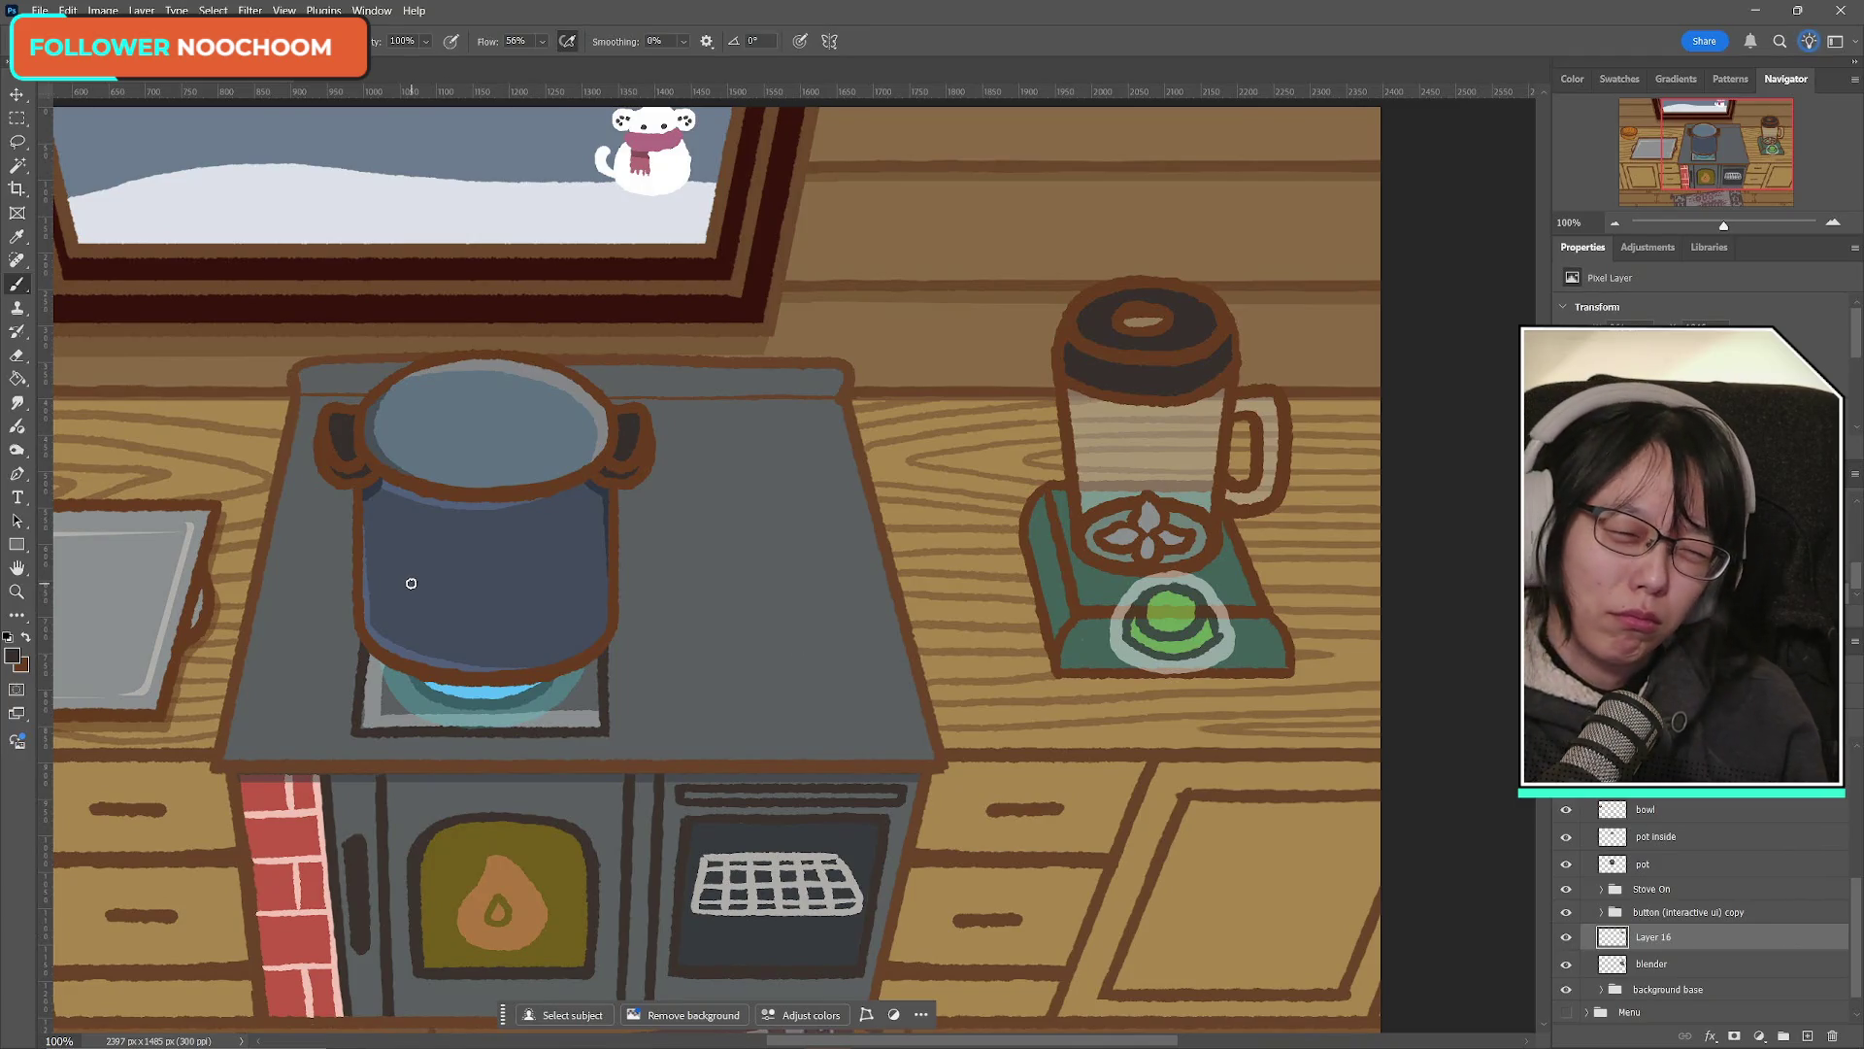
click(1566, 937)
click(1566, 938)
click(1566, 940)
click(1566, 939)
click(1566, 940)
click(1566, 939)
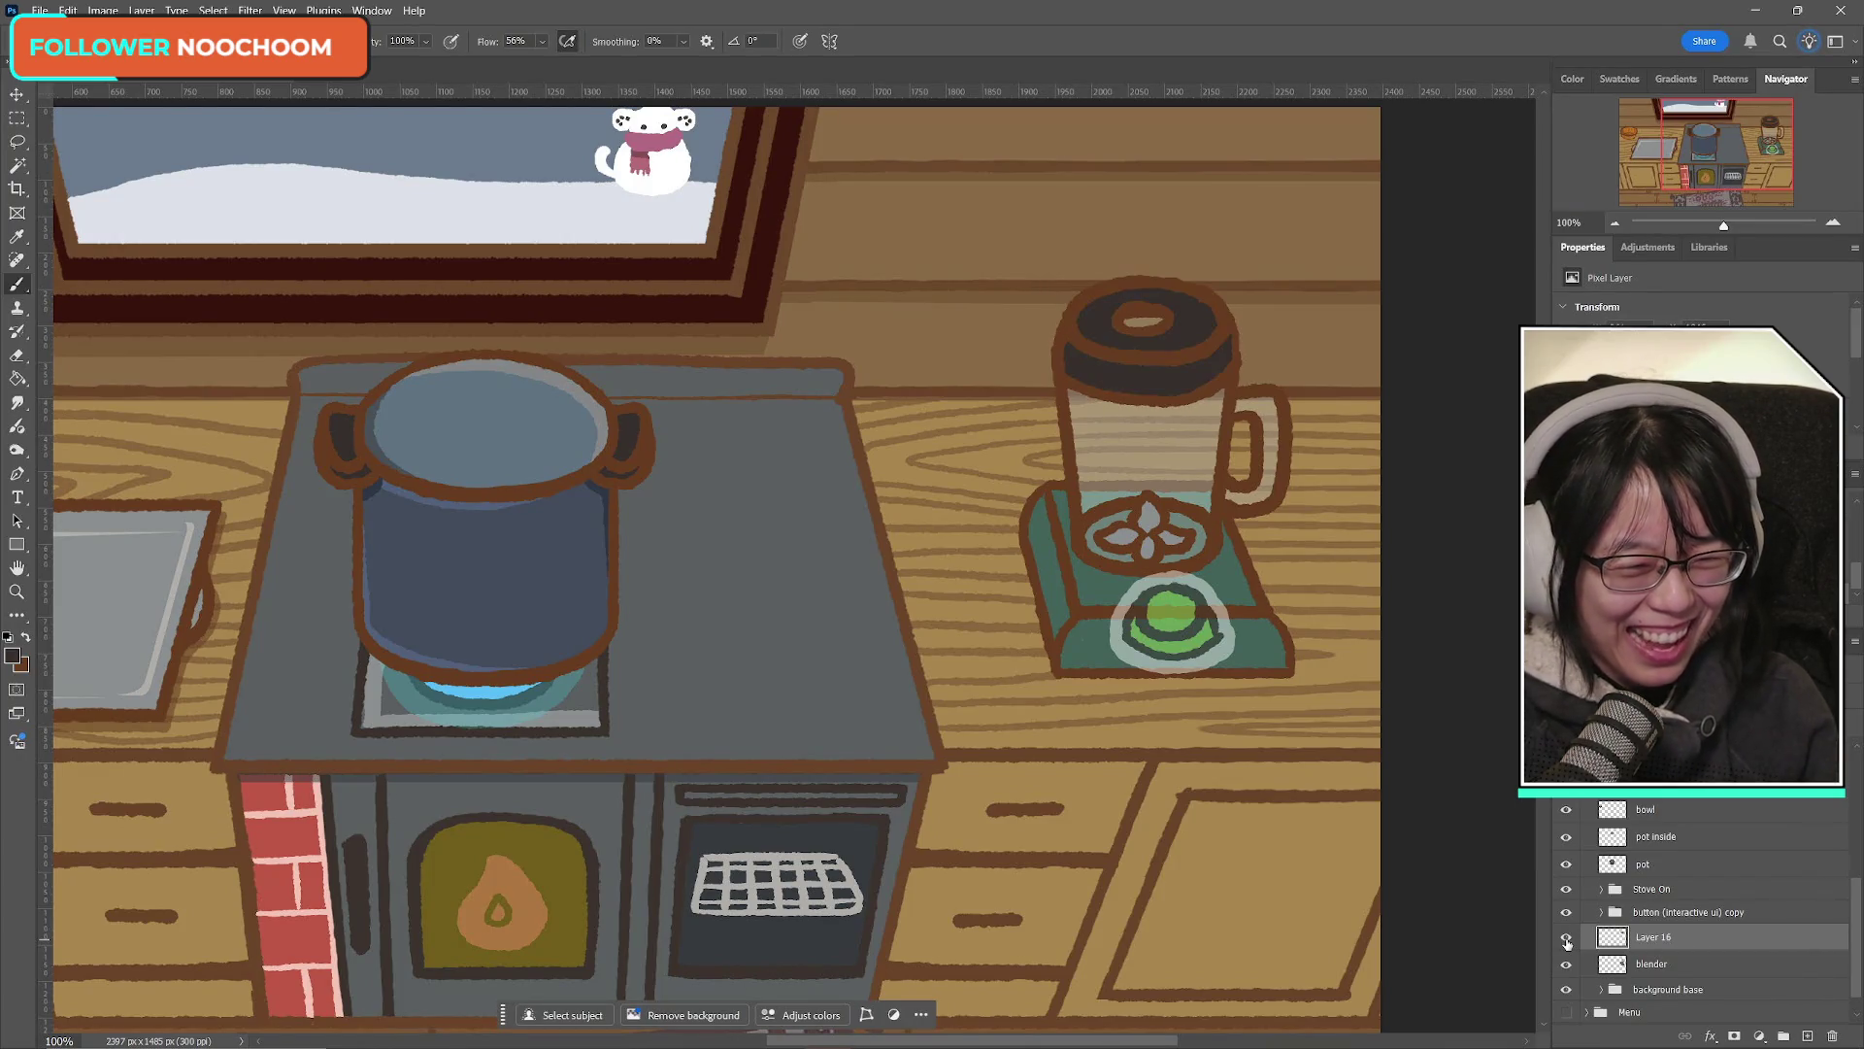
click(1566, 939)
click(1566, 939)
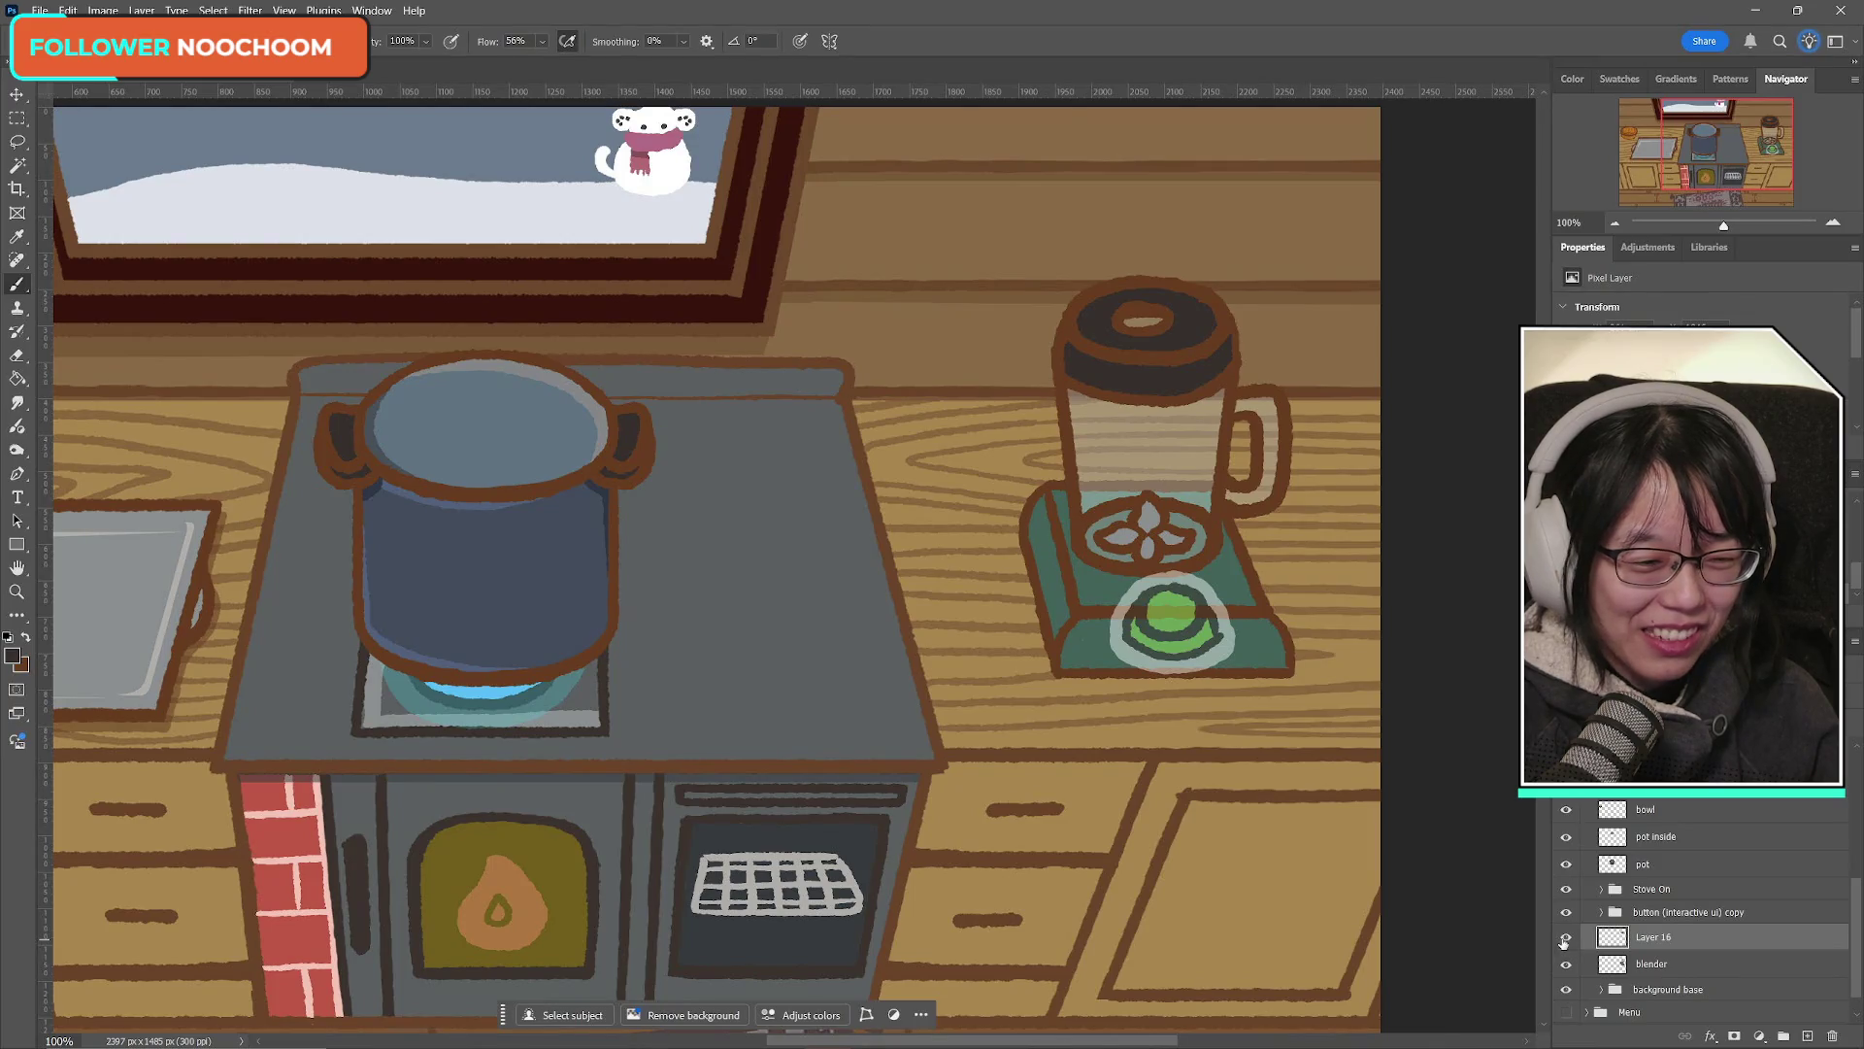
click(1566, 939)
click(1566, 939)
click(1566, 939)
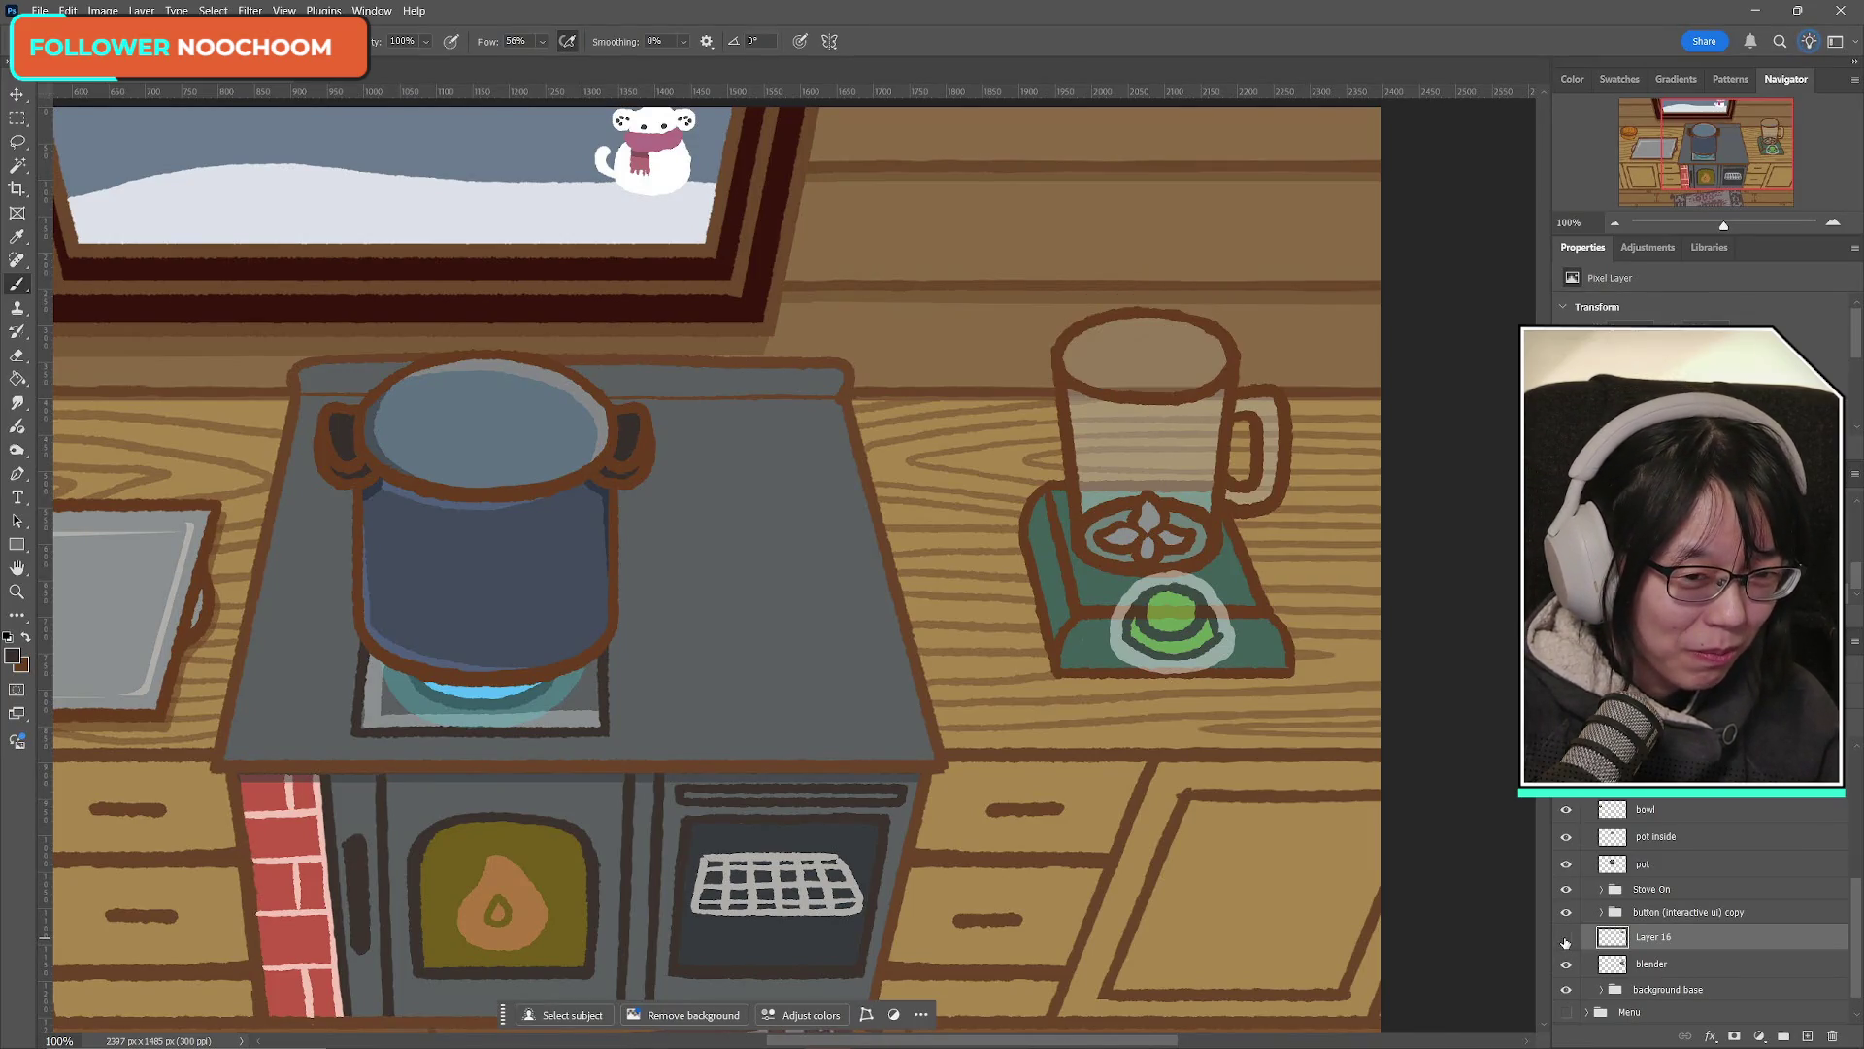
click(1566, 939)
Step: Tilt the Layer 16 lid about -3.2 degrees with Free Transform
key(ctrl+t)
drag(1301, 305, 1299, 297)
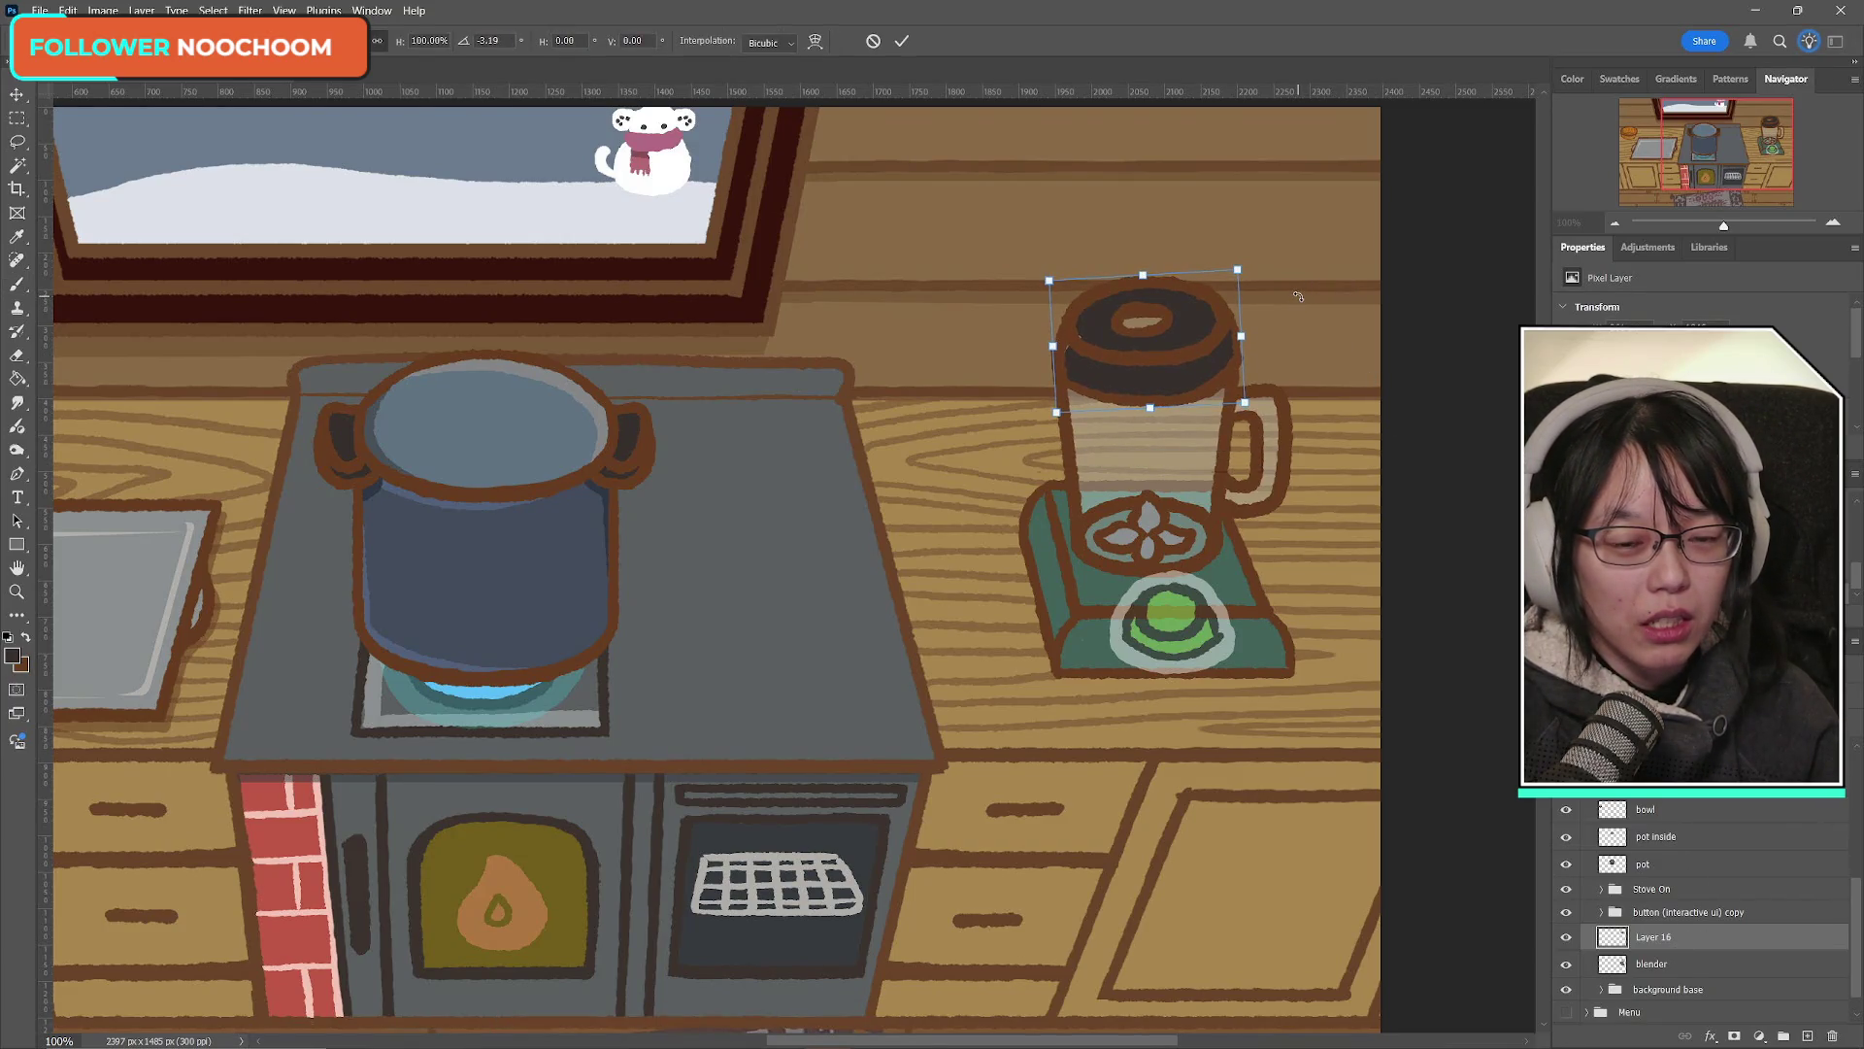
click(902, 41)
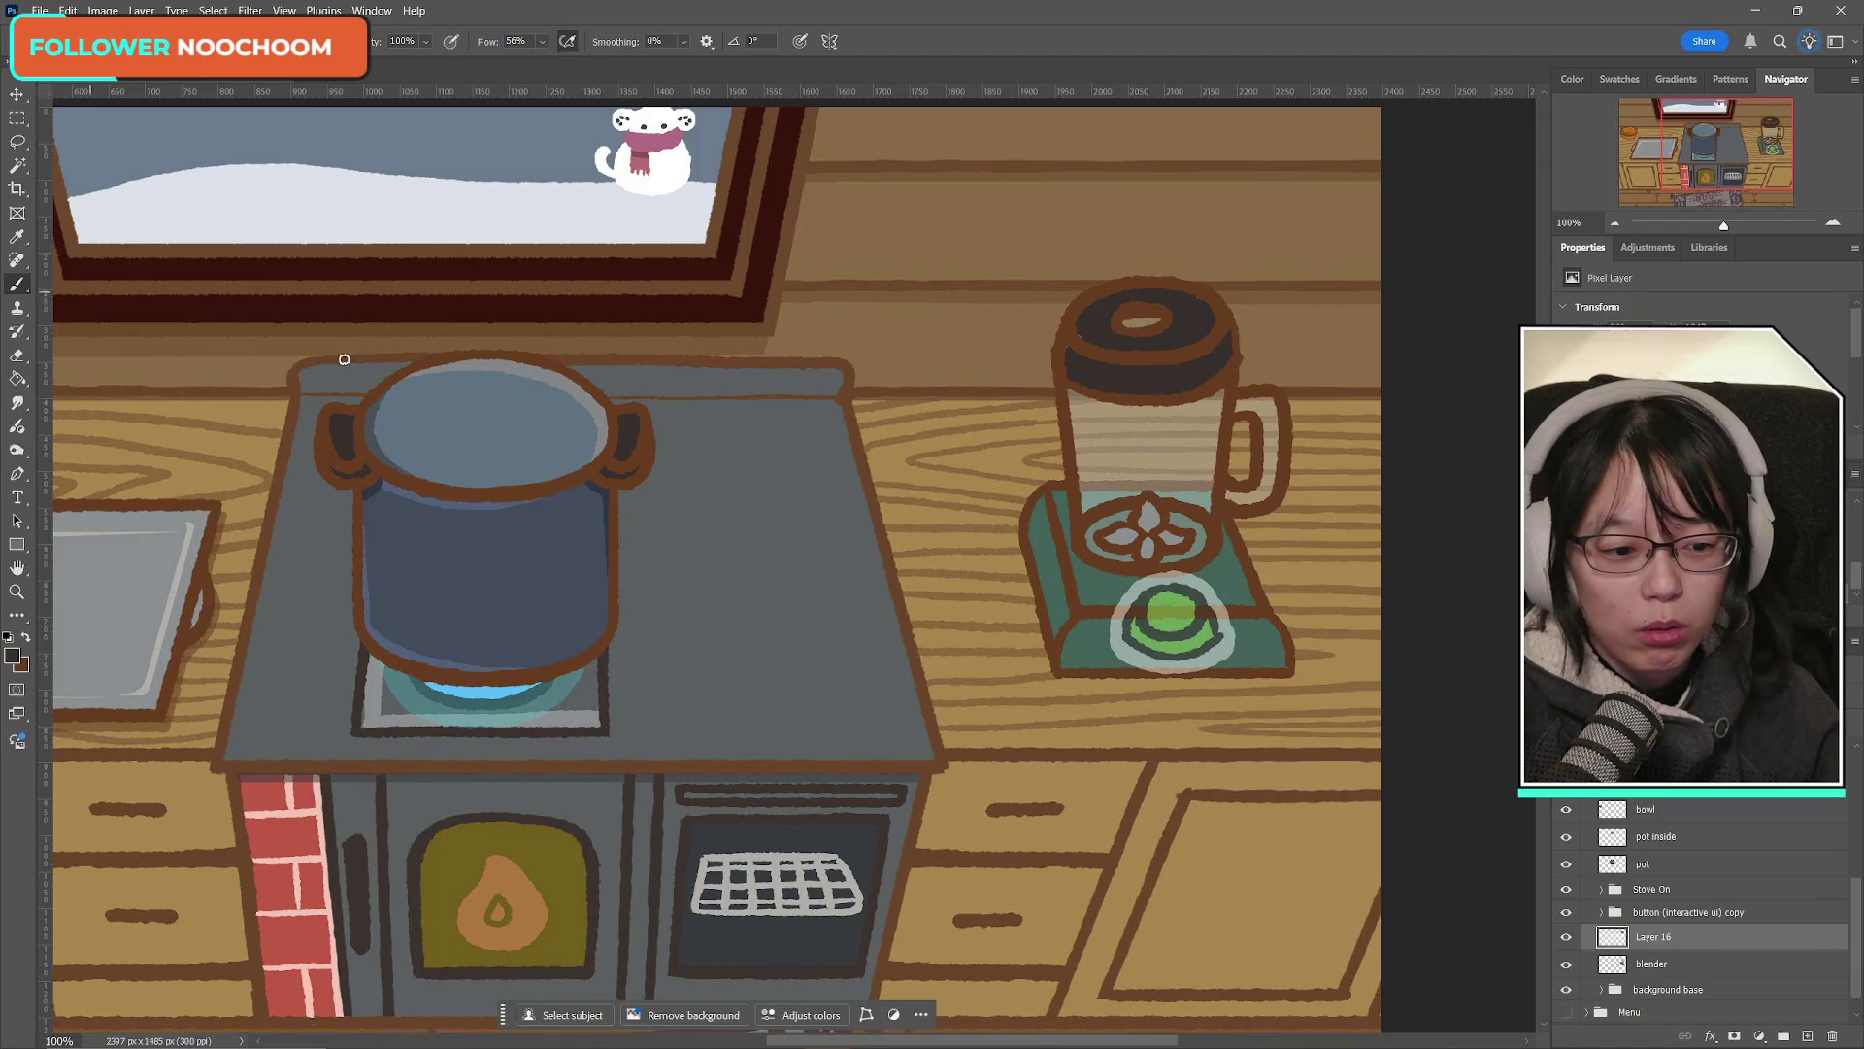
Step: Add an empty layer below Layer 16, merge the two, and name the result 'lid'
click(1807, 1036)
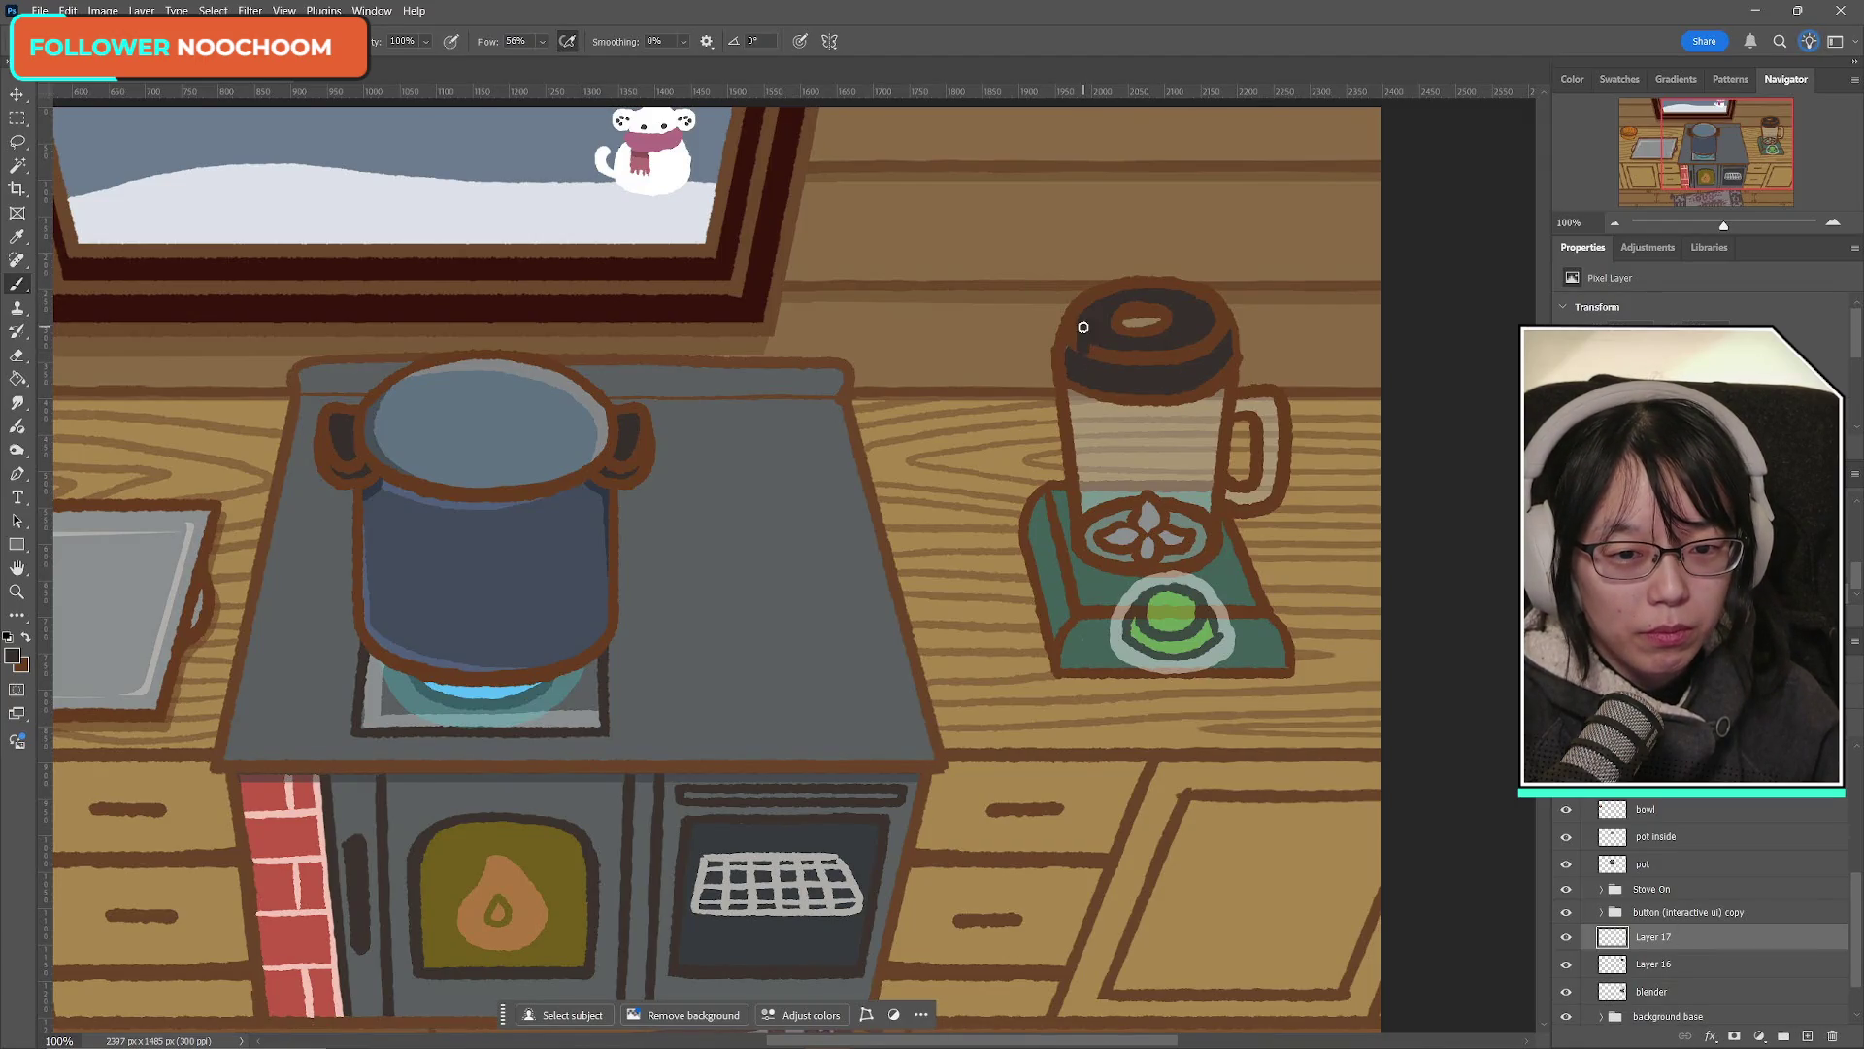
drag(1680, 942, 1681, 971)
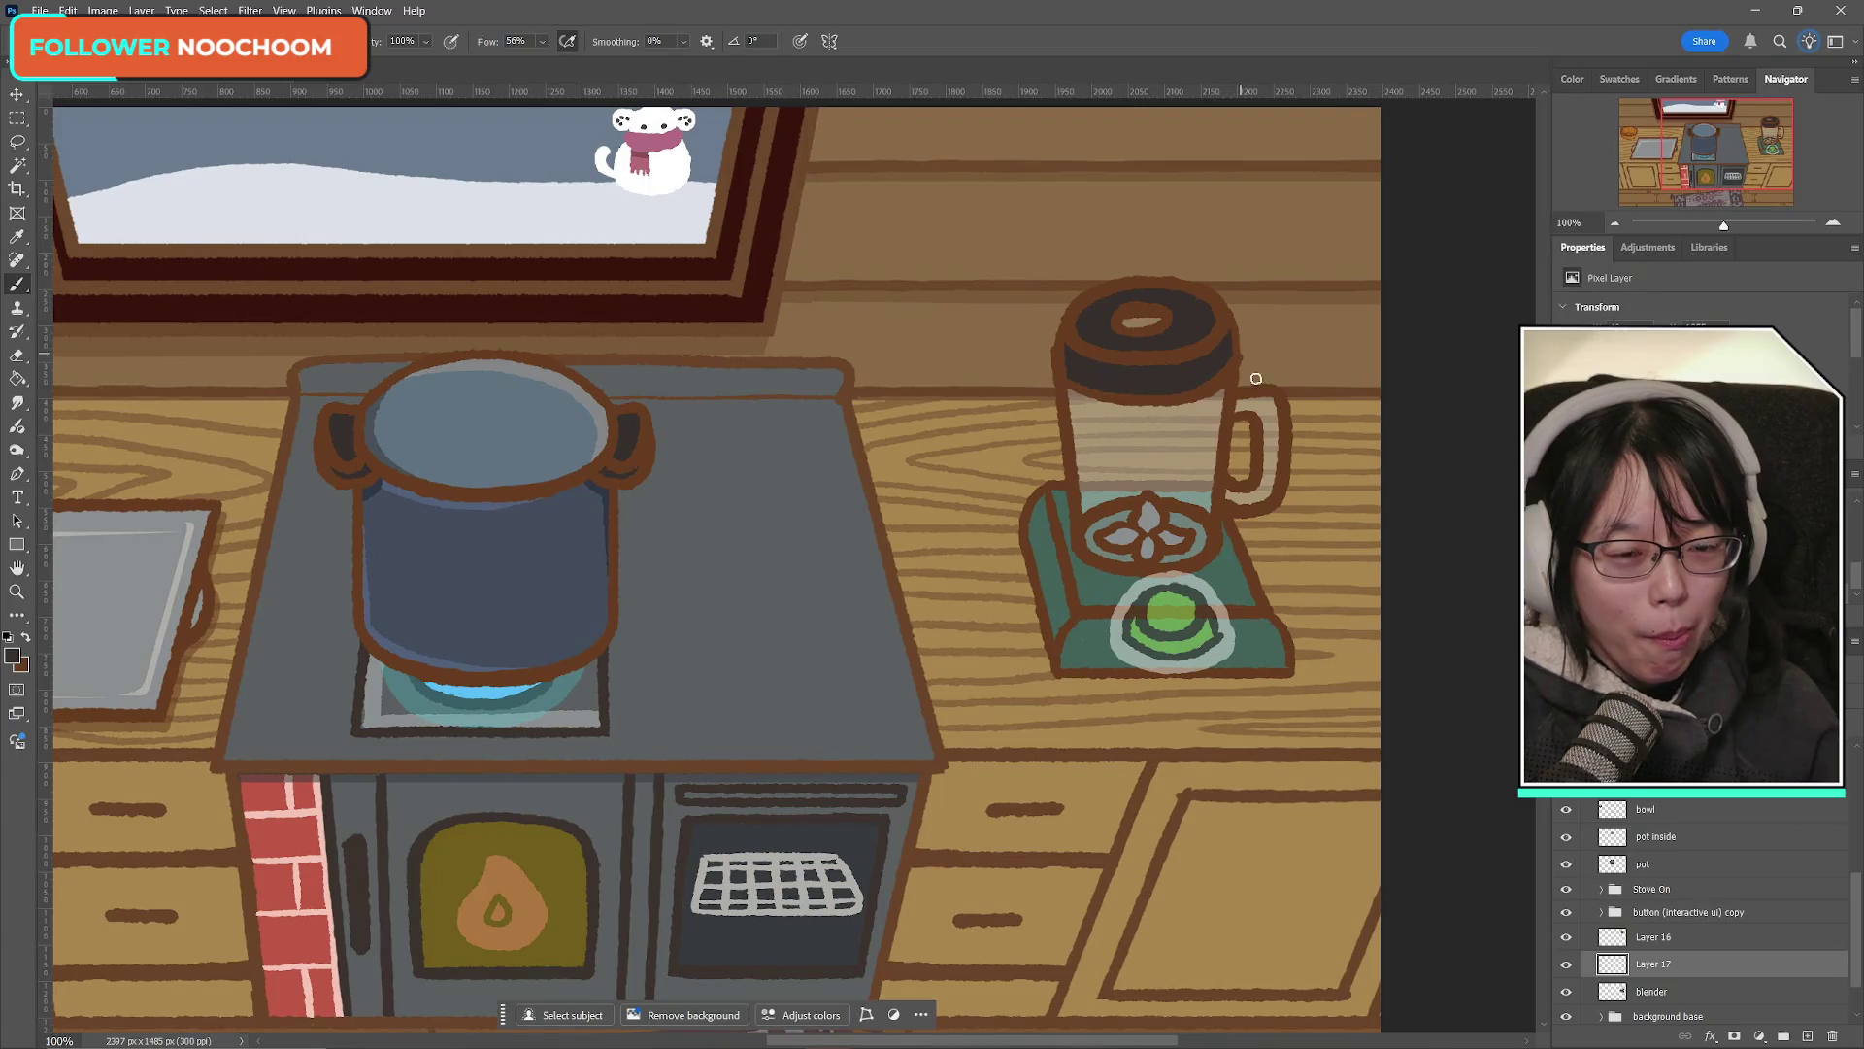
click(1656, 936)
key(ctrl+e)
double_click(1668, 933)
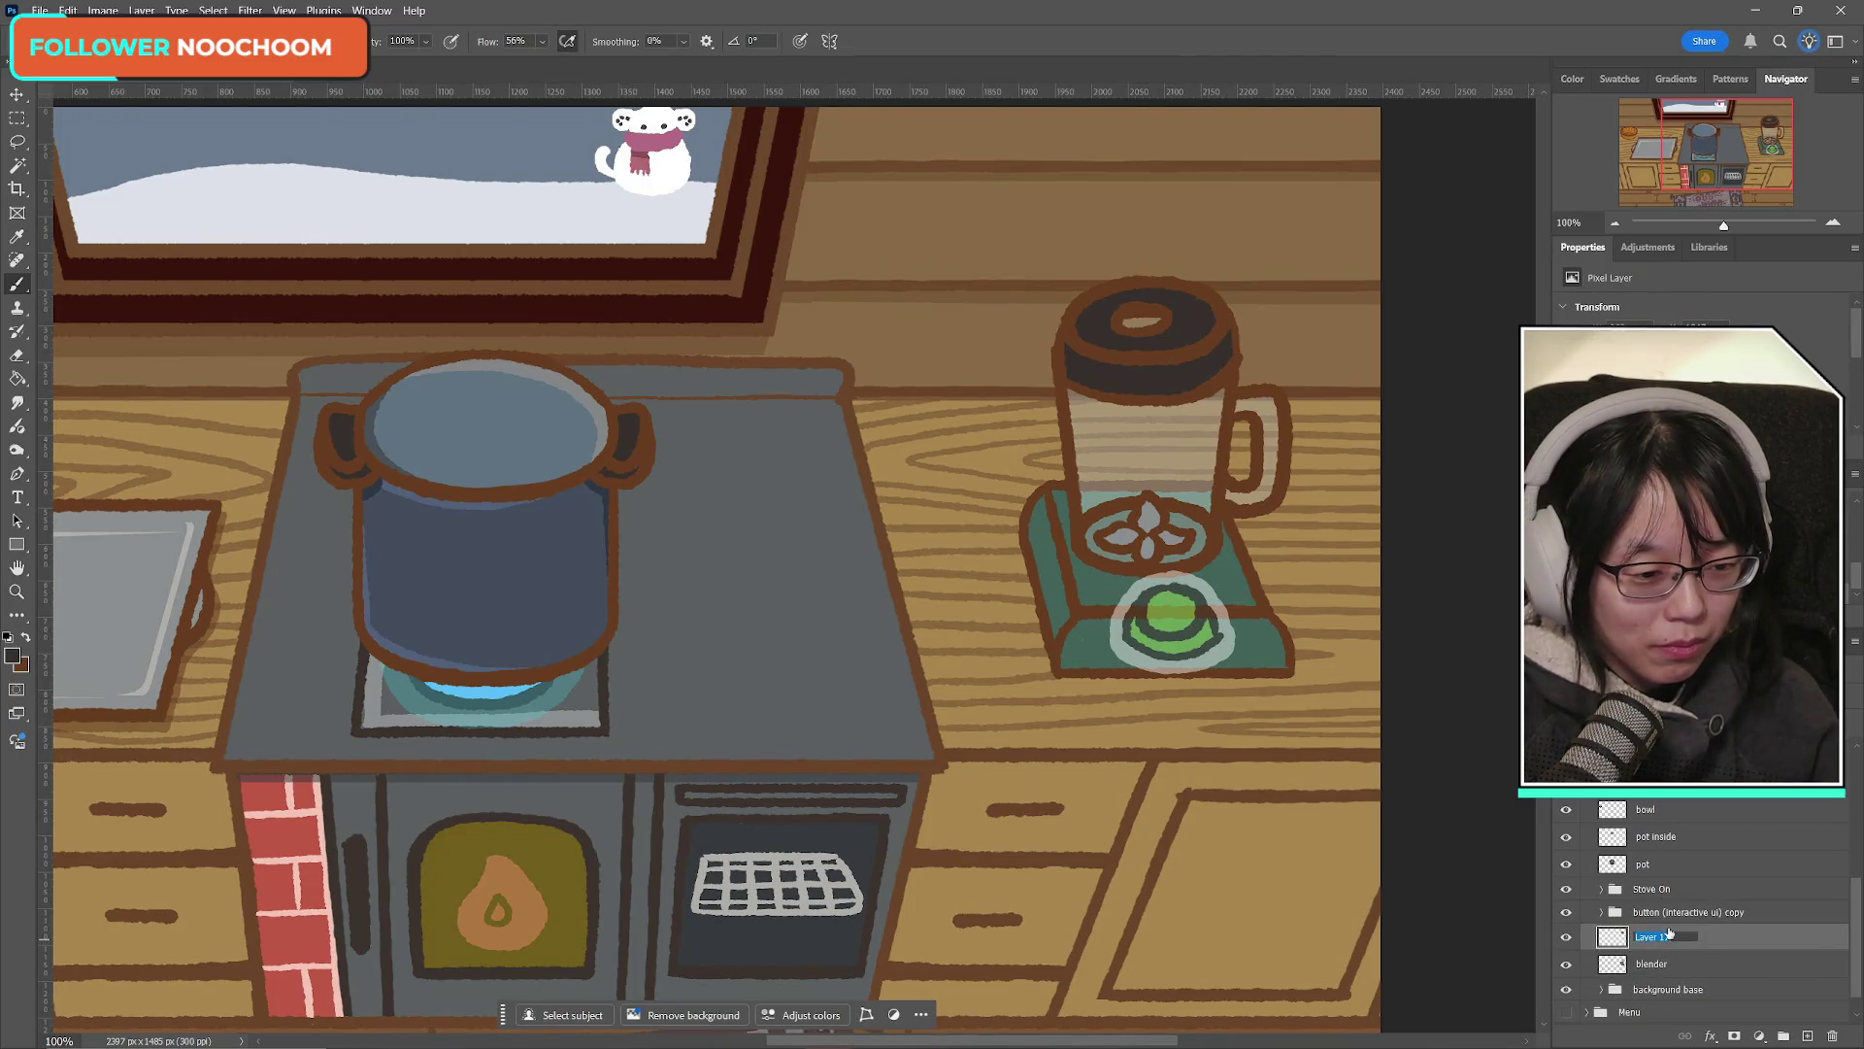
text(lid)
key(Return)
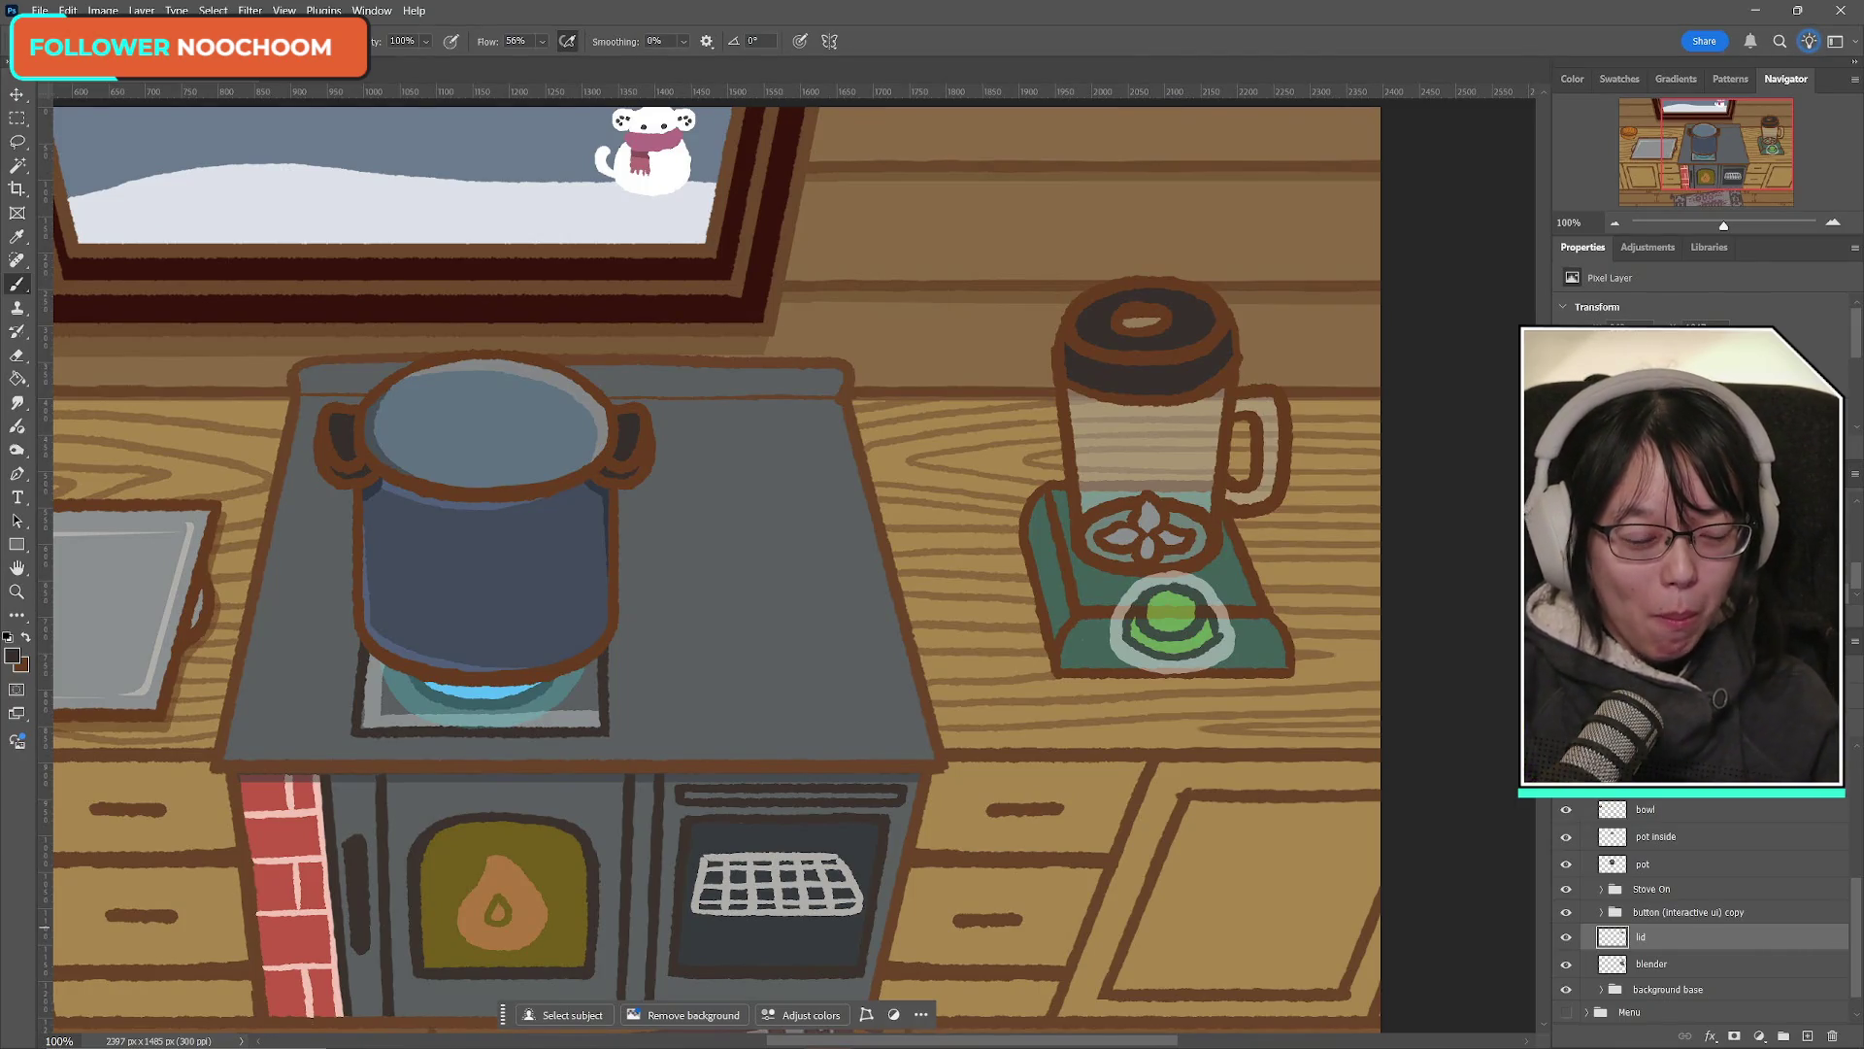
Step: Try a further tilt and shift of the lid, then cancel the transform
key(ctrl+t)
drag(1320, 321, 1331, 283)
mouse_move(1165, 364)
mouse_down()
mouse_move(1155, 336)
mouse_move(1161, 359)
mouse_up()
drag(1274, 186, 1299, 226)
mouse_move(1136, 336)
mouse_down()
mouse_move(1122, 326)
mouse_move(1136, 335)
mouse_up()
click(873, 40)
key(b)
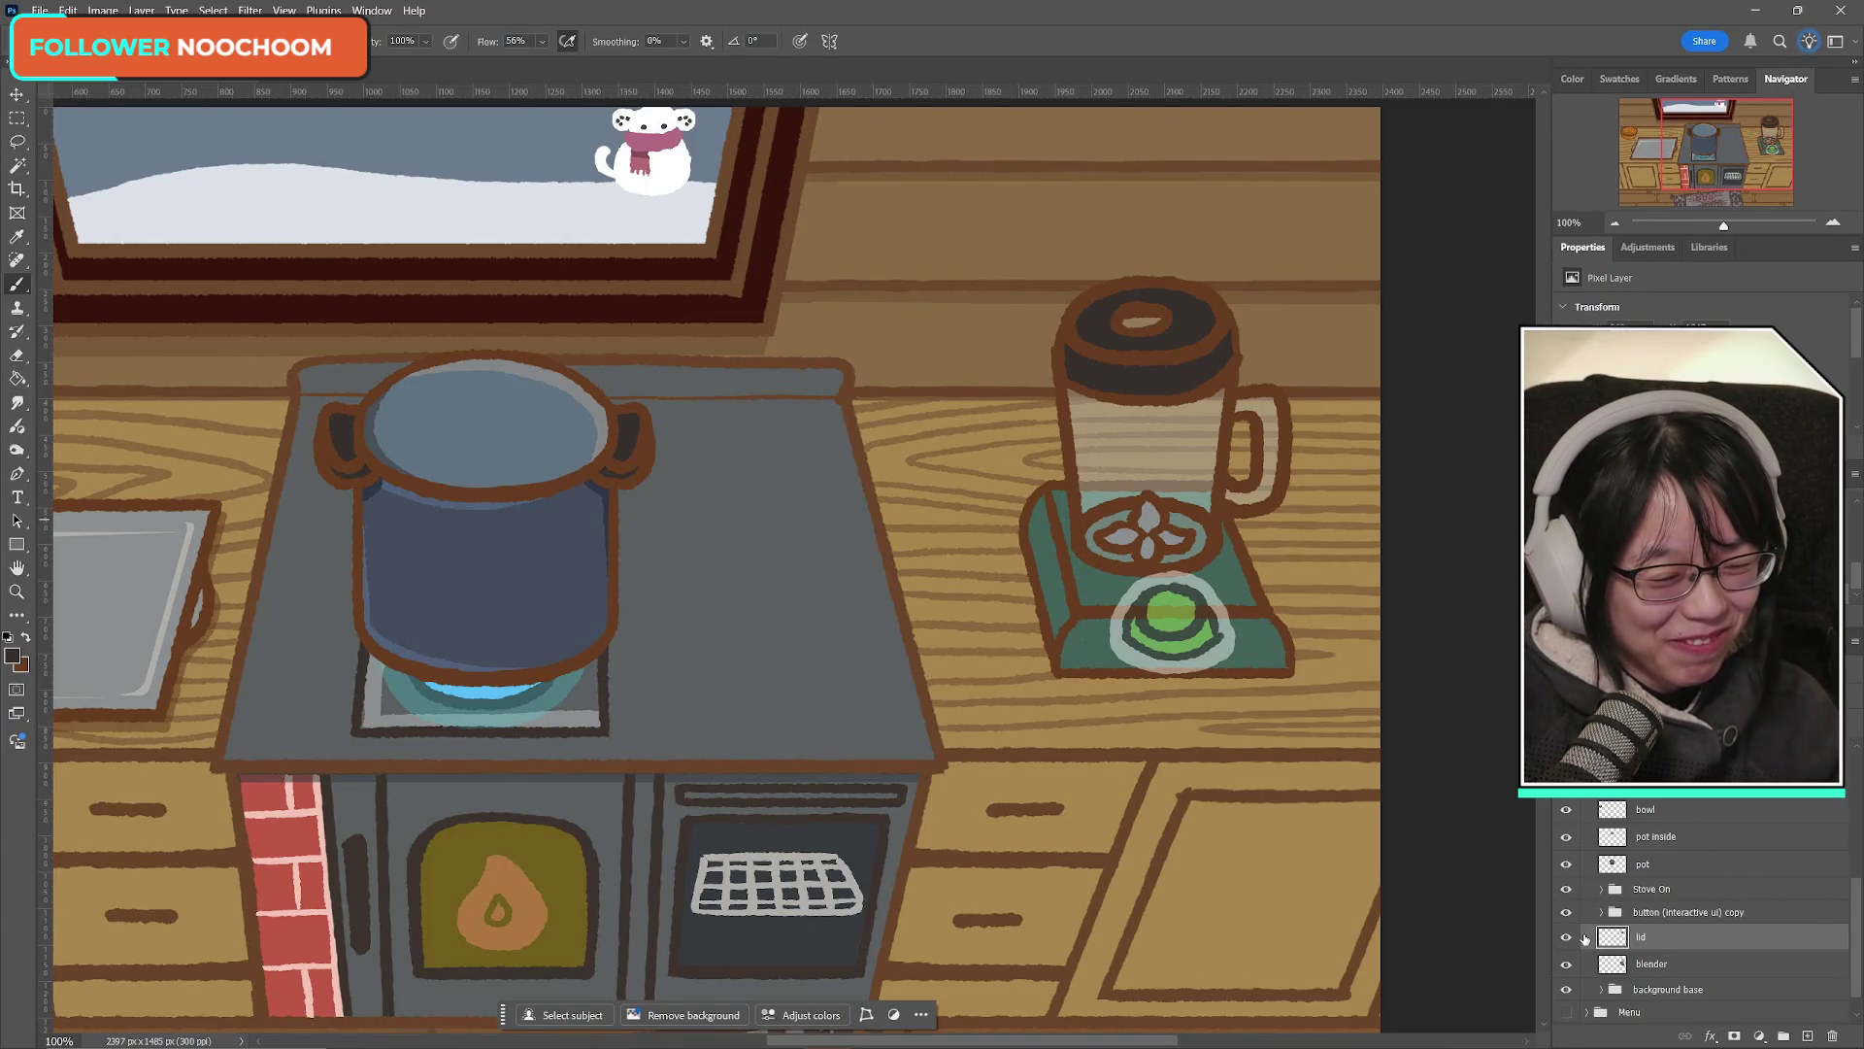
Step: Rename the lid layer to 'blender lid'
double_click(1658, 936)
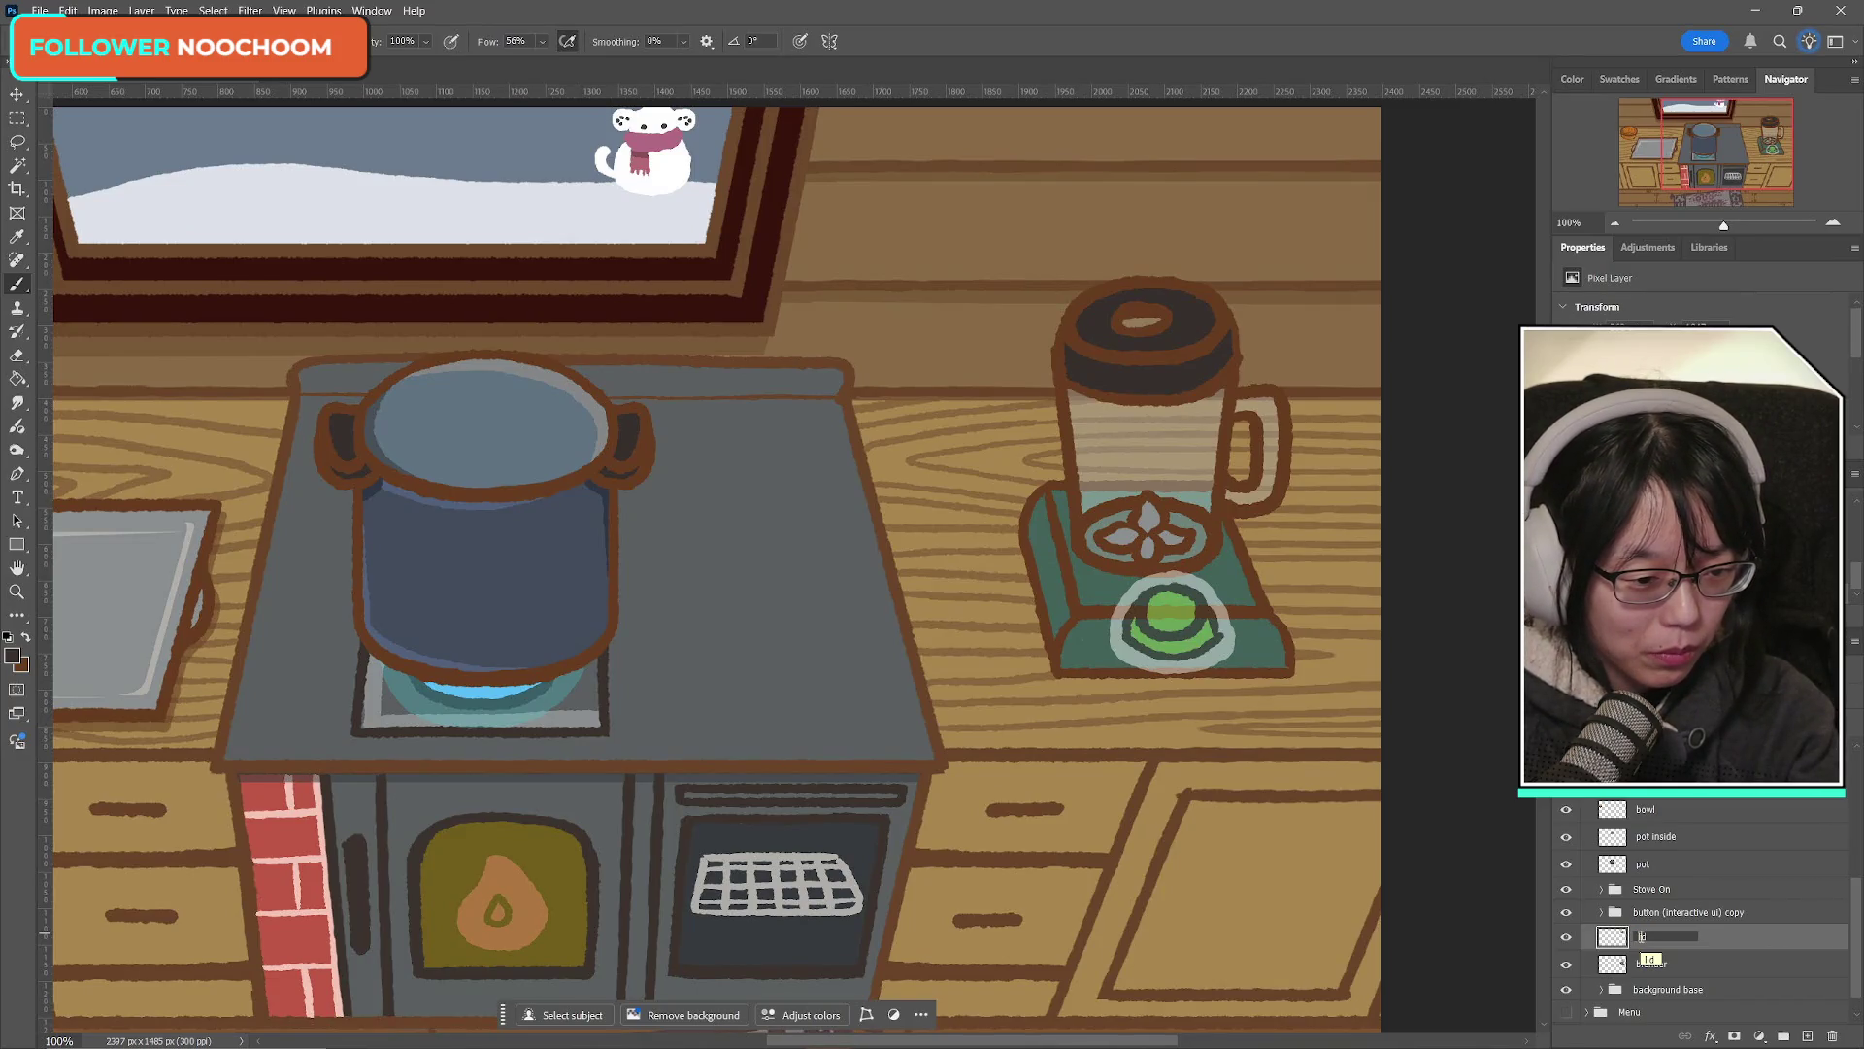
text(blen der)
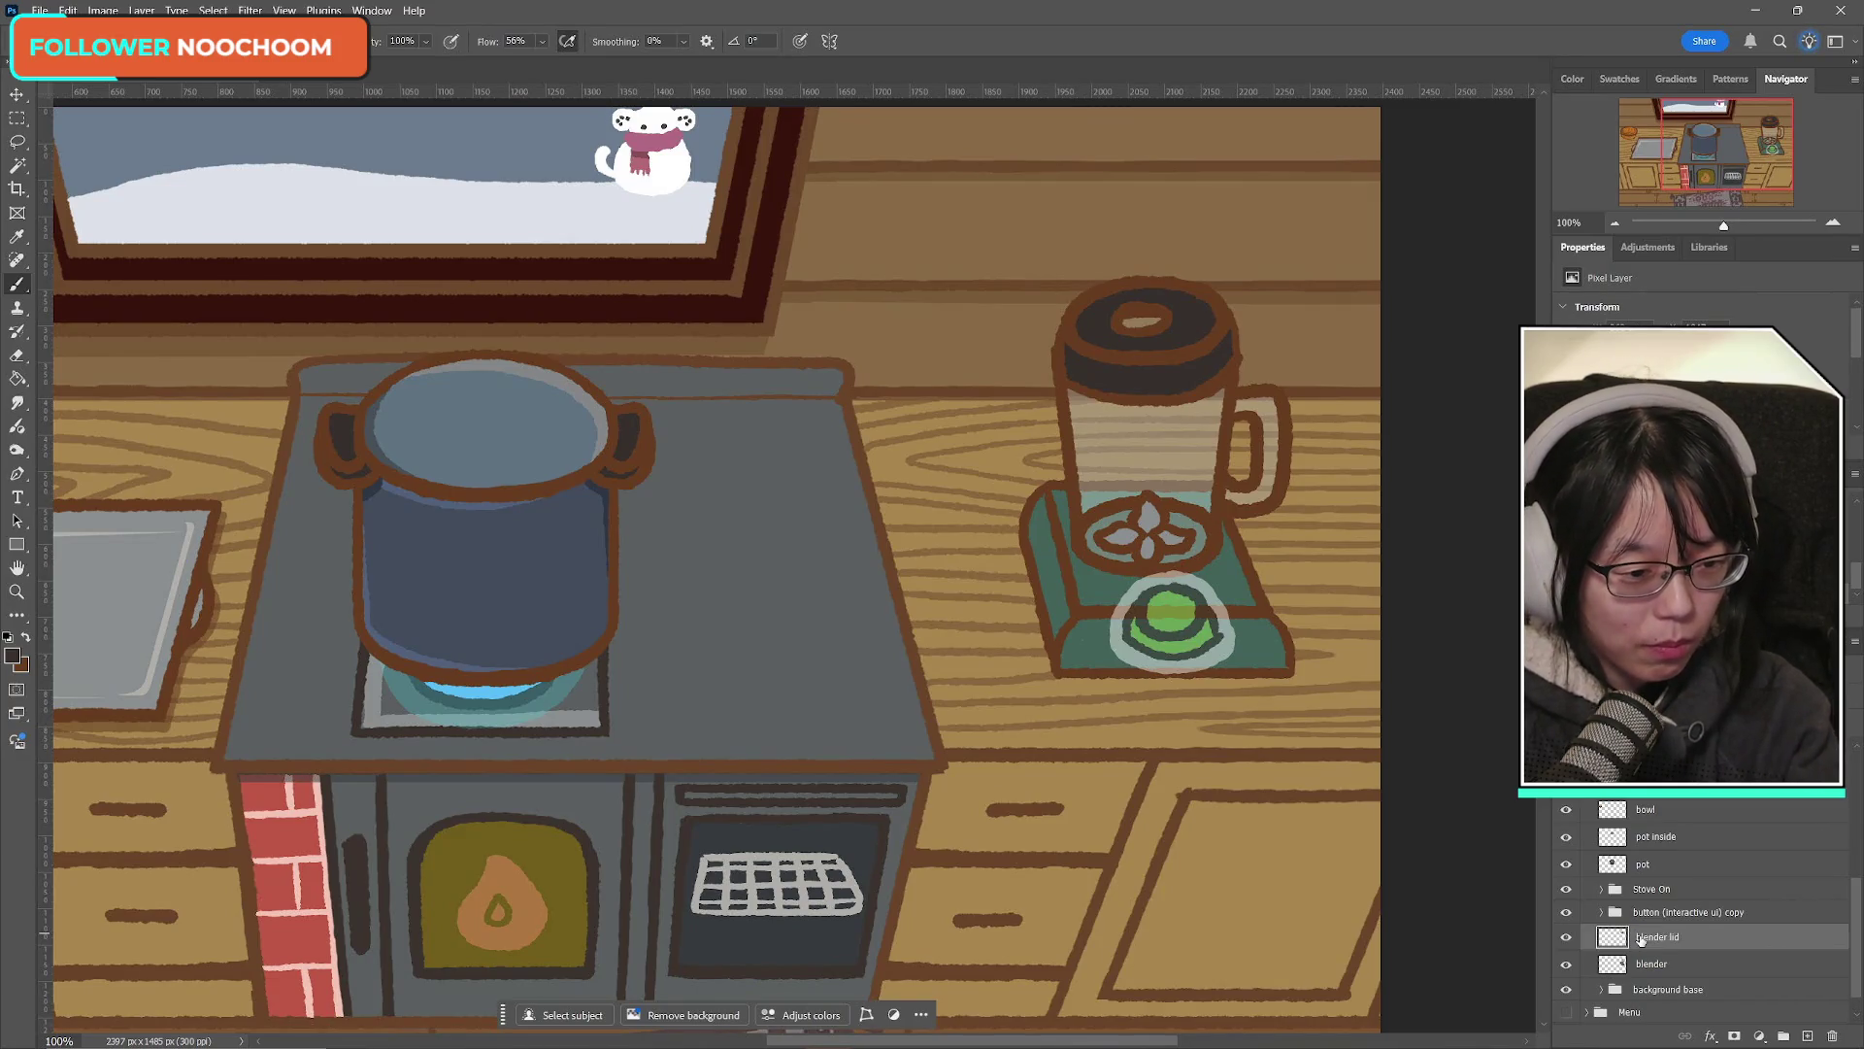
key(Return)
Step: Toggle the blender layer on and off to check the lid against it
click(1567, 965)
click(1566, 964)
click(1566, 964)
click(1566, 964)
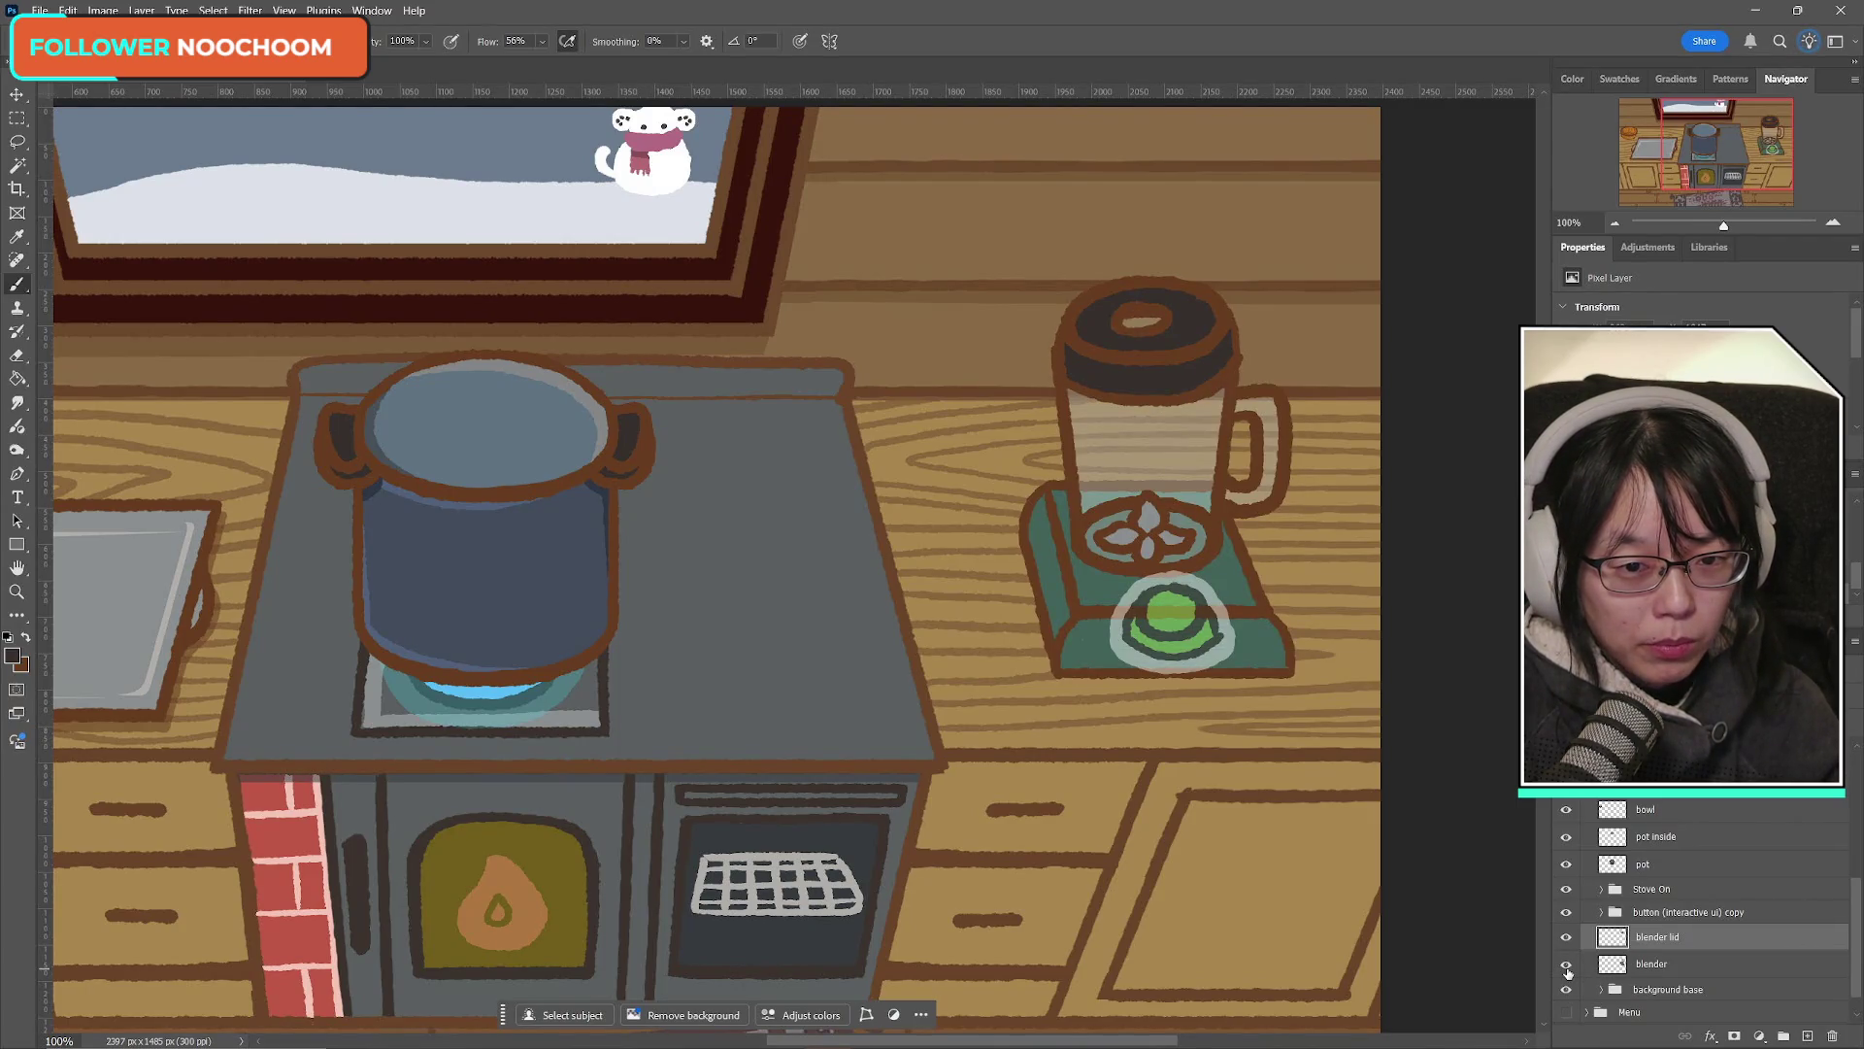
click(1566, 965)
click(1566, 965)
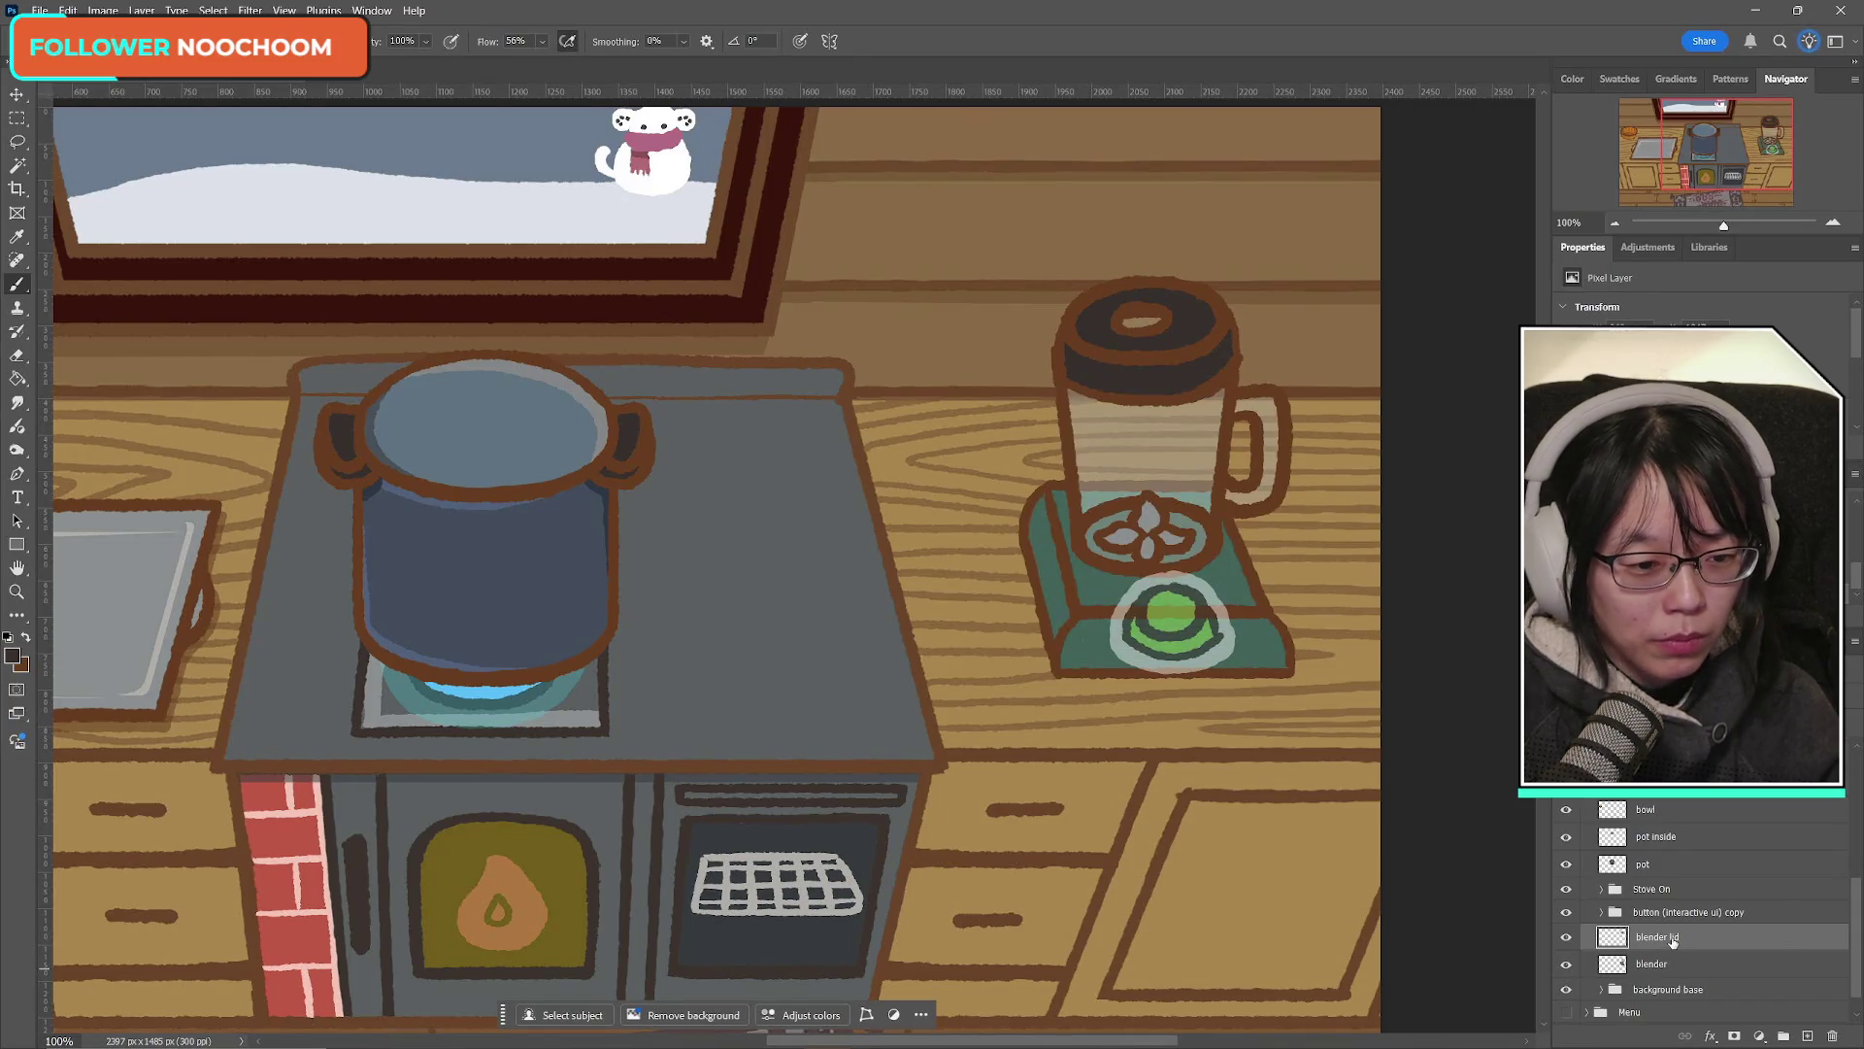
Step: Rotate the lid about 6 degrees, nudge it up, then add a 5-degree clockwise tilt
key(ctrl+t)
drag(1340, 279, 1338, 301)
key(Up)
key(Up)
key(Up)
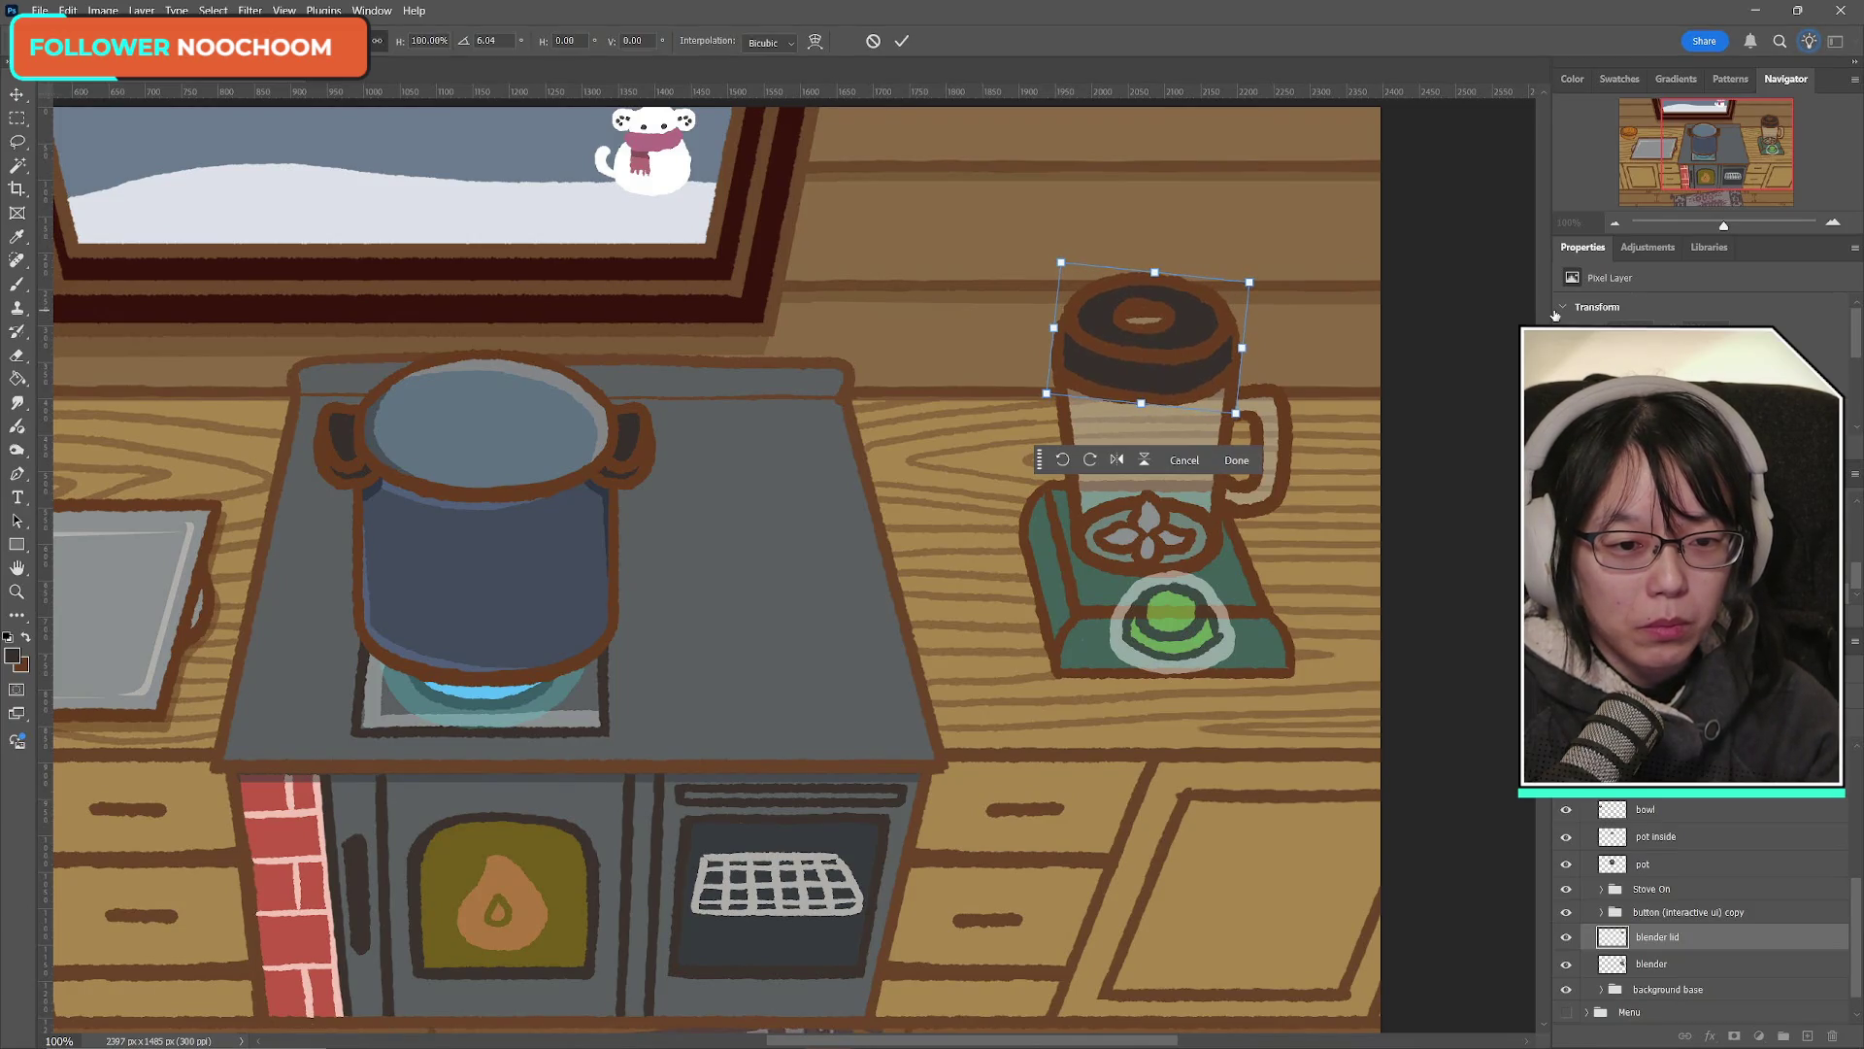
click(903, 42)
key(ctrl+t)
drag(1315, 288, 1319, 303)
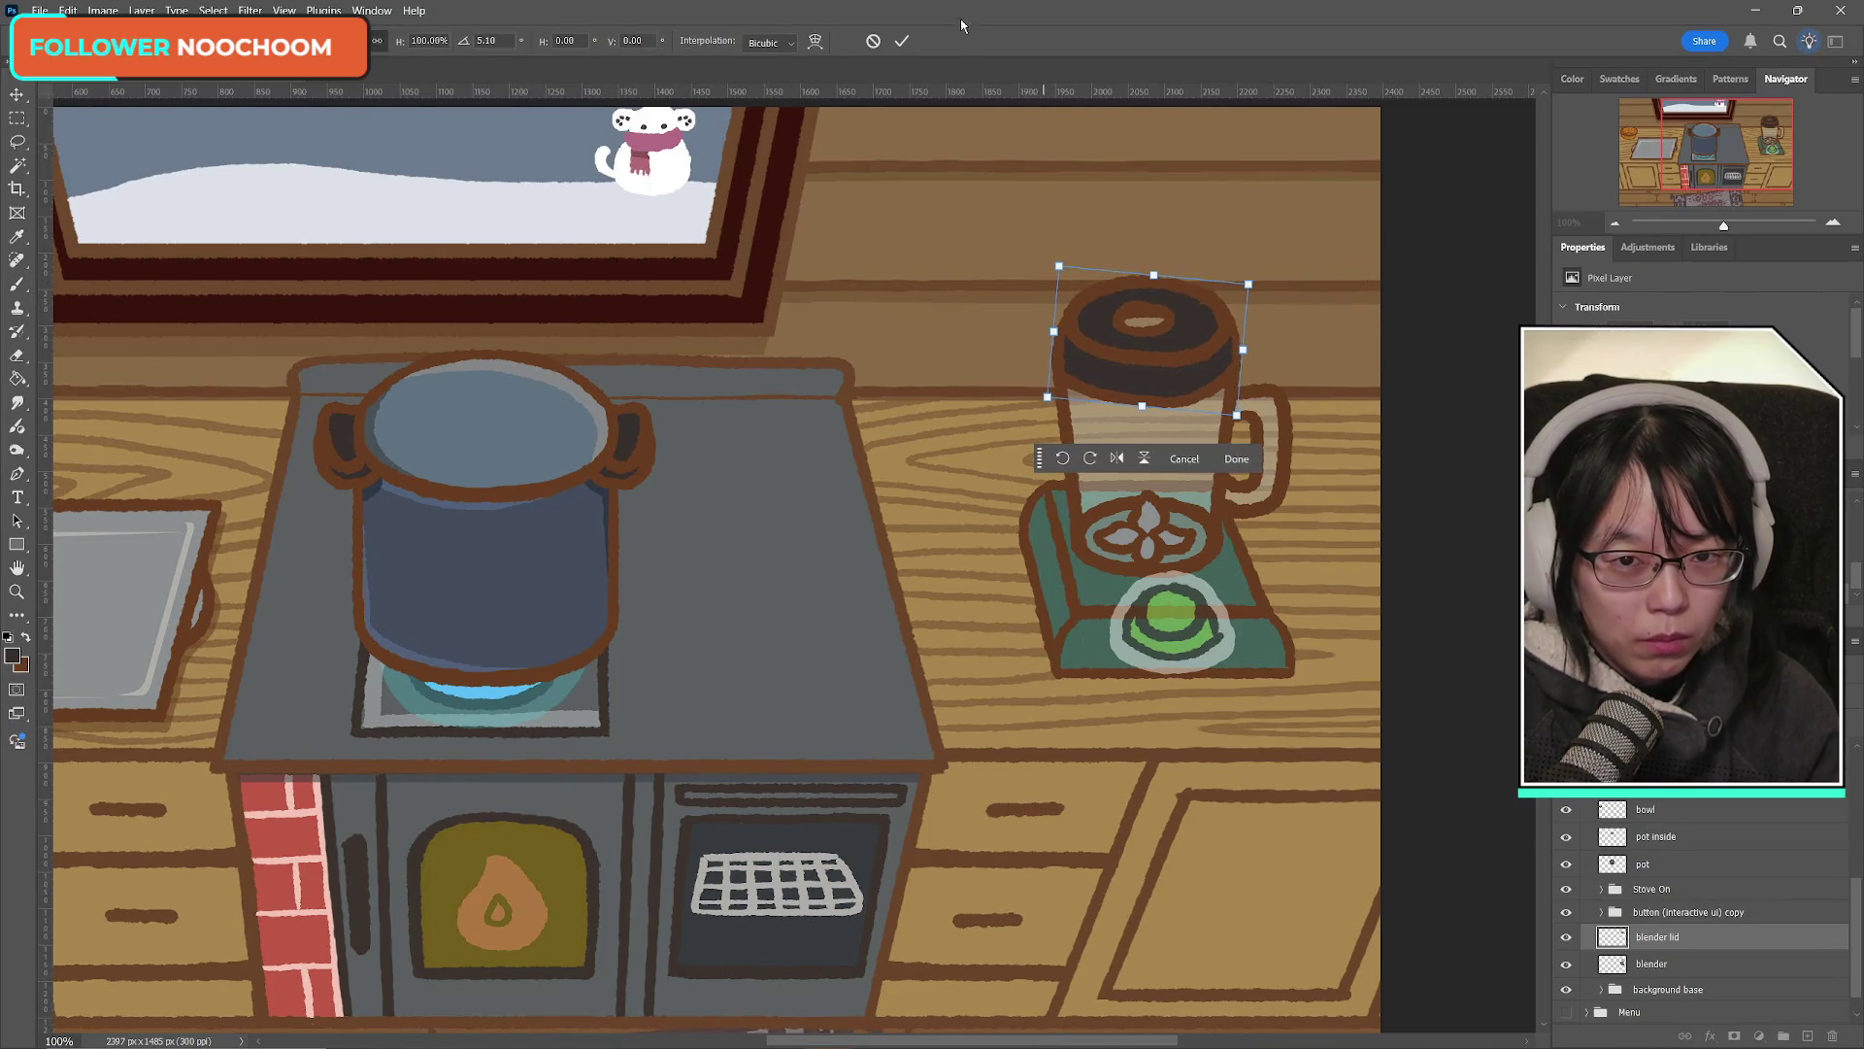
click(902, 42)
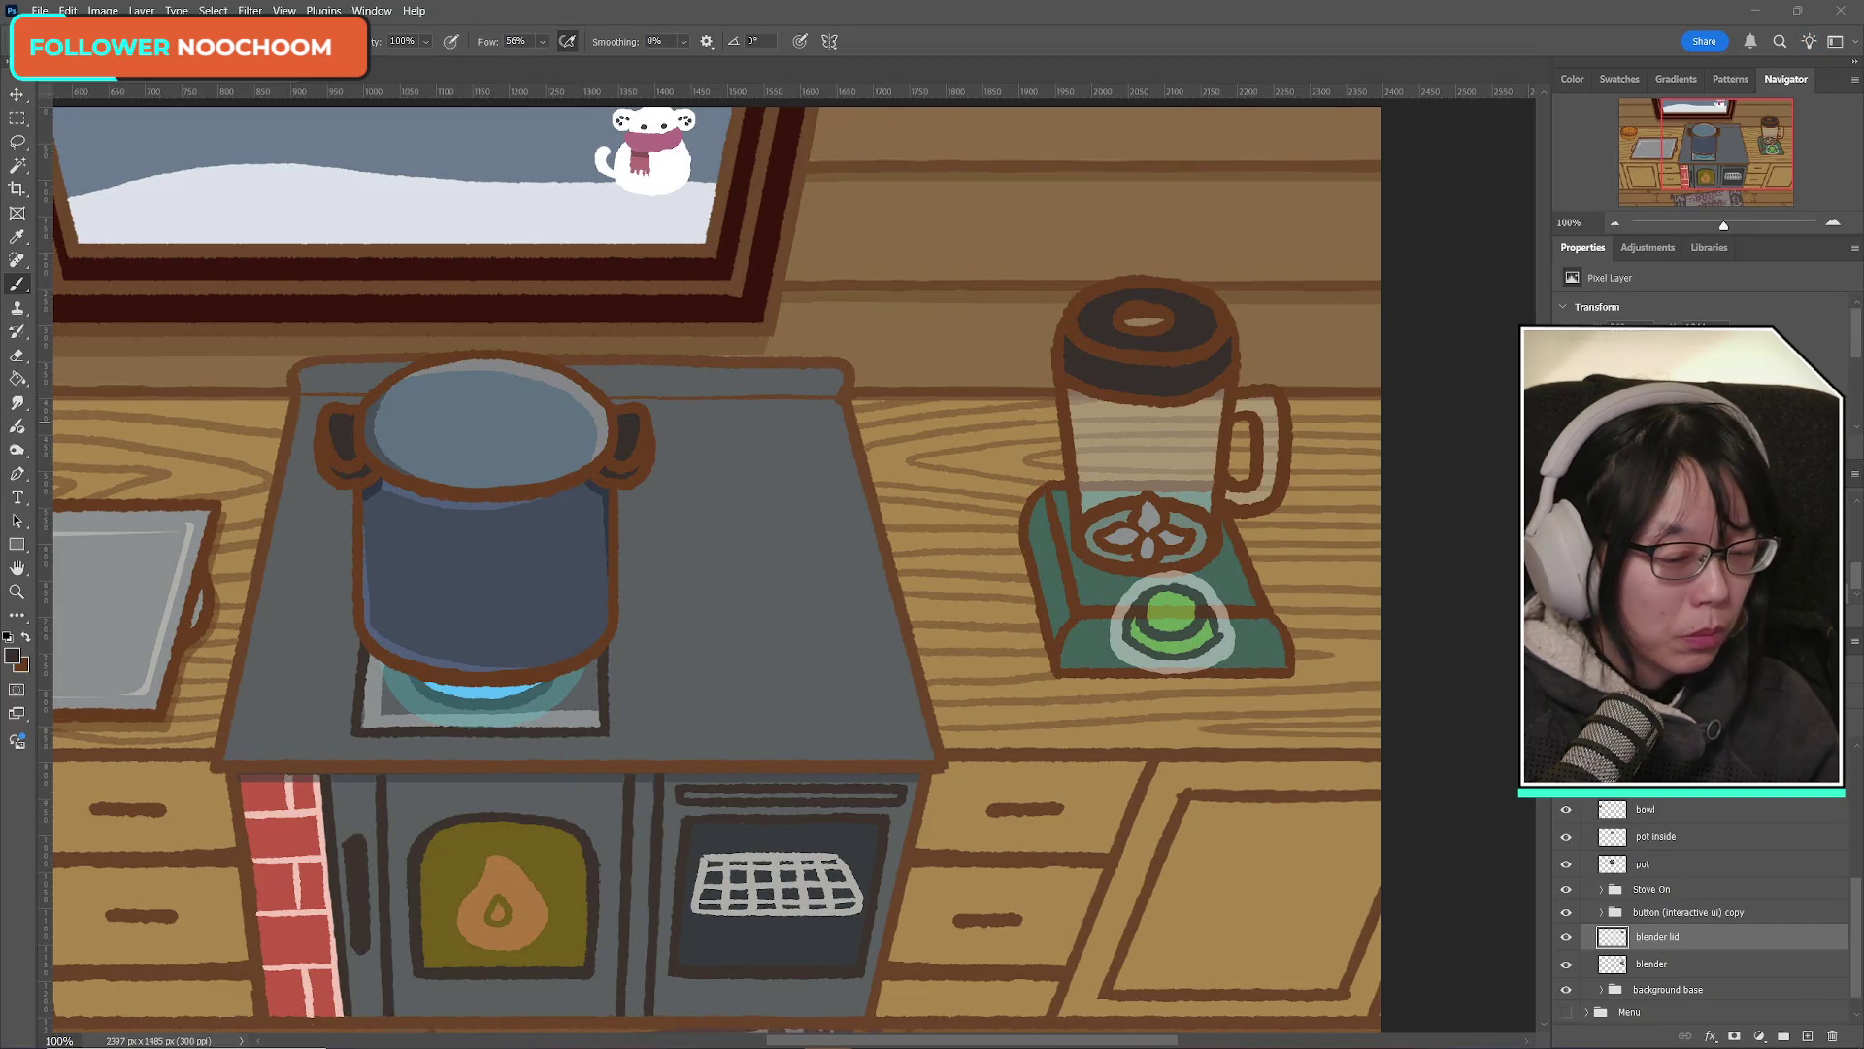
Step: Toggle the blender lid and blender body layers on and off to compare the lid
click(1566, 938)
click(1566, 938)
click(1566, 938)
click(1567, 938)
click(1566, 964)
click(1566, 965)
click(1566, 965)
click(1566, 965)
click(1566, 965)
click(1566, 965)
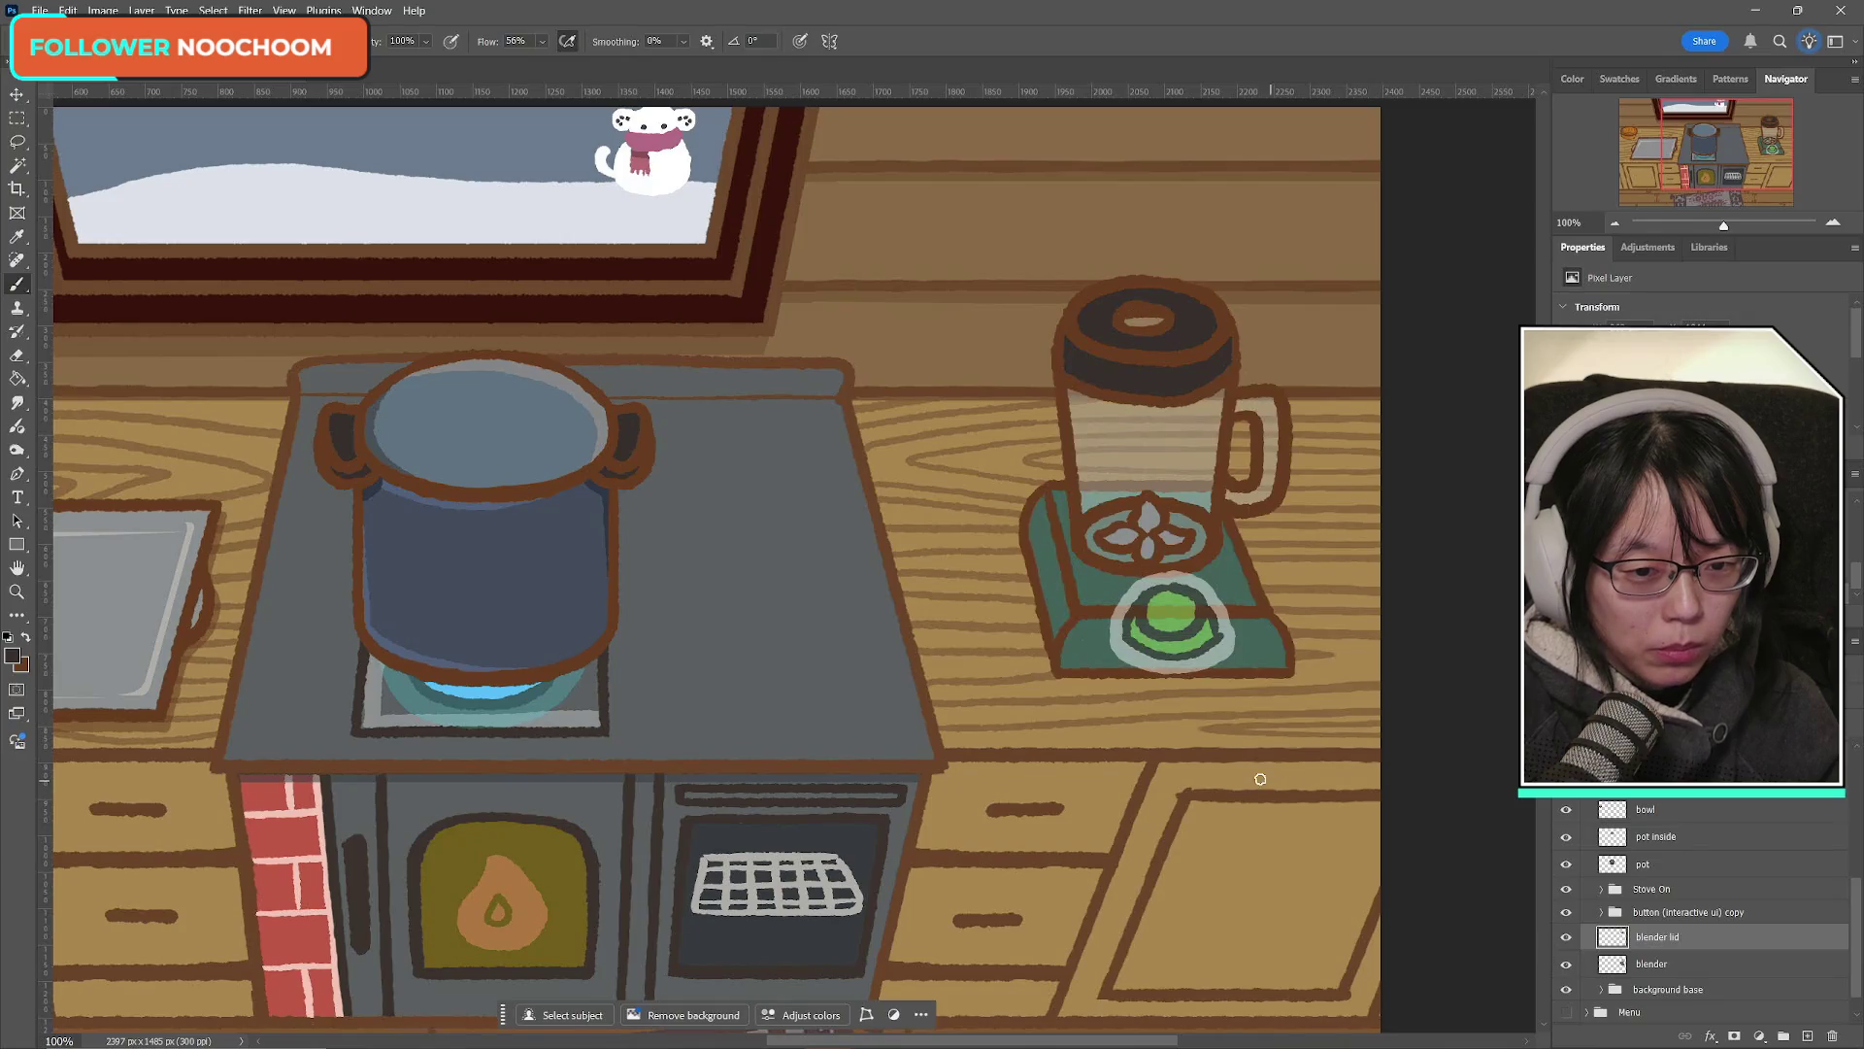
scroll(1714, 892, down, 1)
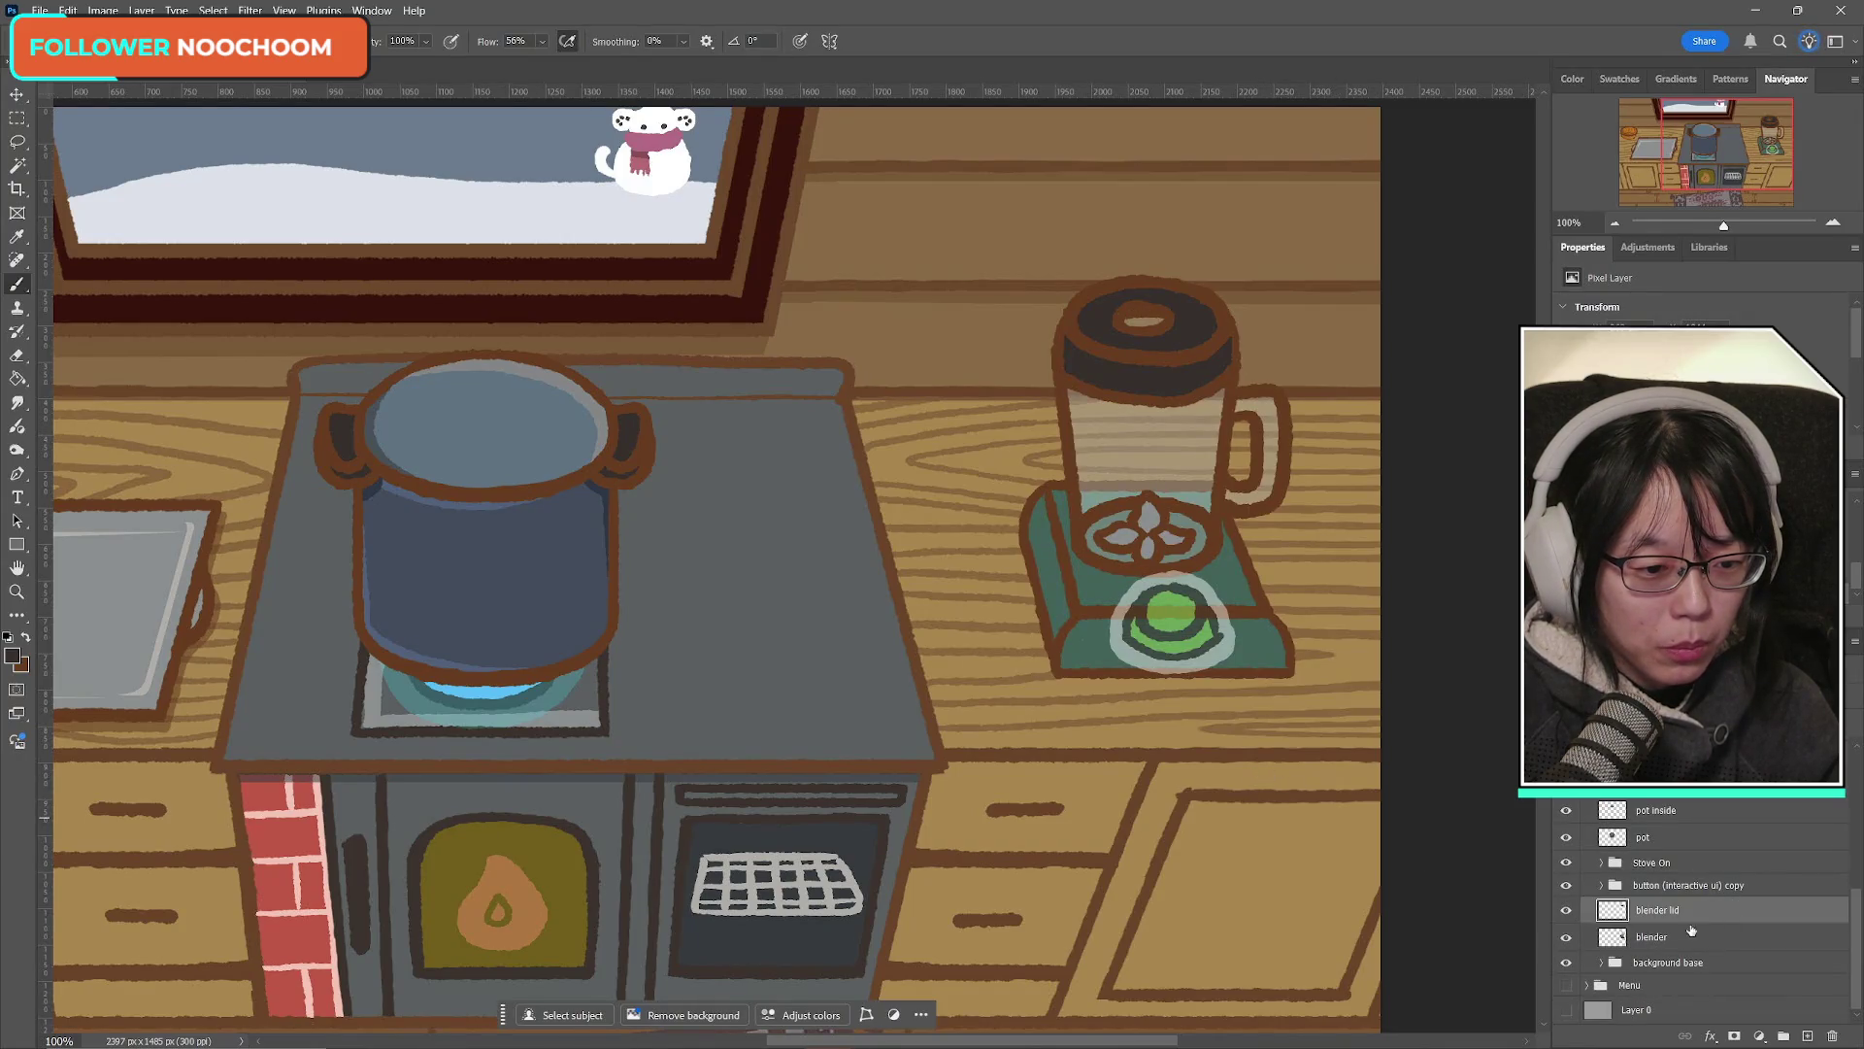
click(1570, 938)
click(1567, 937)
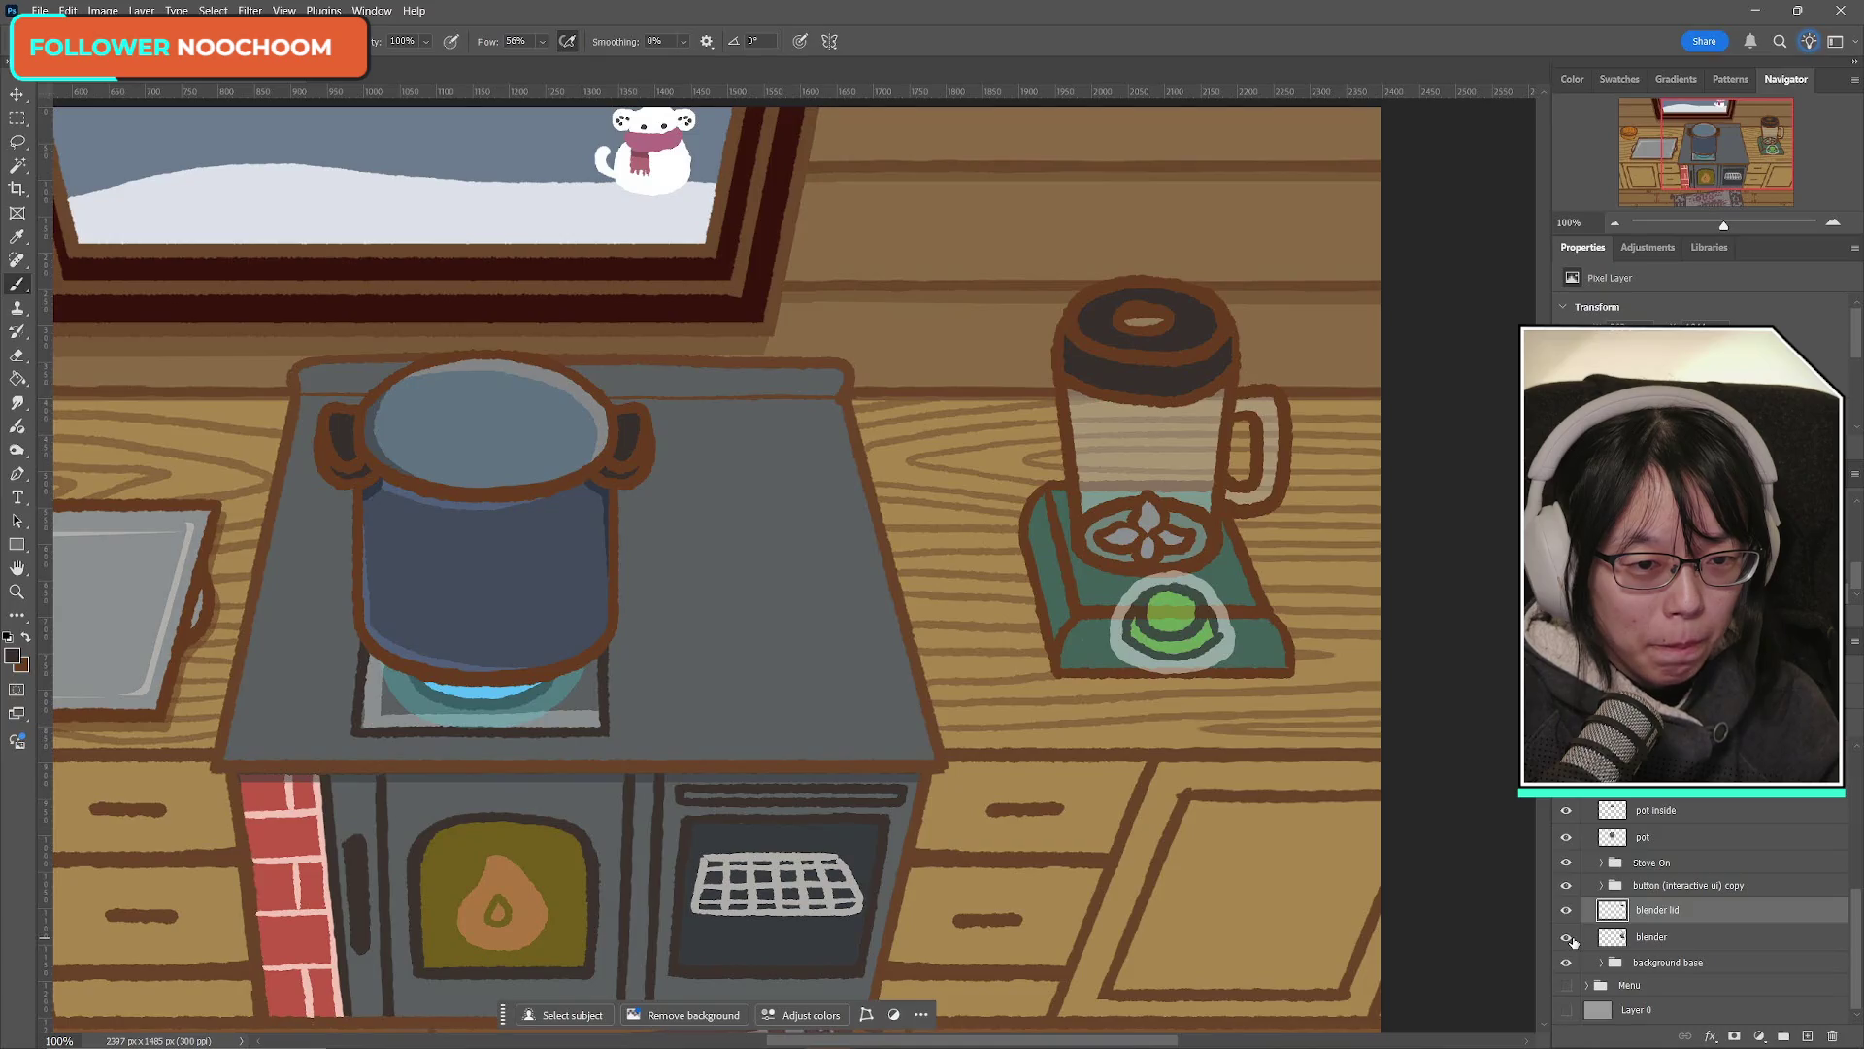
click(1568, 938)
click(1568, 938)
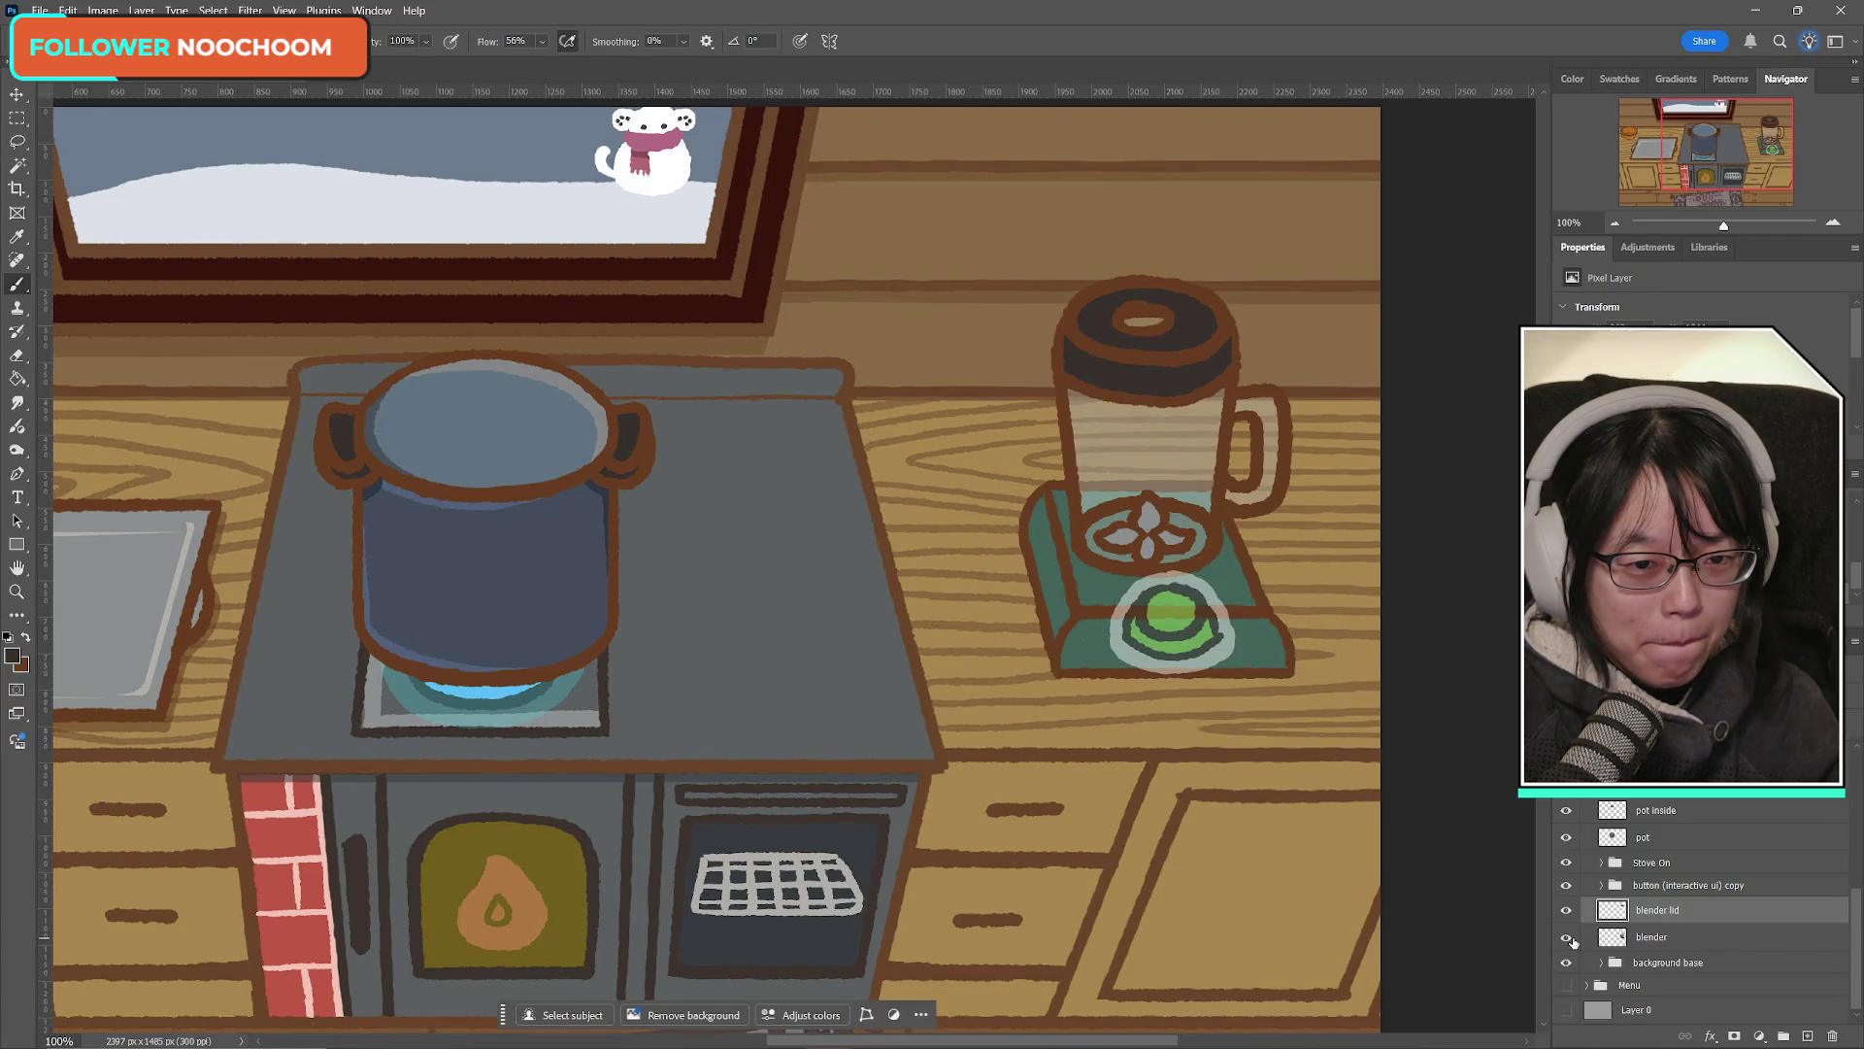
Step: Check the Stove On, pot and button layers, then leave the blender lid hidden
click(1566, 862)
click(1566, 910)
click(1566, 909)
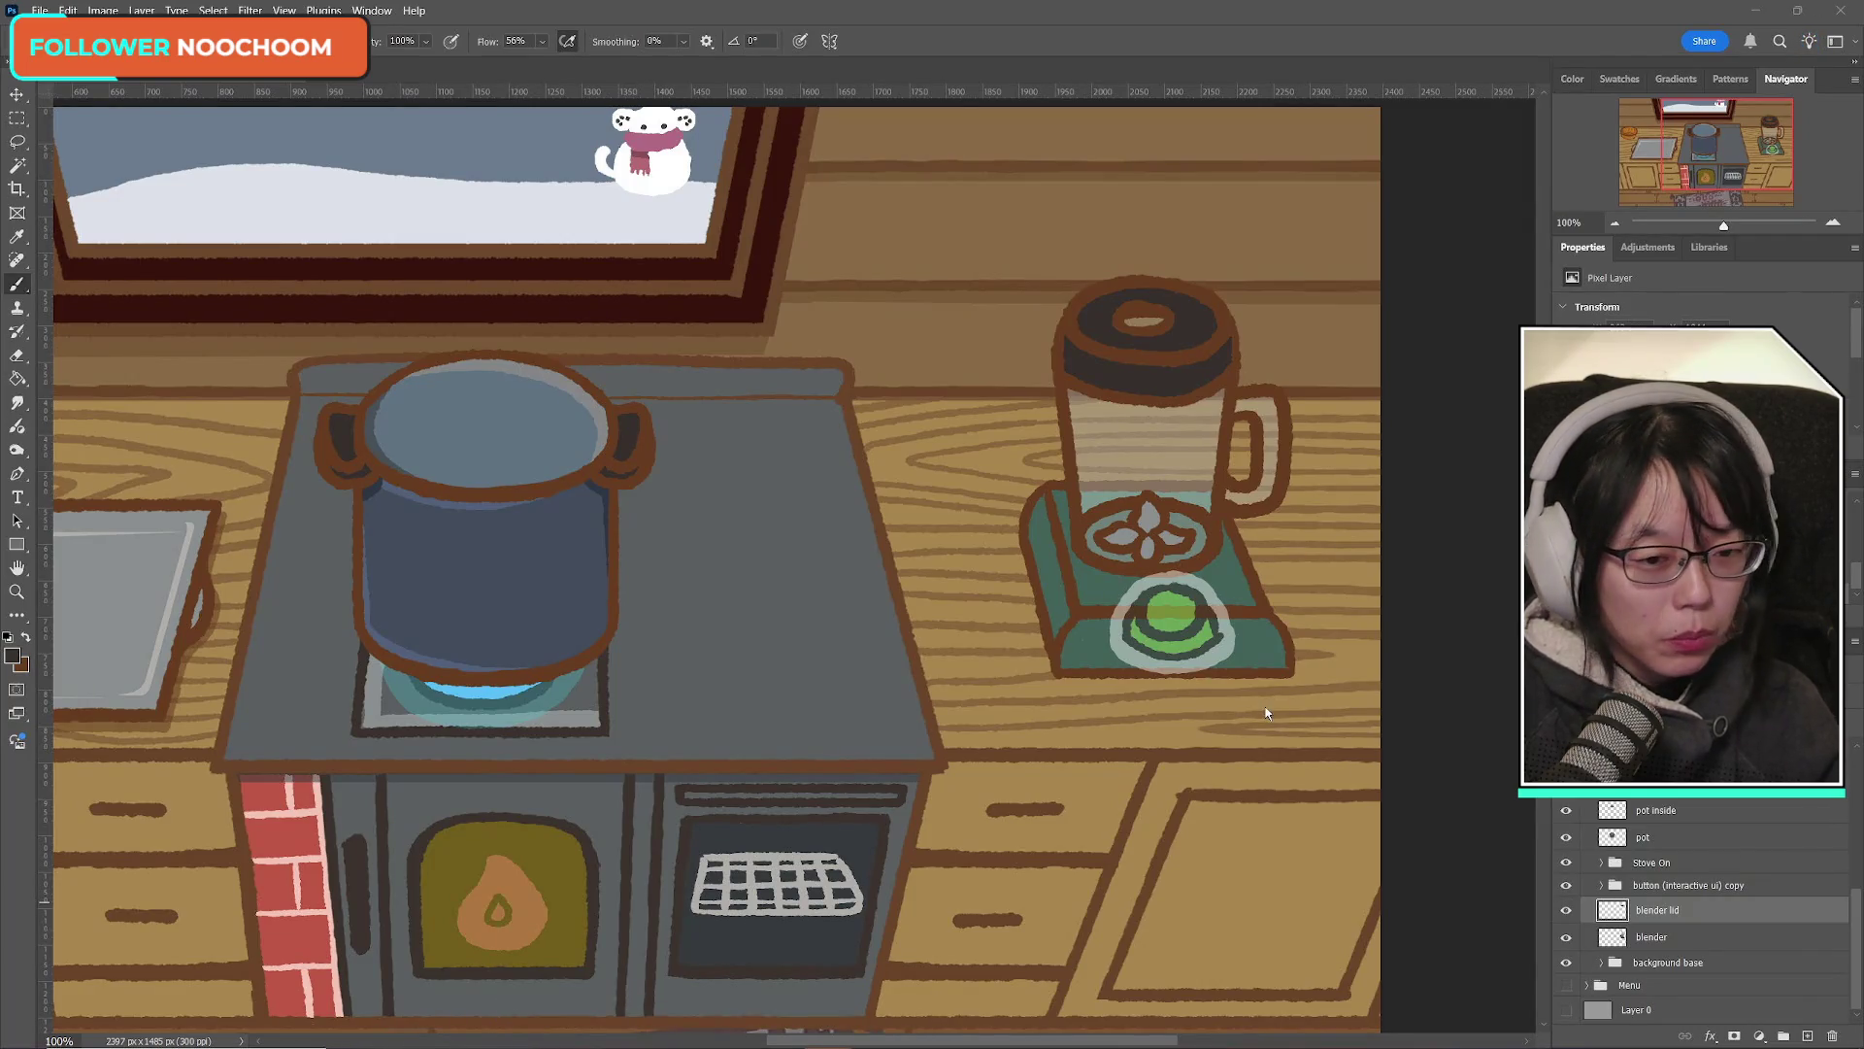
click(1566, 837)
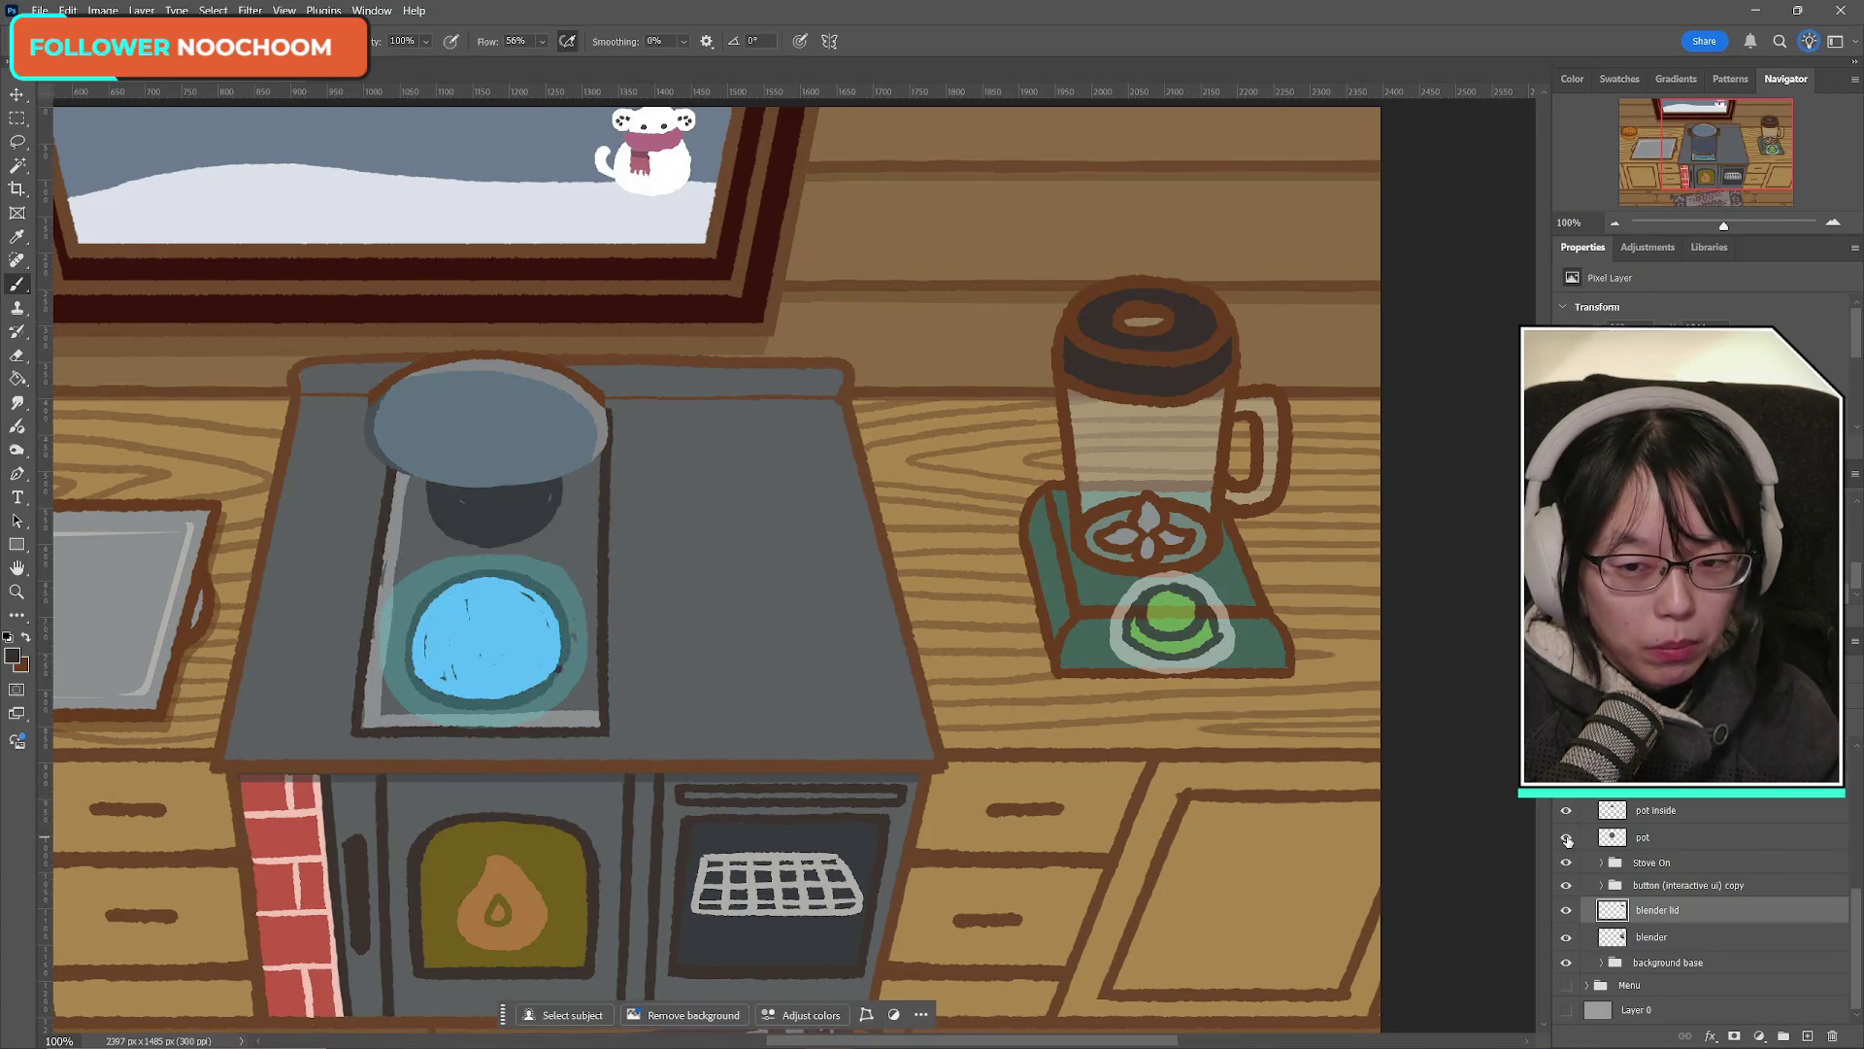
click(1566, 837)
click(1566, 862)
click(1566, 863)
click(1566, 885)
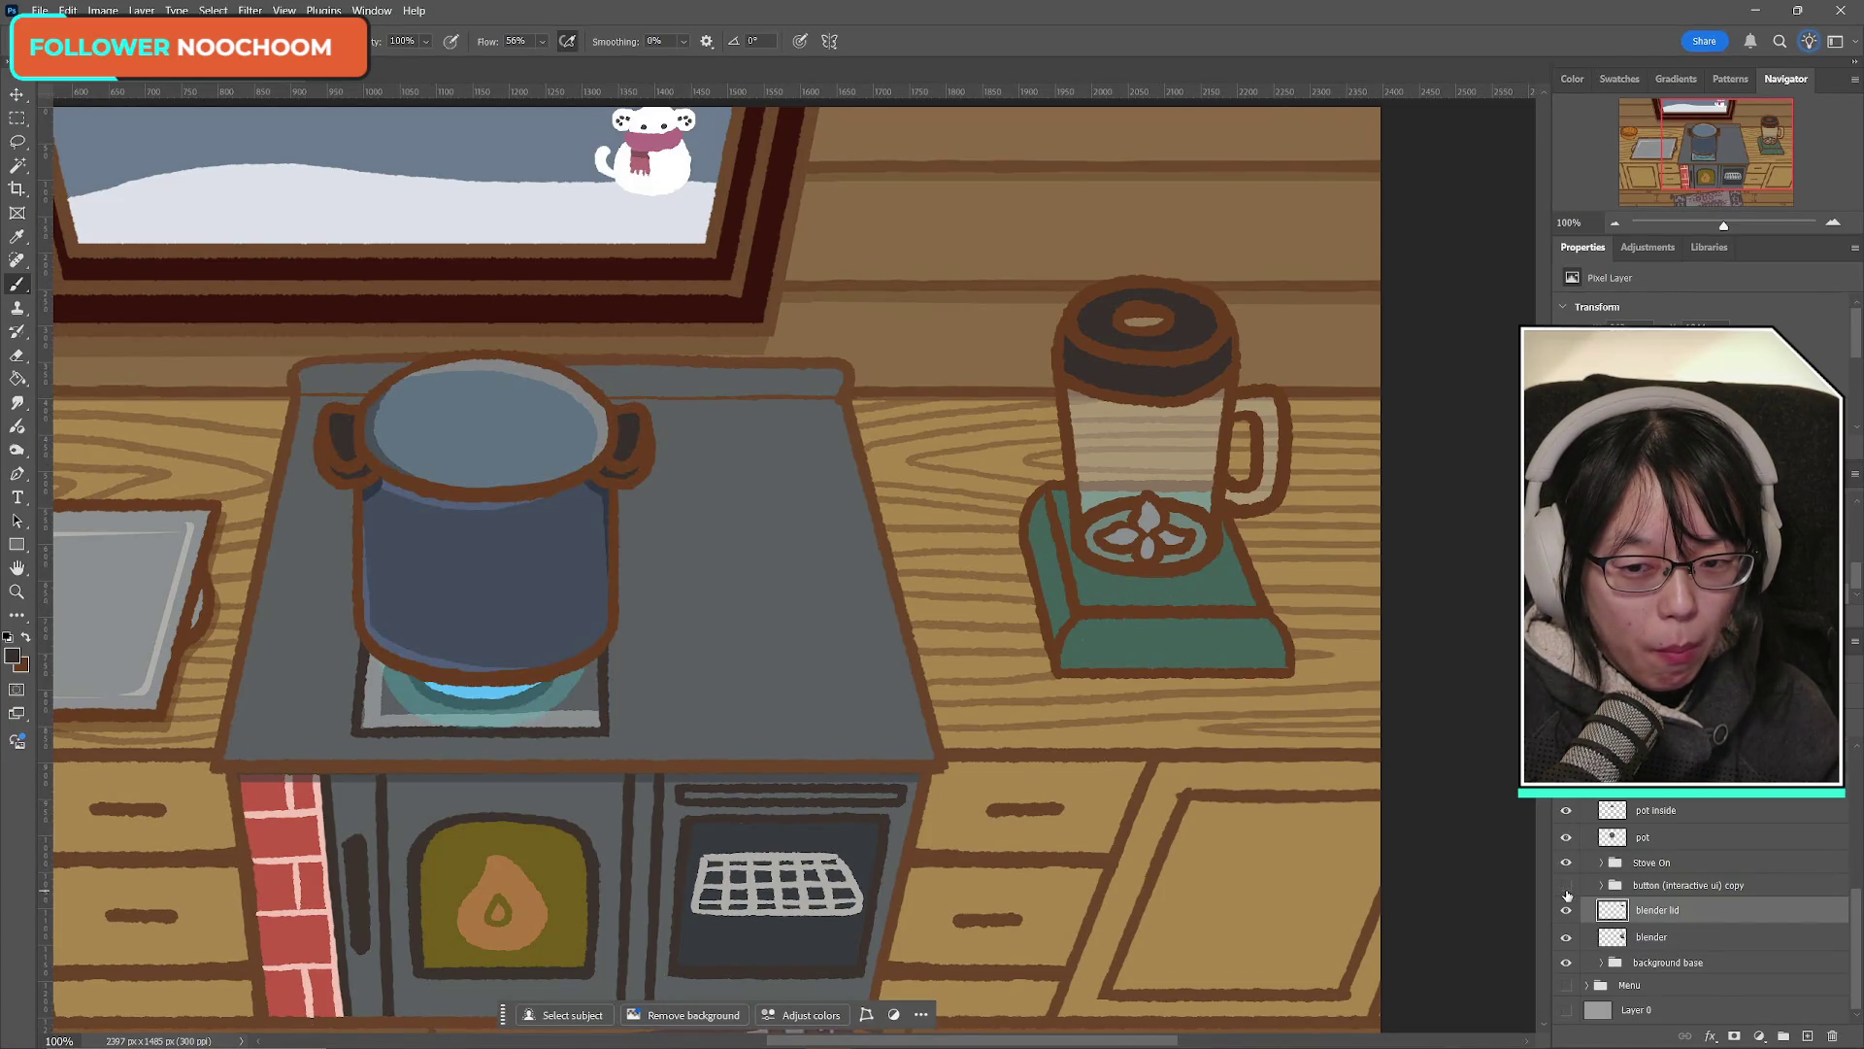
click(1566, 891)
click(1566, 892)
click(1566, 892)
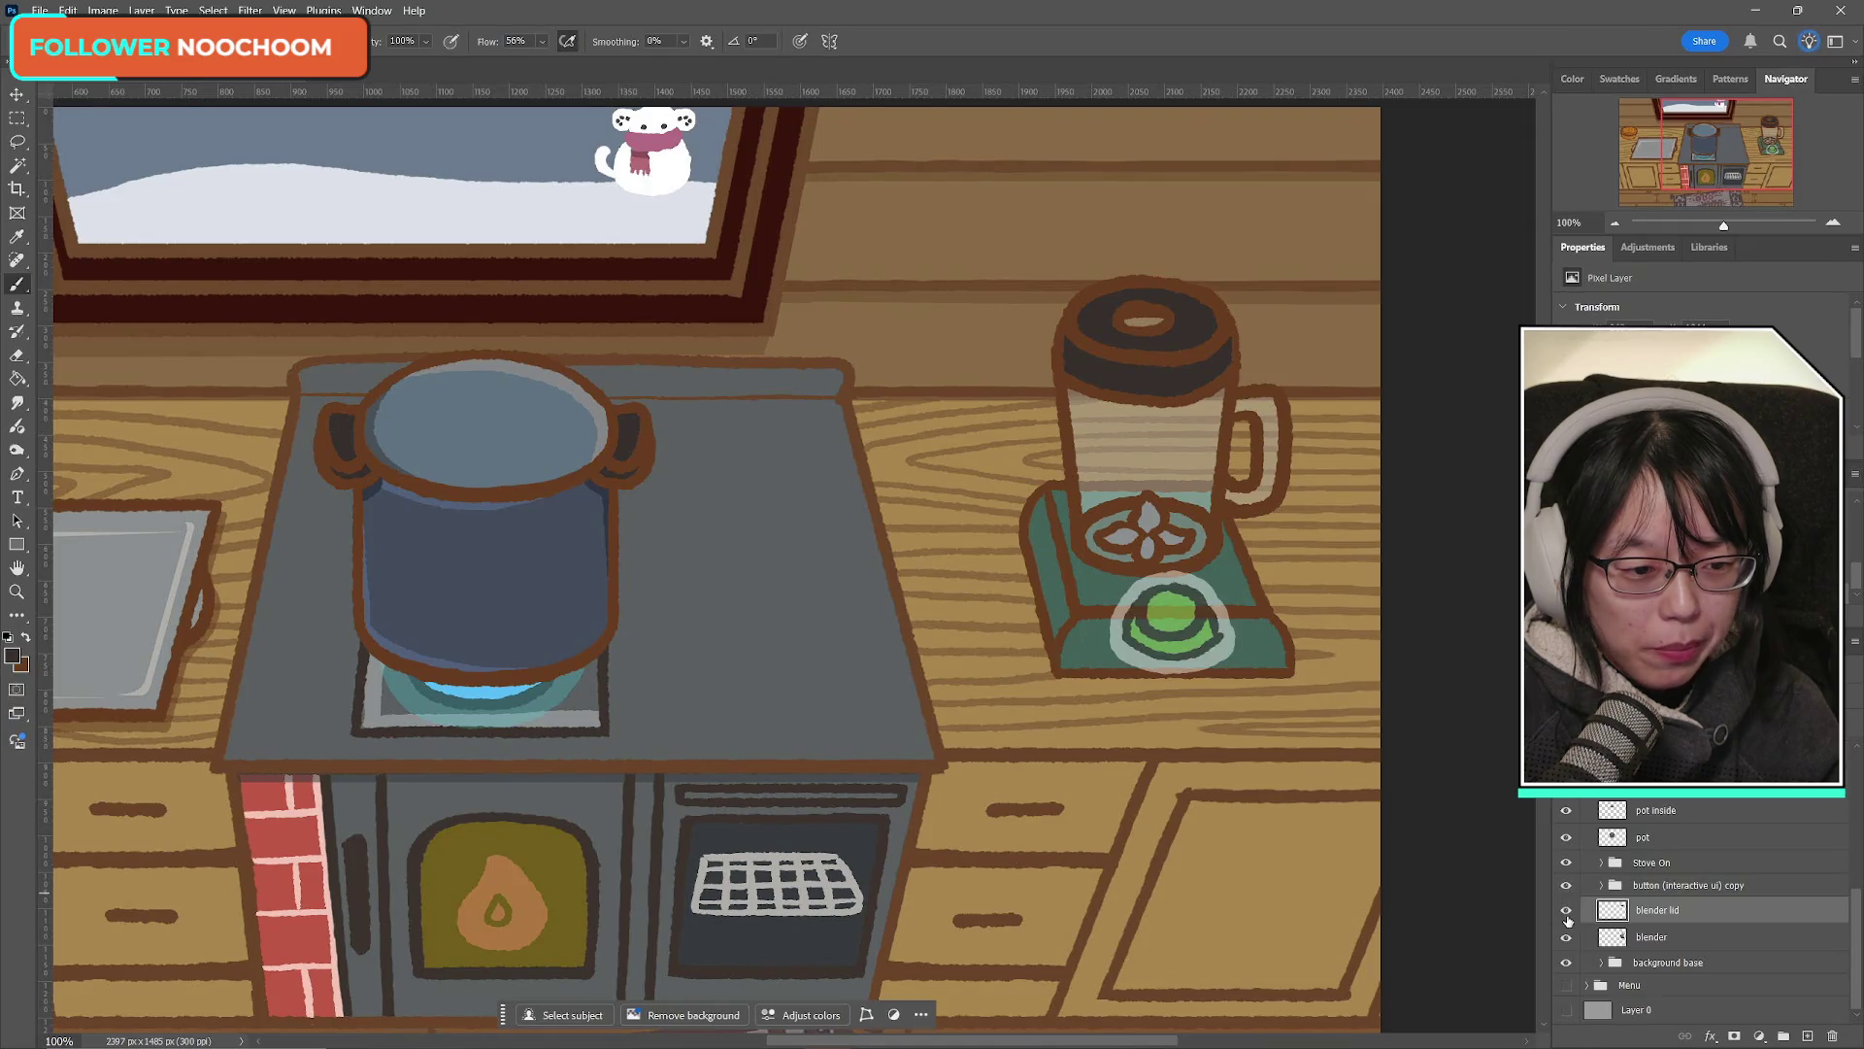
click(1566, 910)
click(1566, 910)
click(1566, 937)
click(1566, 937)
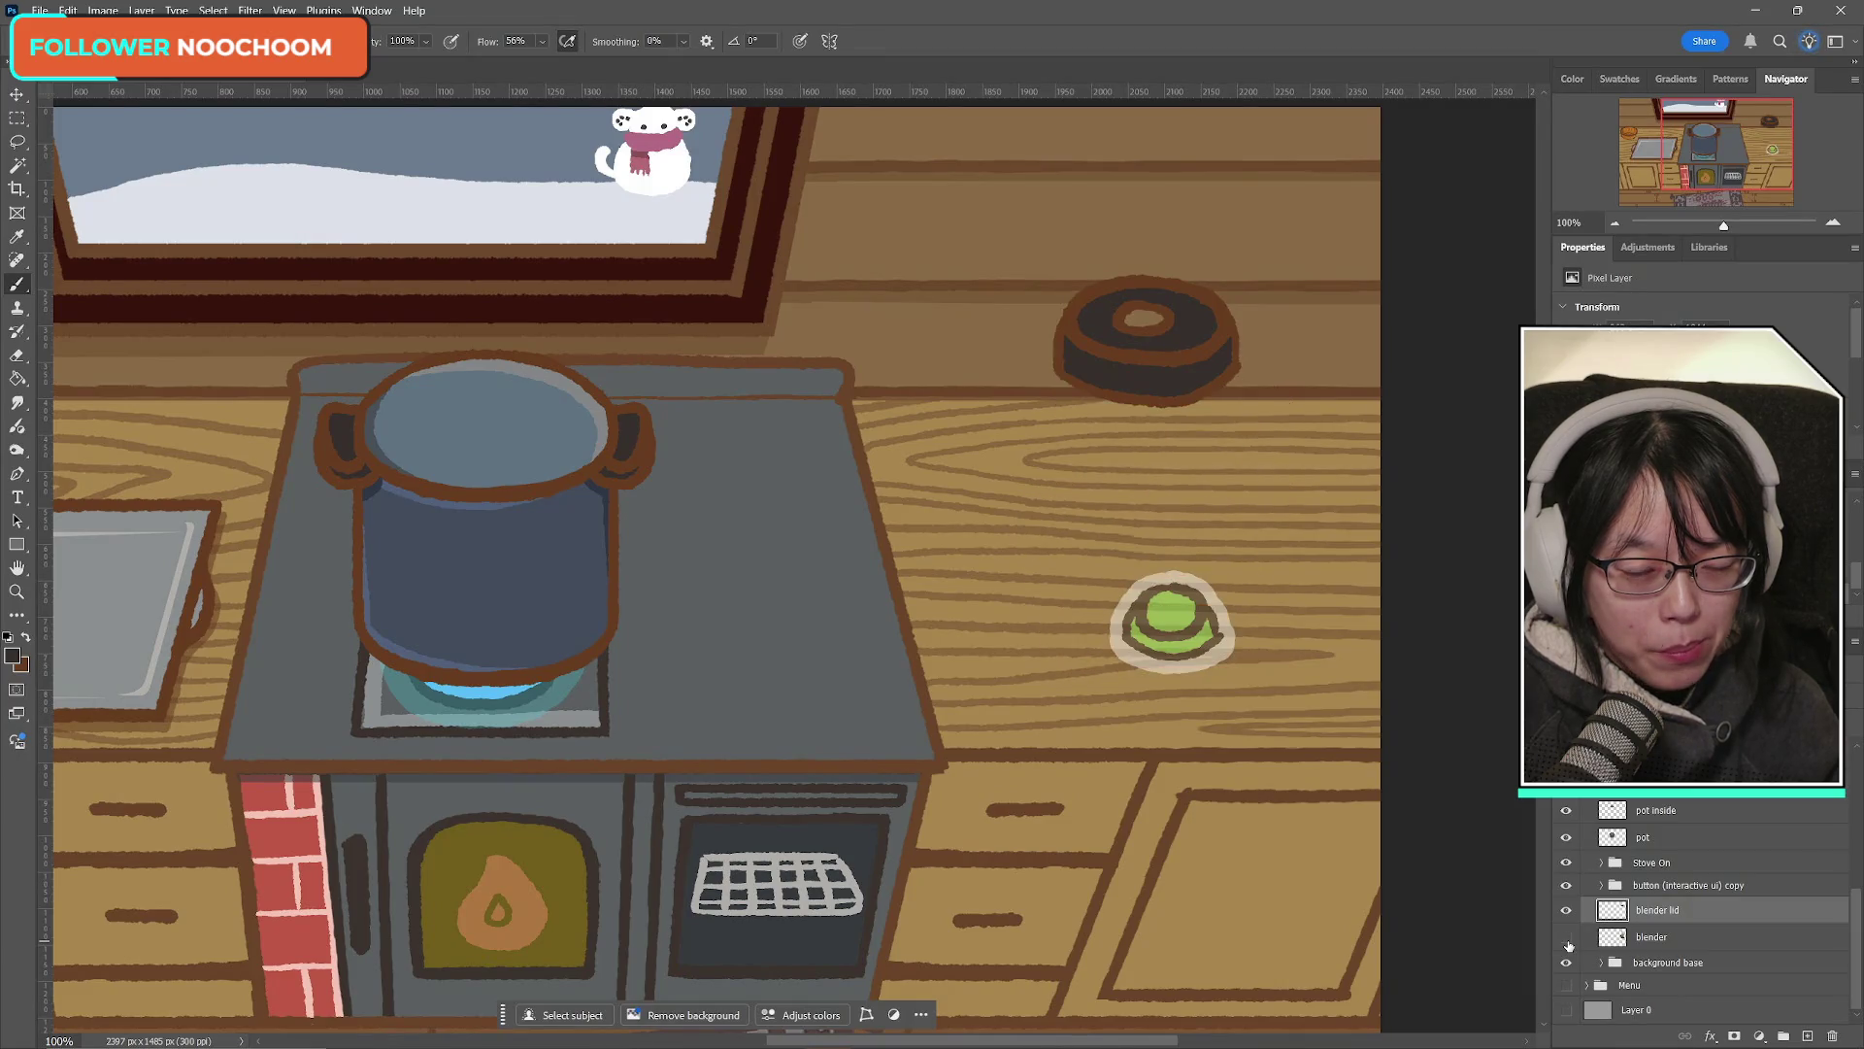
click(1568, 940)
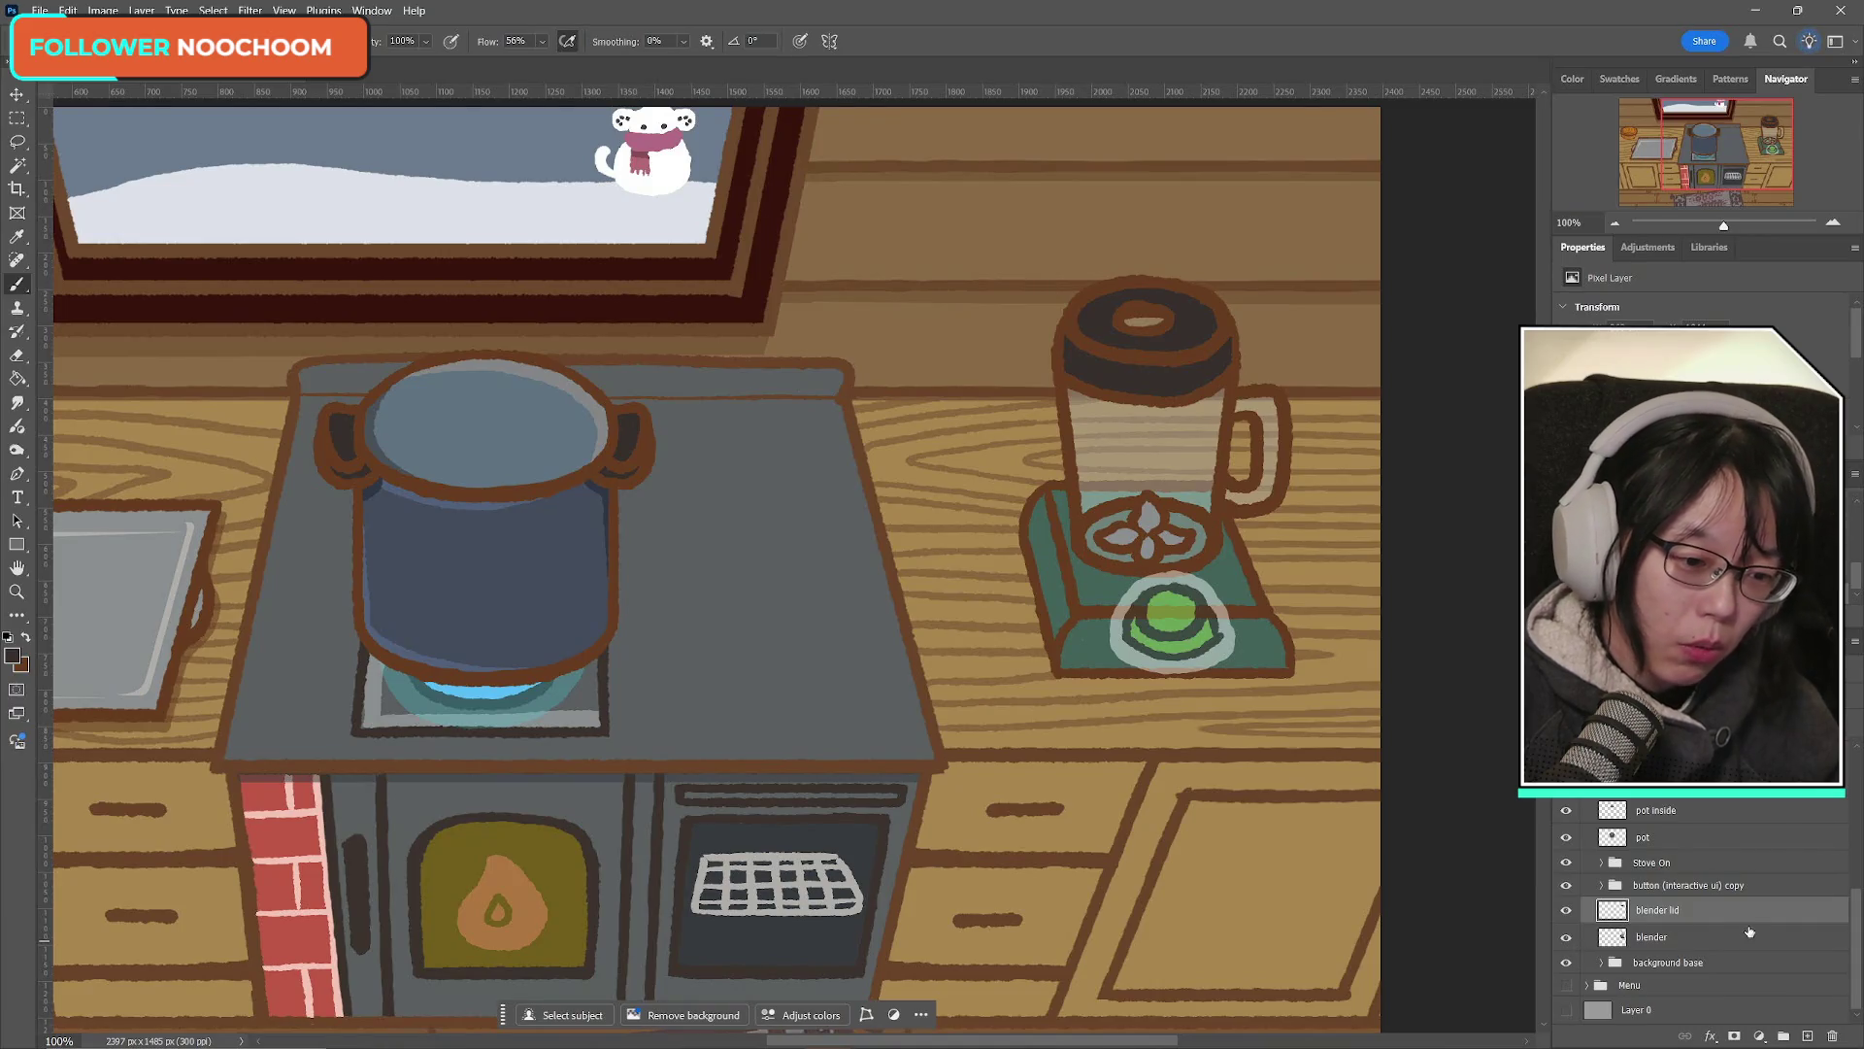
click(1566, 910)
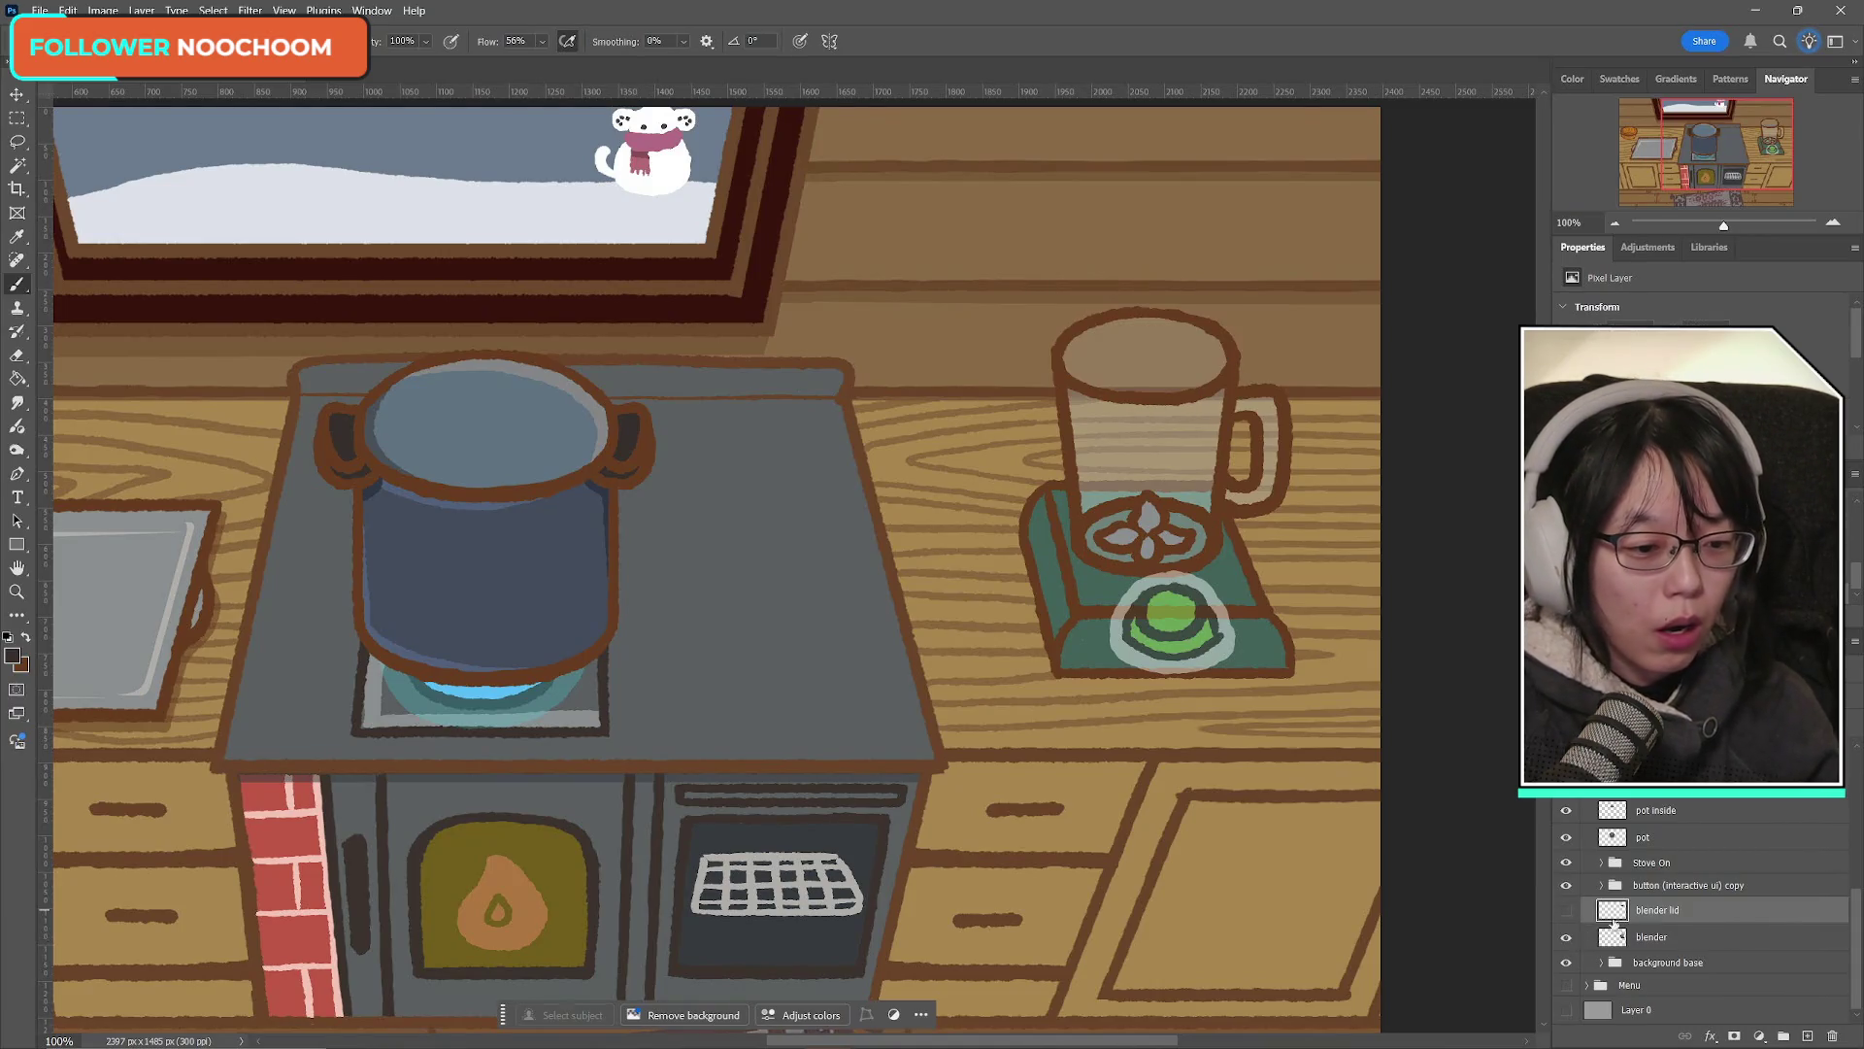
Step: On the blender layer, select the top ellipse and the rectangle above it
click(1672, 934)
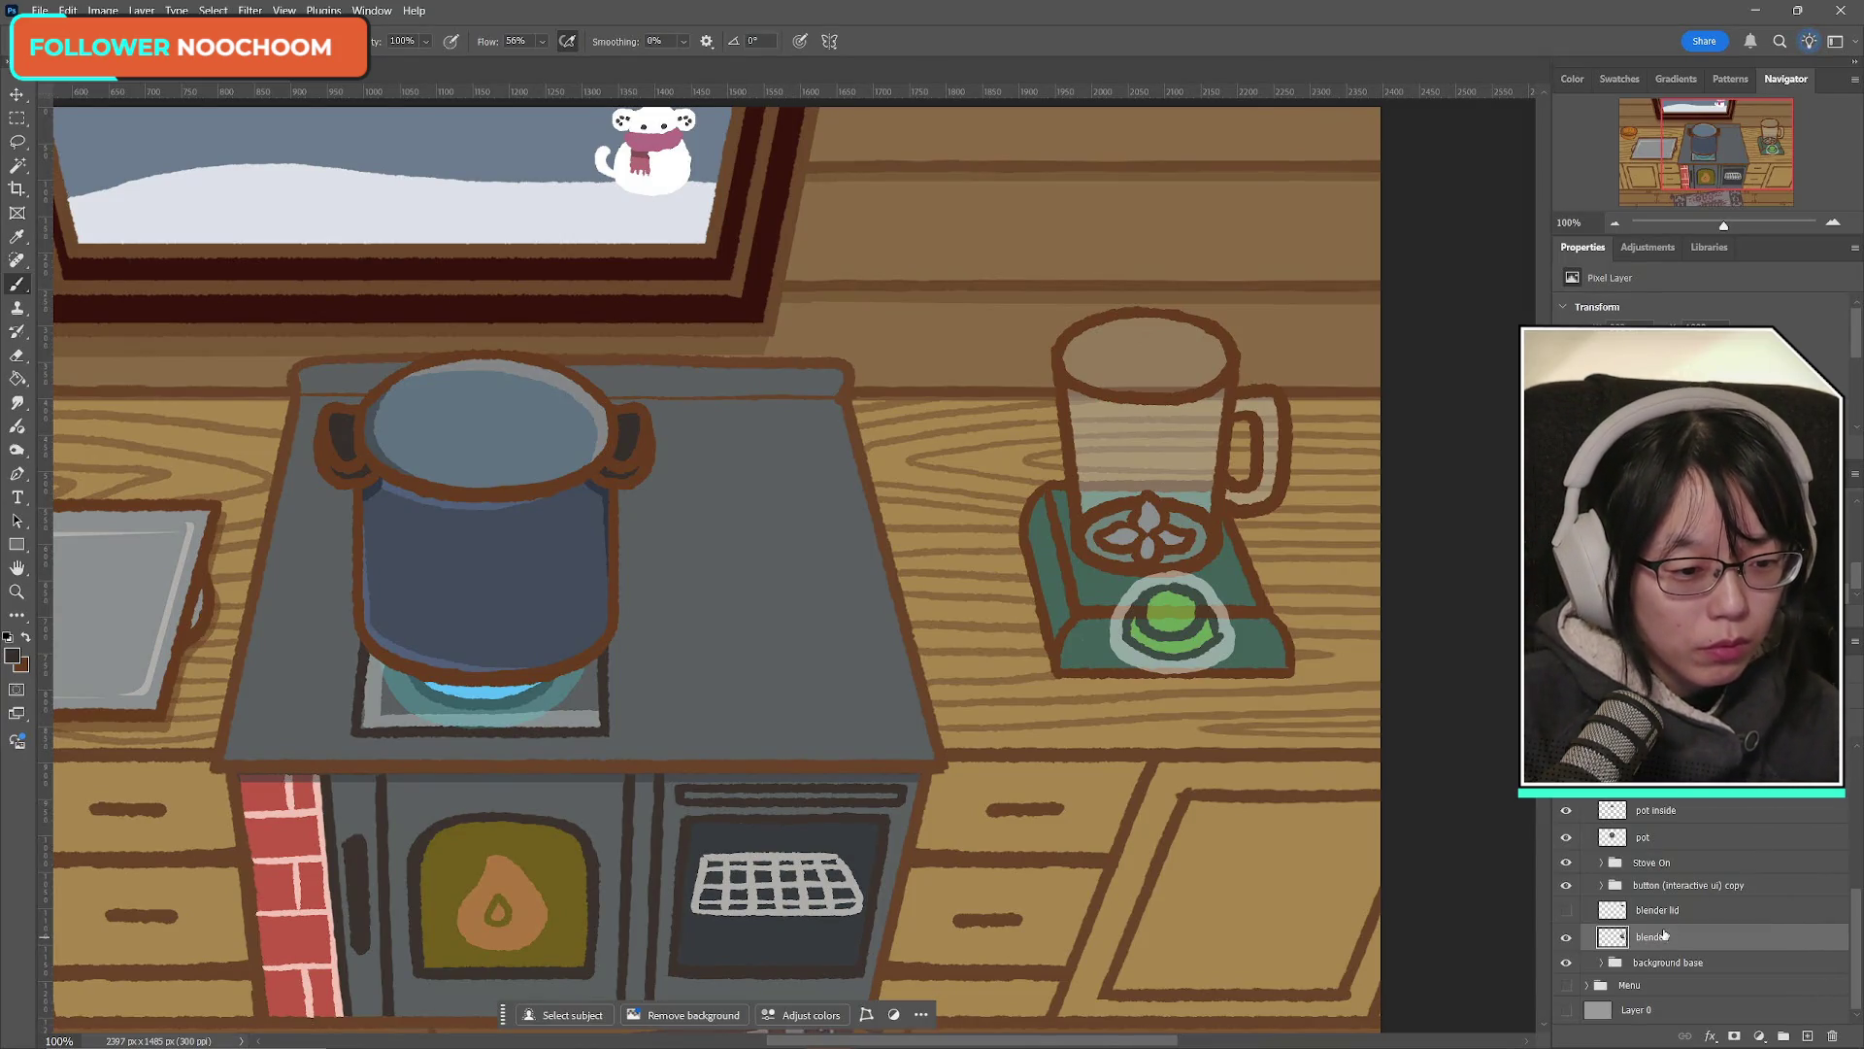
click(1566, 937)
click(1566, 937)
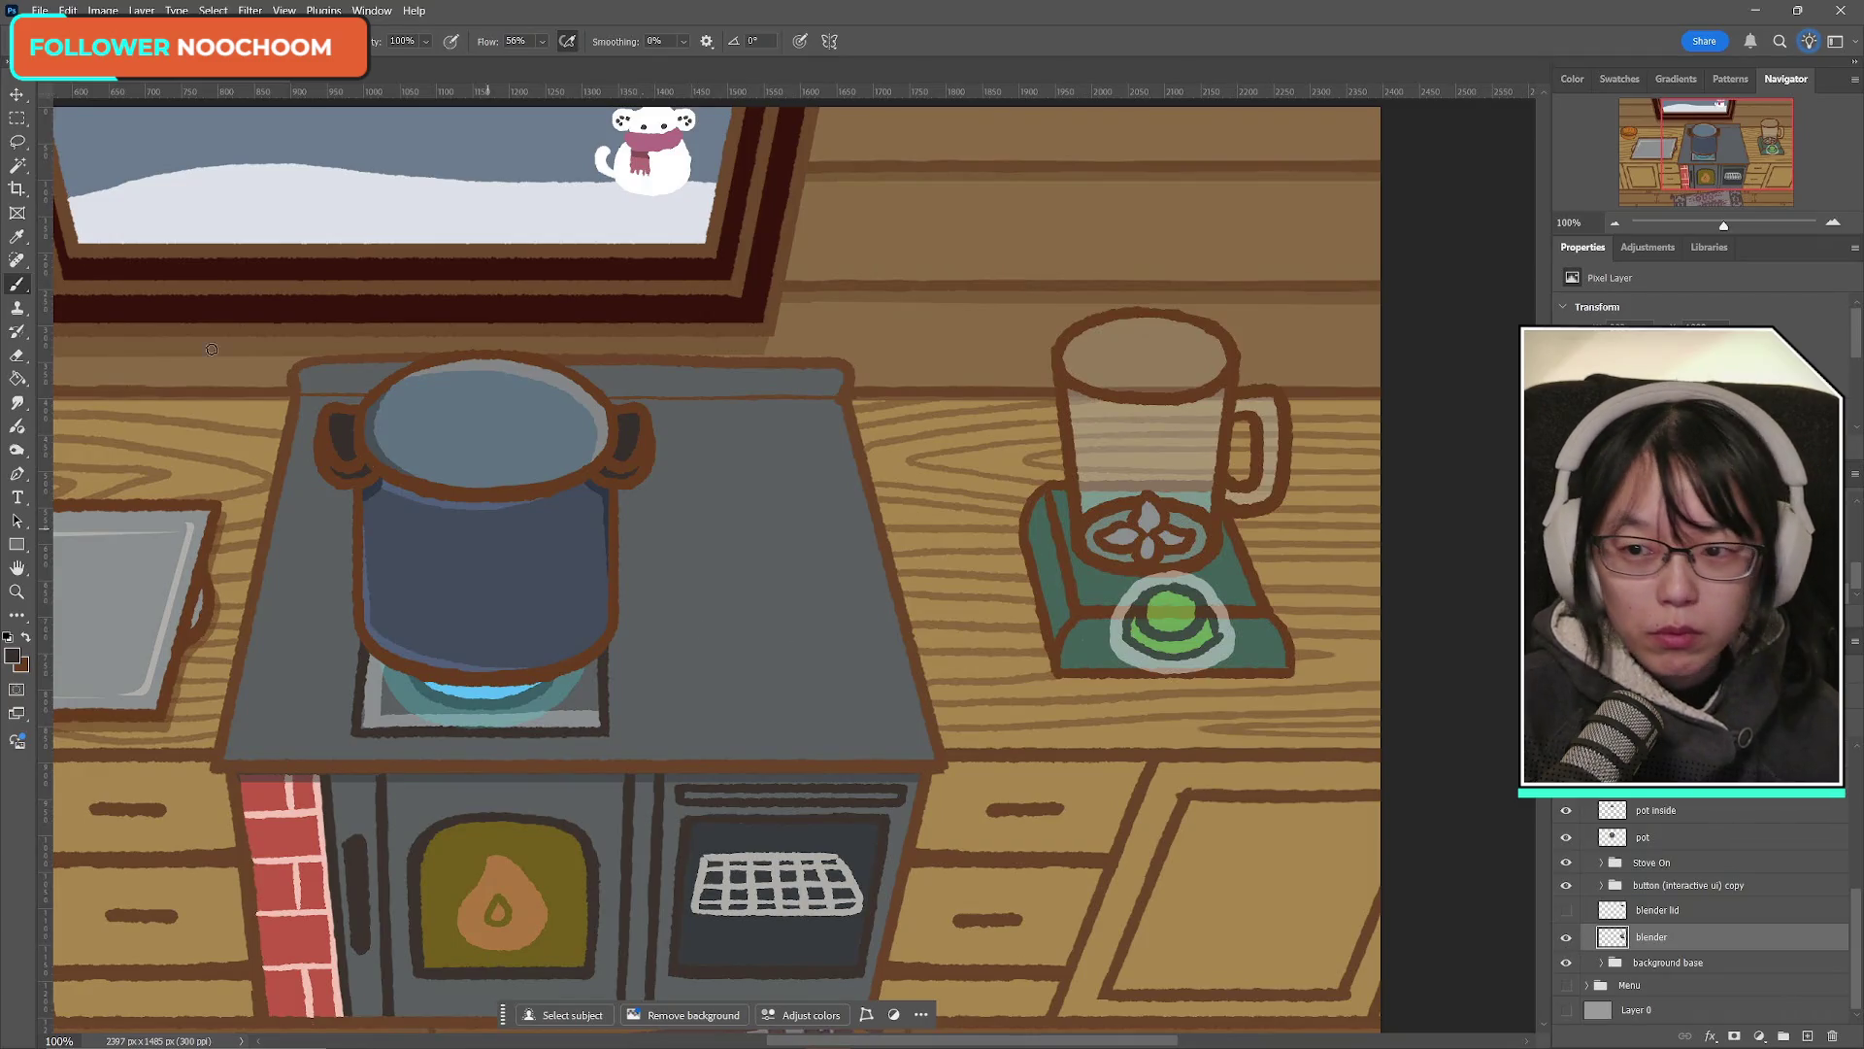
click(17, 165)
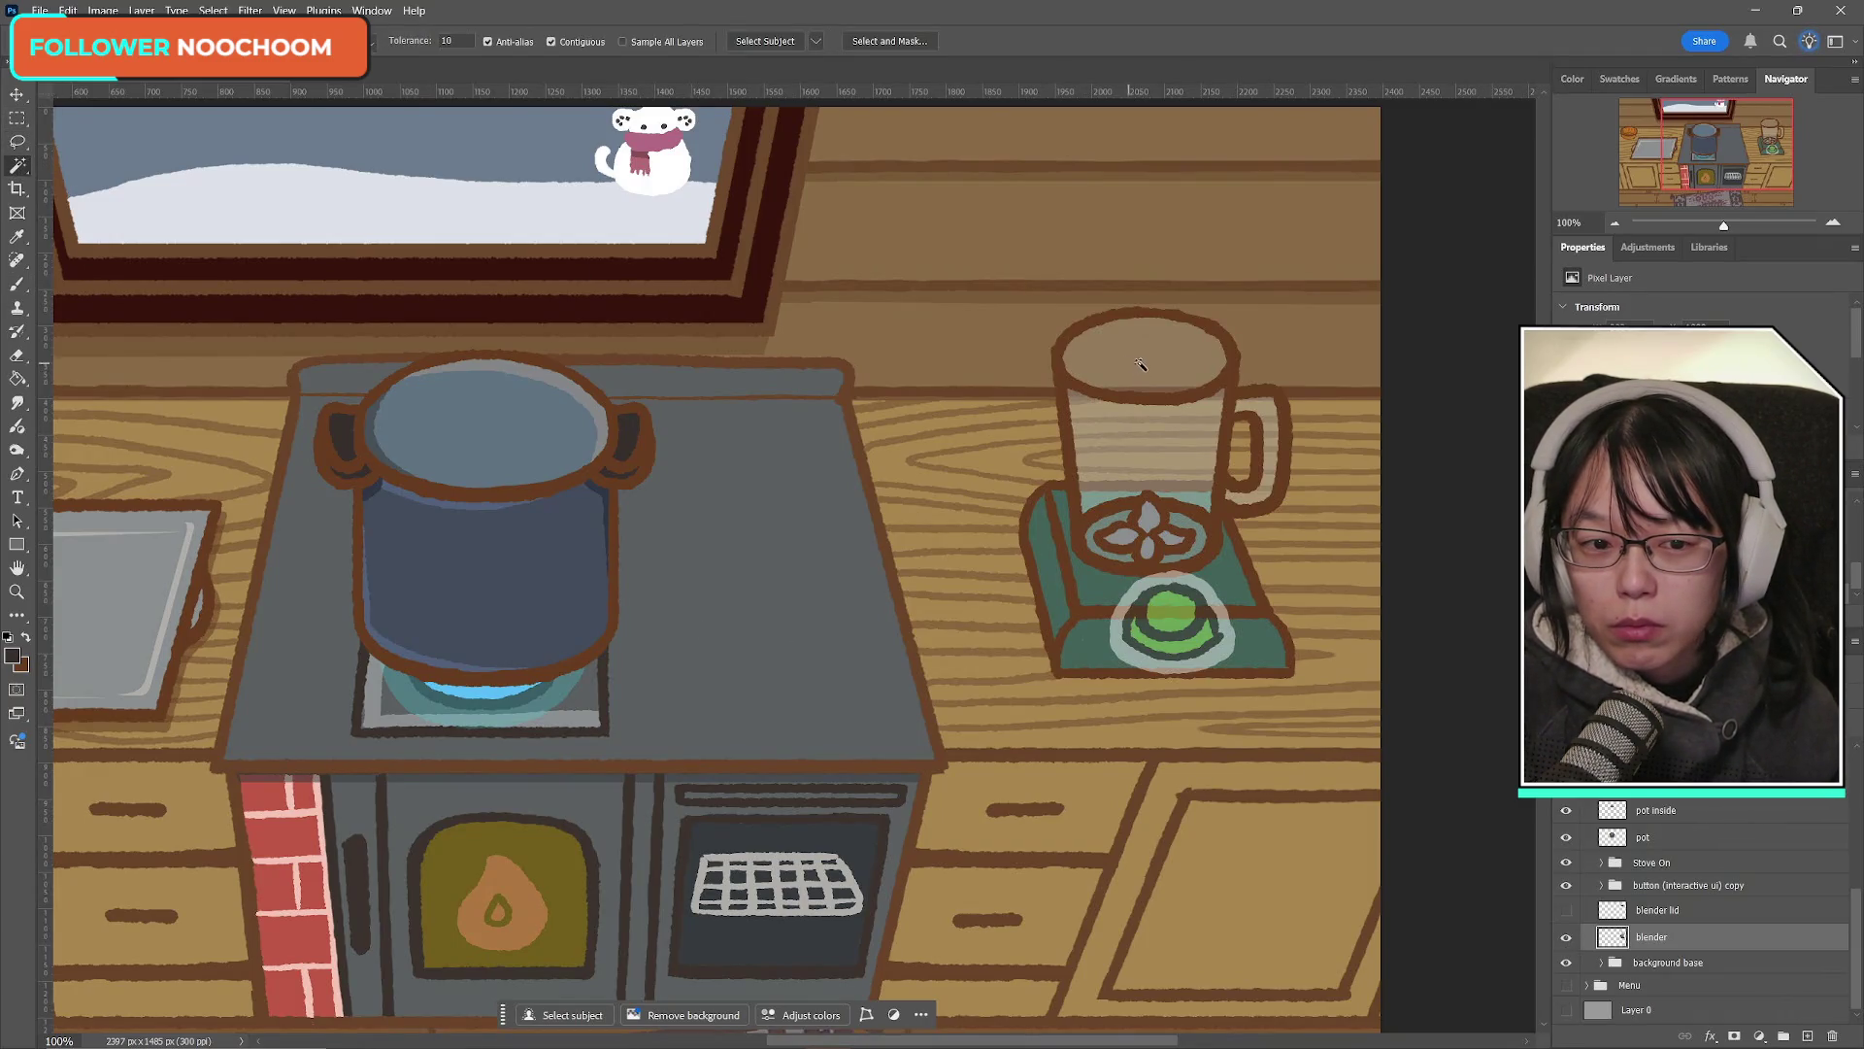
click(1083, 359)
click(16, 117)
mouse_move(1046, 200)
mouse_down()
mouse_move(1181, 238)
mouse_move(1258, 295)
mouse_move(1261, 356)
mouse_up()
key(w)
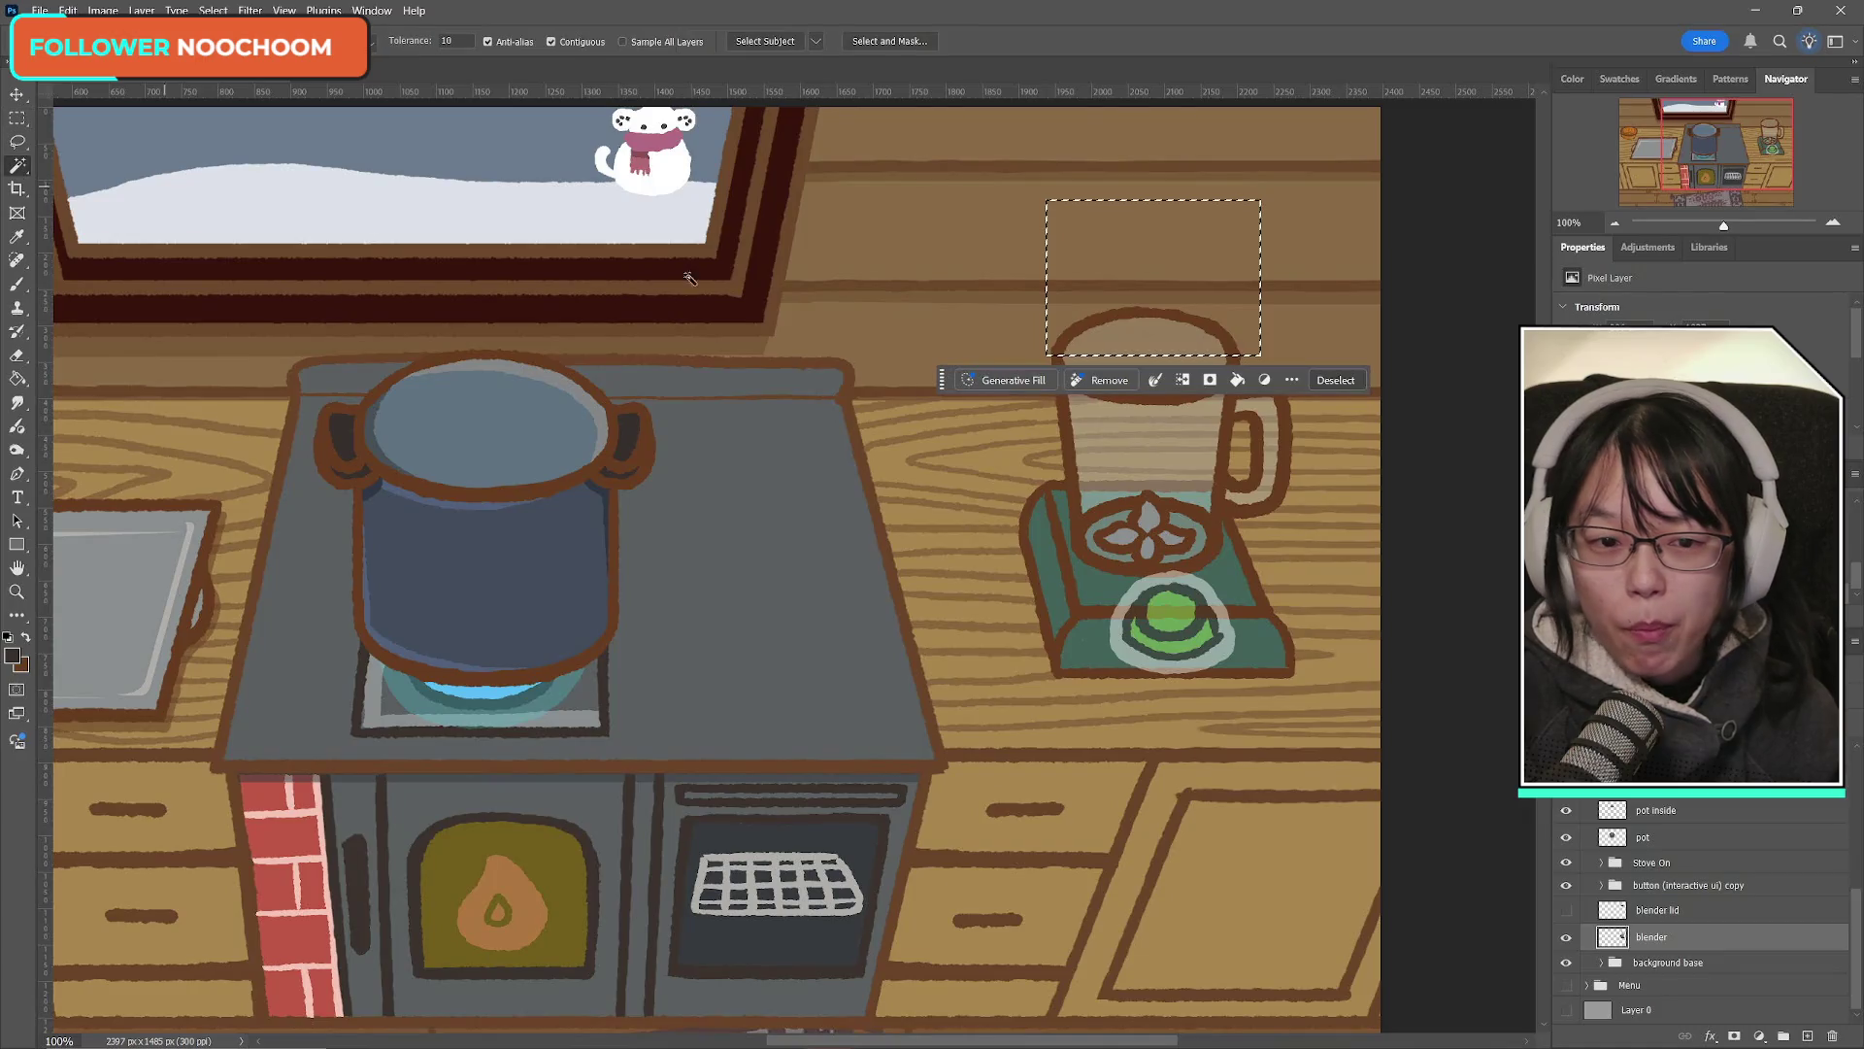
shift+click(1173, 355)
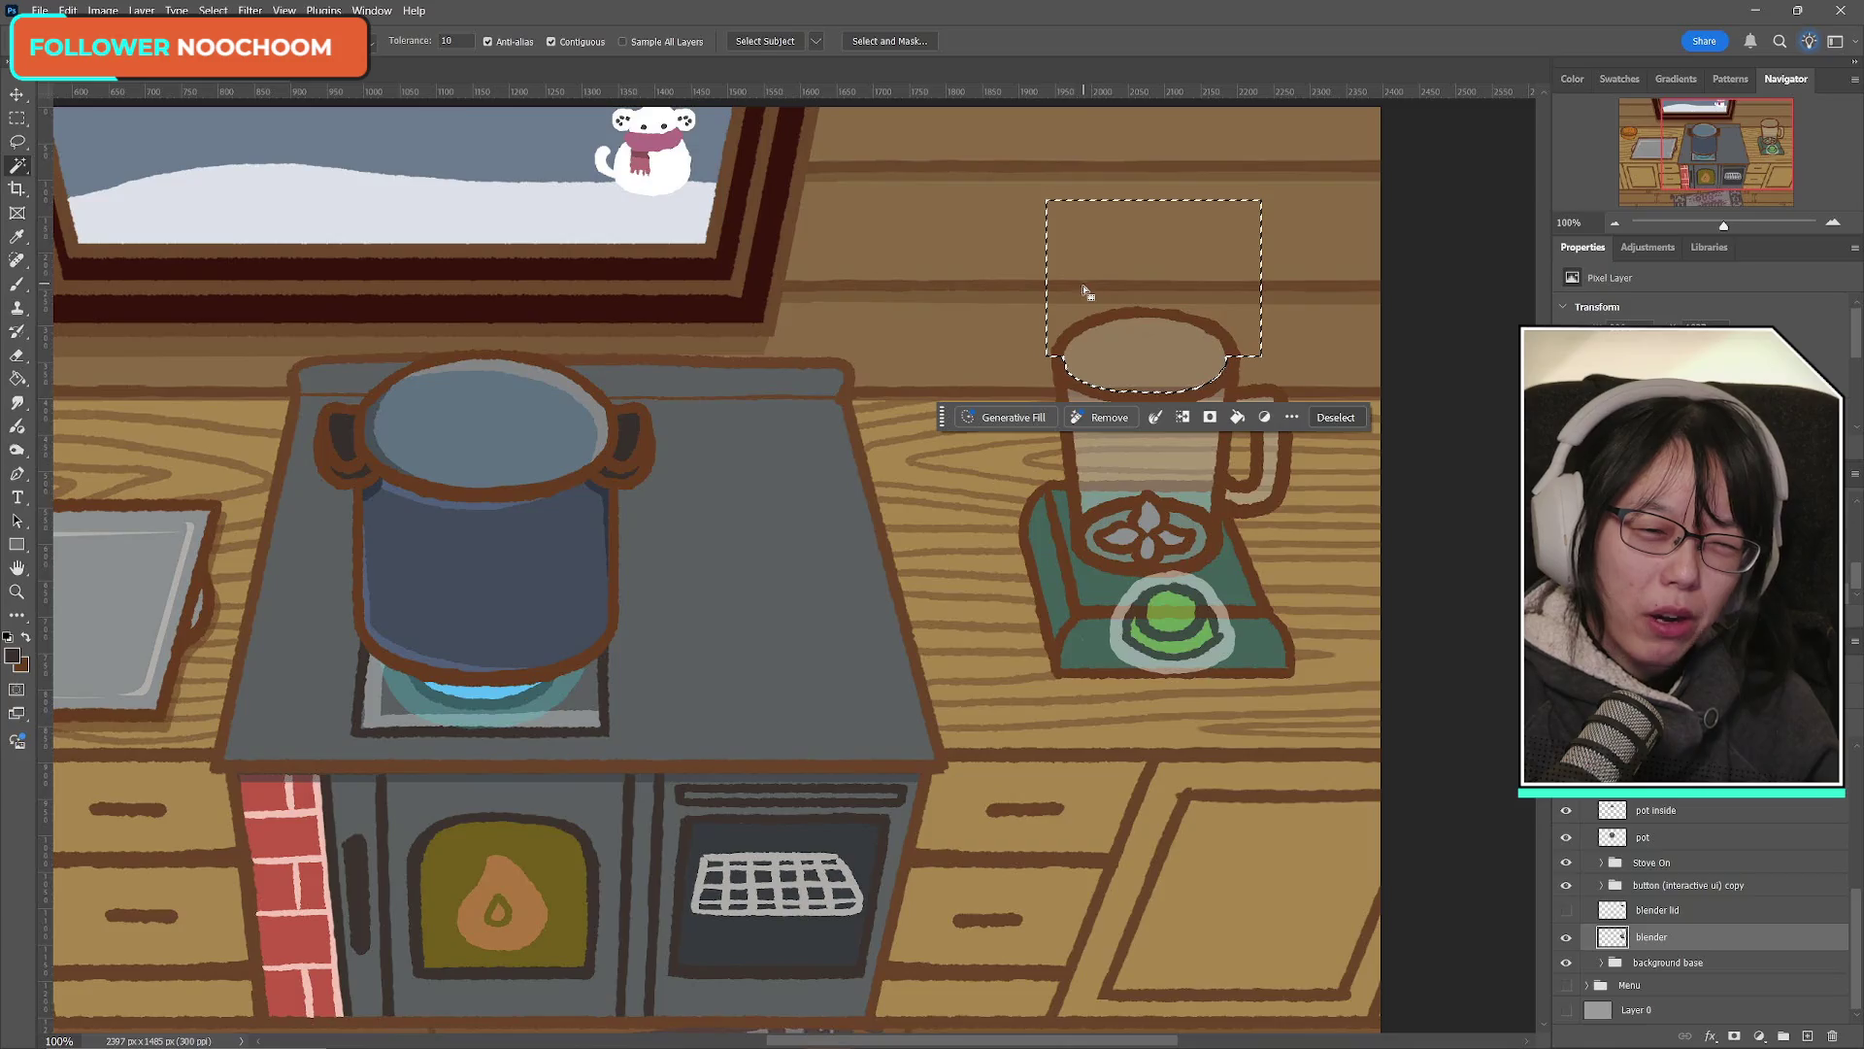
Step: Trim the left and right sides off the selection
key(m)
mouse_move(974, 247)
mouse_down()
mouse_move(1068, 388)
mouse_move(1064, 433)
mouse_up()
drag(1294, 240, 1229, 401)
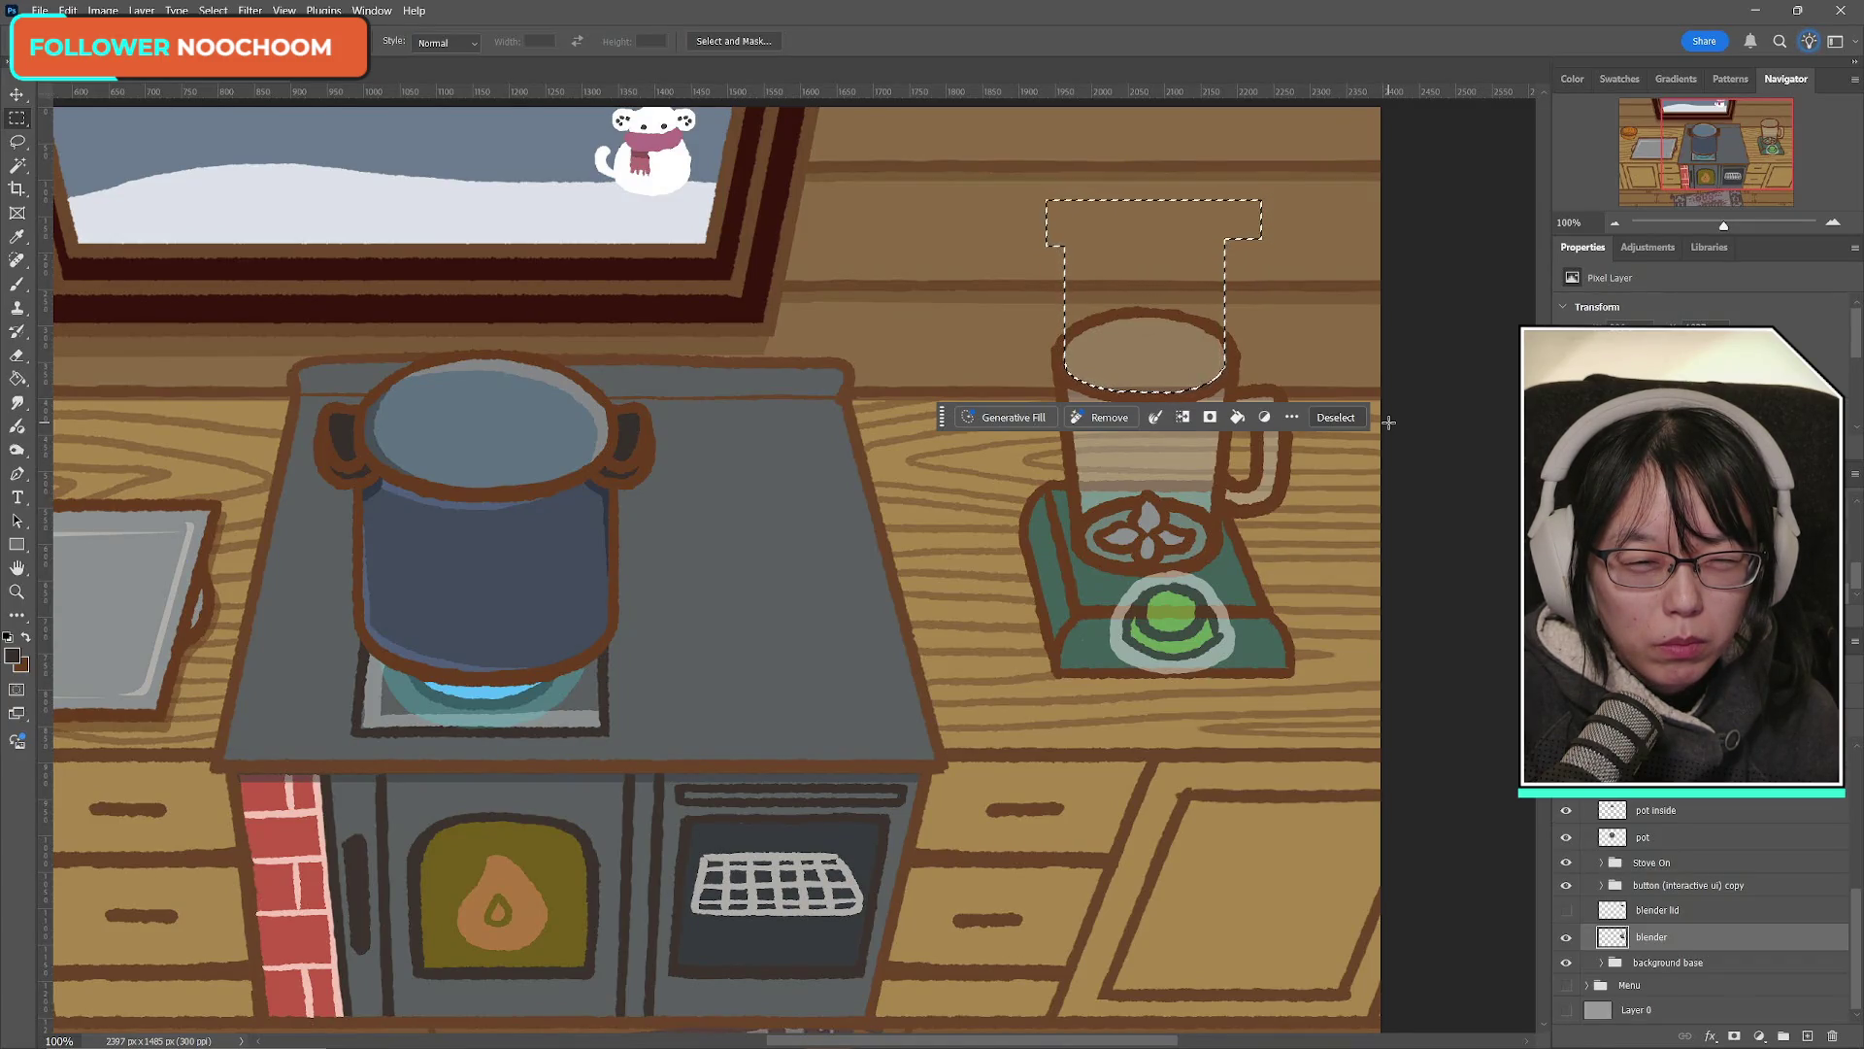
Step: Add the rim above the blender top with Polygonal Lasso and copy the selection to a new layer
click(17, 142)
click(88, 165)
click(1047, 330)
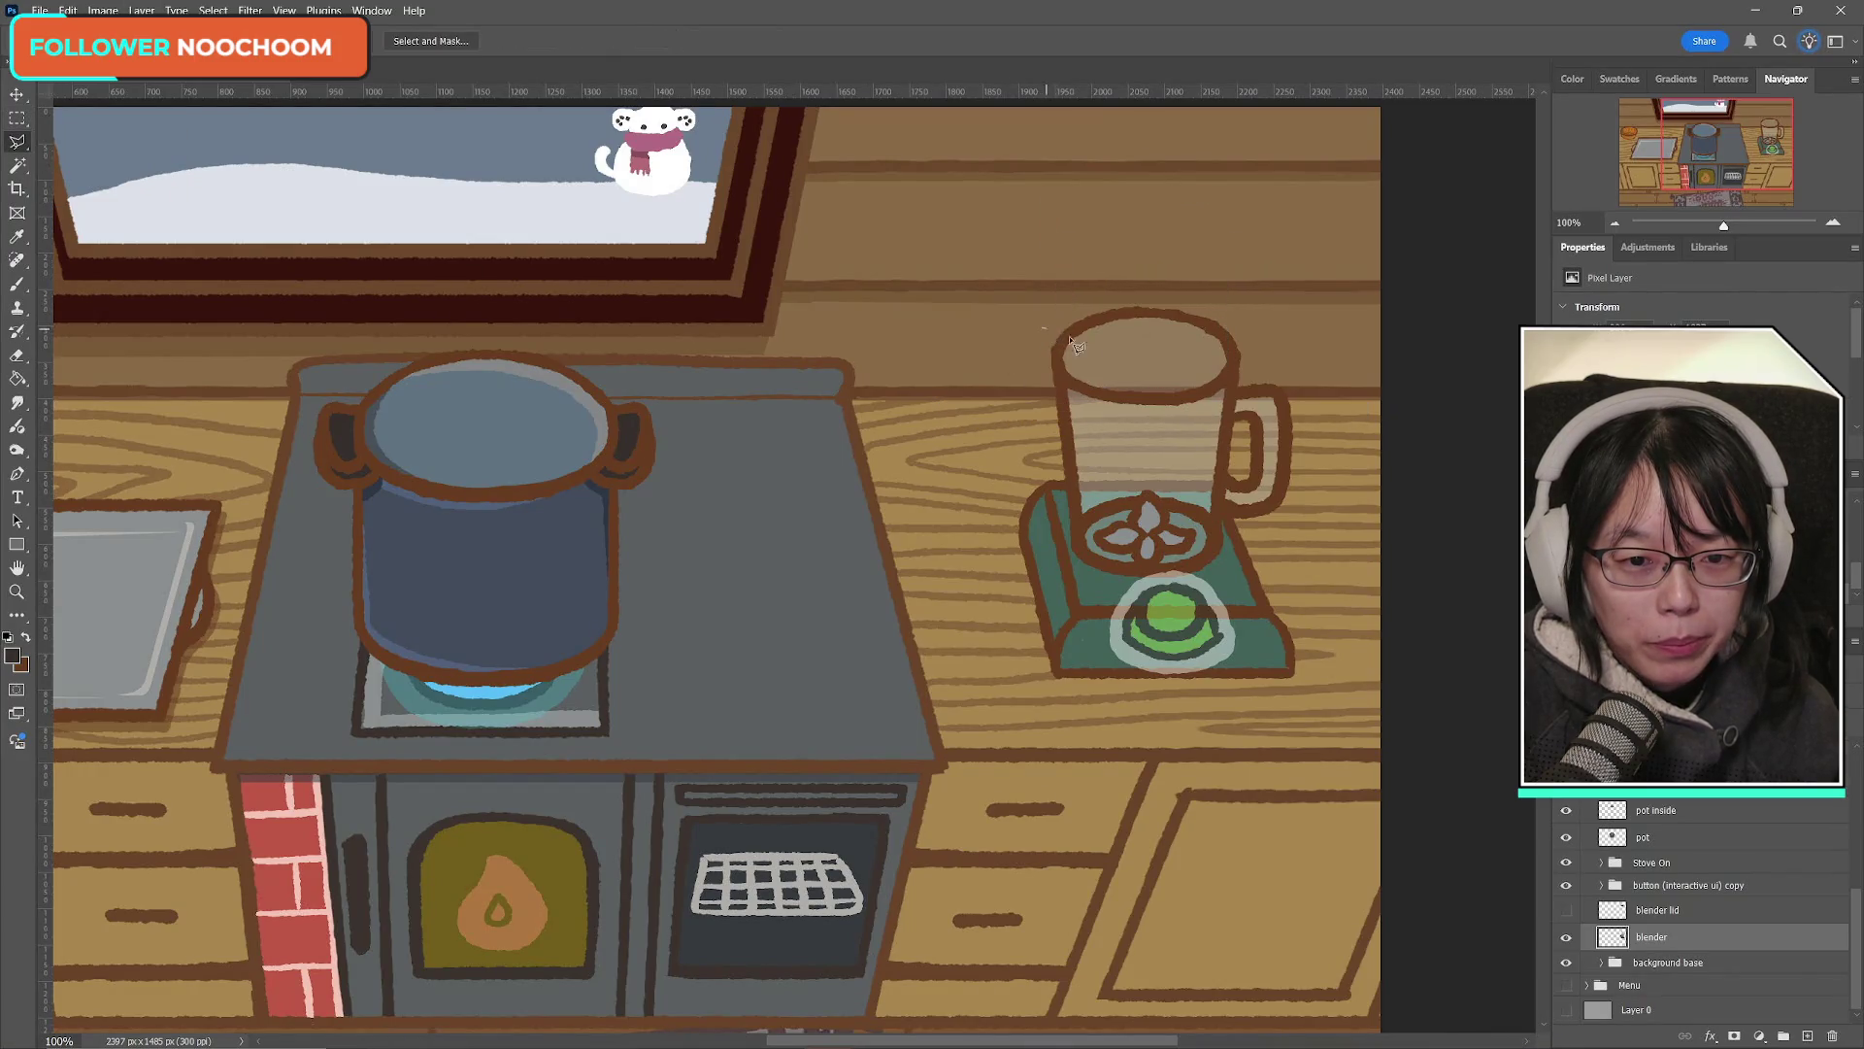
key(Escape)
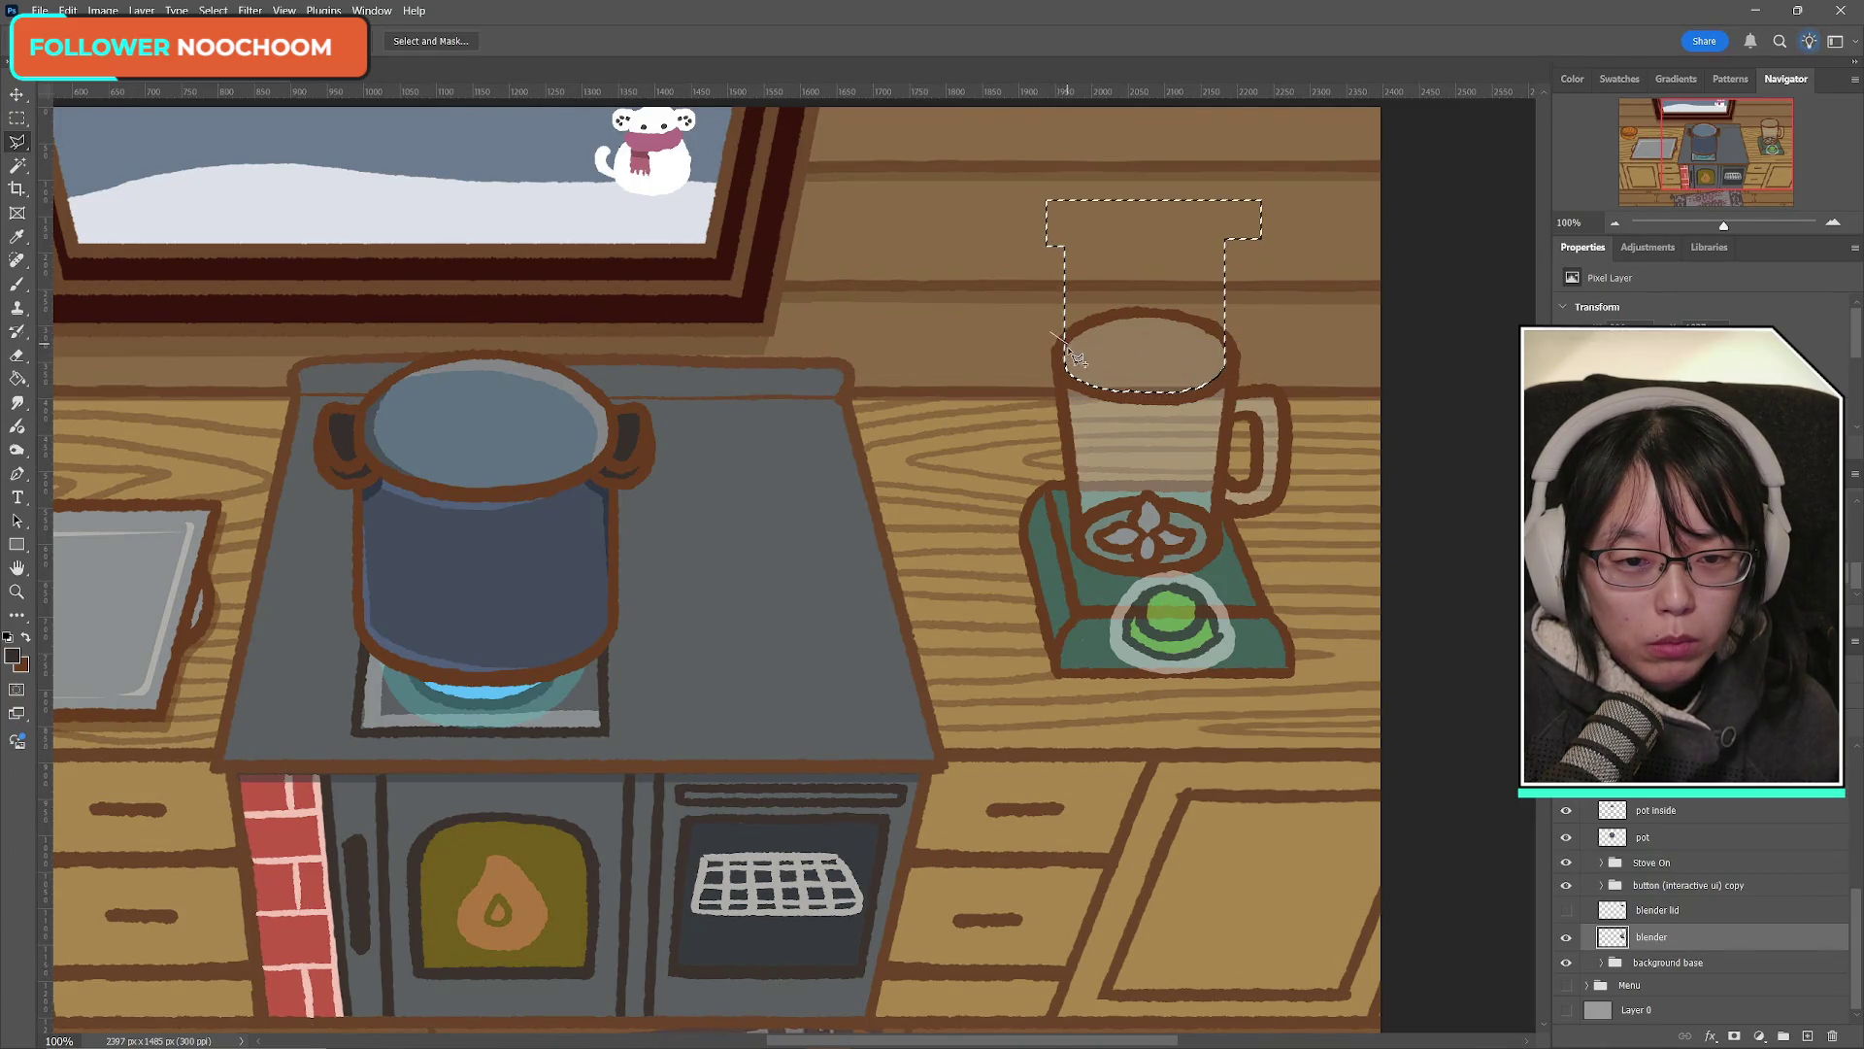
click(1065, 356)
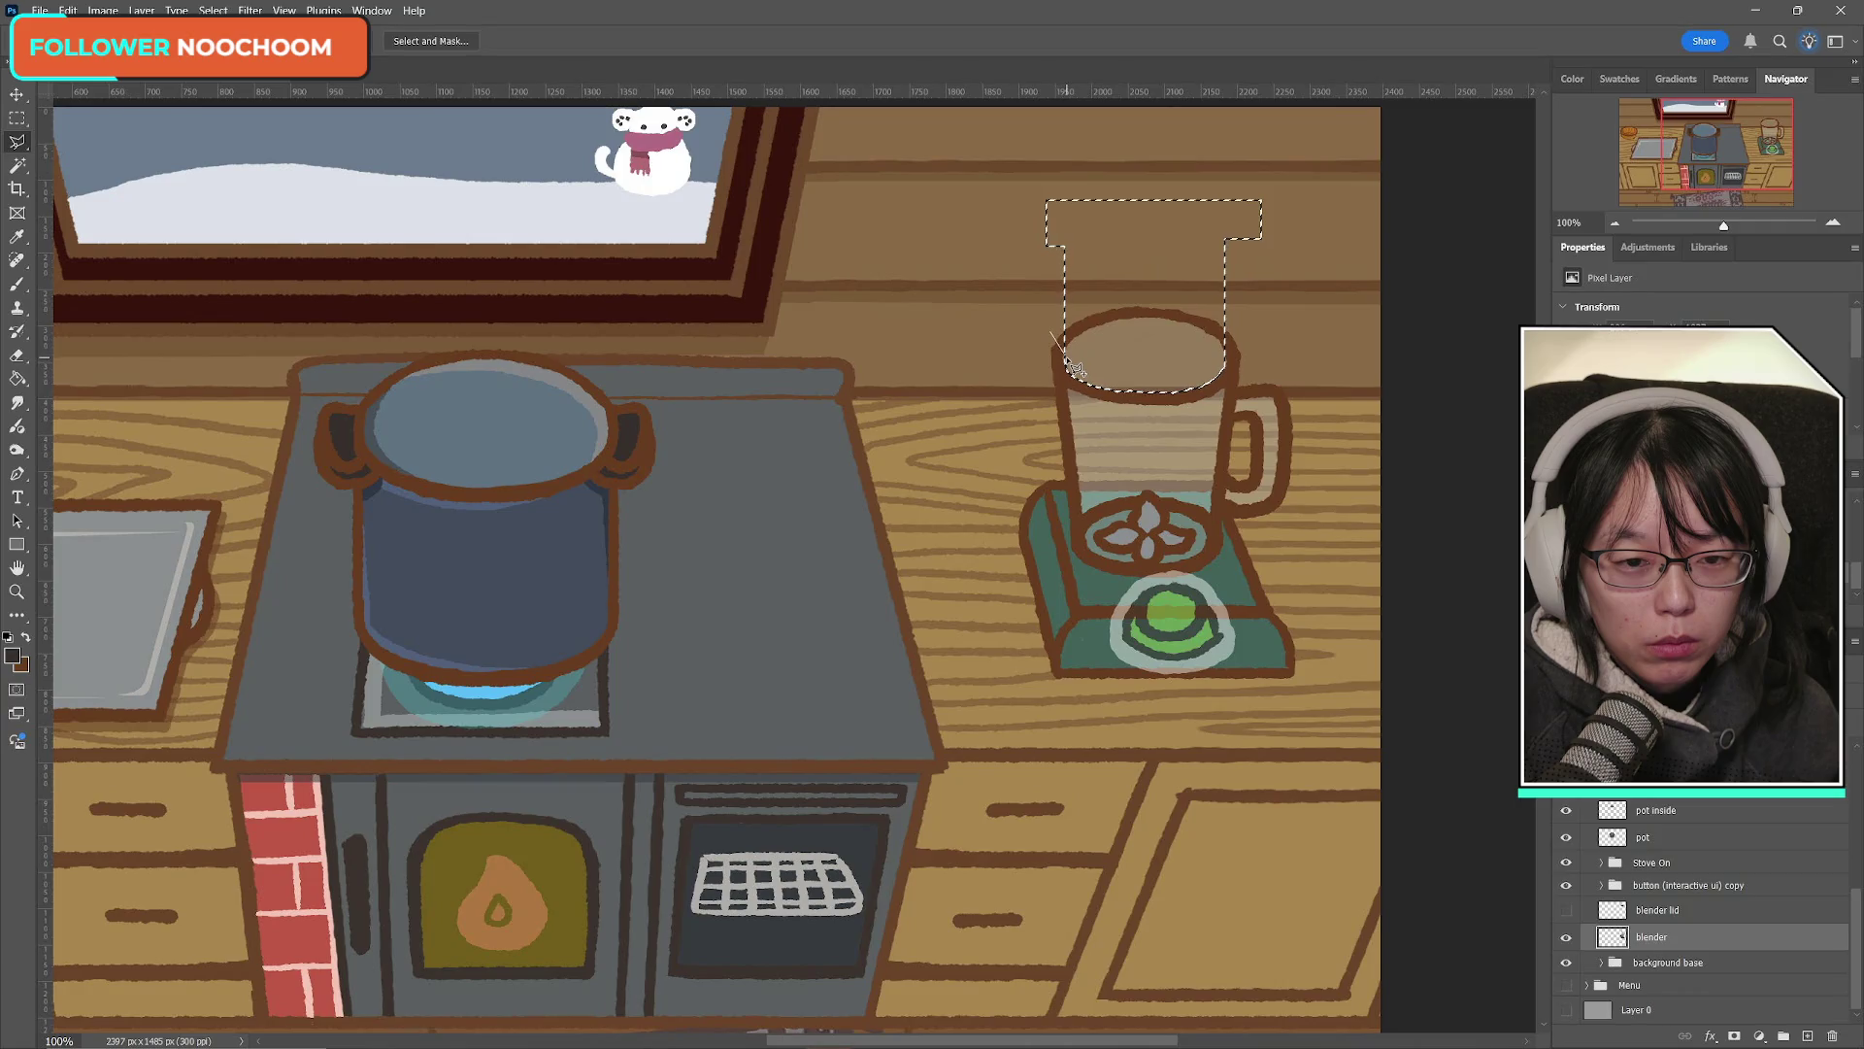
click(1223, 357)
click(1242, 321)
click(1157, 286)
click(1077, 295)
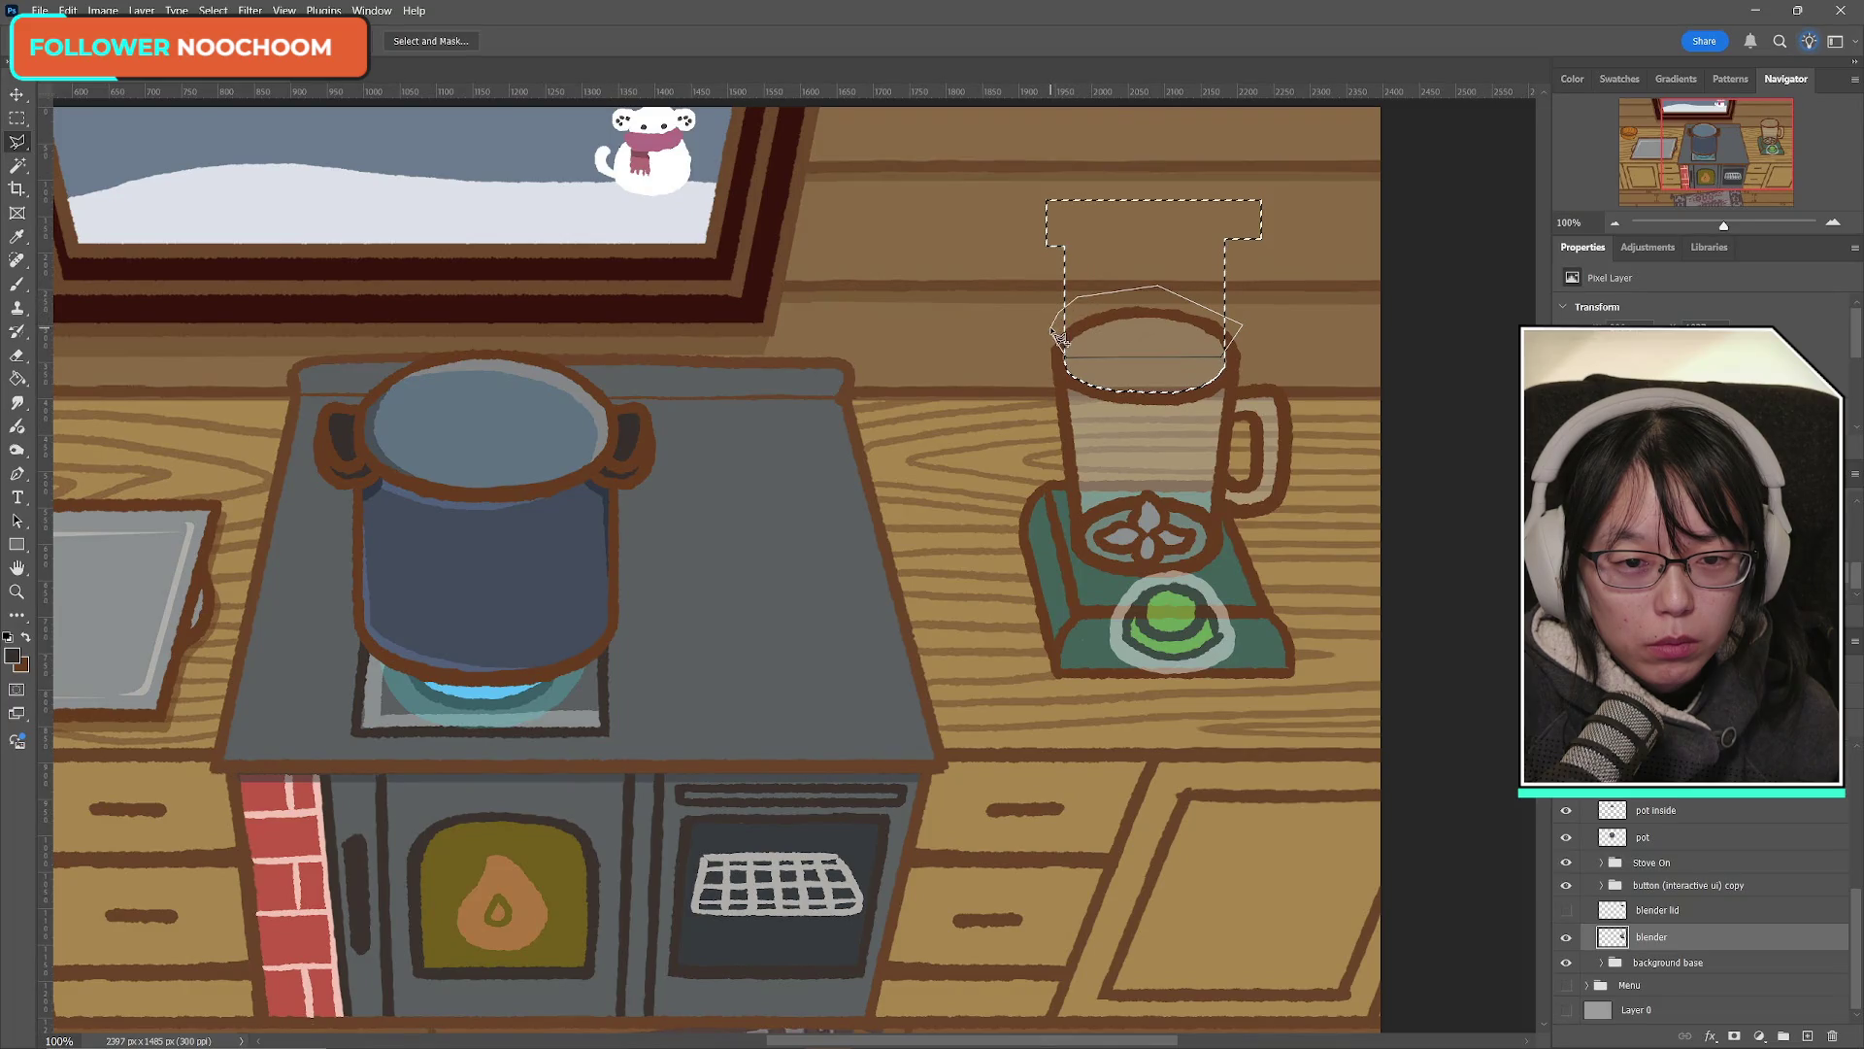
click(1058, 335)
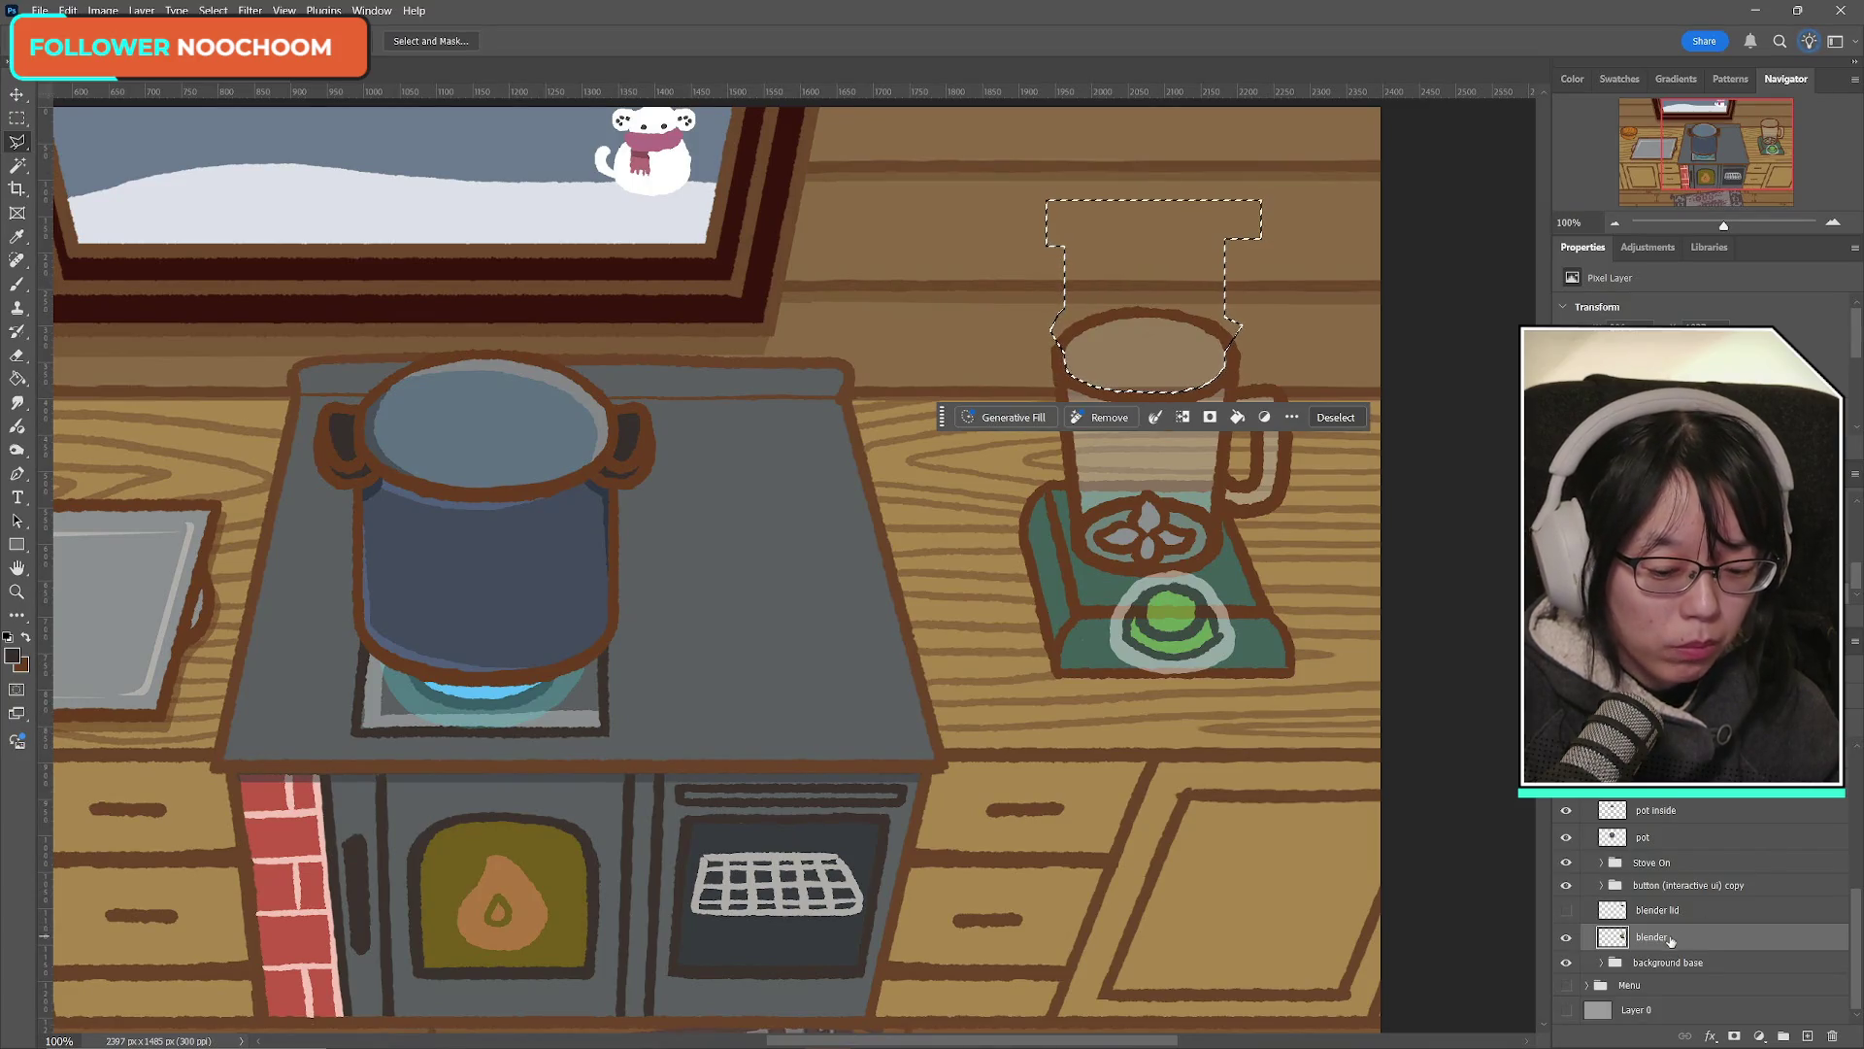
key(ctrl+j)
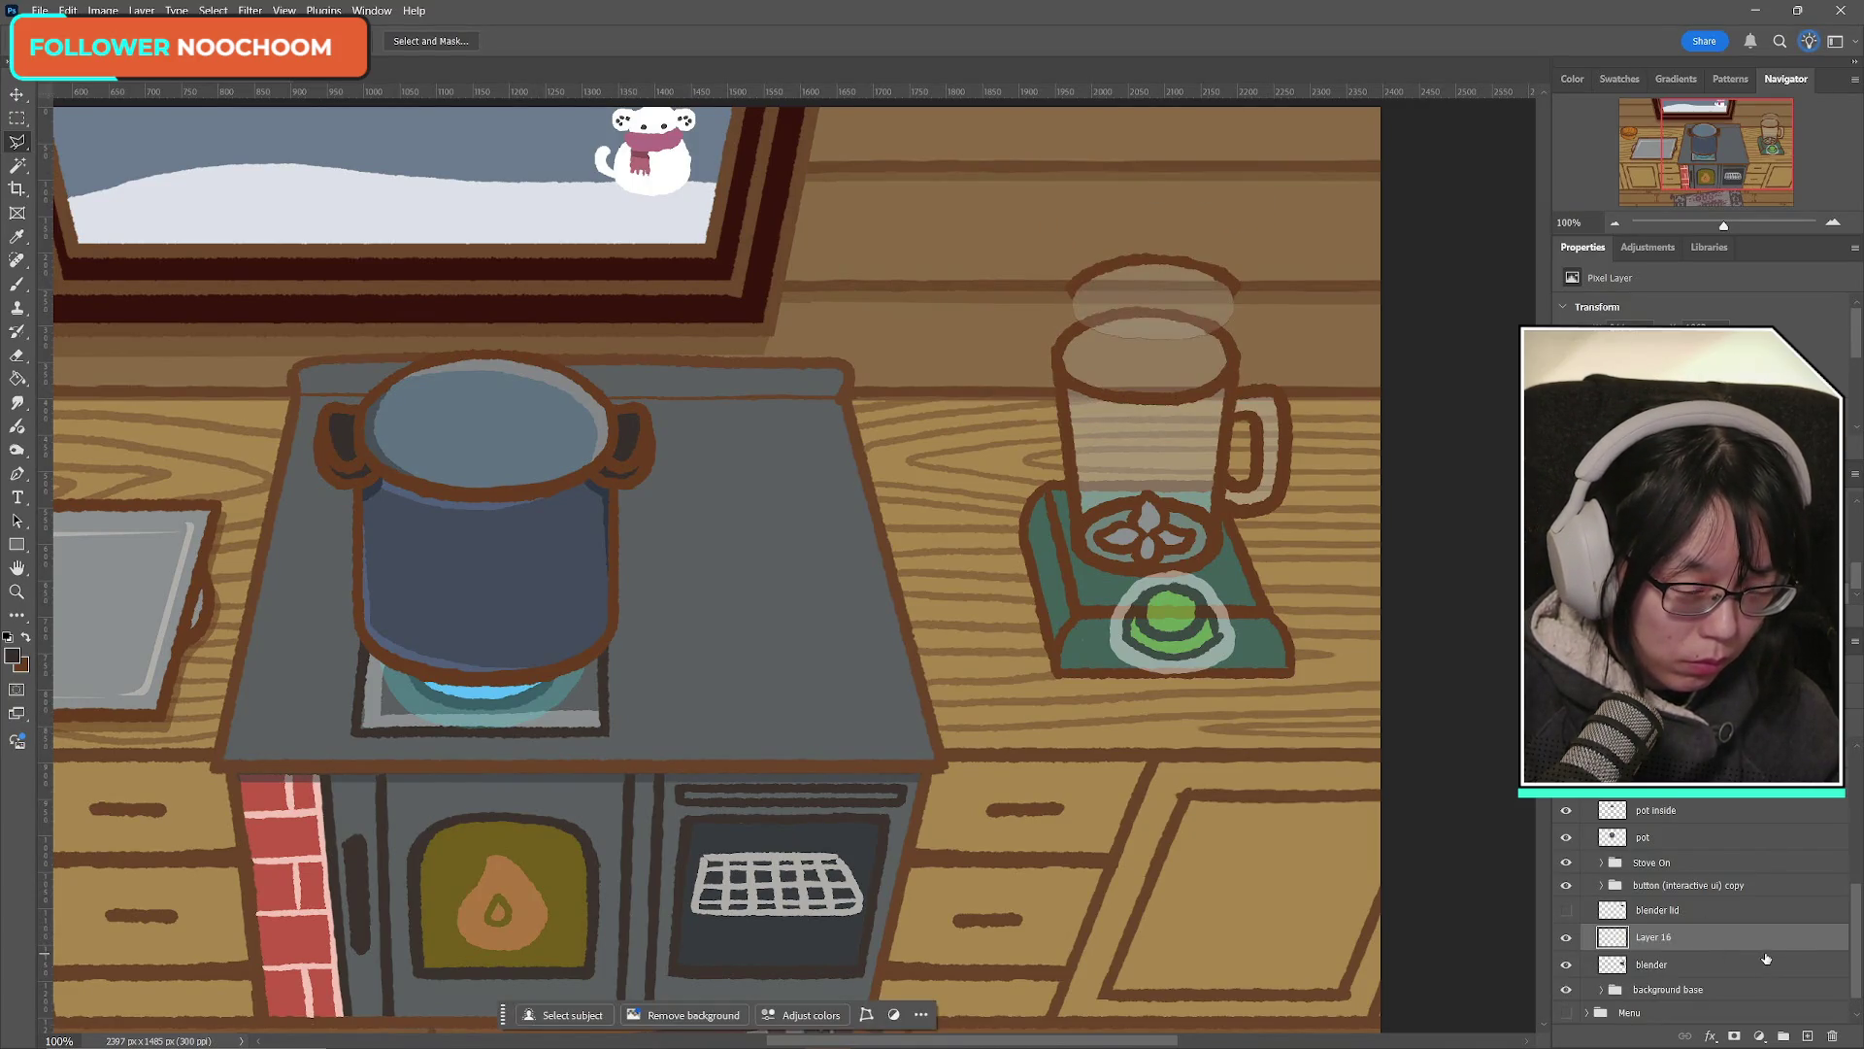
Step: Move Layer 16's copied blender top up onto the jar rim, nudging it pixel by pixel into exact alignment
key(ctrl+t)
drag(1173, 409, 1179, 356)
click(902, 41)
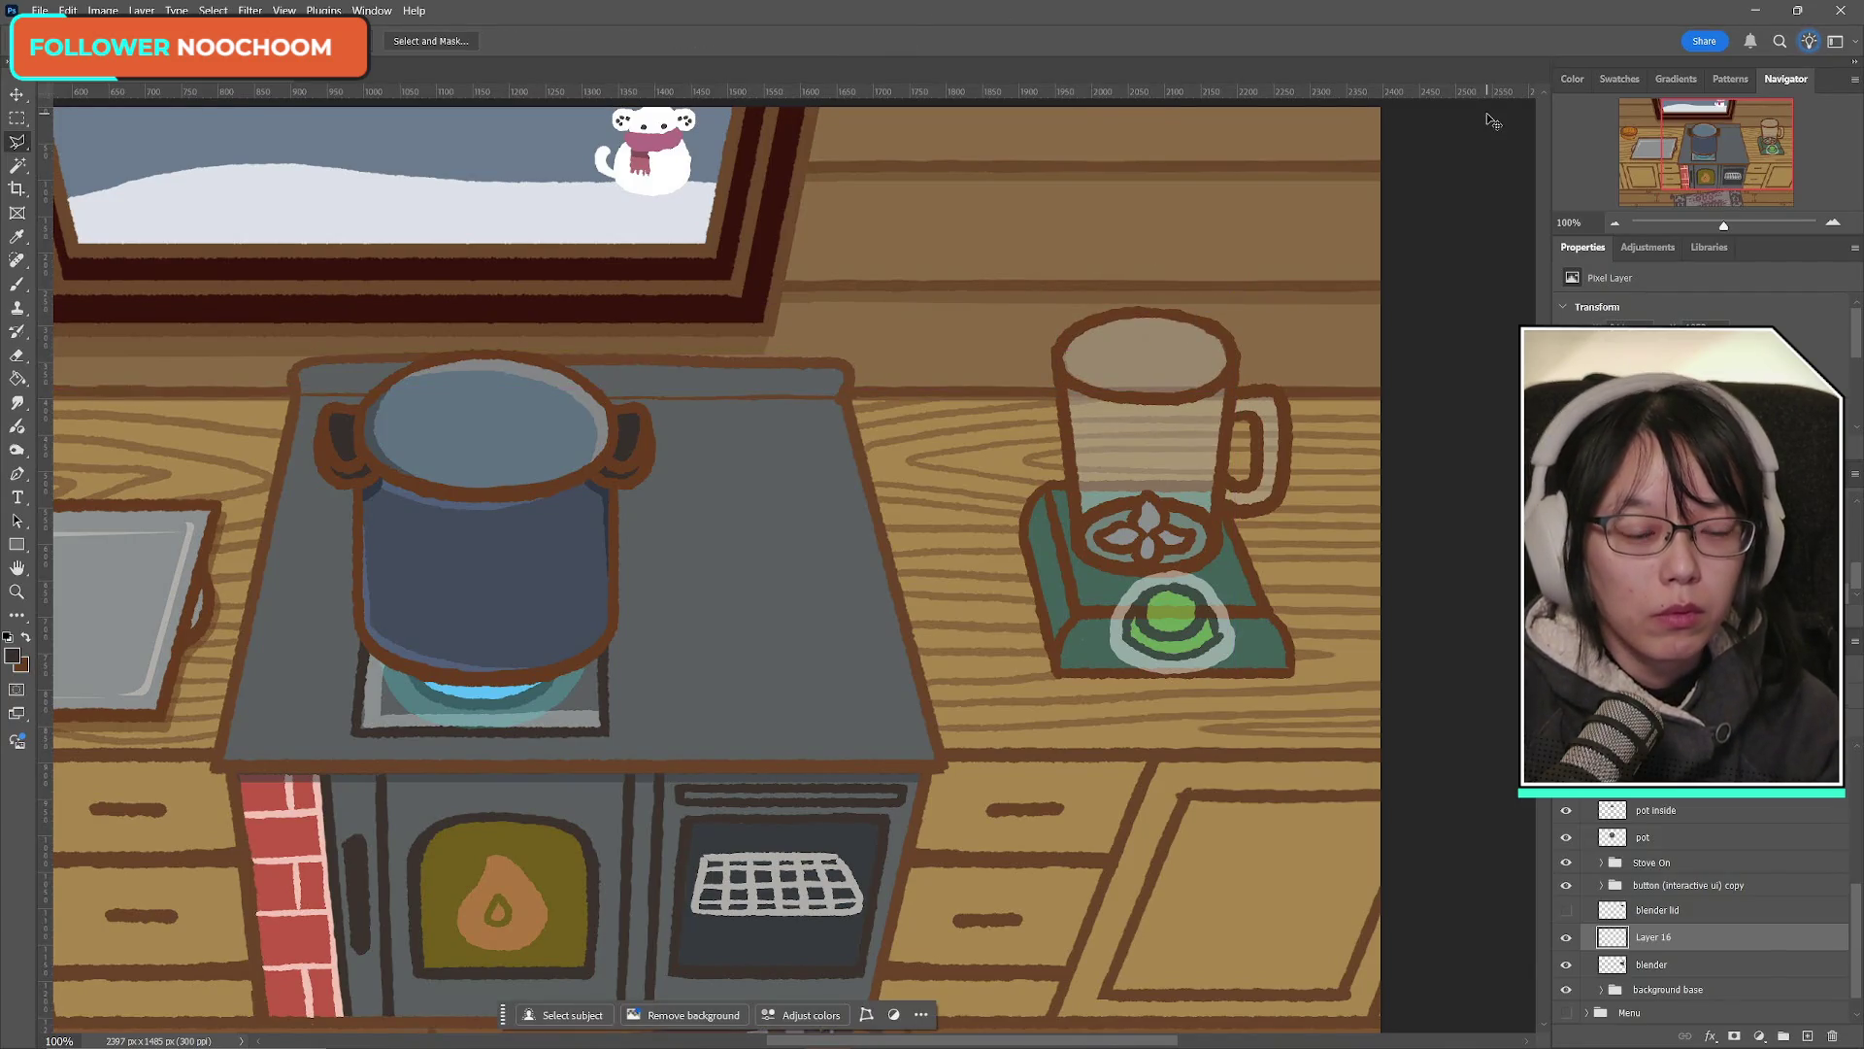
key(ctrl+t)
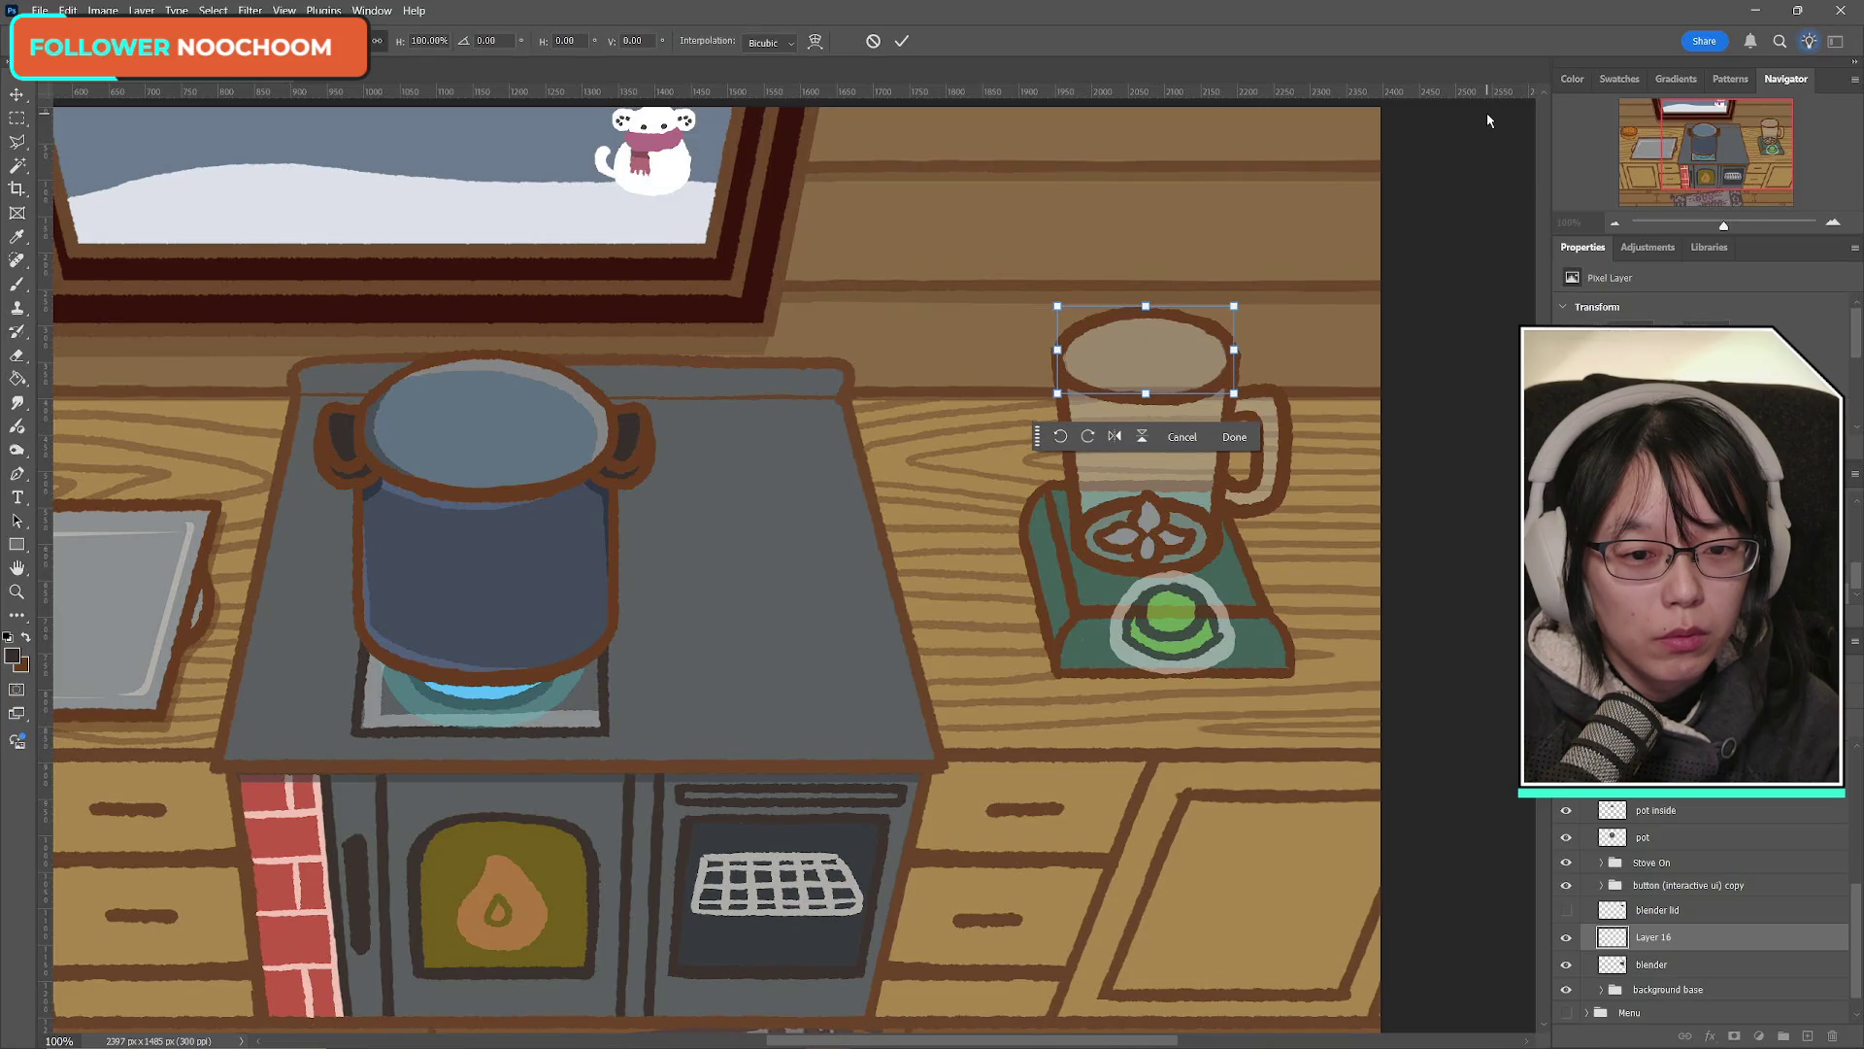
key(Up)
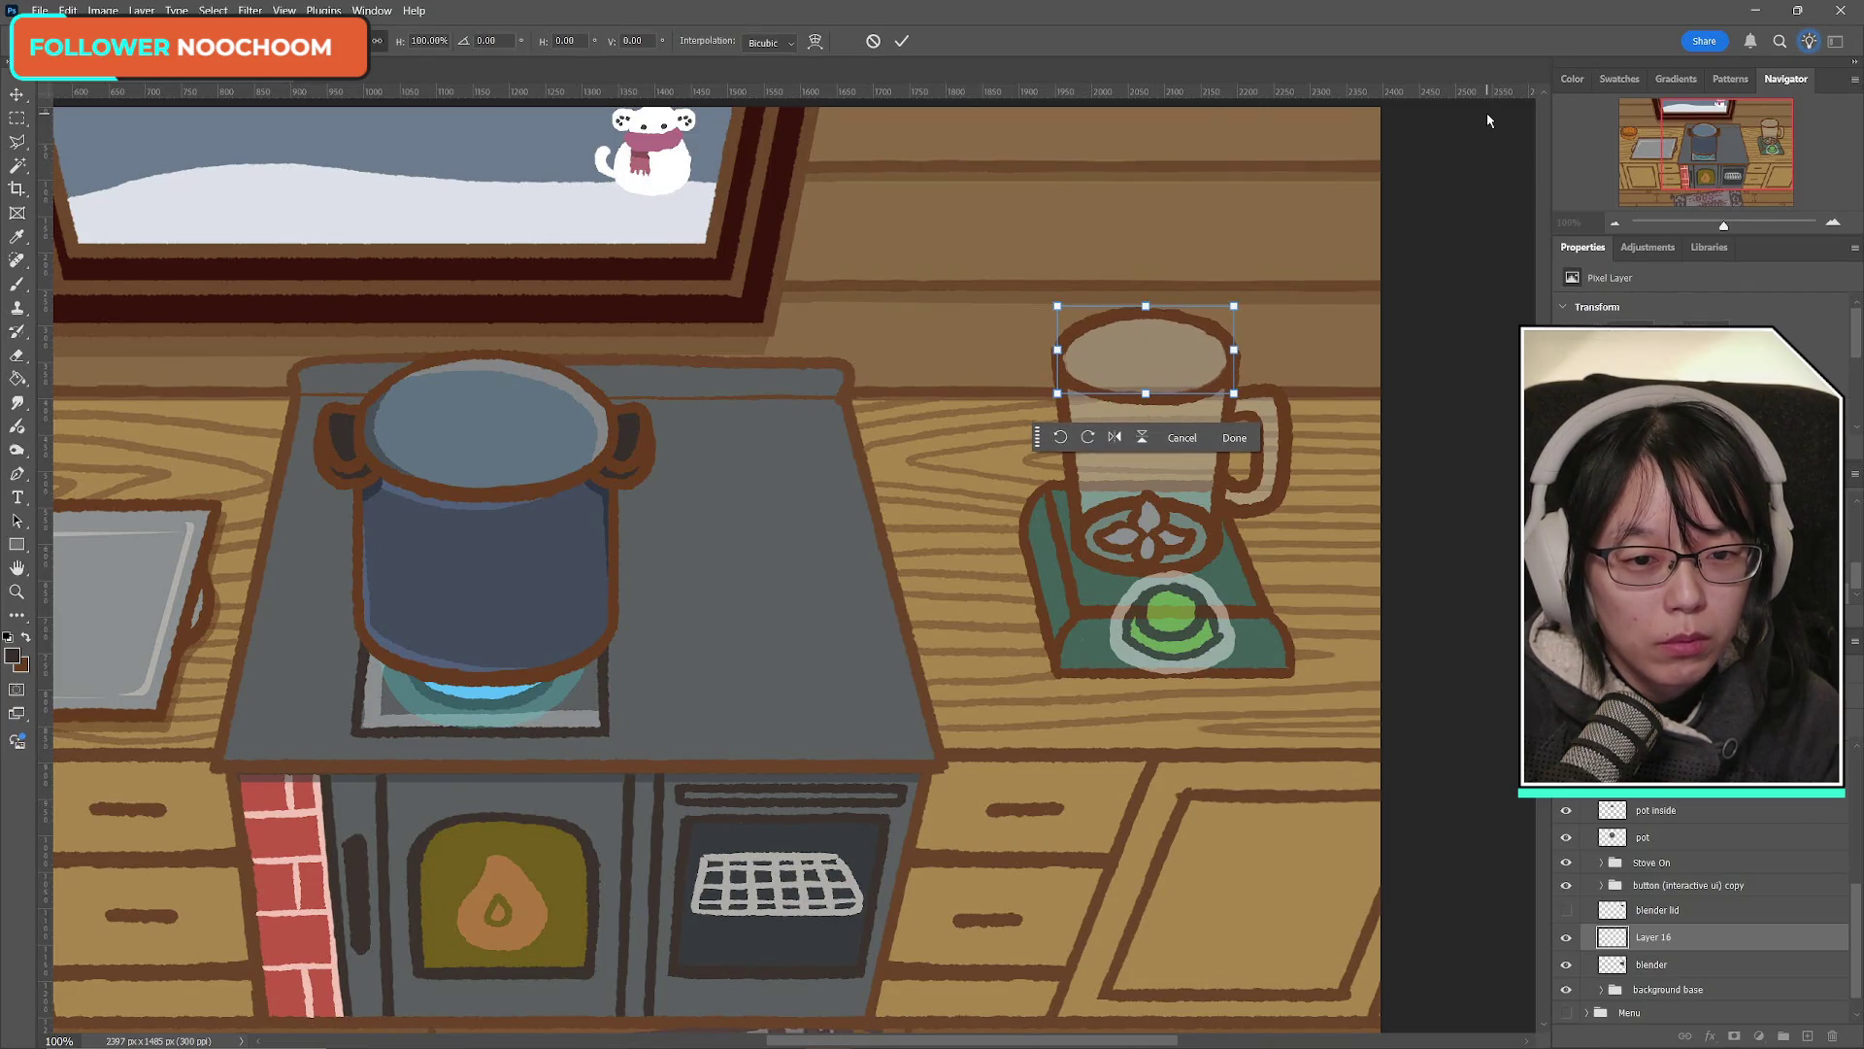
key(Up)
key(Left)
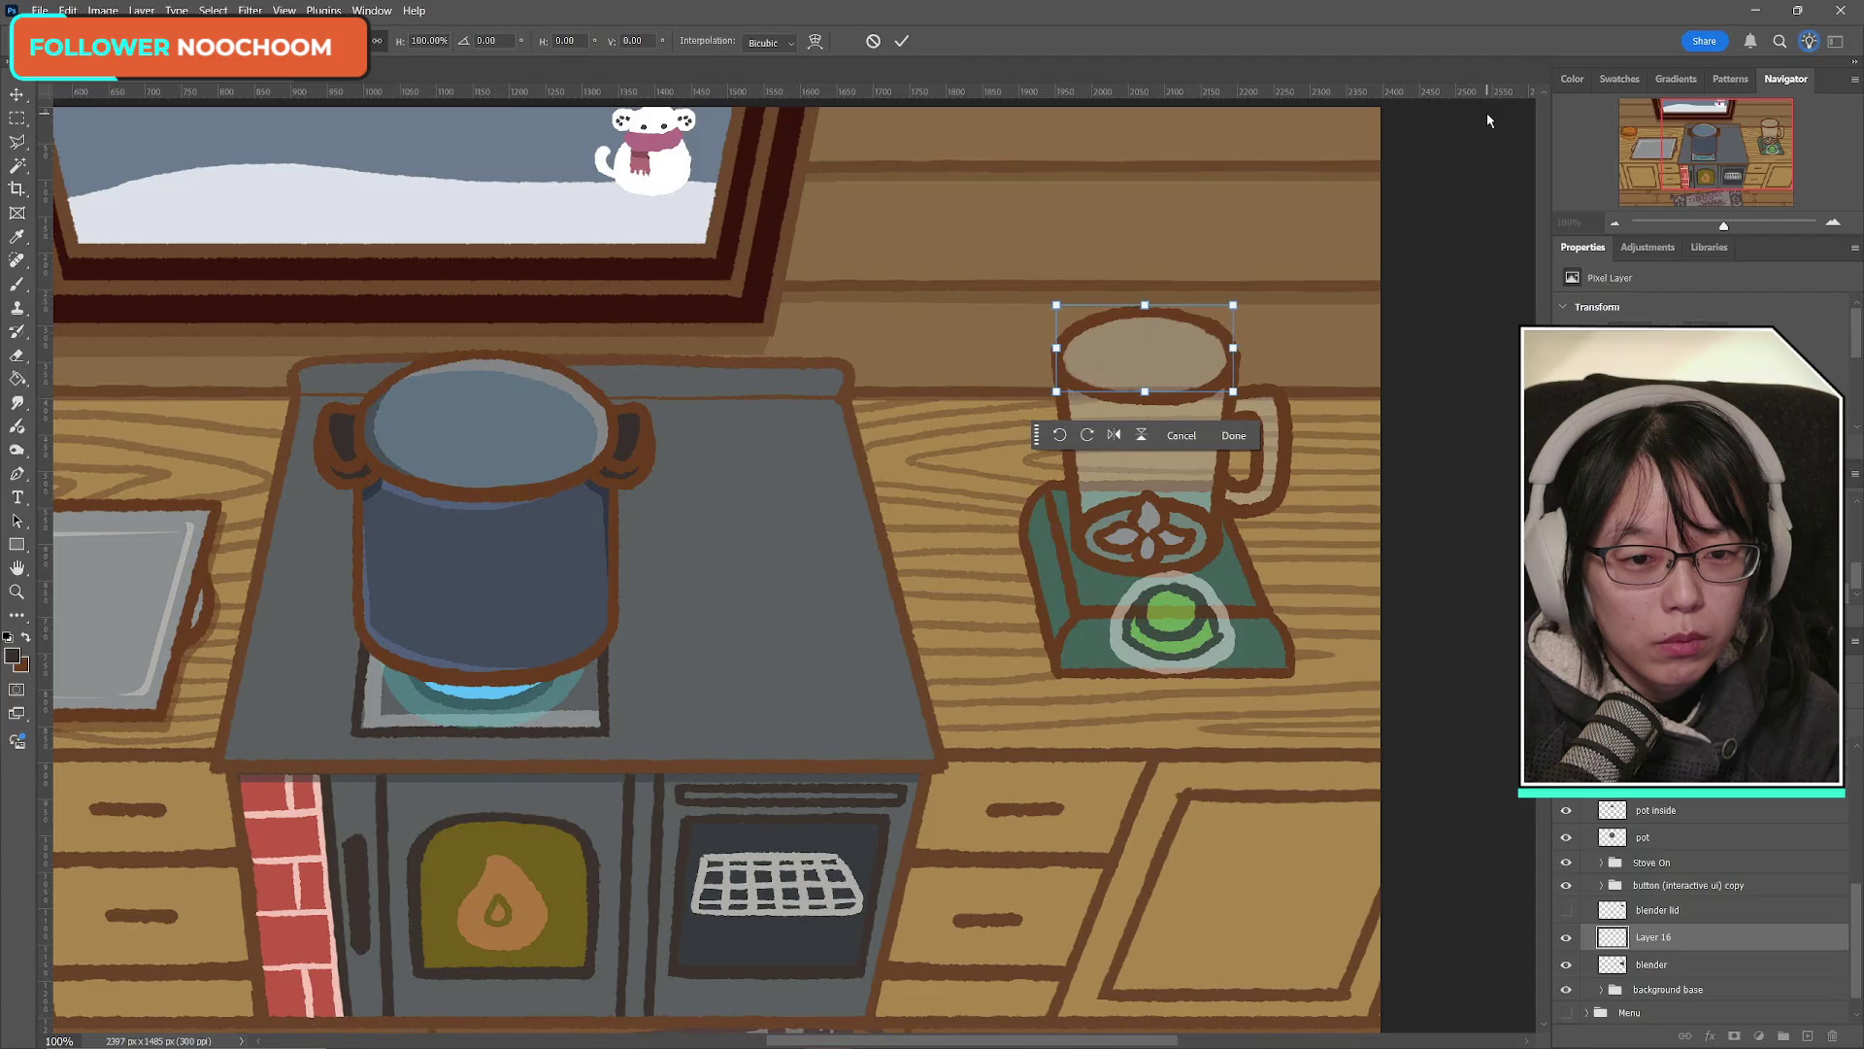
key(Down)
key(Right)
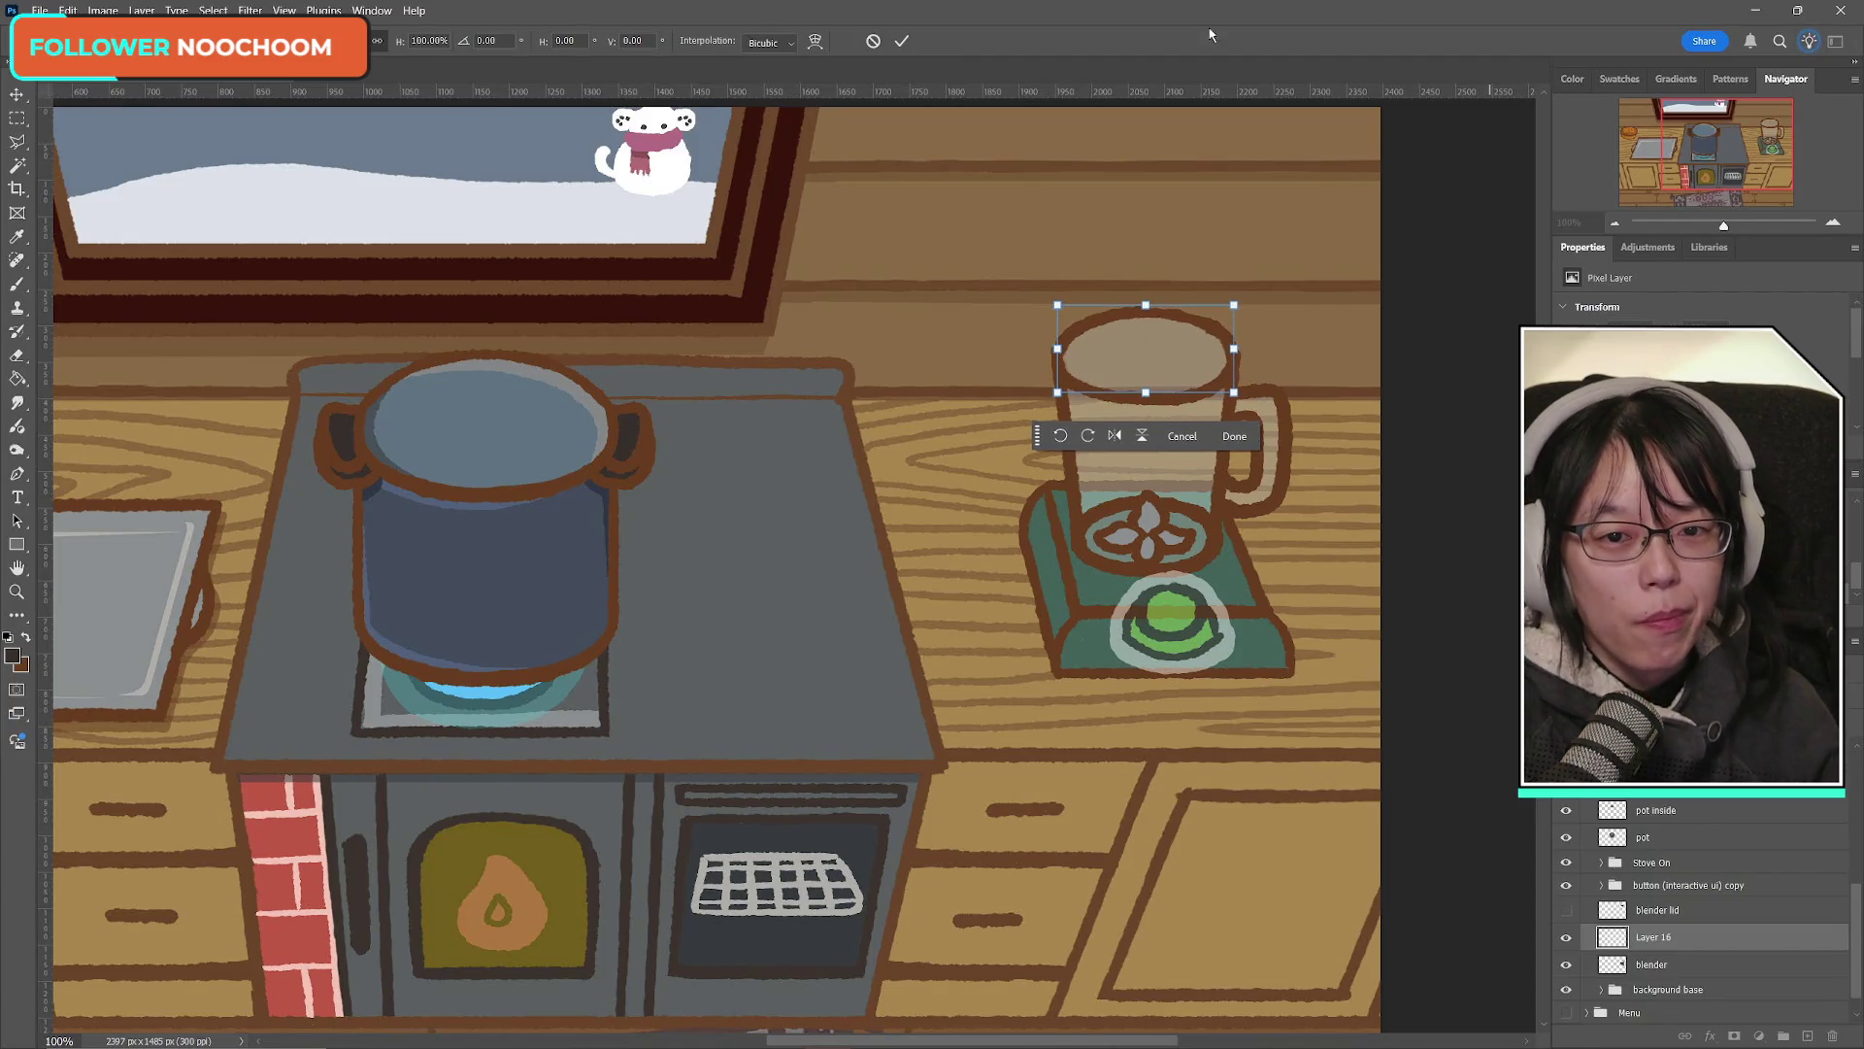
click(902, 42)
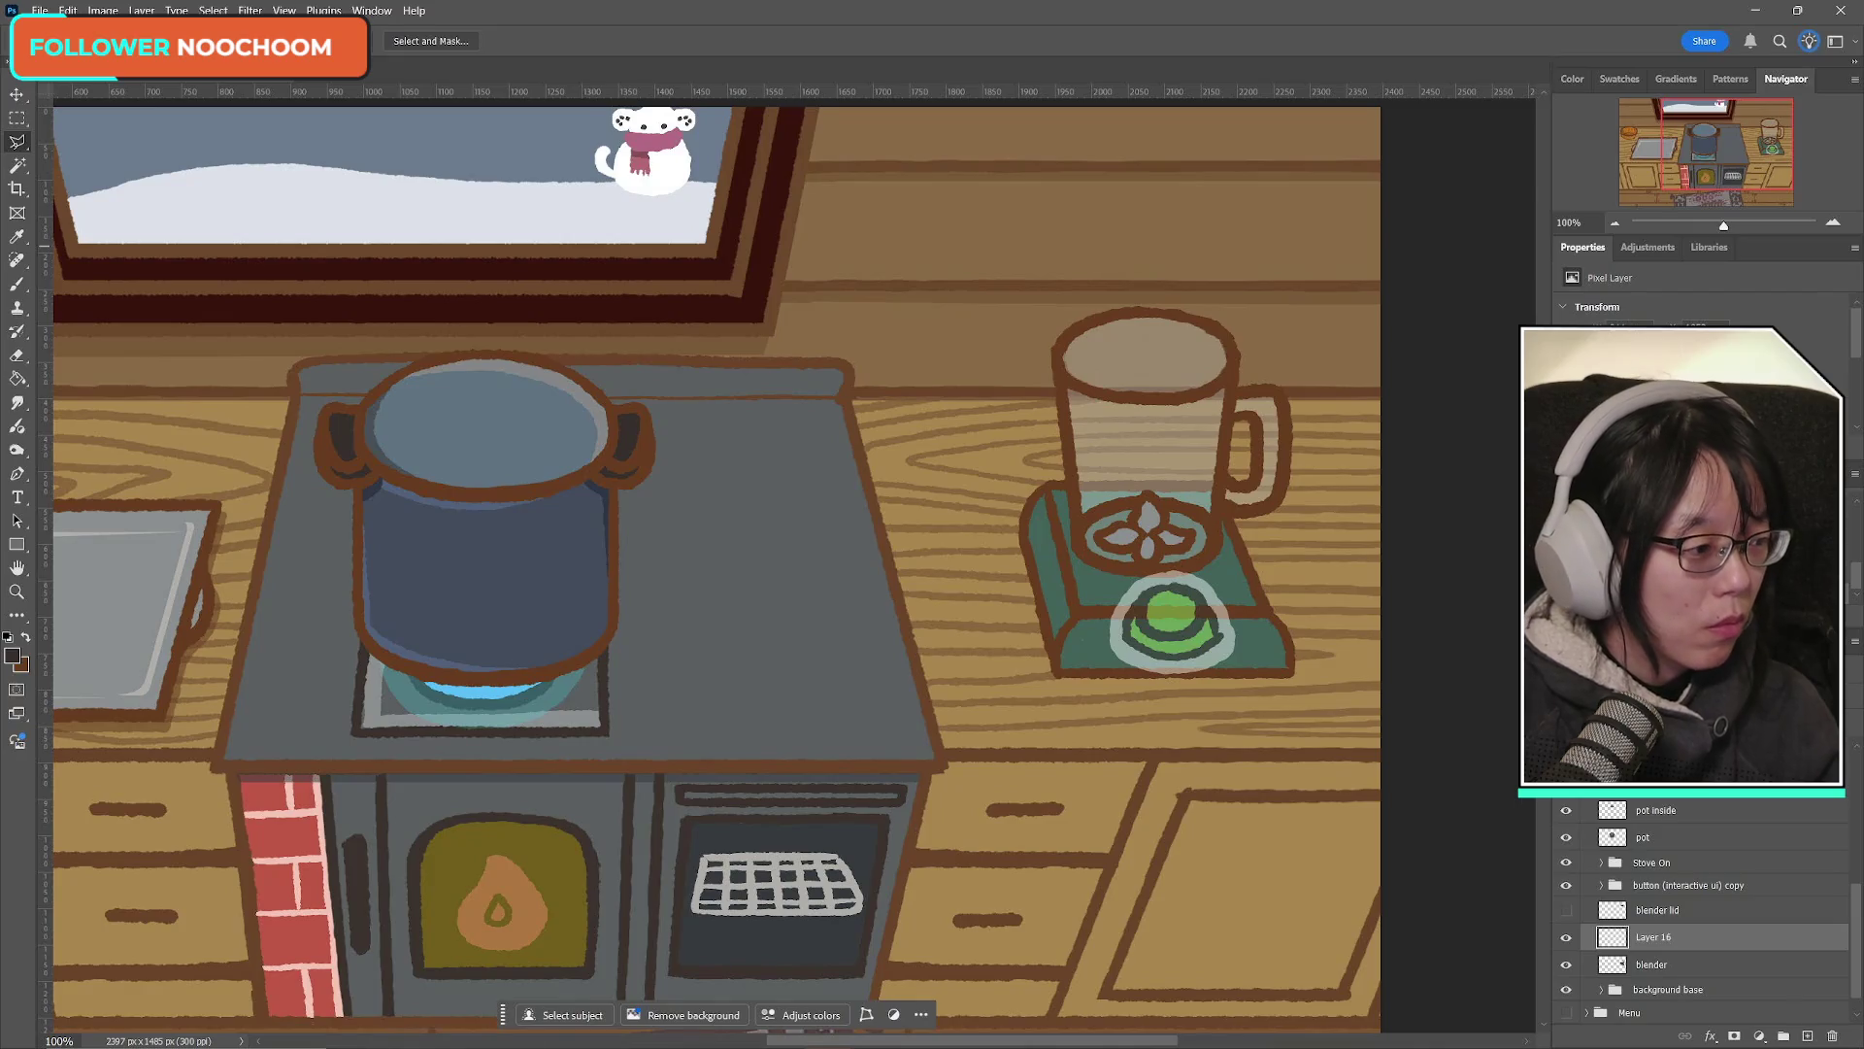
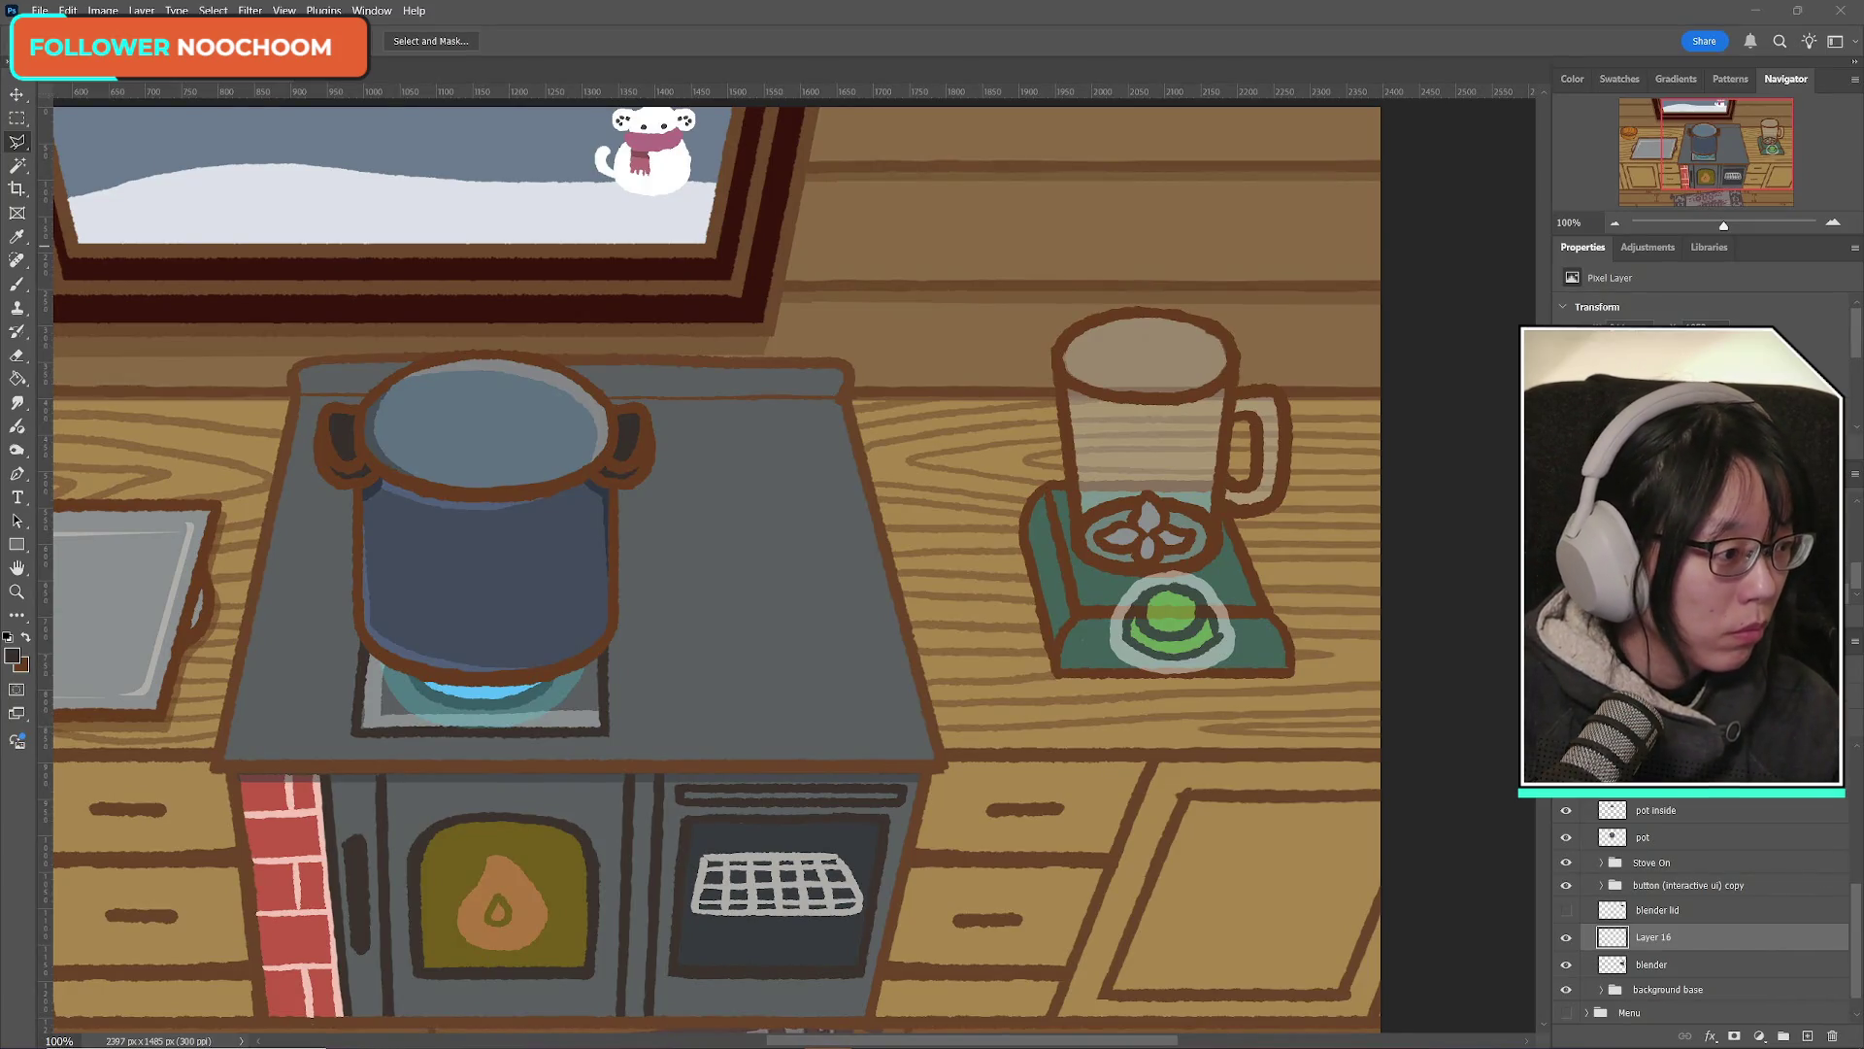
Step: Check the blender top layer by toggling its visibility and trying a transform
key(super+shift+s)
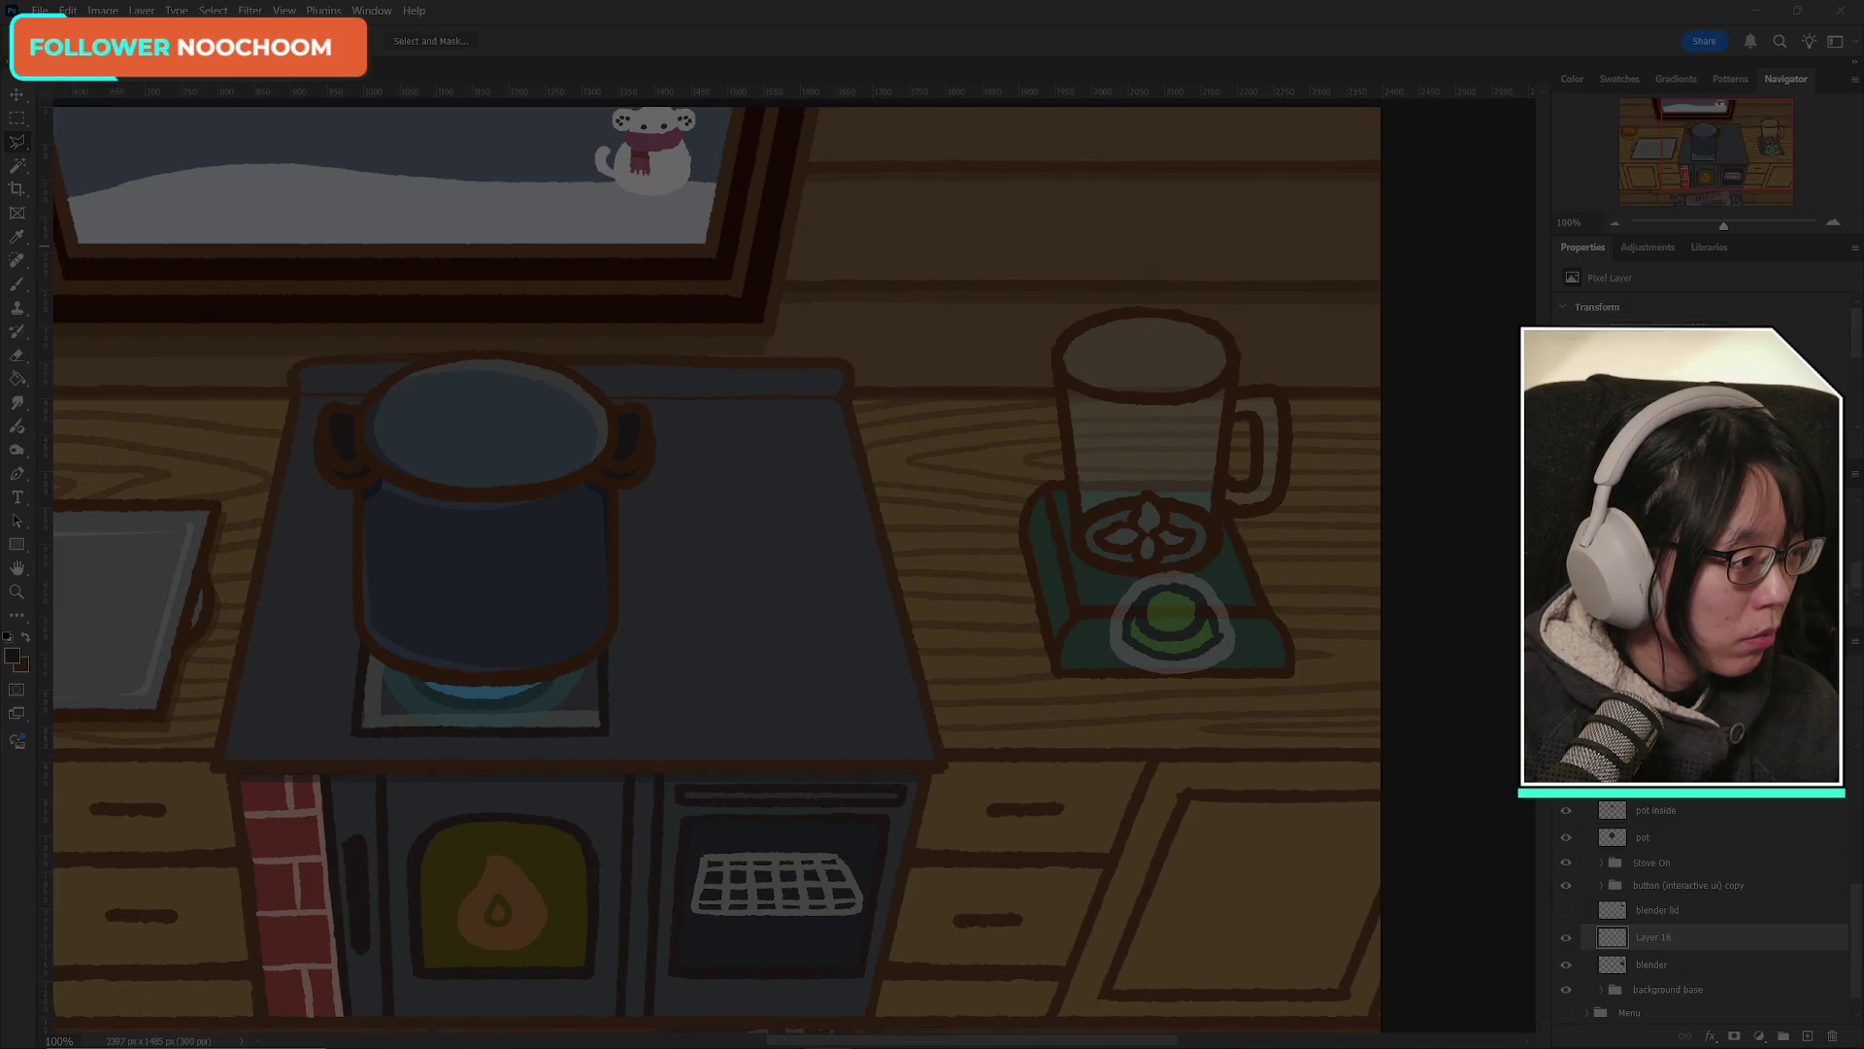
key(Escape)
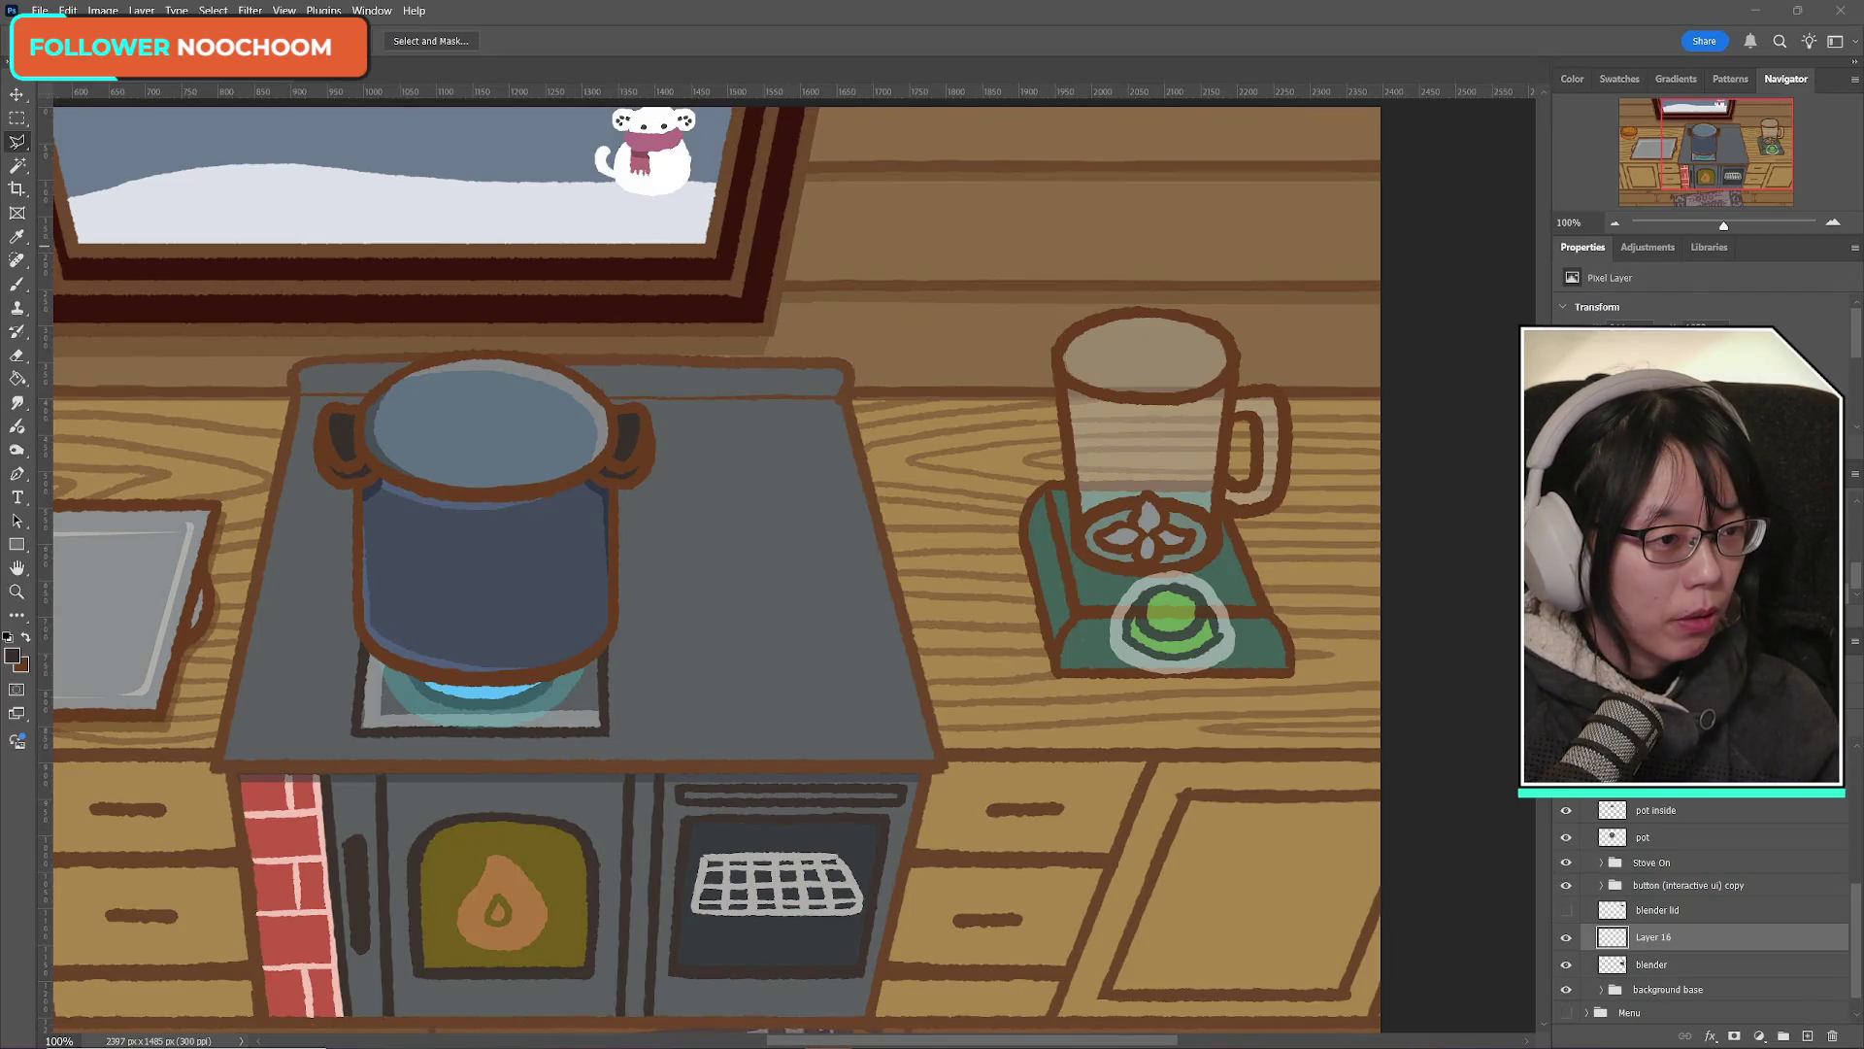
mouse_move(1602, 1047)
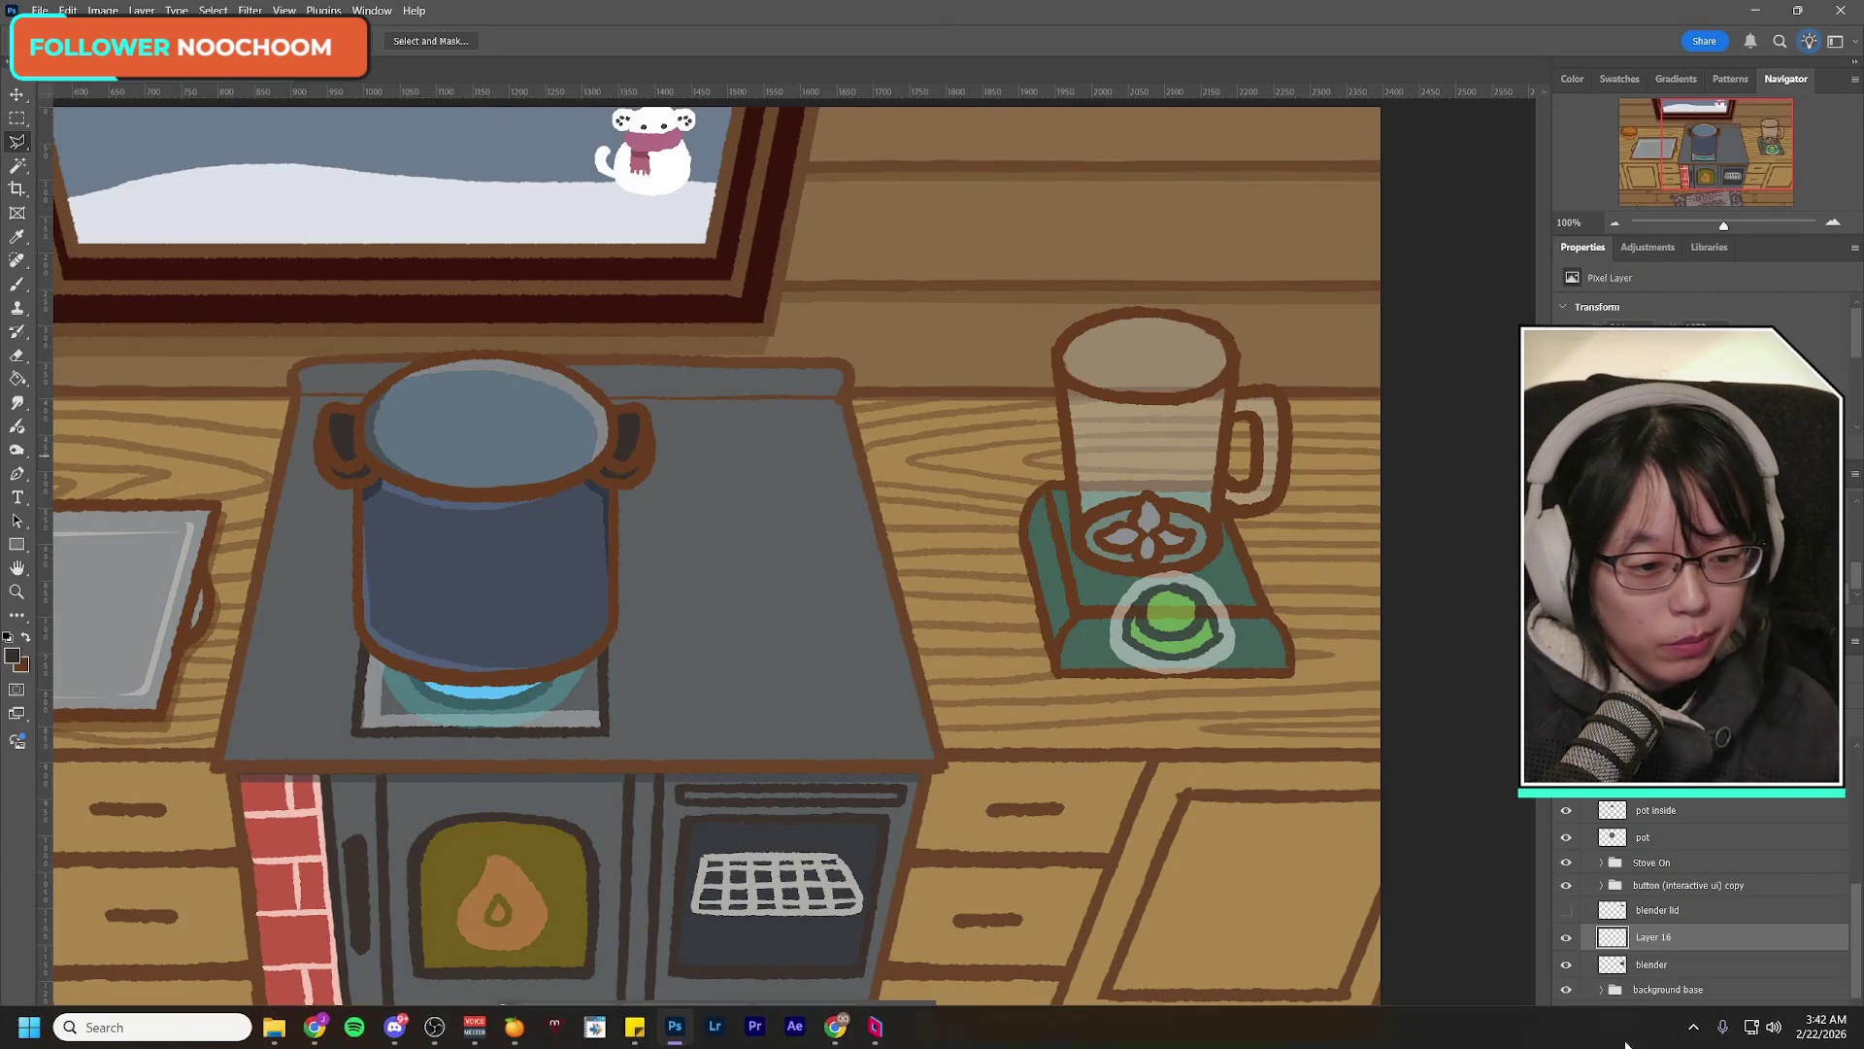
click(1564, 938)
click(1564, 938)
click(1564, 937)
click(1564, 940)
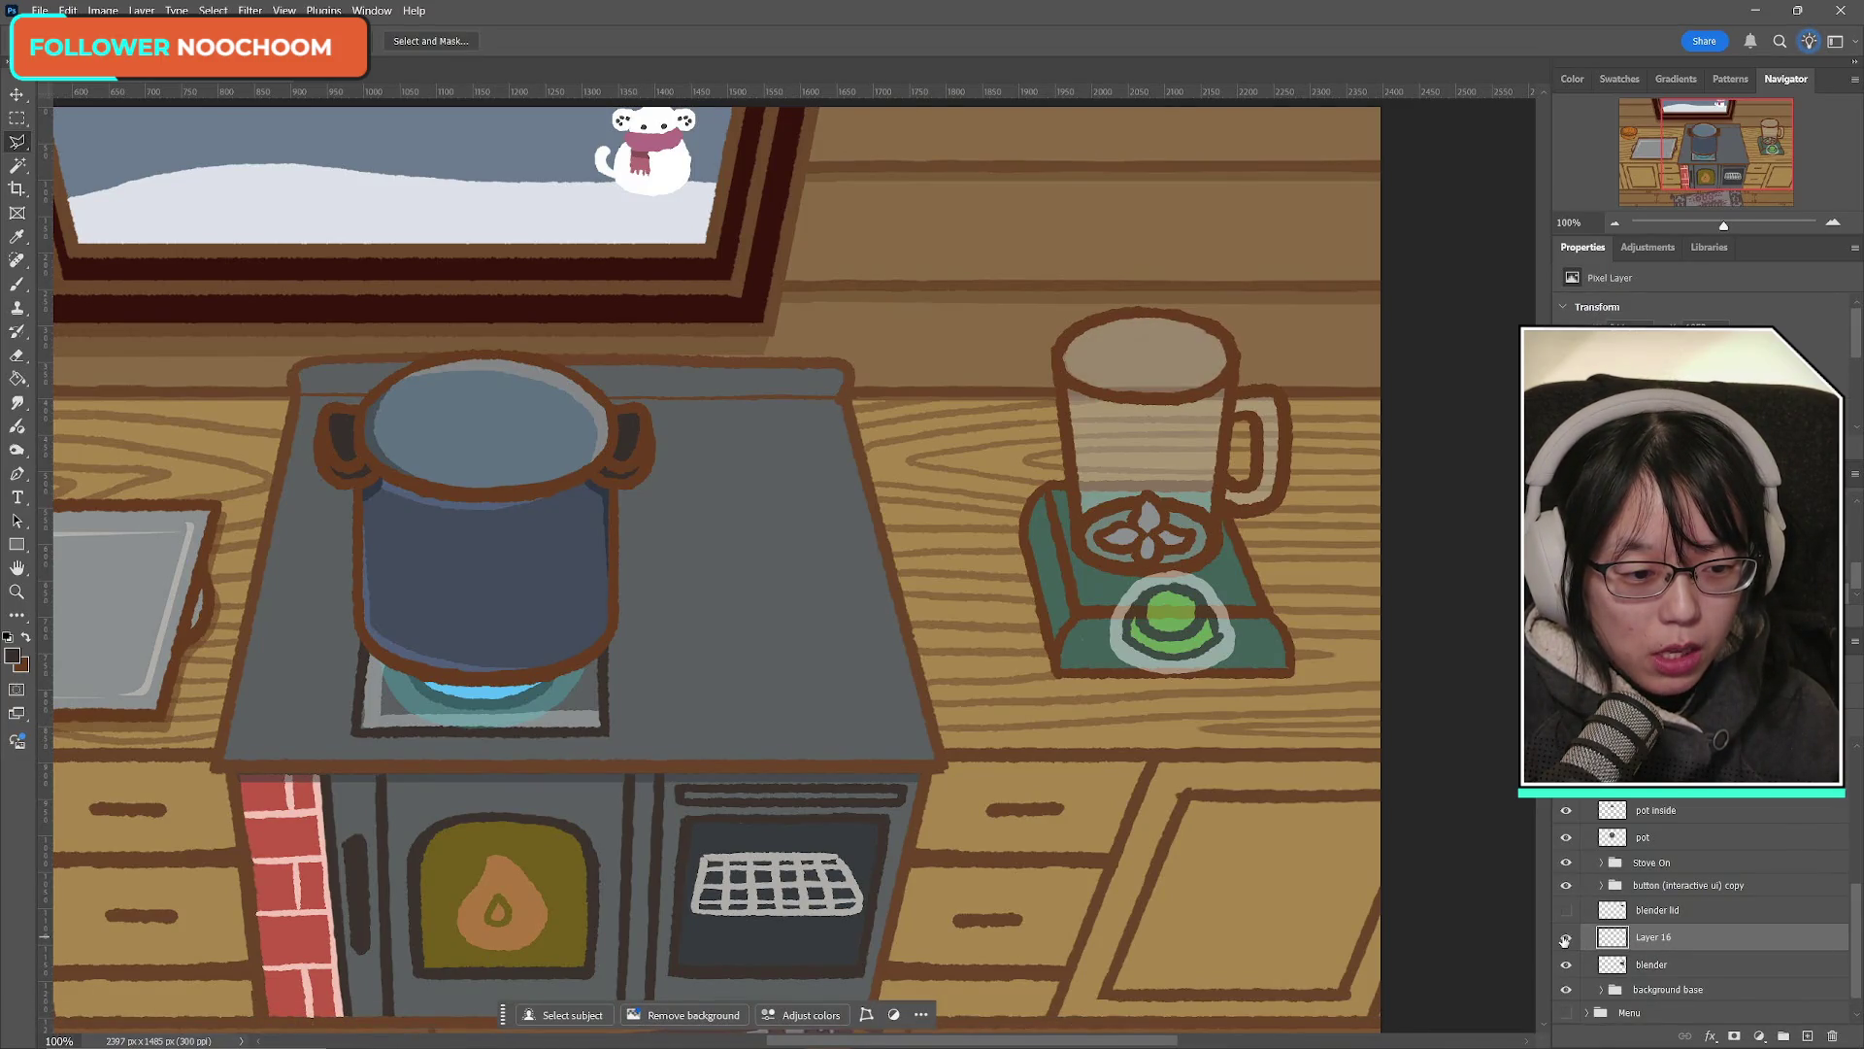
key(ctrl+t)
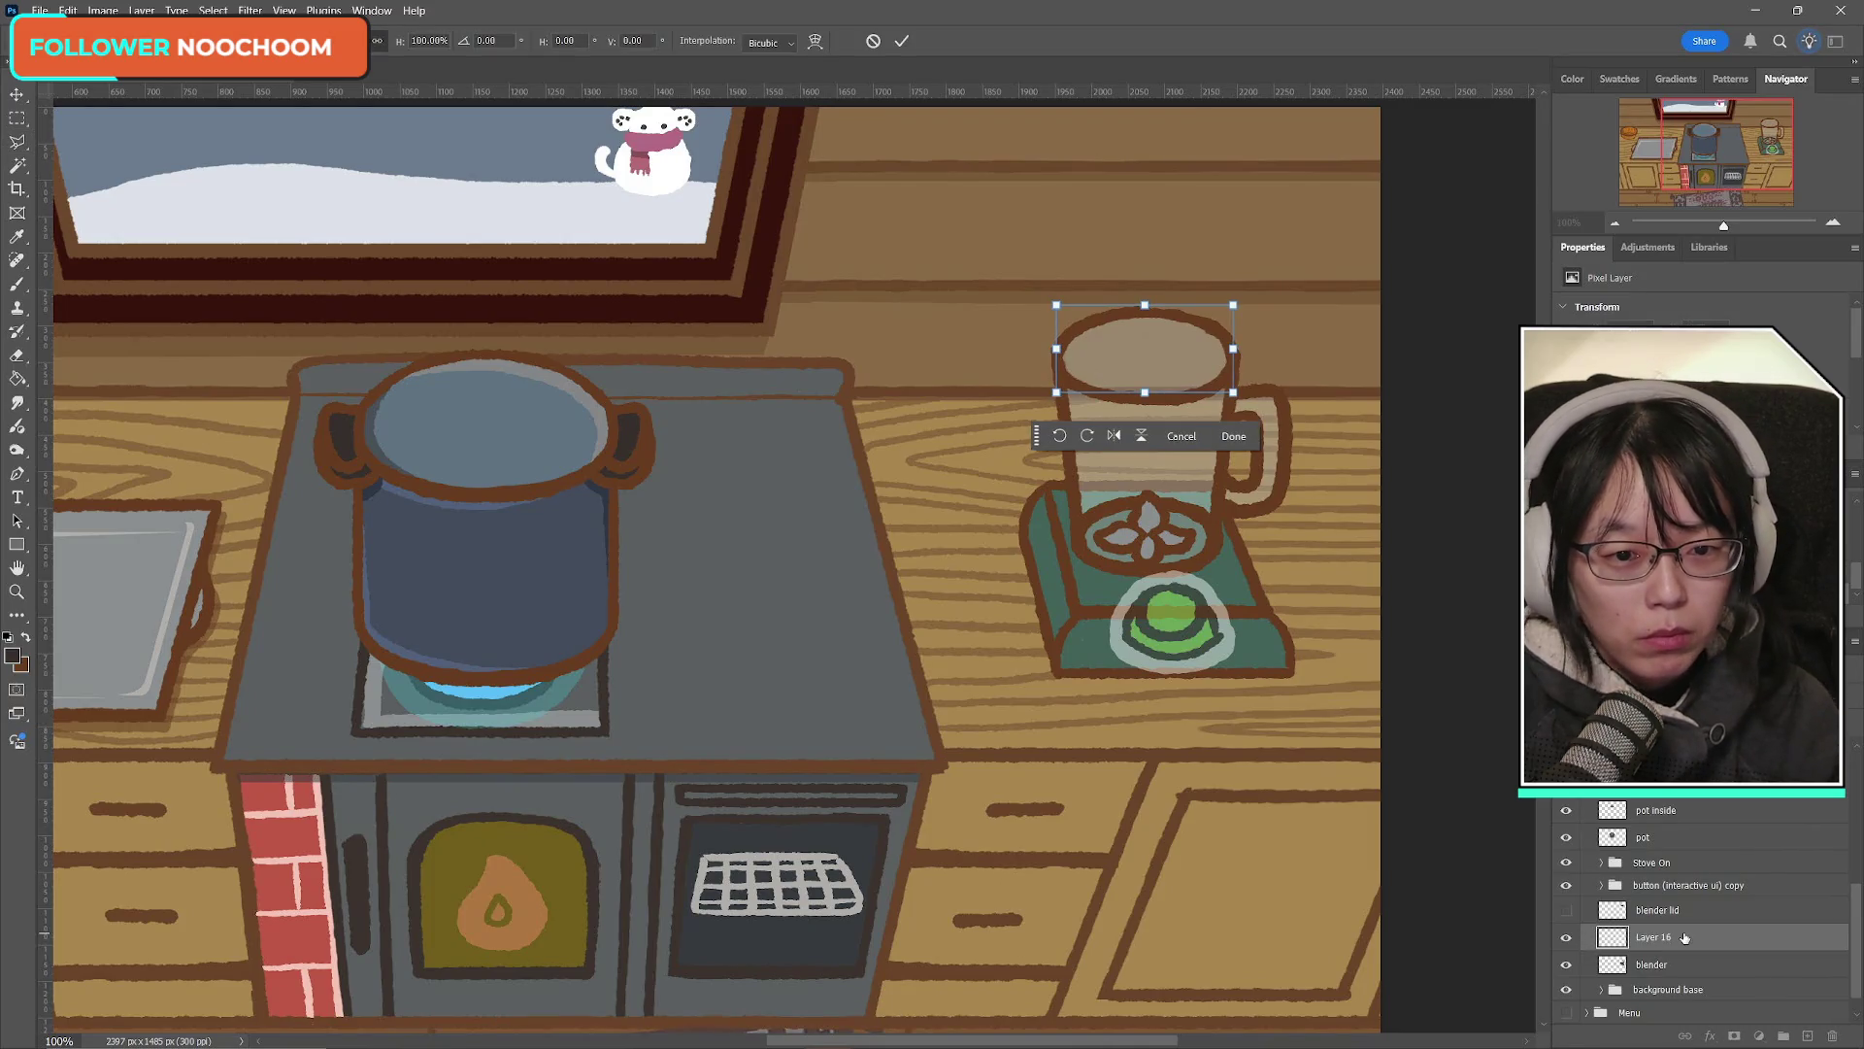
key(Return)
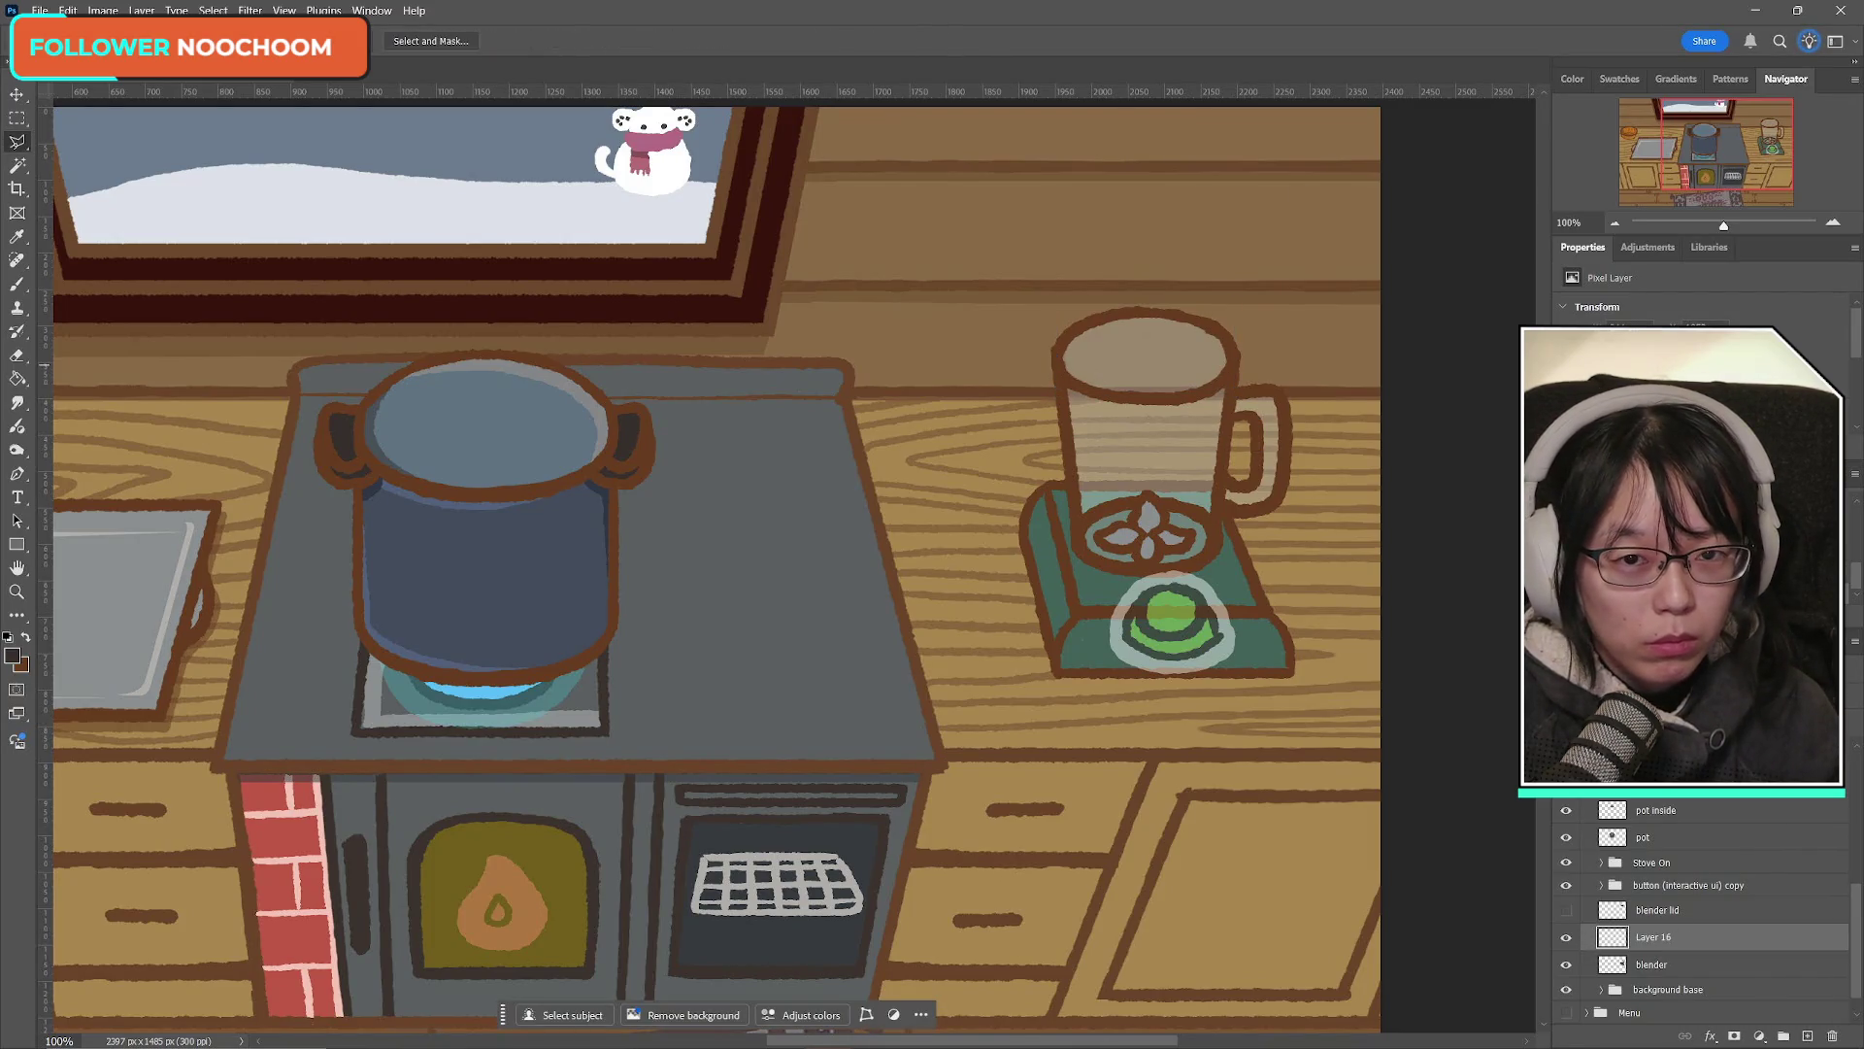
Step: Compare the blender with Layer 16 hidden, then rename the layer 'blender inside'
click(1566, 938)
click(1568, 940)
click(1567, 939)
click(1567, 939)
double_click(1667, 936)
text(blender)
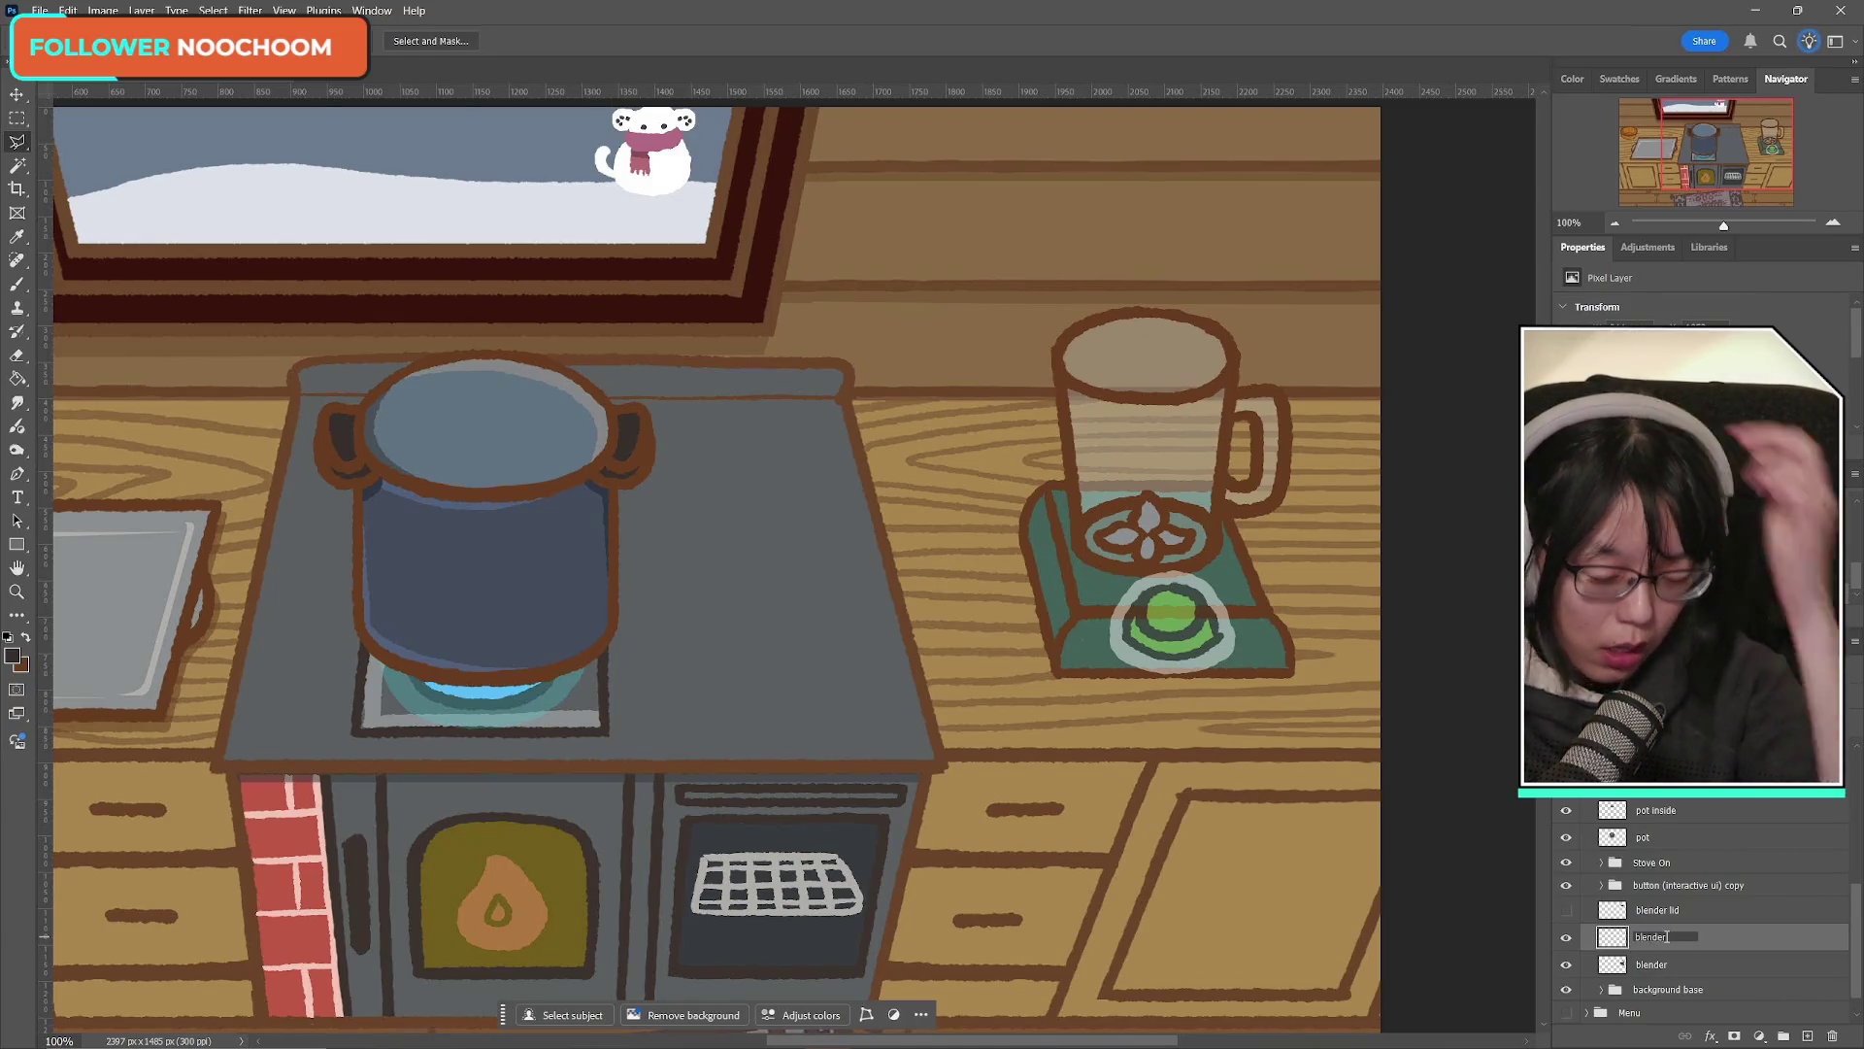
text( inside)
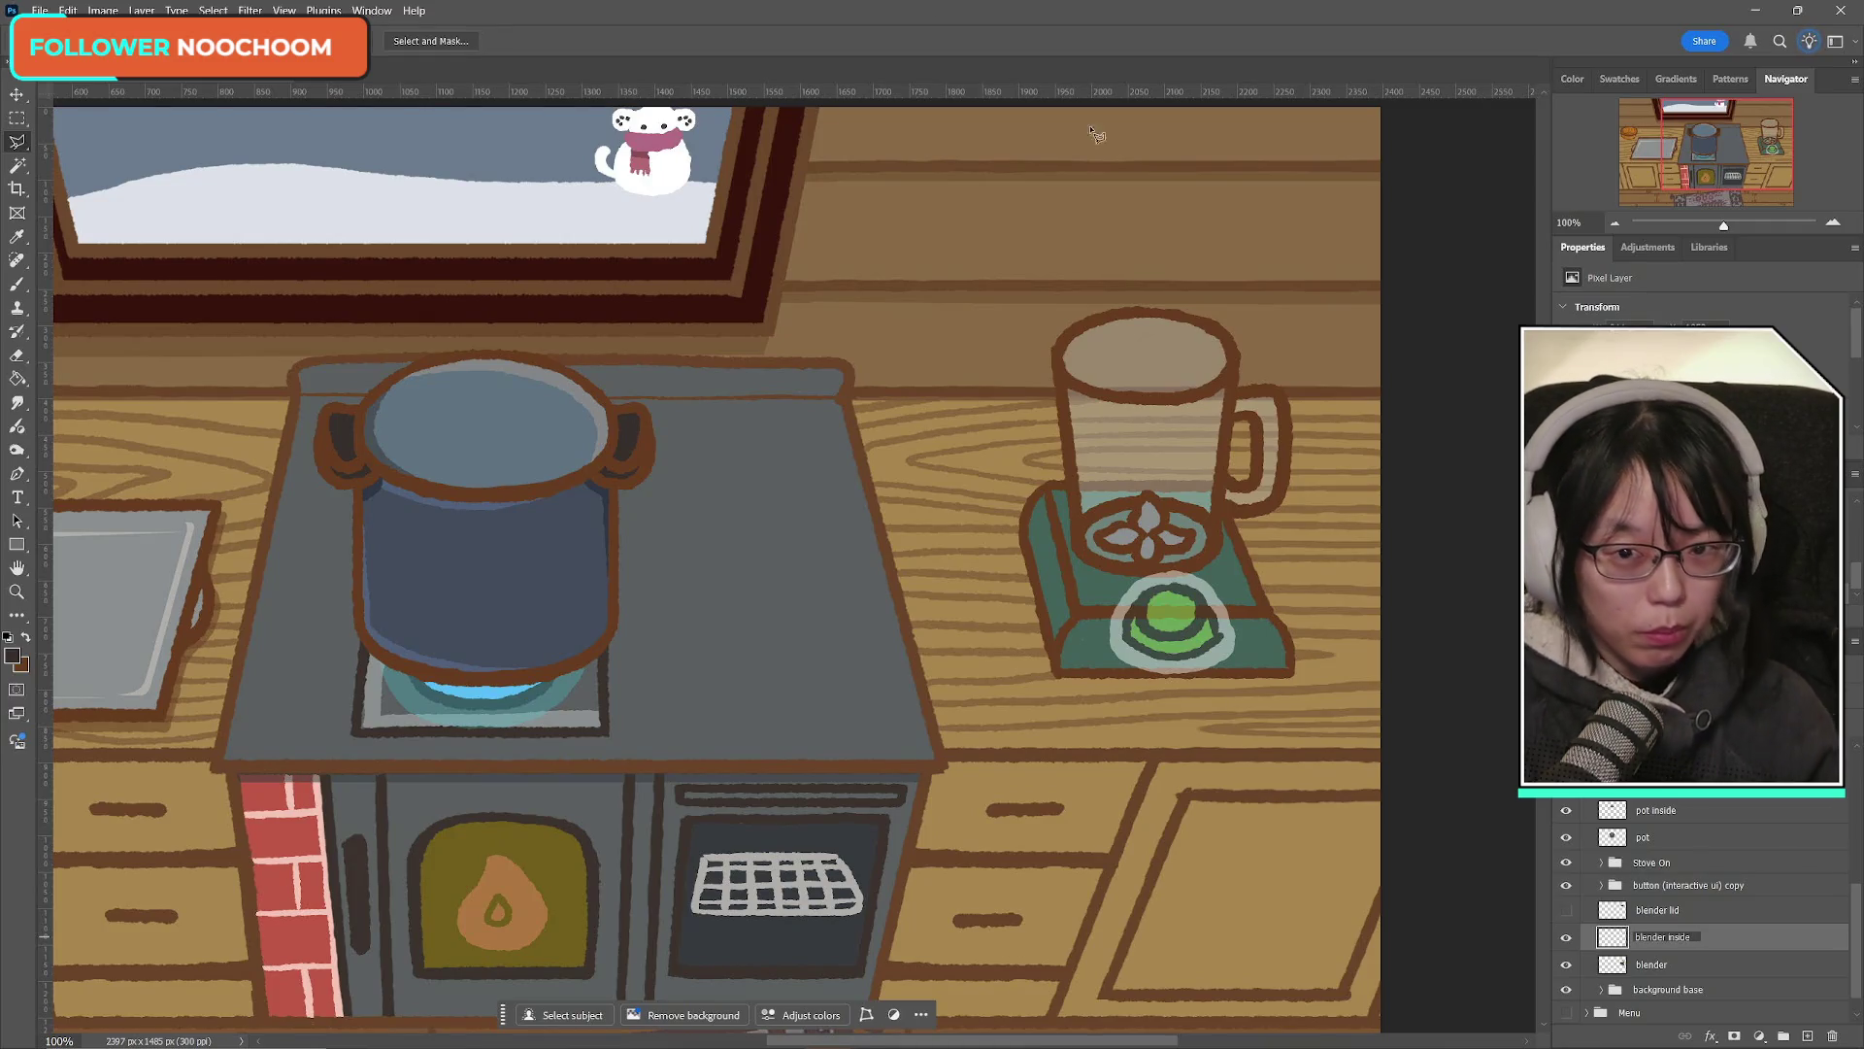
key(Return)
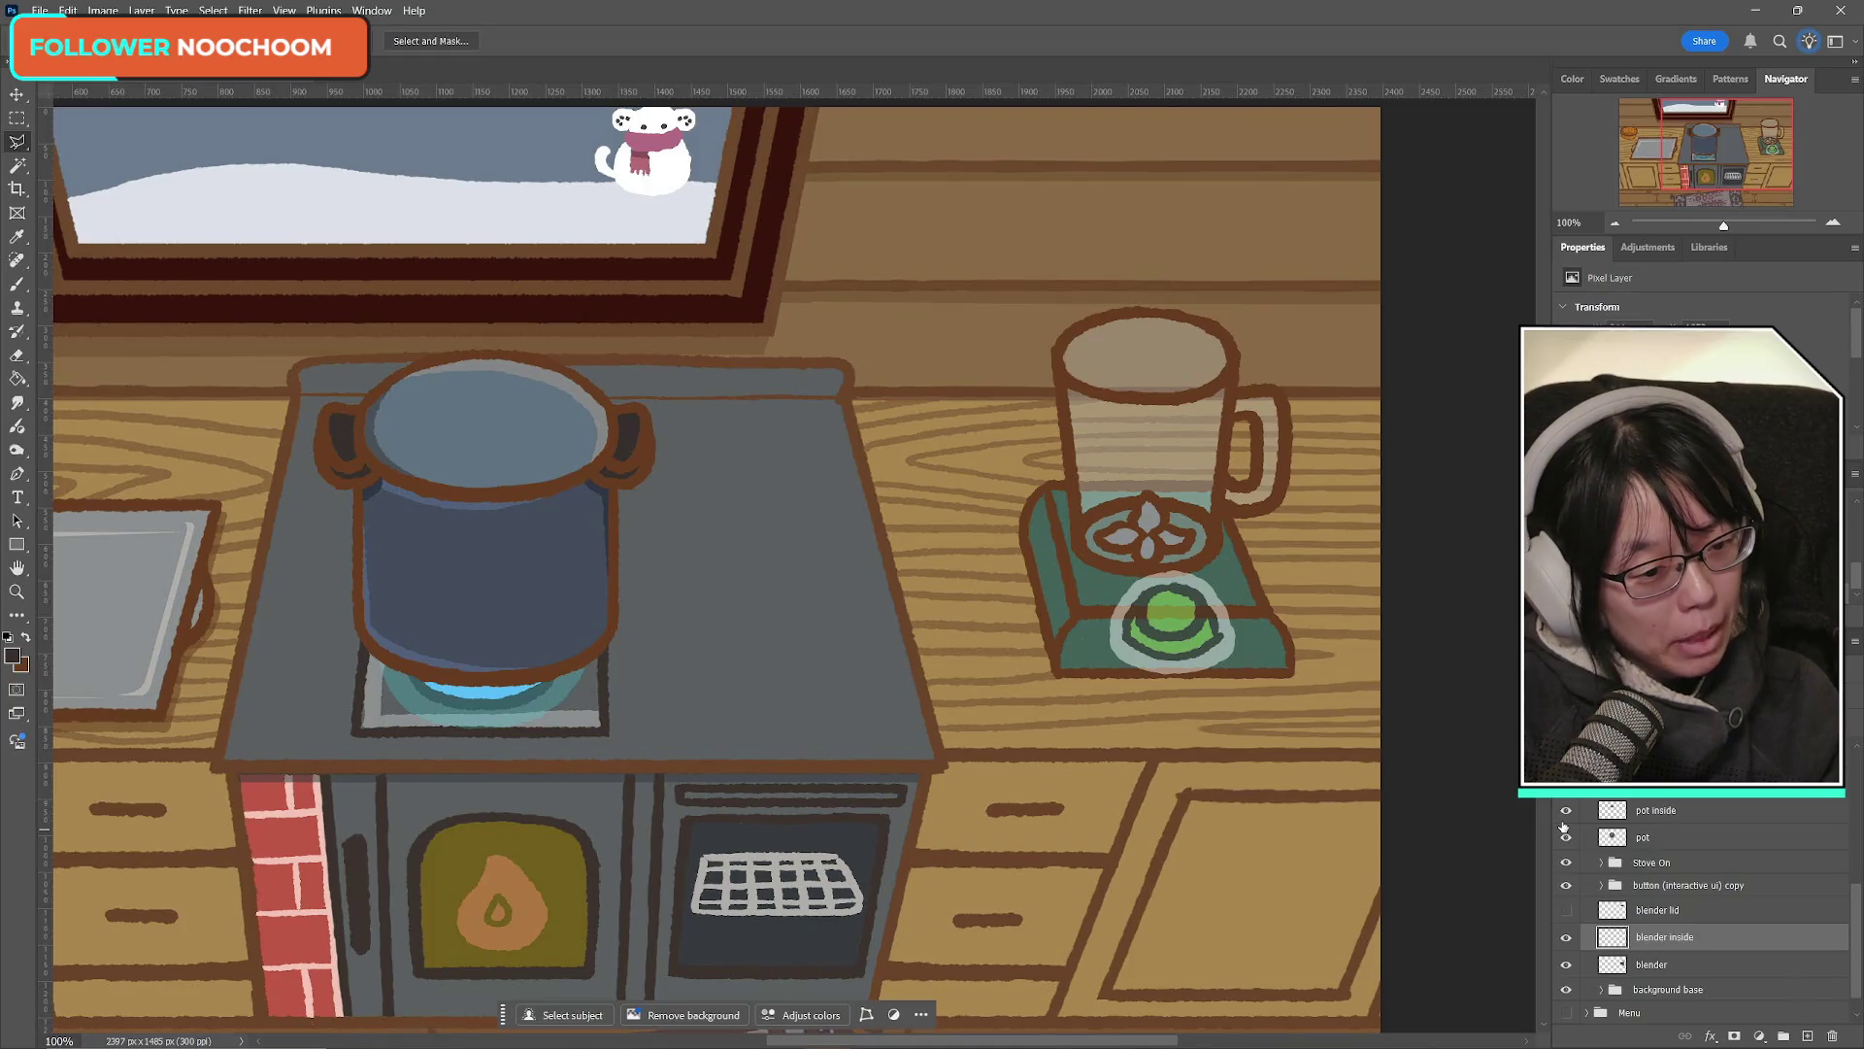
Step: Toggle the blender lid and blender inside layers, leaving the dark lid shown on the jar
click(1566, 910)
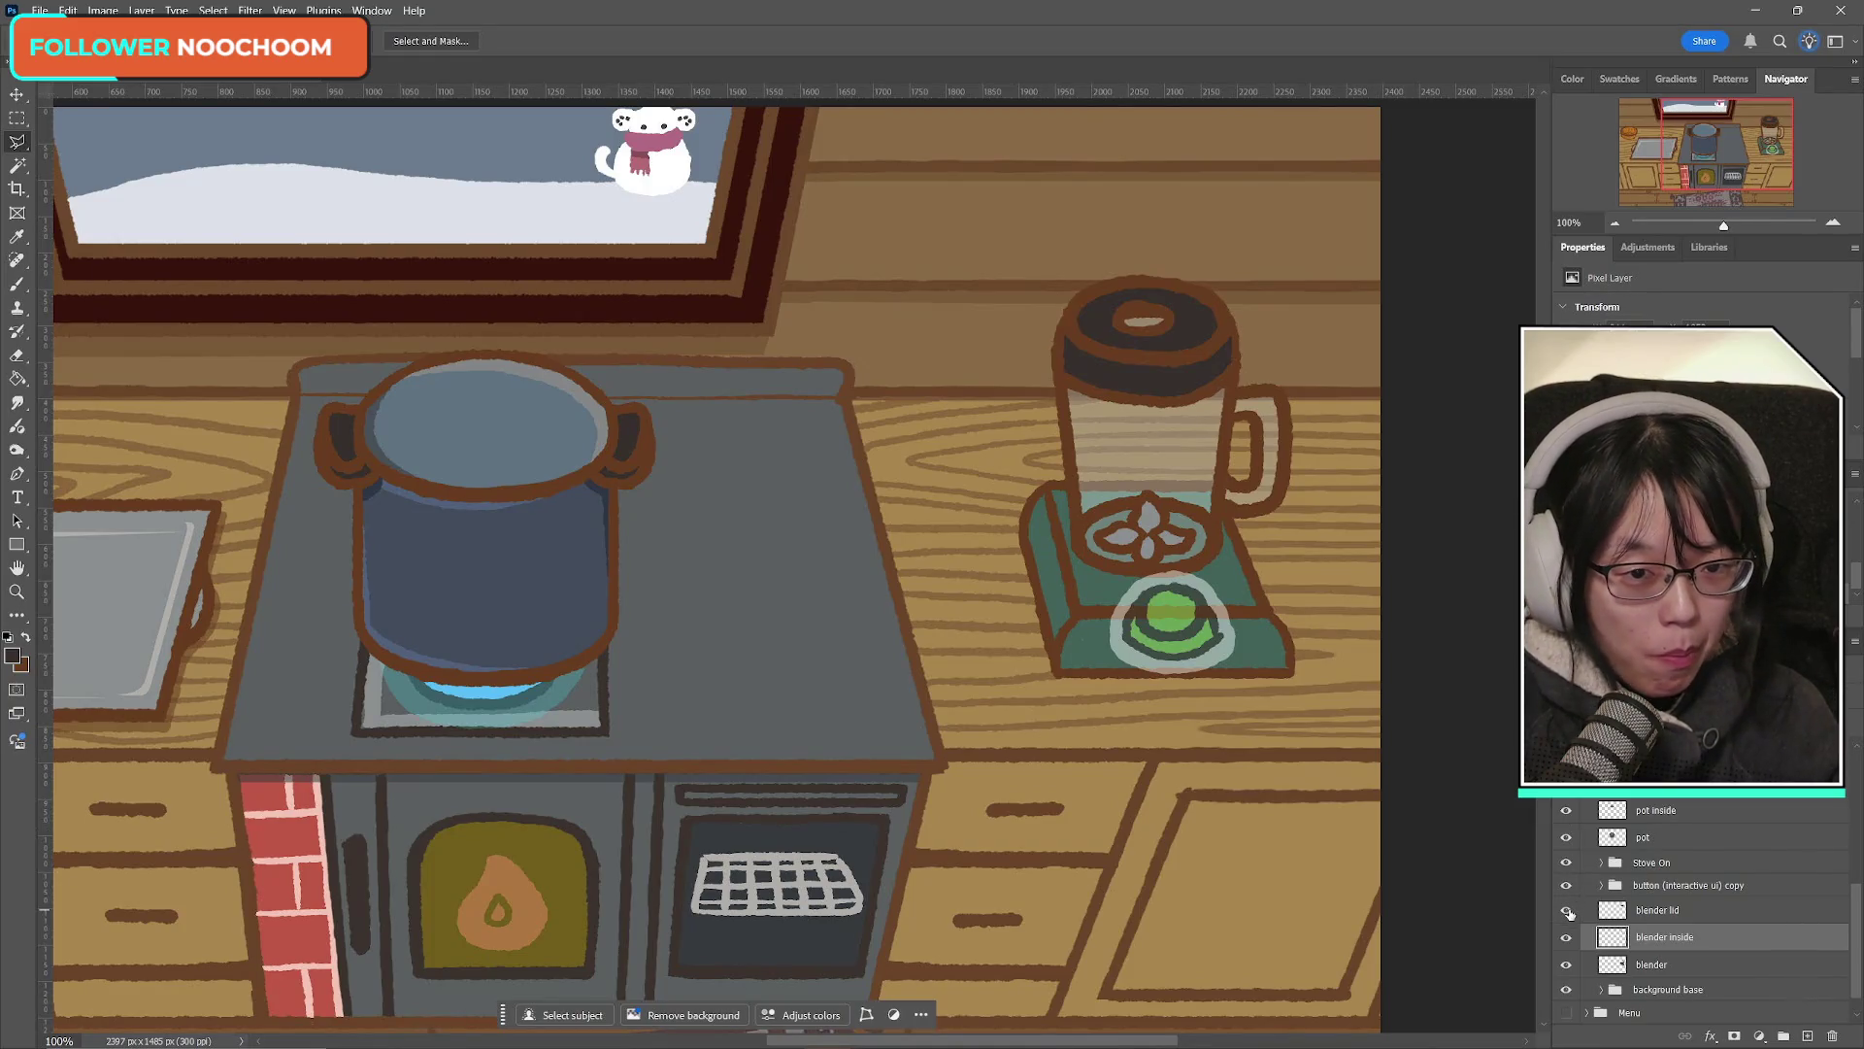
click(1567, 910)
click(1567, 911)
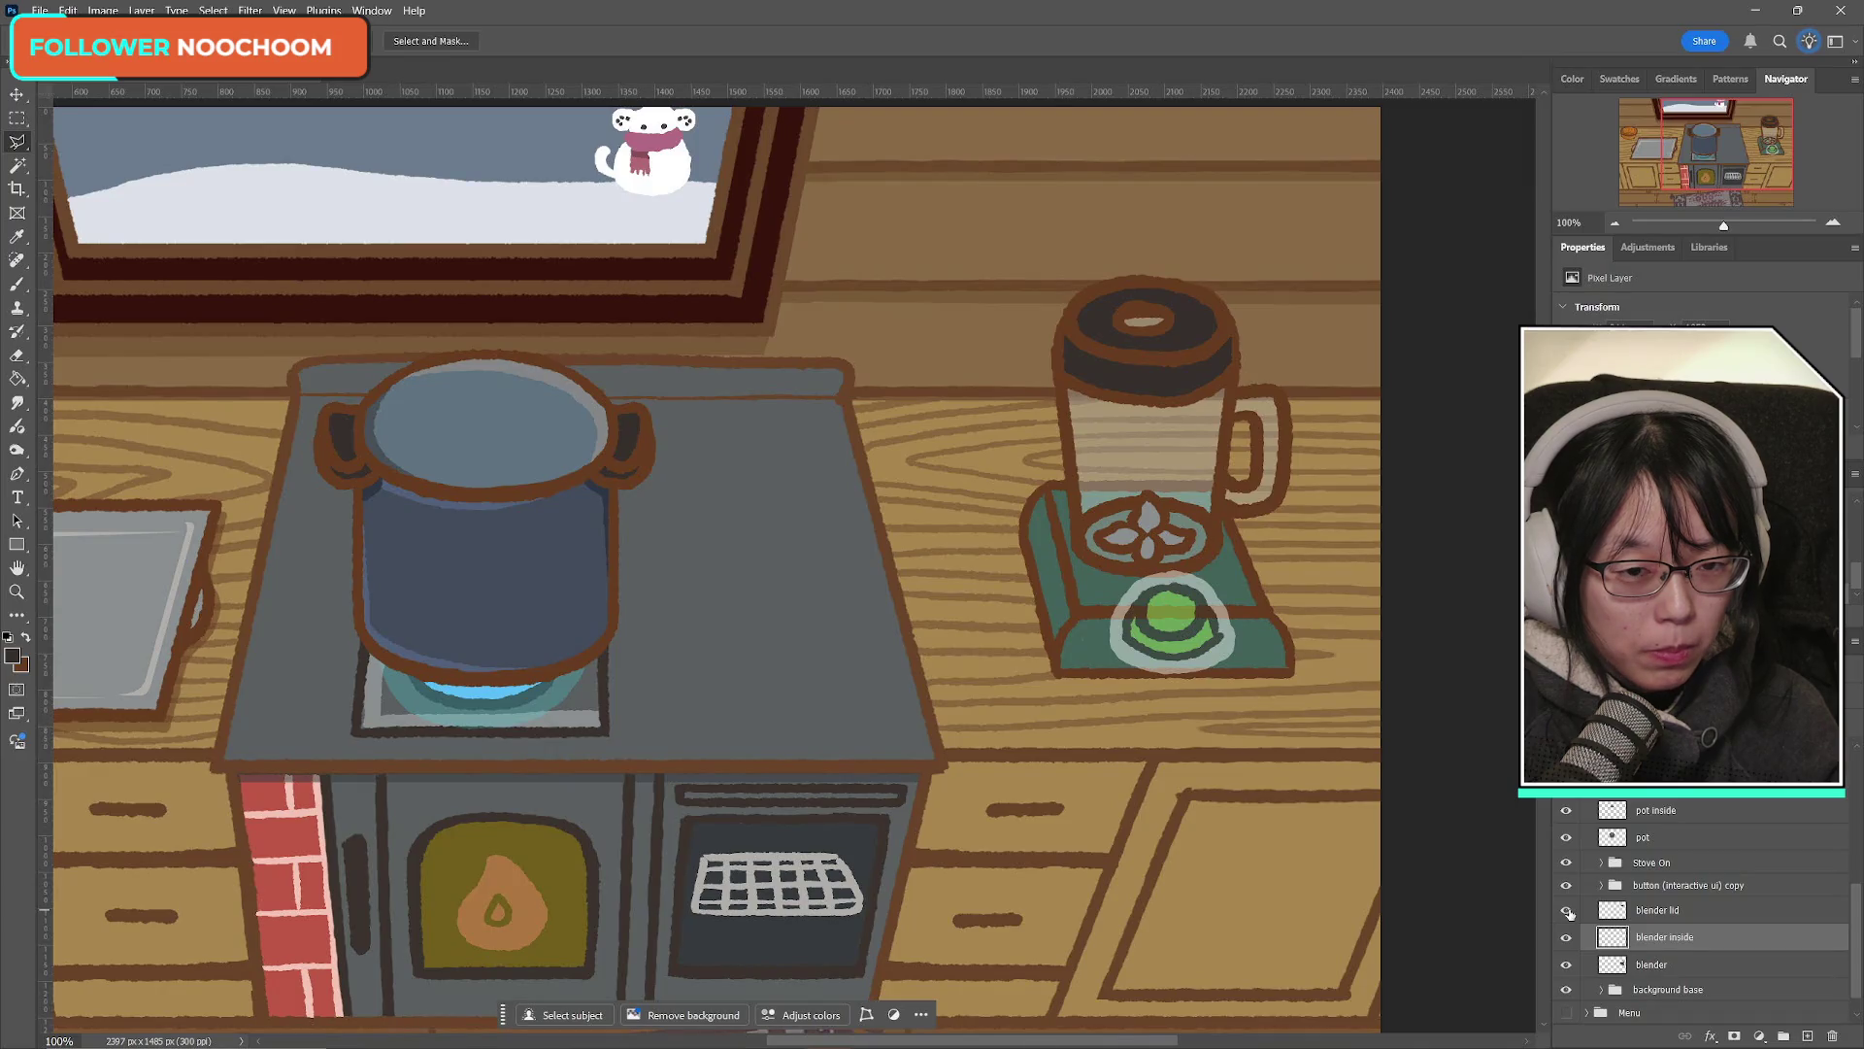
click(1567, 911)
scroll(1728, 955, down, 1)
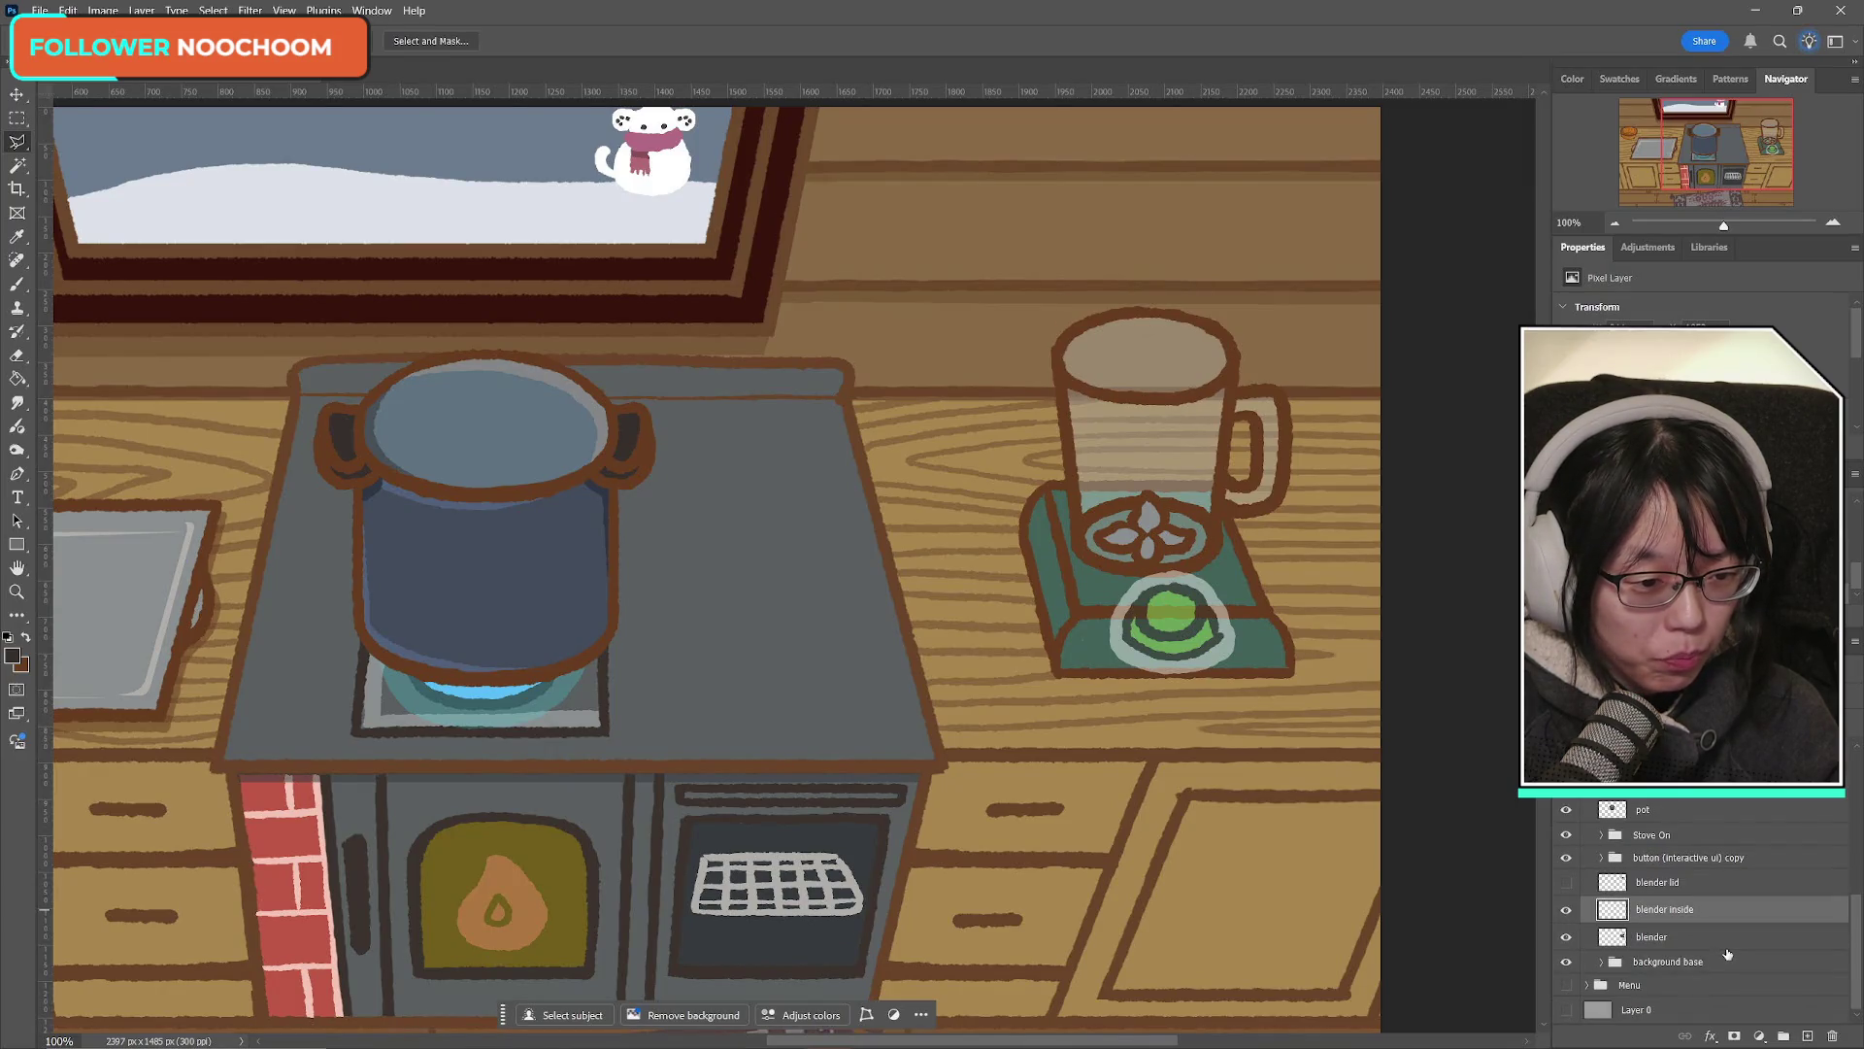
click(1566, 910)
click(1566, 910)
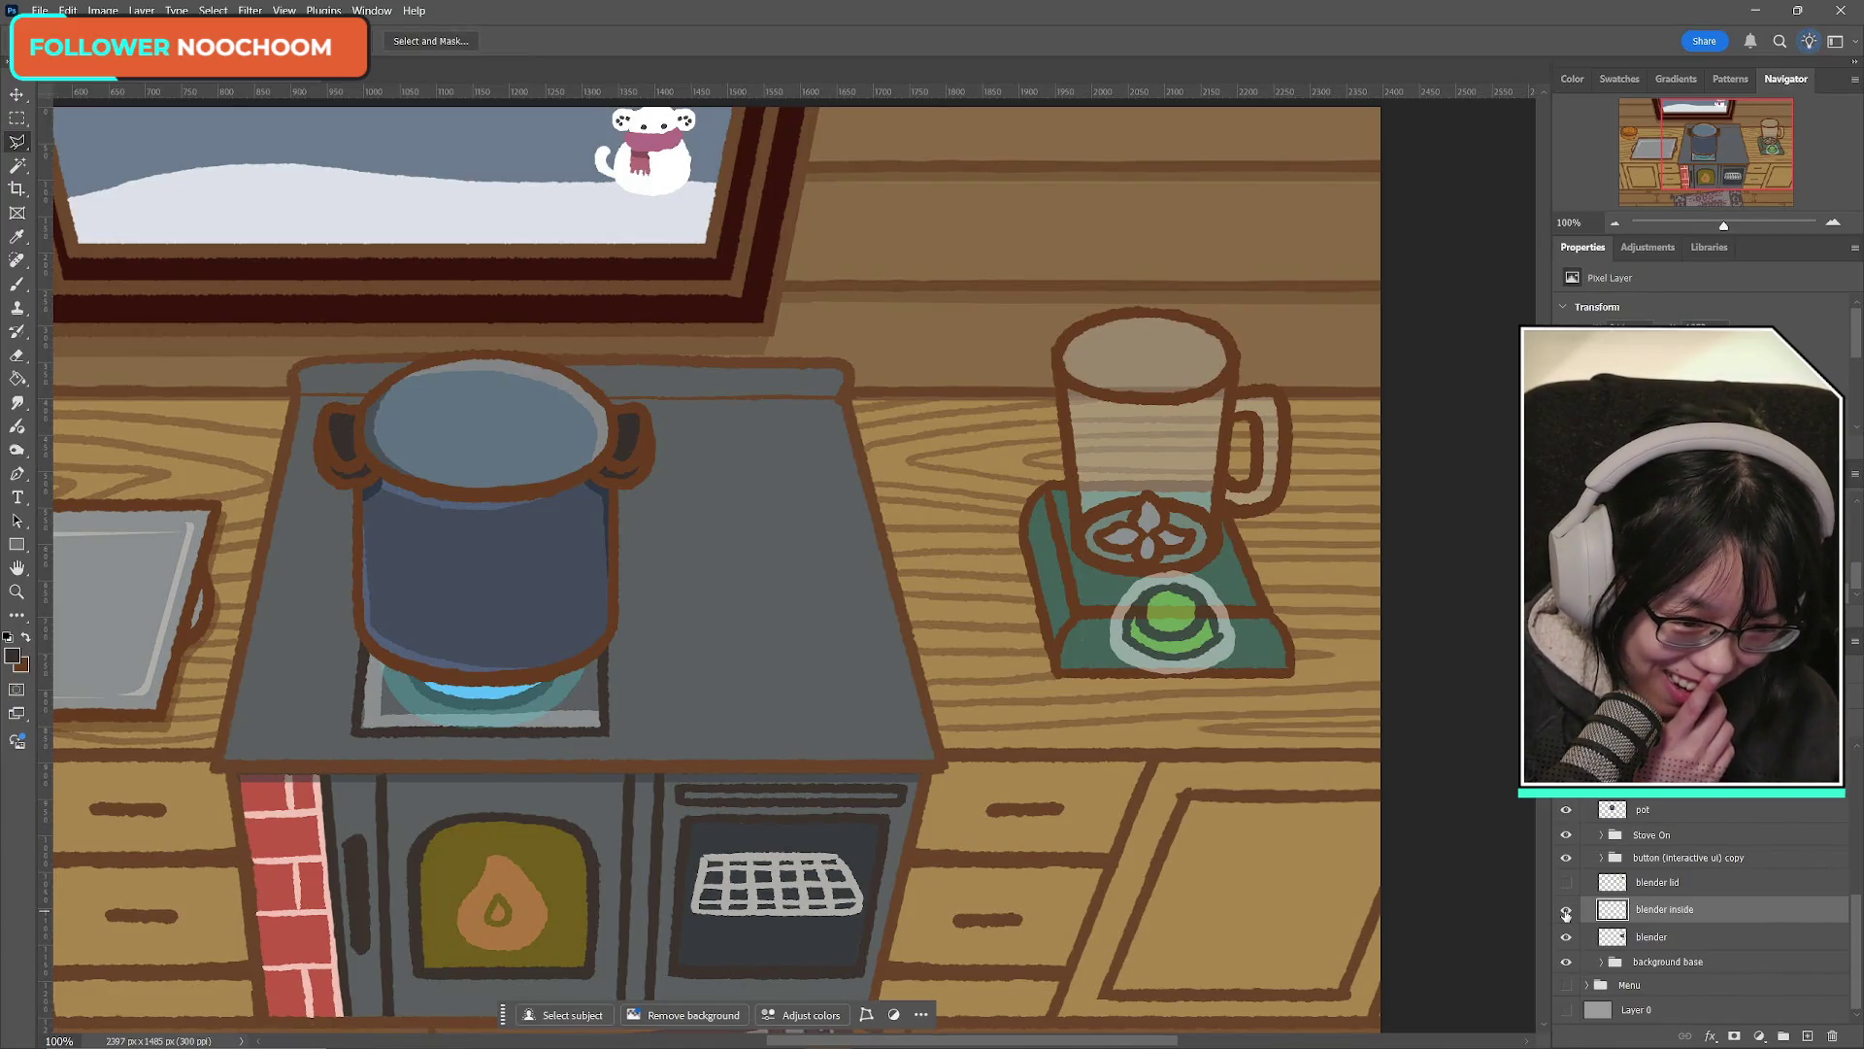
click(1566, 882)
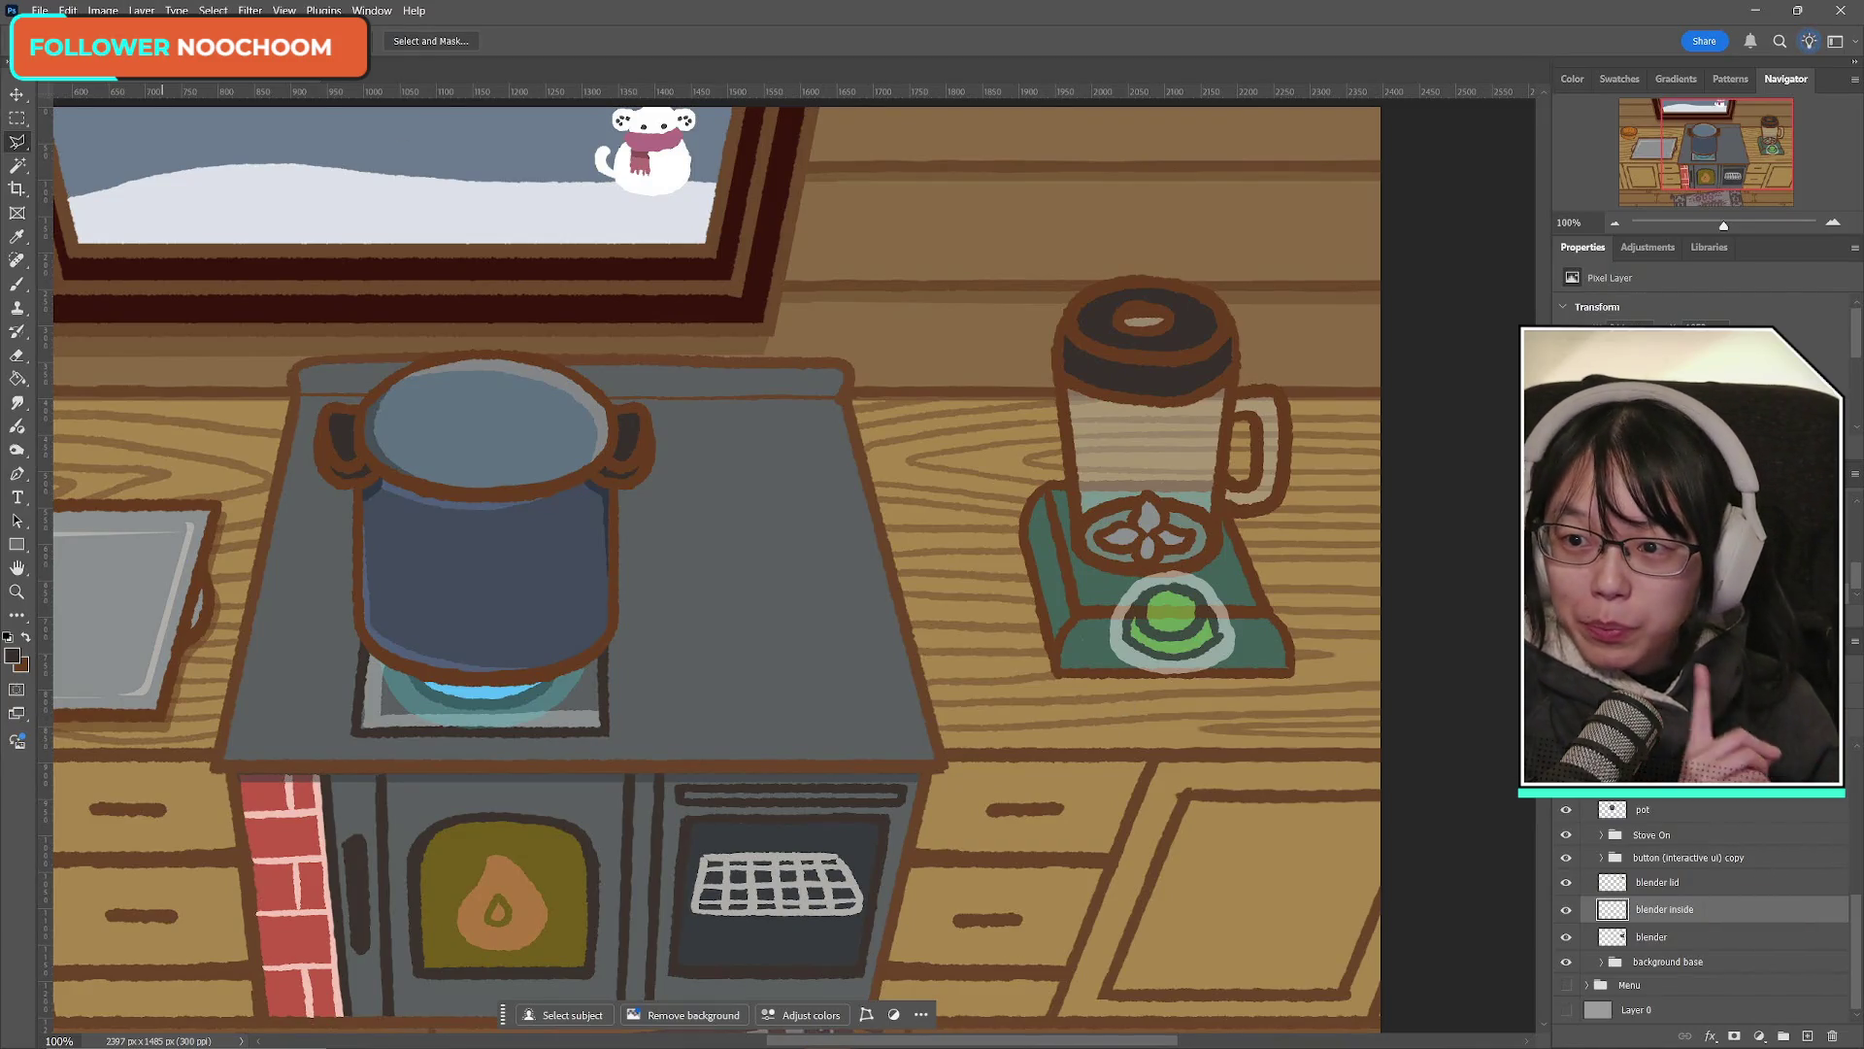
Step: Restore the Photoshop window to a smaller size, then maximize it again
click(40, 10)
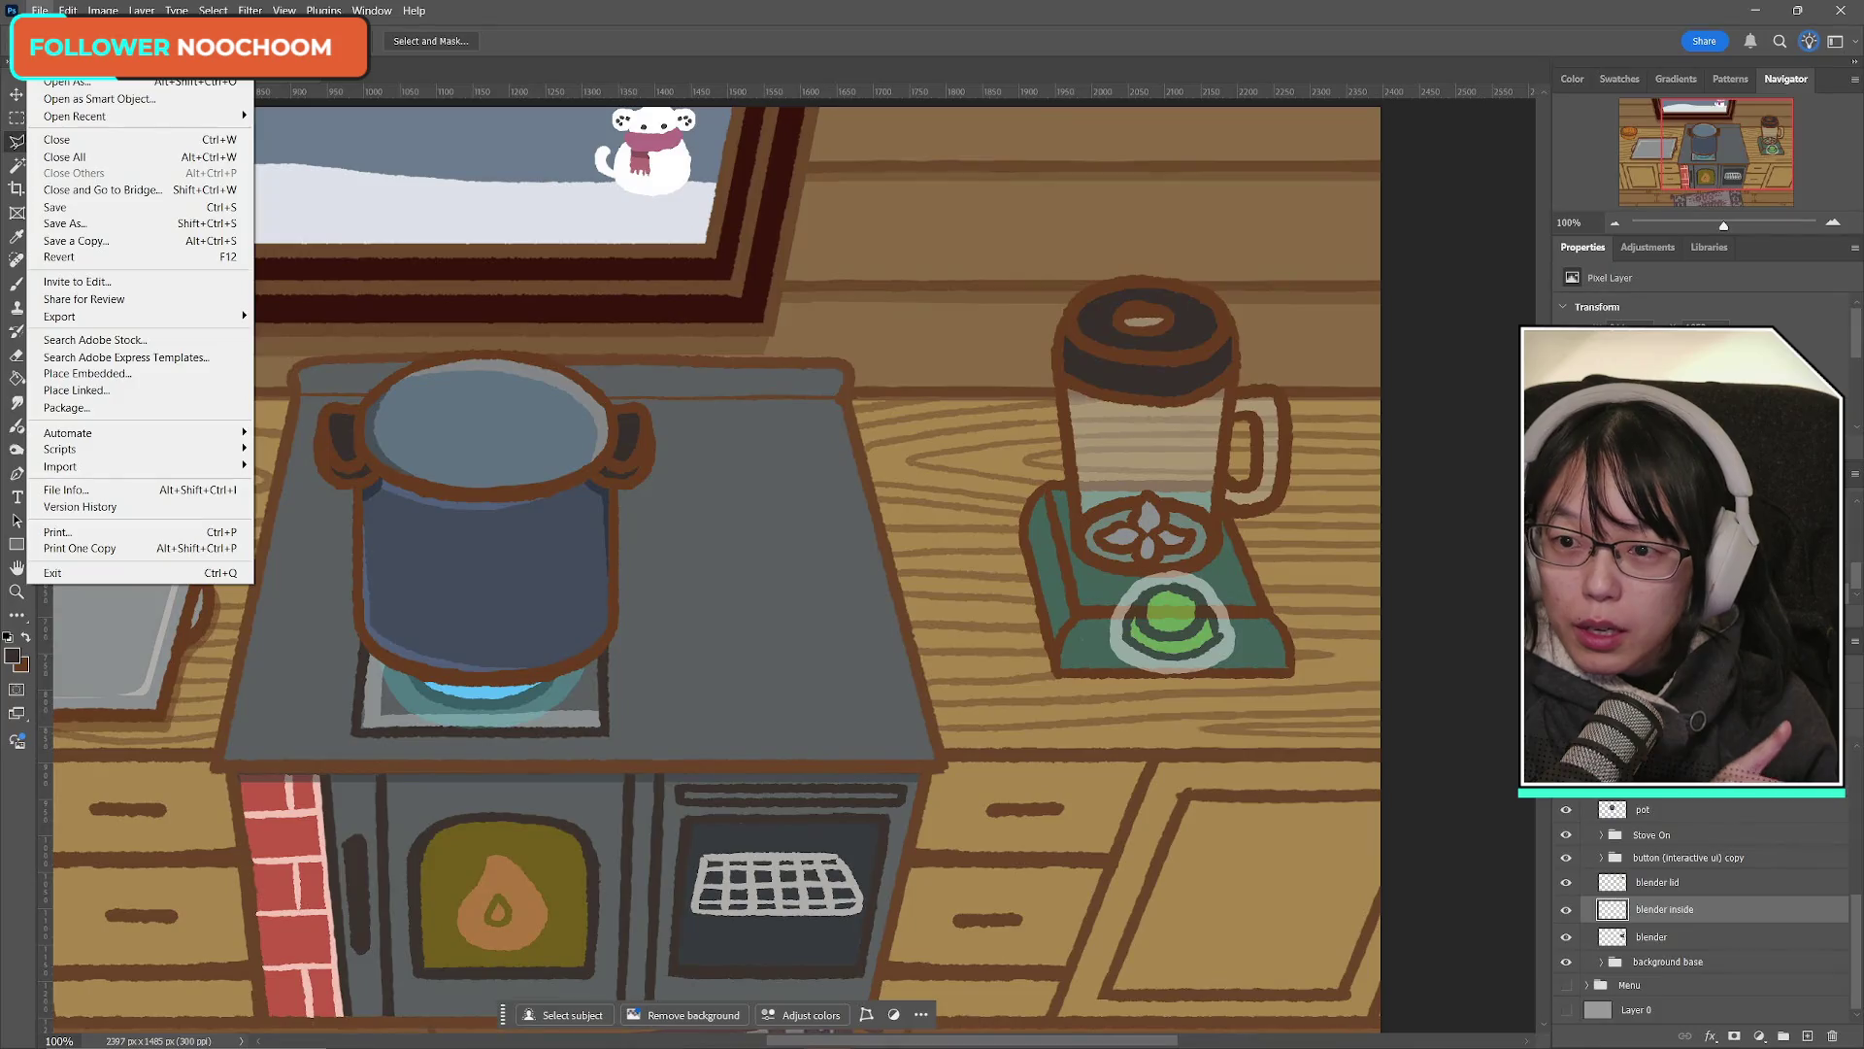
double_click(531, 17)
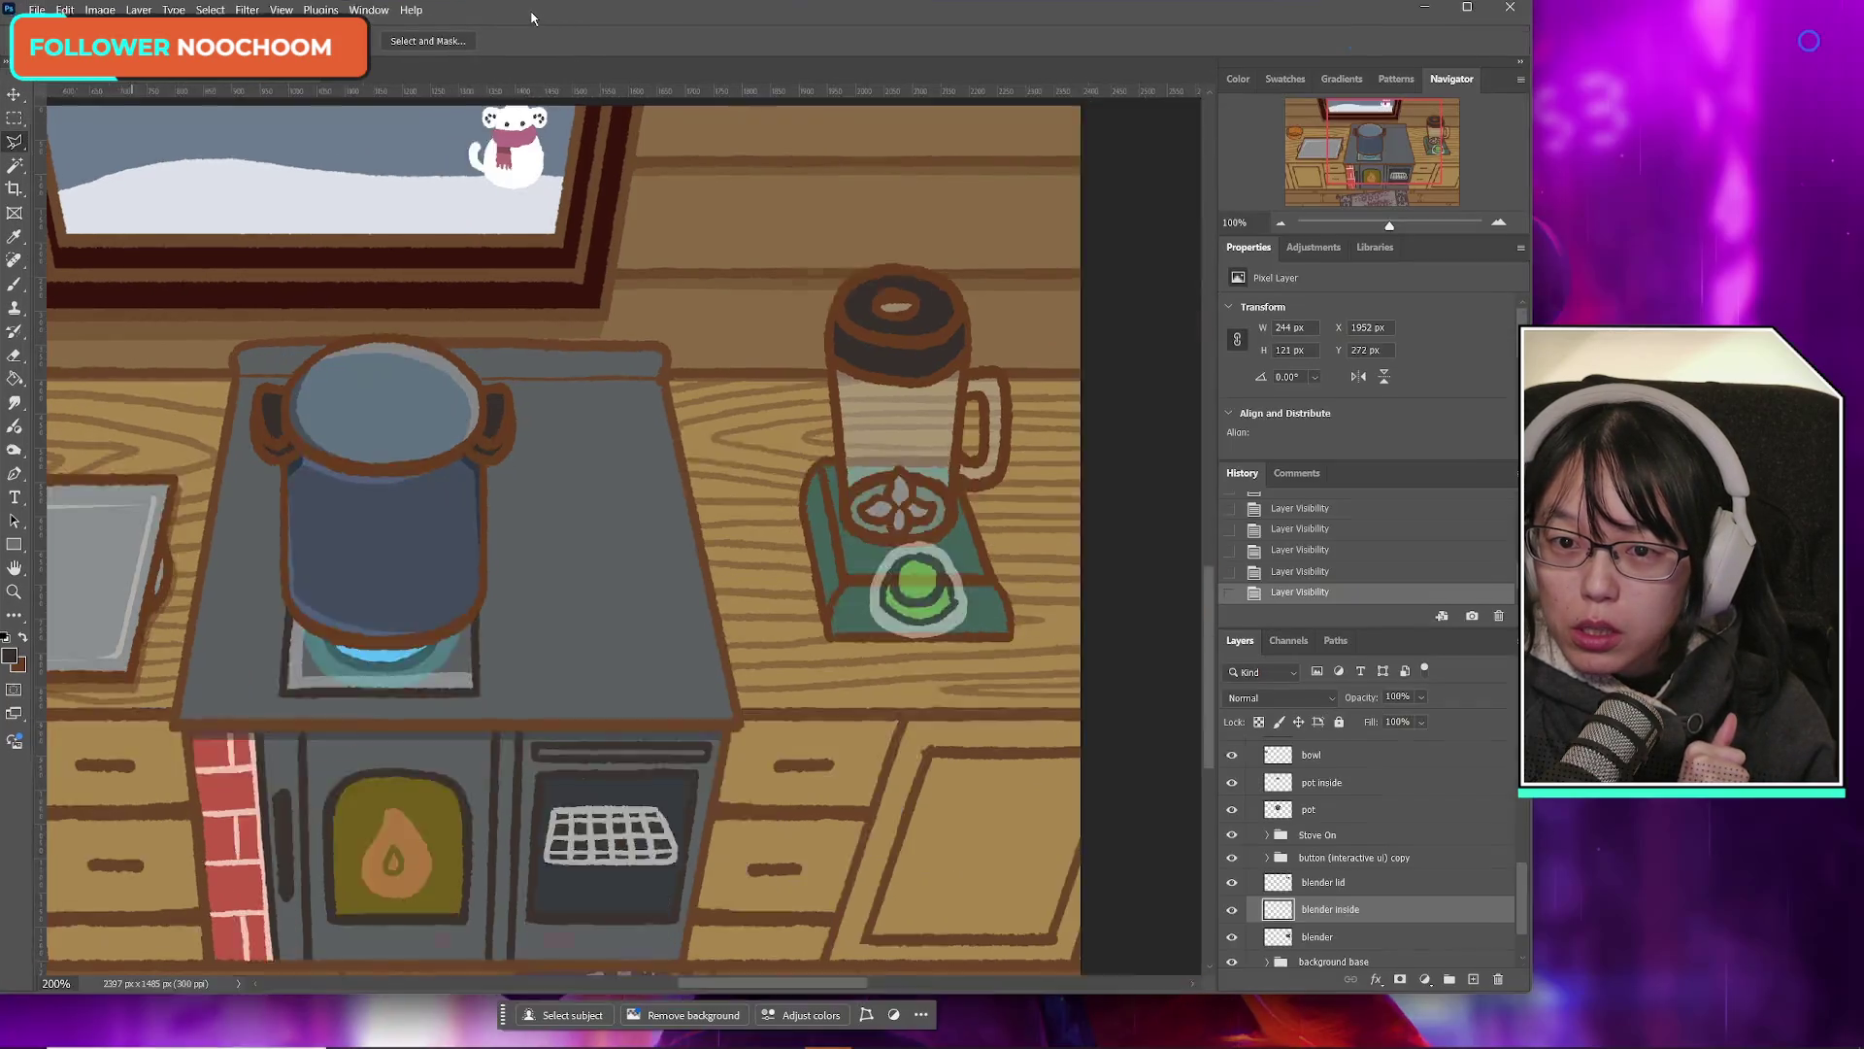
click(1467, 12)
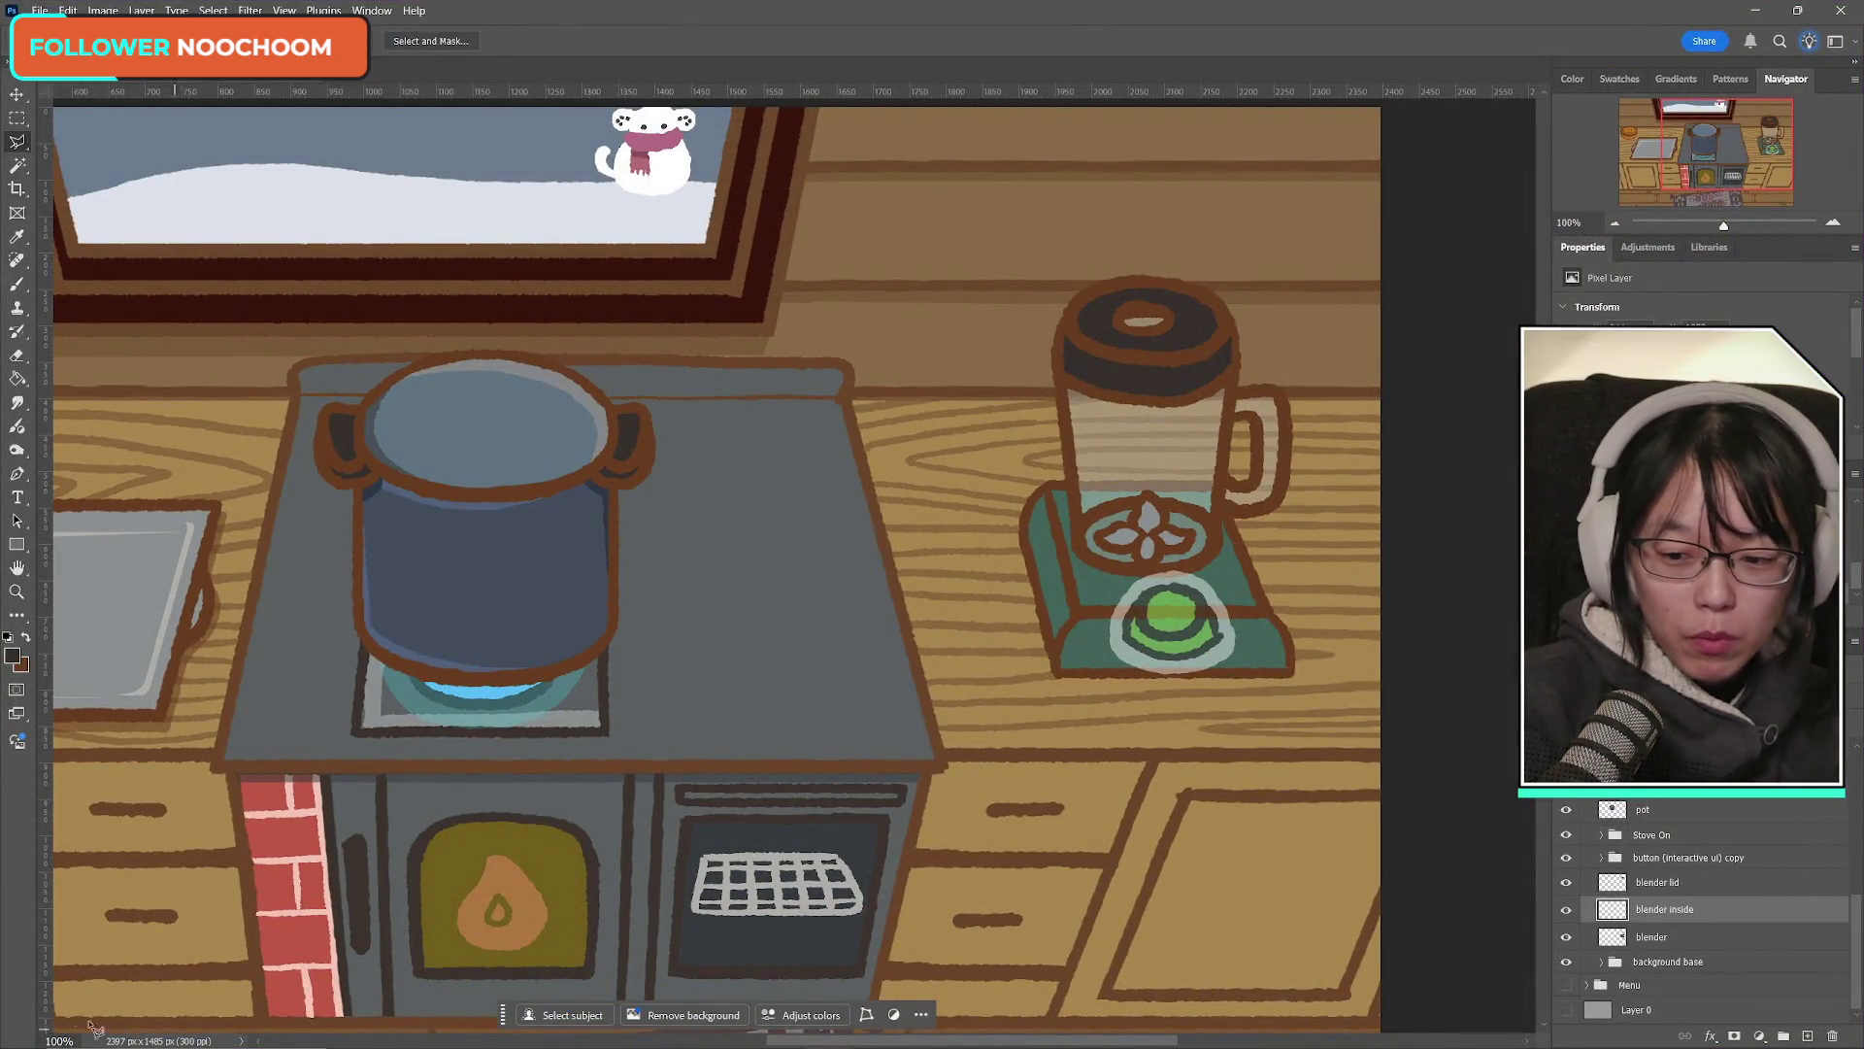
Step: Launch Snipping Tool via 'snip' search and capture a rectangle around the blender
click(124, 1037)
text(snip)
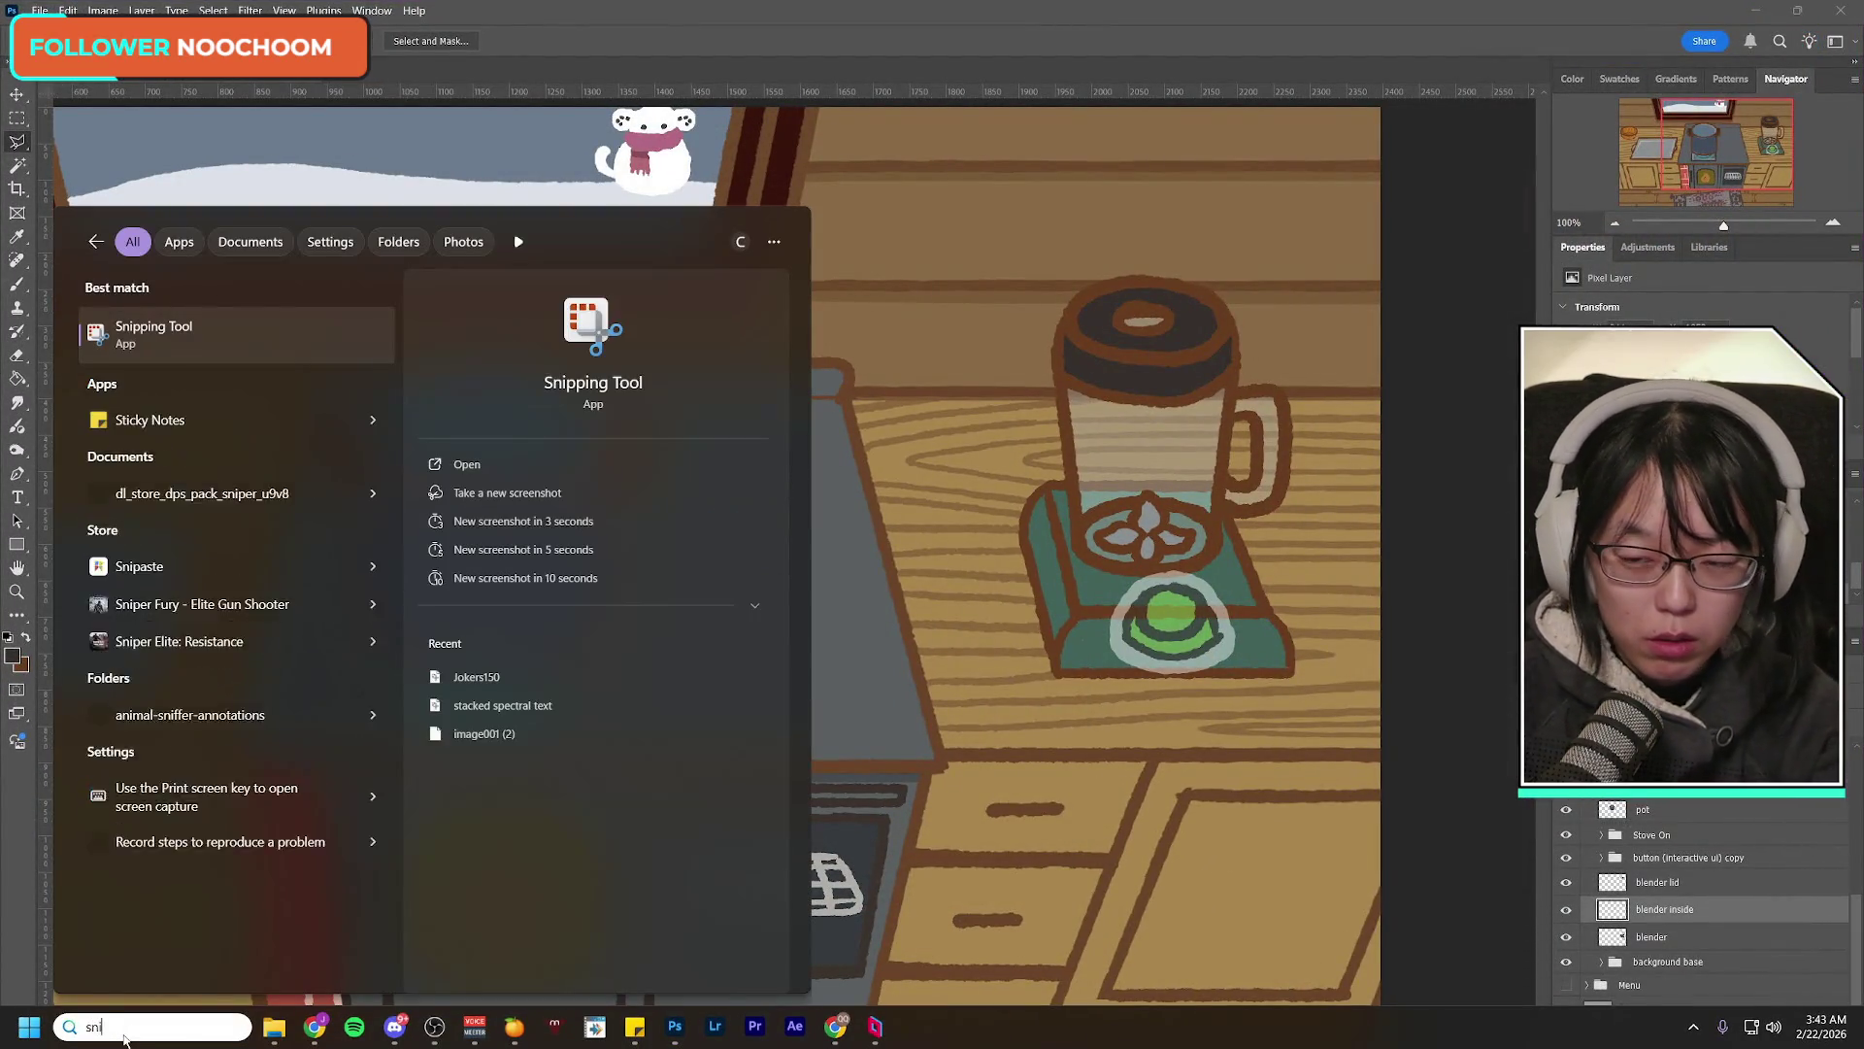
key(Escape)
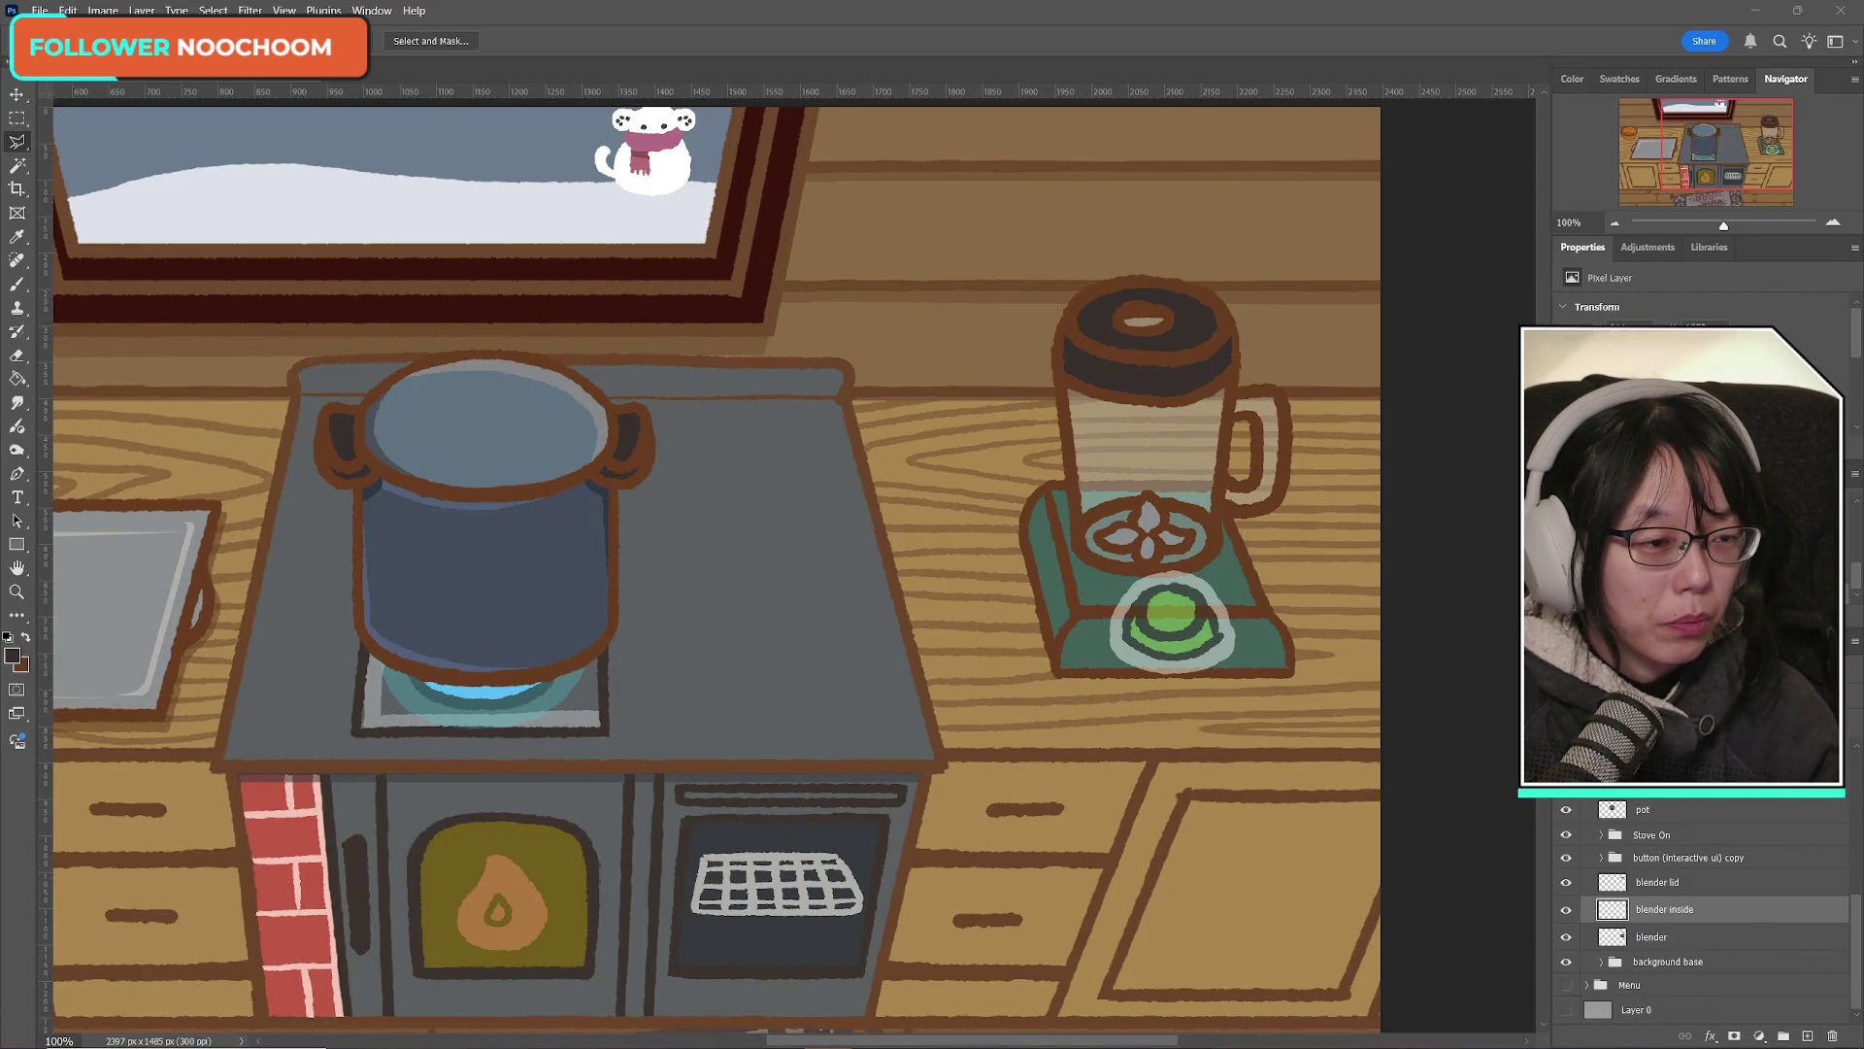
key(super+shift+s)
mouse_move(877, 162)
mouse_down()
mouse_move(1394, 790)
mouse_move(1381, 835)
mouse_up()
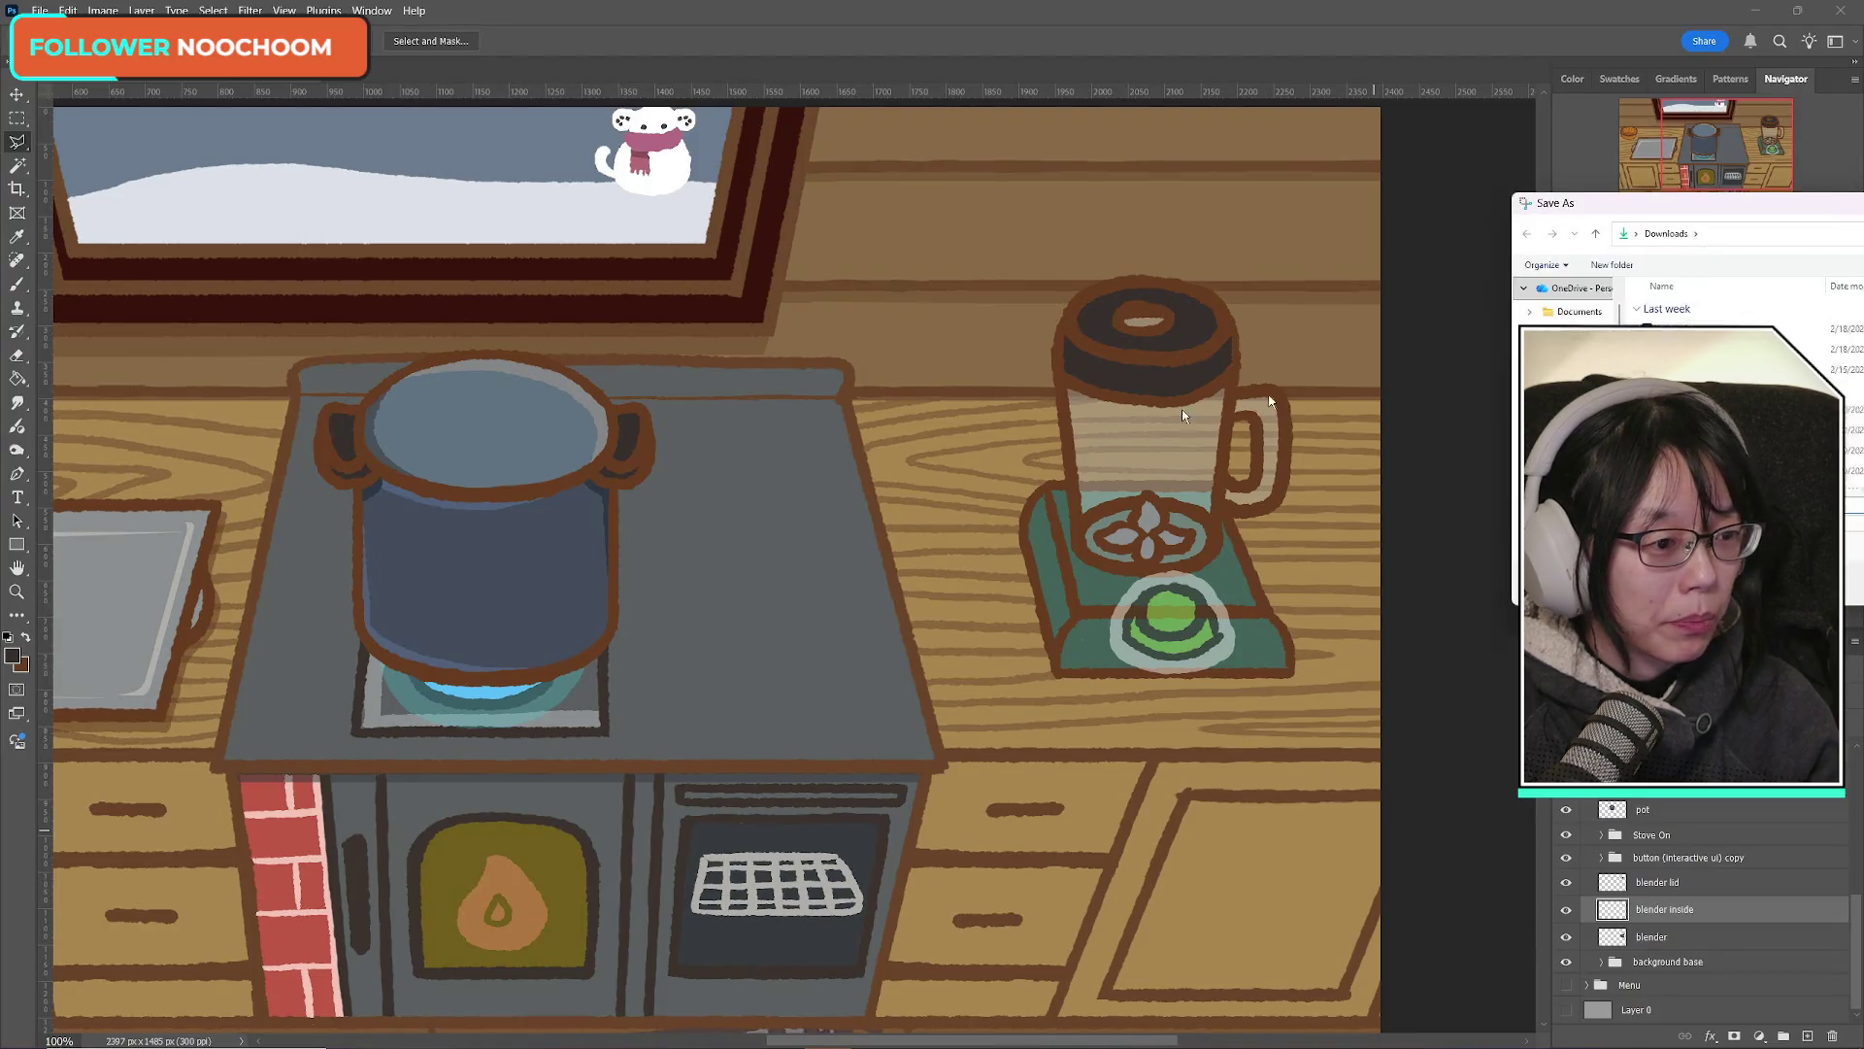
Step: Bring up the save dialog for the snip and navigate into the Cooking2 folder
key(ctrl+s)
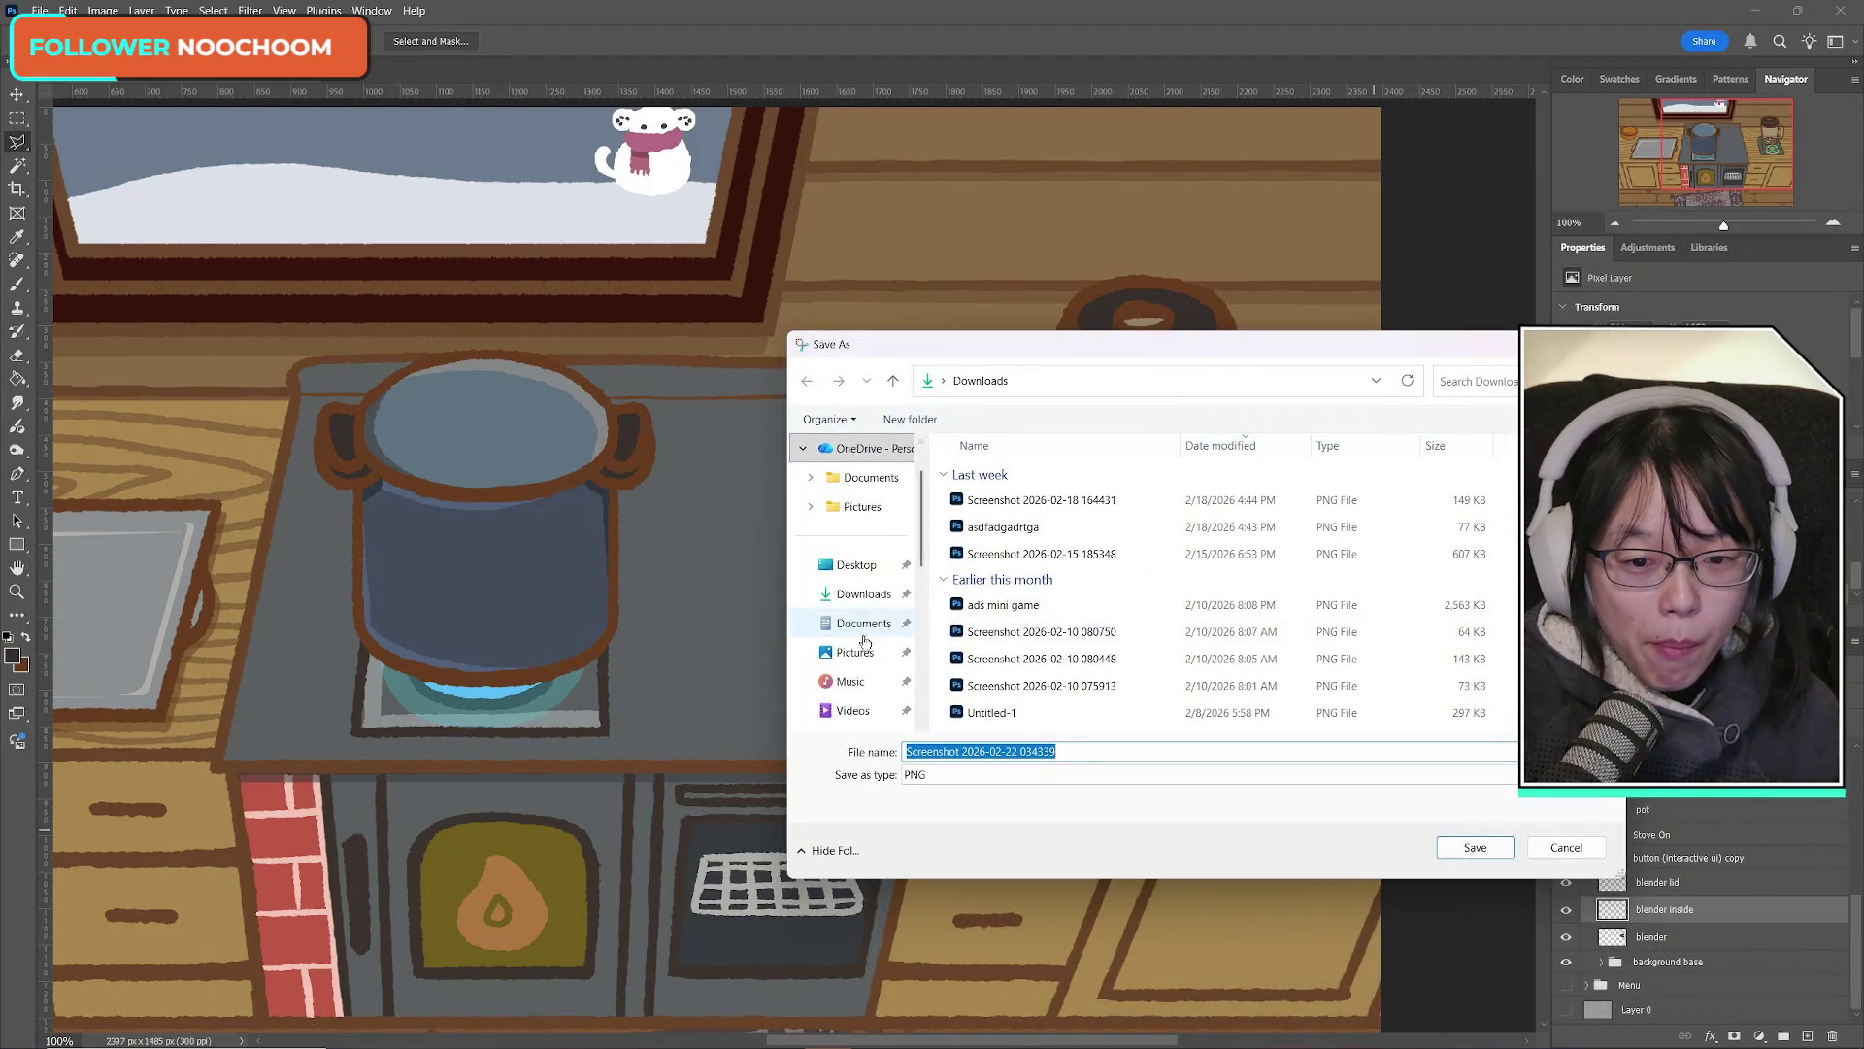
scroll(878, 645, down, 3)
click(859, 593)
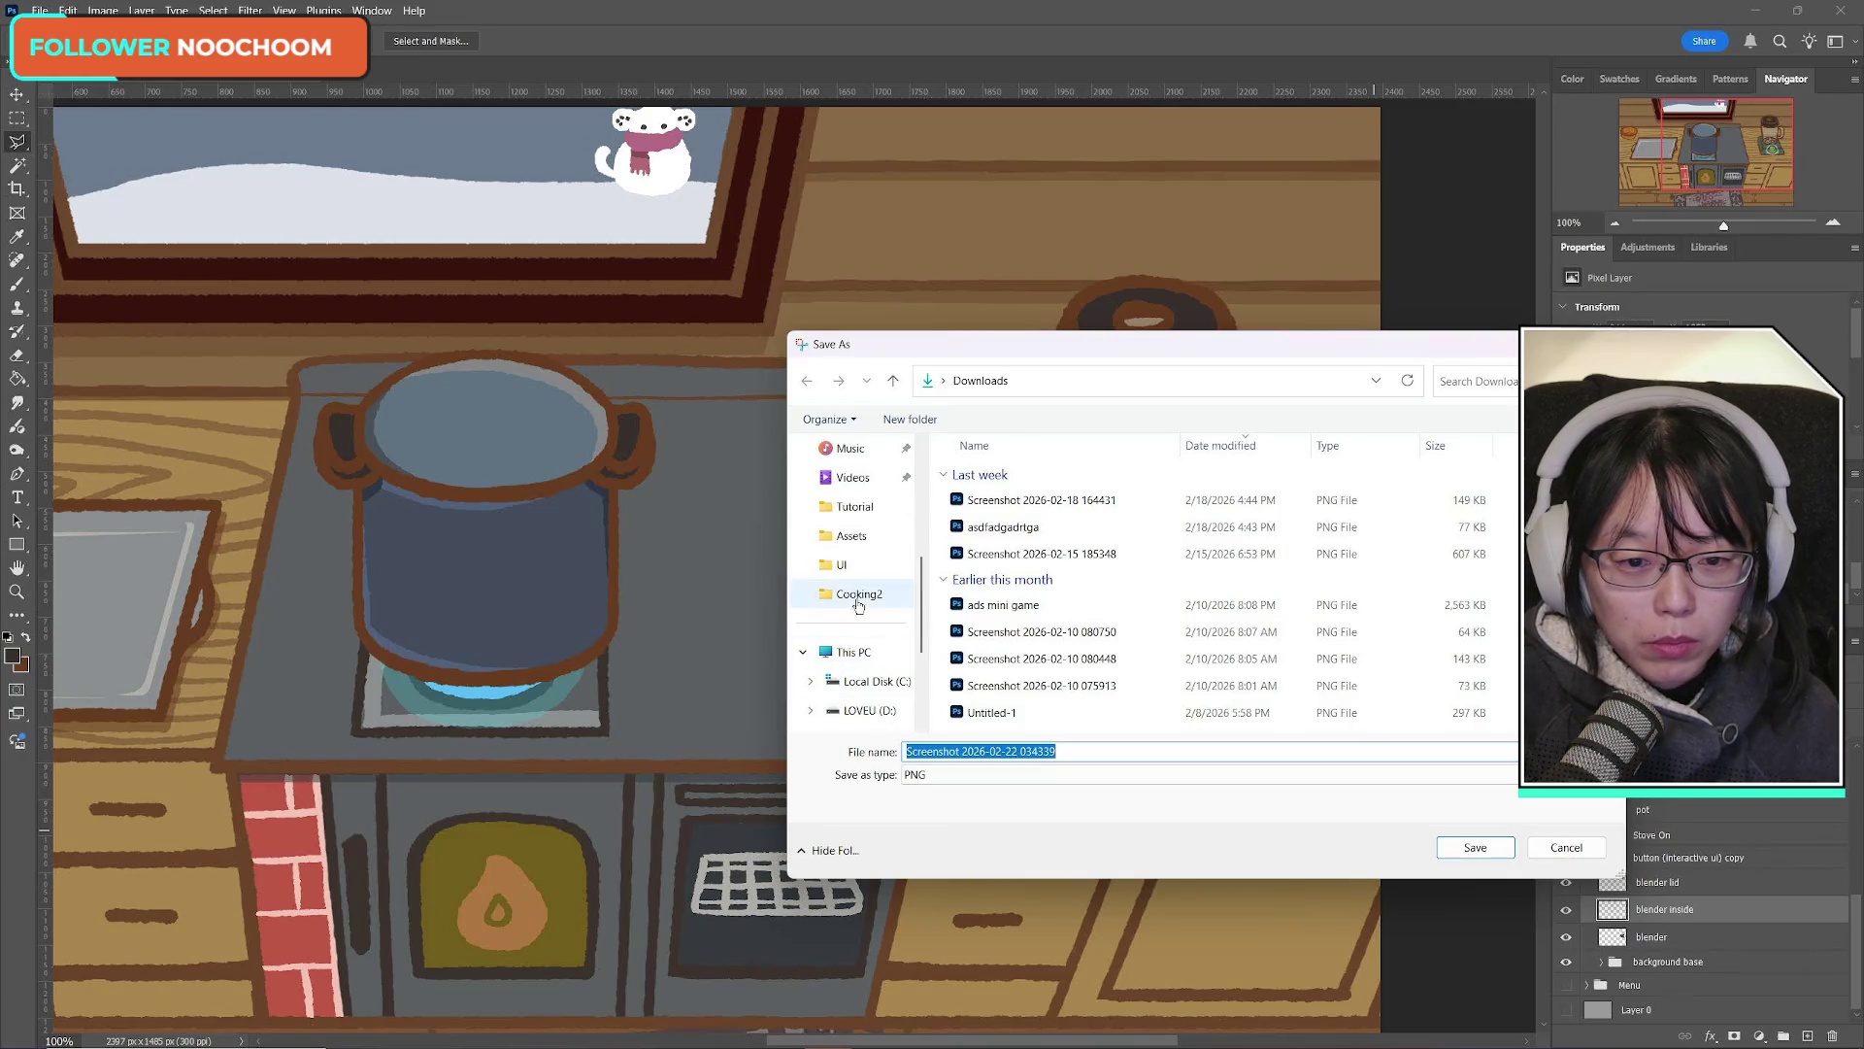
scroll(1206, 712, down, 2)
scroll(1206, 712, up, 2)
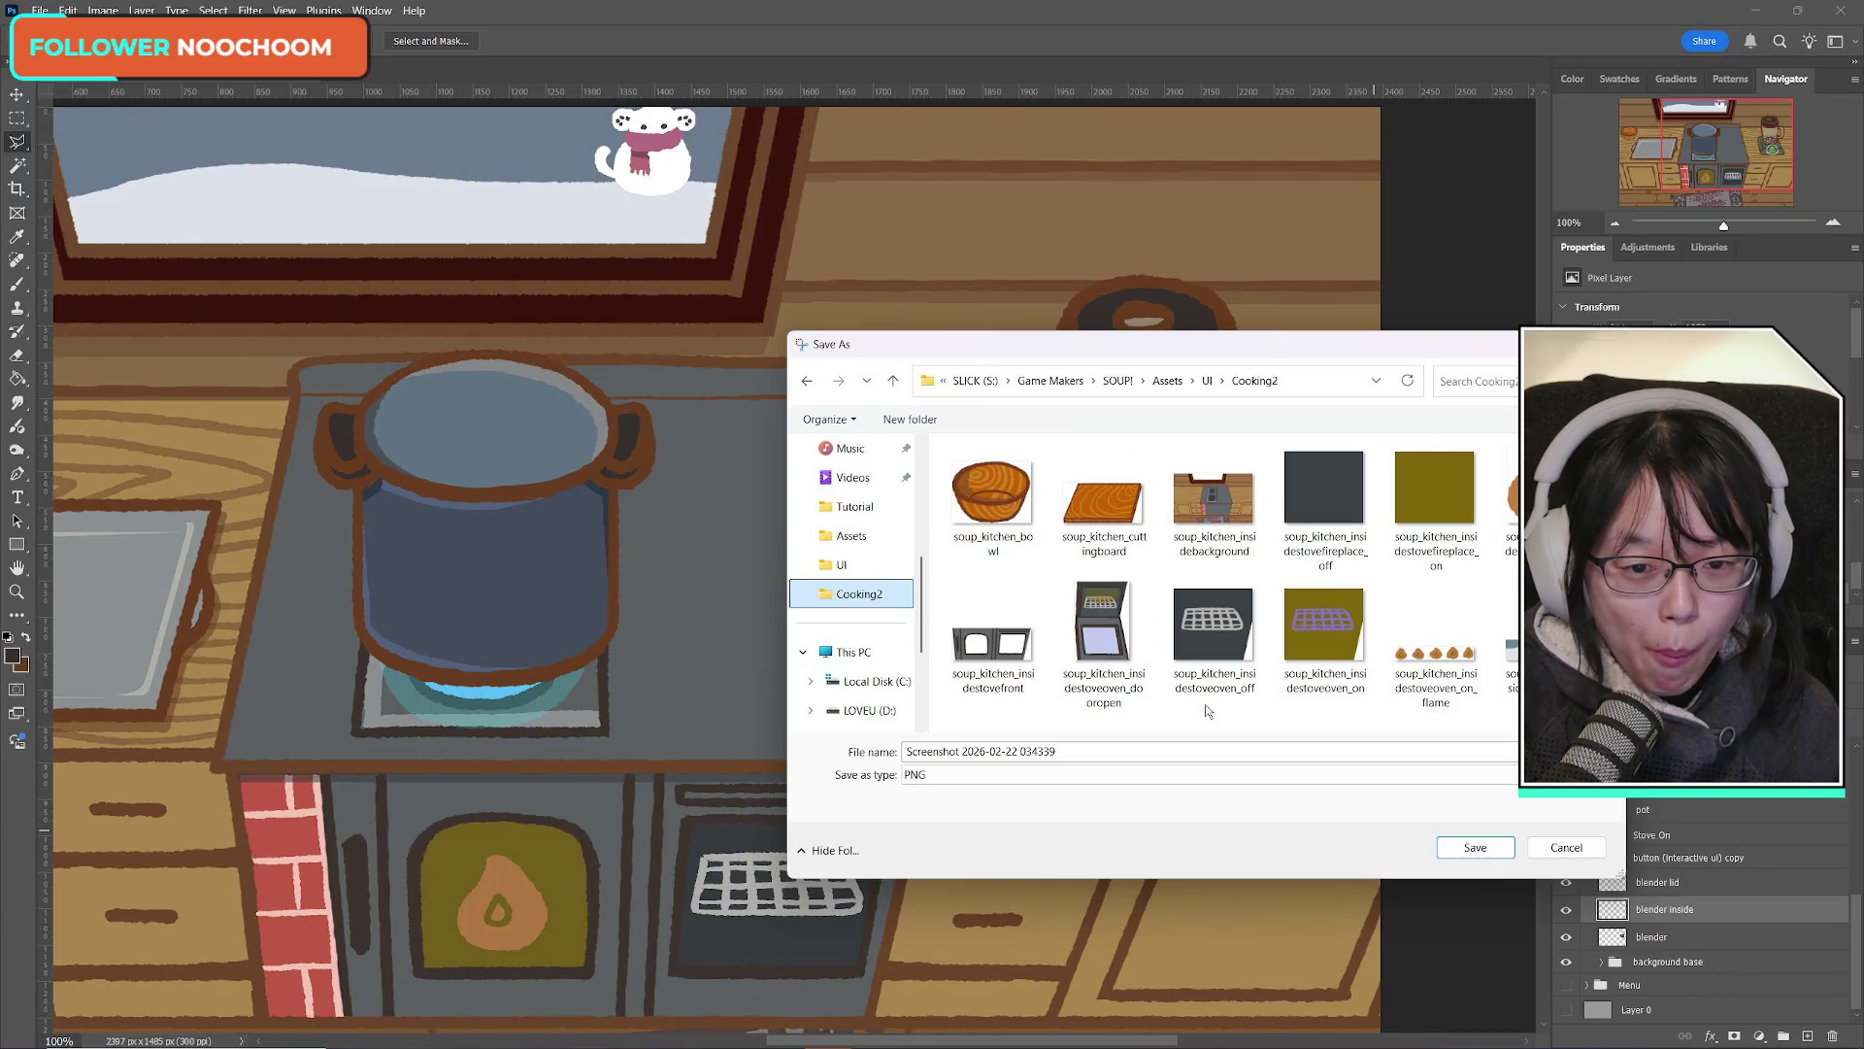
scroll(1204, 706, down, 1)
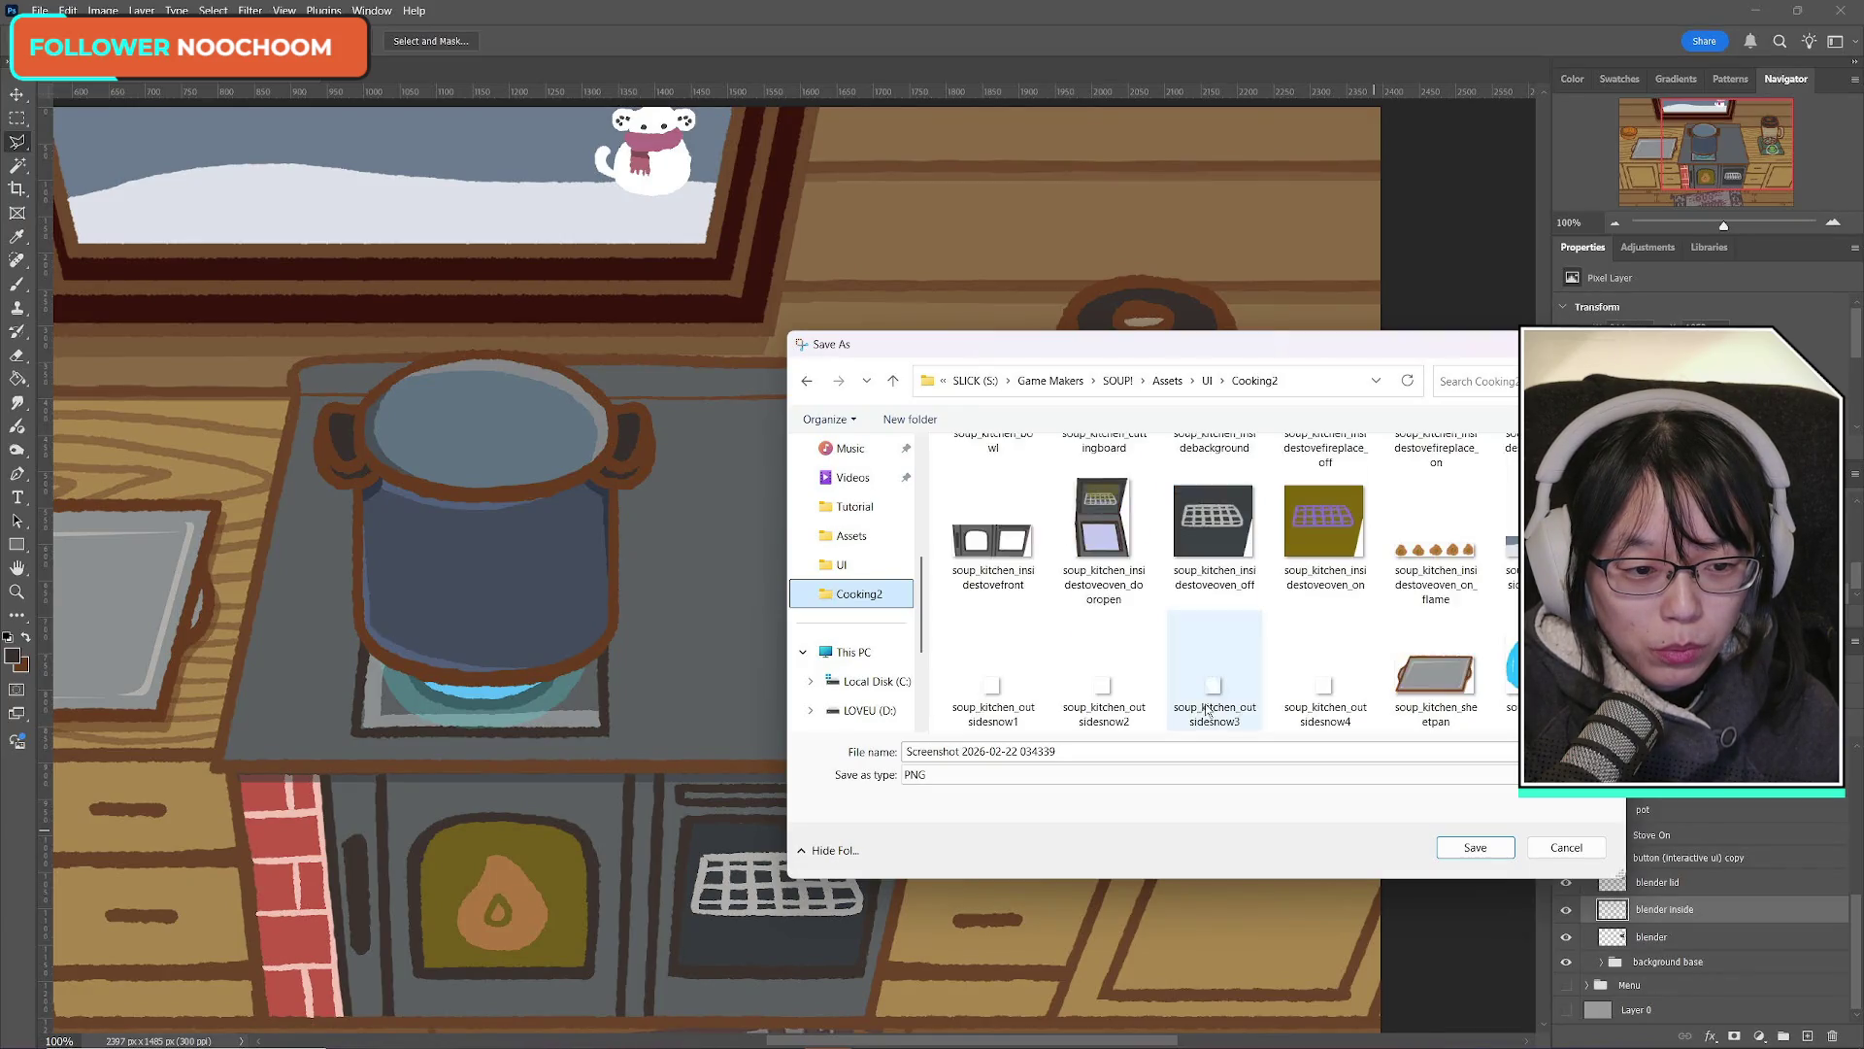
scroll(1206, 704, up, 1)
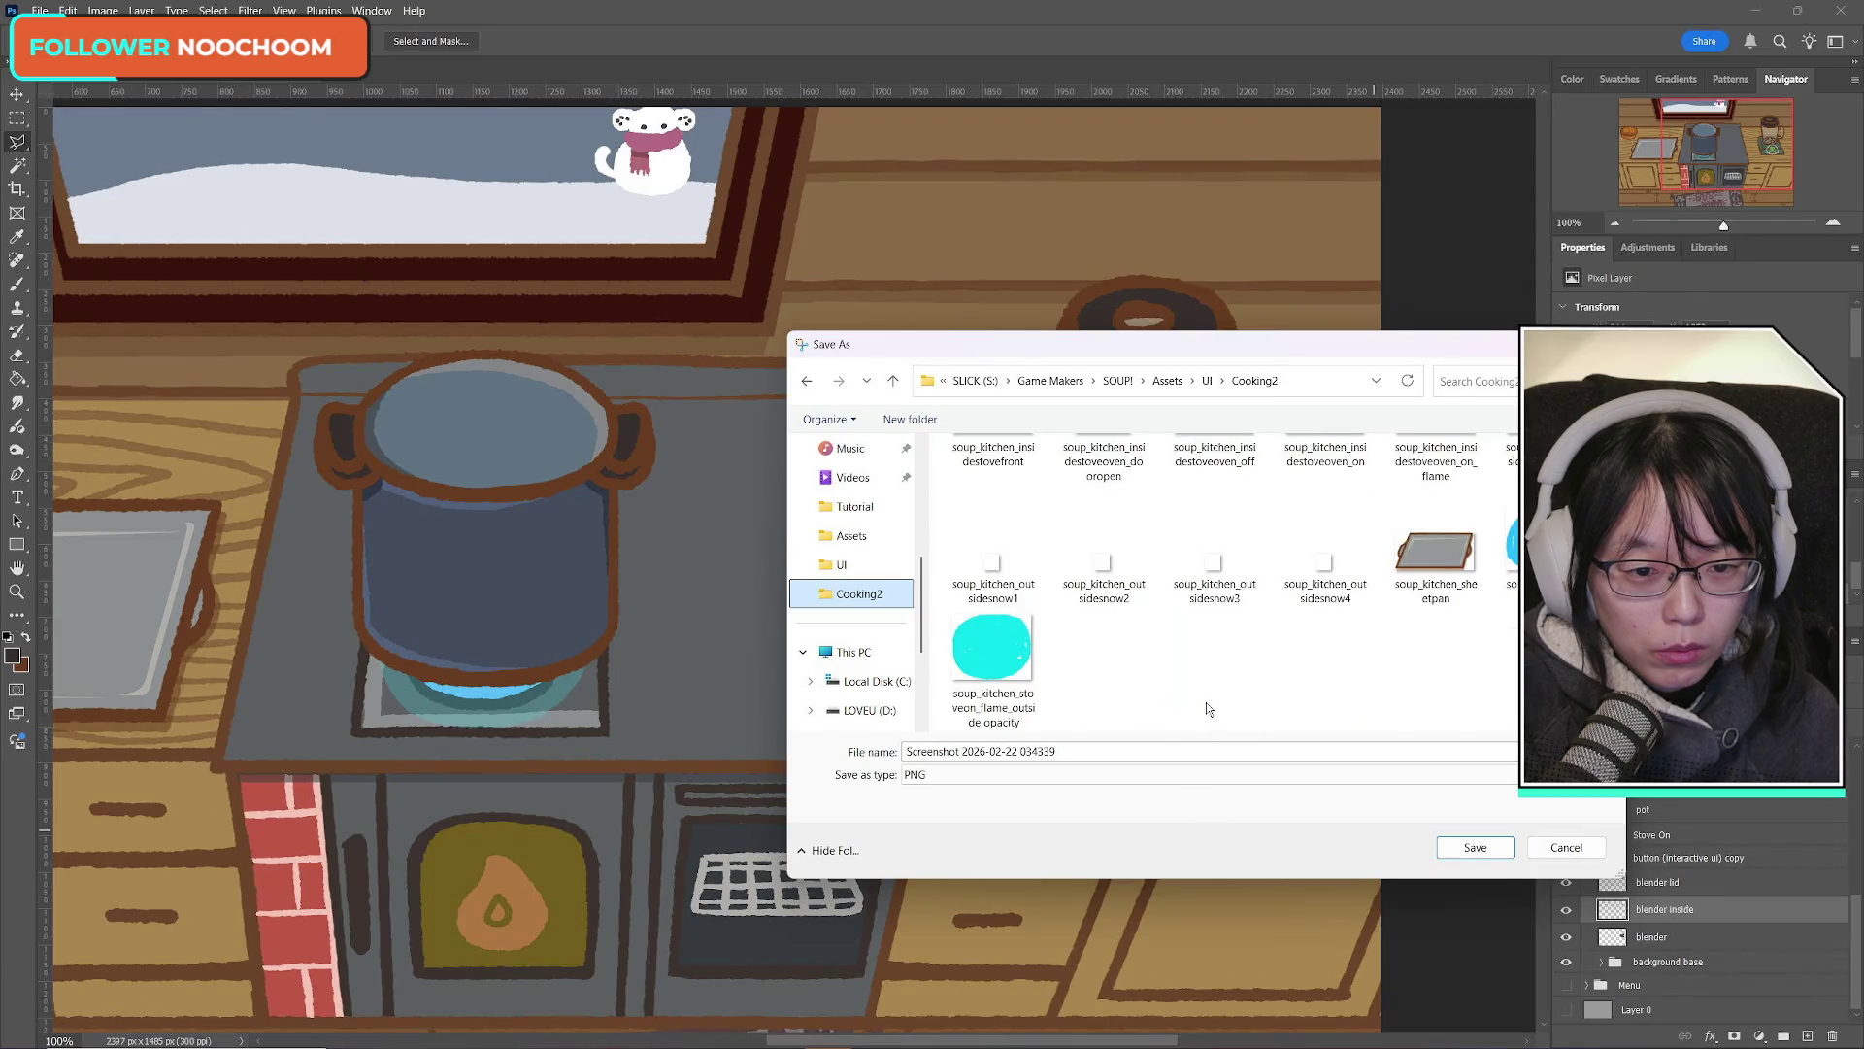
click(1207, 379)
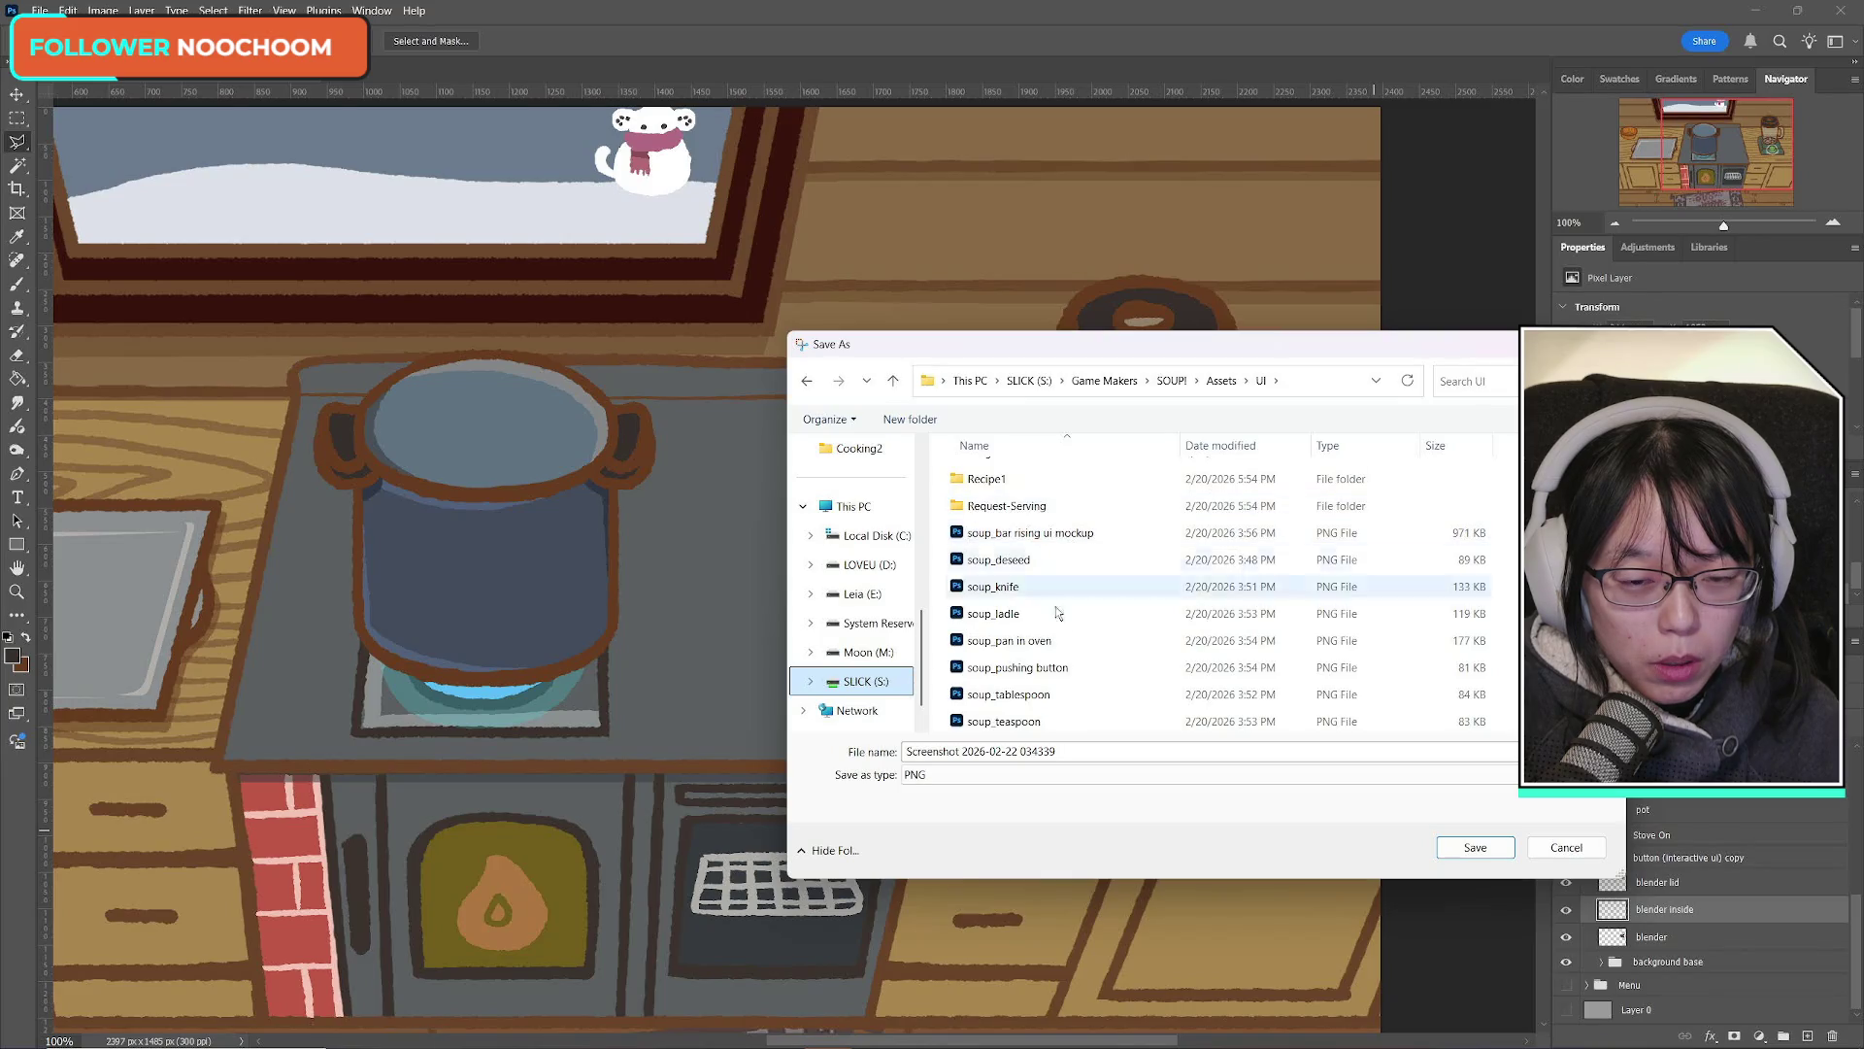
scroll(1069, 661, up, 1)
double_click(1000, 502)
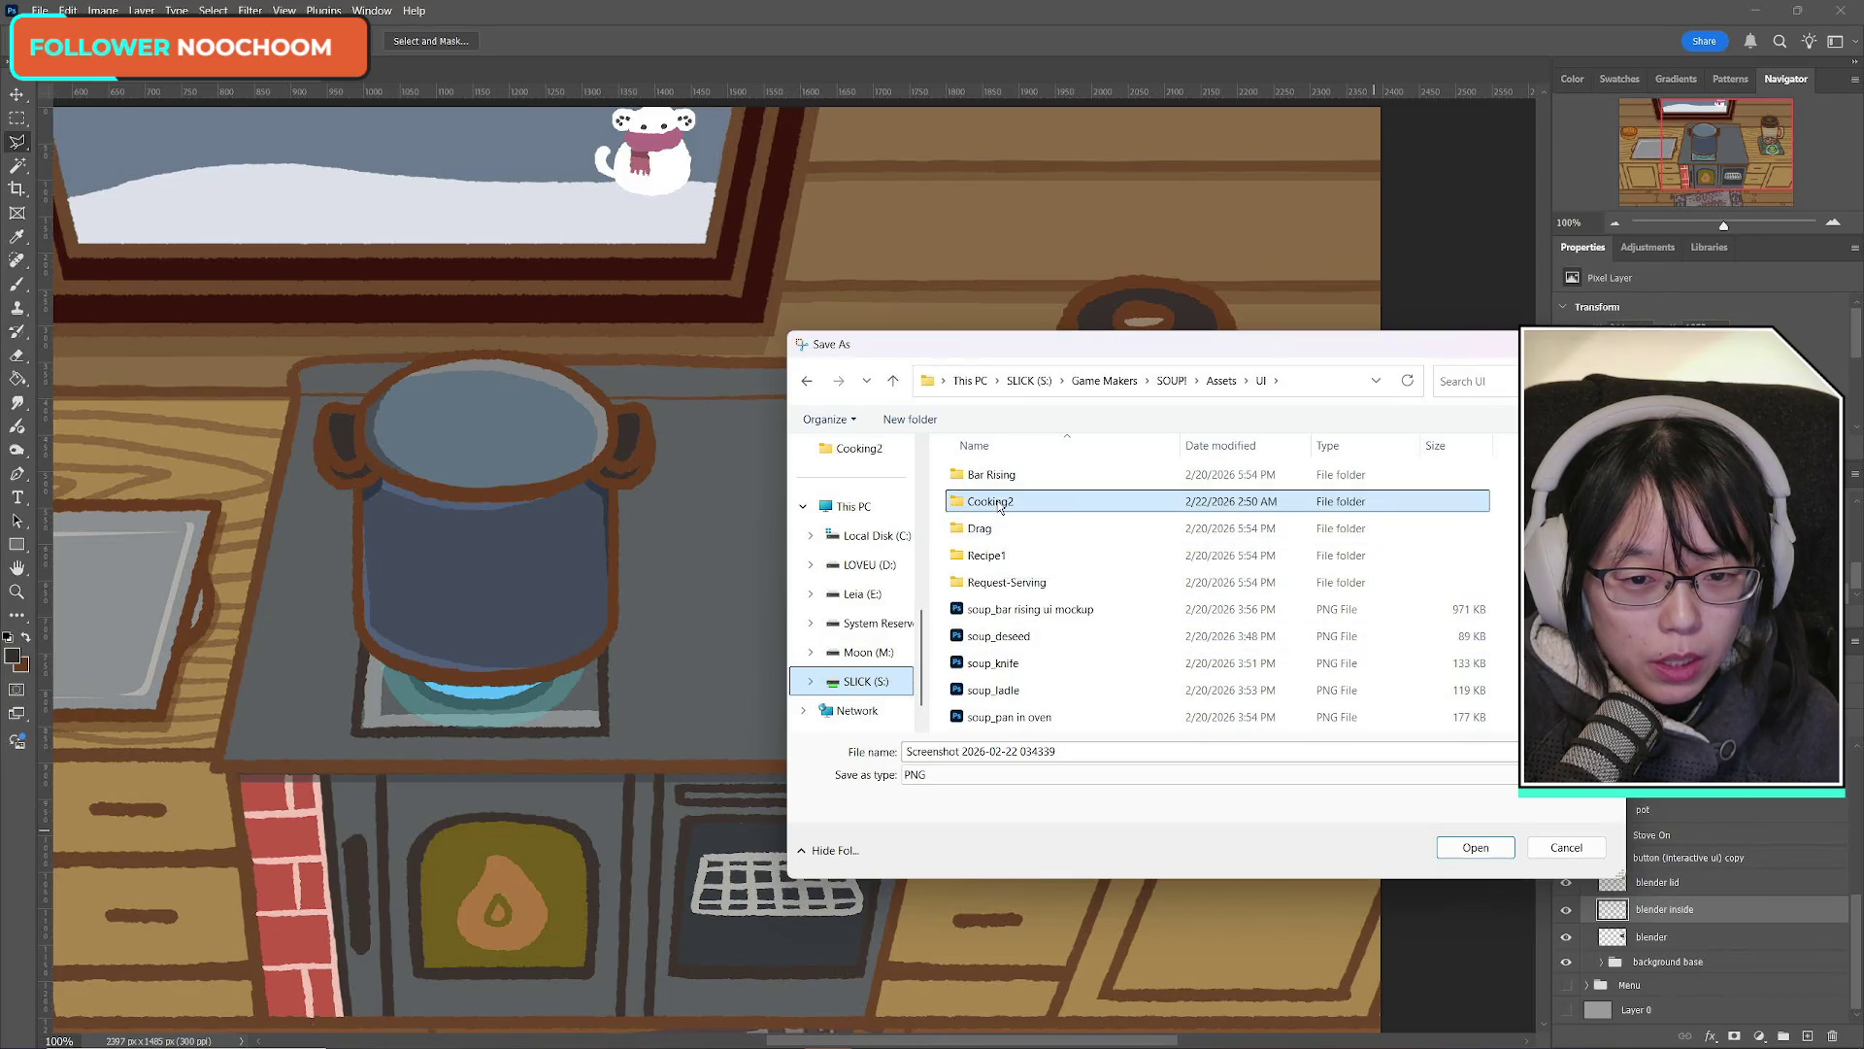
scroll(1118, 632, down, 5)
scroll(1116, 631, up, 2)
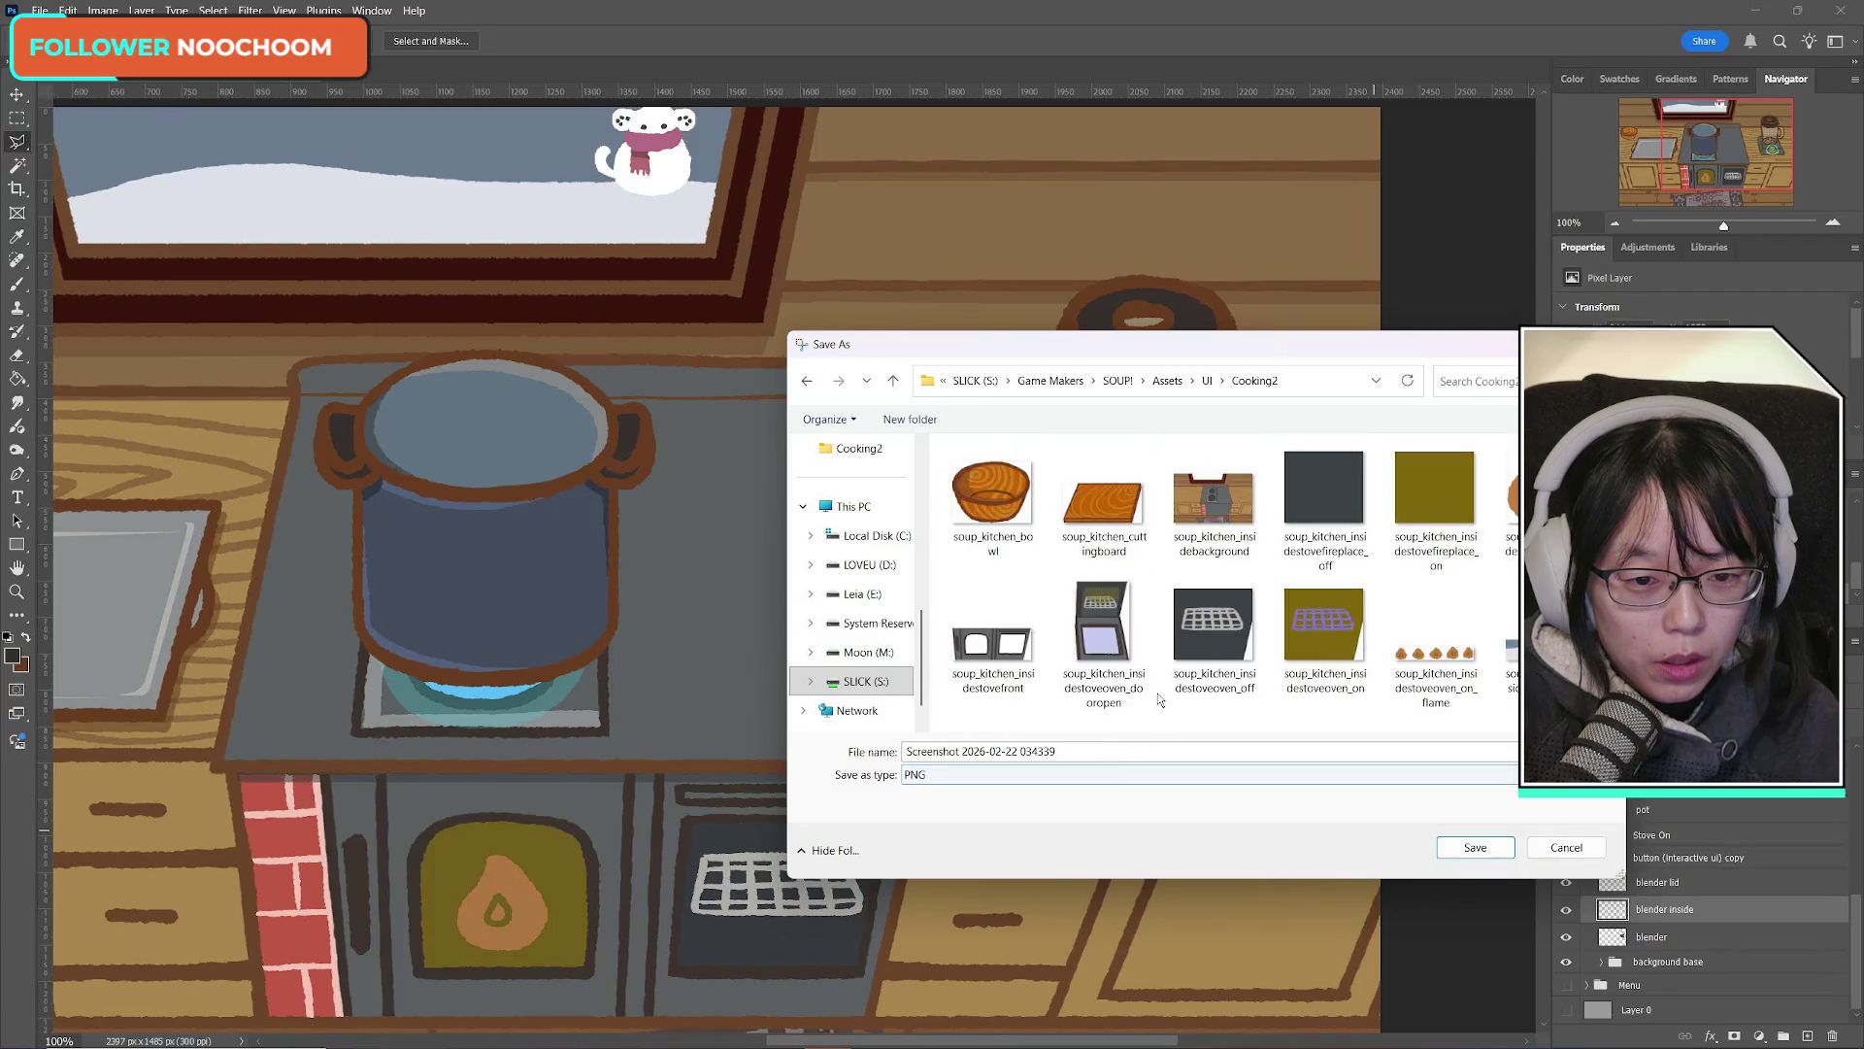
Step: Name the file soup_kitchen_blender_mockup and save it as a PNG
click(1107, 636)
click(1124, 750)
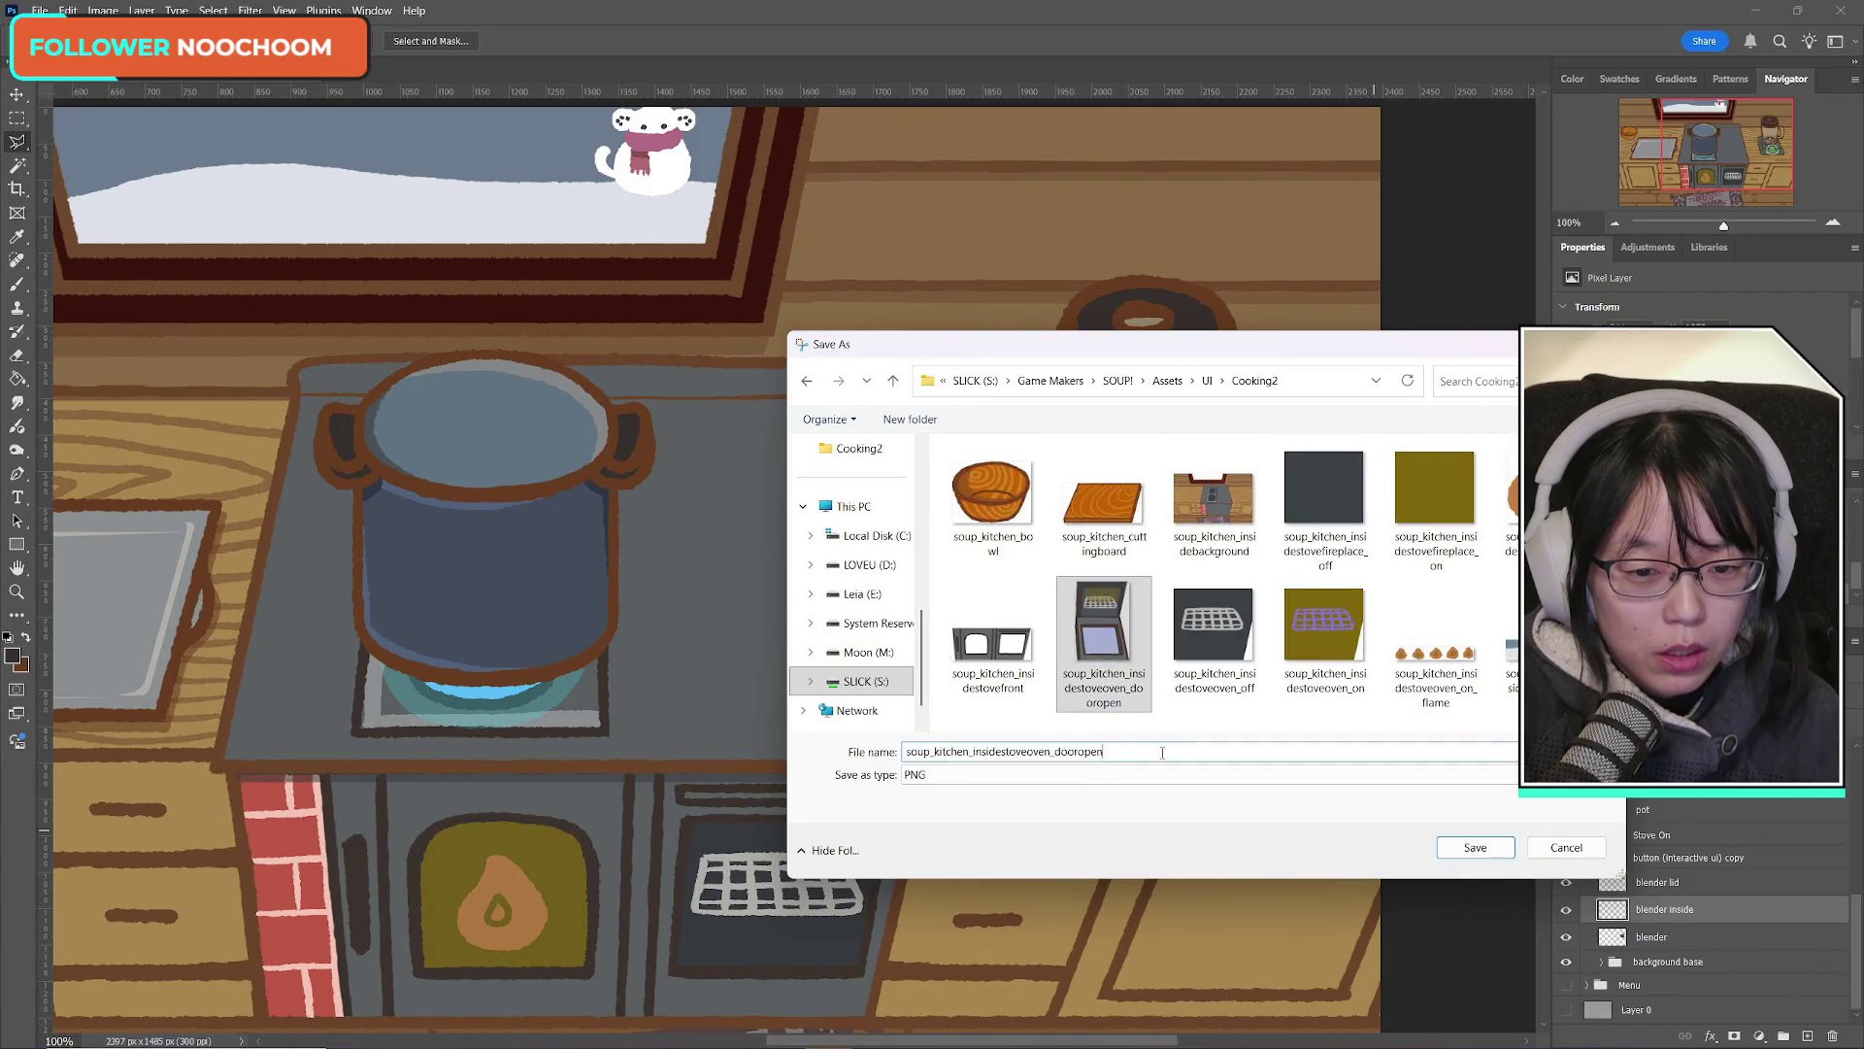
key(BackSpace)
key(BackSpace)
key(BackSpace)
key(BackSpace)
key(BackSpace)
key(BackSpace)
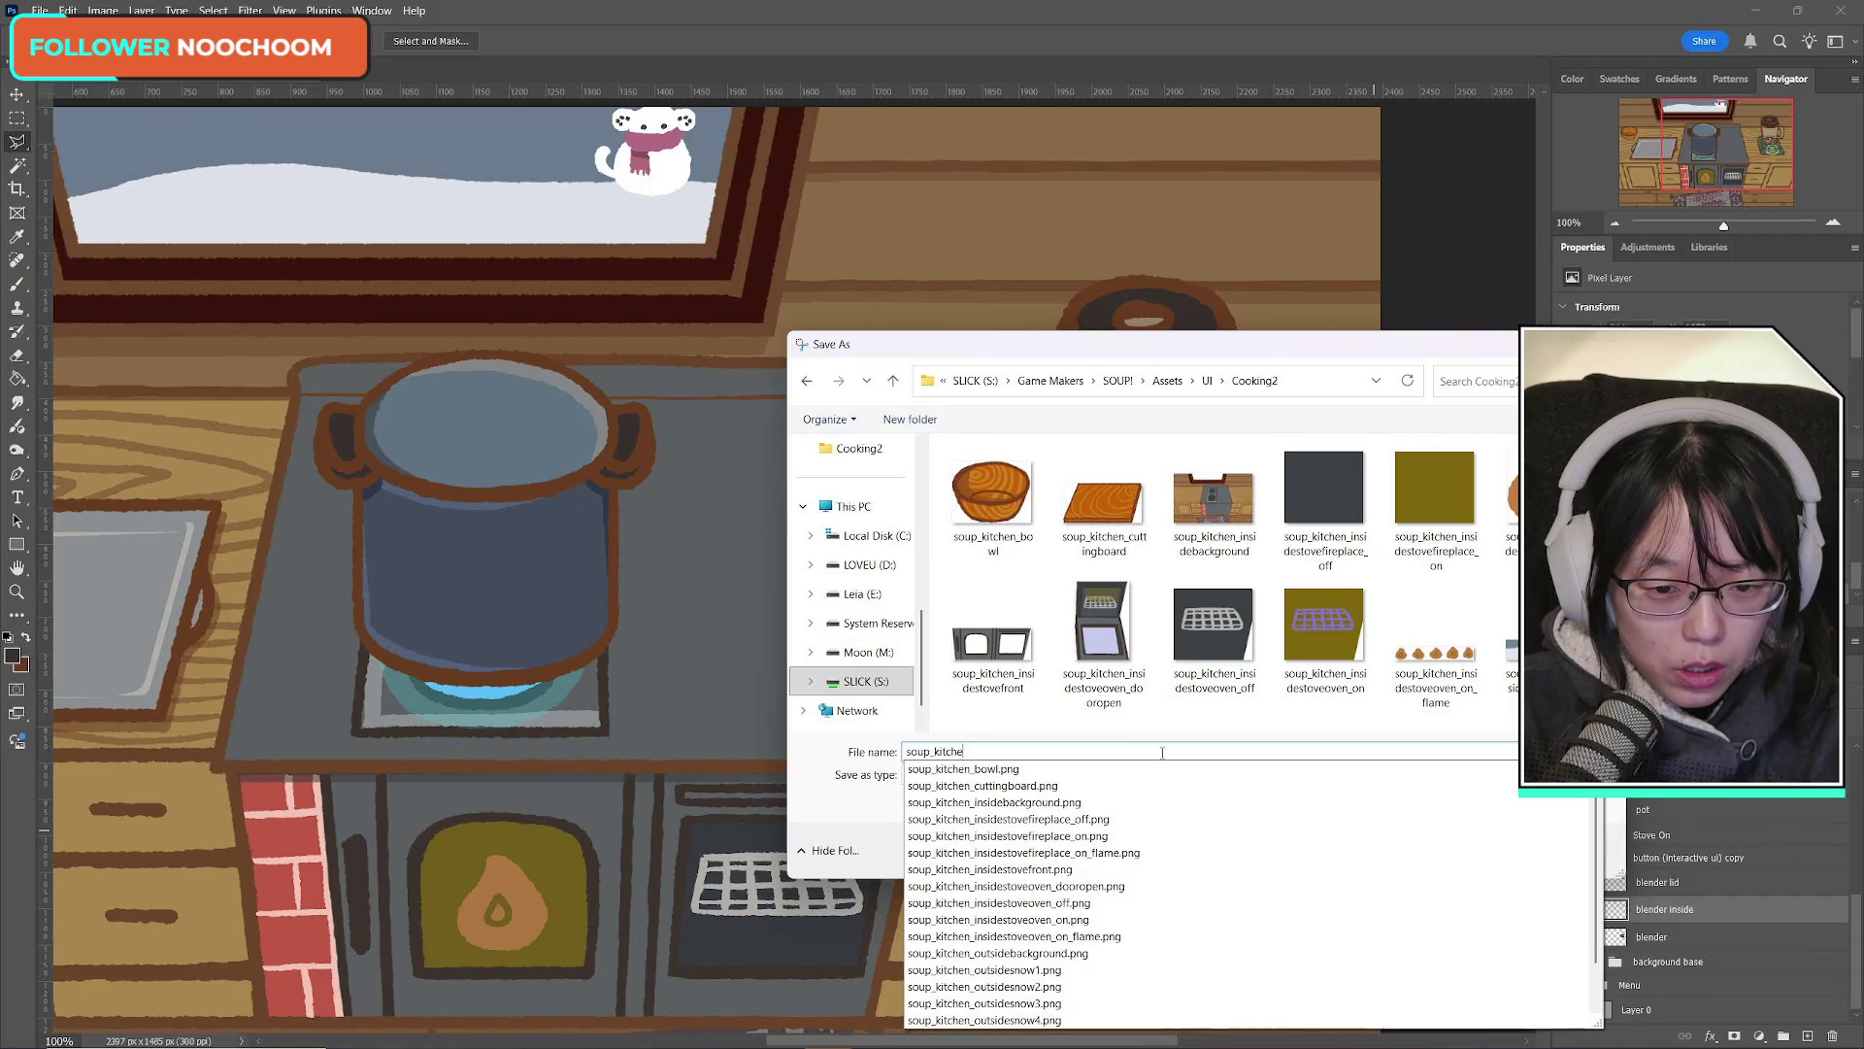
key(BackSpace)
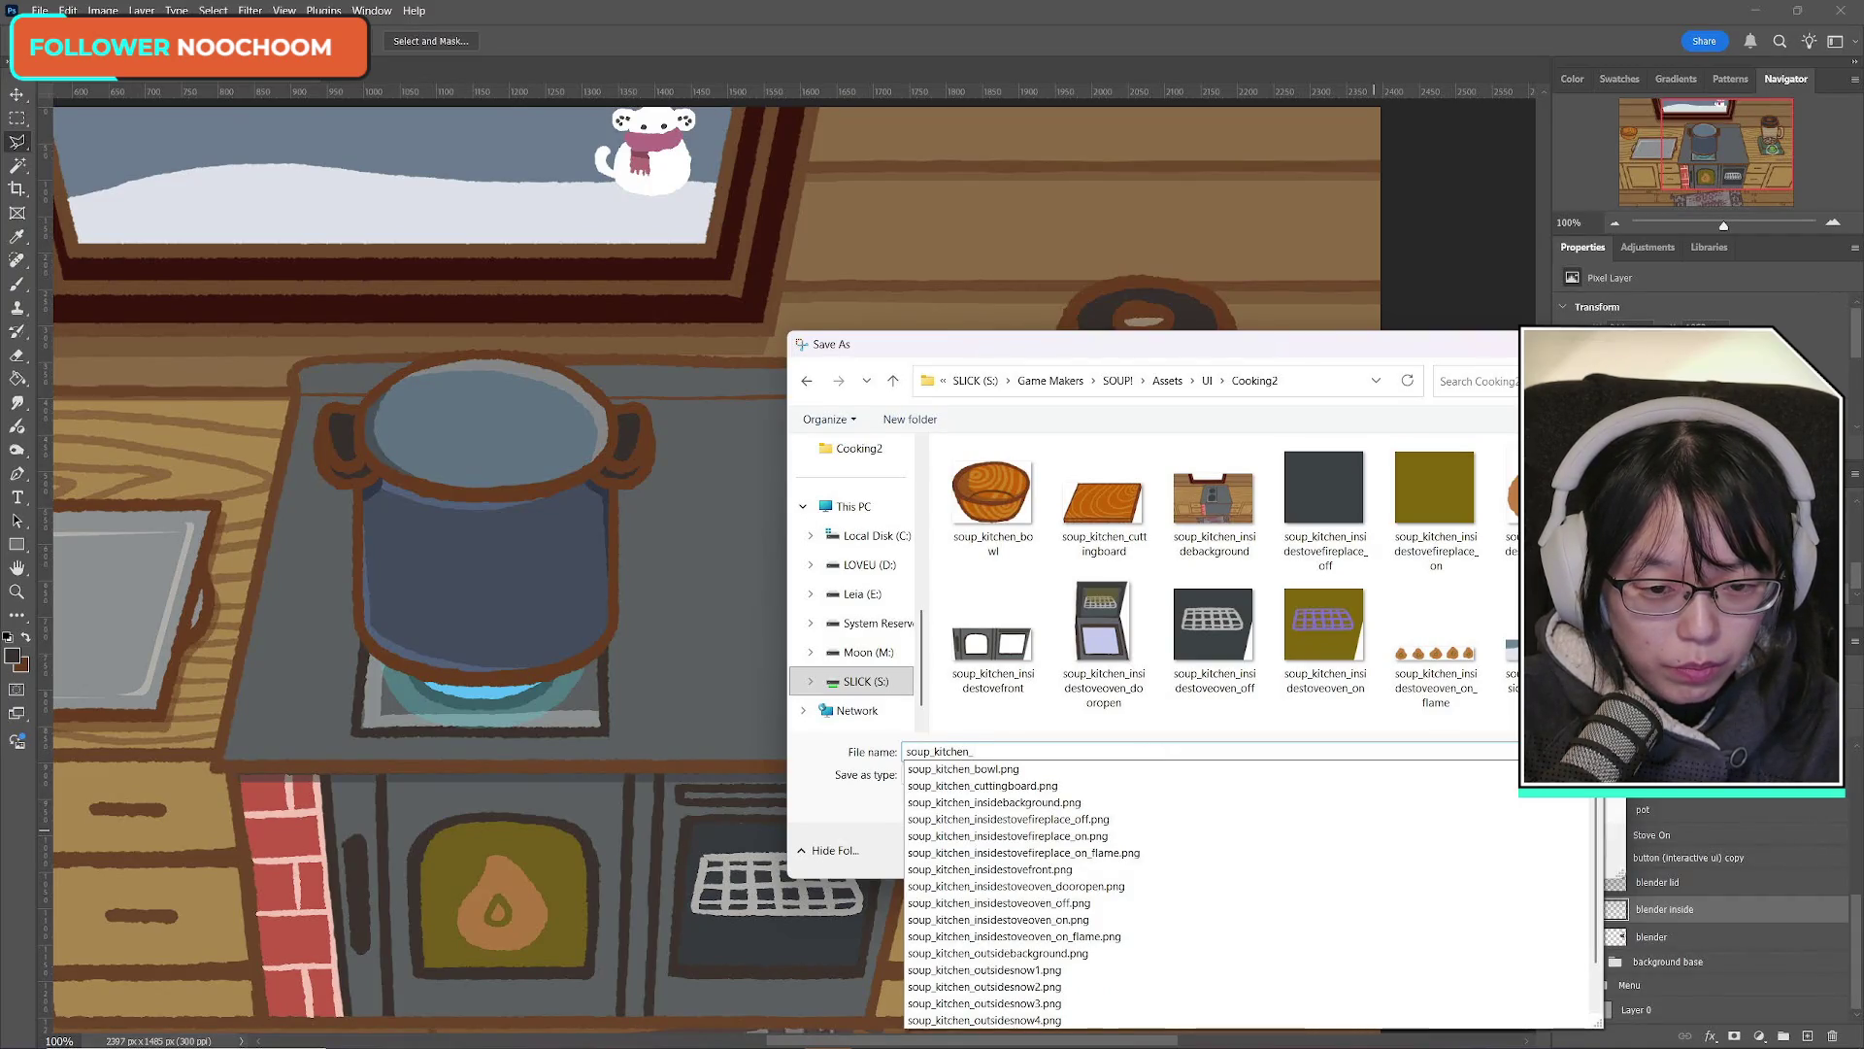
text(blend)
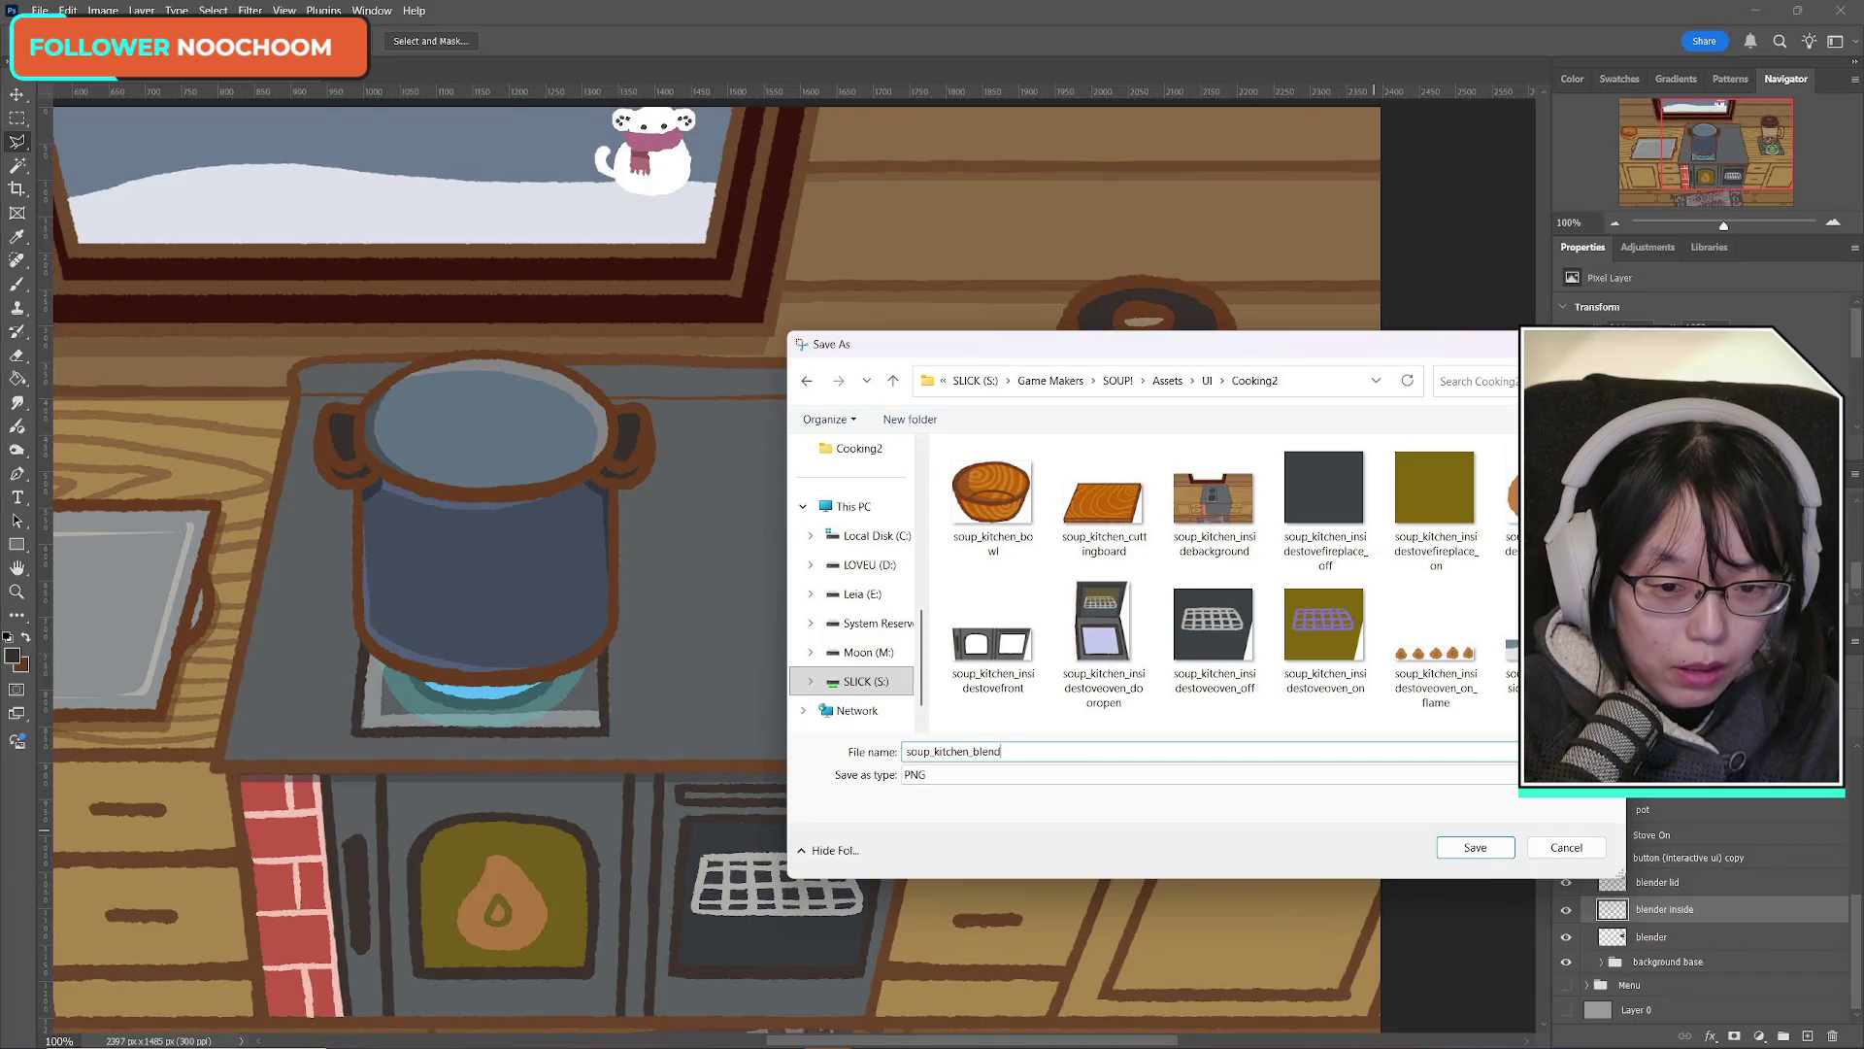
text(er_mockup)
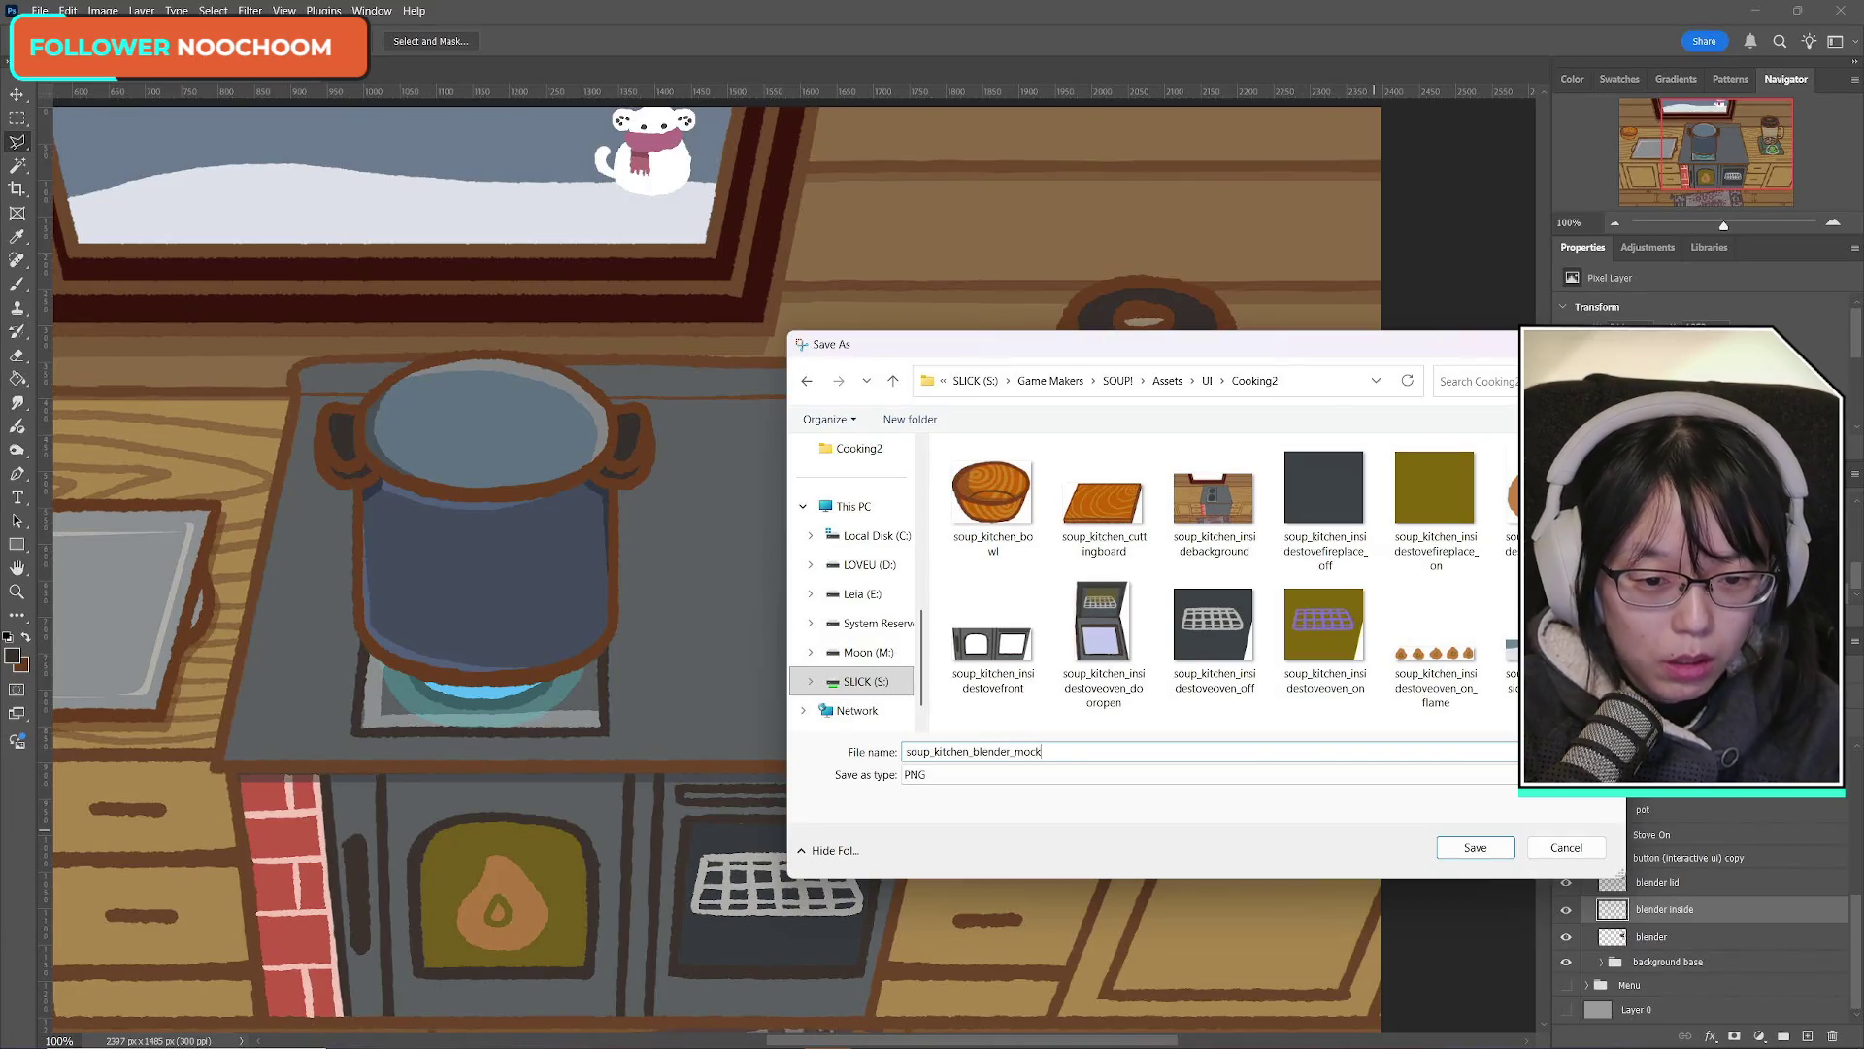
click(1473, 846)
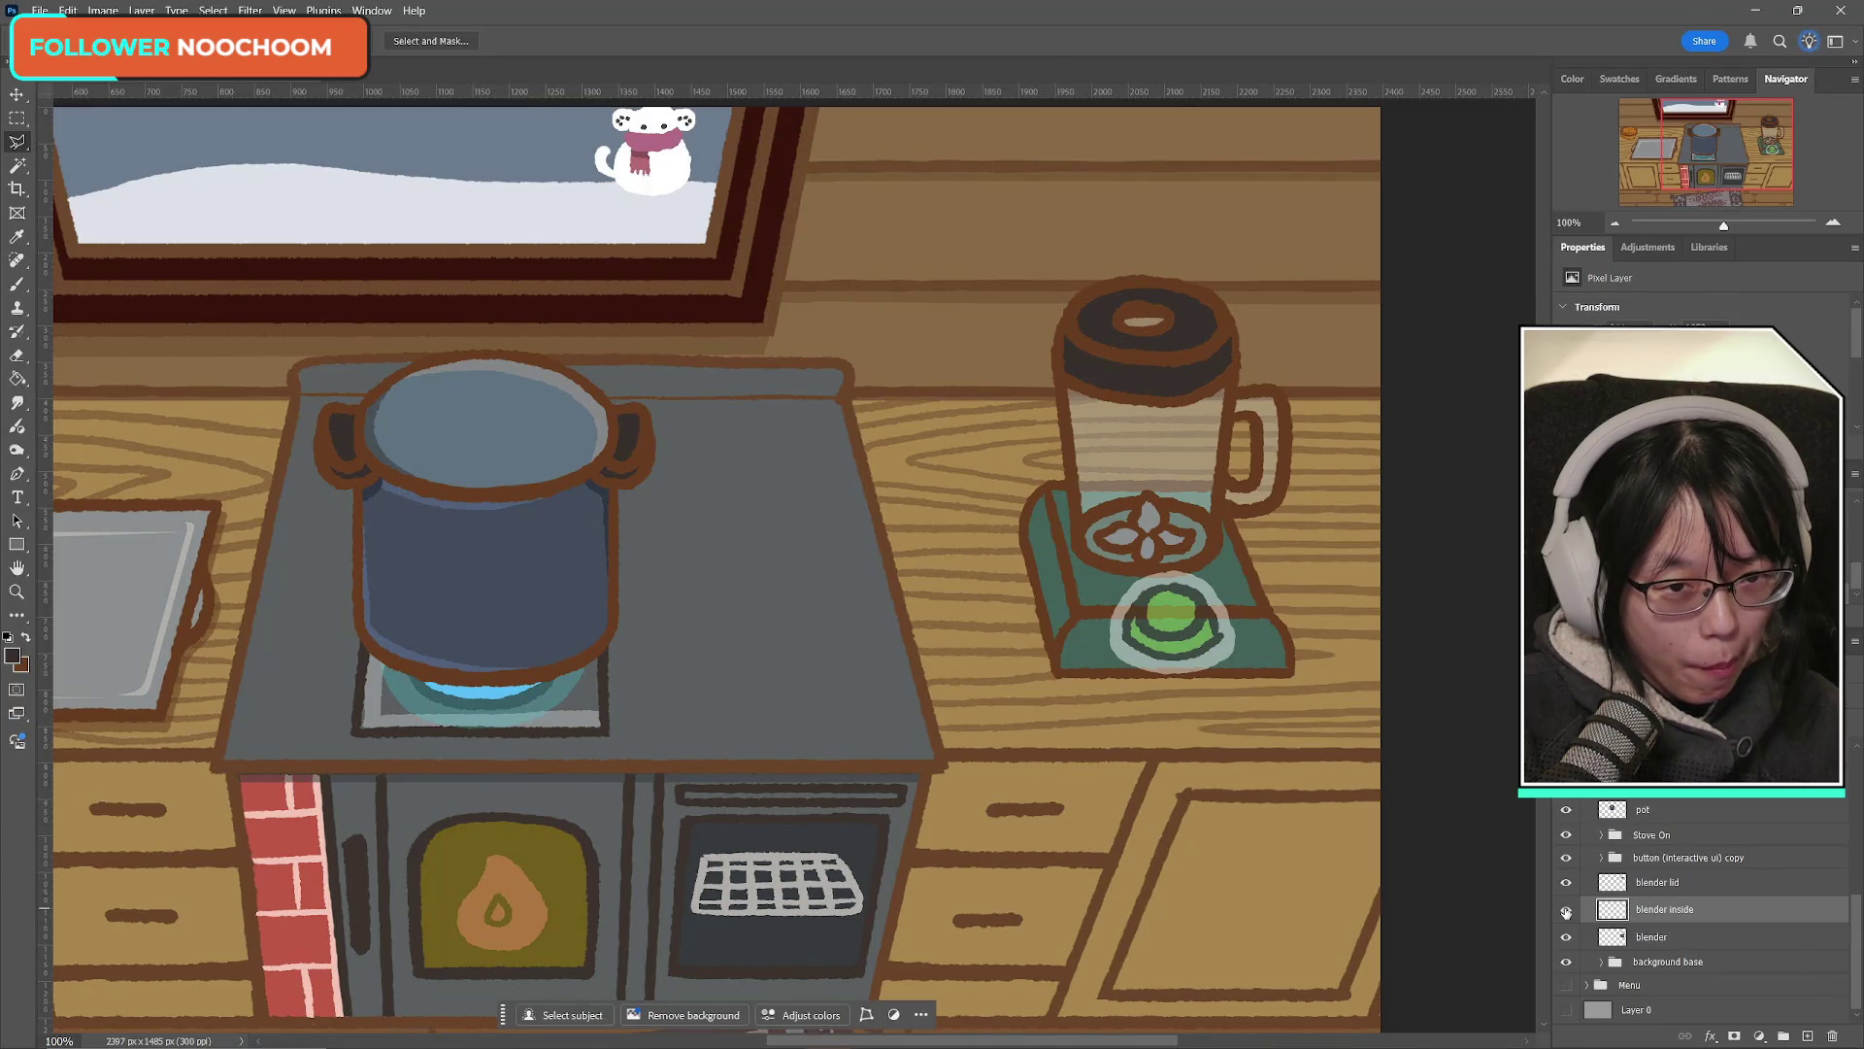
Step: Select the whole canvas and replace the old stove part of the file name with 'blender'
key(ctrl+a)
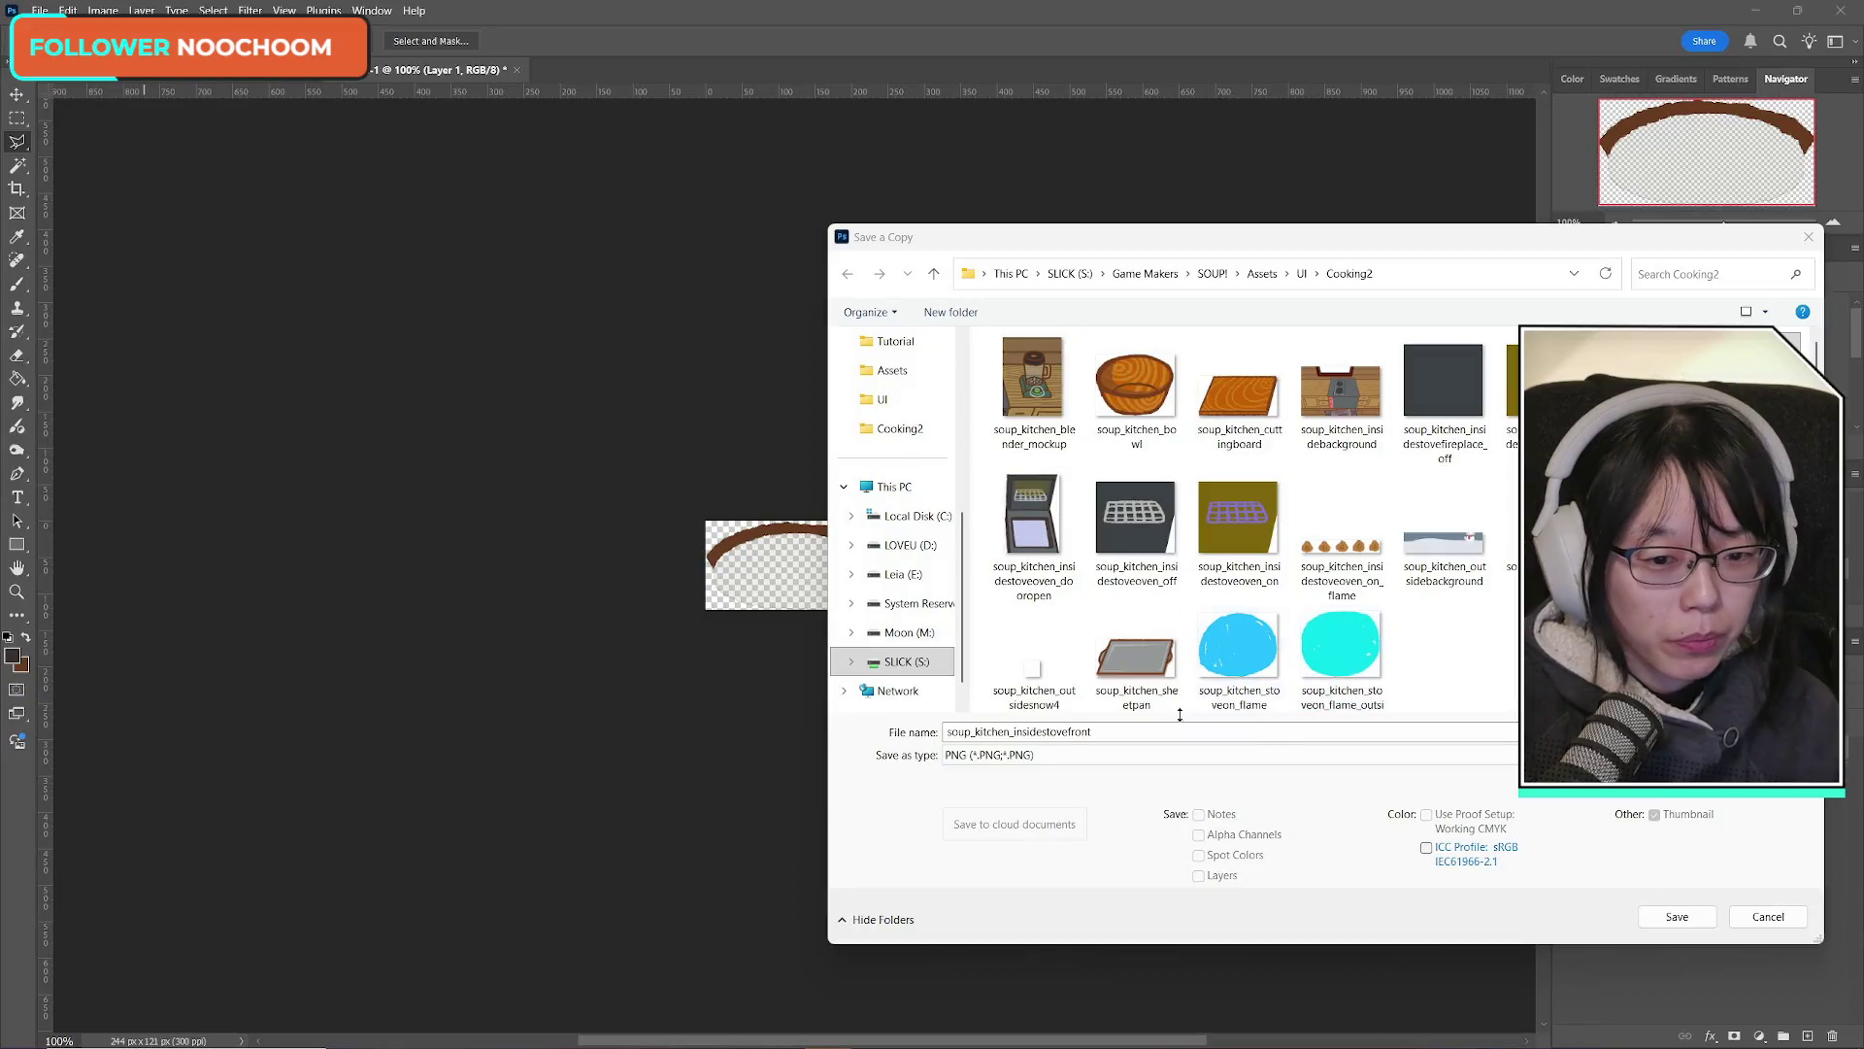
drag(1092, 731, 1016, 733)
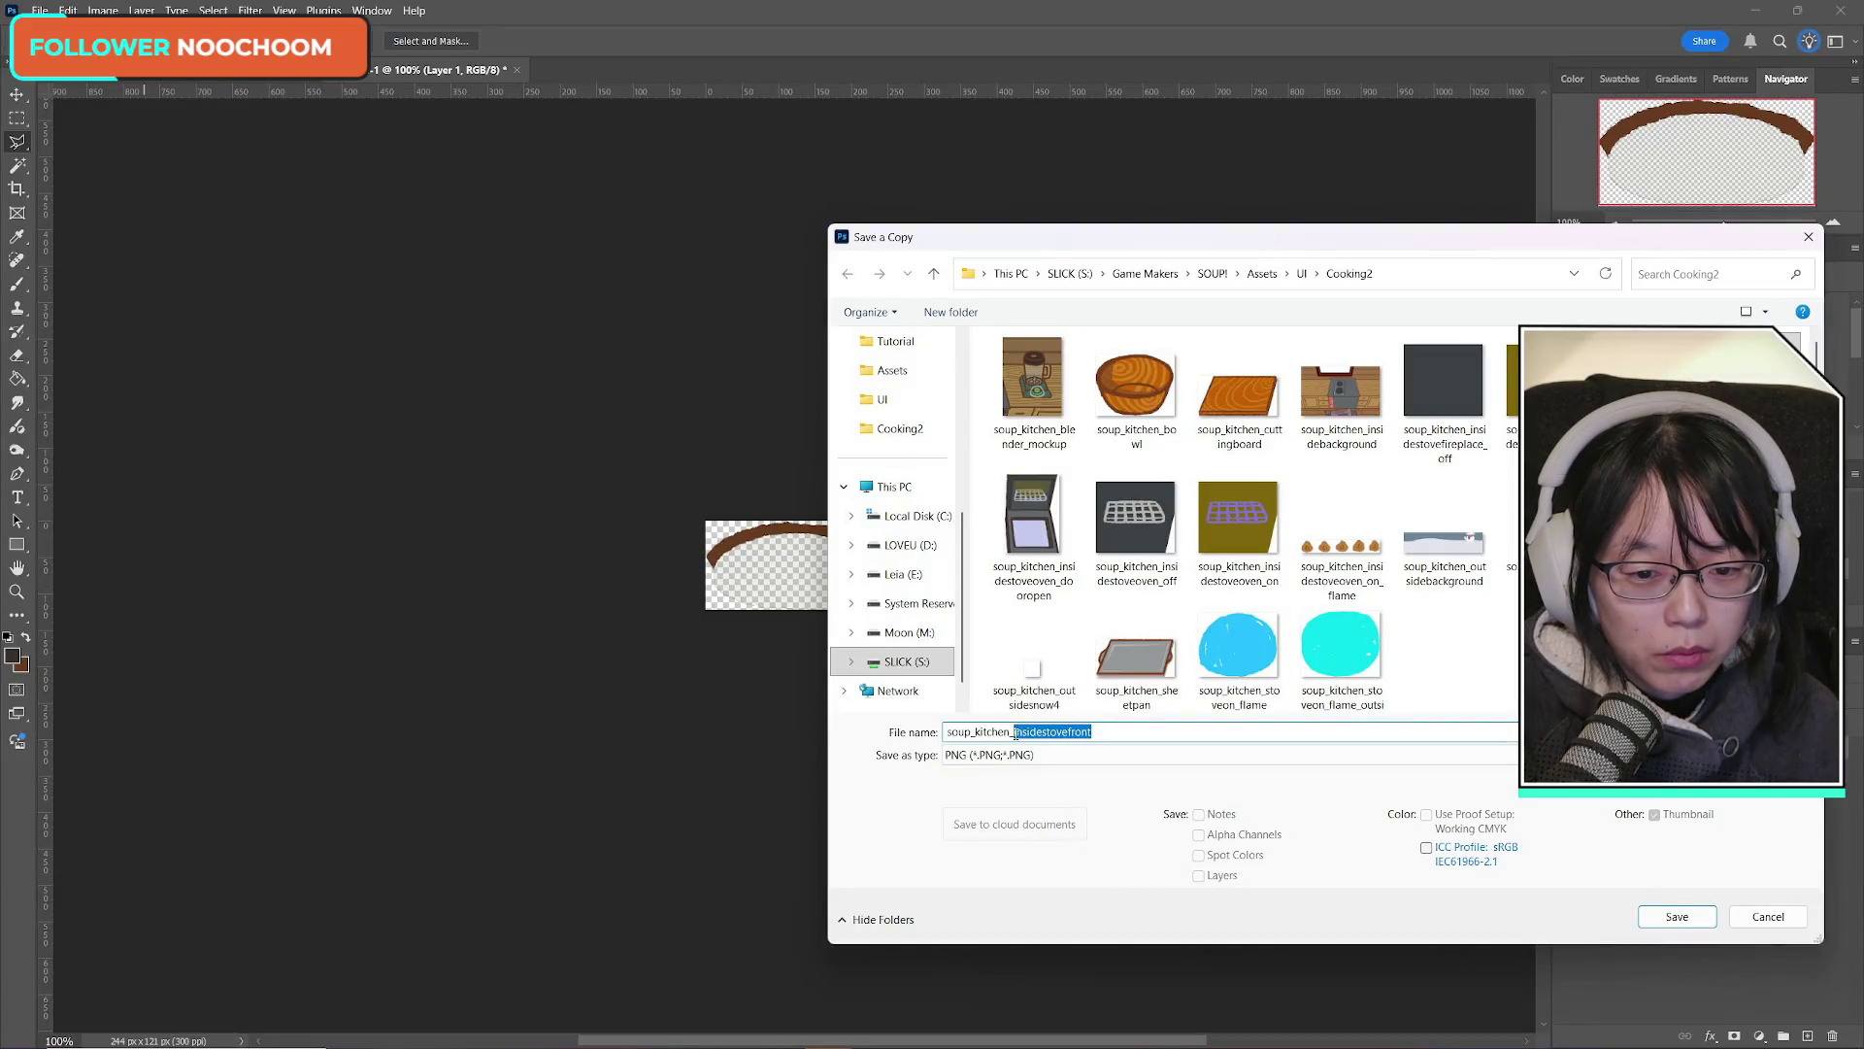
key(BackSpace)
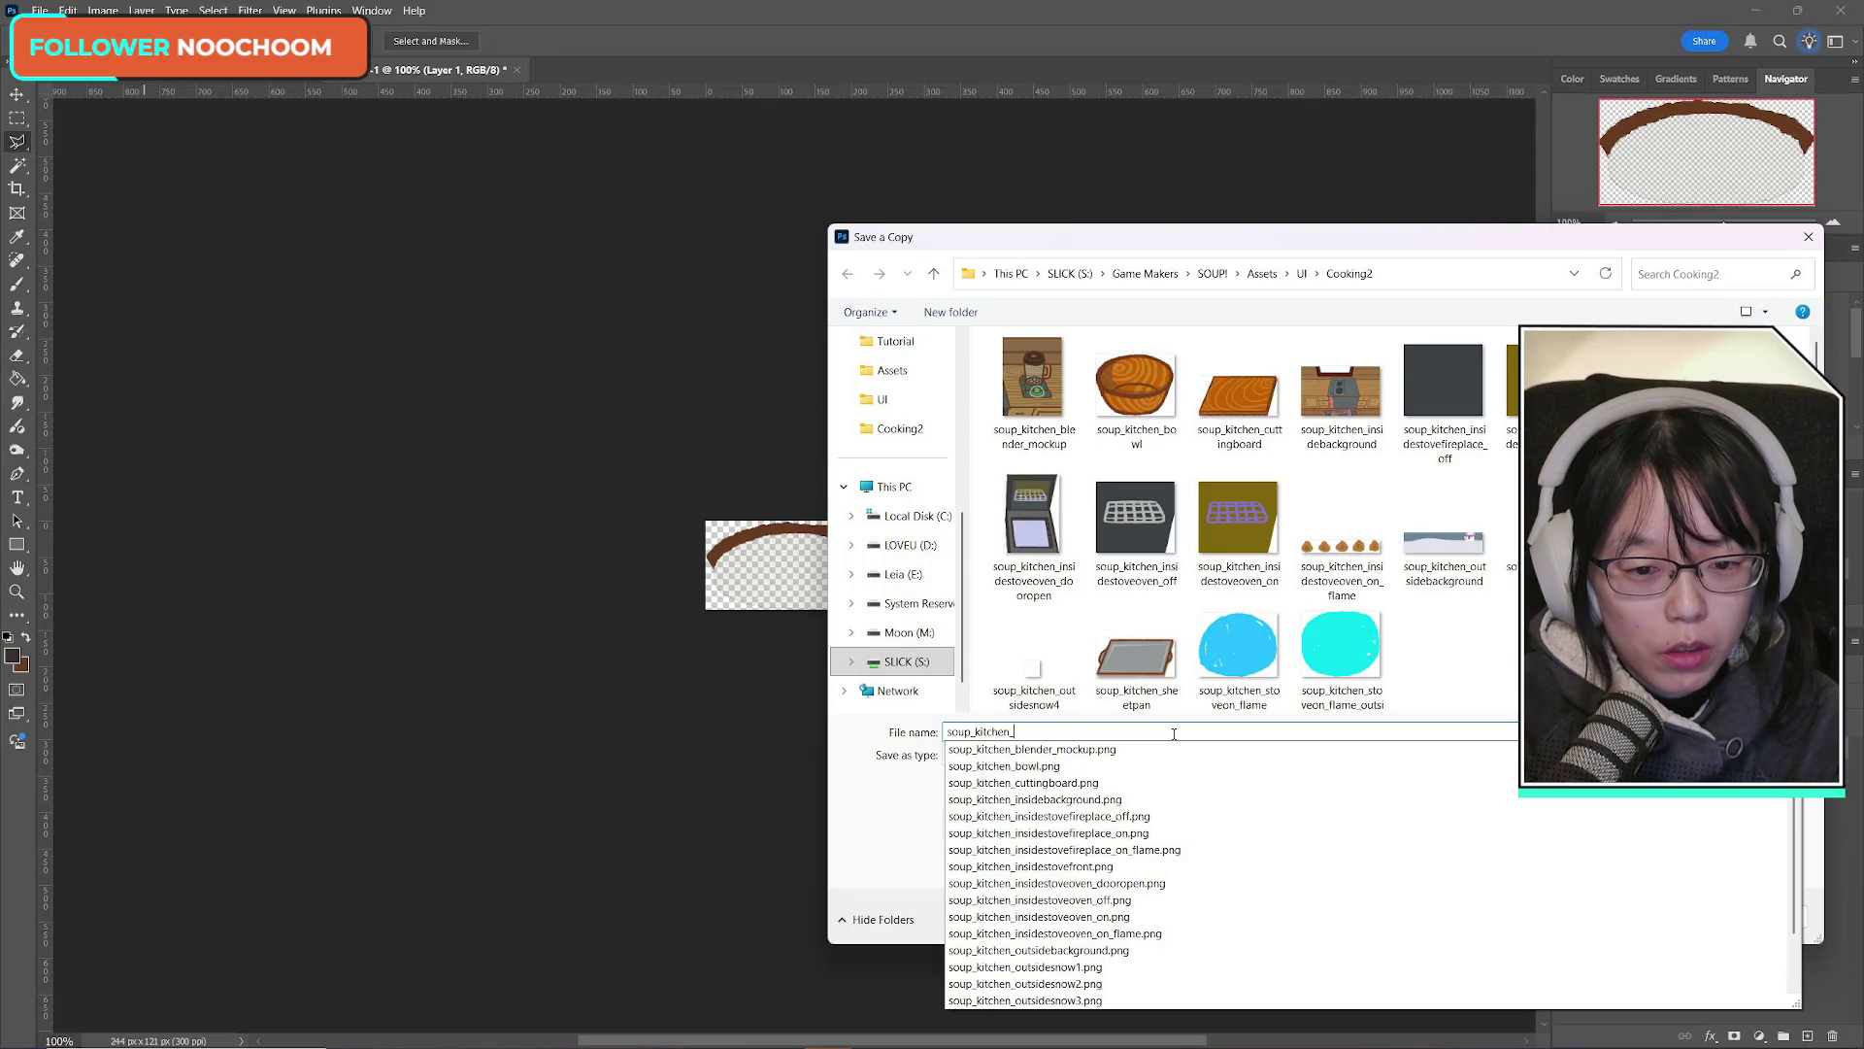
text(blender_)
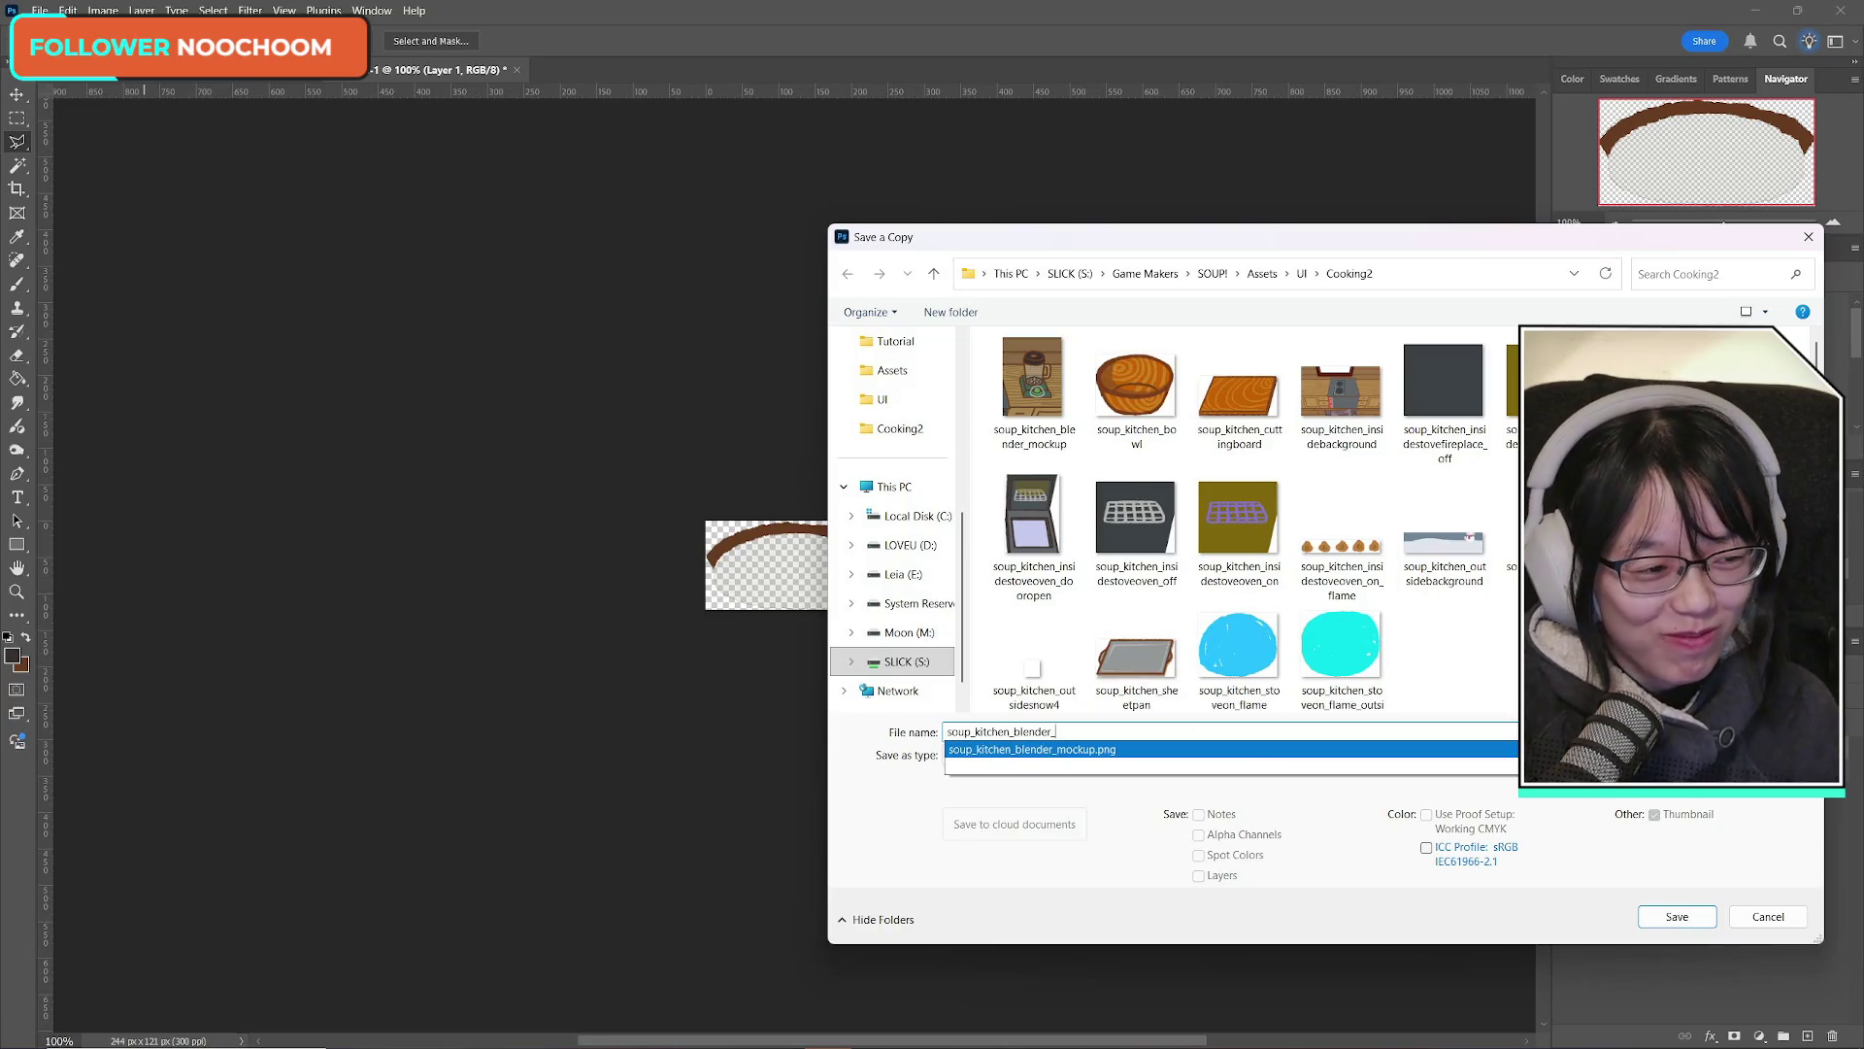
key(Escape)
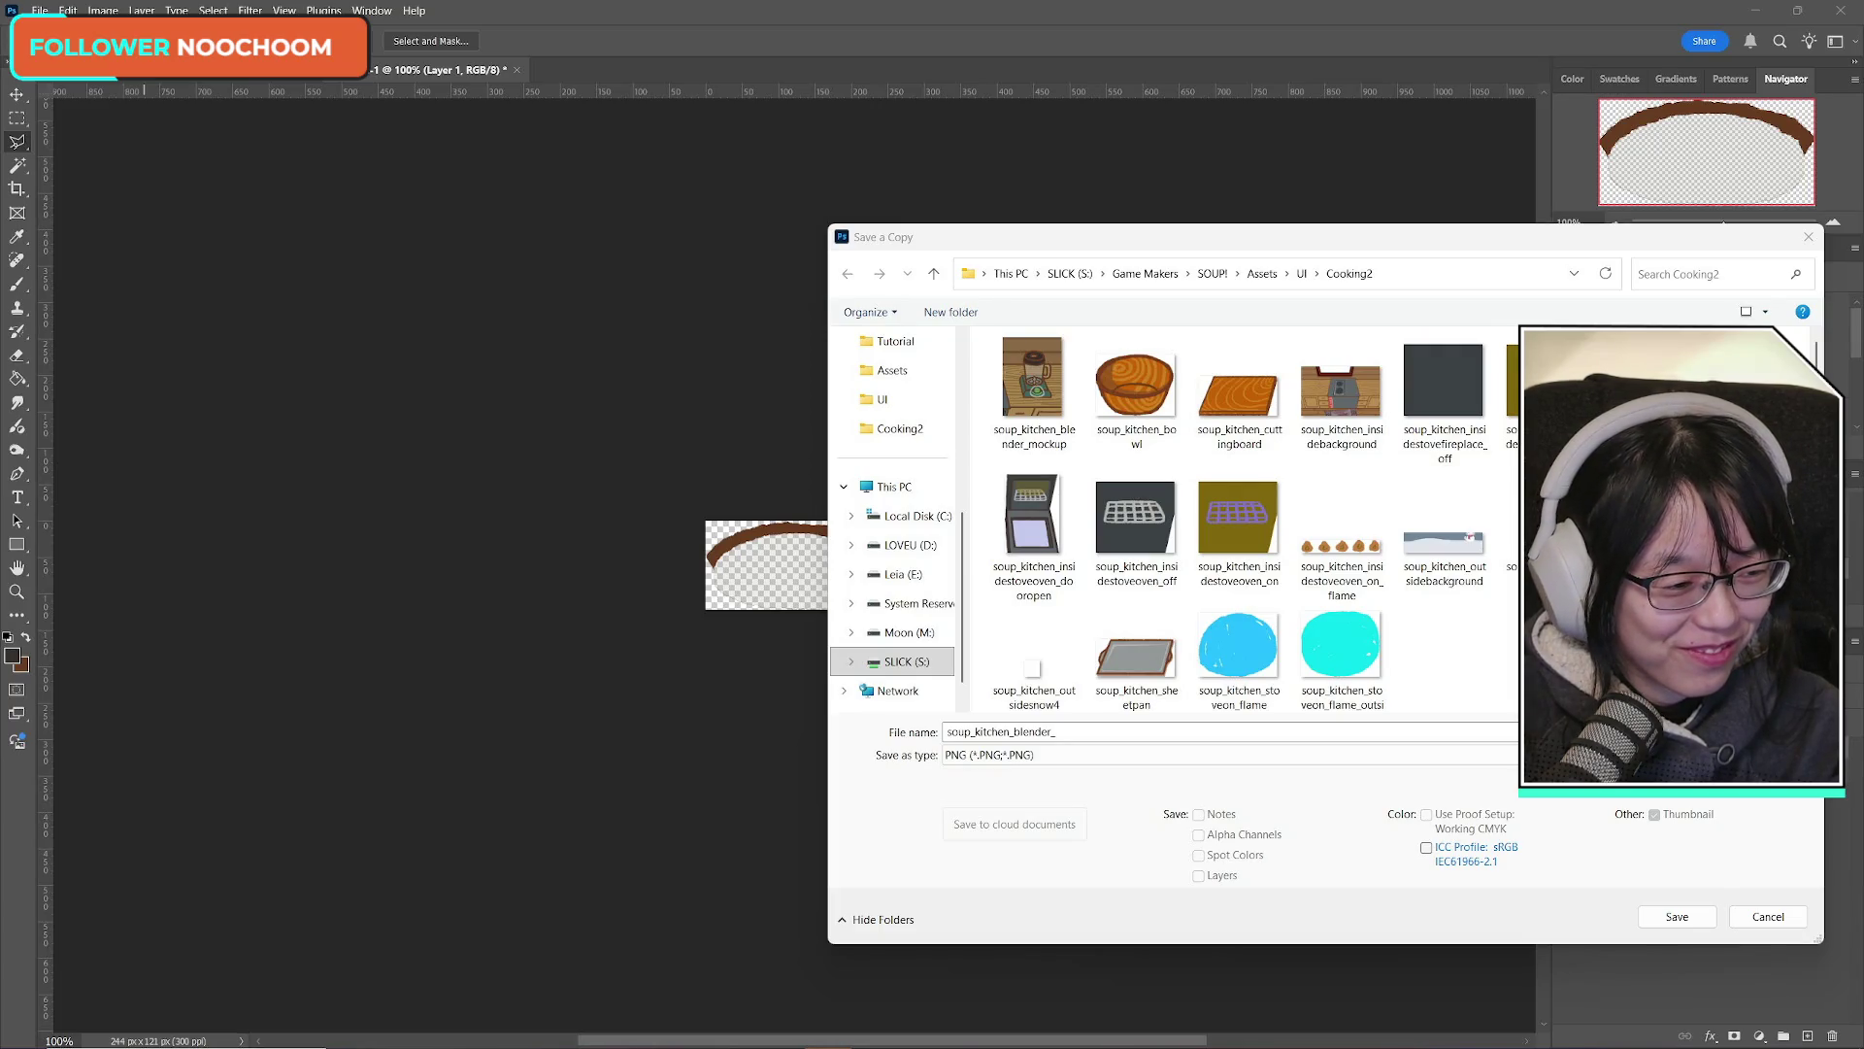
click(1243, 734)
text(inside)
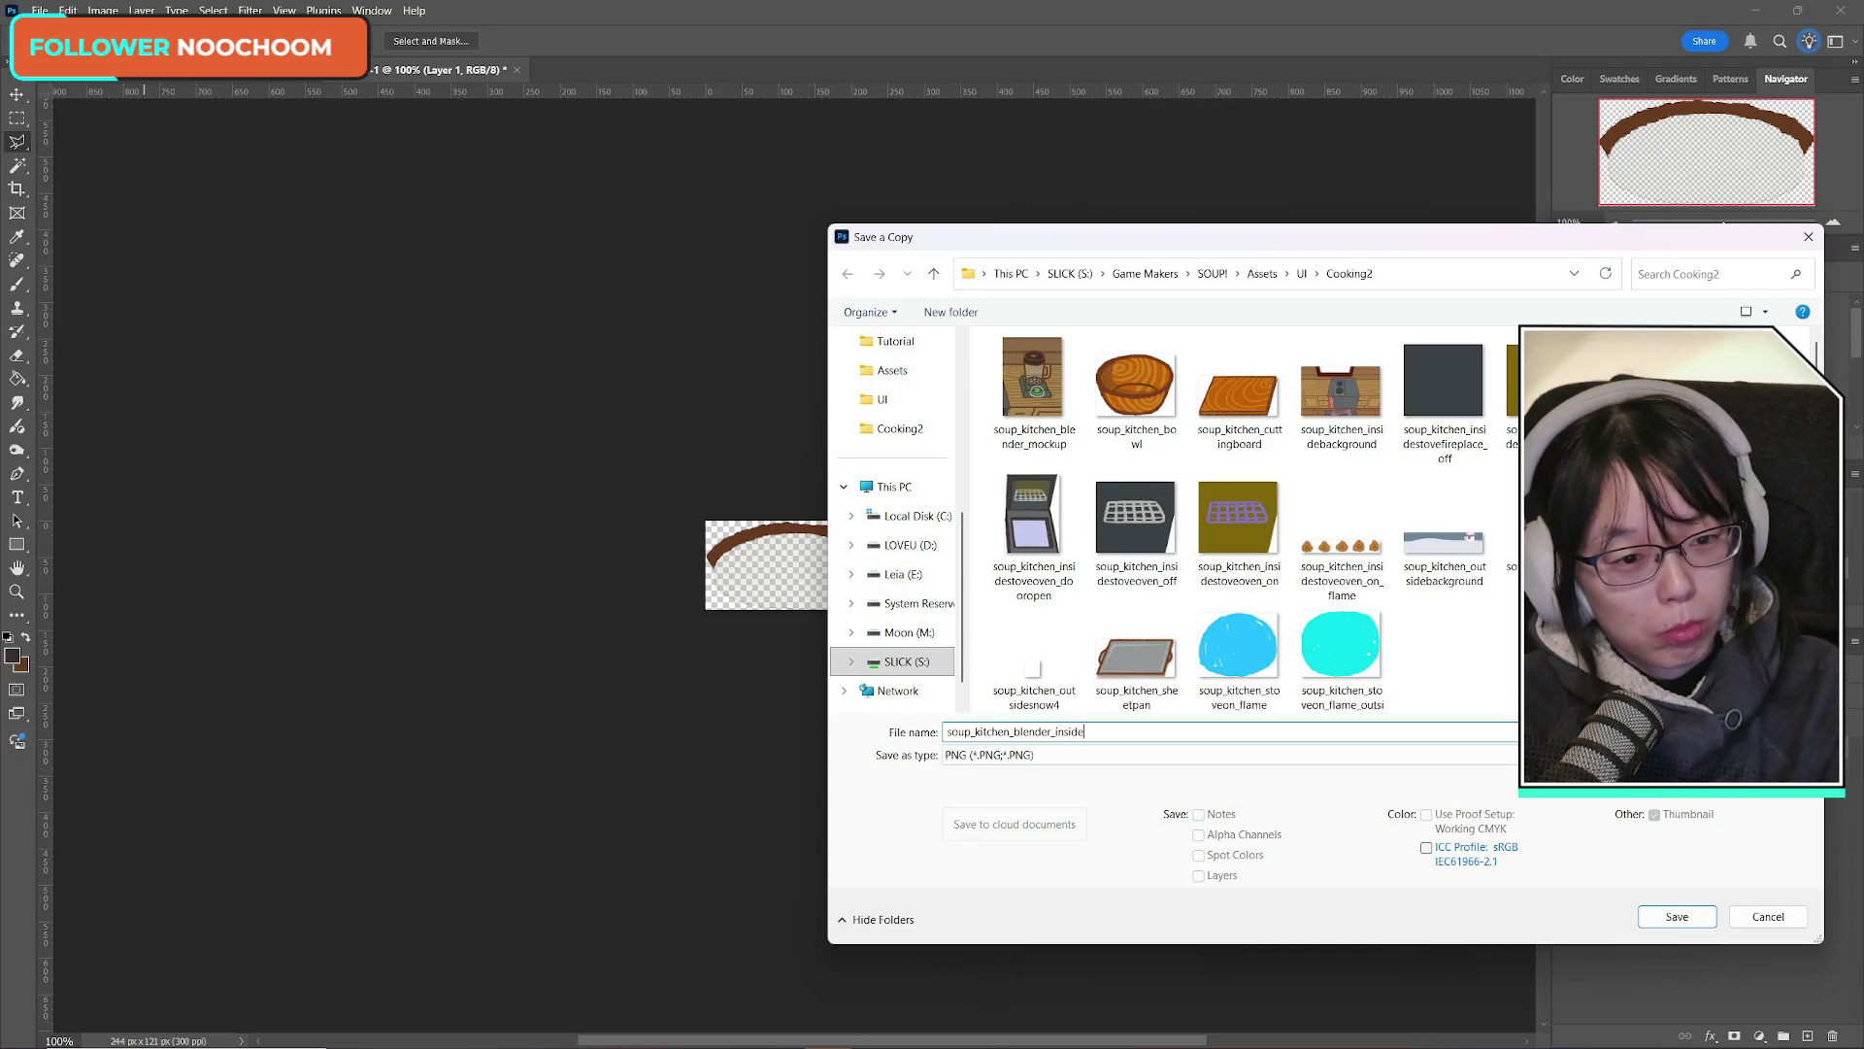
Step: Settle the file name as soup_kitchen_blender_inside and bring up File Explorer to check recent files
scroll(1359, 630, down, 1)
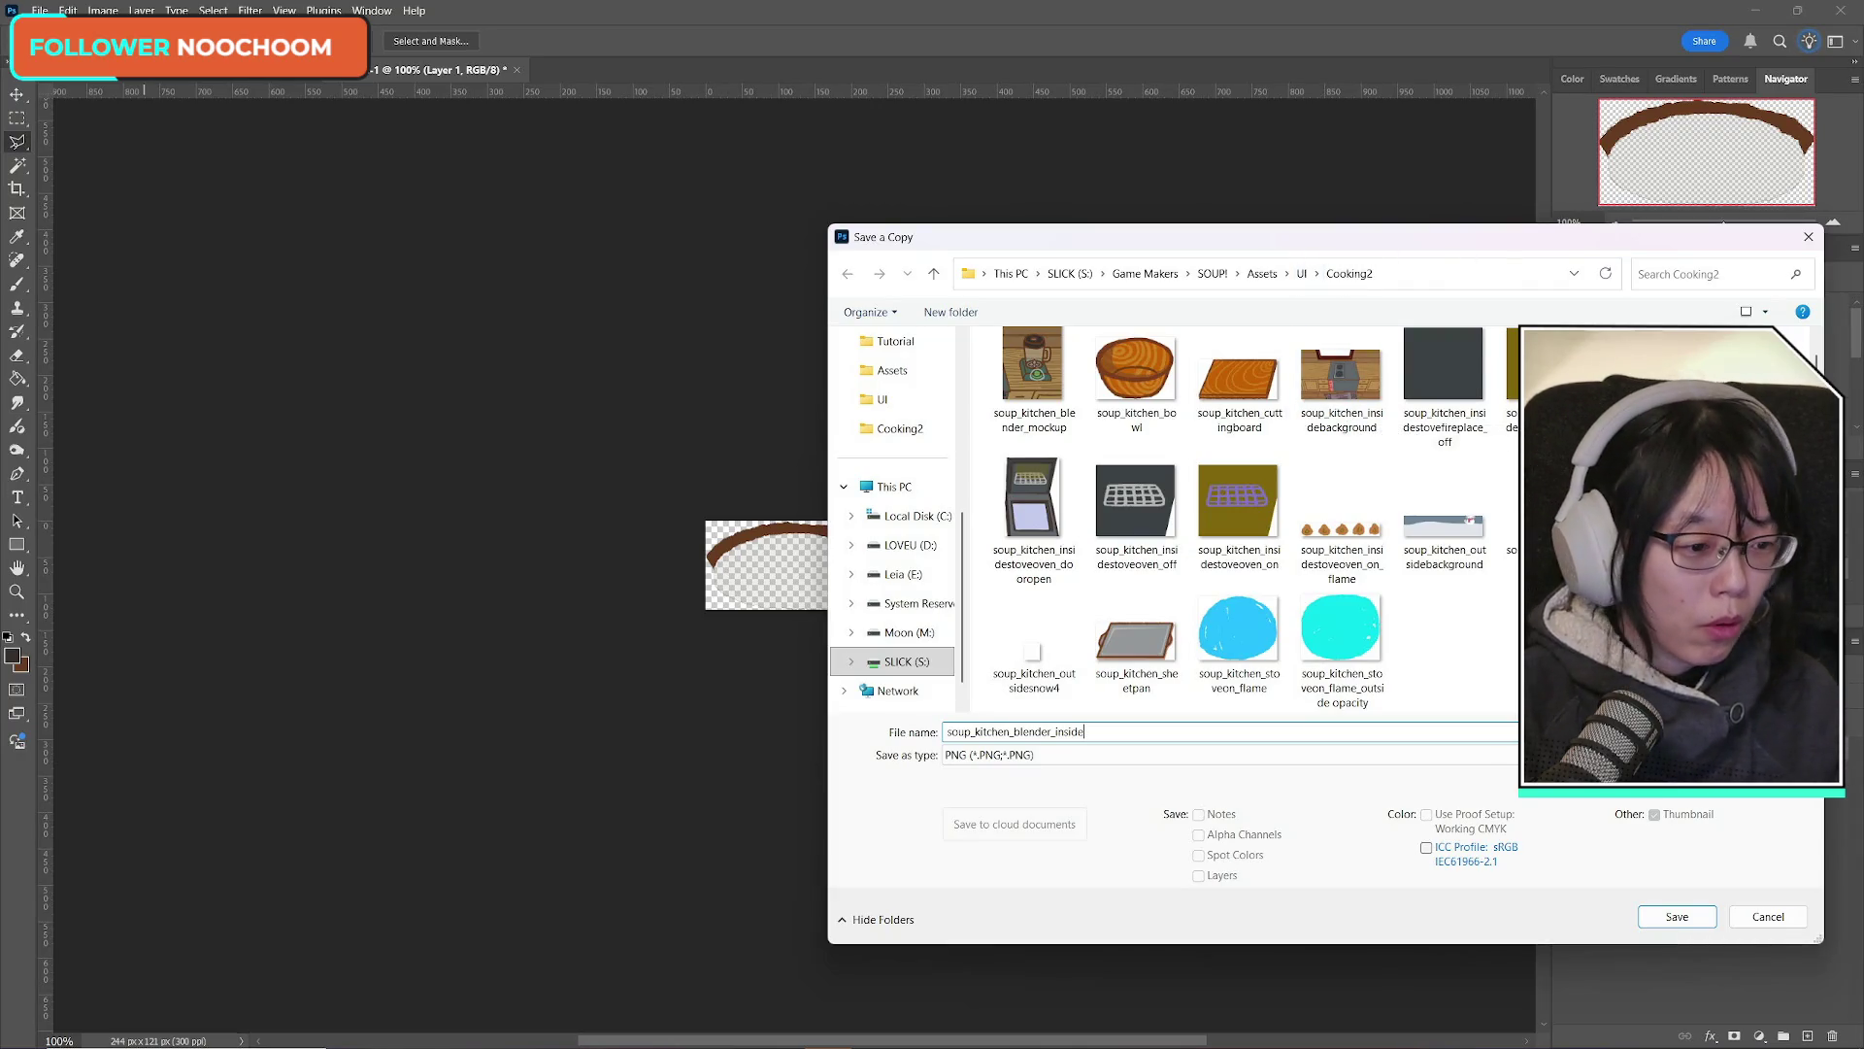
key(Return)
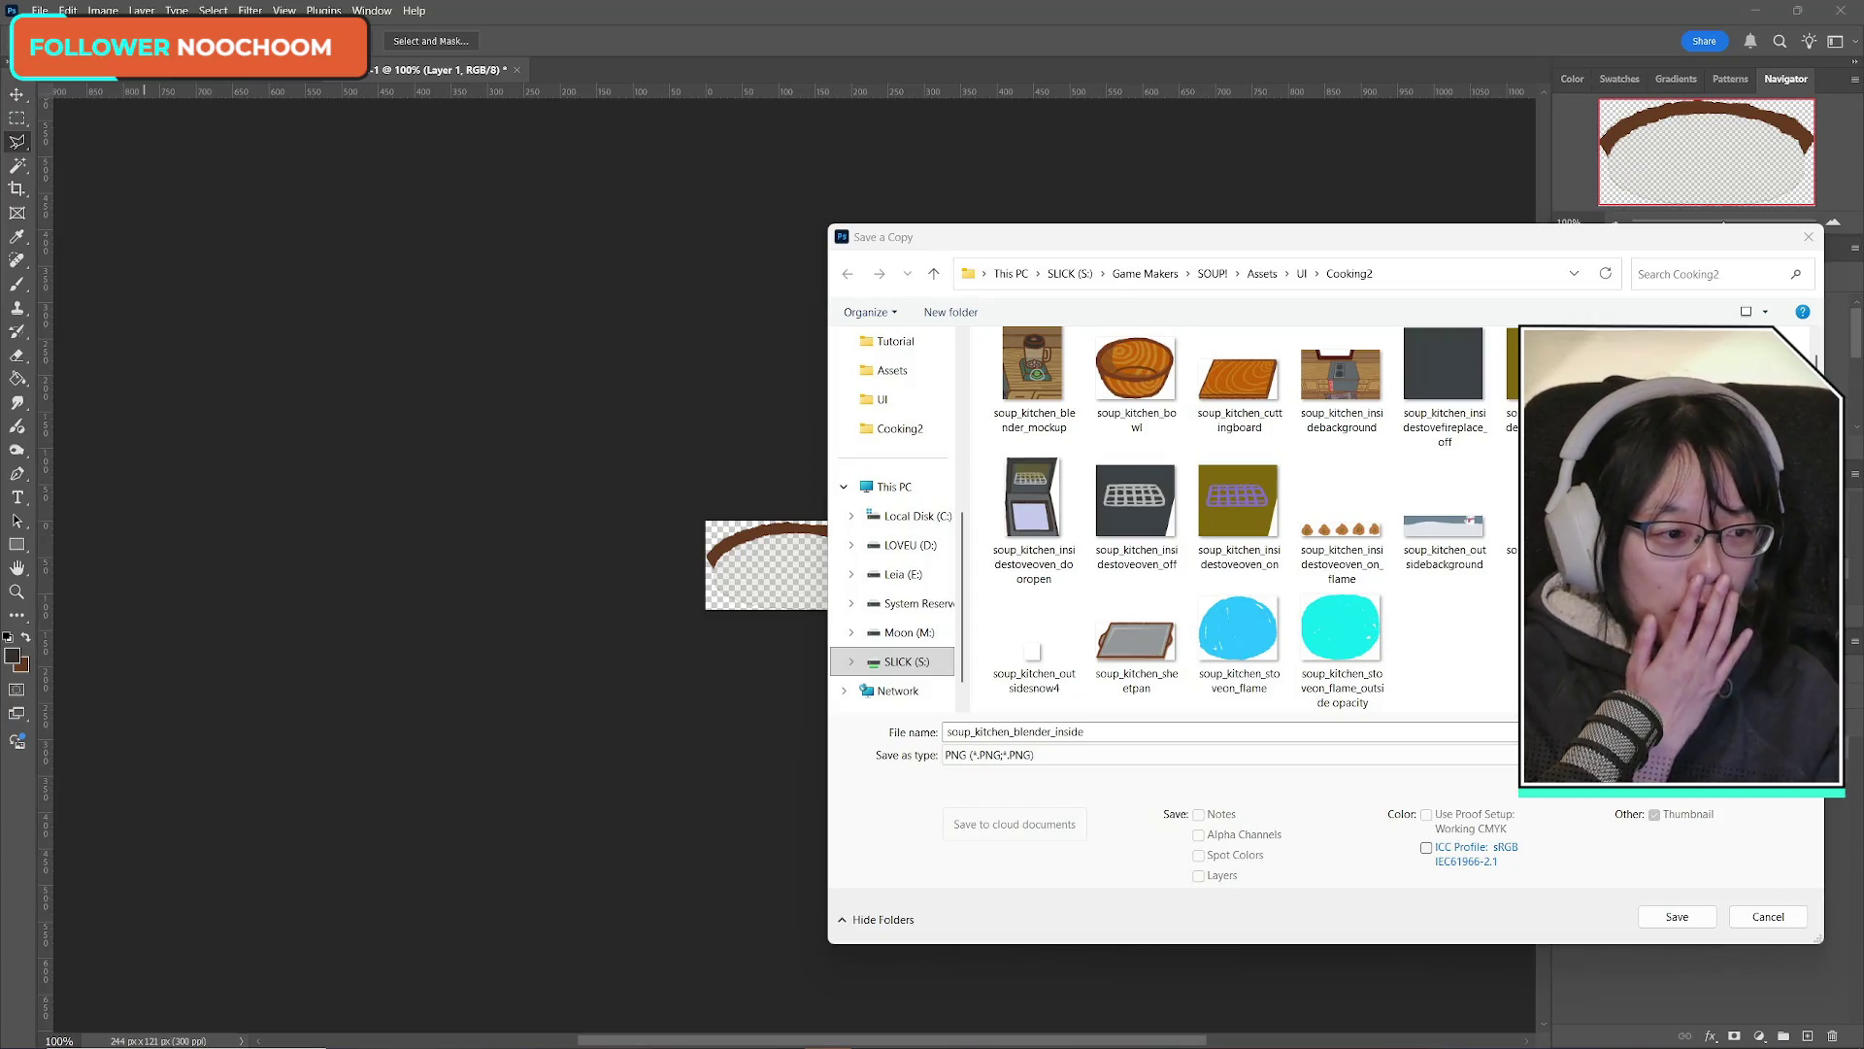
key(super+e)
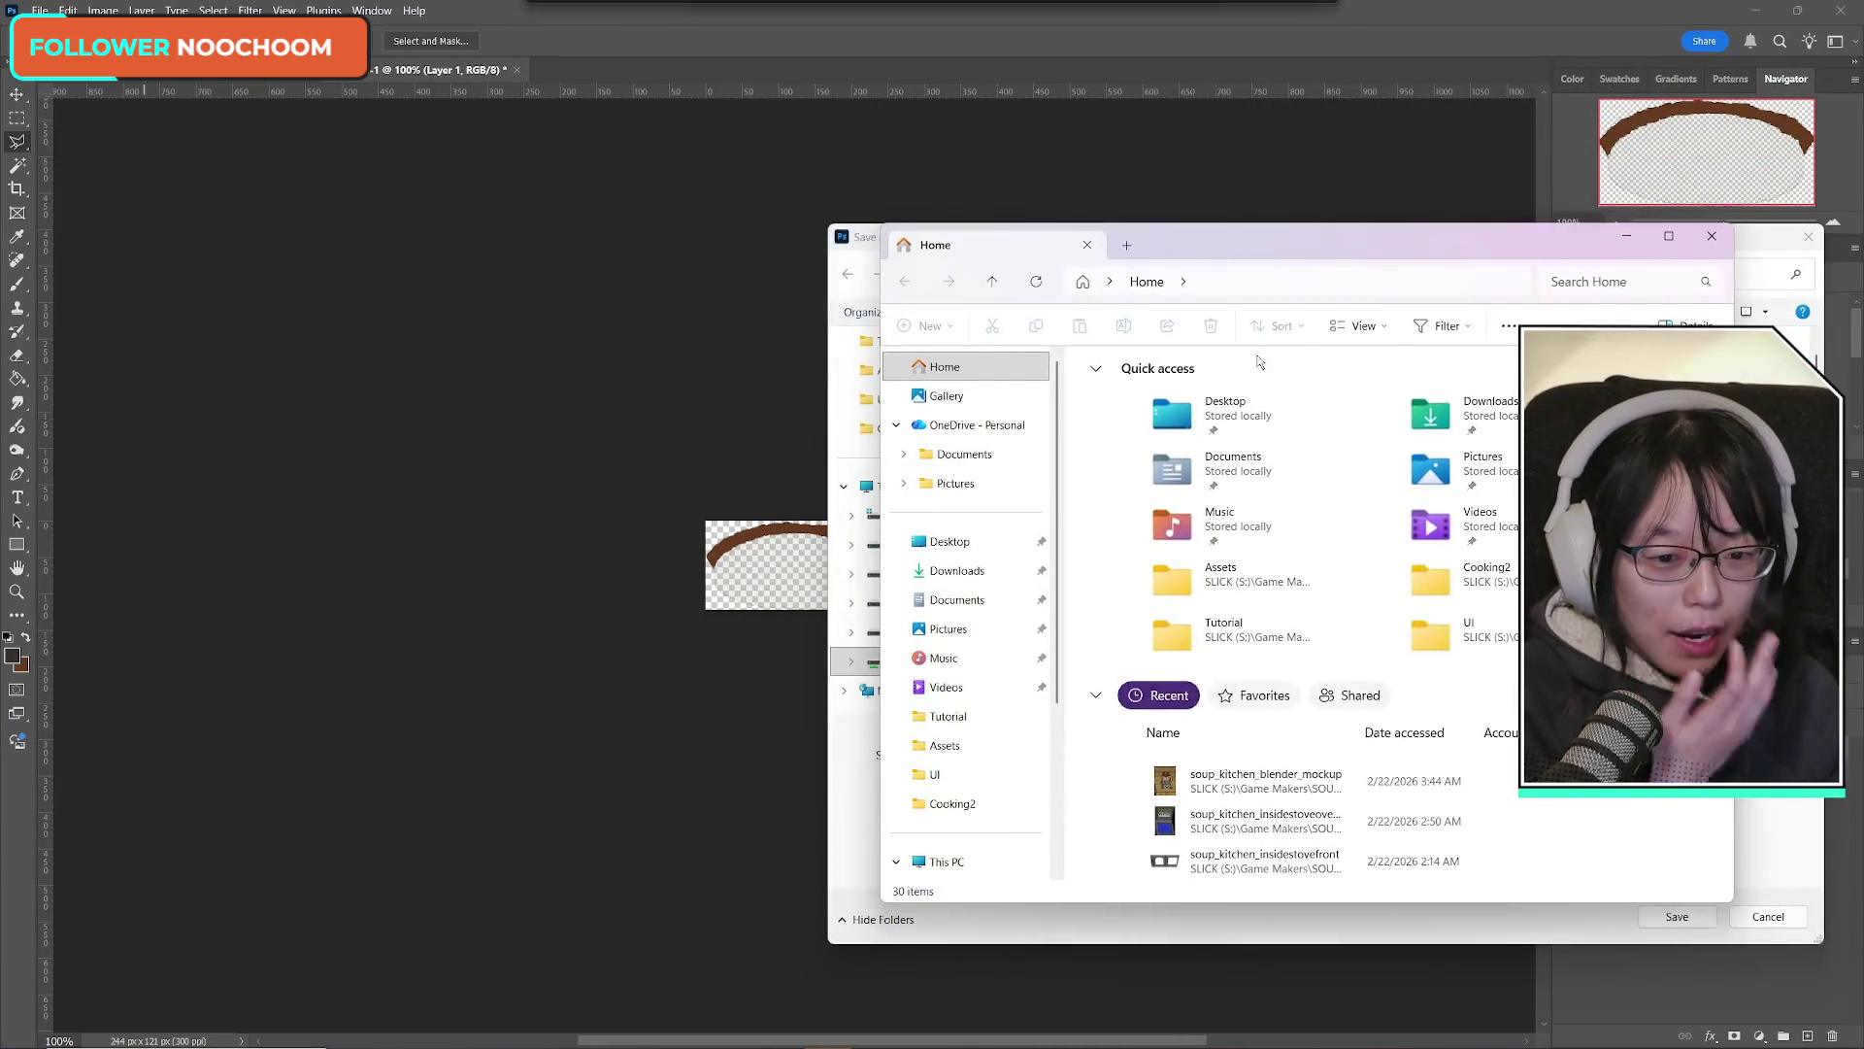
Step: Scroll through File Explorer's Recent kitchen images, then close the Explorer window
scroll(1325, 725, down, 5)
scroll(1323, 733, down, 4)
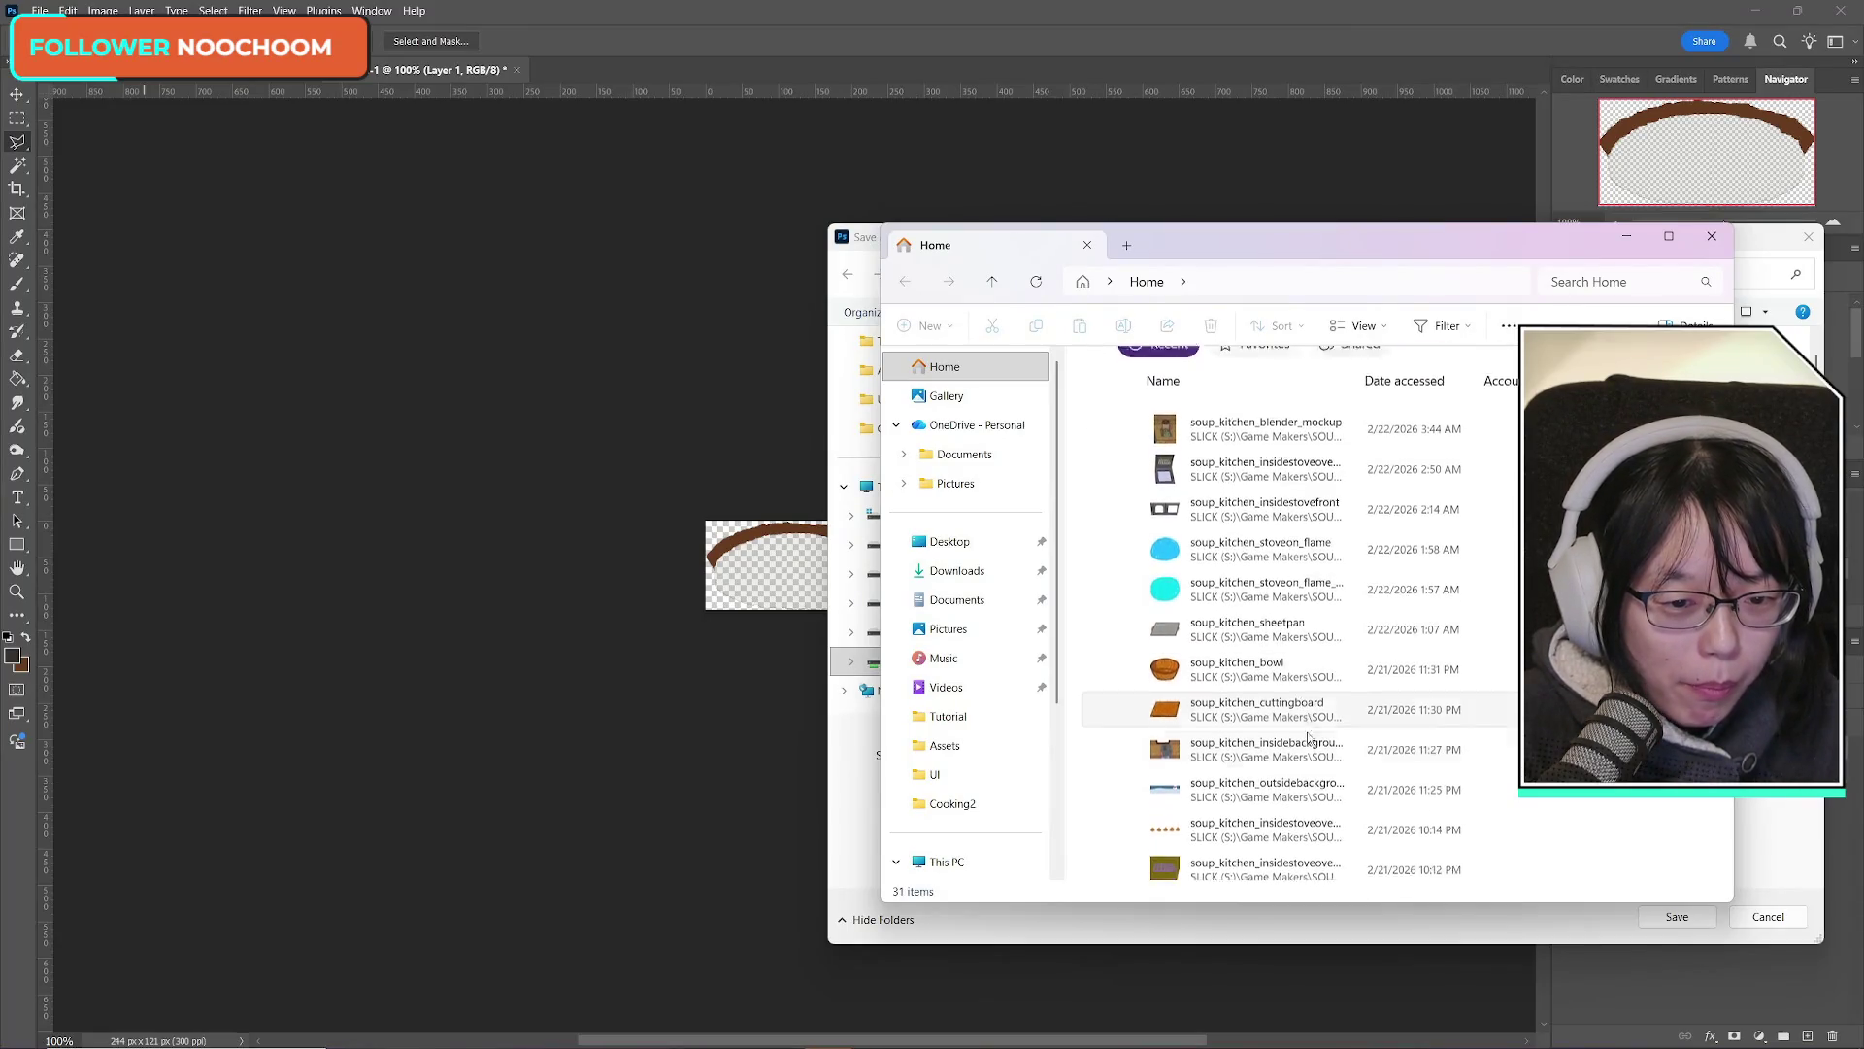
scroll(1320, 741, up, 3)
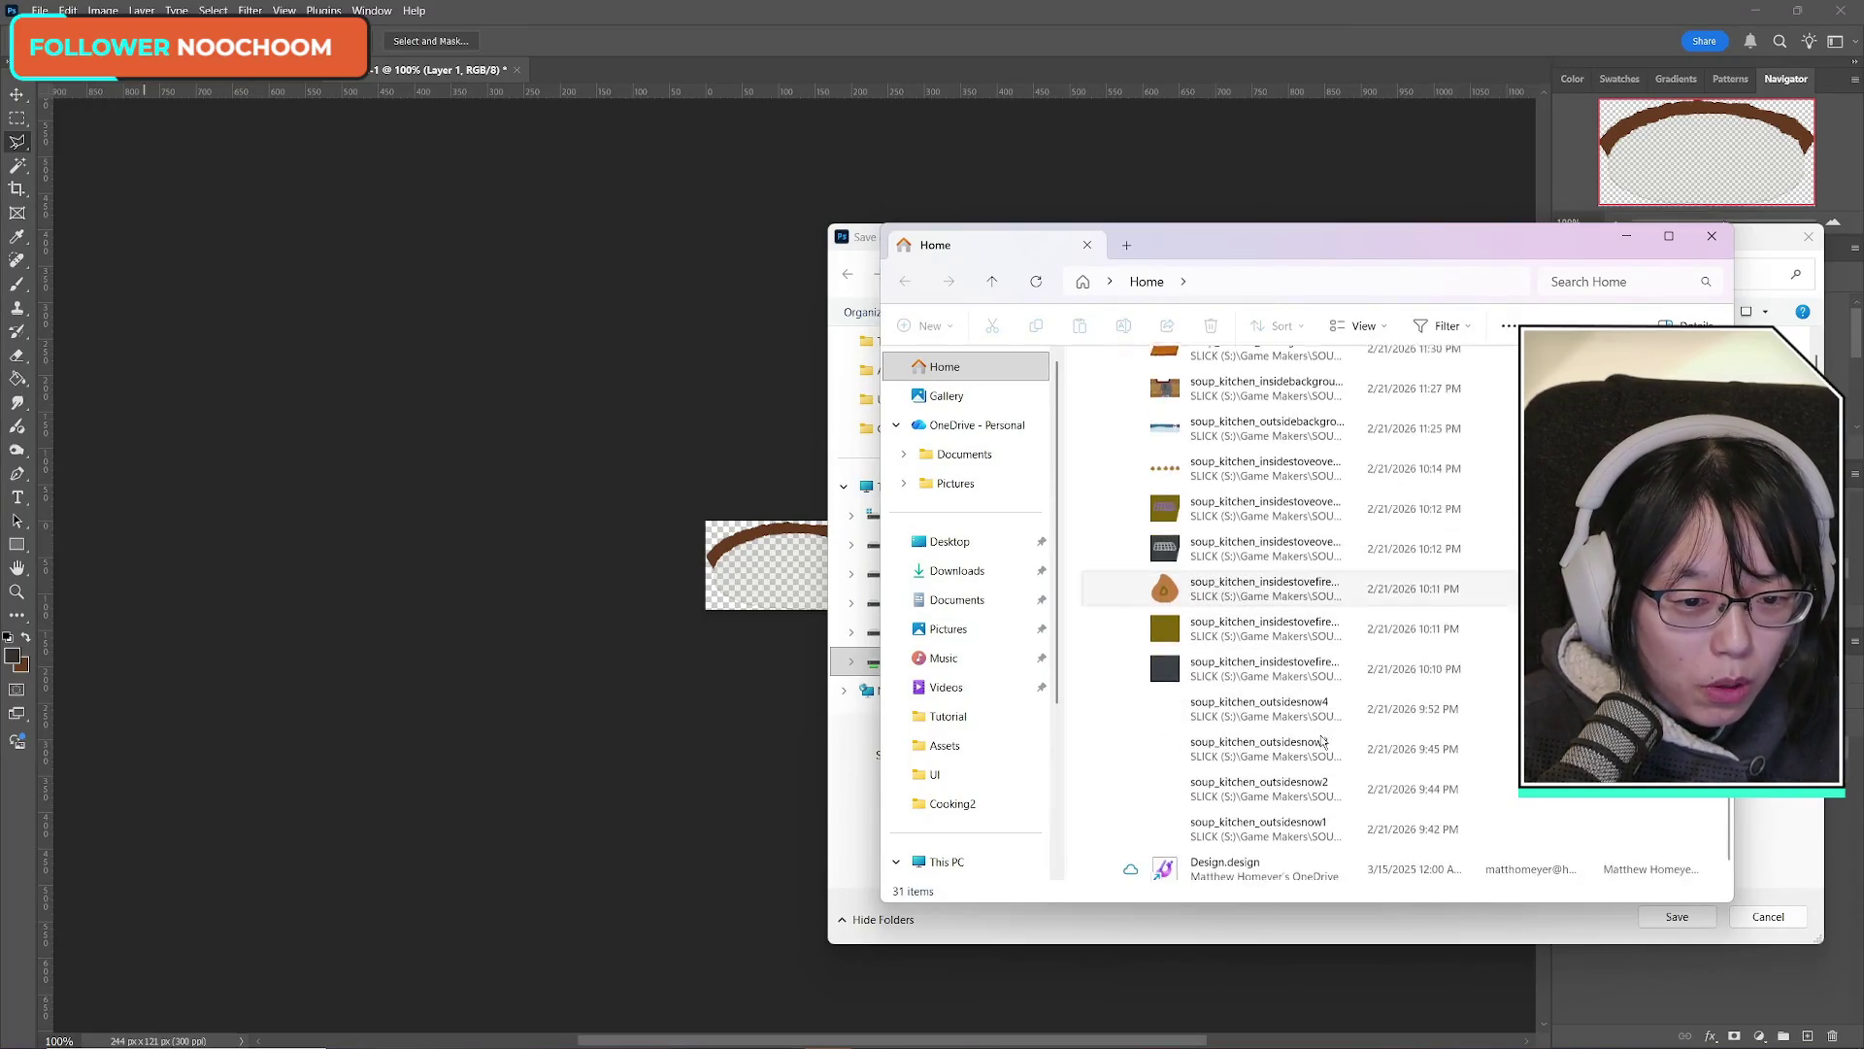
scroll(1317, 742, up, 3)
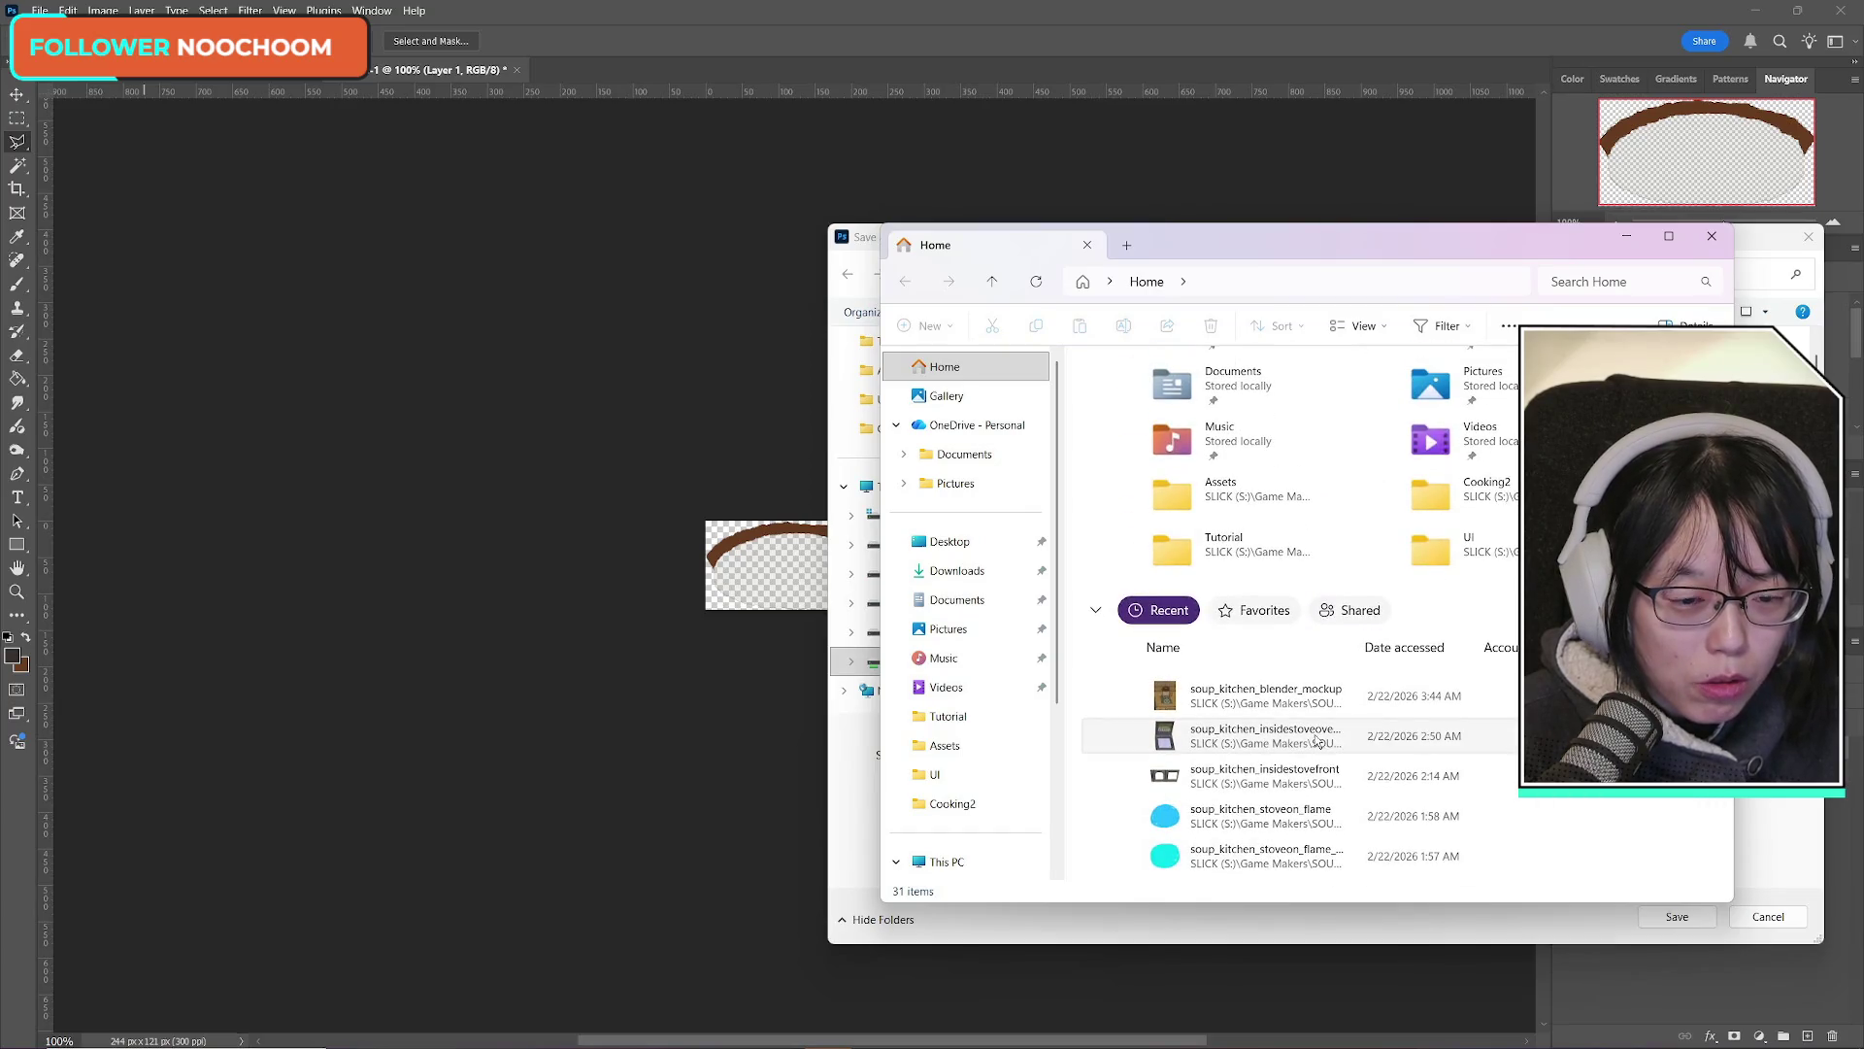
scroll(1301, 736, down, 2)
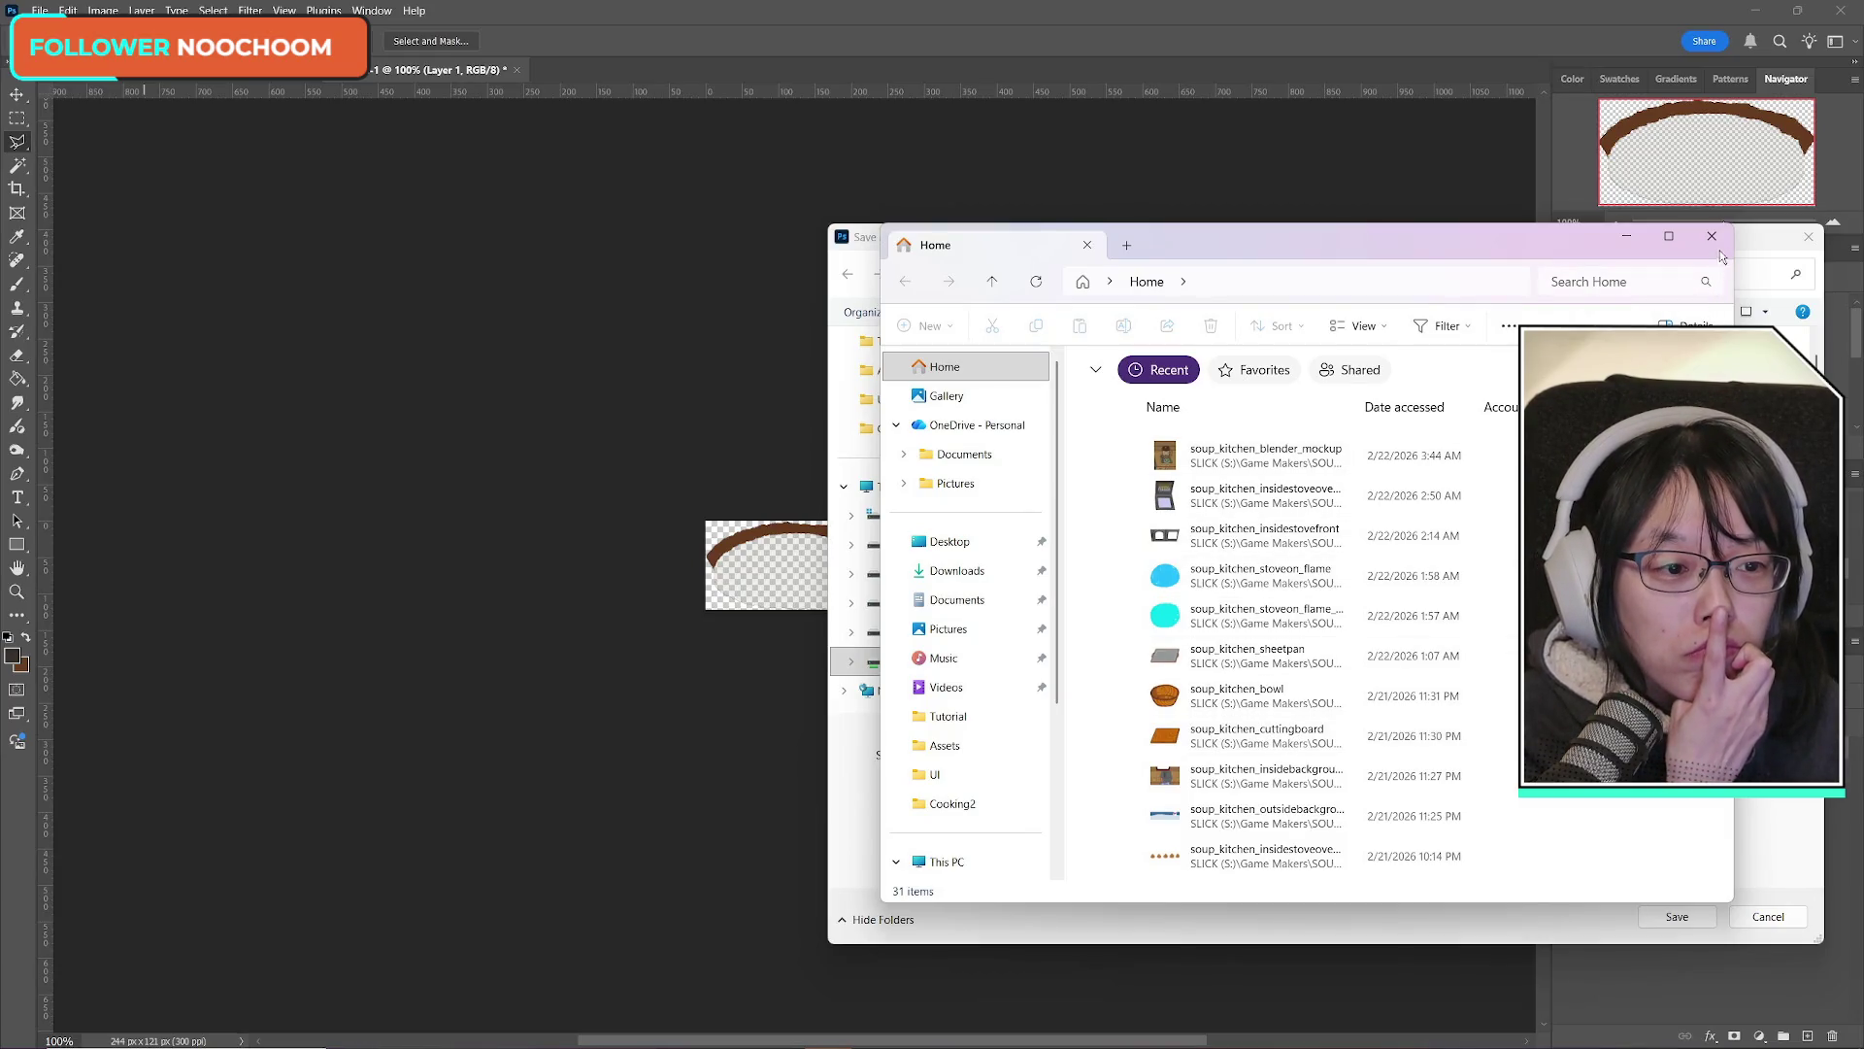
click(1712, 236)
text(soup_kitchen_blender_inside)
Step: Save the soup_kitchen_blender_inside copy as PNG, accepting the PNG options
click(1145, 733)
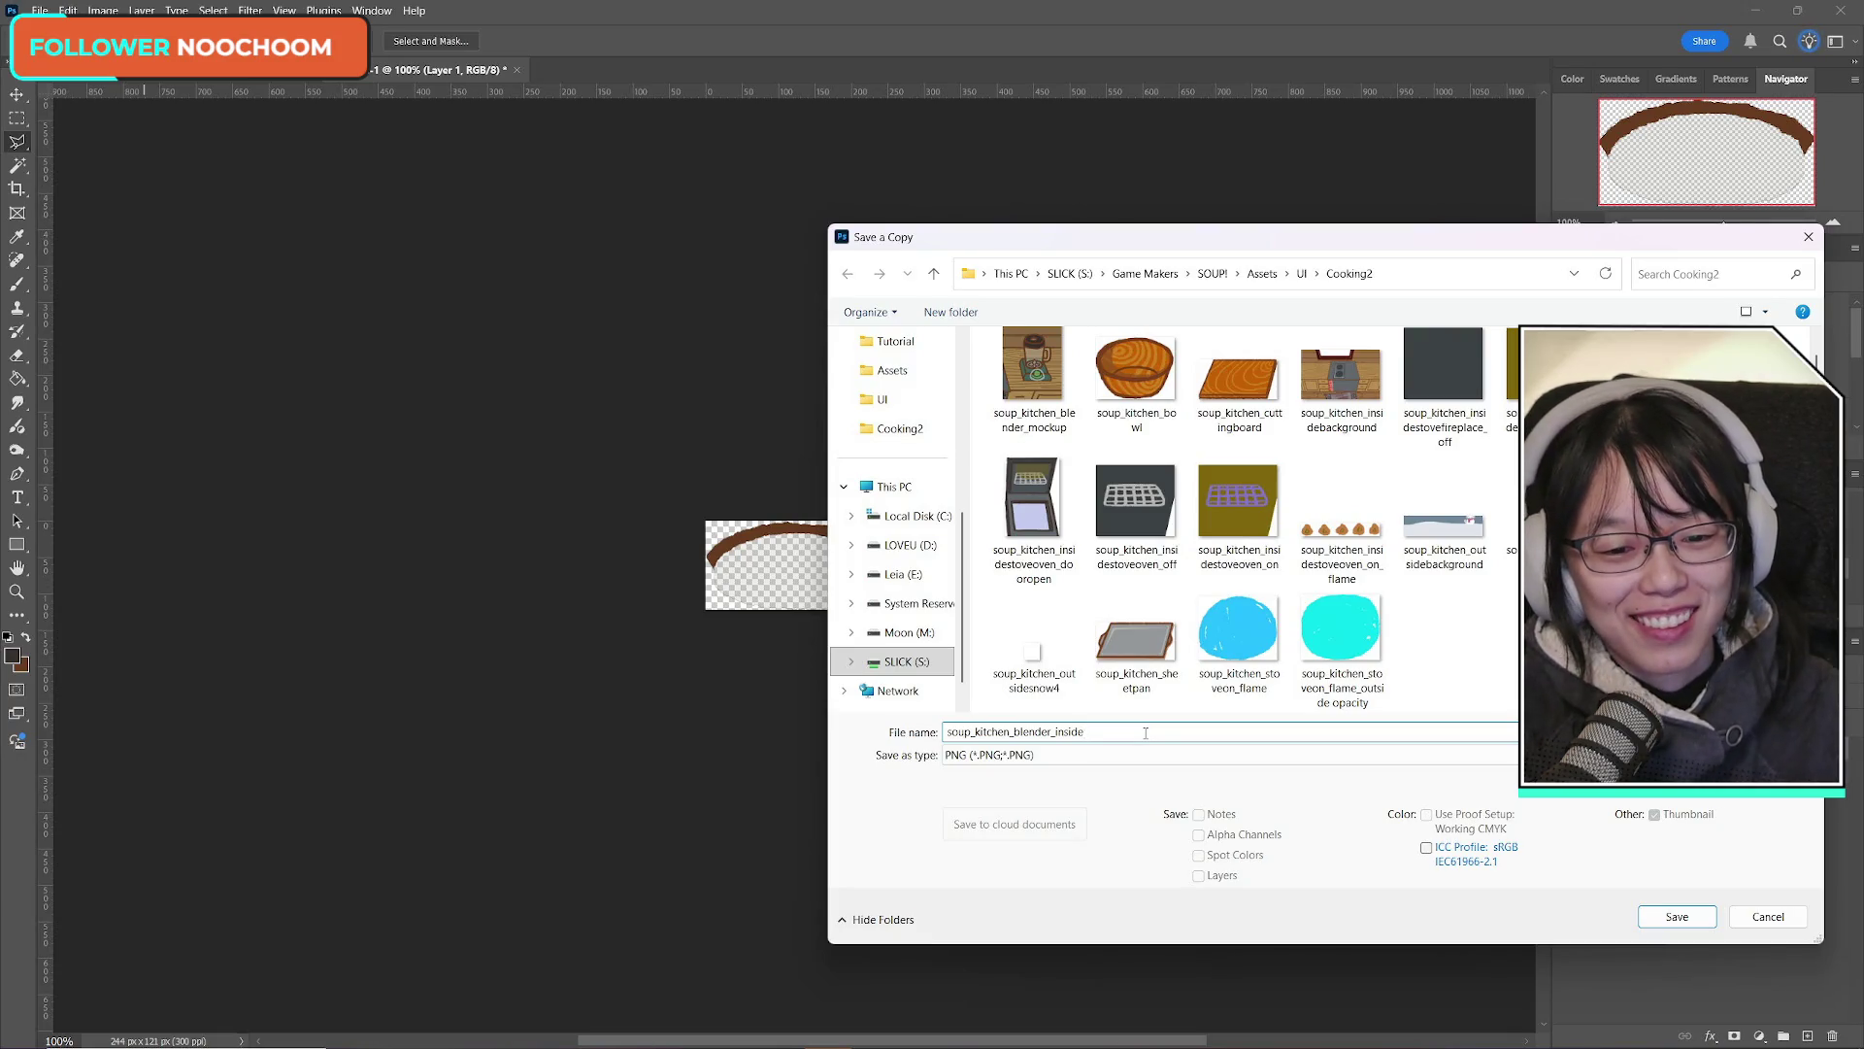
click(1676, 917)
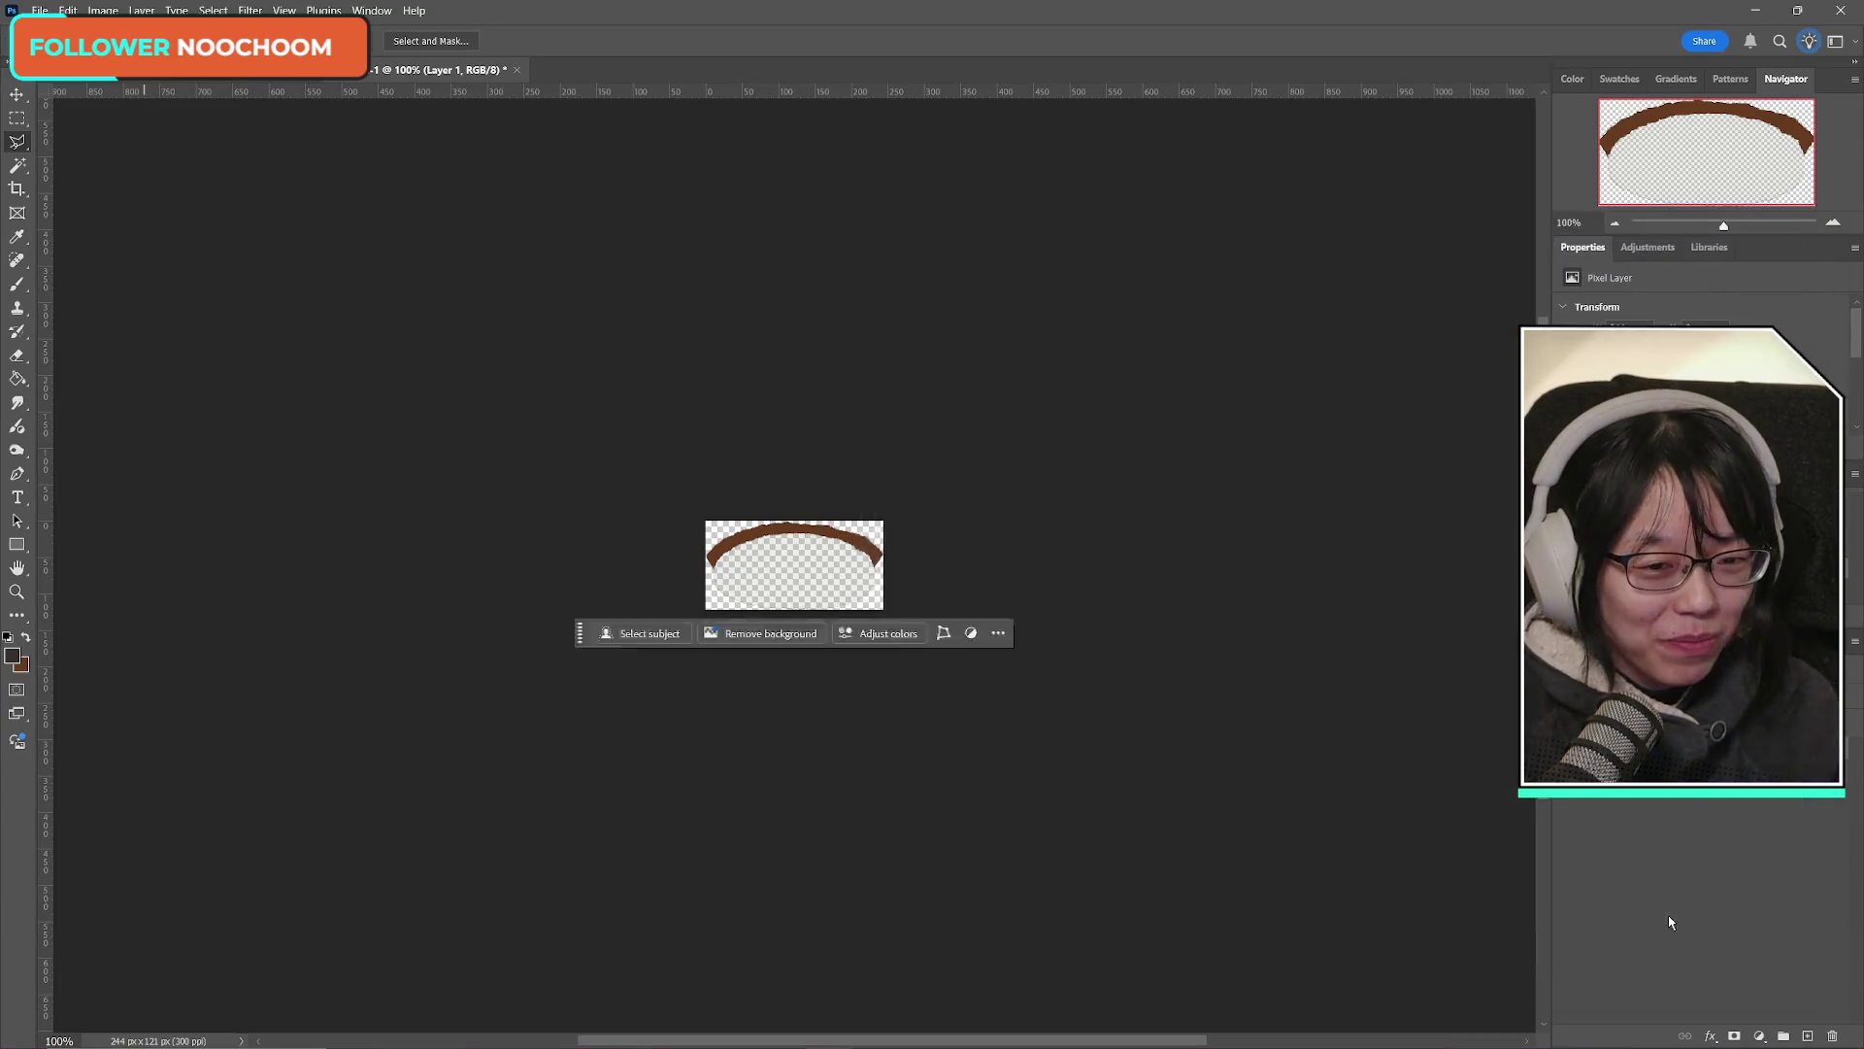
click(1127, 552)
Step: Undo the crop to restore the full kitchen, show the blender inside layer, and deselect
key(ctrl+z)
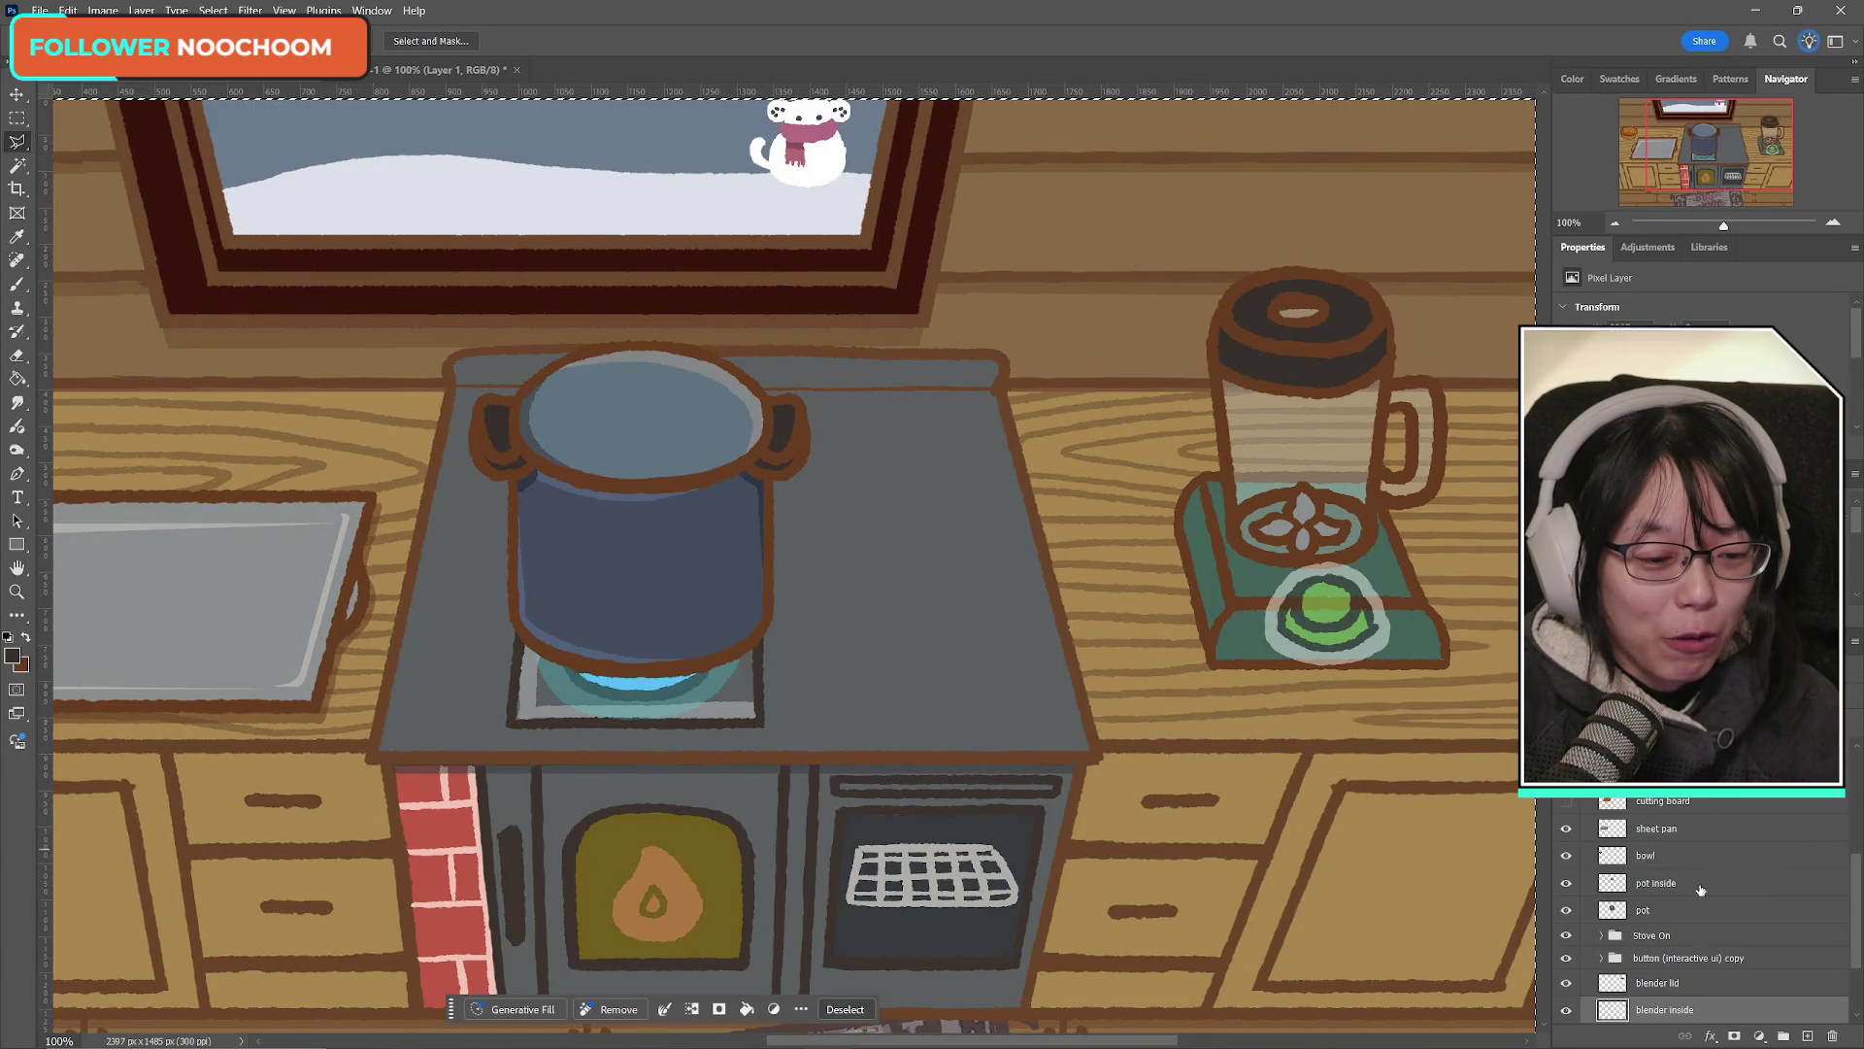
scroll(1700, 890, down, 2)
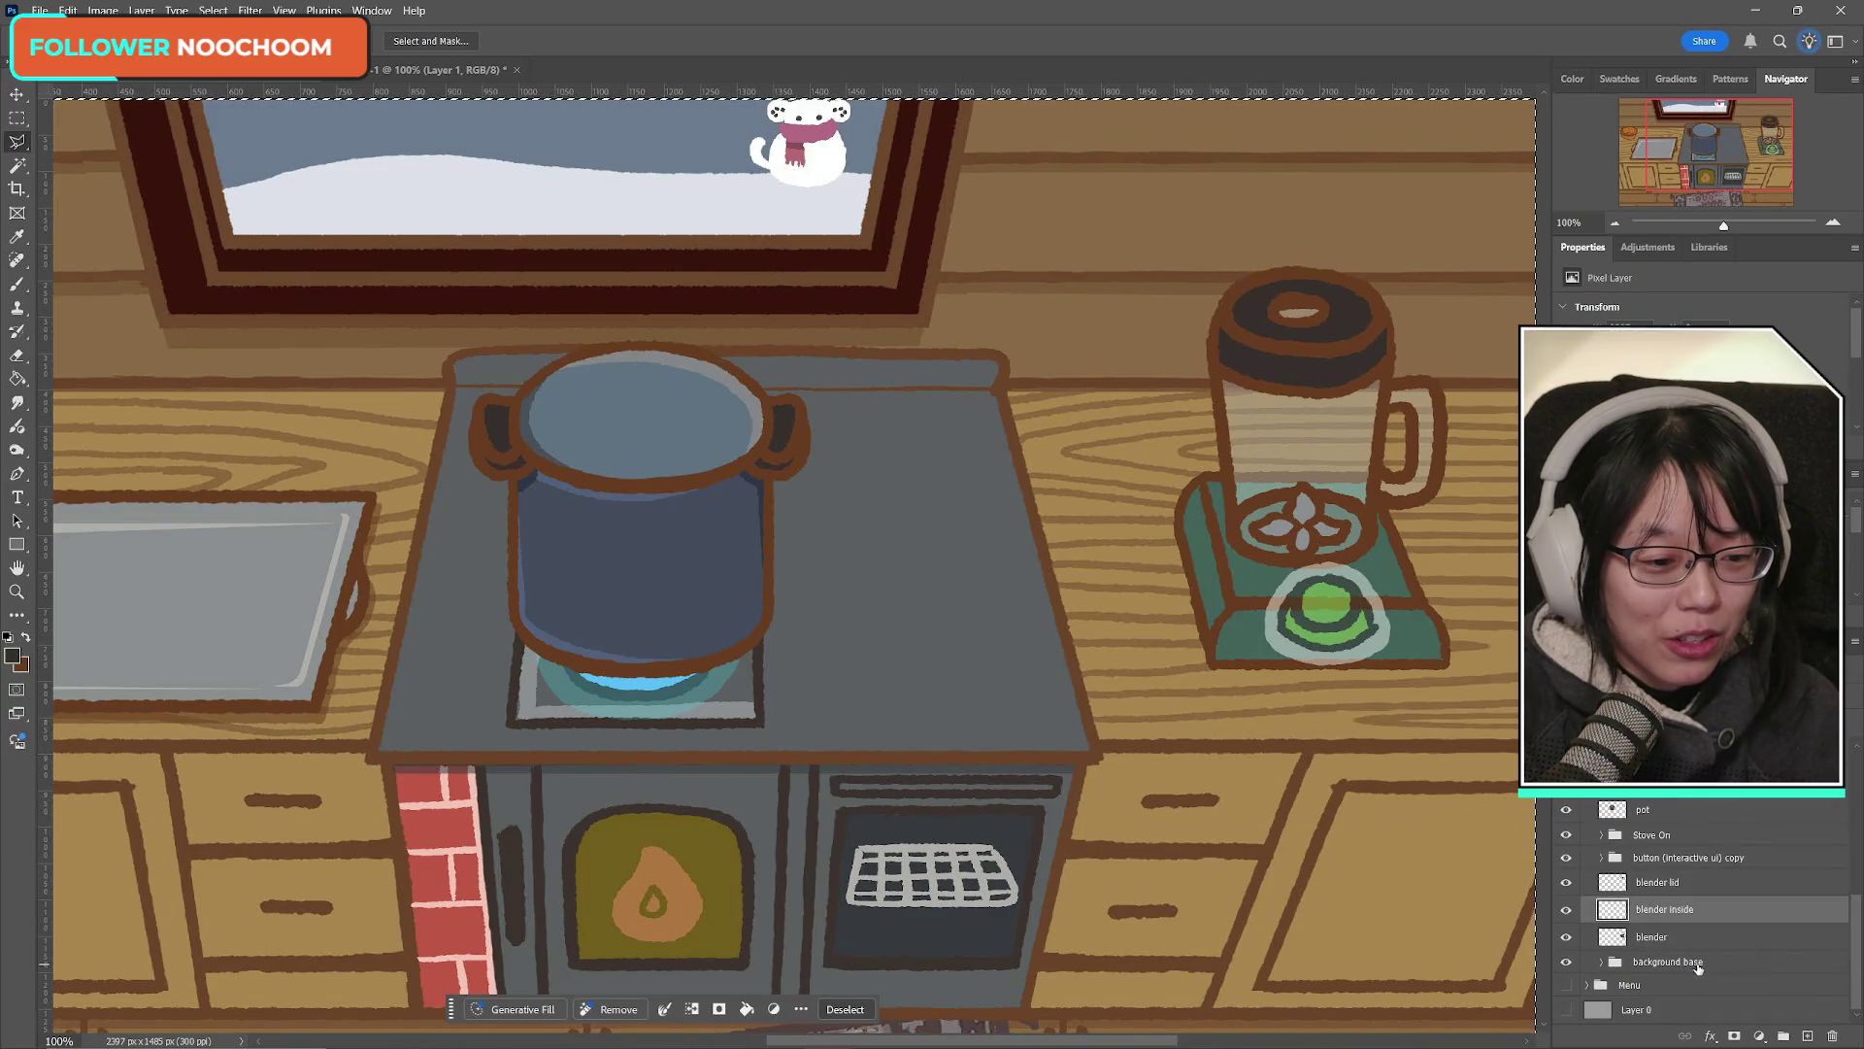
click(1566, 911)
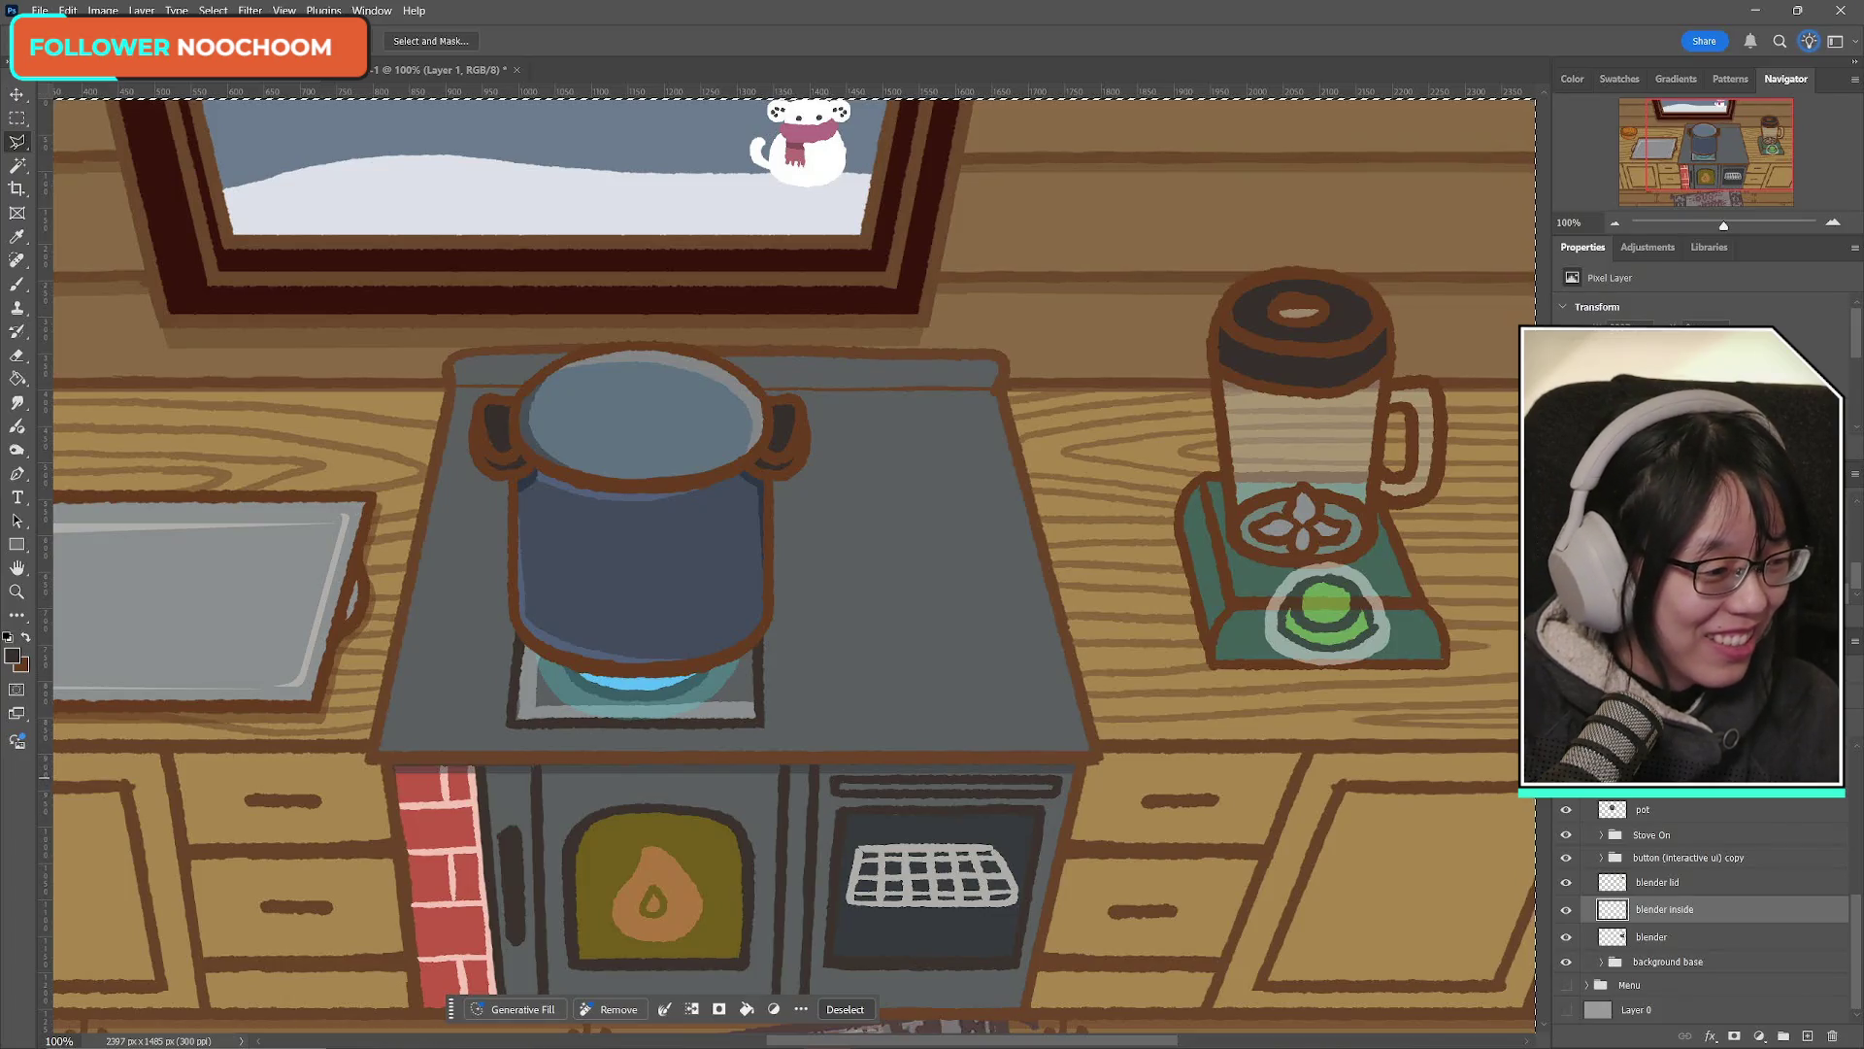
key(ctrl+d)
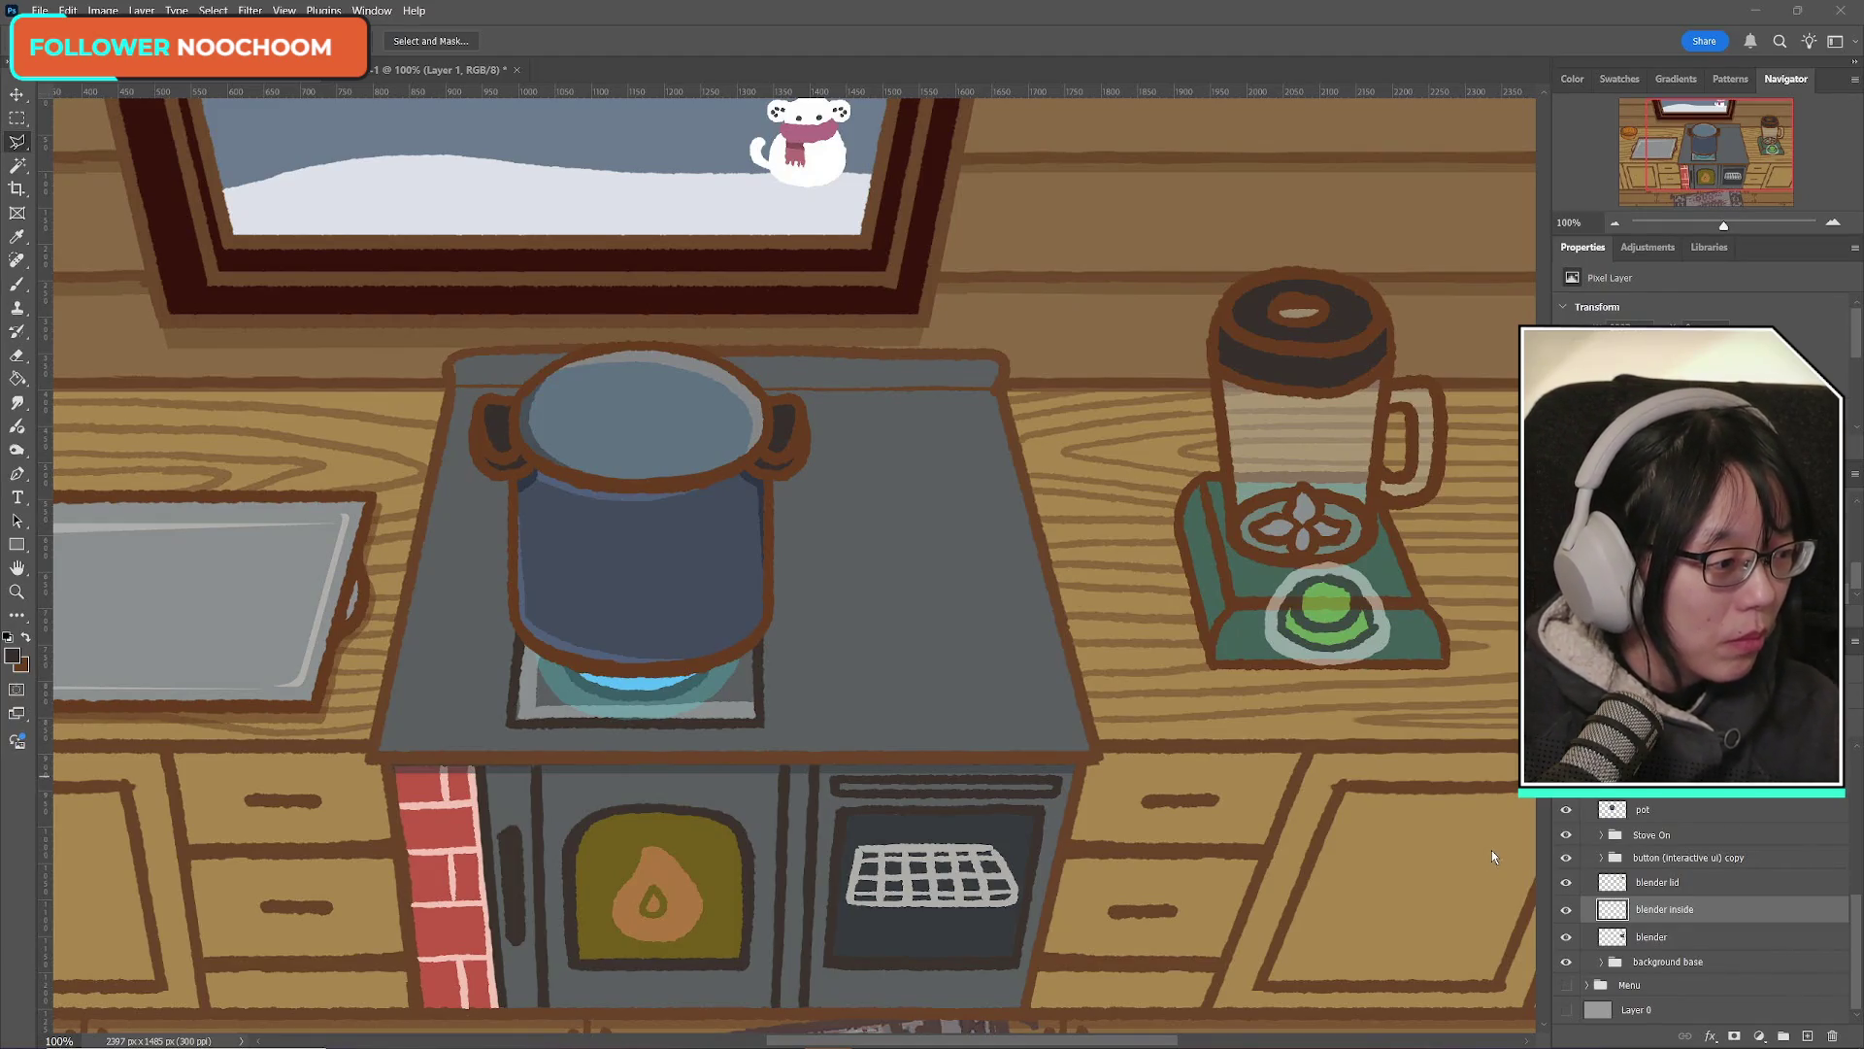
Step: Select all on the blender lid layer and create a new clipboard-sized document
key(ctrl+a)
click(1650, 881)
click(1566, 881)
click(1566, 881)
click(40, 10)
click(58, 32)
key(Return)
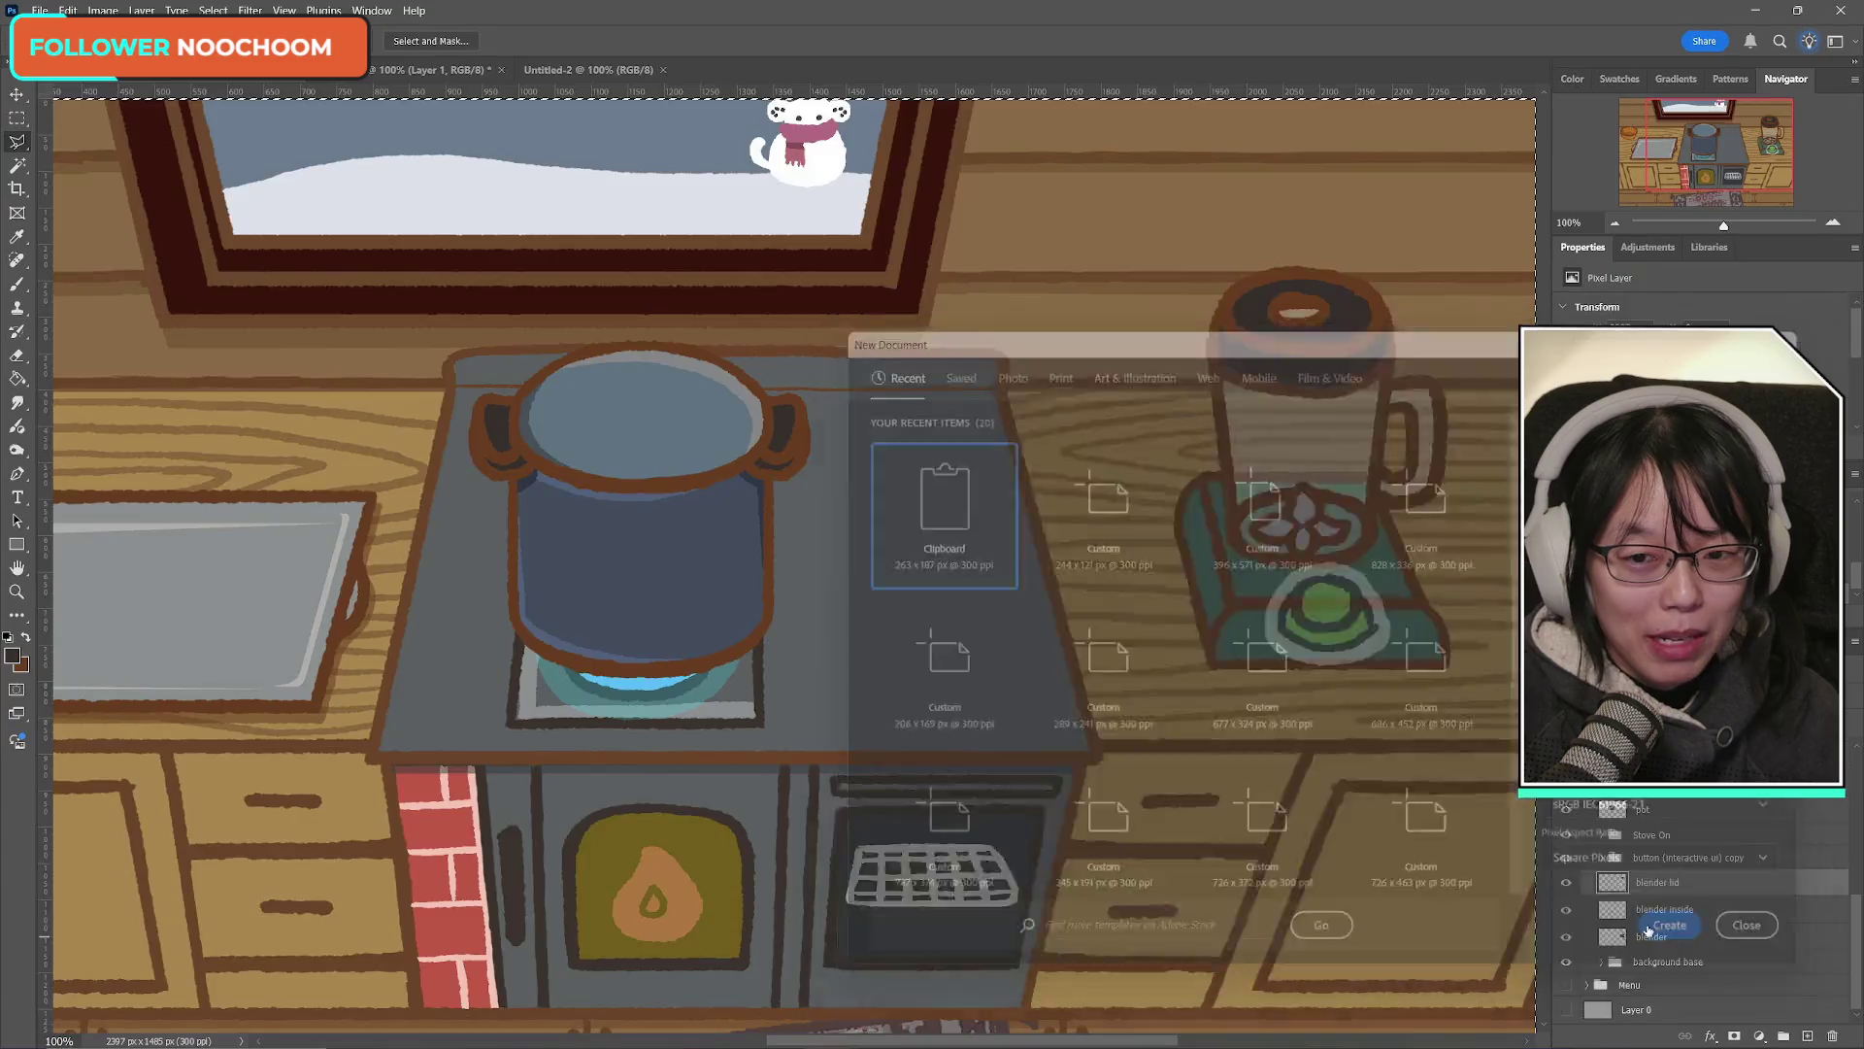
Step: Paste the lid into the new canvas and save a PNG copy named soup_kitchen_blender_lid
key(ctrl+v)
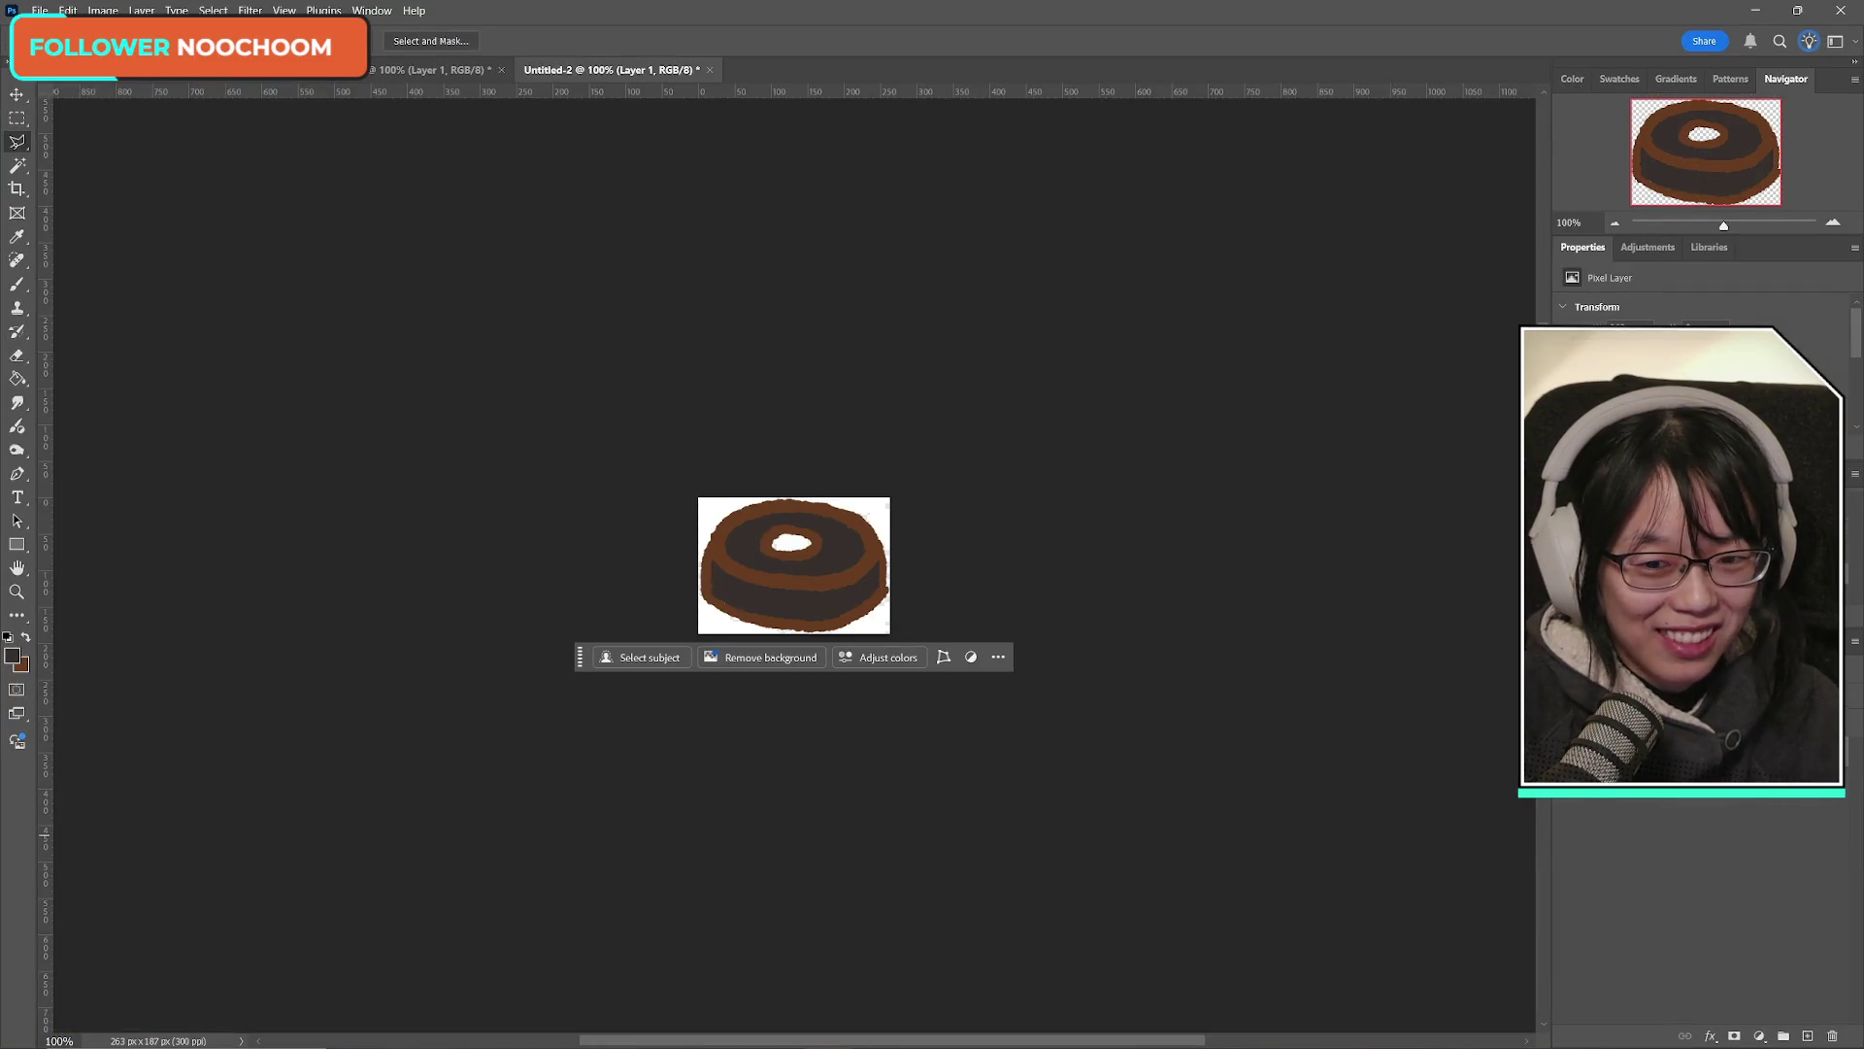
click(40, 9)
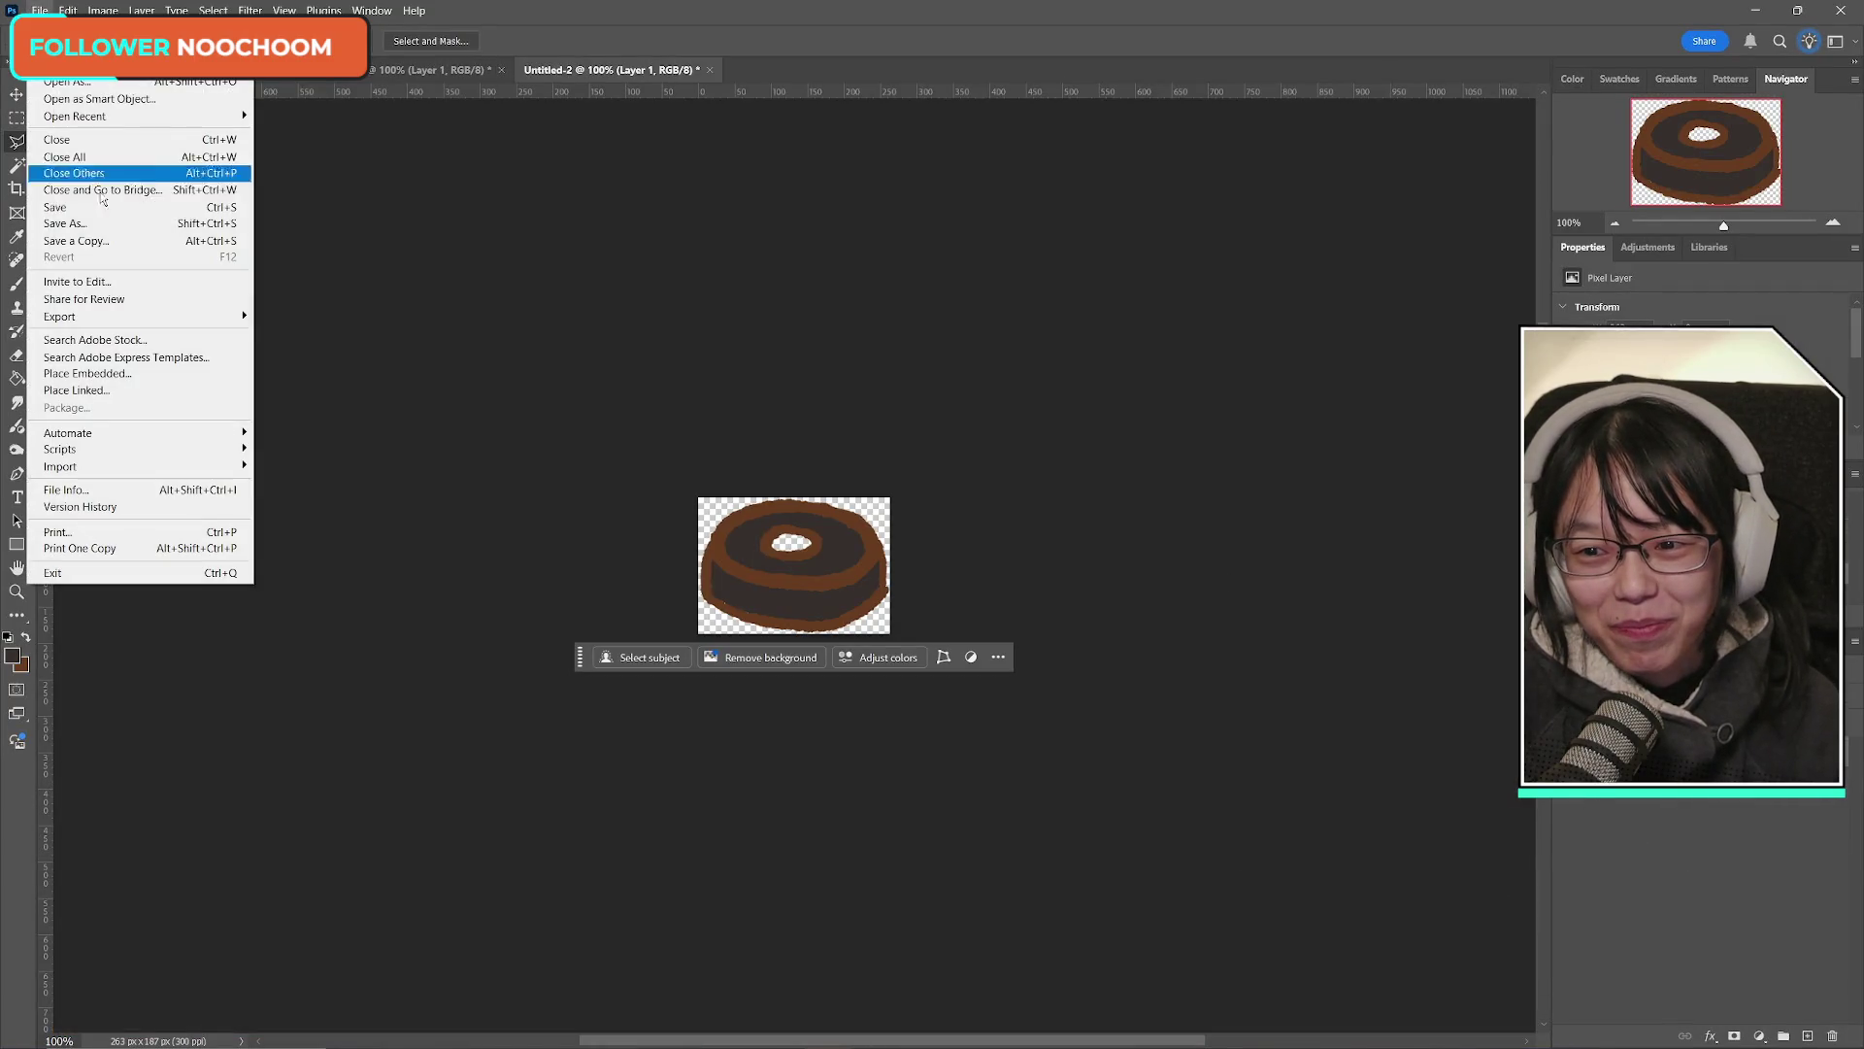
click(78, 238)
click(1068, 754)
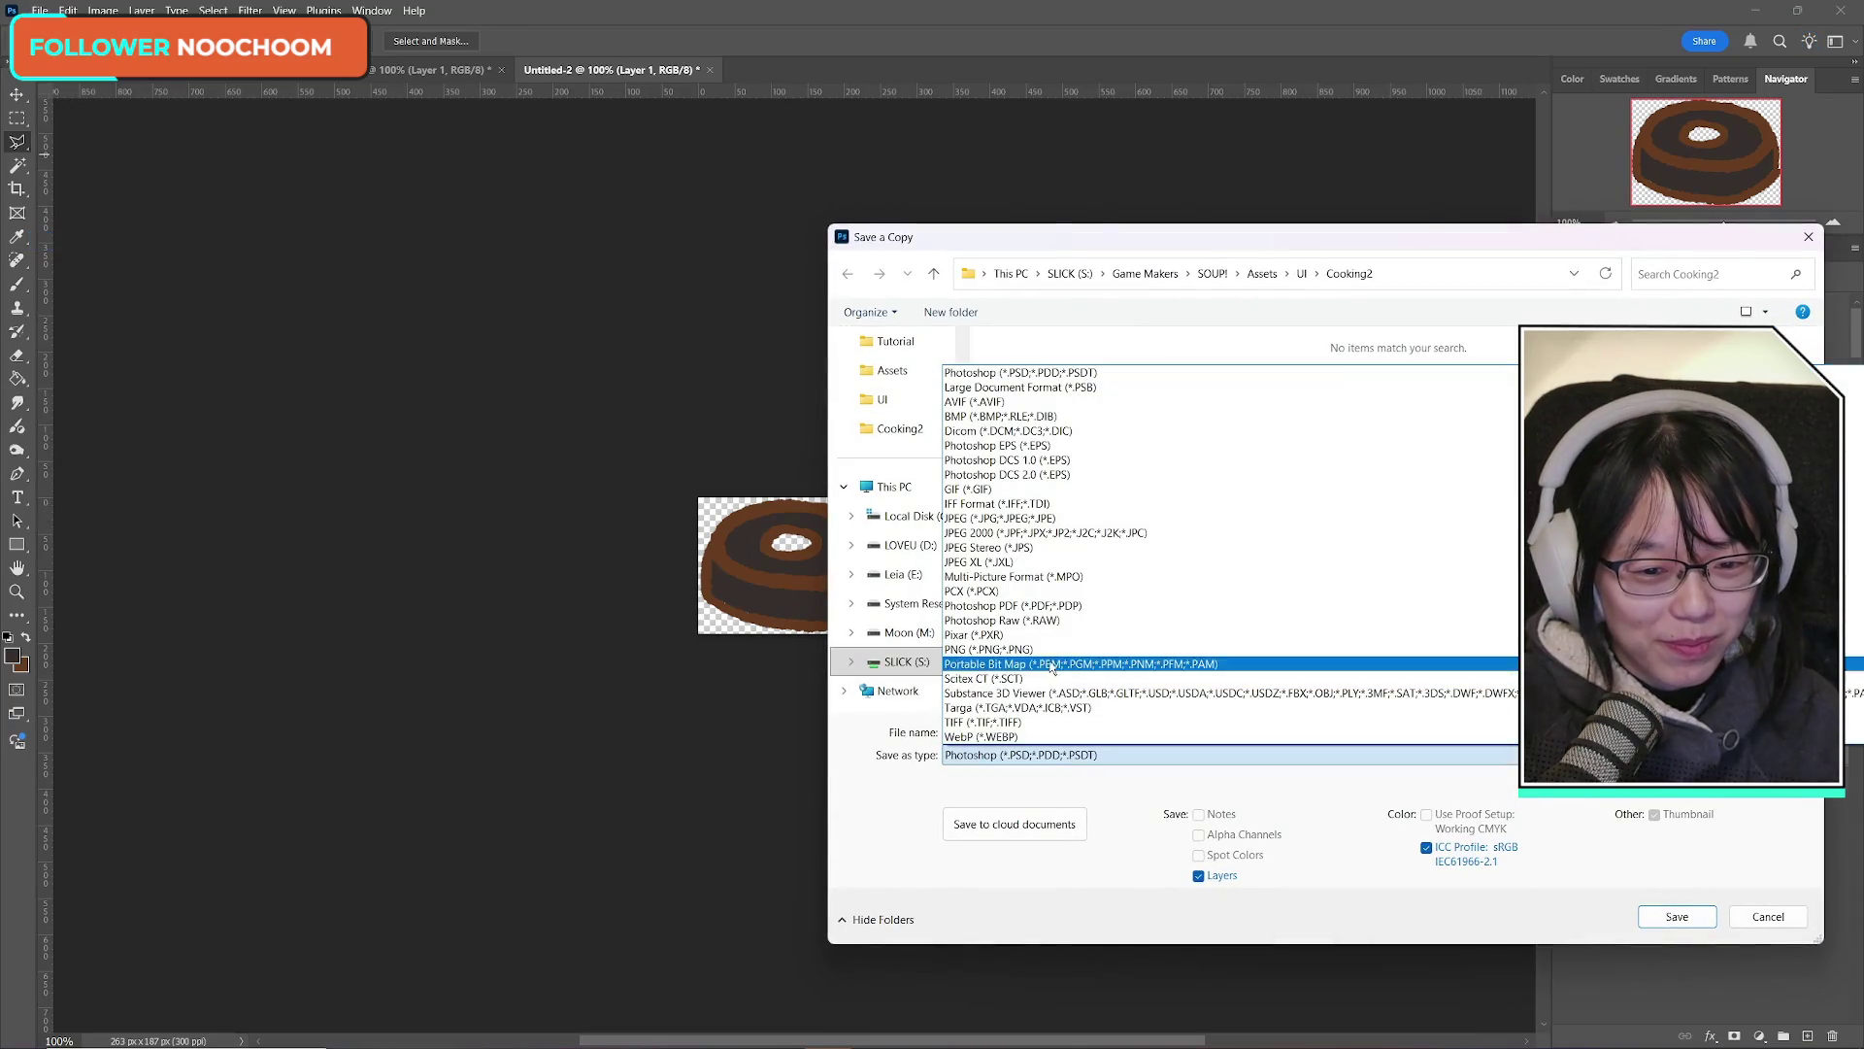
click(1053, 651)
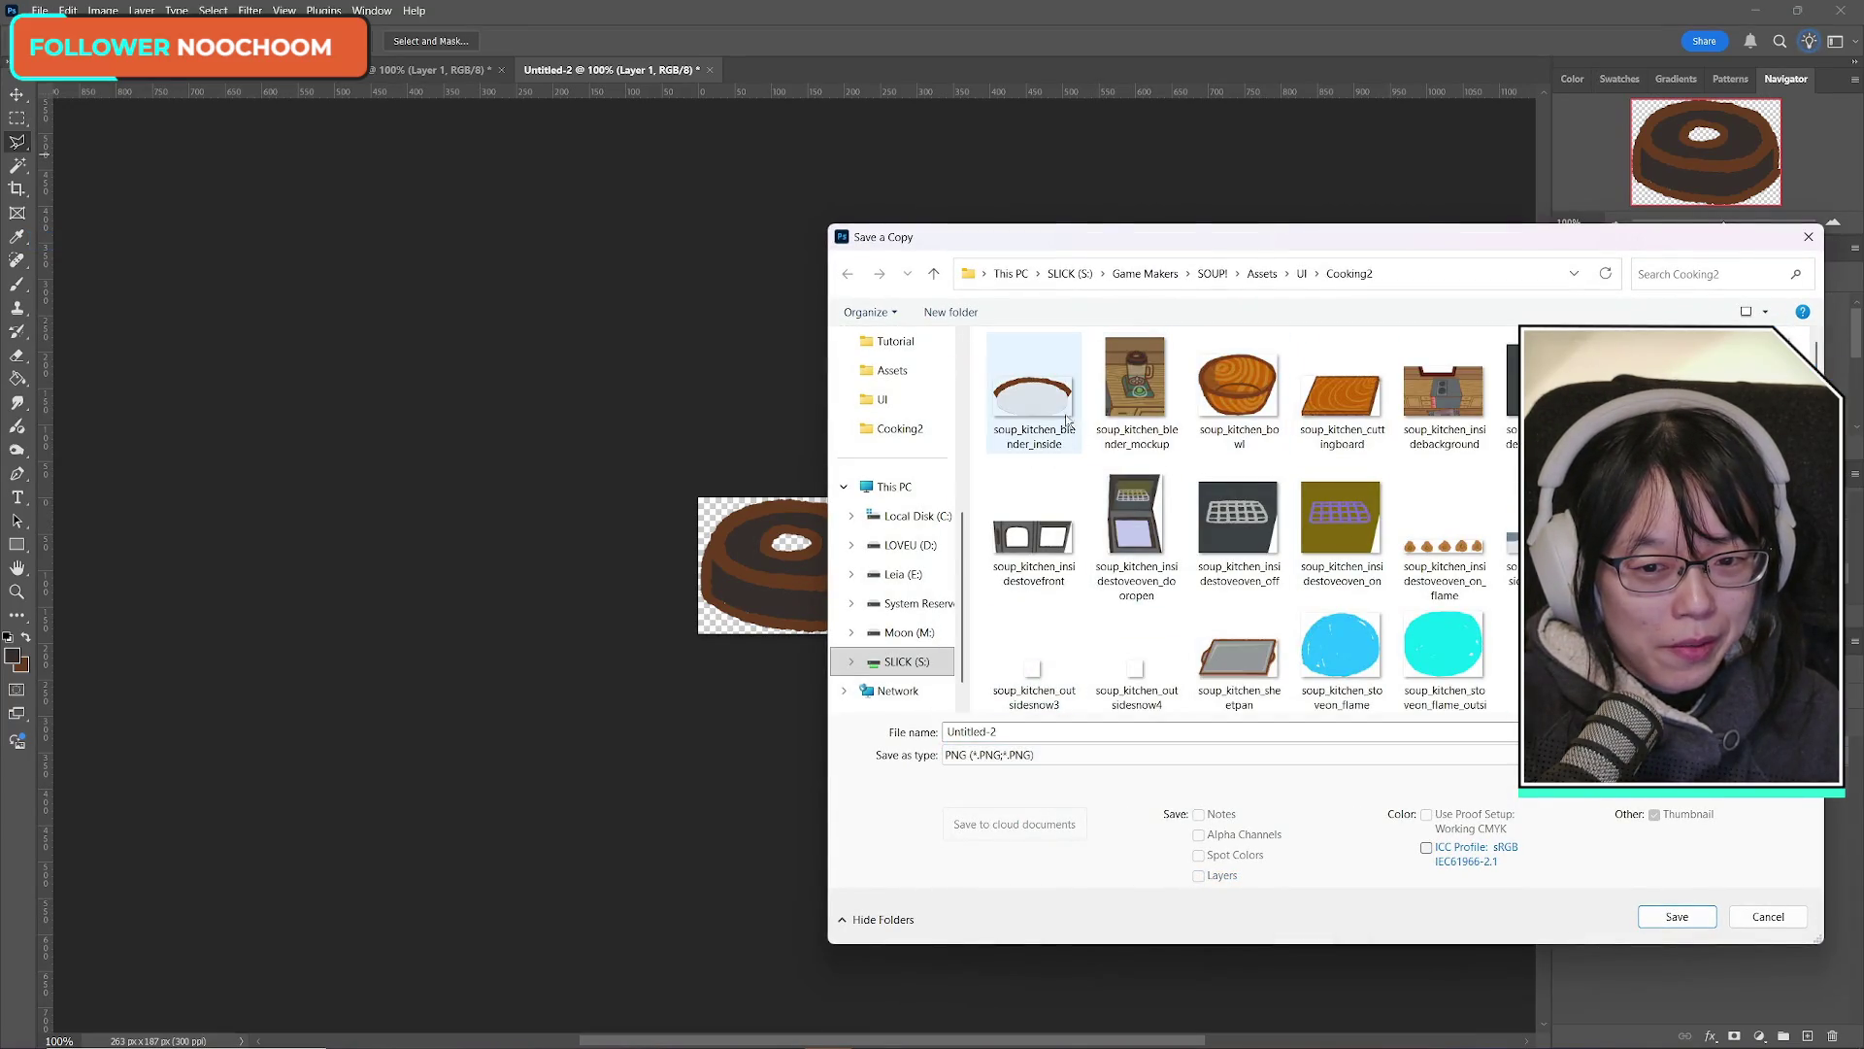
click(1054, 402)
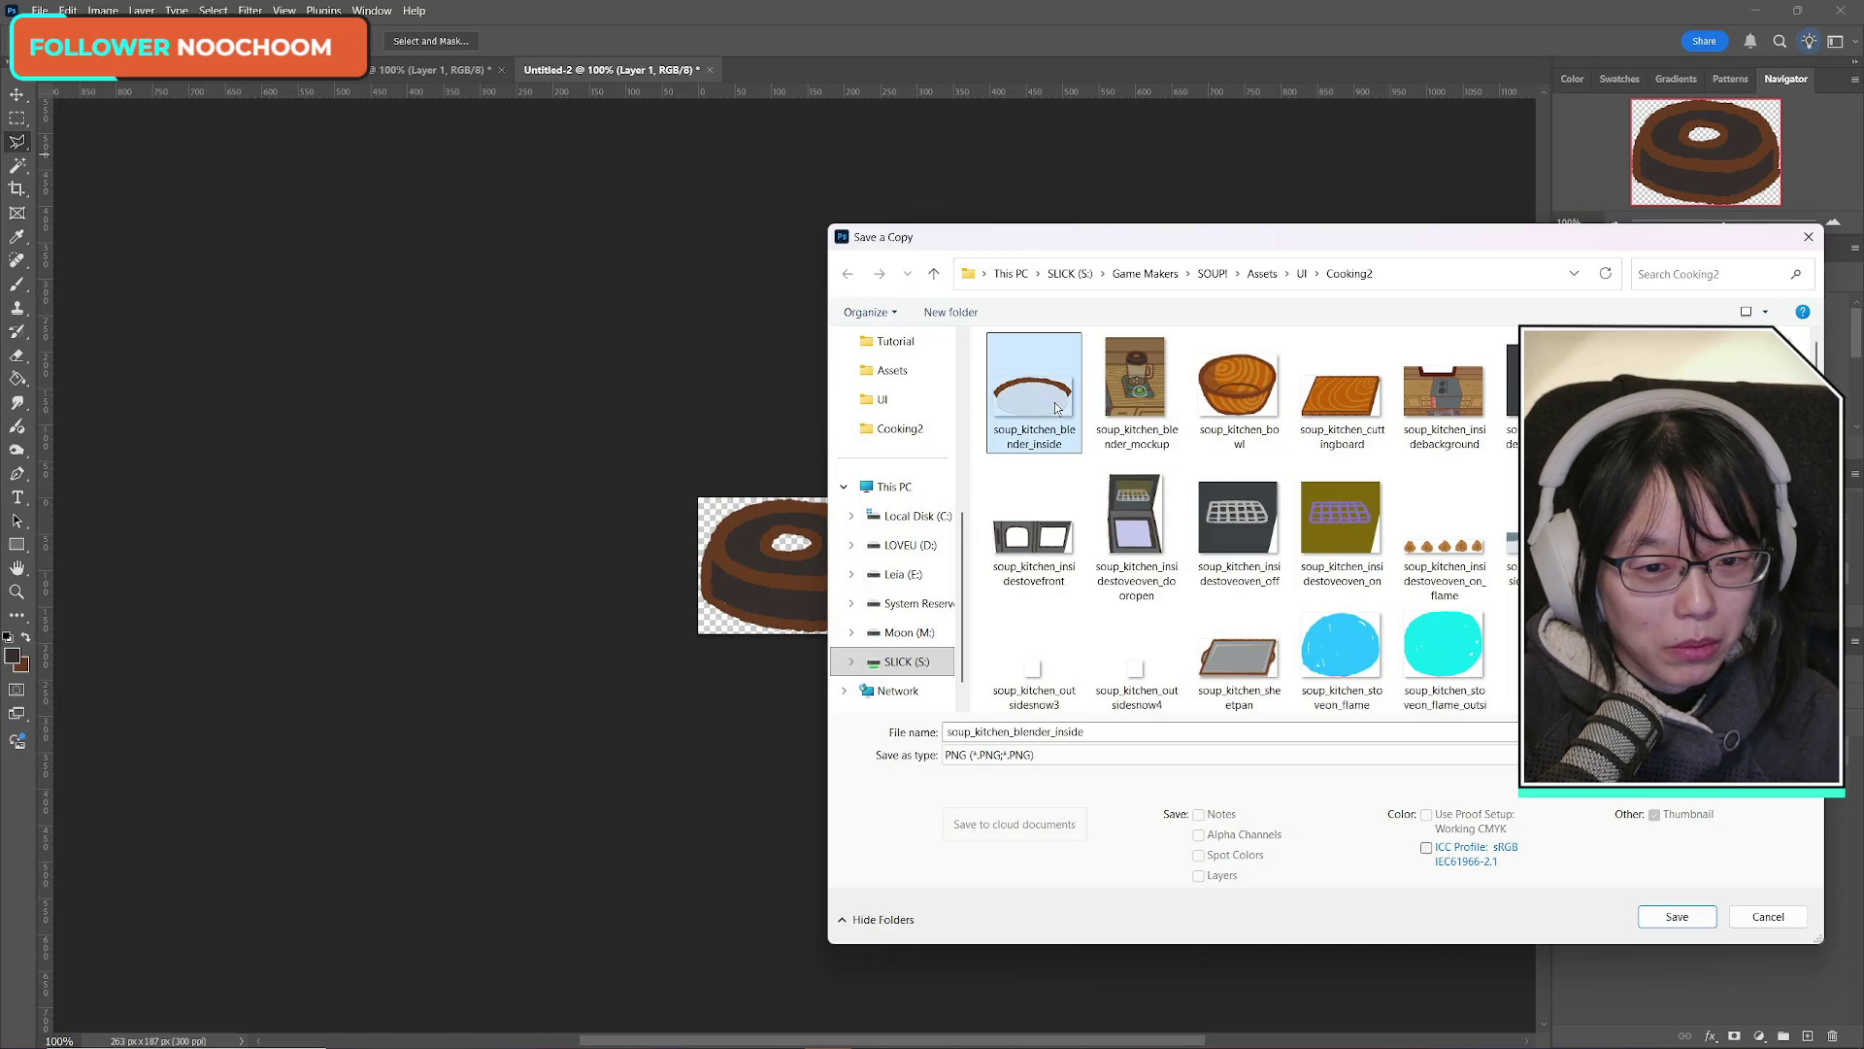
click(1113, 733)
key(BackSpace)
key(BackSpace)
key(BackSpace)
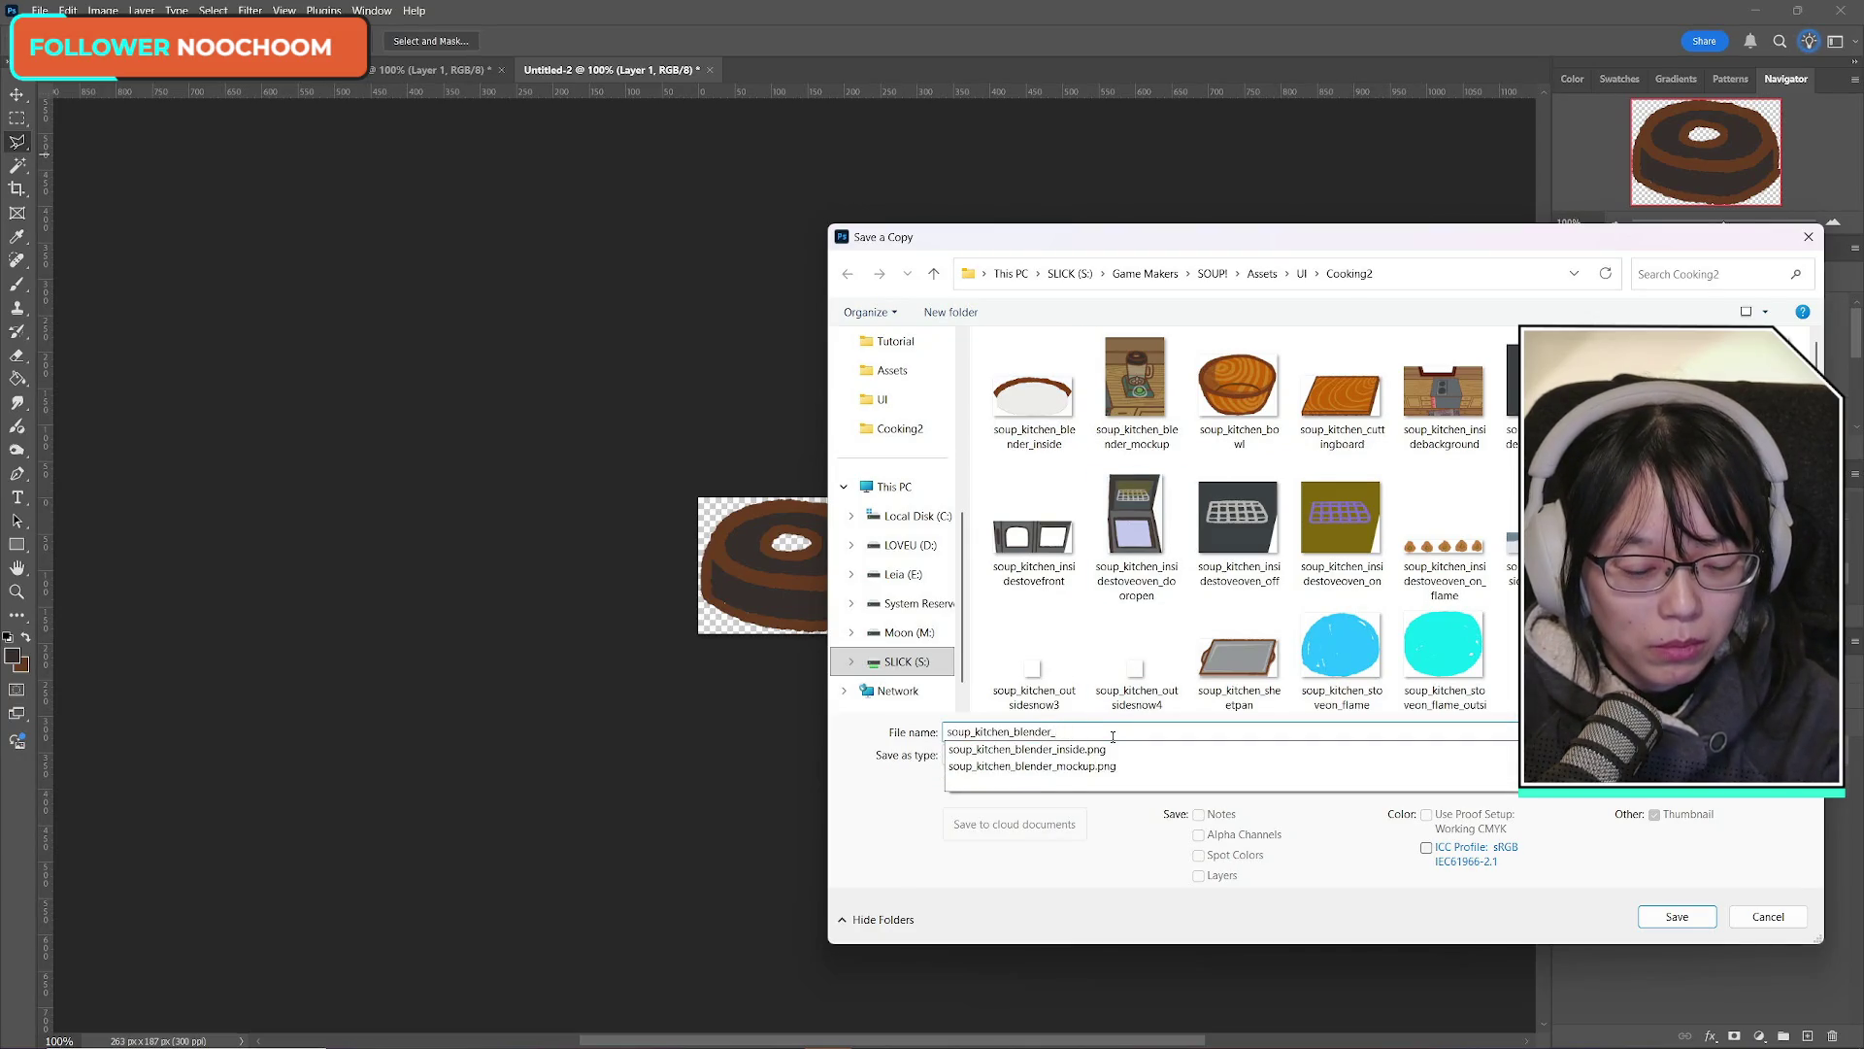
text(lid)
click(1676, 917)
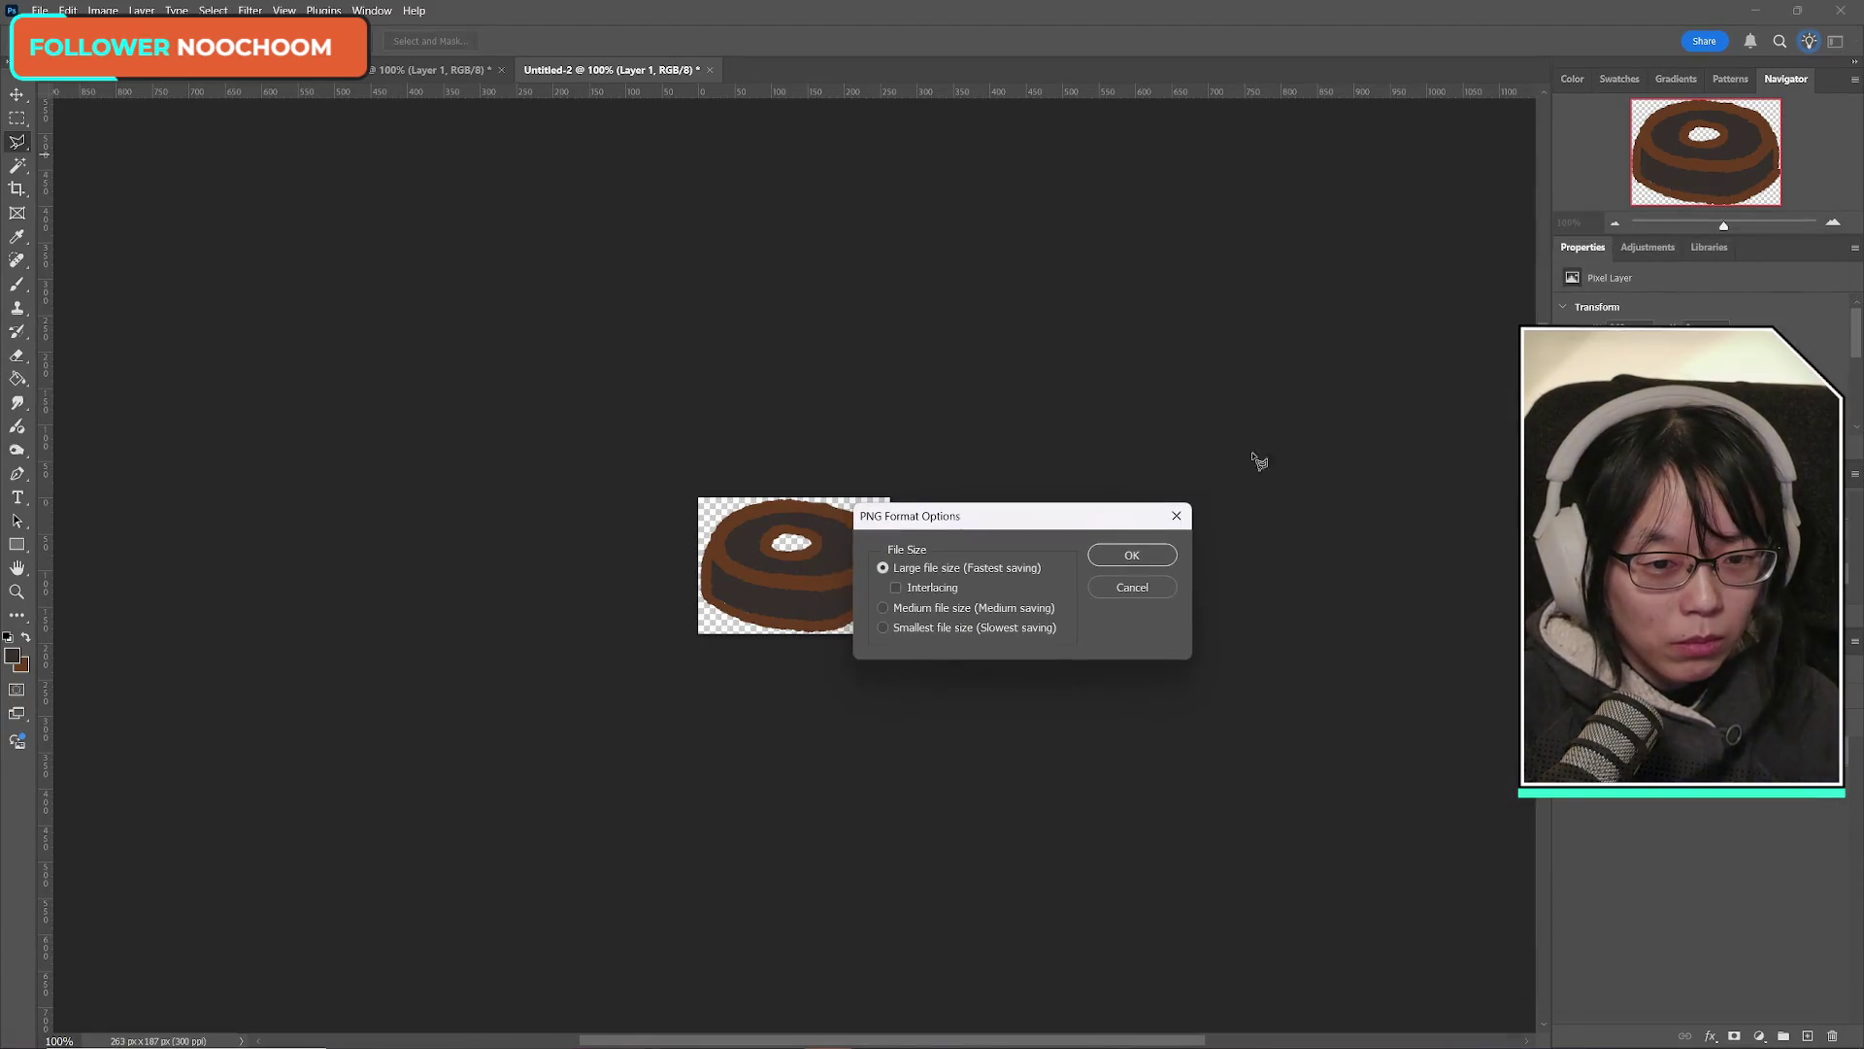
click(1132, 554)
Step: Return to the kitchen scene document and select the blender layer
click(432, 70)
click(291, 70)
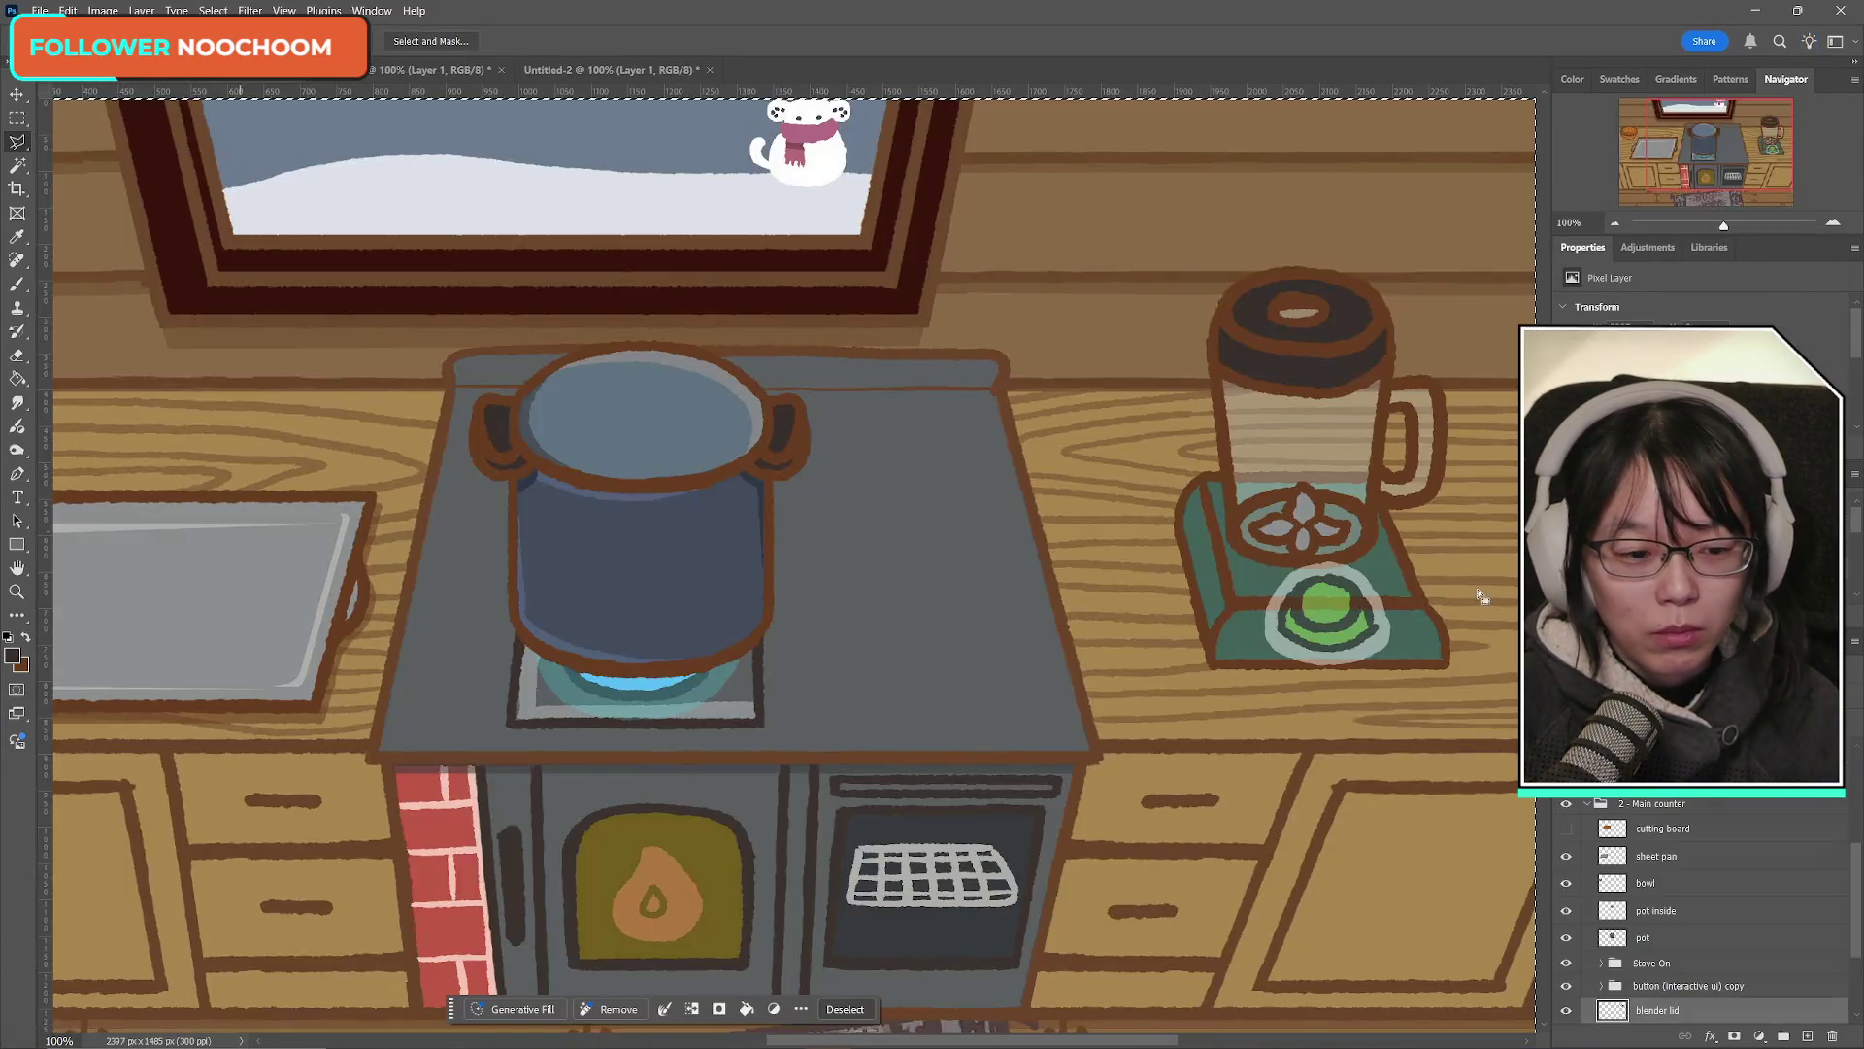
scroll(1686, 908, down, 3)
click(1651, 911)
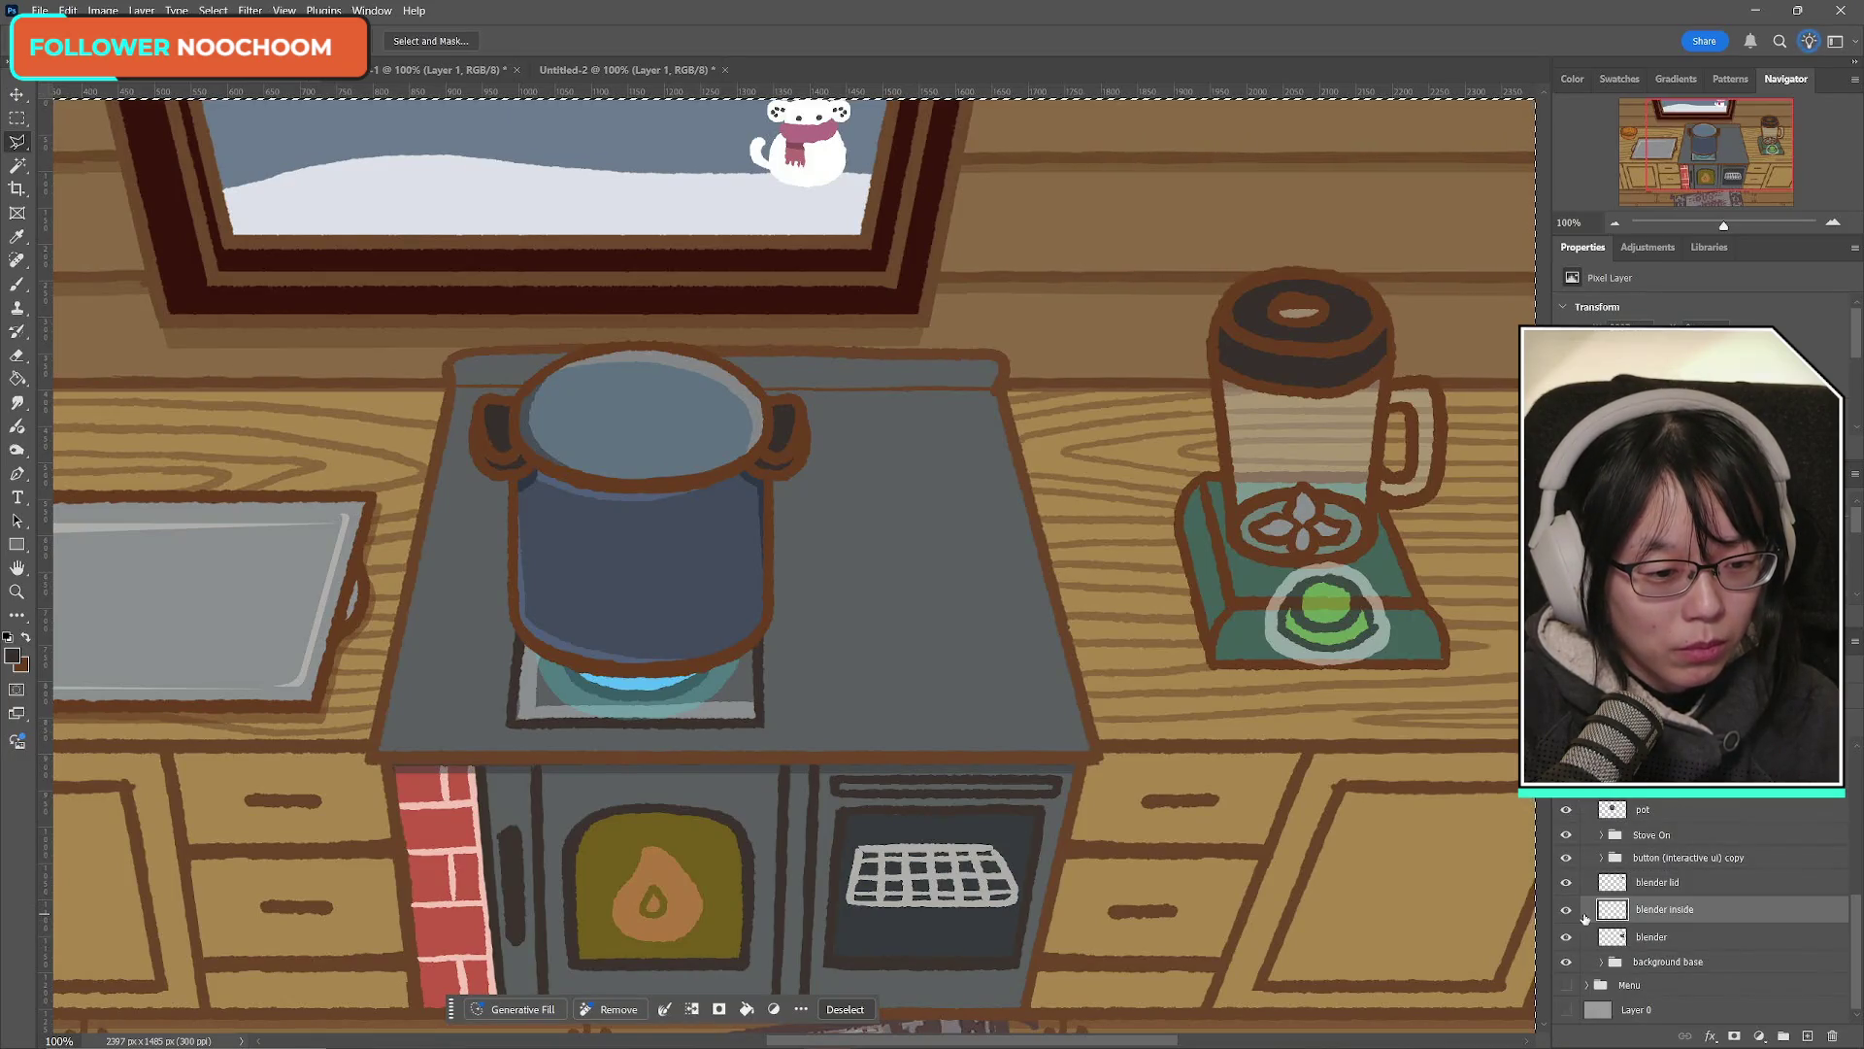
click(1709, 935)
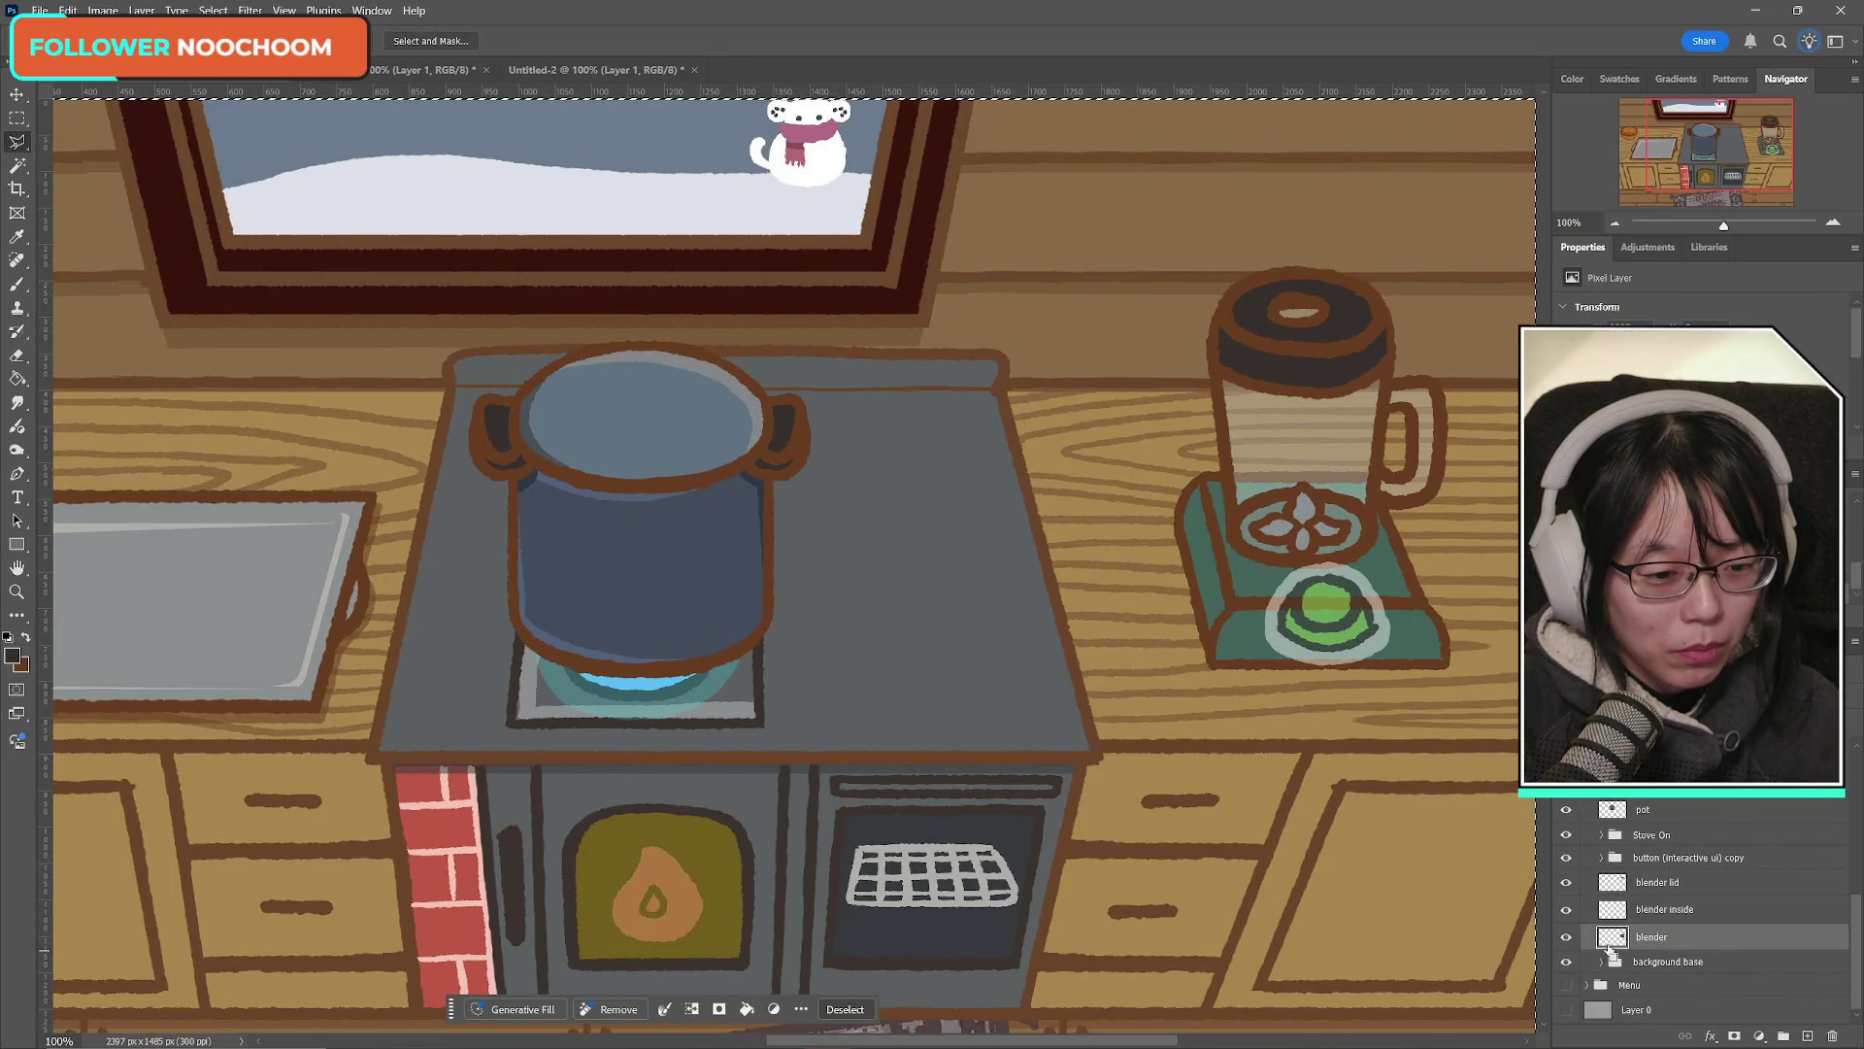
Step: Create a clipboard-sized new document and paste the blender drawing into it
key(alt+f)
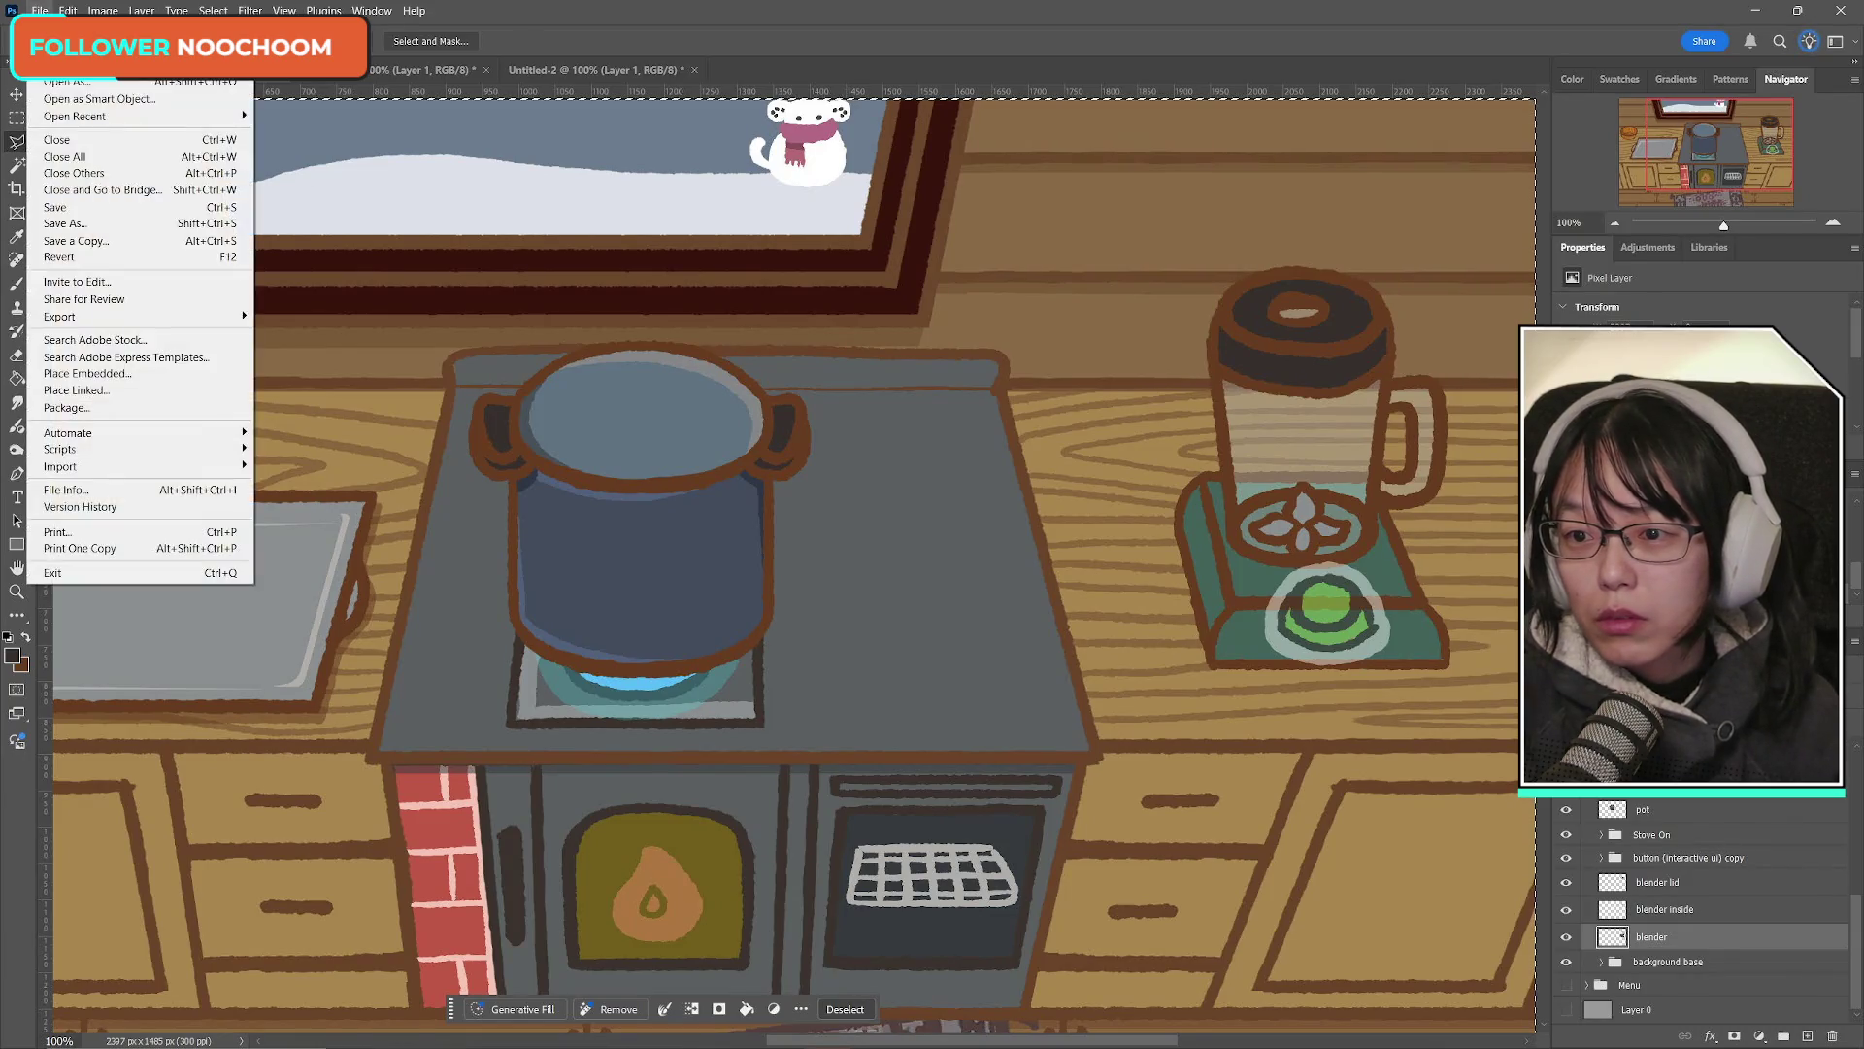
key(n)
click(1682, 820)
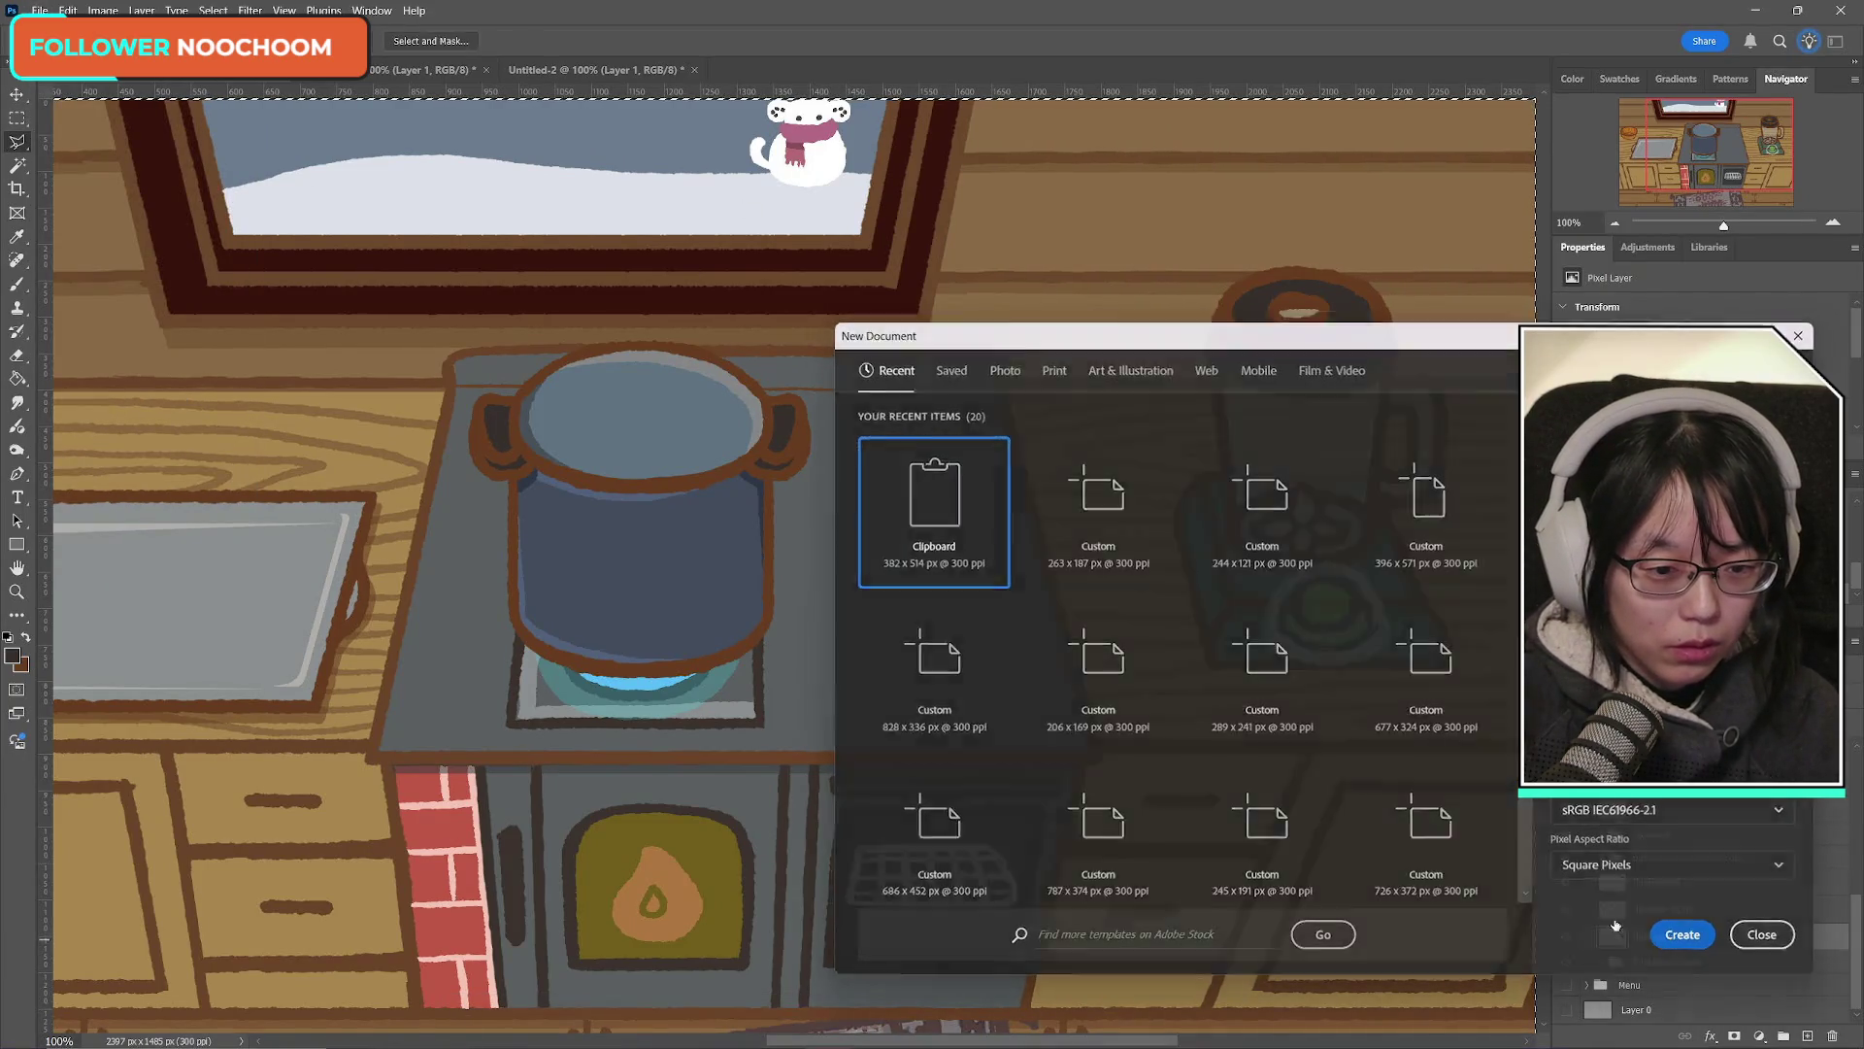
key(ctrl+v)
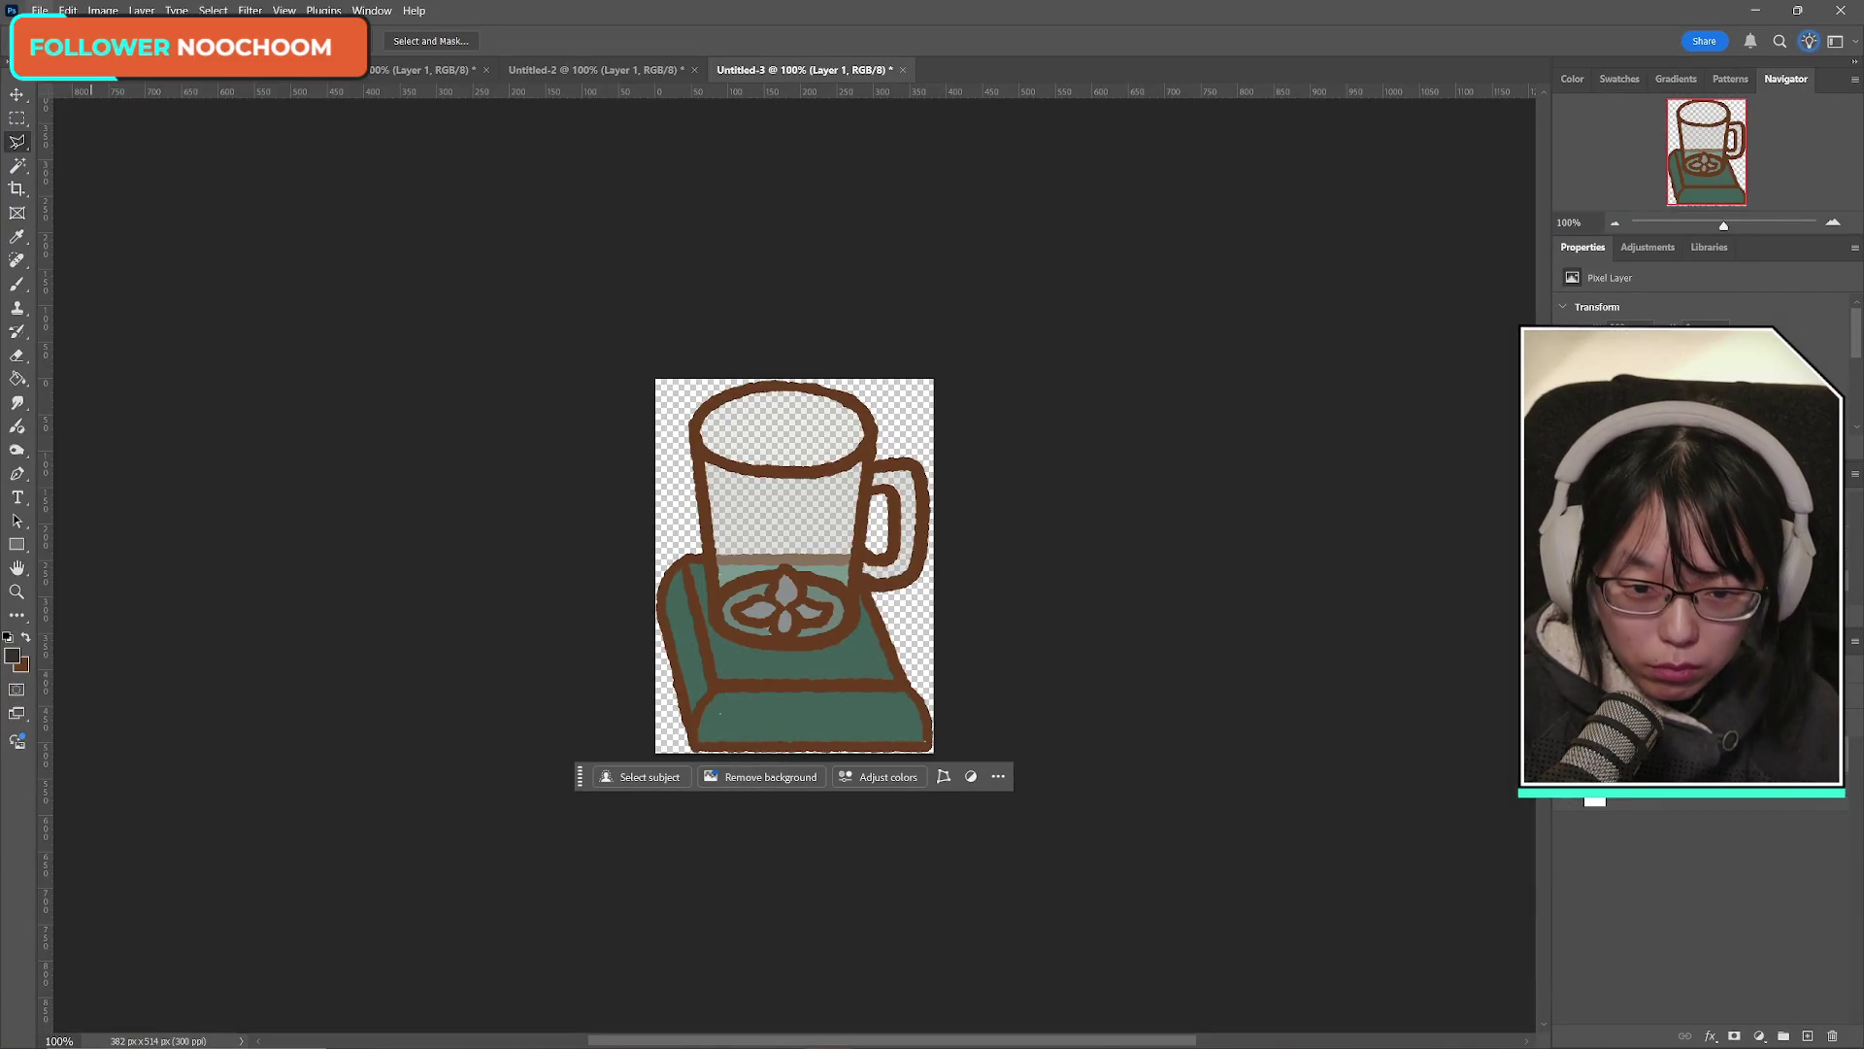
Step: Add an empty layer above the blender and sample the base green with the Brush
click(1809, 1035)
click(16, 284)
alt+click(765, 721)
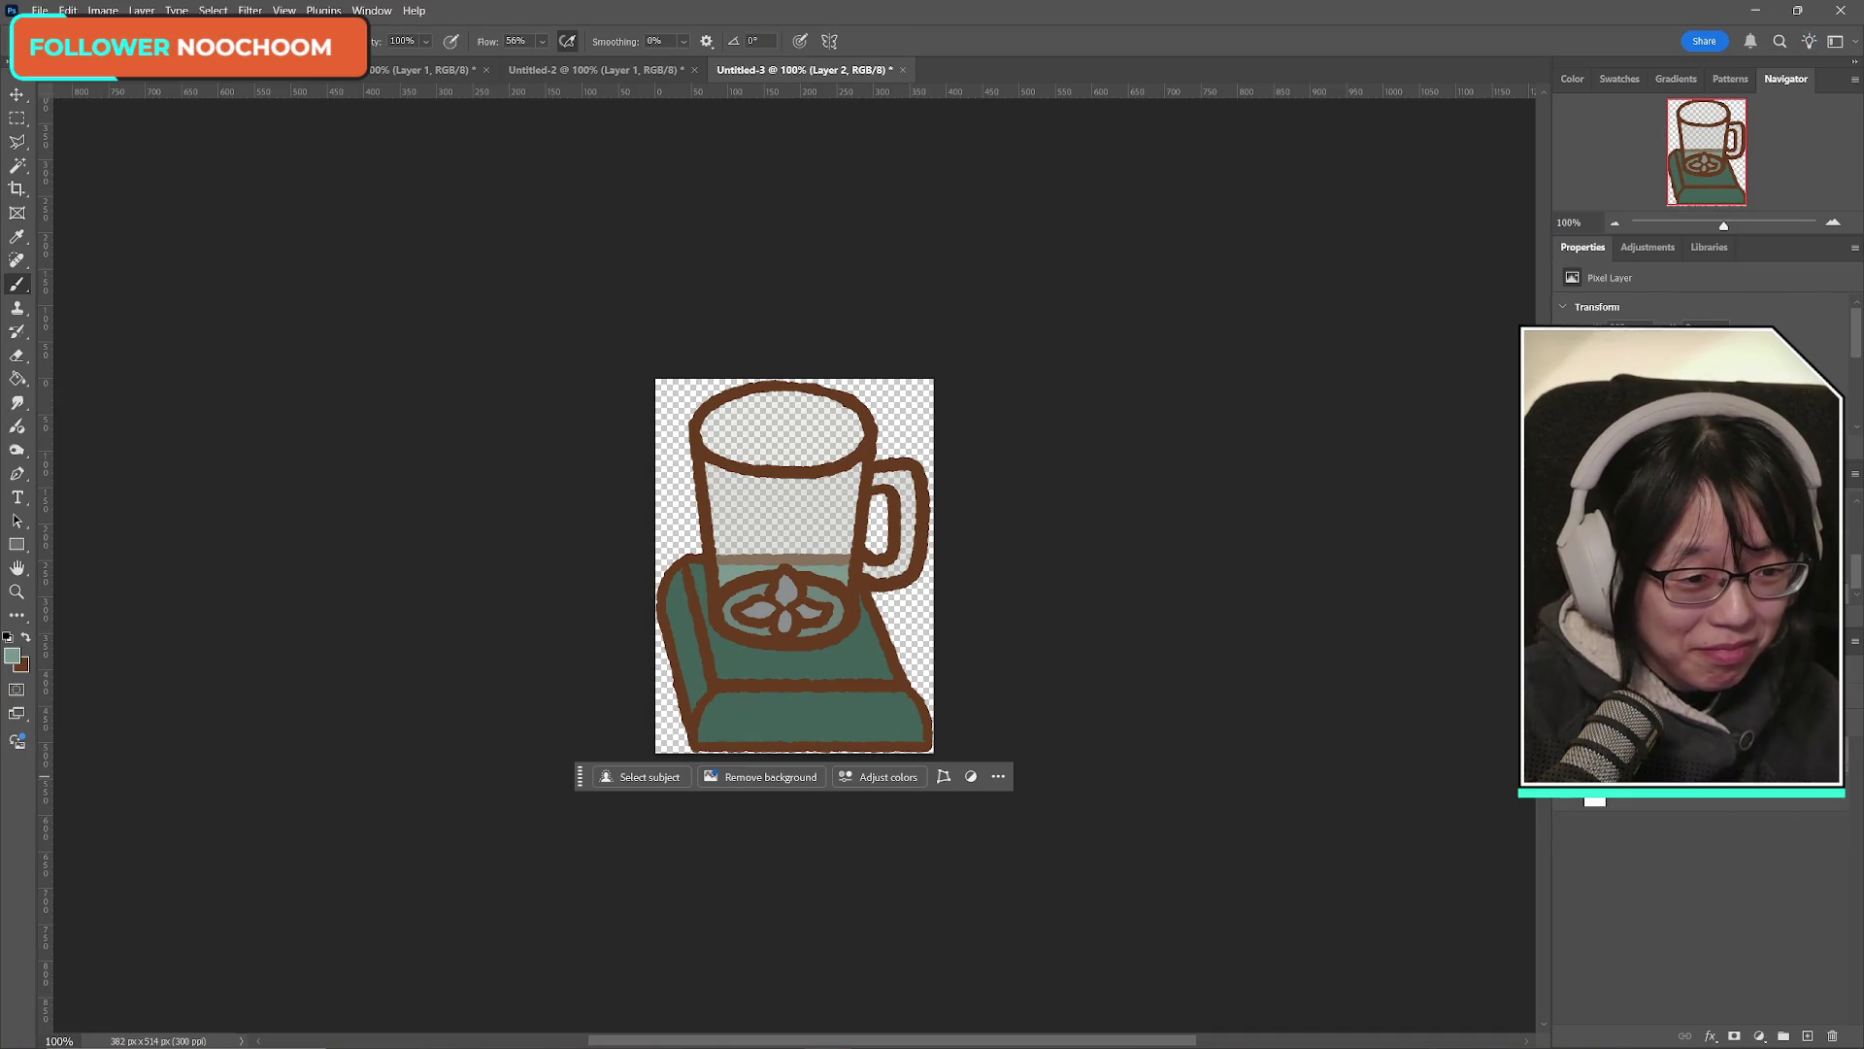
click(40, 10)
click(68, 242)
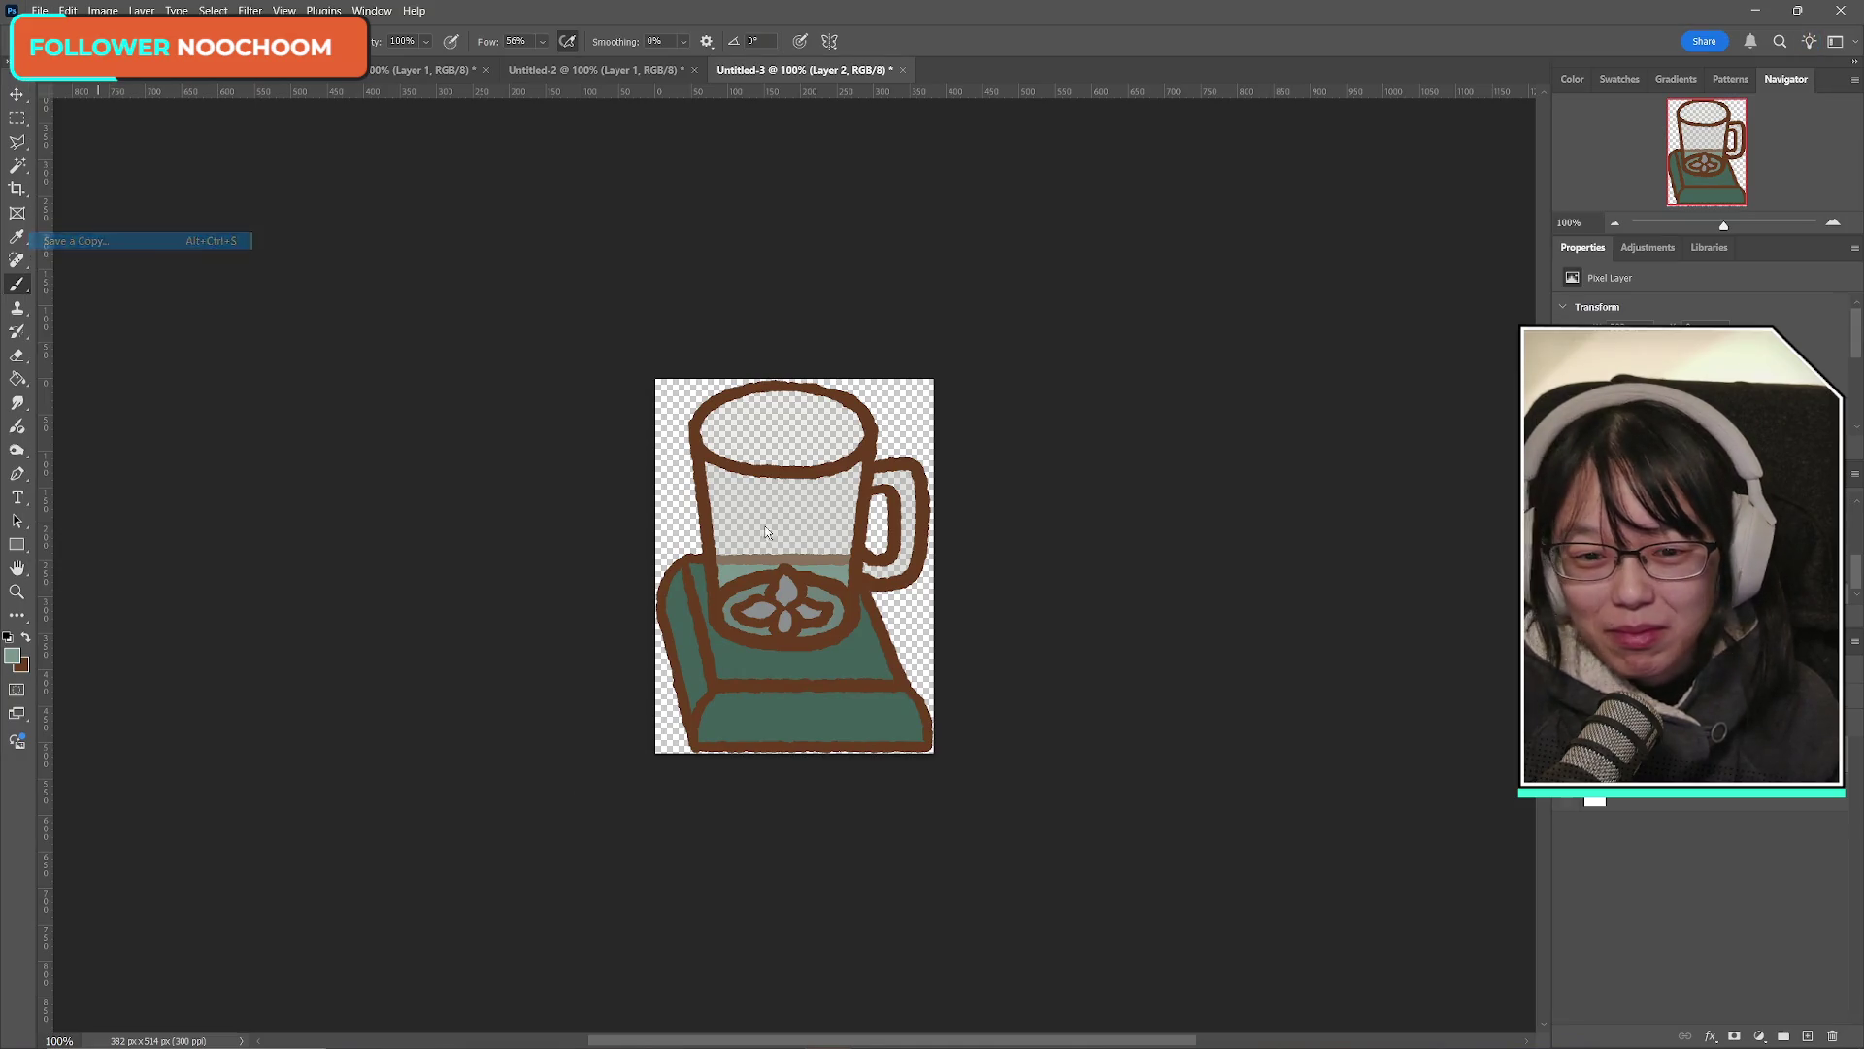
Step: Save the copy as a PNG named soup_kitchen_blender in Cooking2
click(1113, 757)
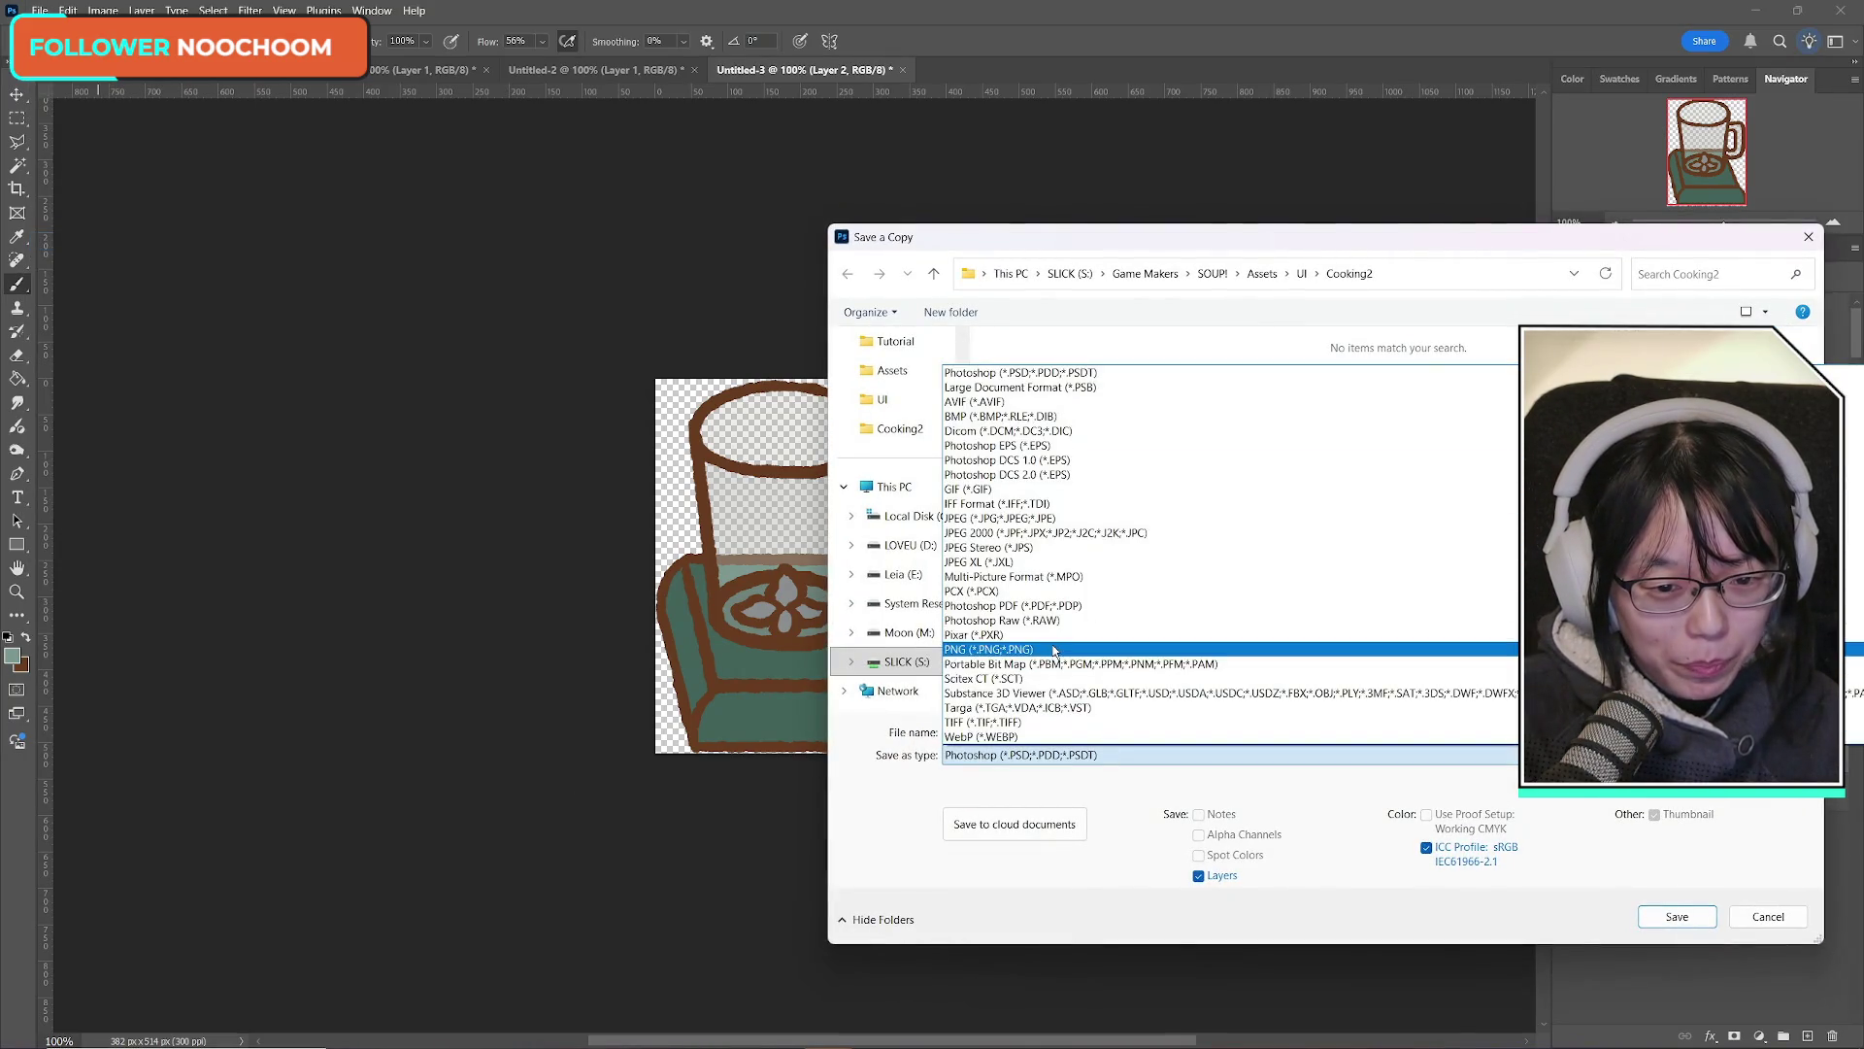
click(1375, 668)
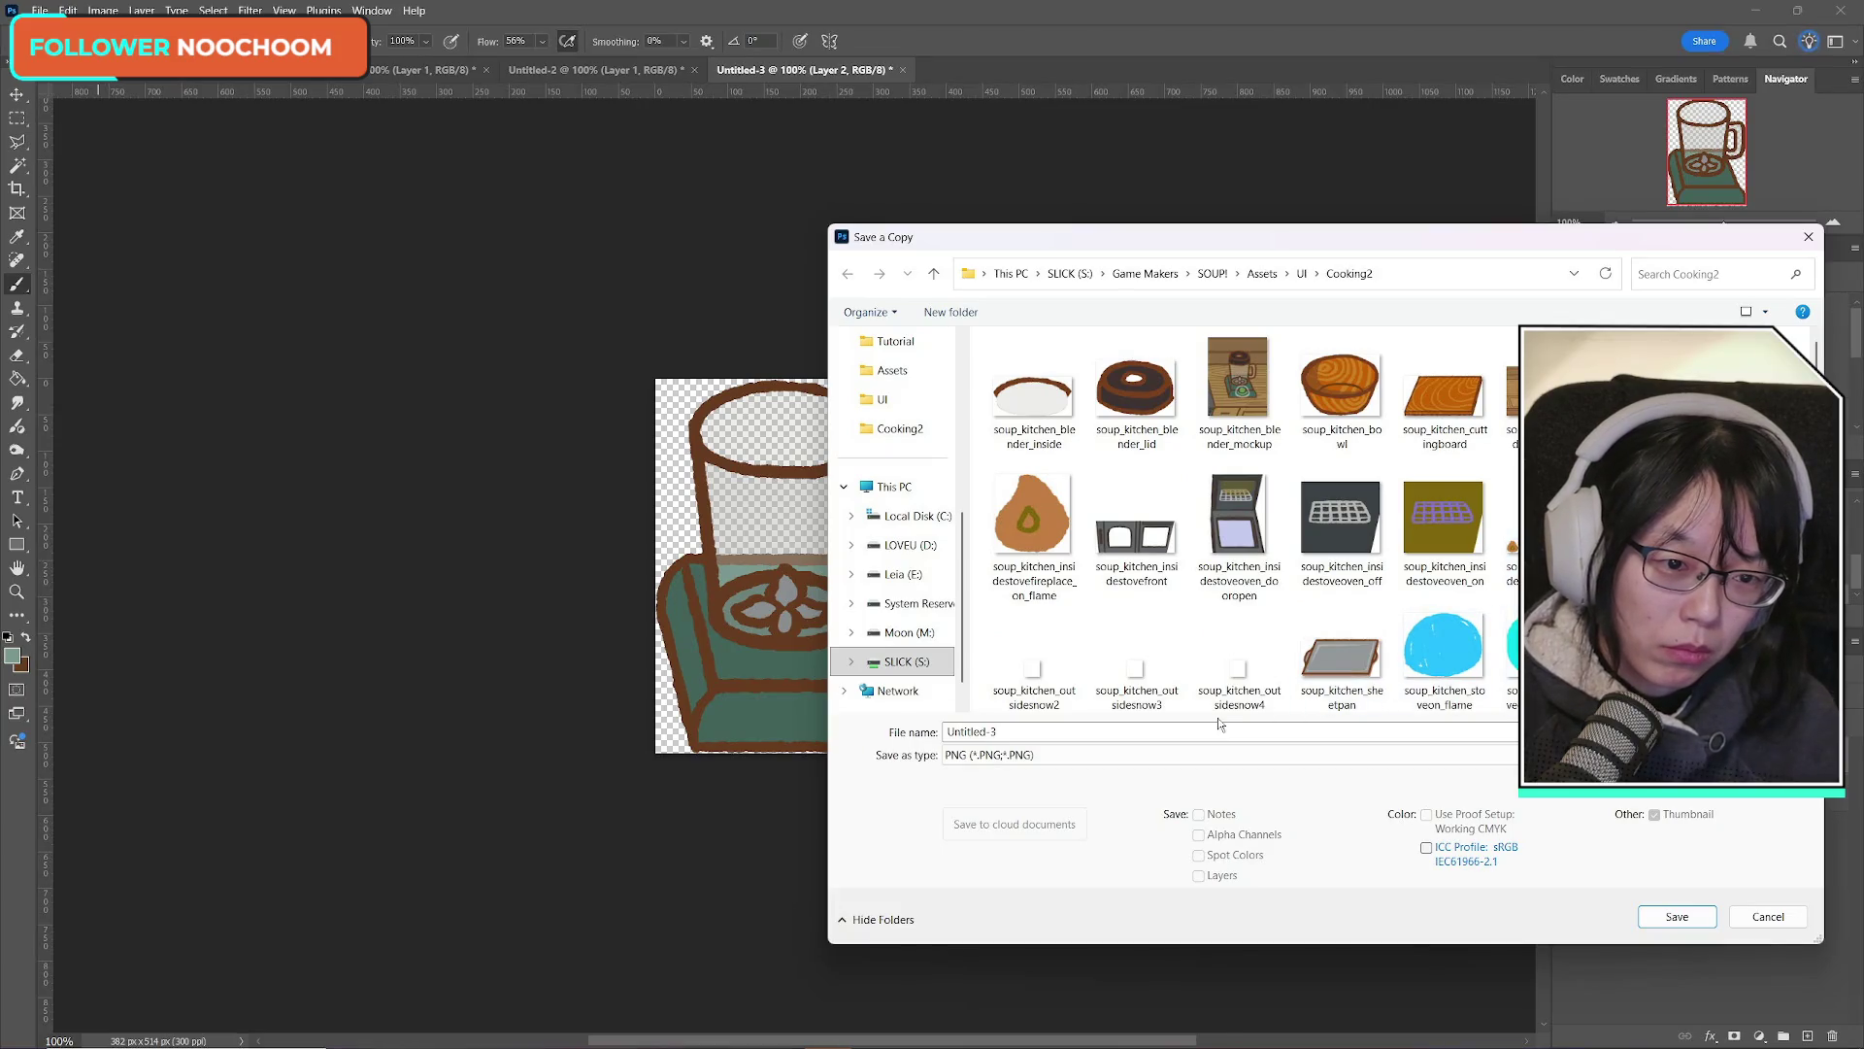
click(1136, 389)
click(1154, 731)
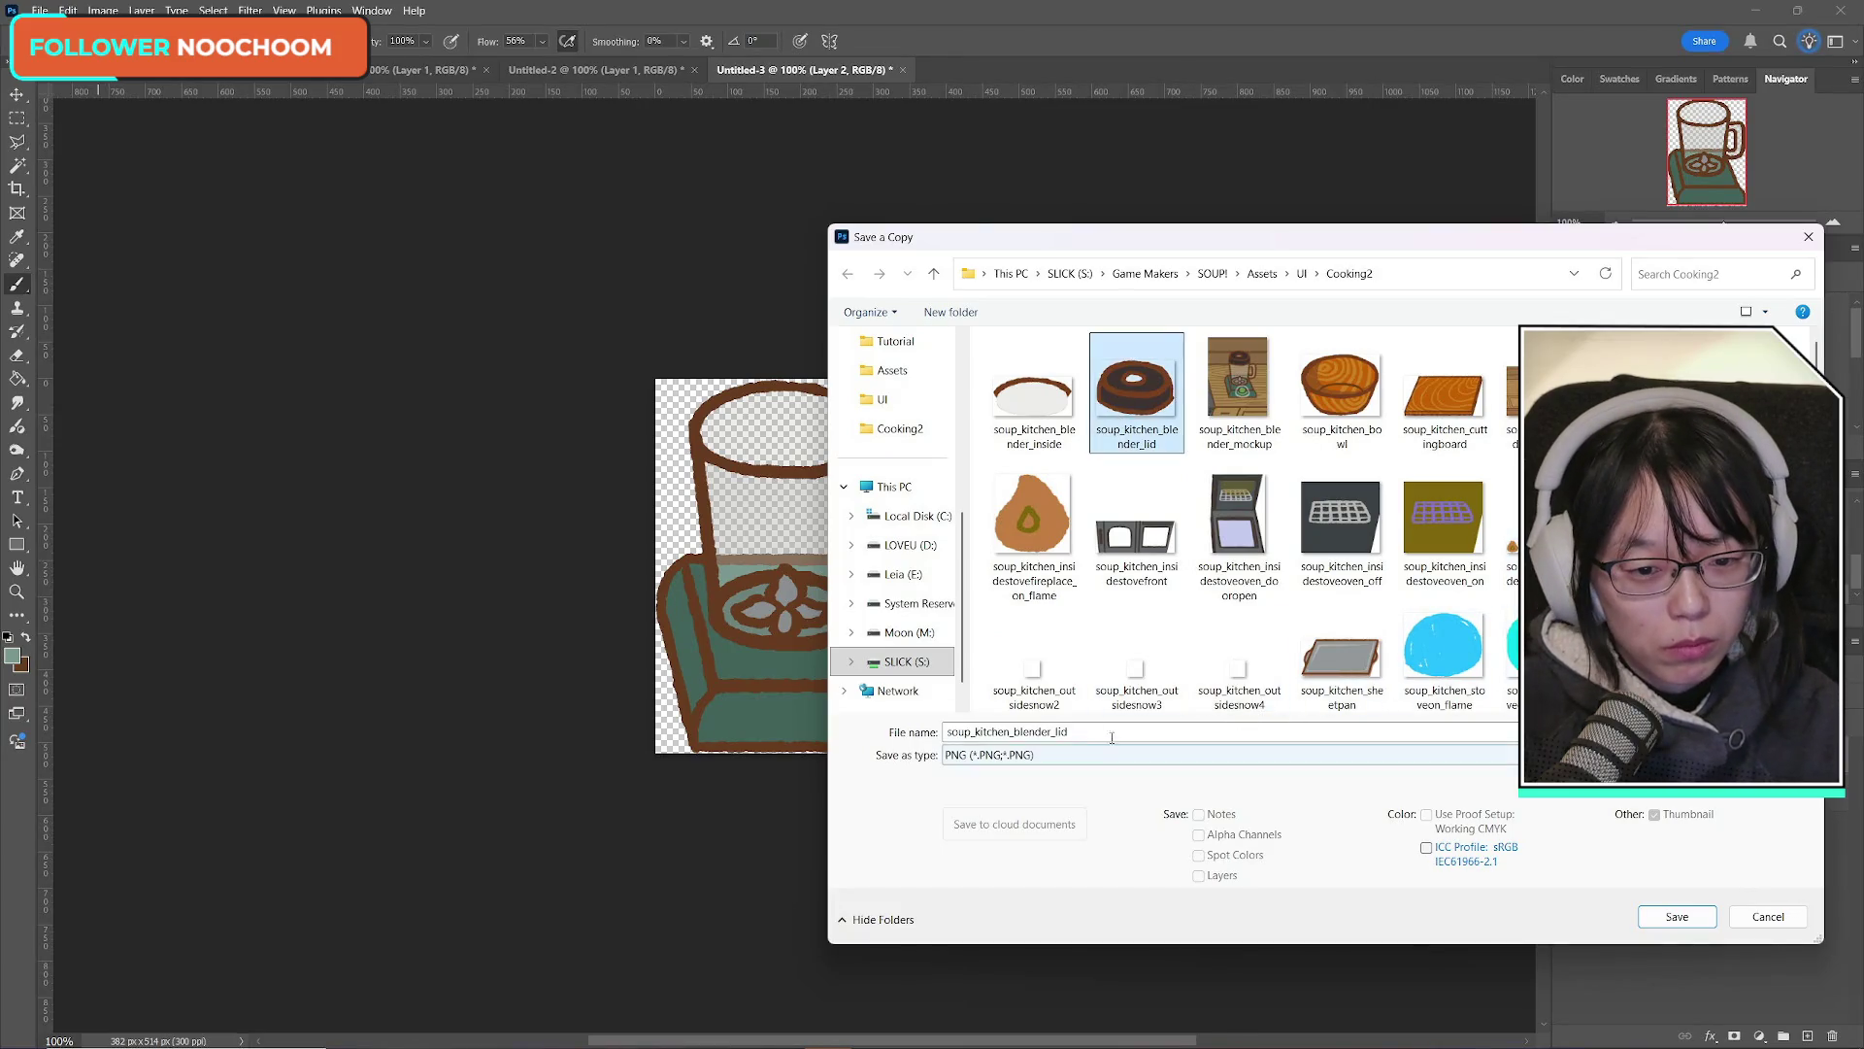
key(BackSpace)
key(BackSpace)
key(BackSpace)
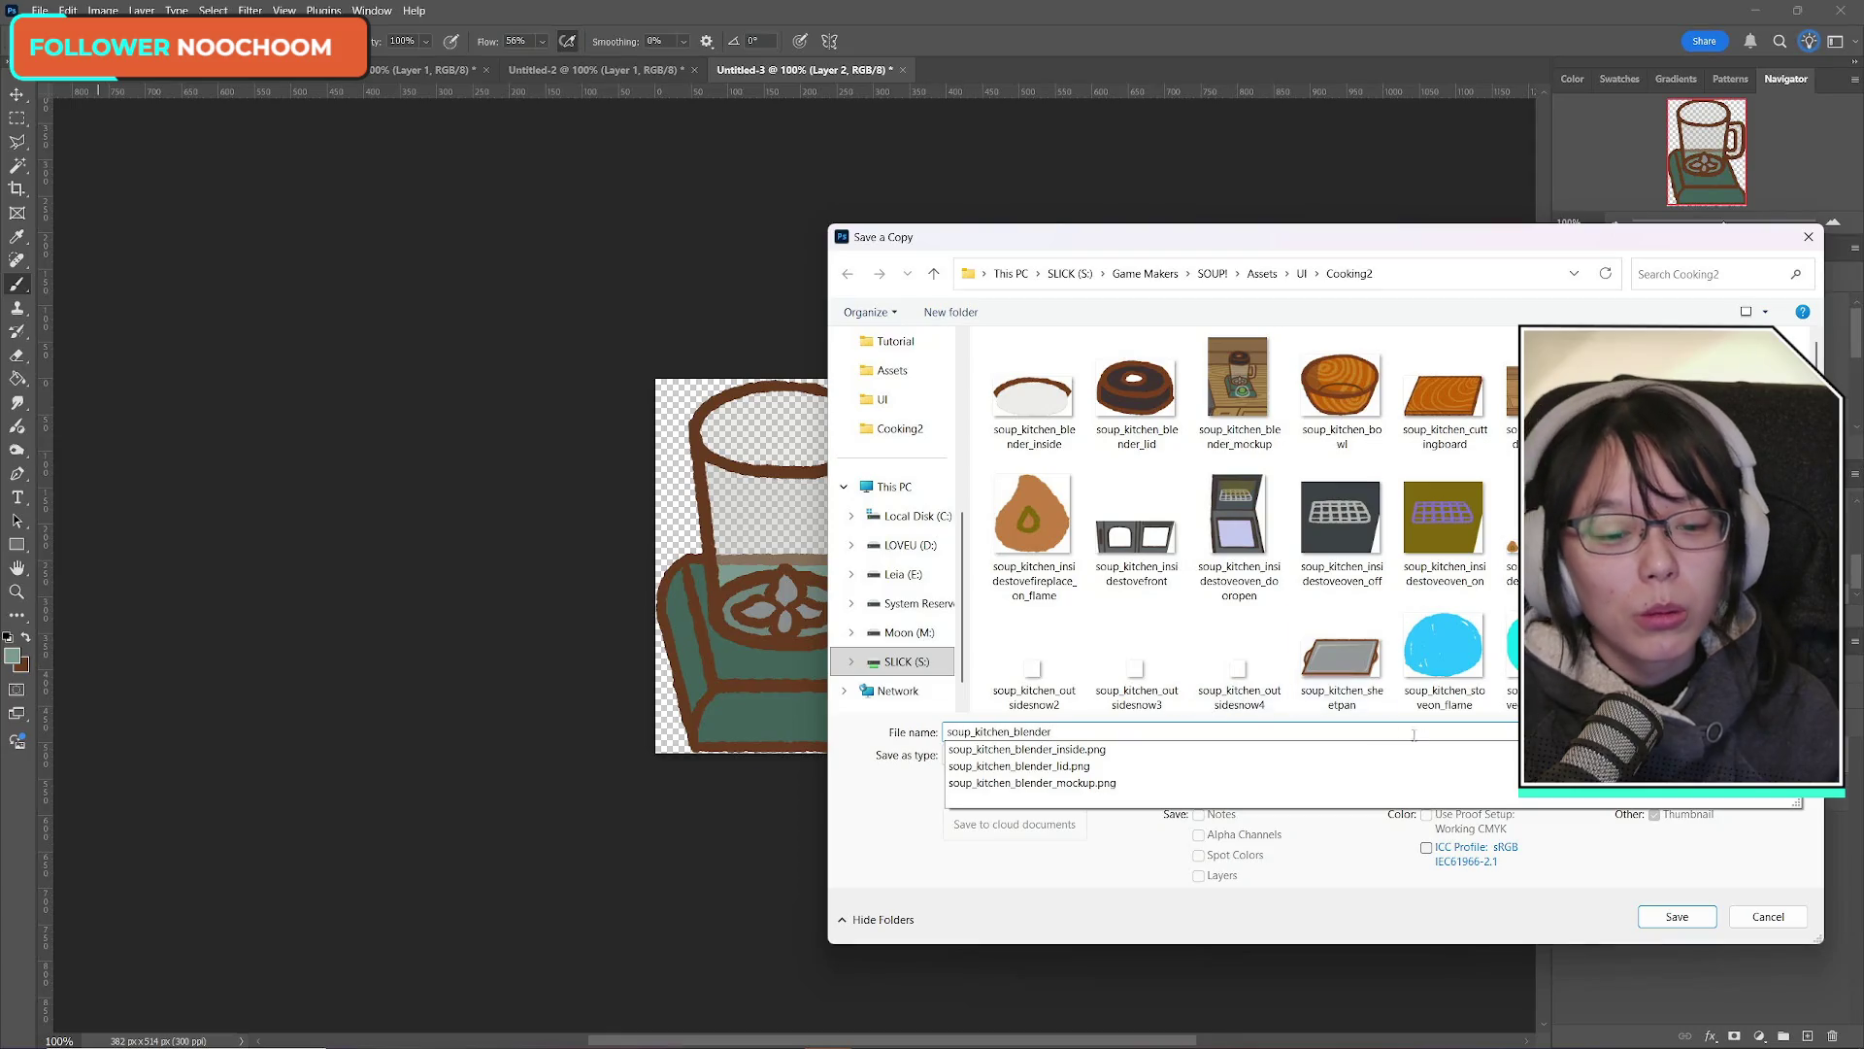
click(1116, 782)
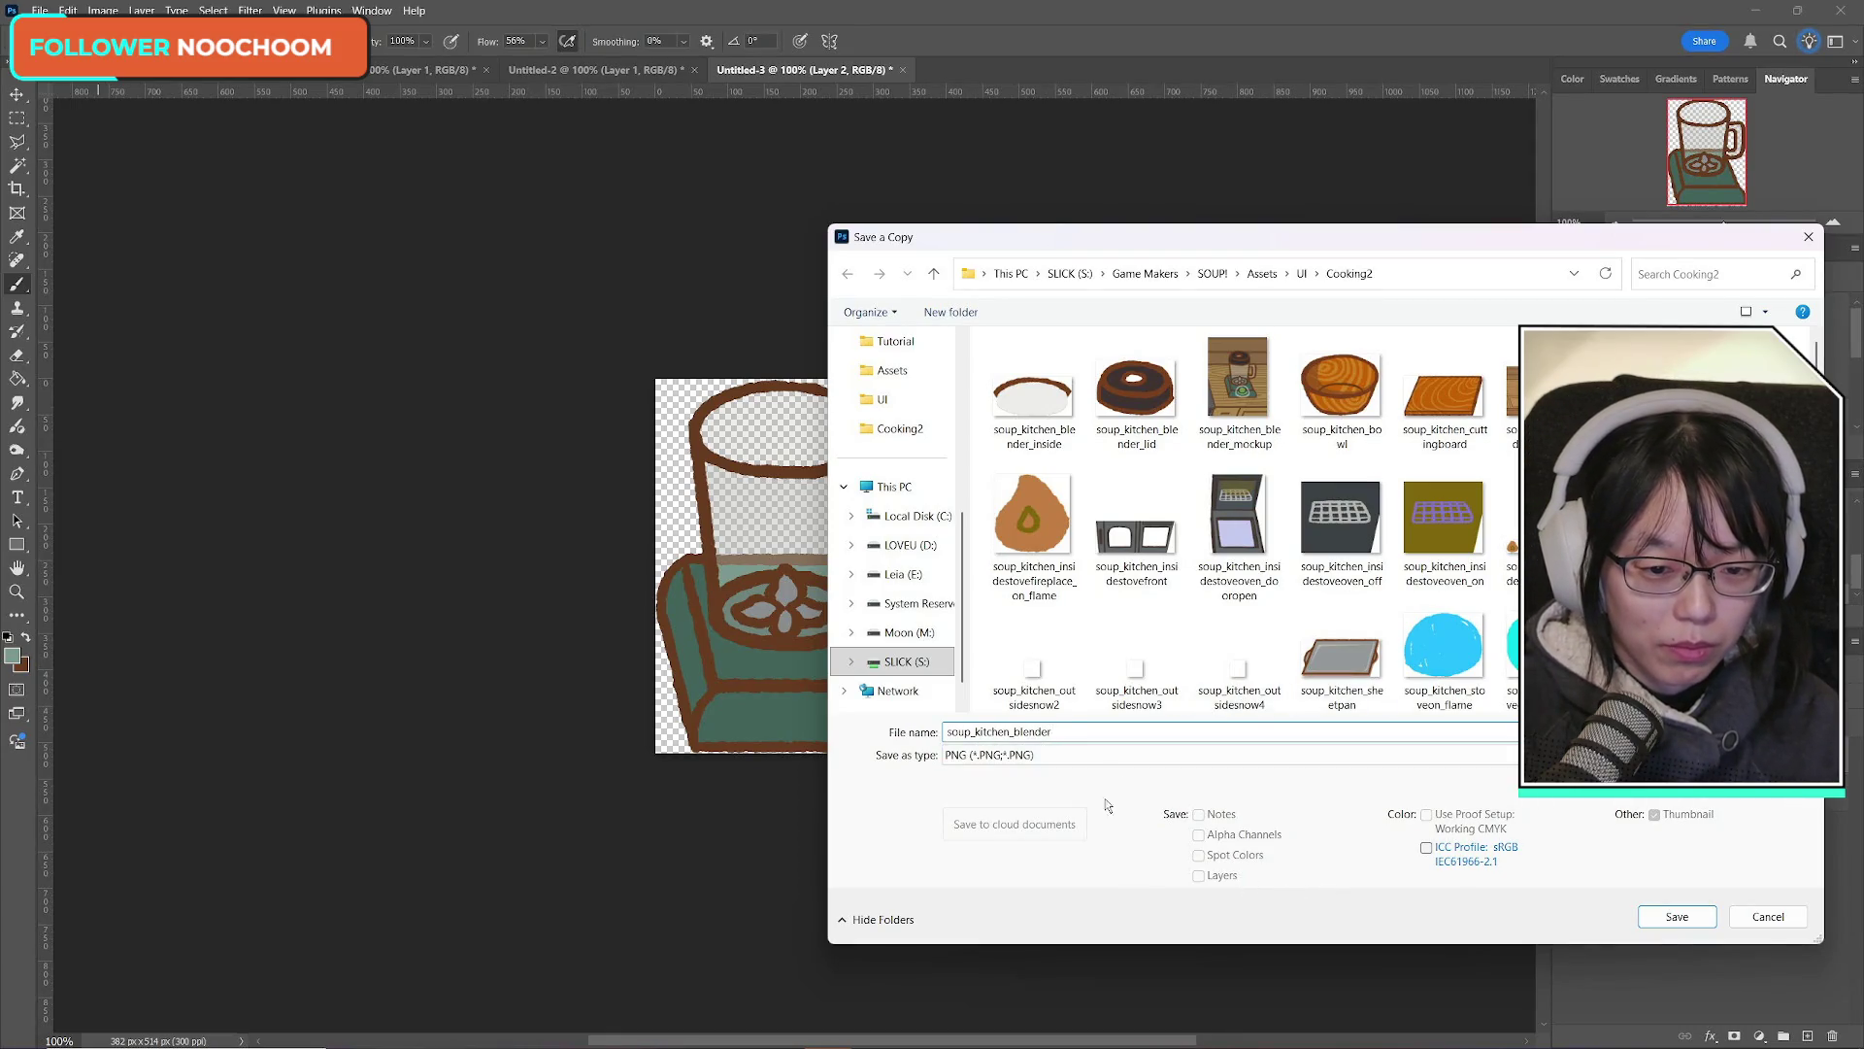
click(1680, 917)
click(1130, 553)
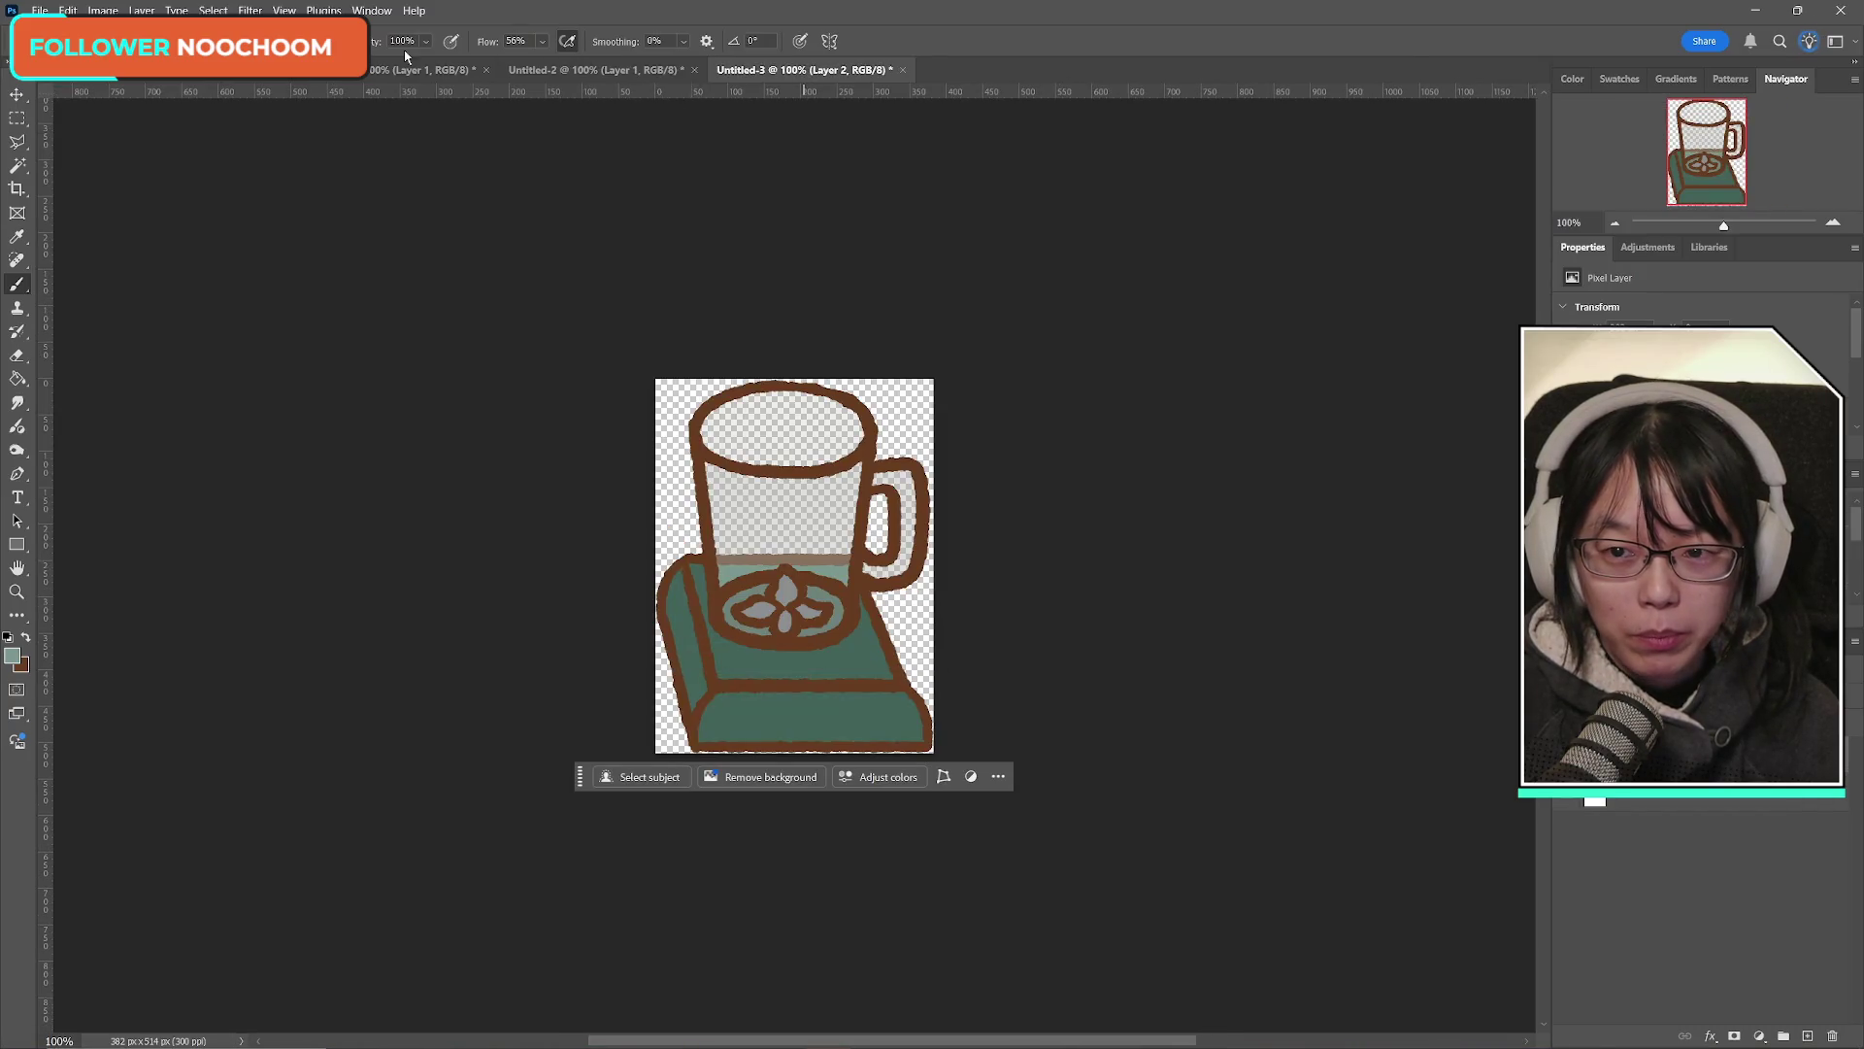
Step: Close the arc, donut and blender scratch documents without saving their changes
click(466, 70)
click(487, 70)
click(879, 401)
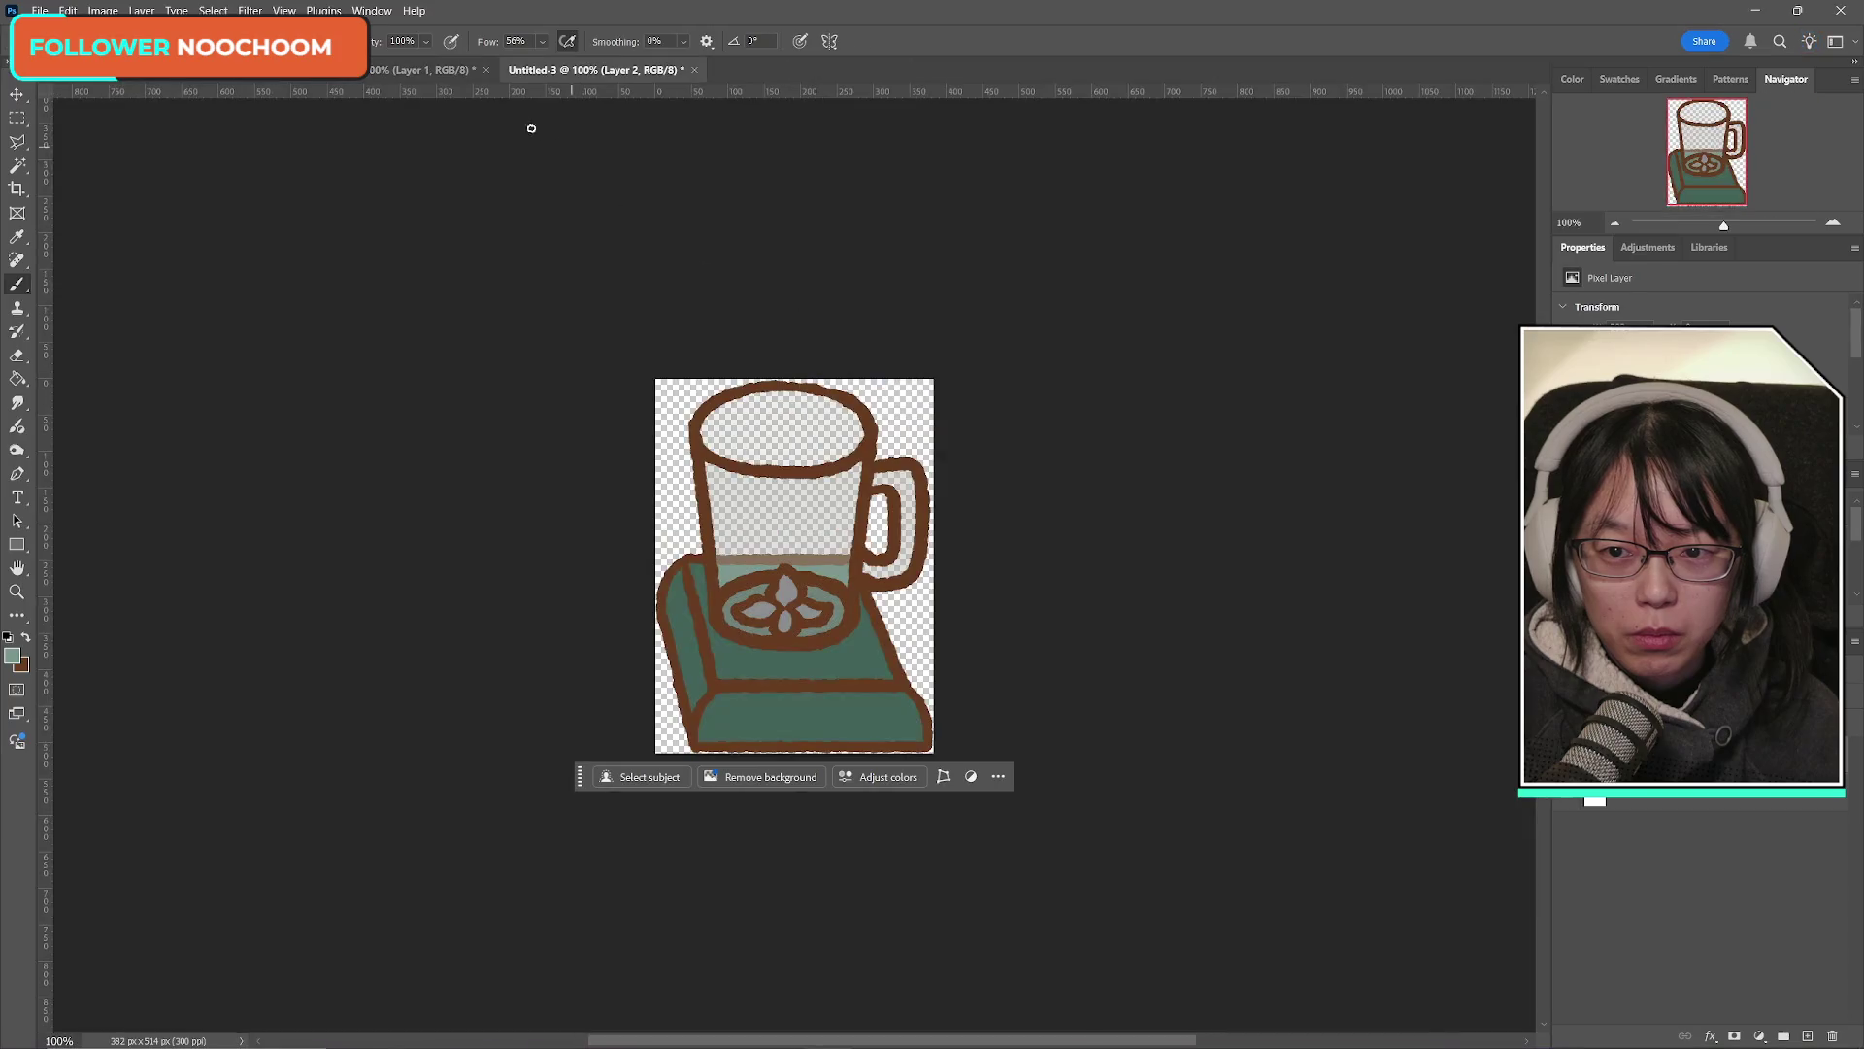
click(487, 70)
click(959, 401)
click(487, 70)
click(960, 401)
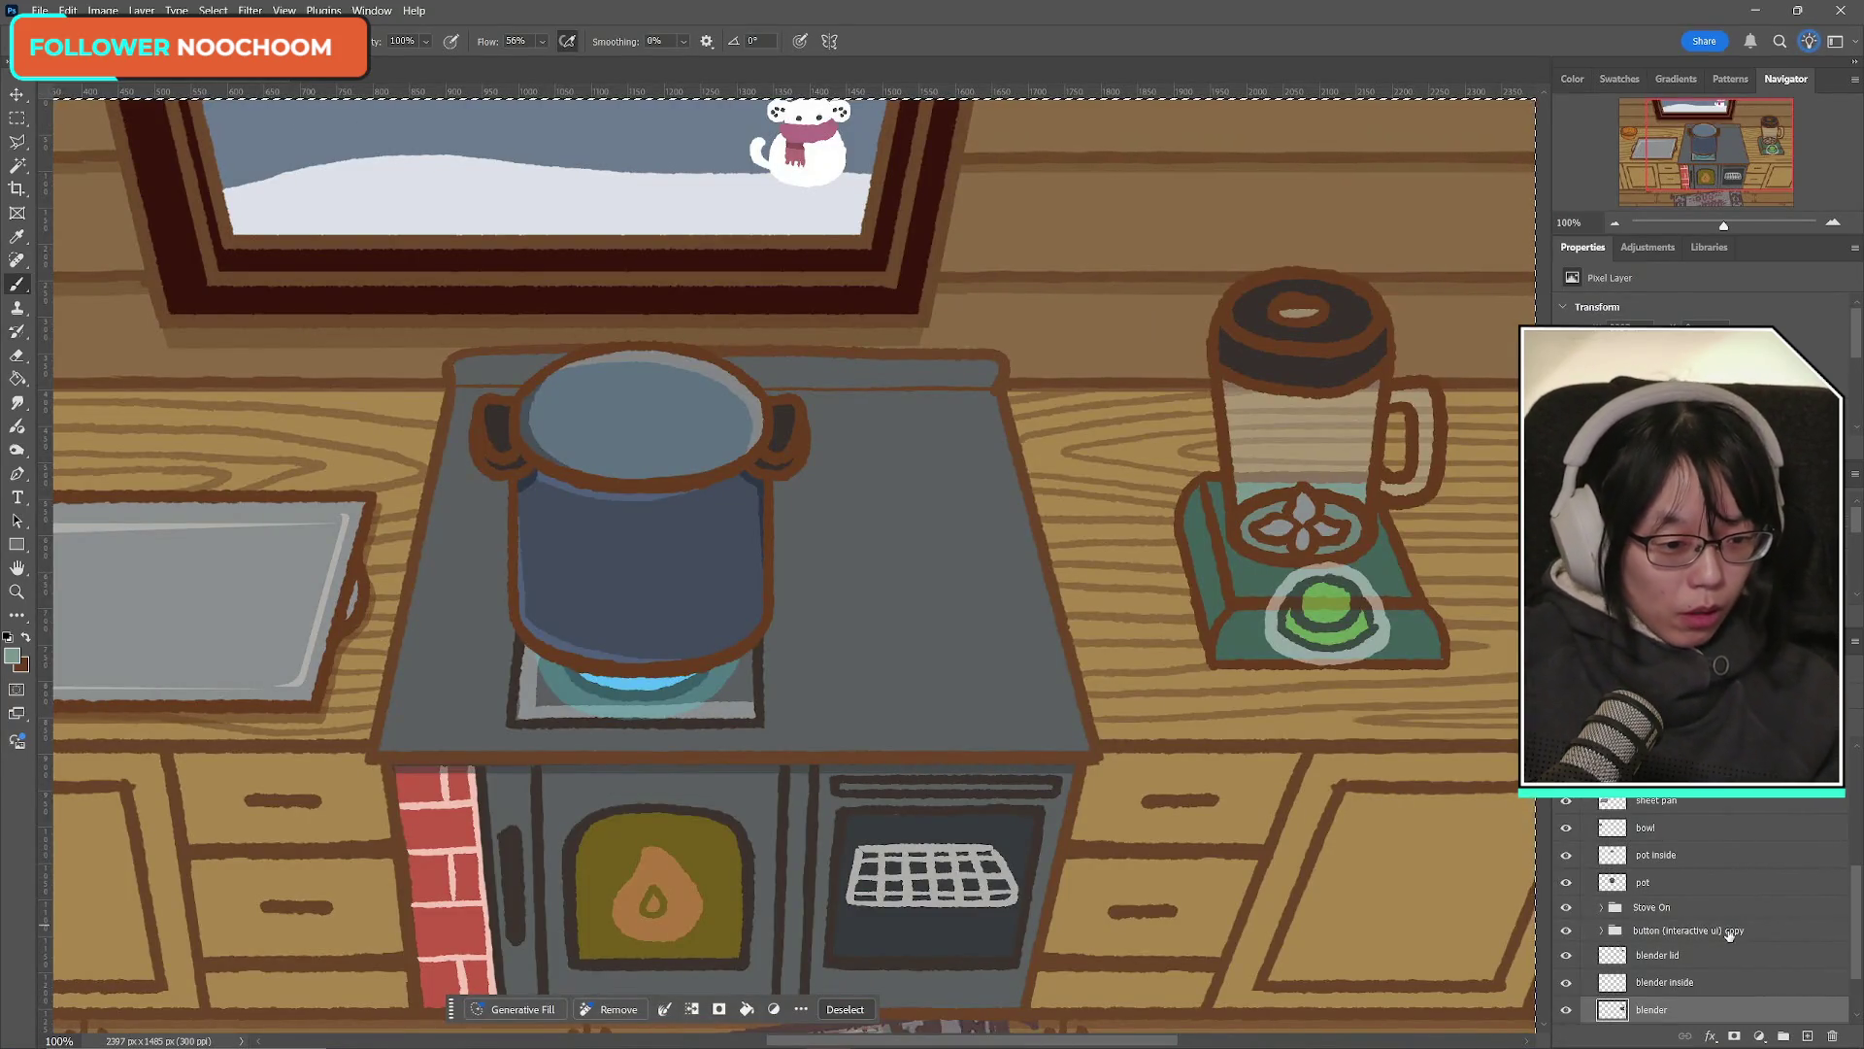
Step: Deselect the canvas with Ctrl+D and switch over to the scene checklist note
scroll(1712, 919, down, 2)
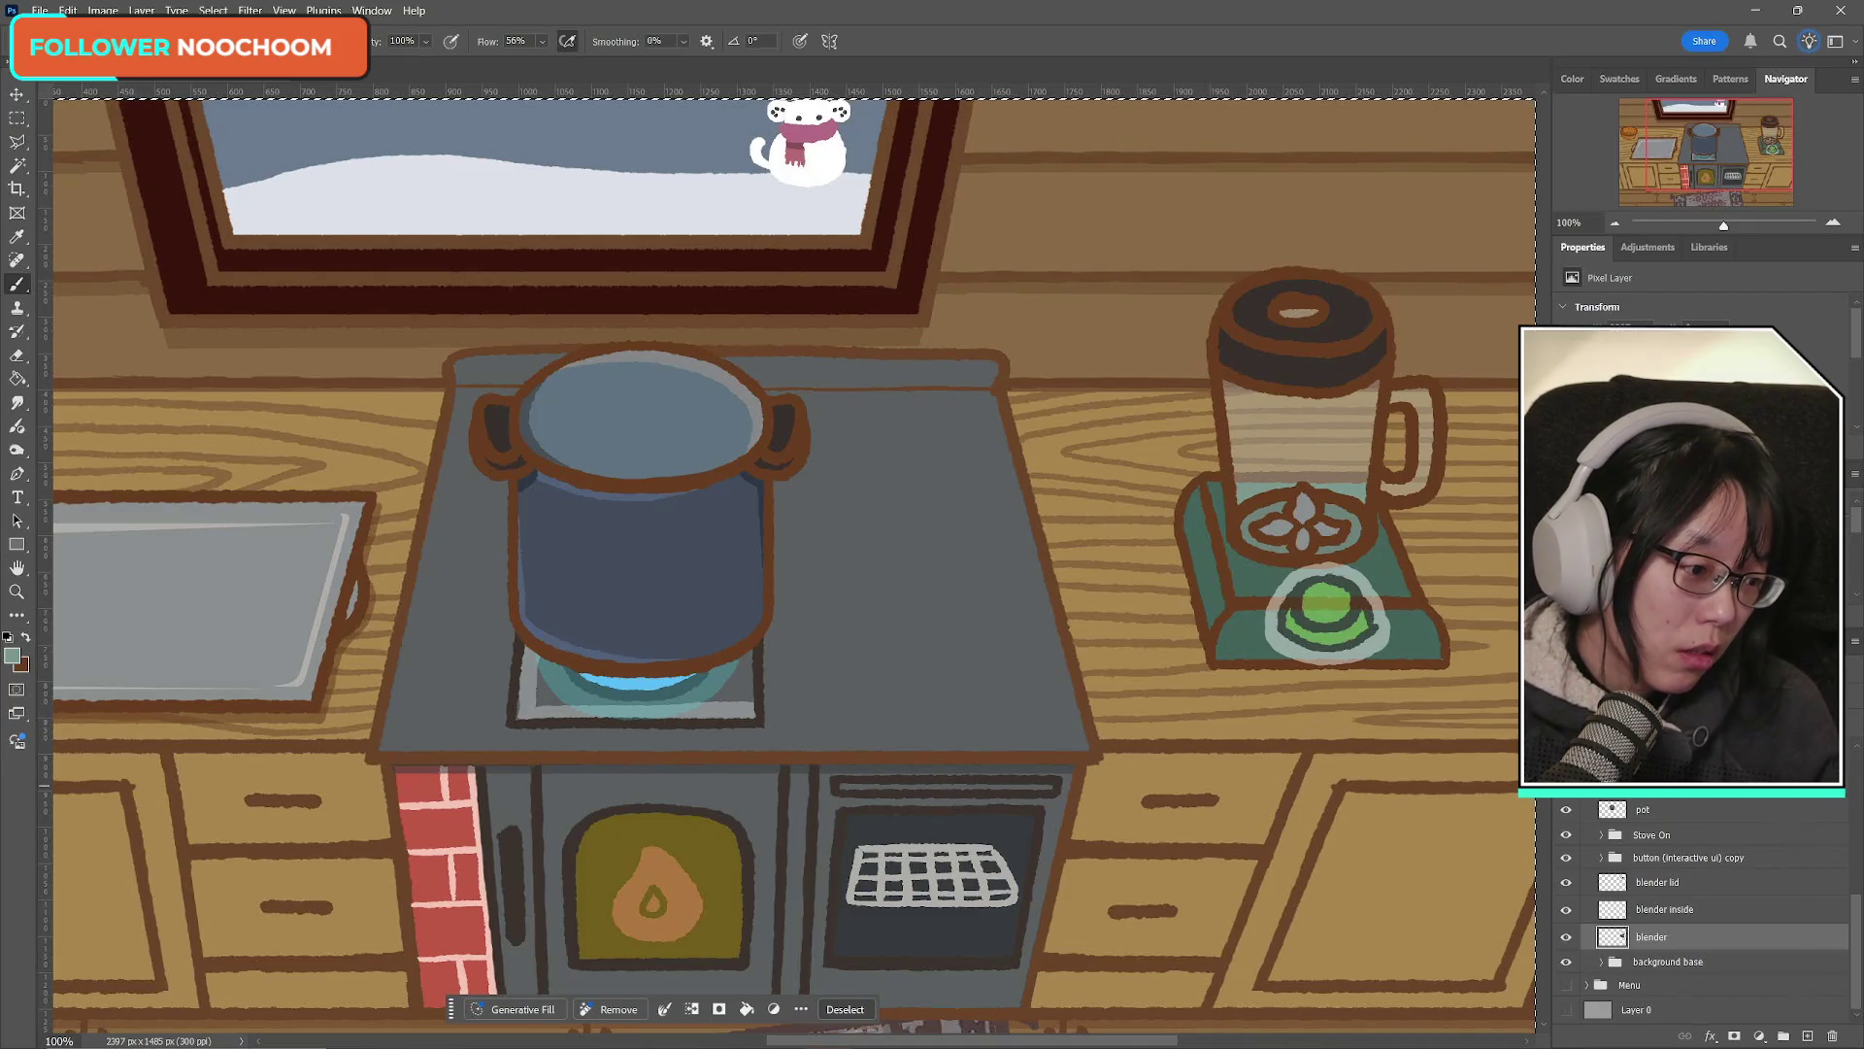
key(ctrl+d)
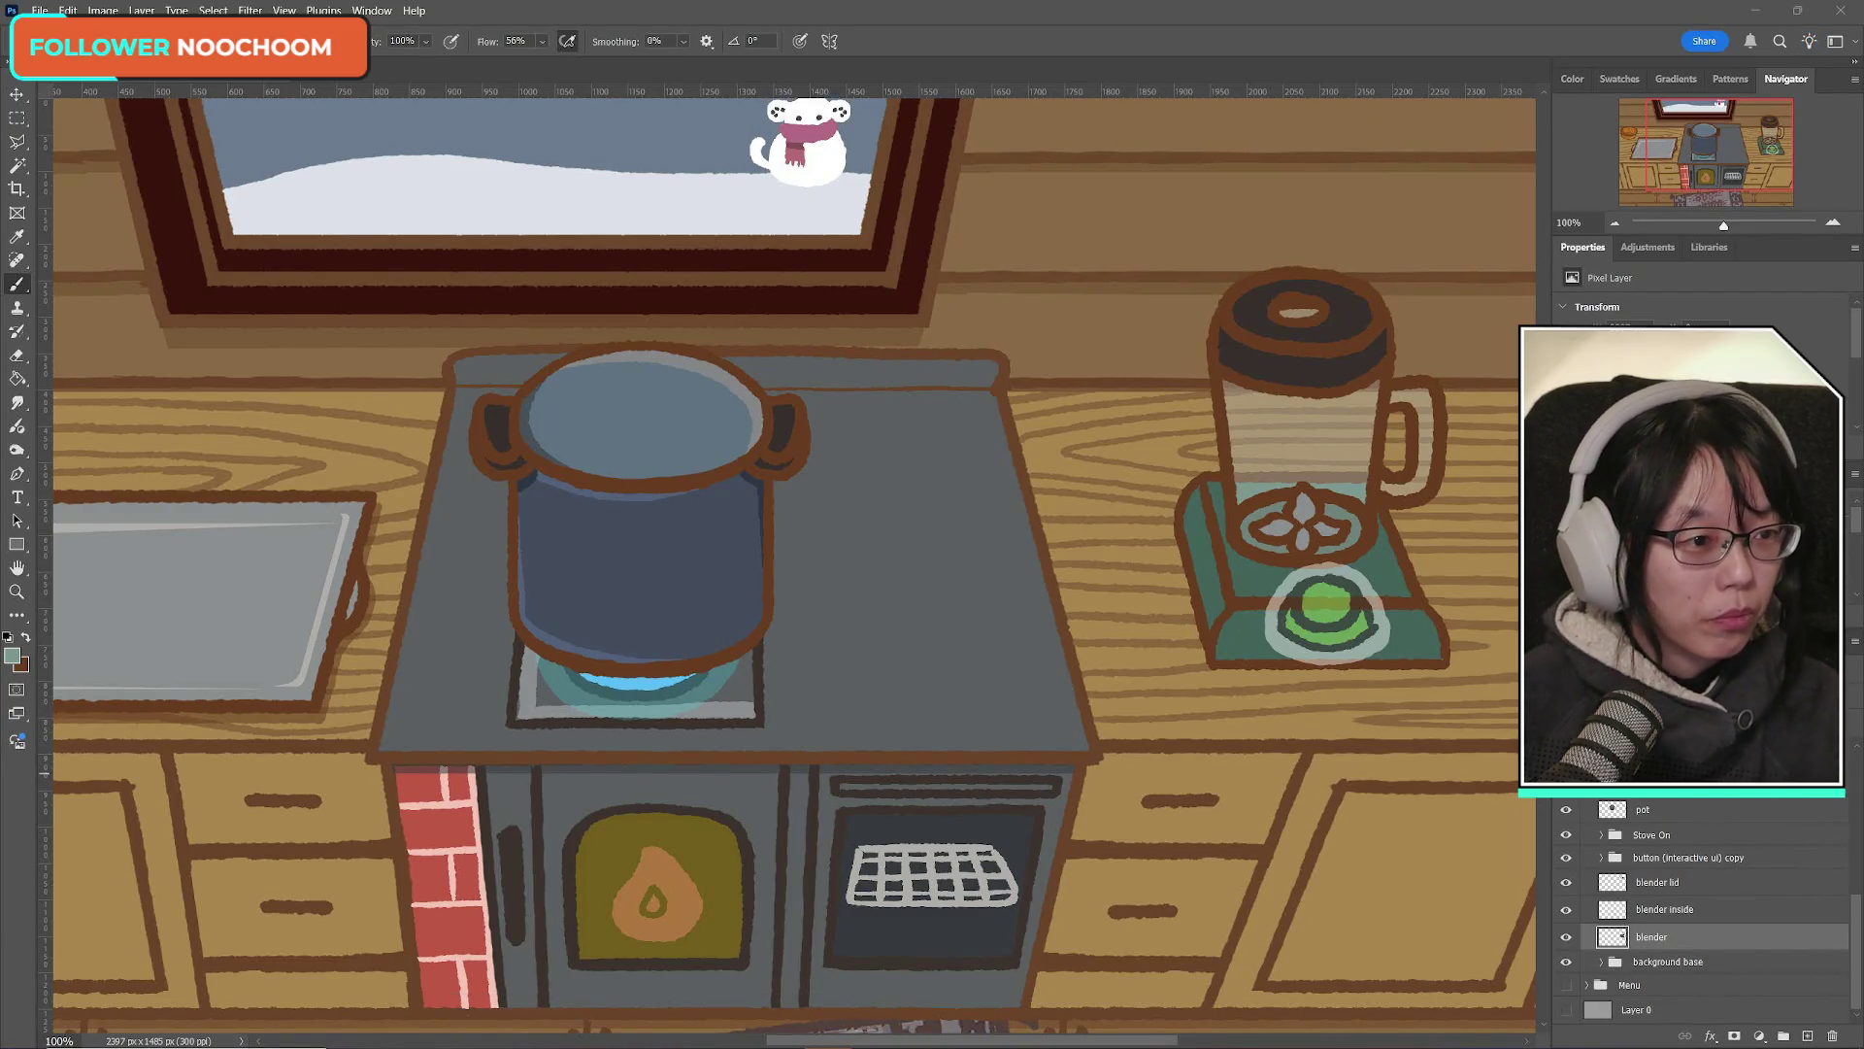
key(alt+Tab)
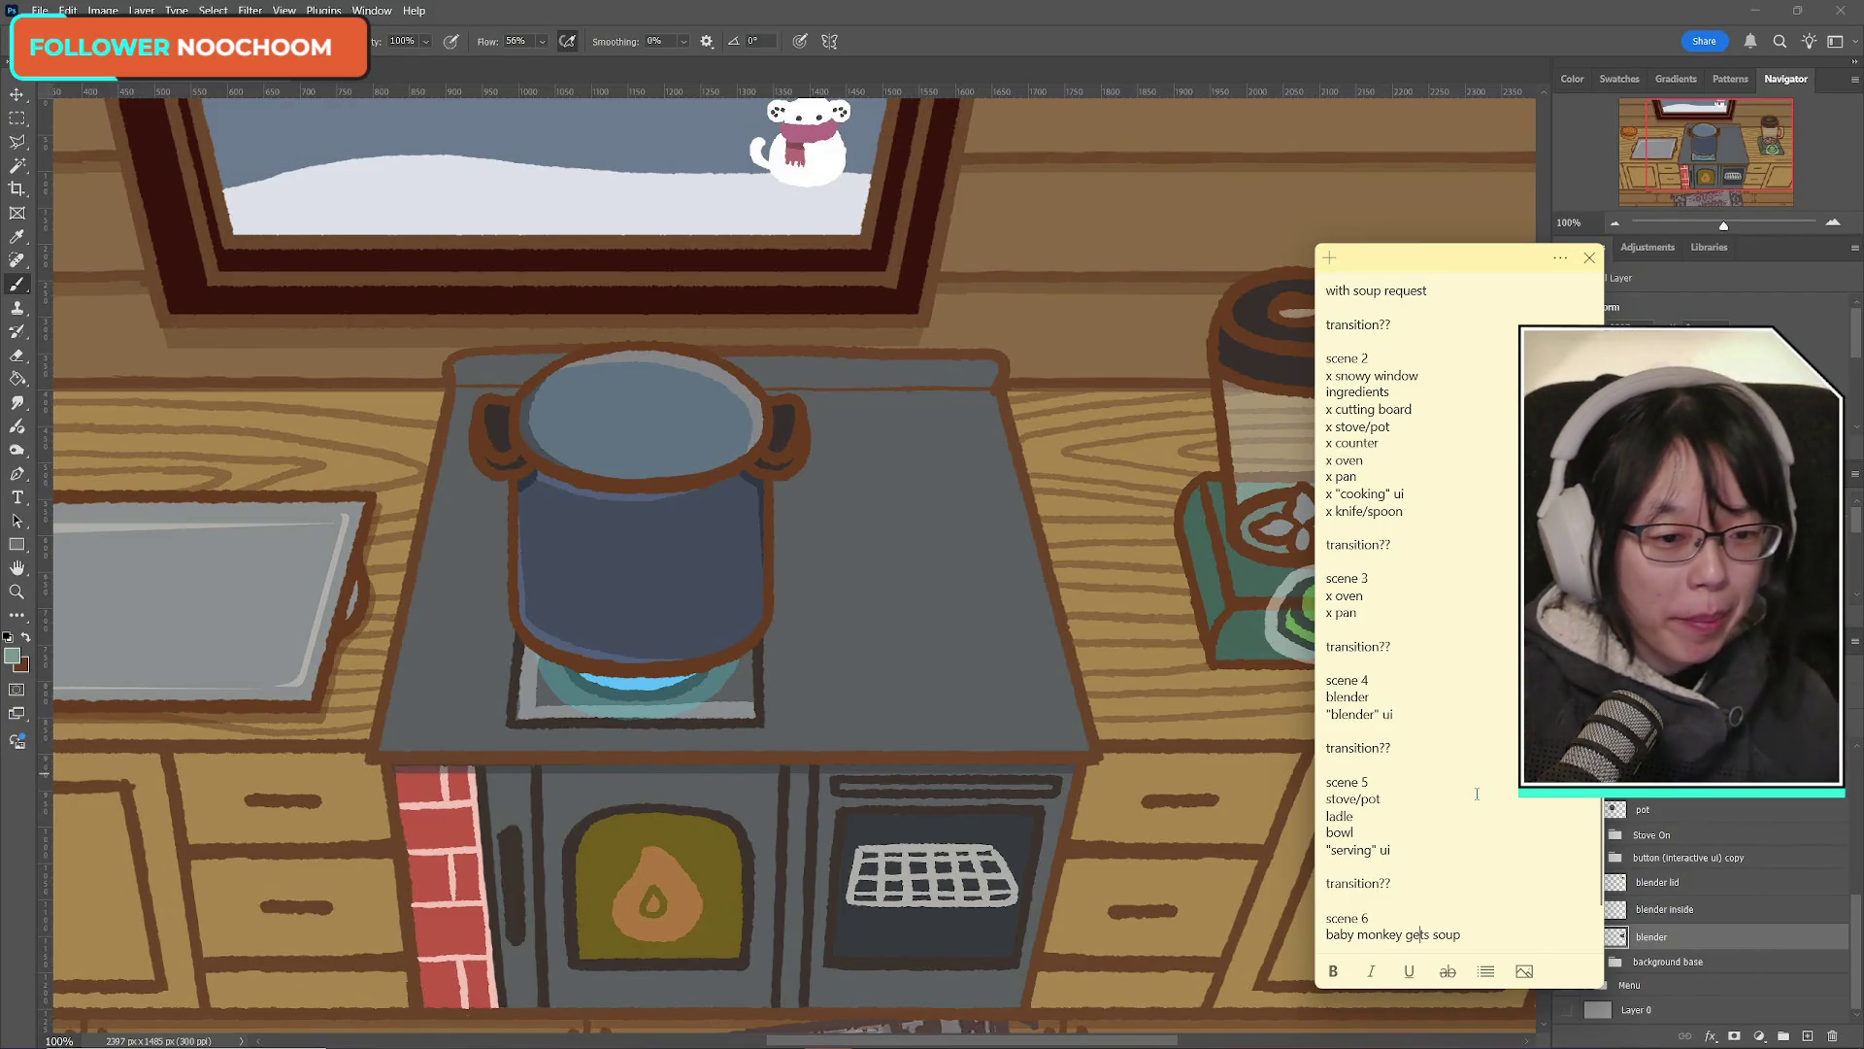
Step: Paste three scene 6 lines and mark the blender, stove/pot, ladle and bowl items with 'x '
key(ctrl+v)
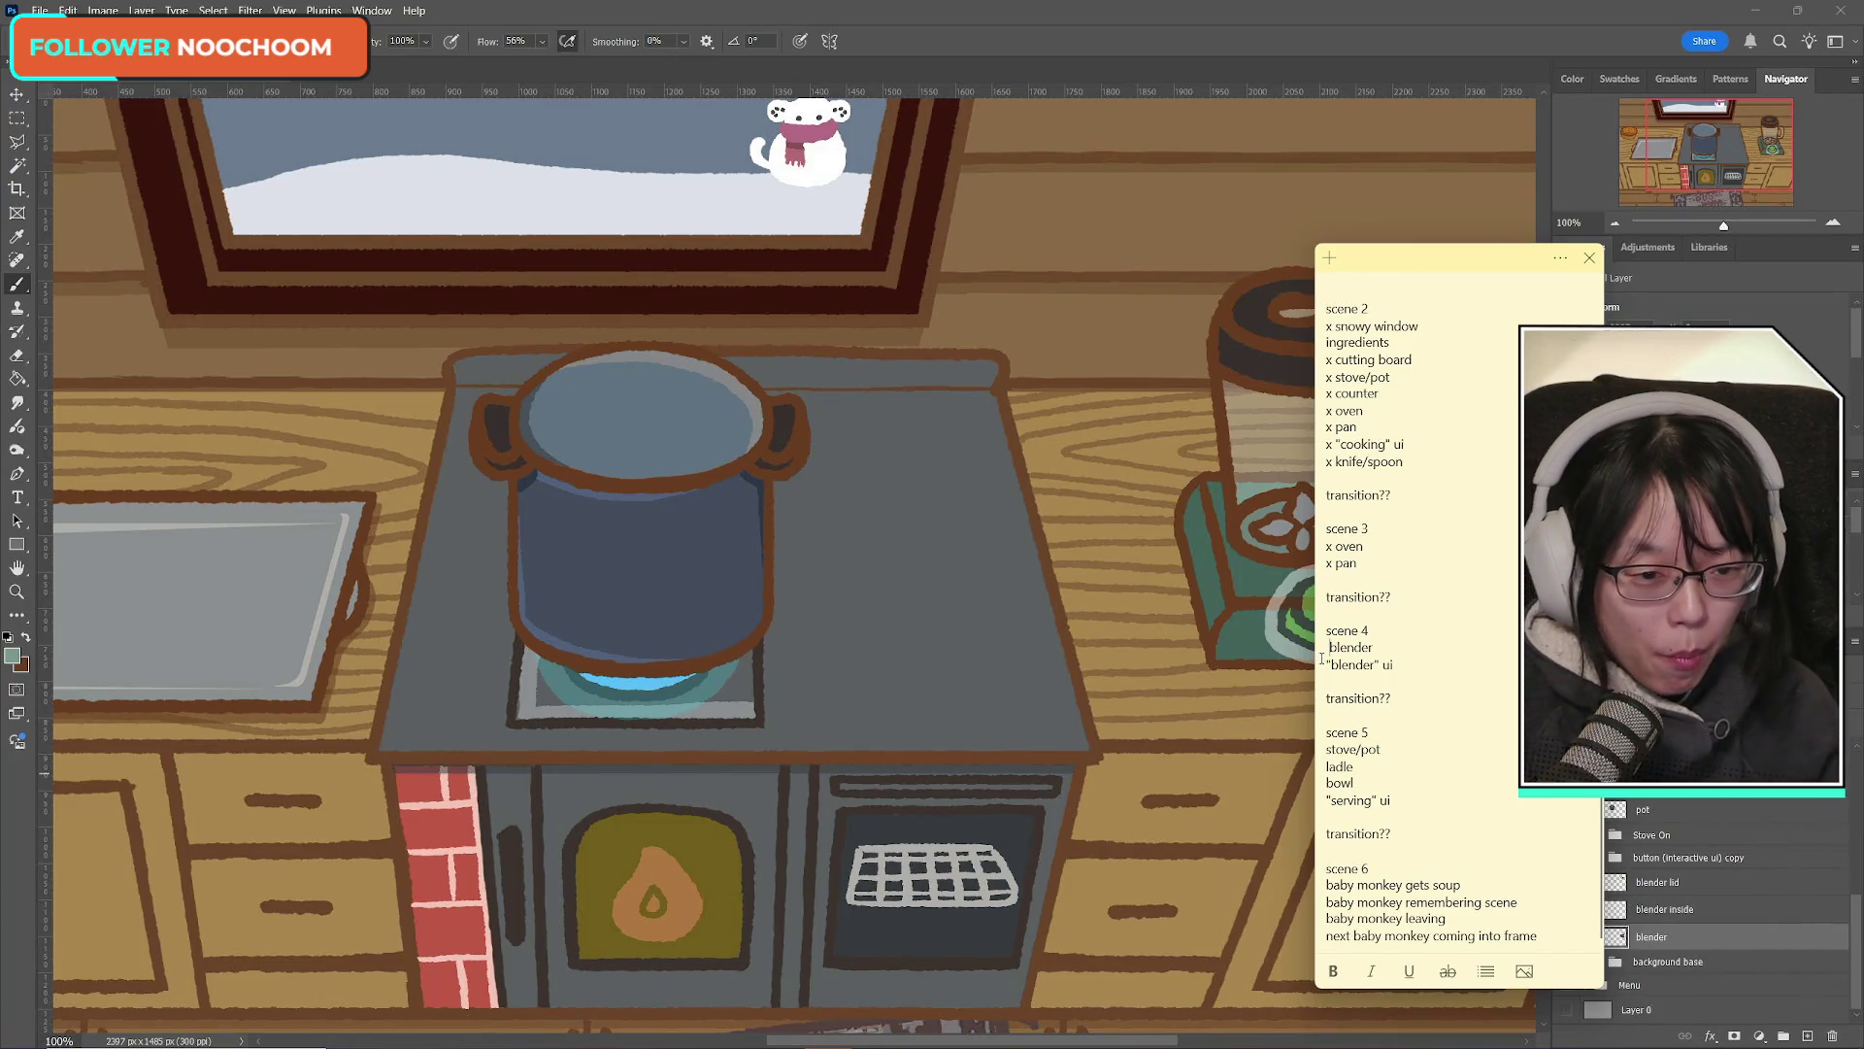
text(x)
text(x)
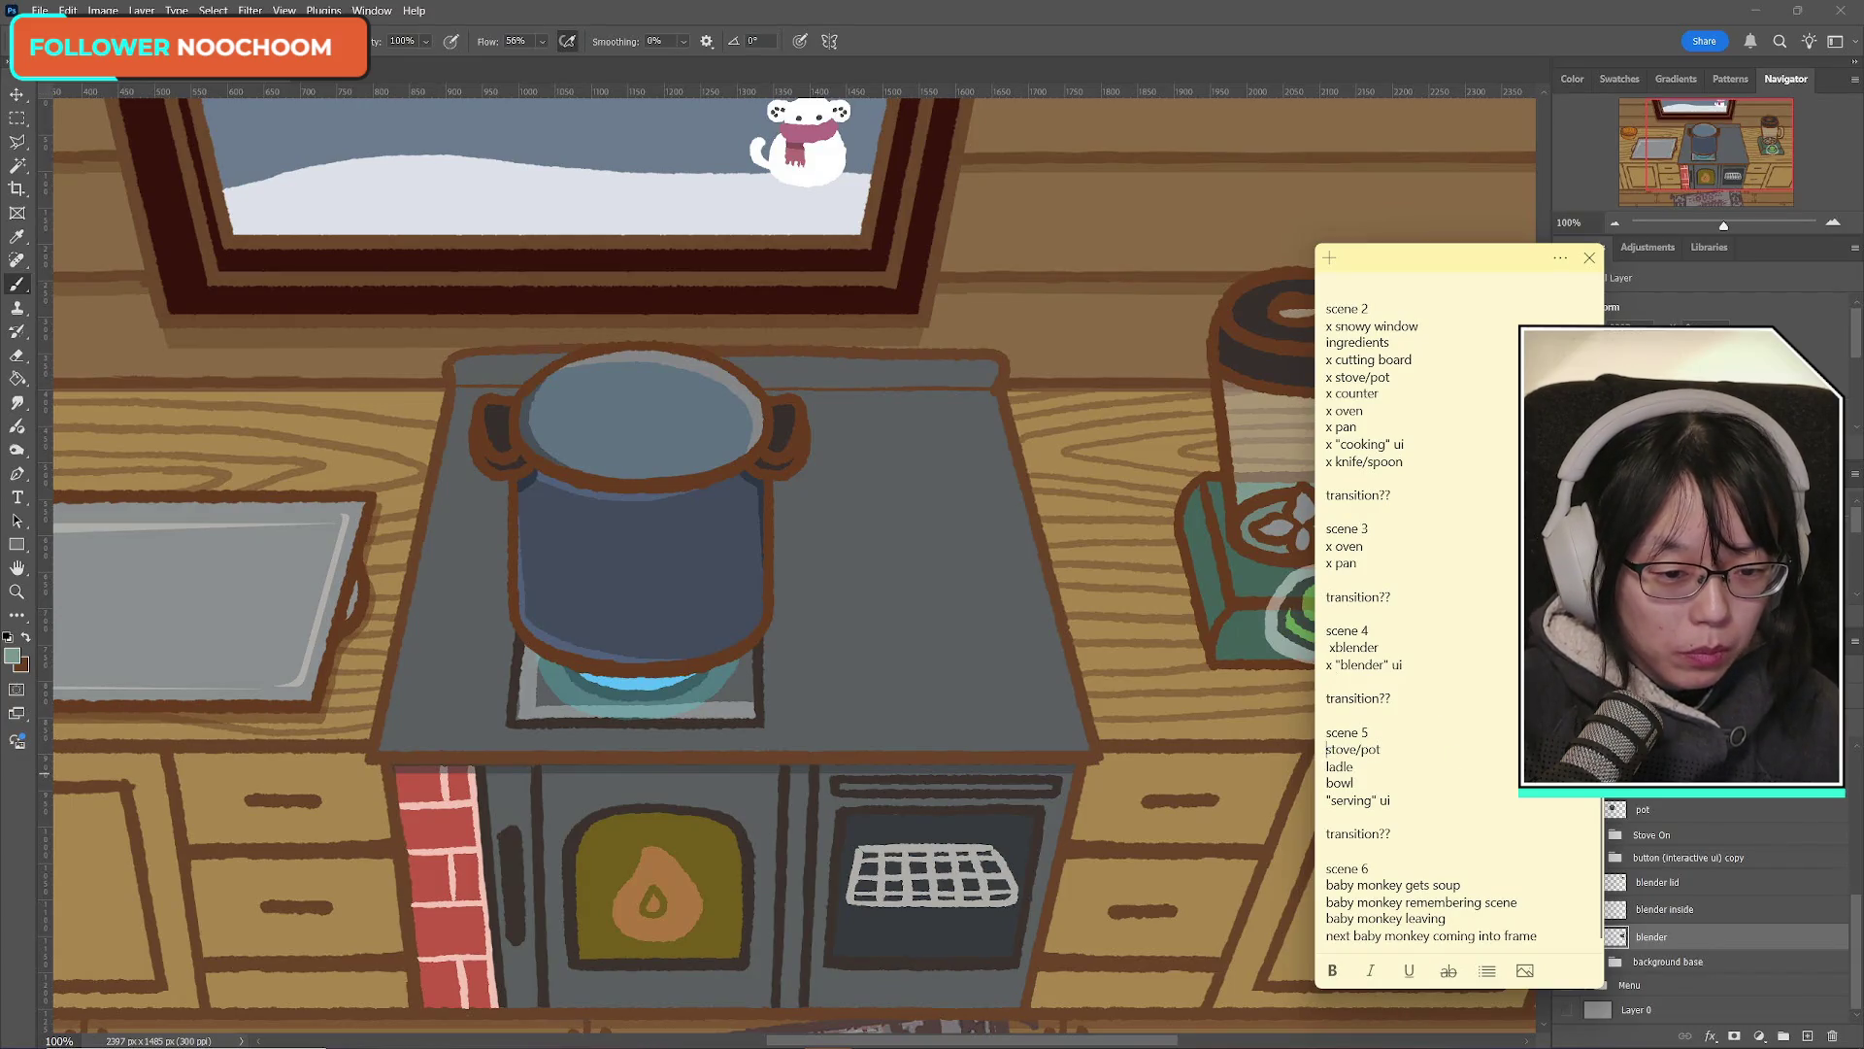
text( x)
click(1326, 766)
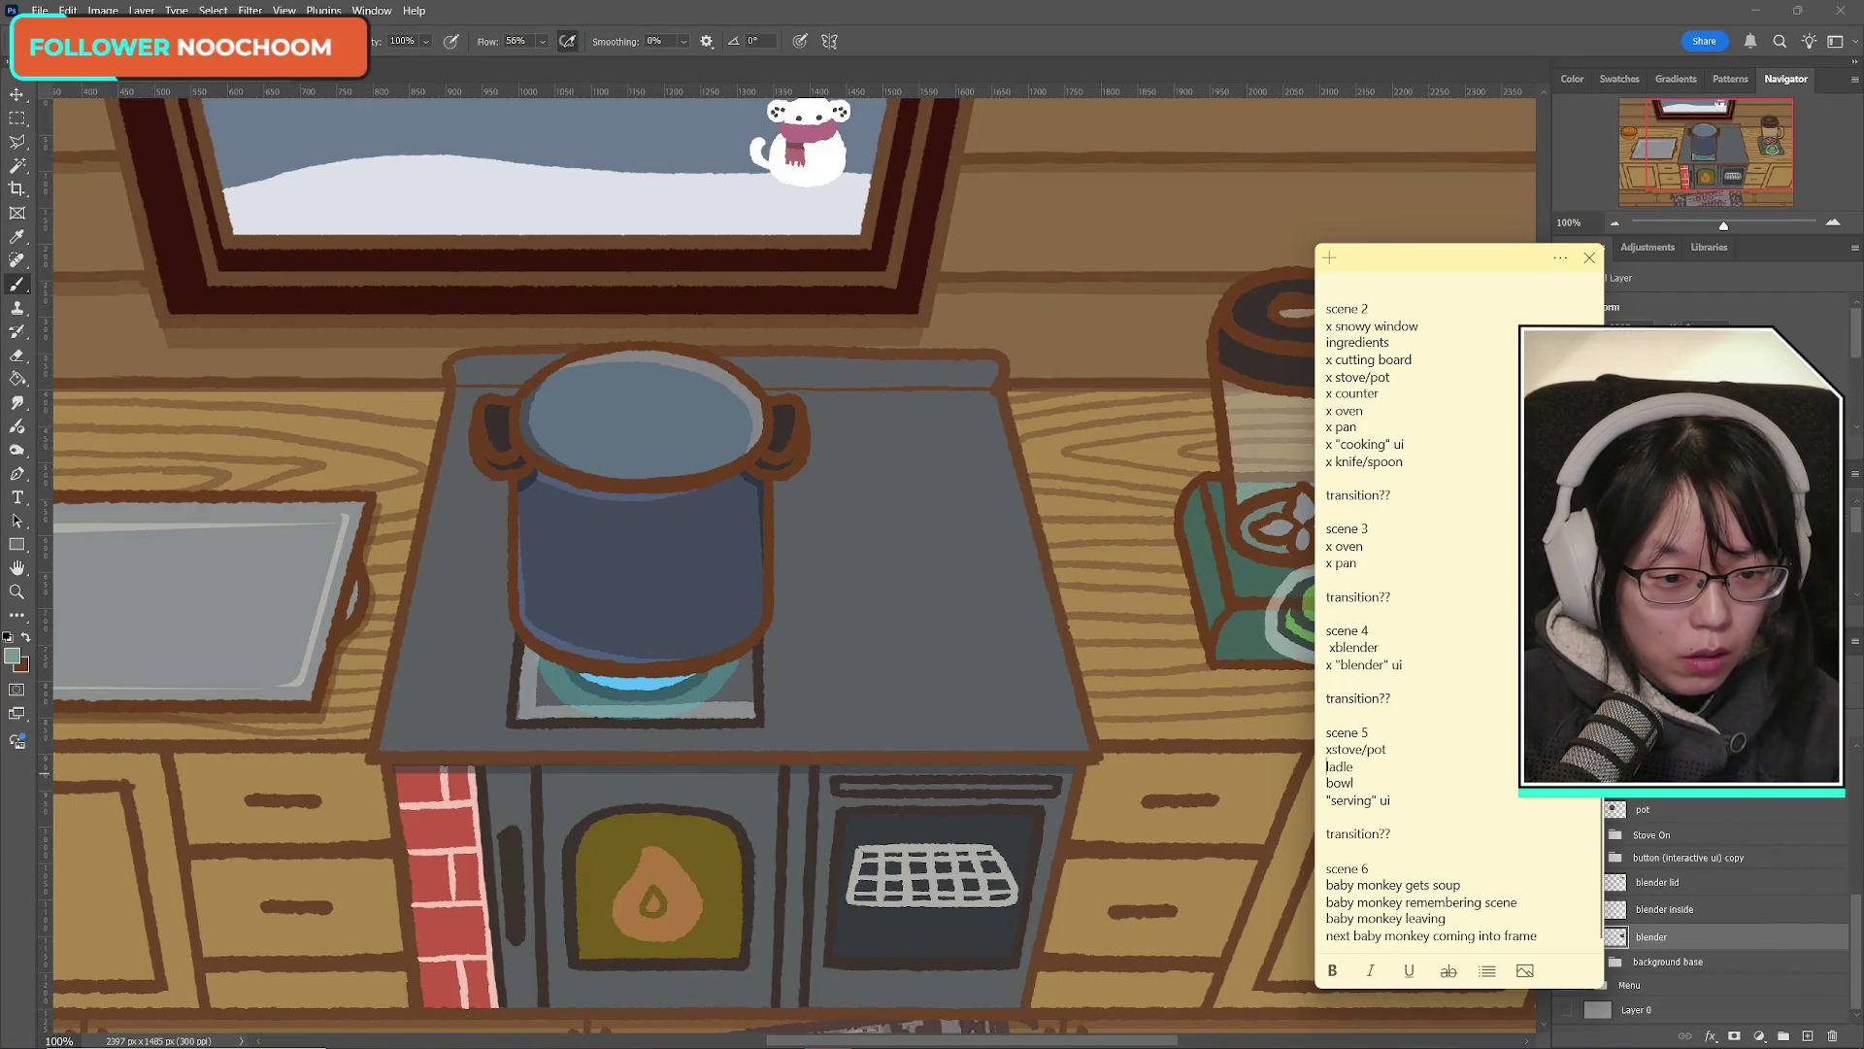
text(x)
click(1326, 783)
text(x)
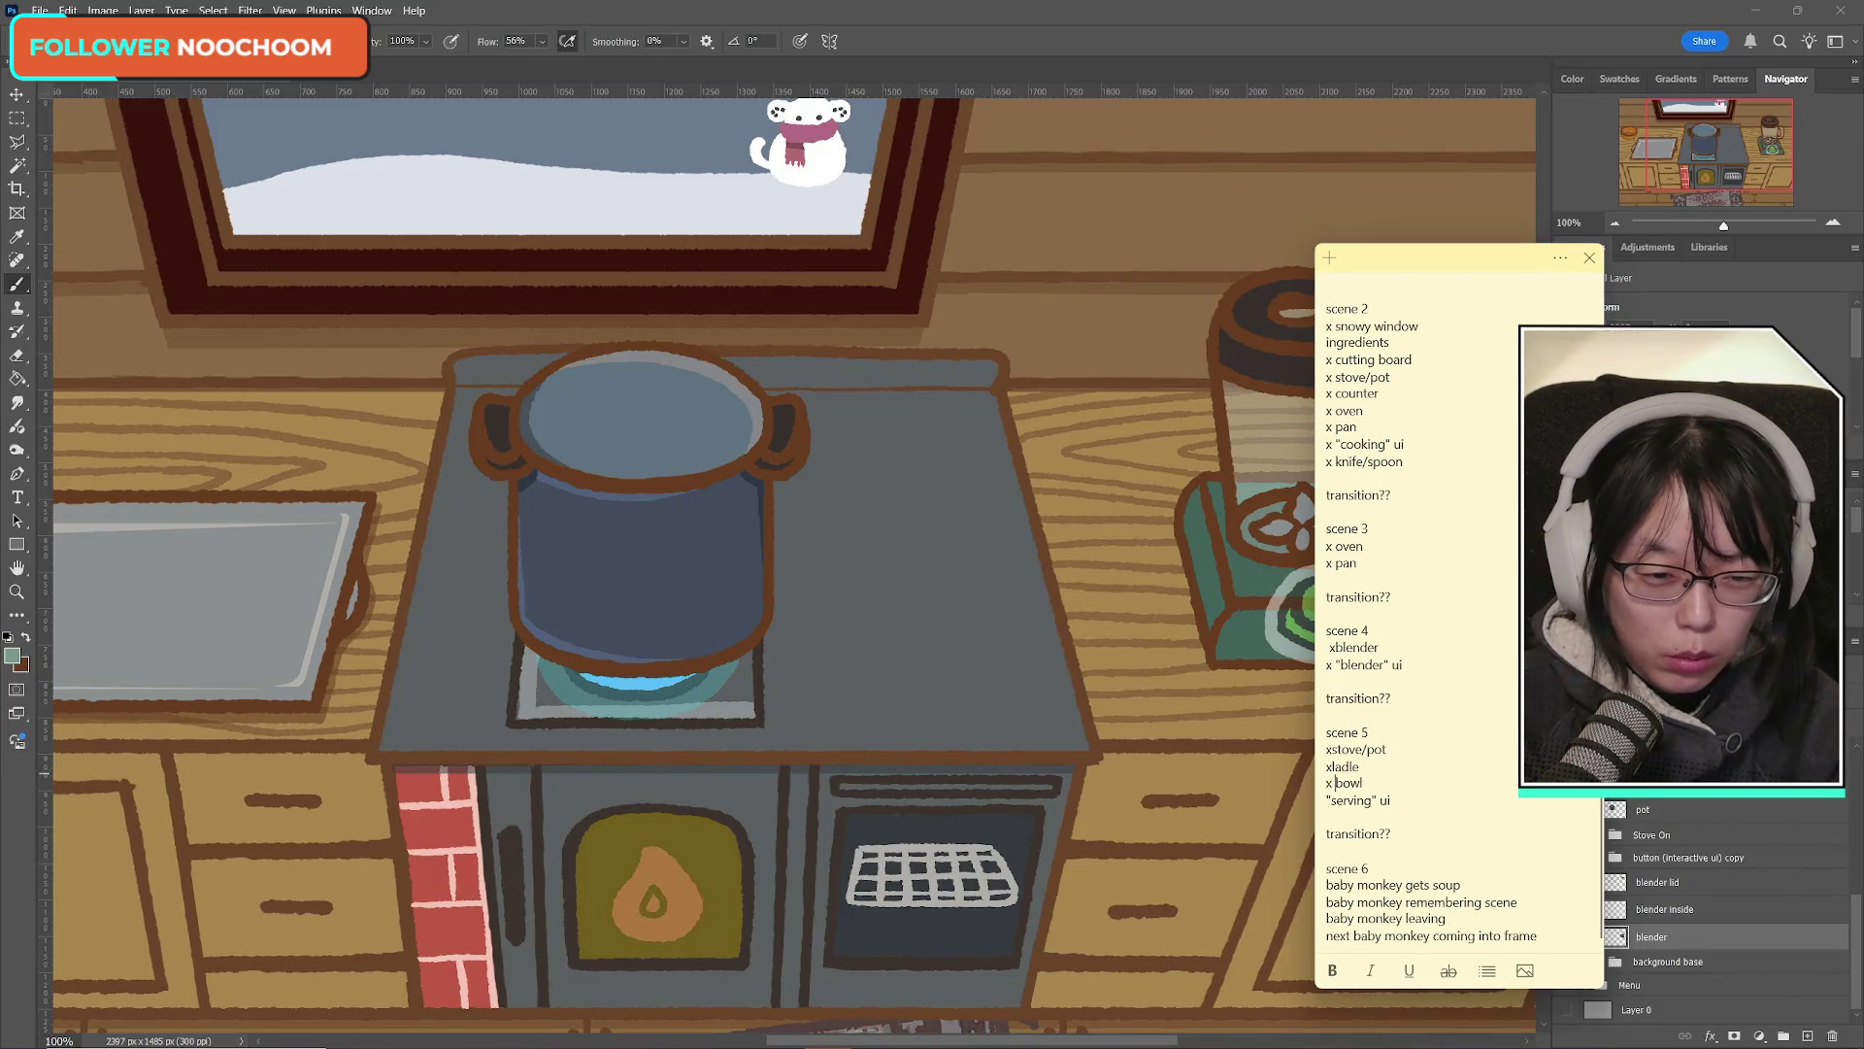
click(1332, 748)
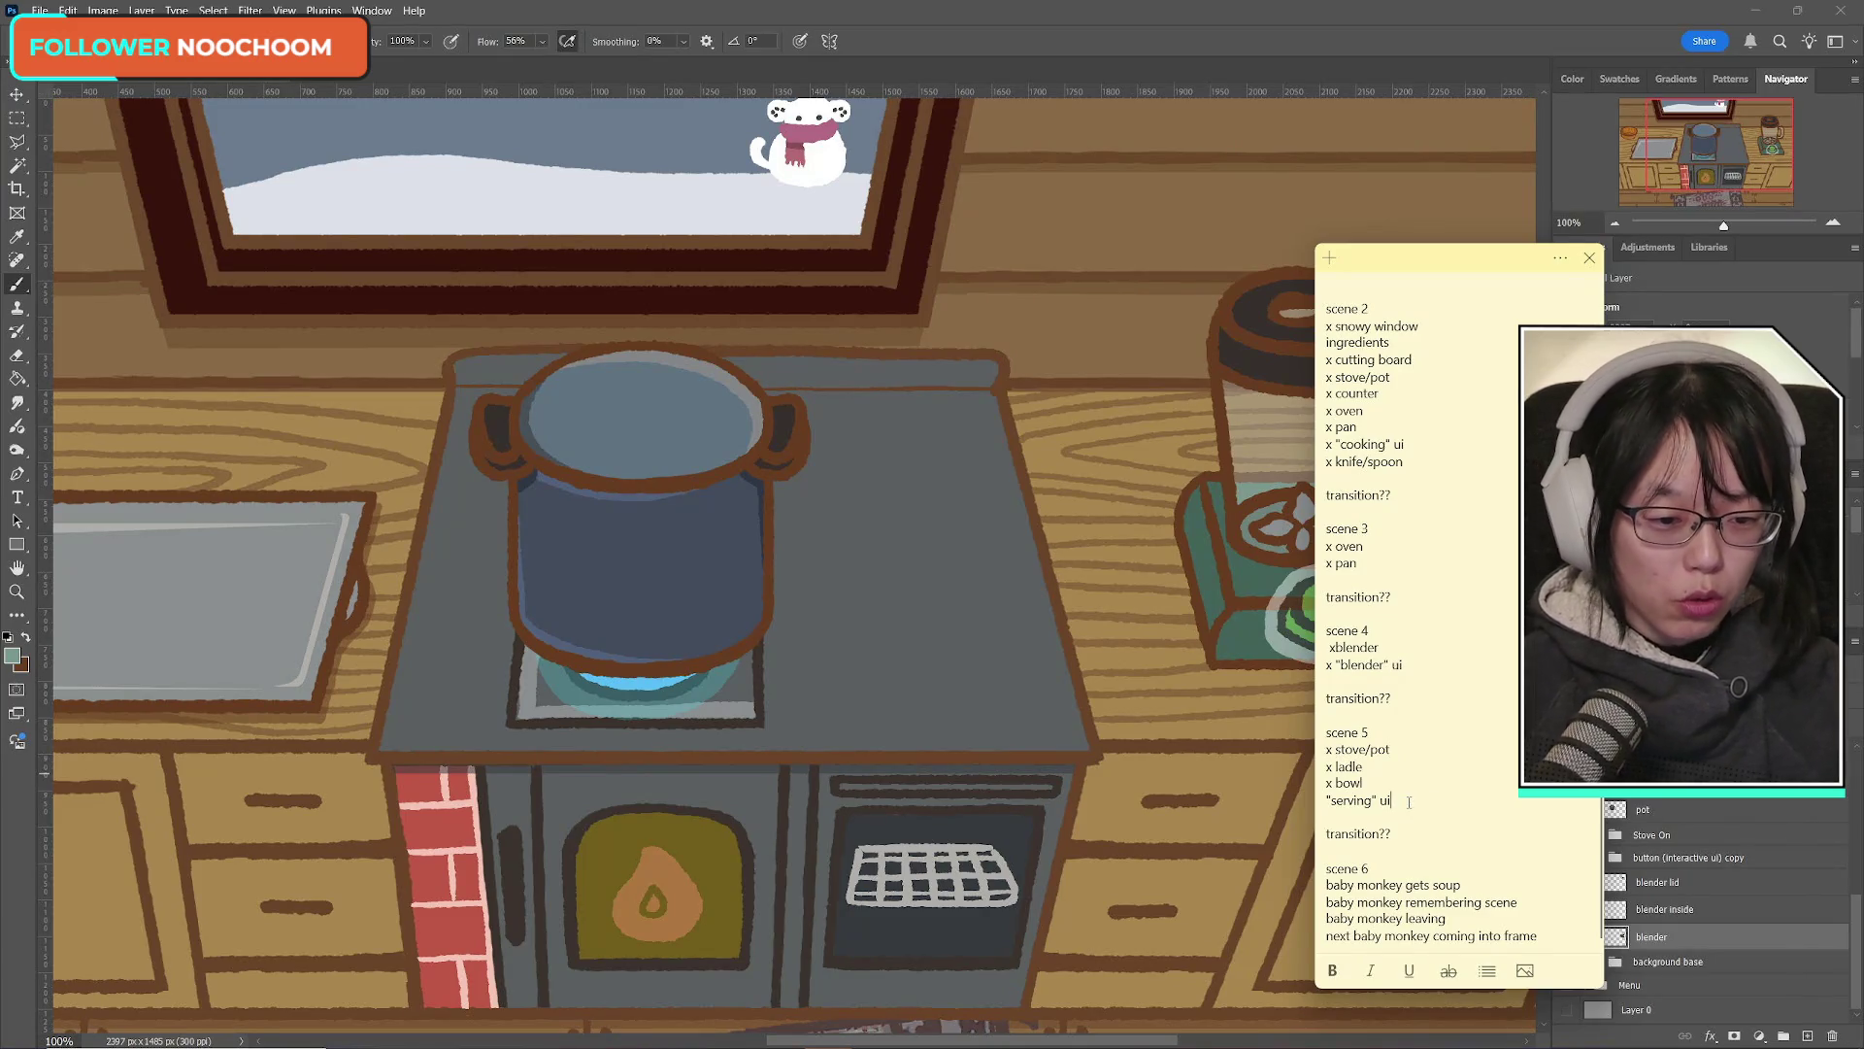
click(1510, 802)
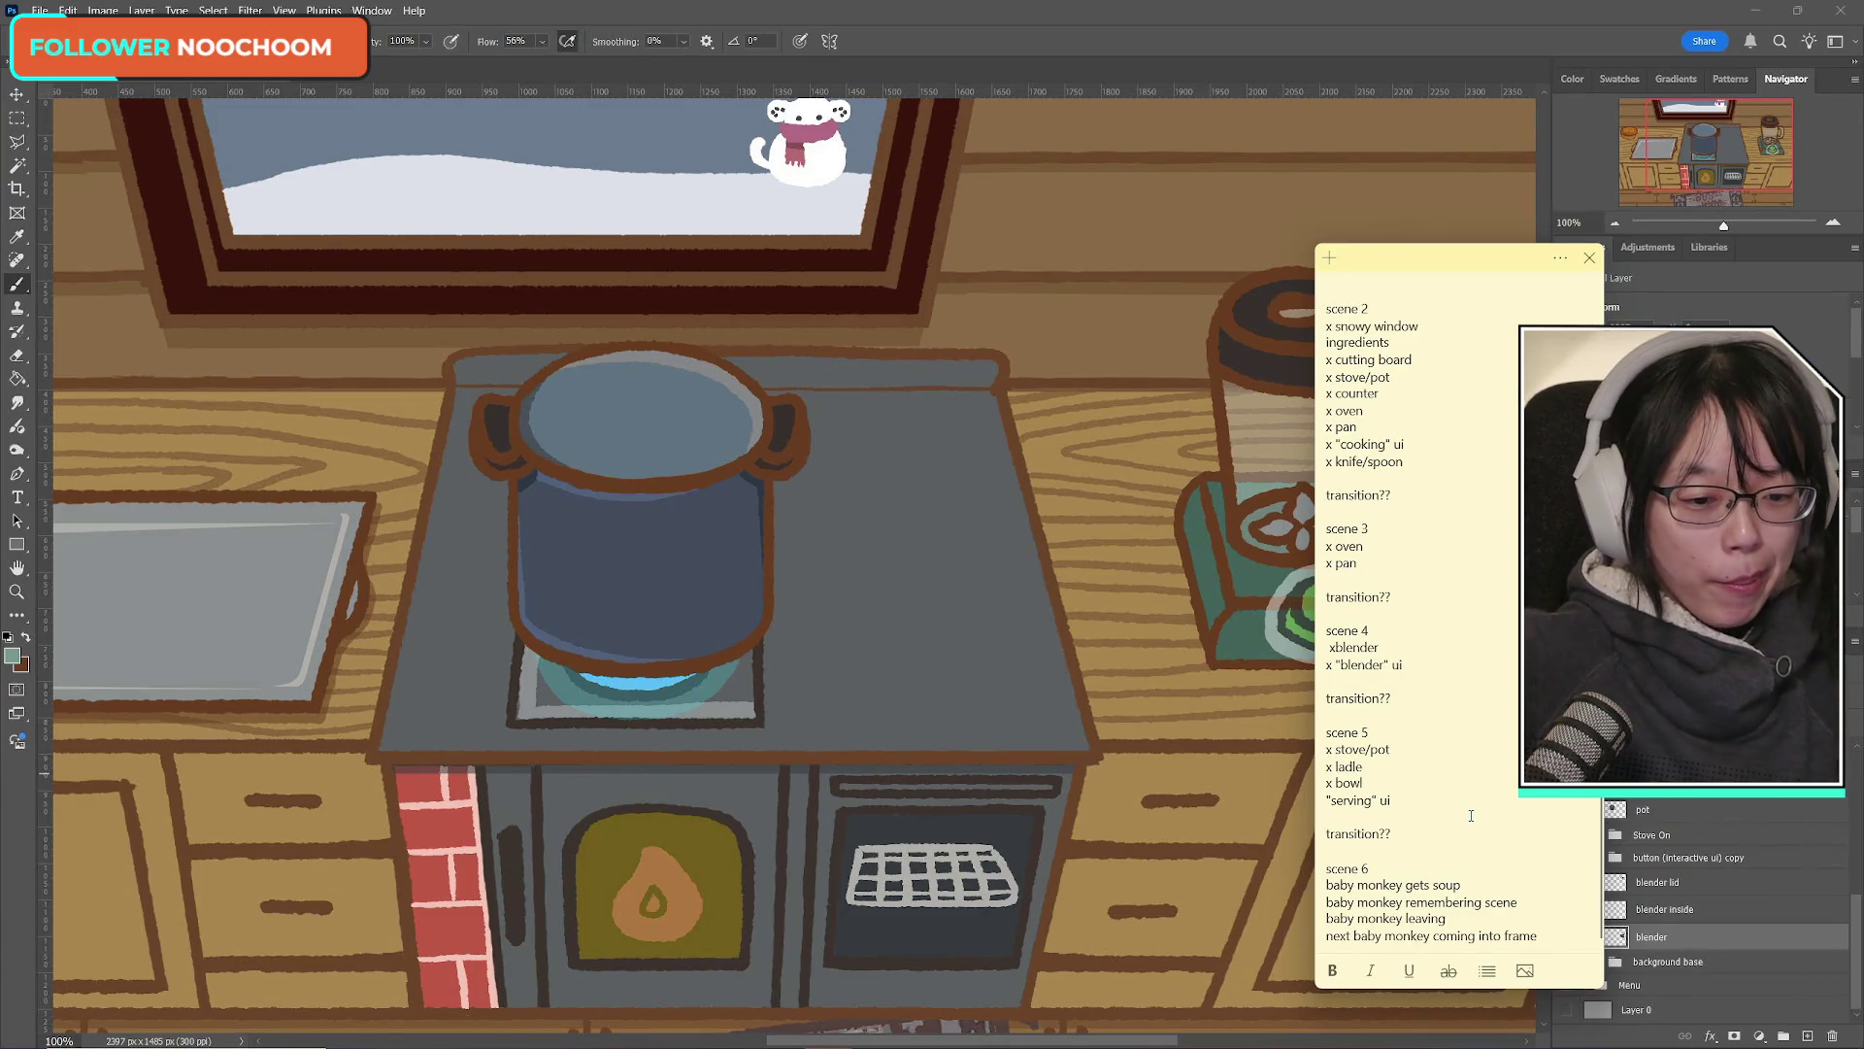
scroll(1475, 817, up, 4)
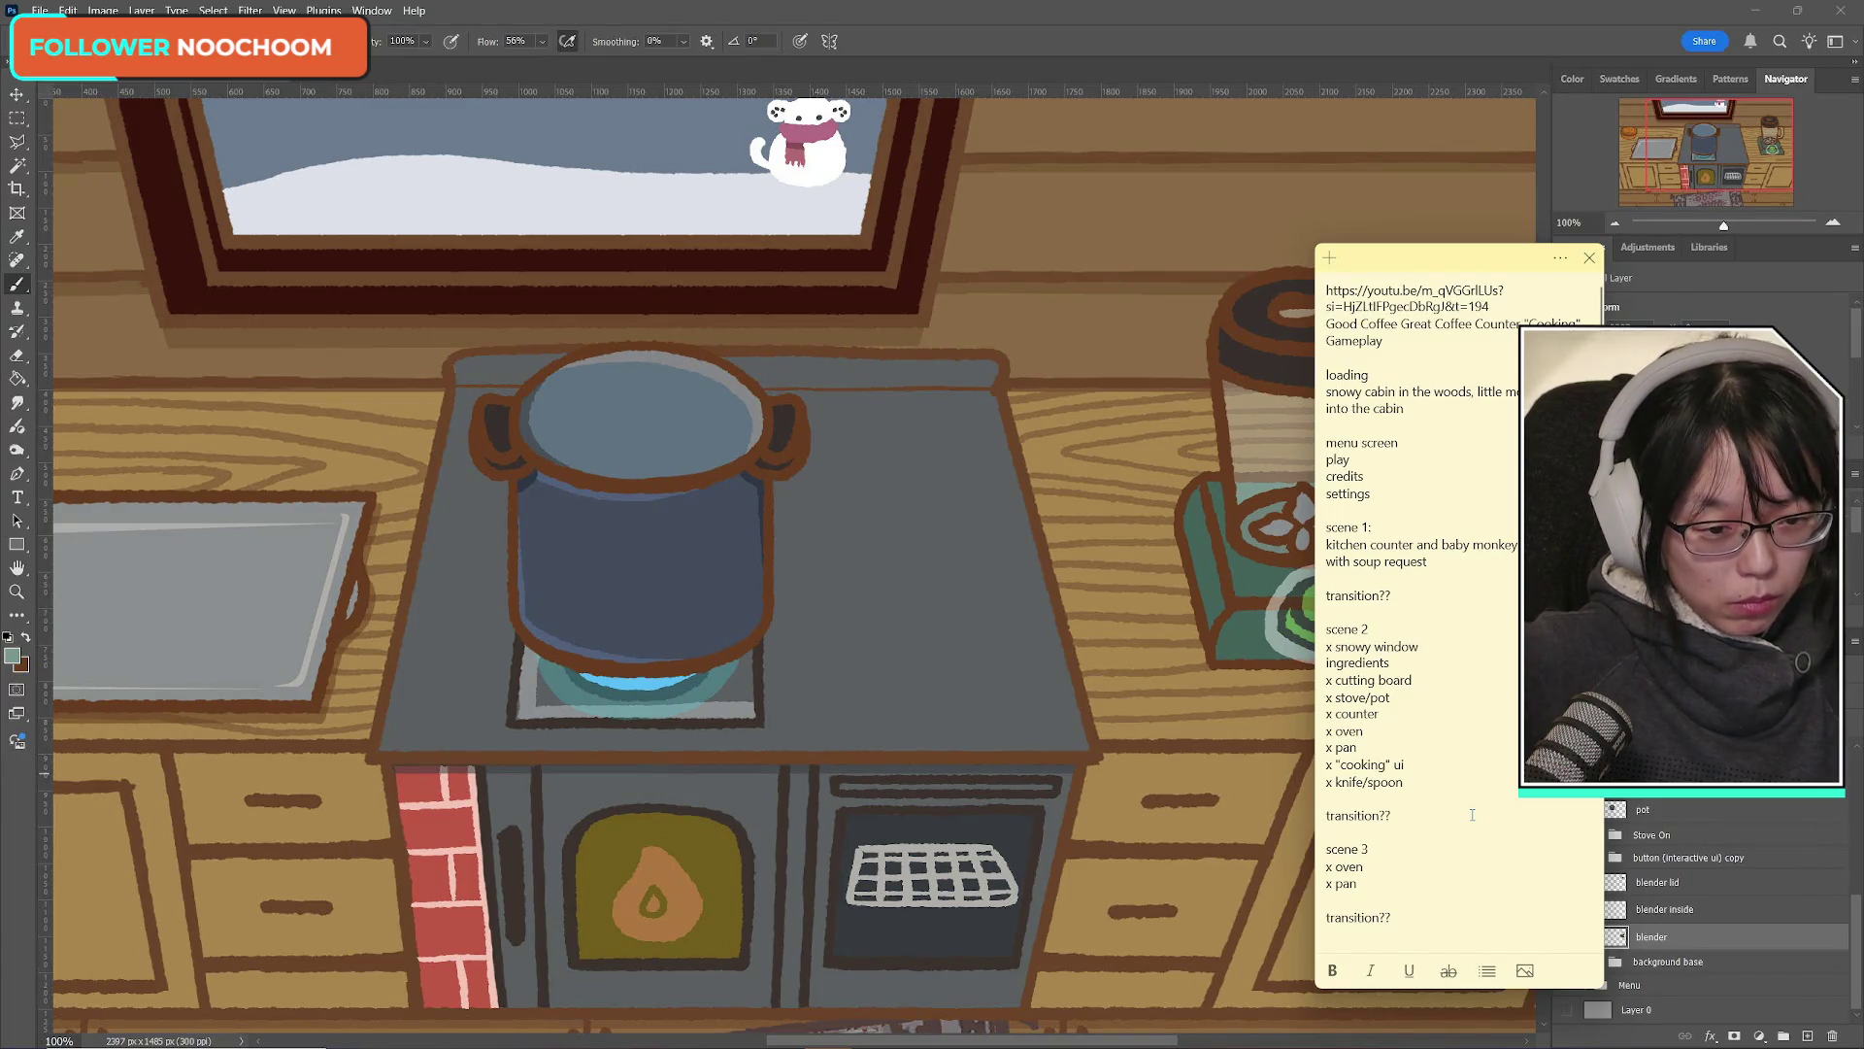
Step: Shift the note slightly right, return to Photoshop and select the whole canvas
drag(1452, 256, 1491, 251)
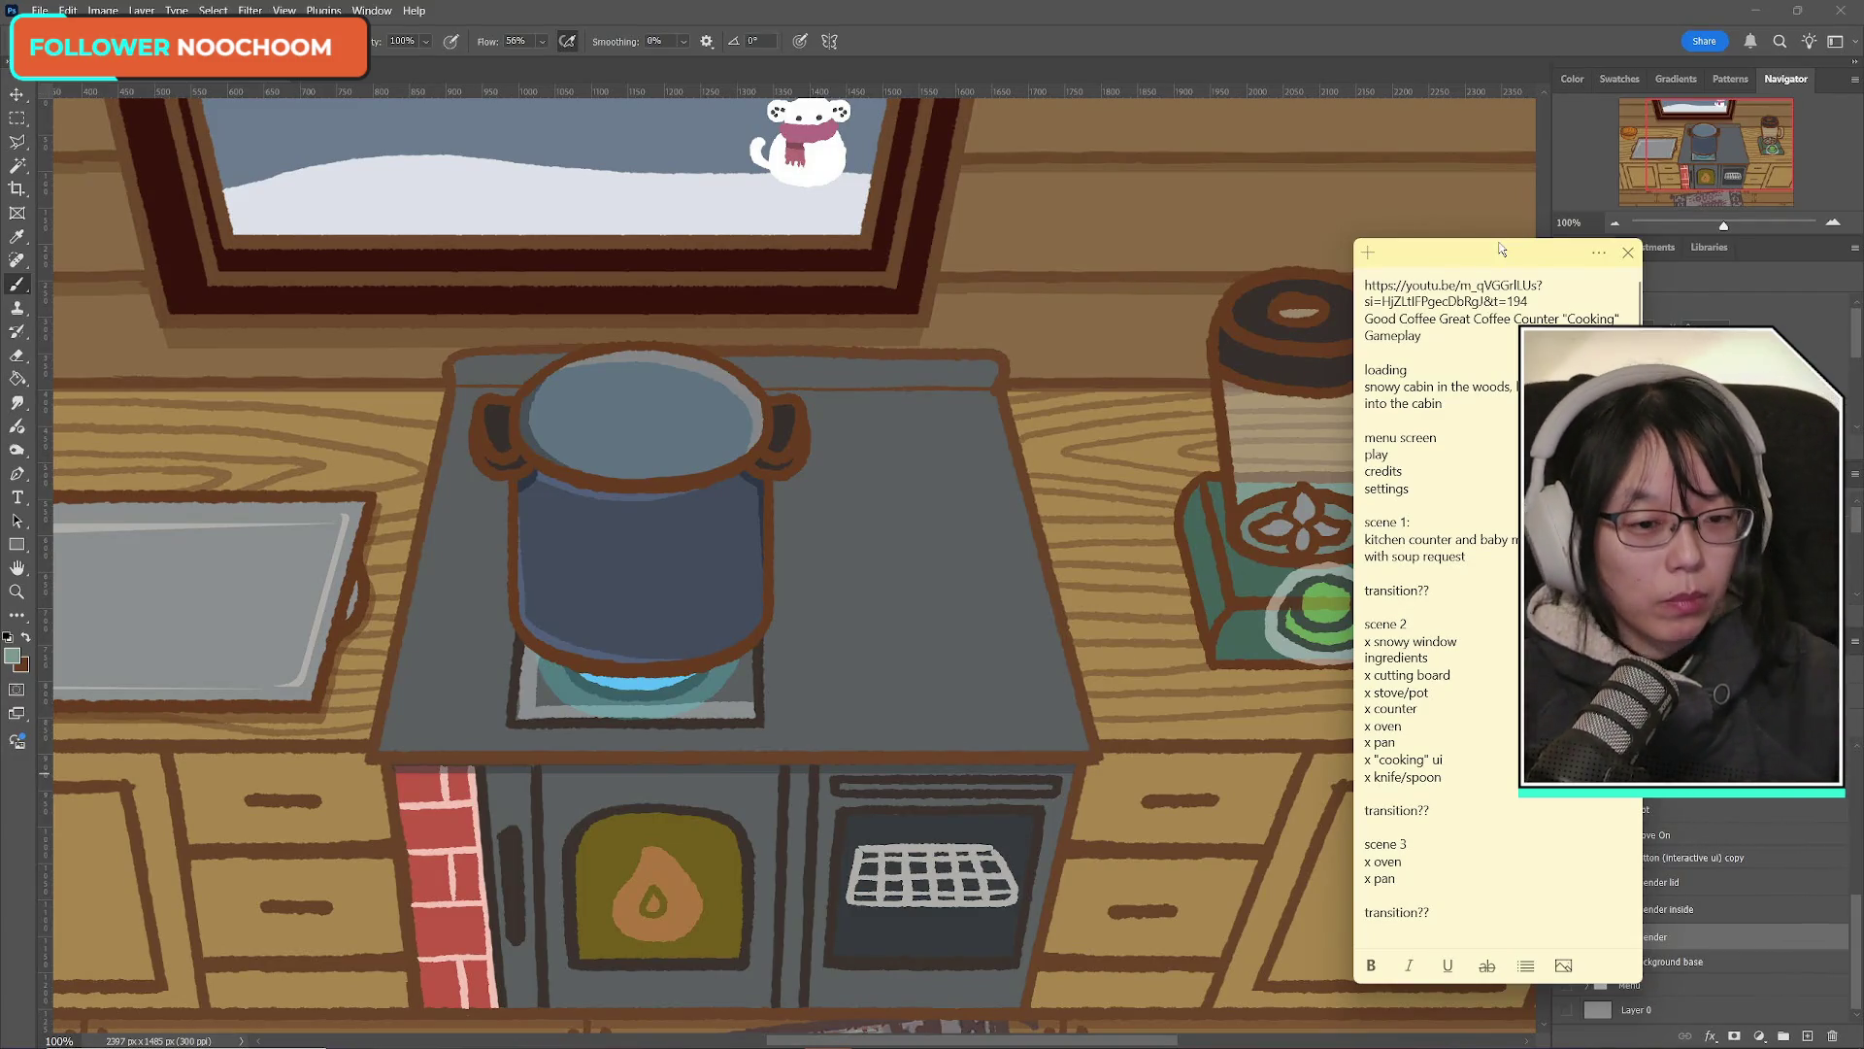
mouse_move(635, 1039)
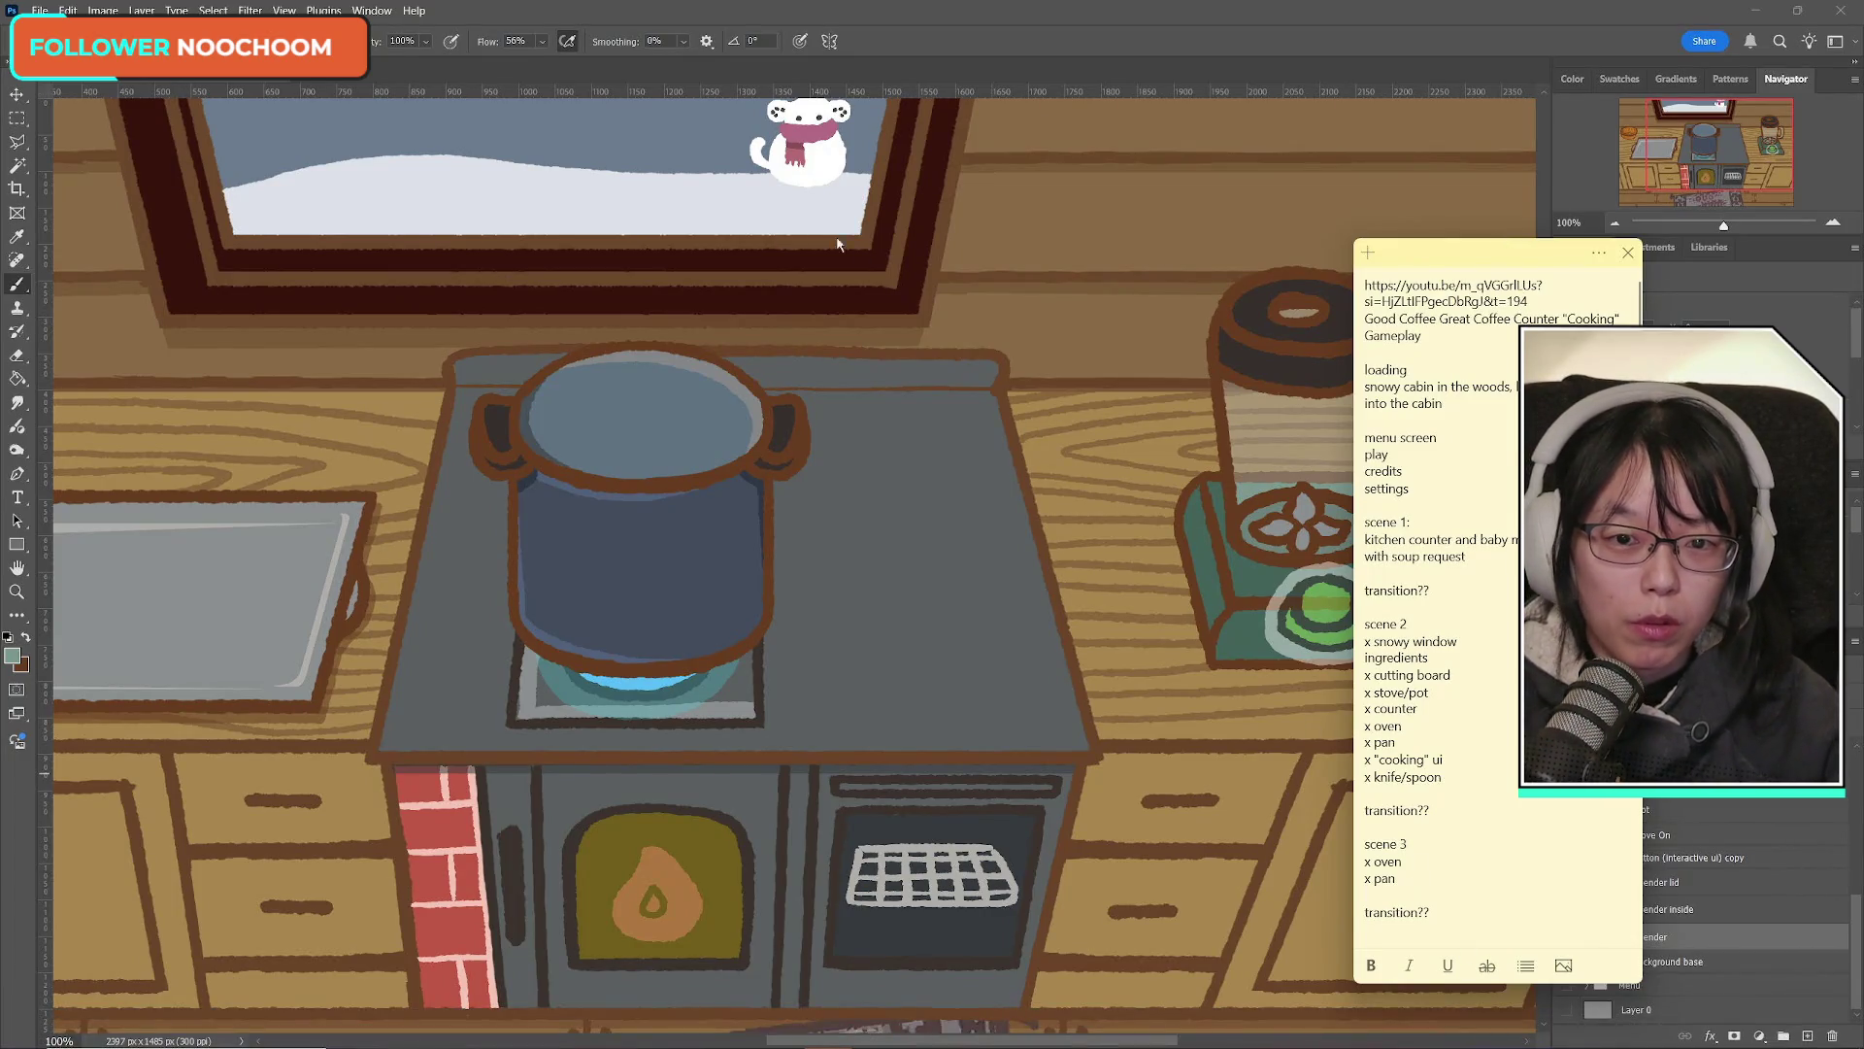
key(alt+Tab)
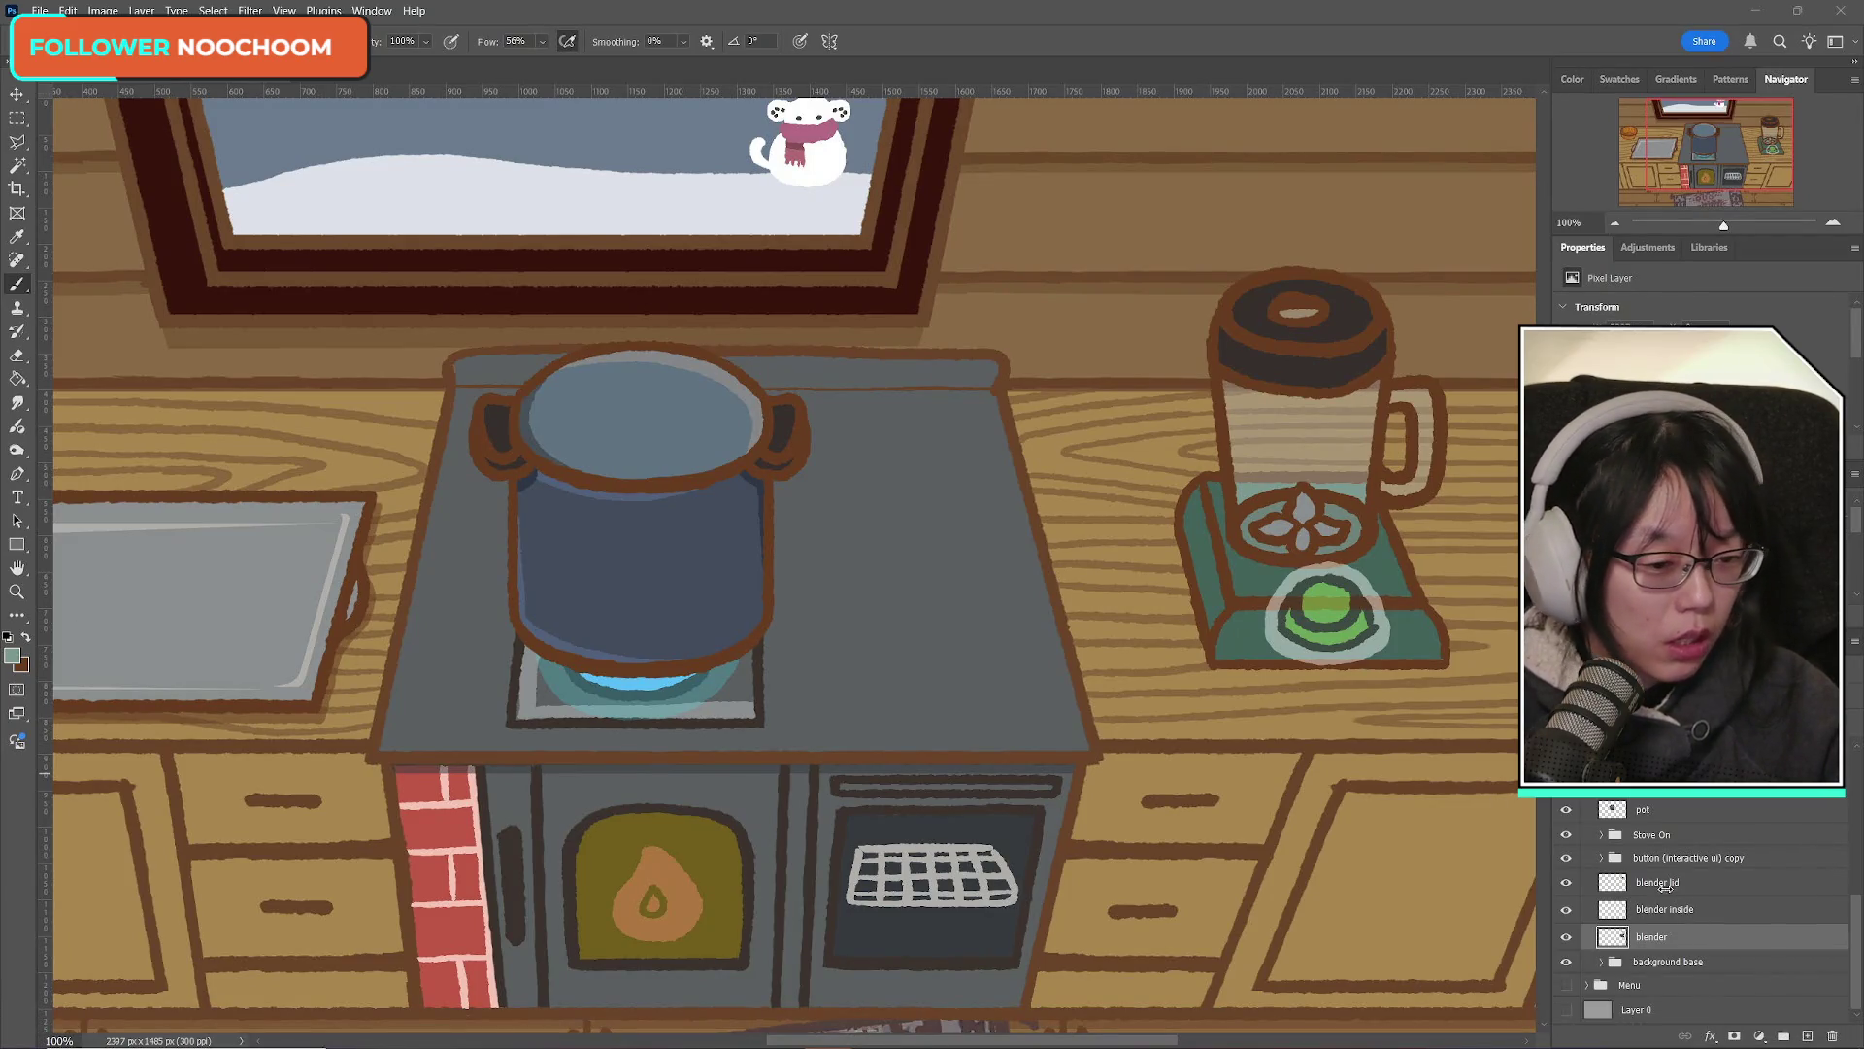
key(ctrl+a)
Step: Drop the full-canvas selection and toggle the blender and blender lid layers to compare them
key(m)
click(1347, 730)
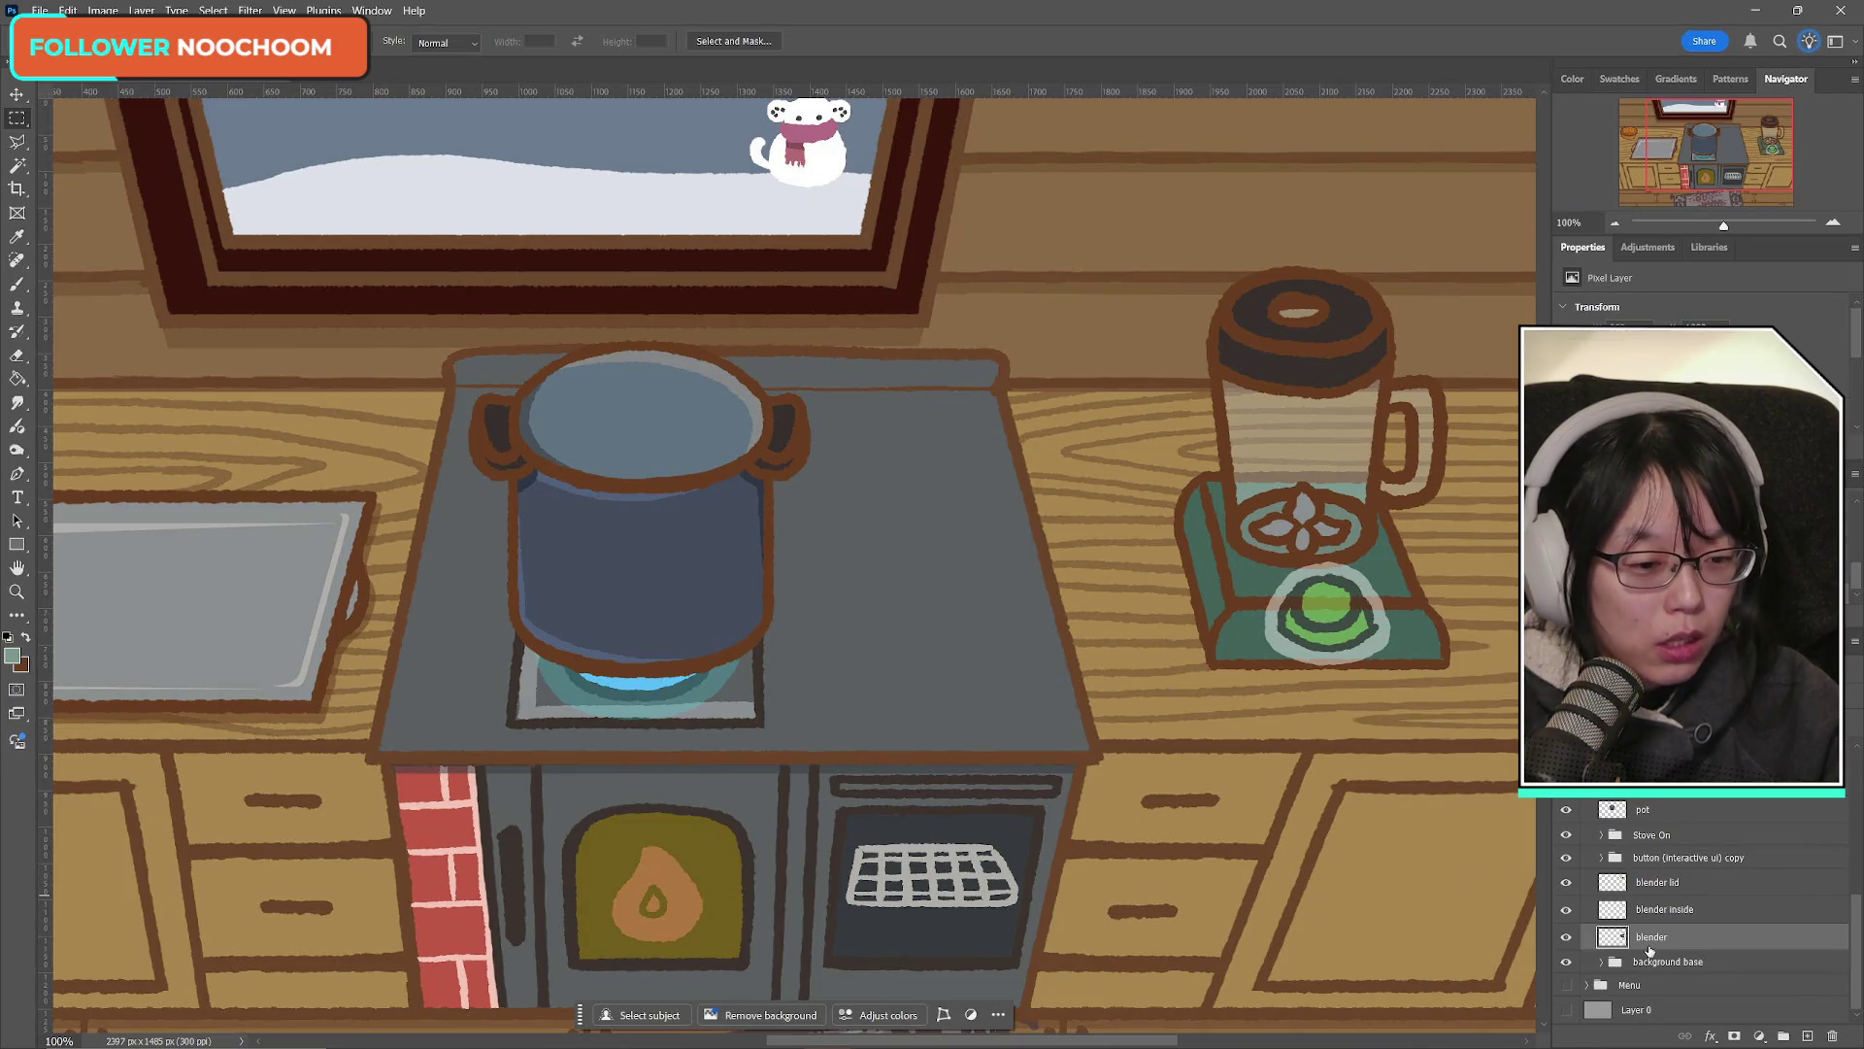
click(1567, 938)
click(1569, 942)
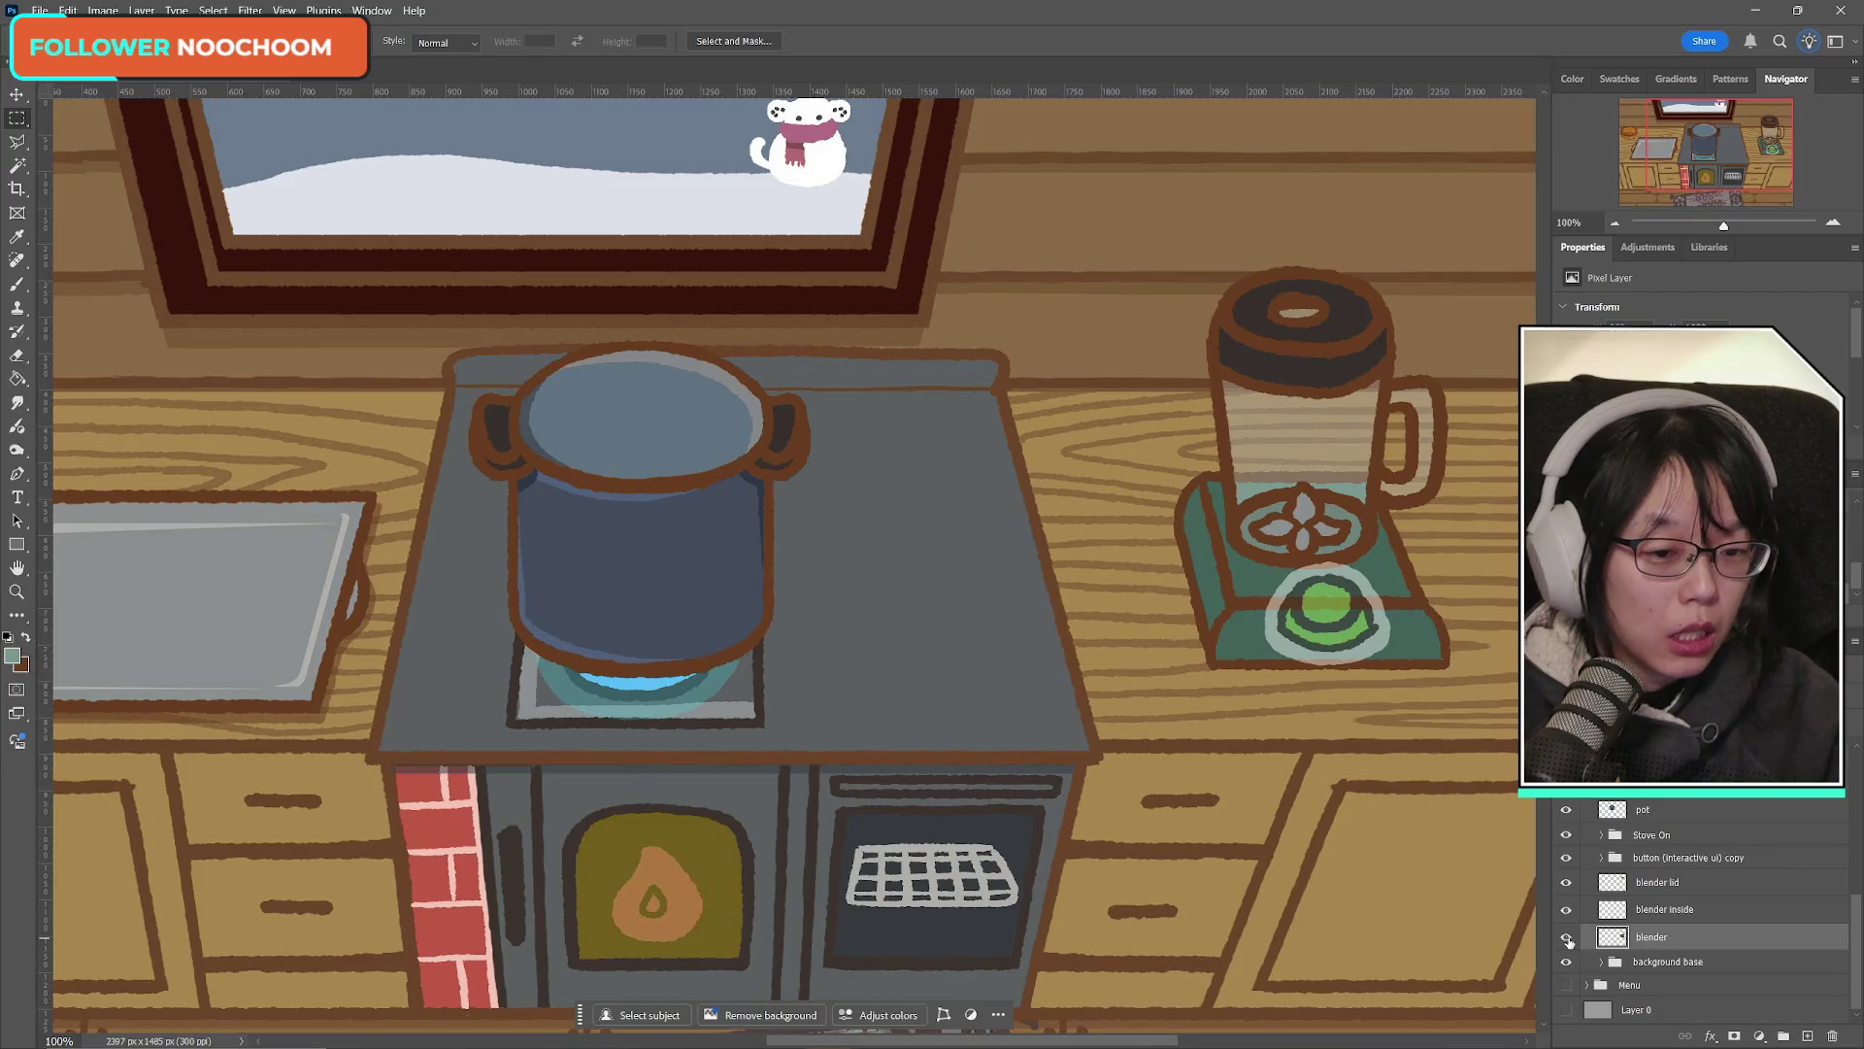
click(1567, 938)
click(1567, 938)
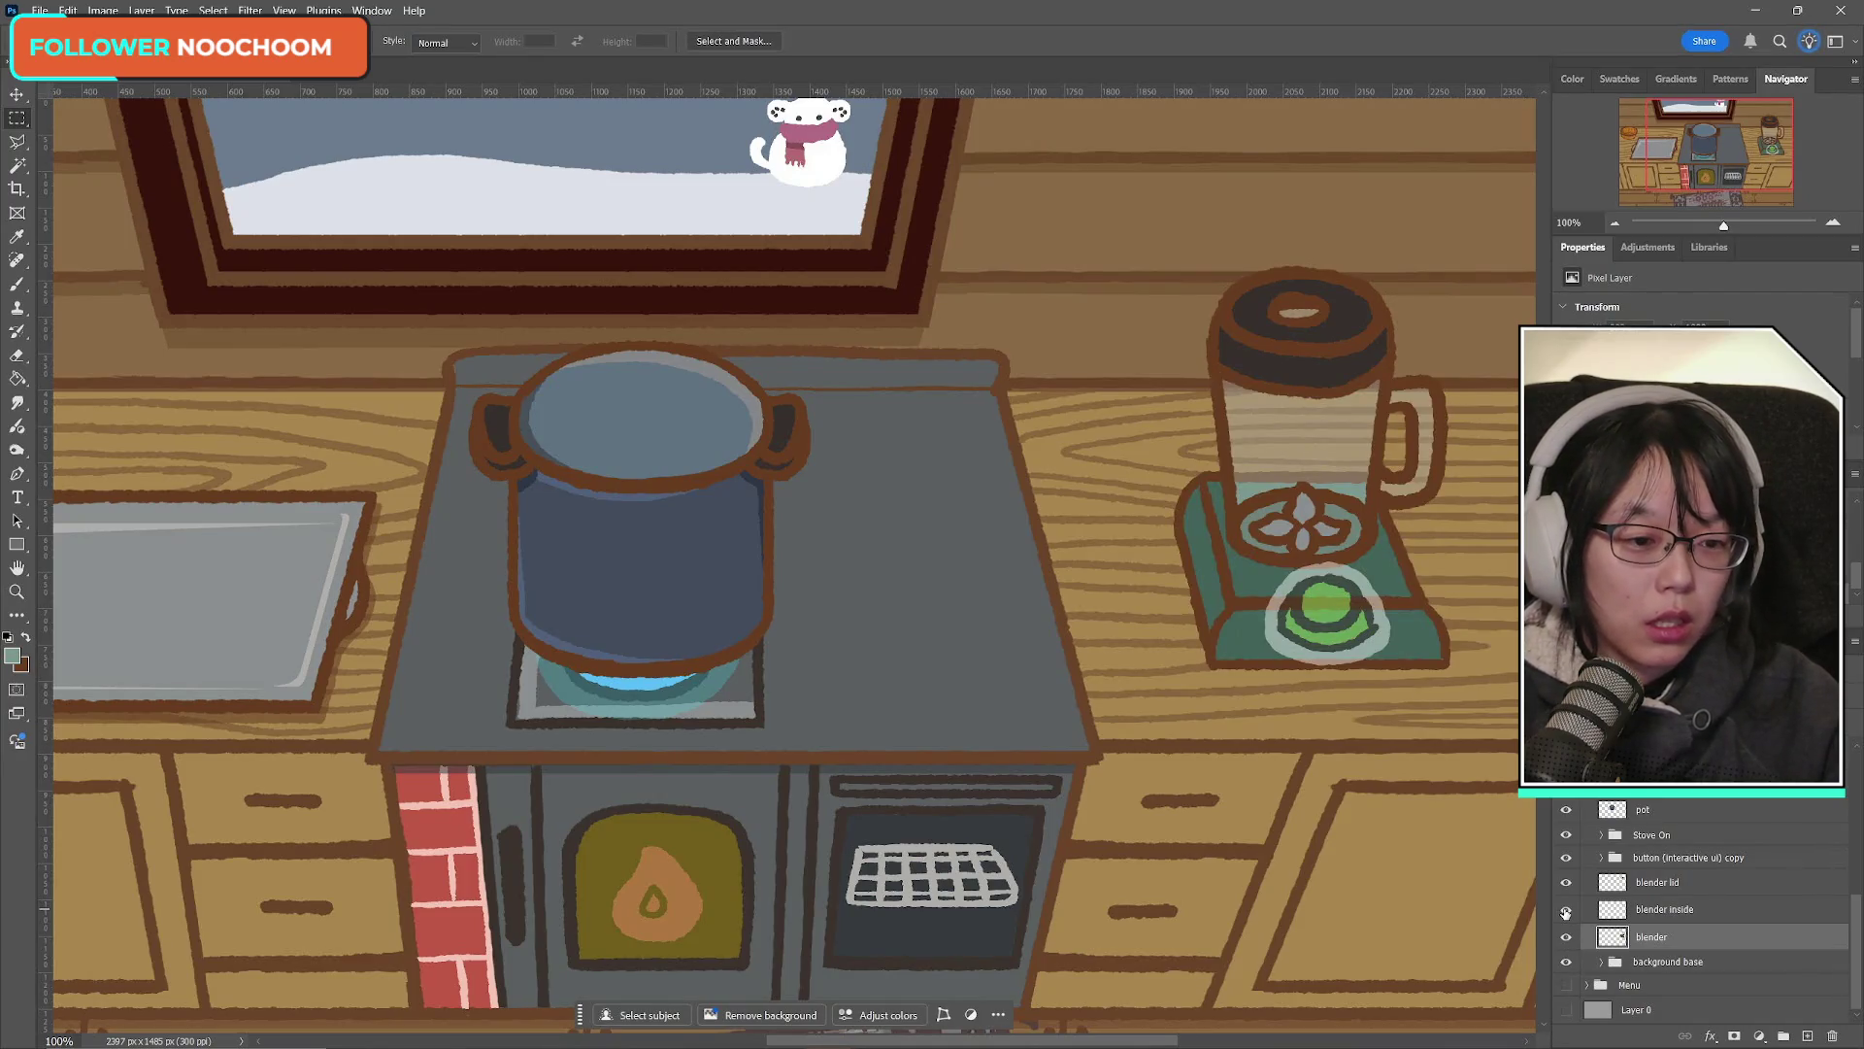
click(1566, 884)
click(1566, 886)
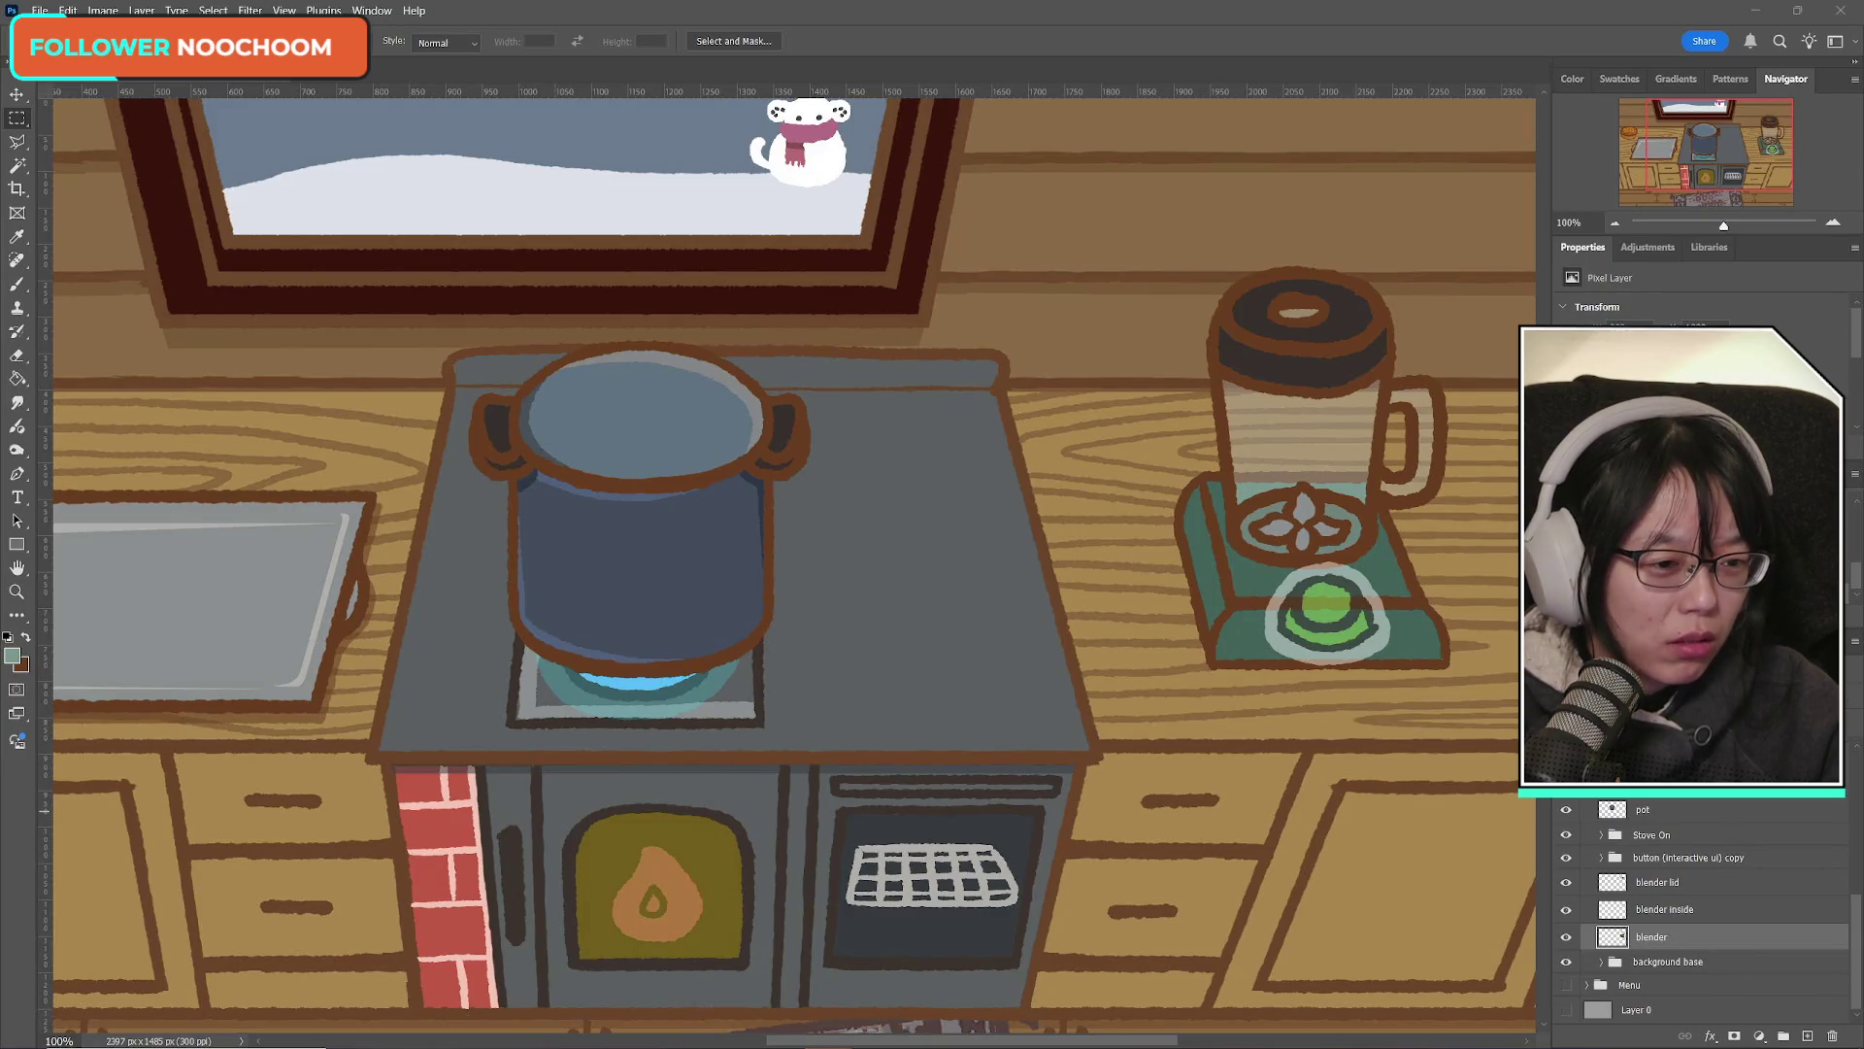
Step: Leave the blender and background base visible, then zoom out to 66.67% to see the kitchen
click(1489, 13)
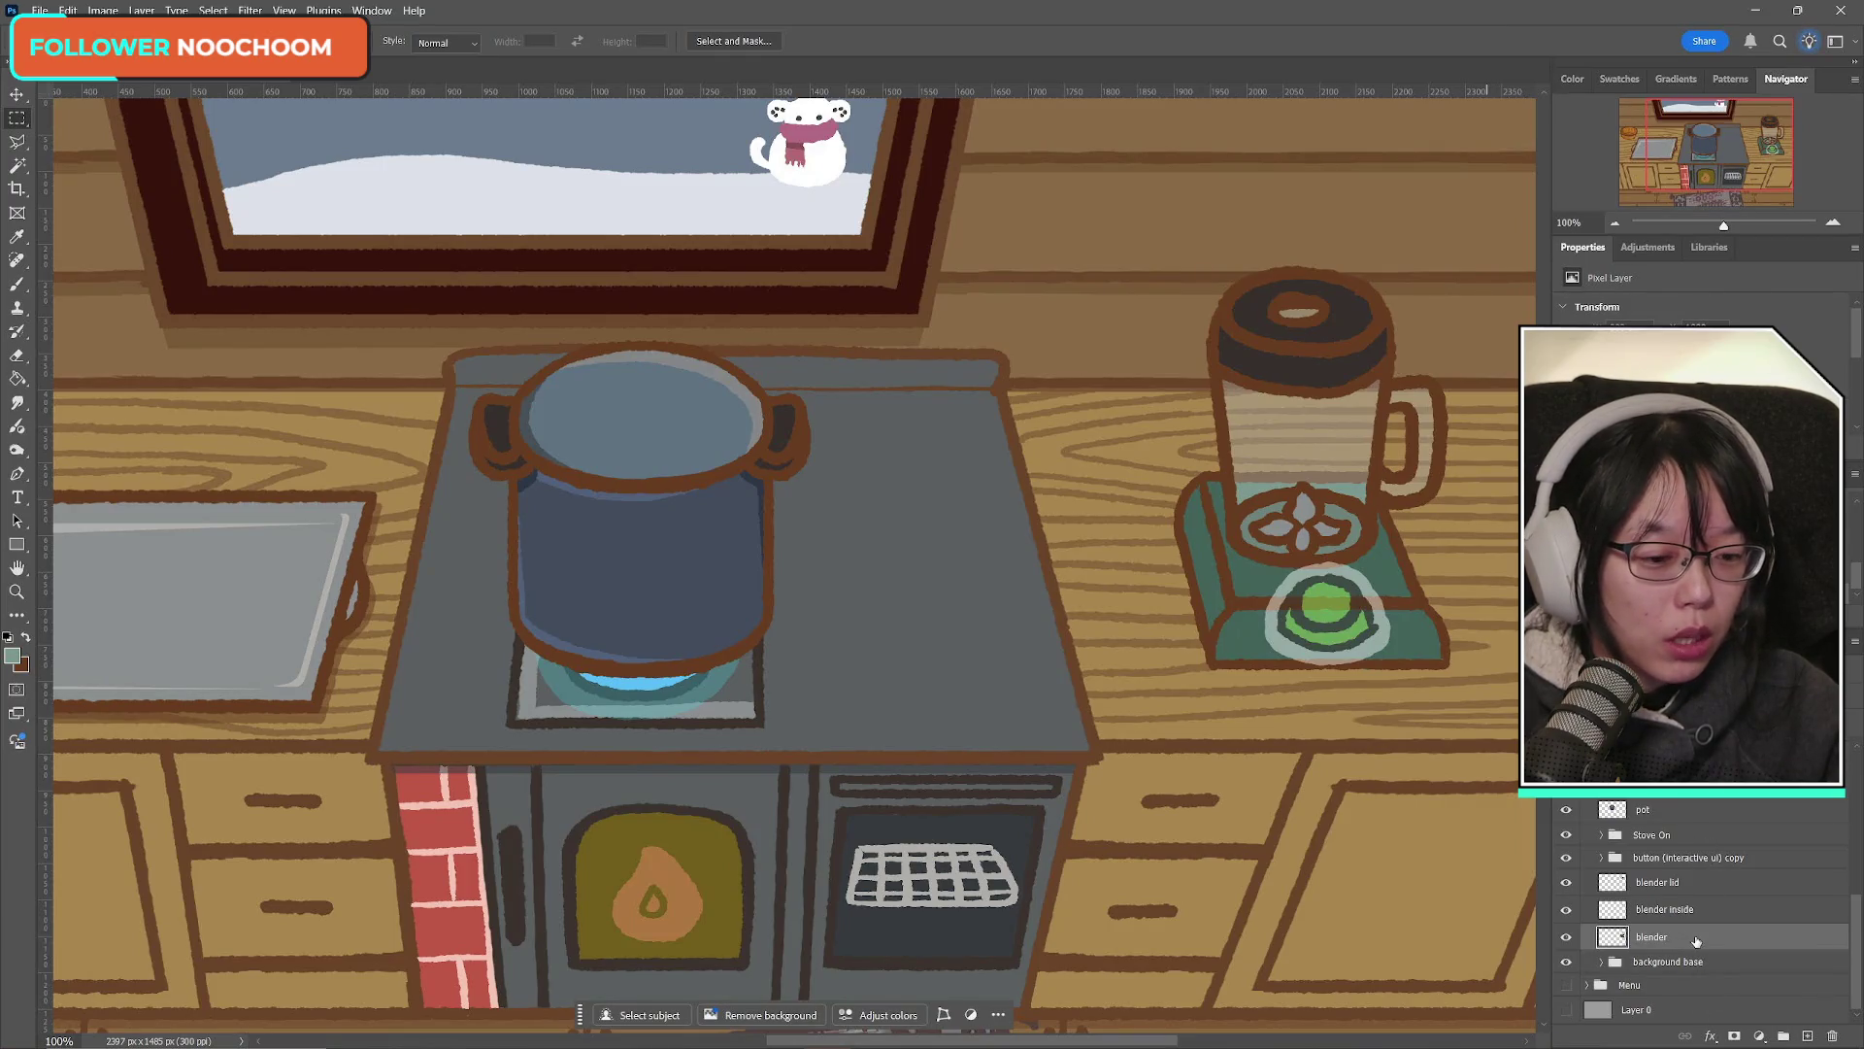
click(1566, 937)
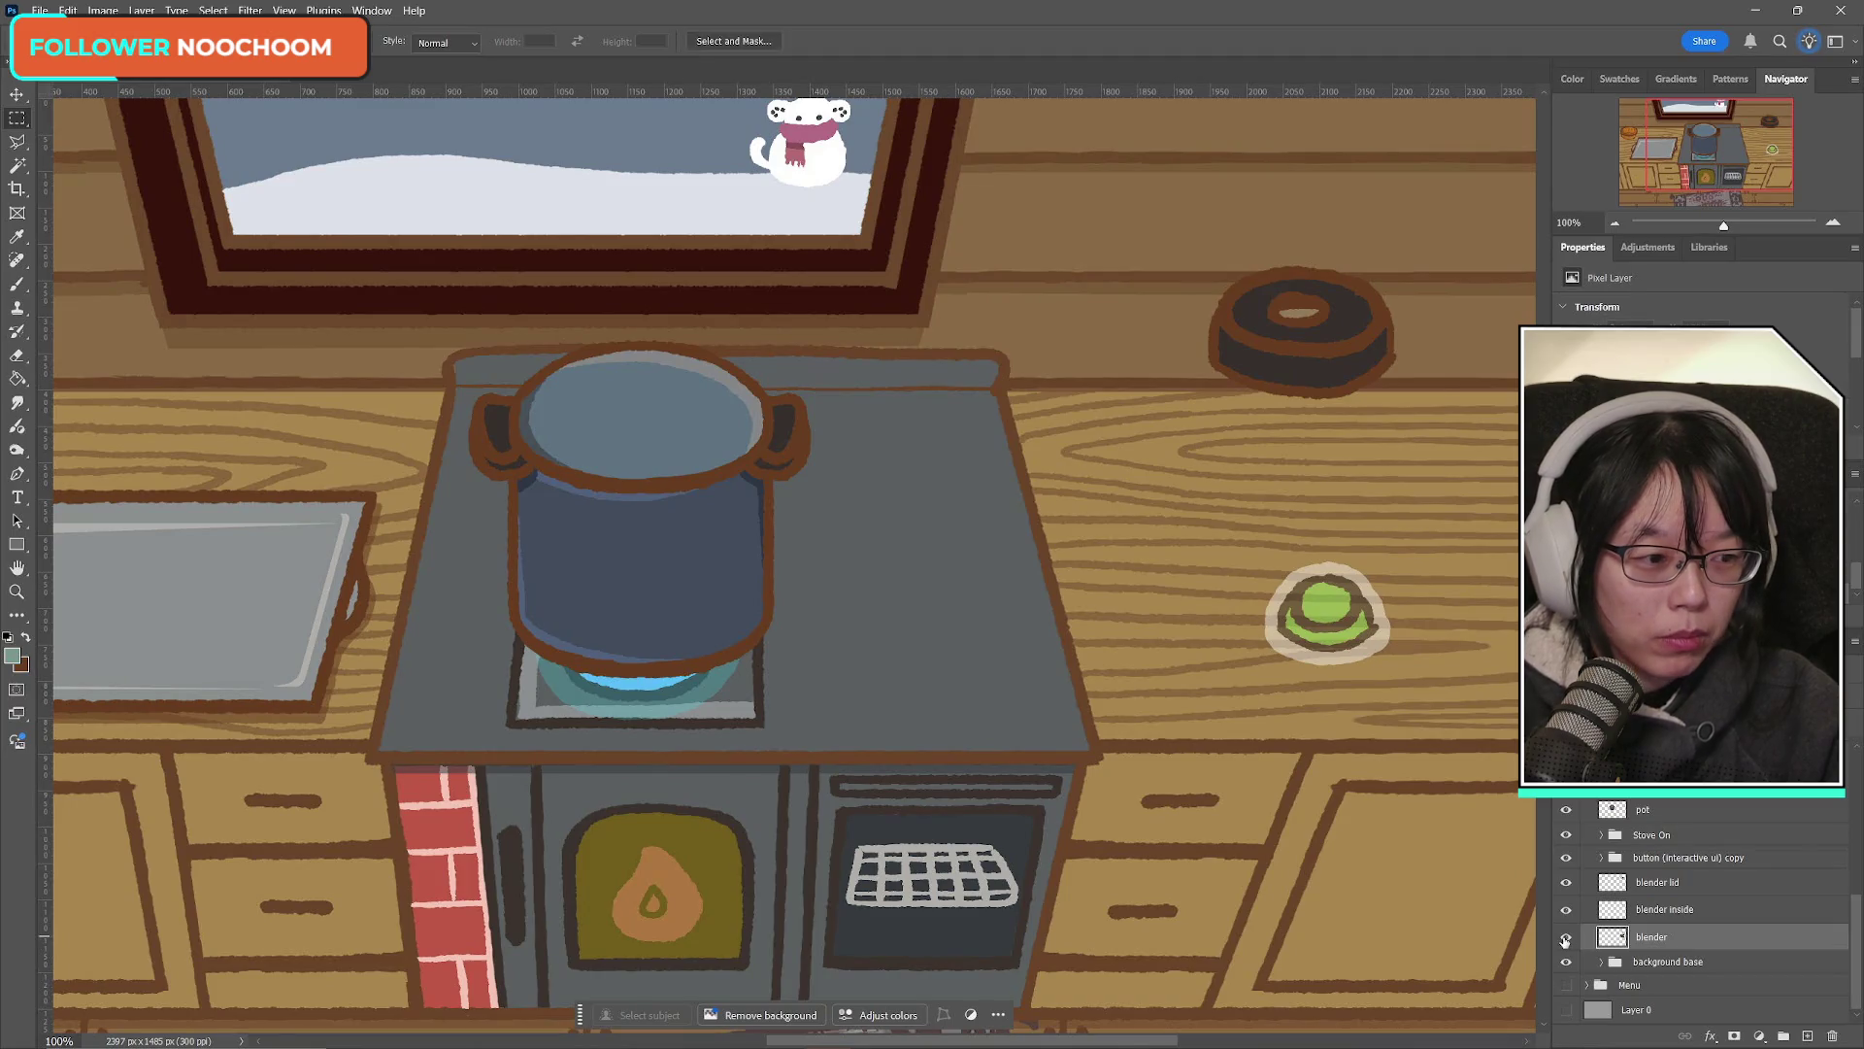
click(1565, 936)
click(1565, 961)
click(1565, 962)
click(1565, 962)
click(1566, 962)
key(z)
alt+click(598, 457)
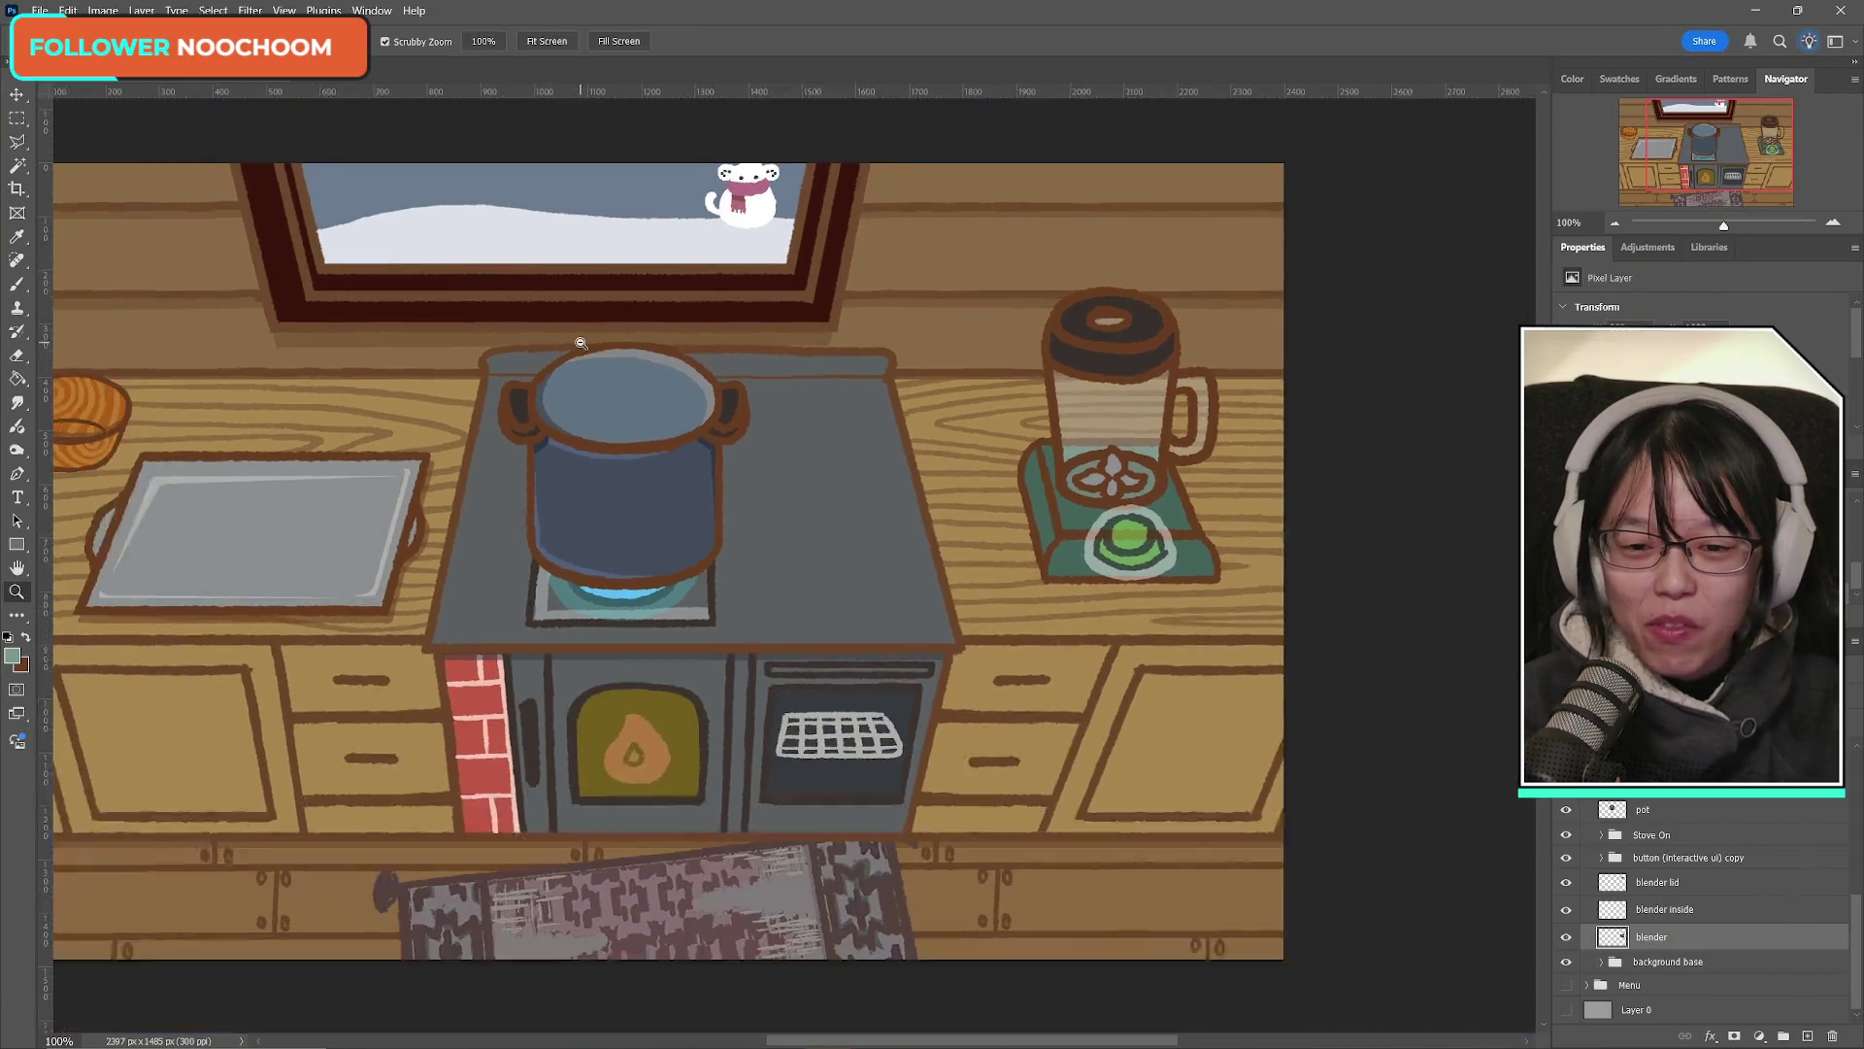
Step: Compare the blender with and without its body, lid and inside, leaving the lid hidden
scroll(877, 1022, left, 3)
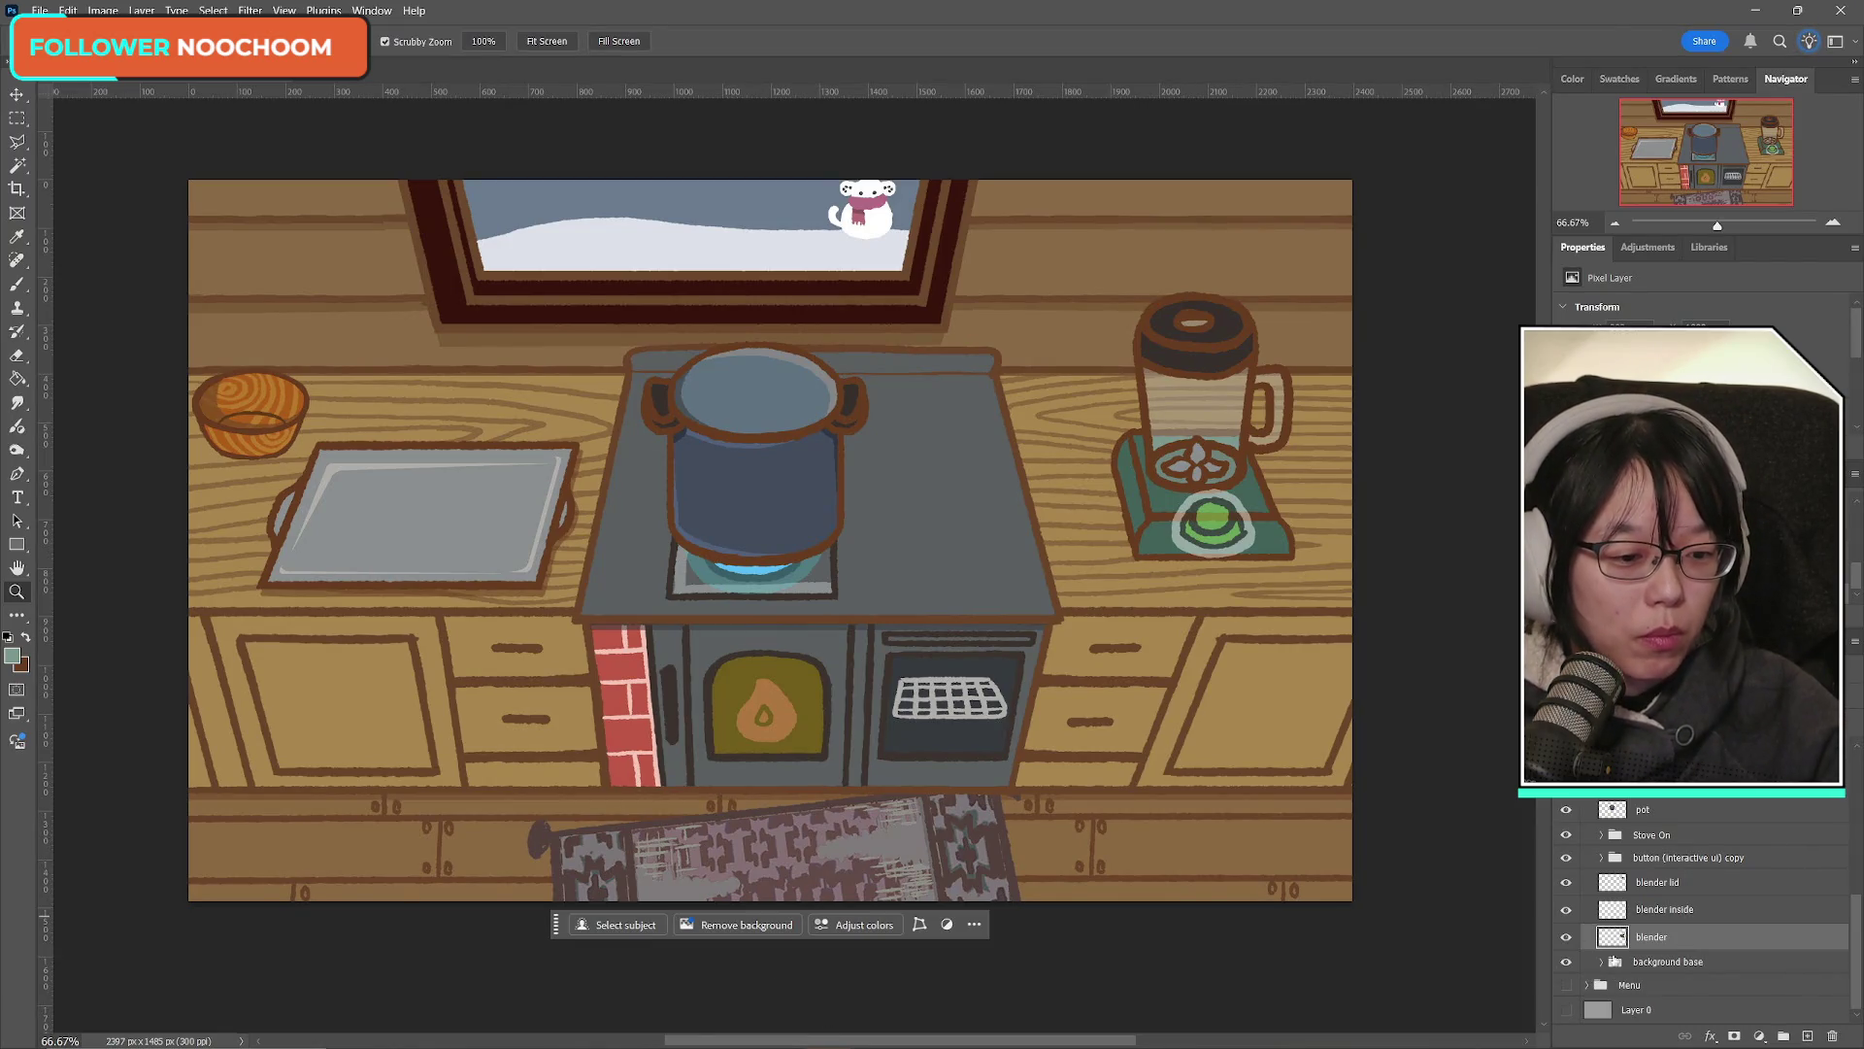
click(1566, 937)
click(1566, 937)
click(1566, 937)
click(1567, 937)
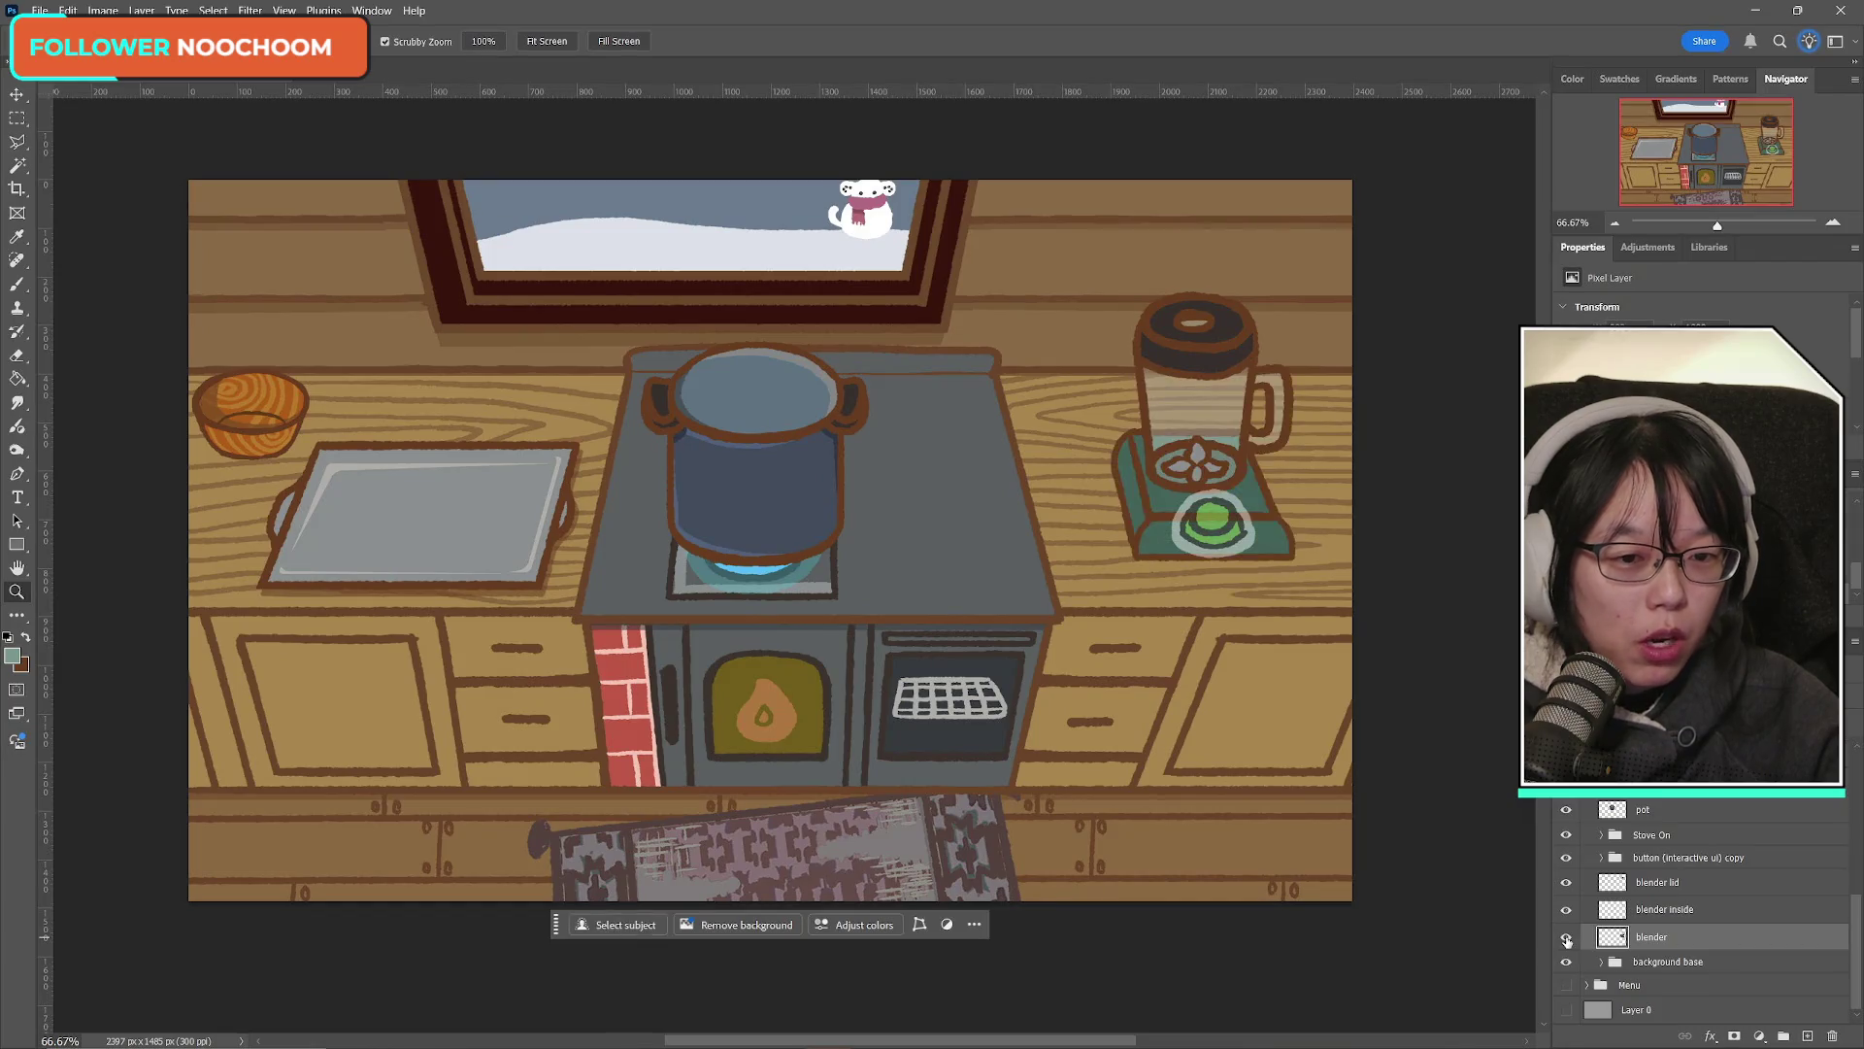
click(1567, 883)
click(1566, 881)
click(1566, 881)
click(1566, 908)
click(1566, 909)
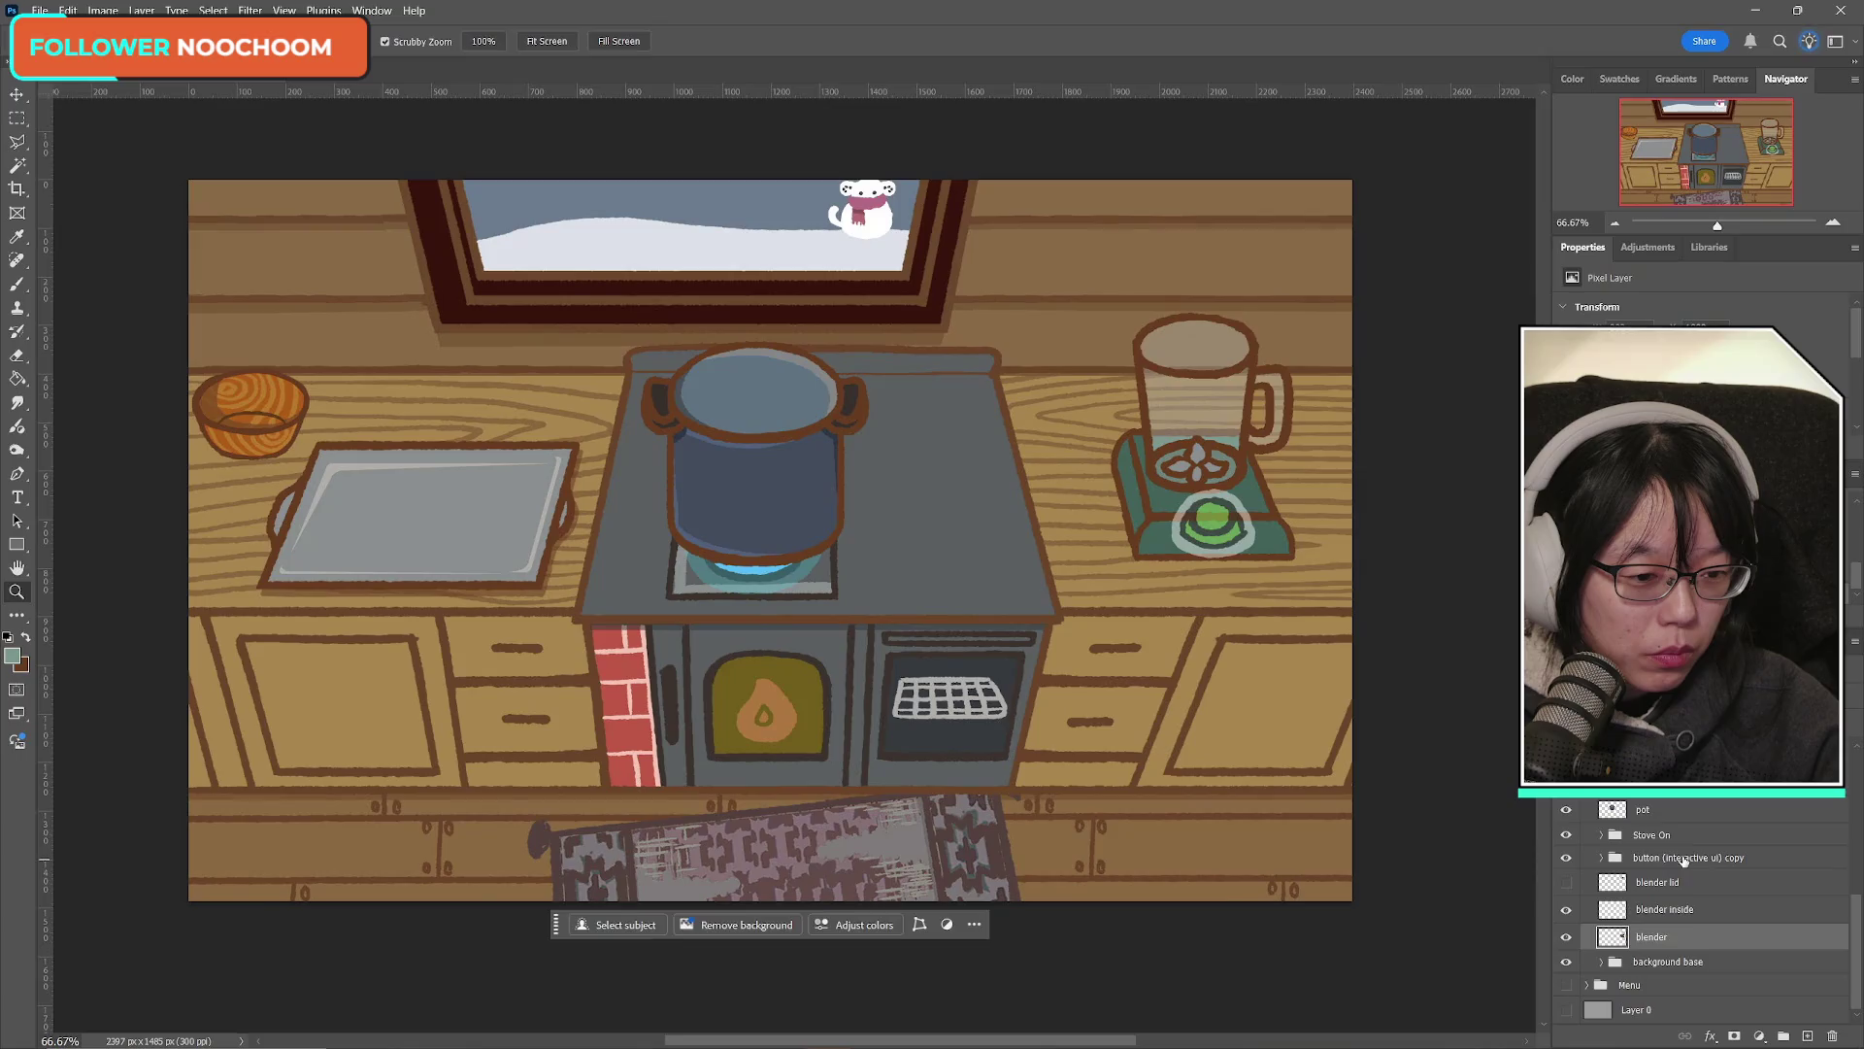
Step: Delete the 'button (interactive ui) copy' group and add a new group for the blender layers
click(1685, 859)
key(Delete)
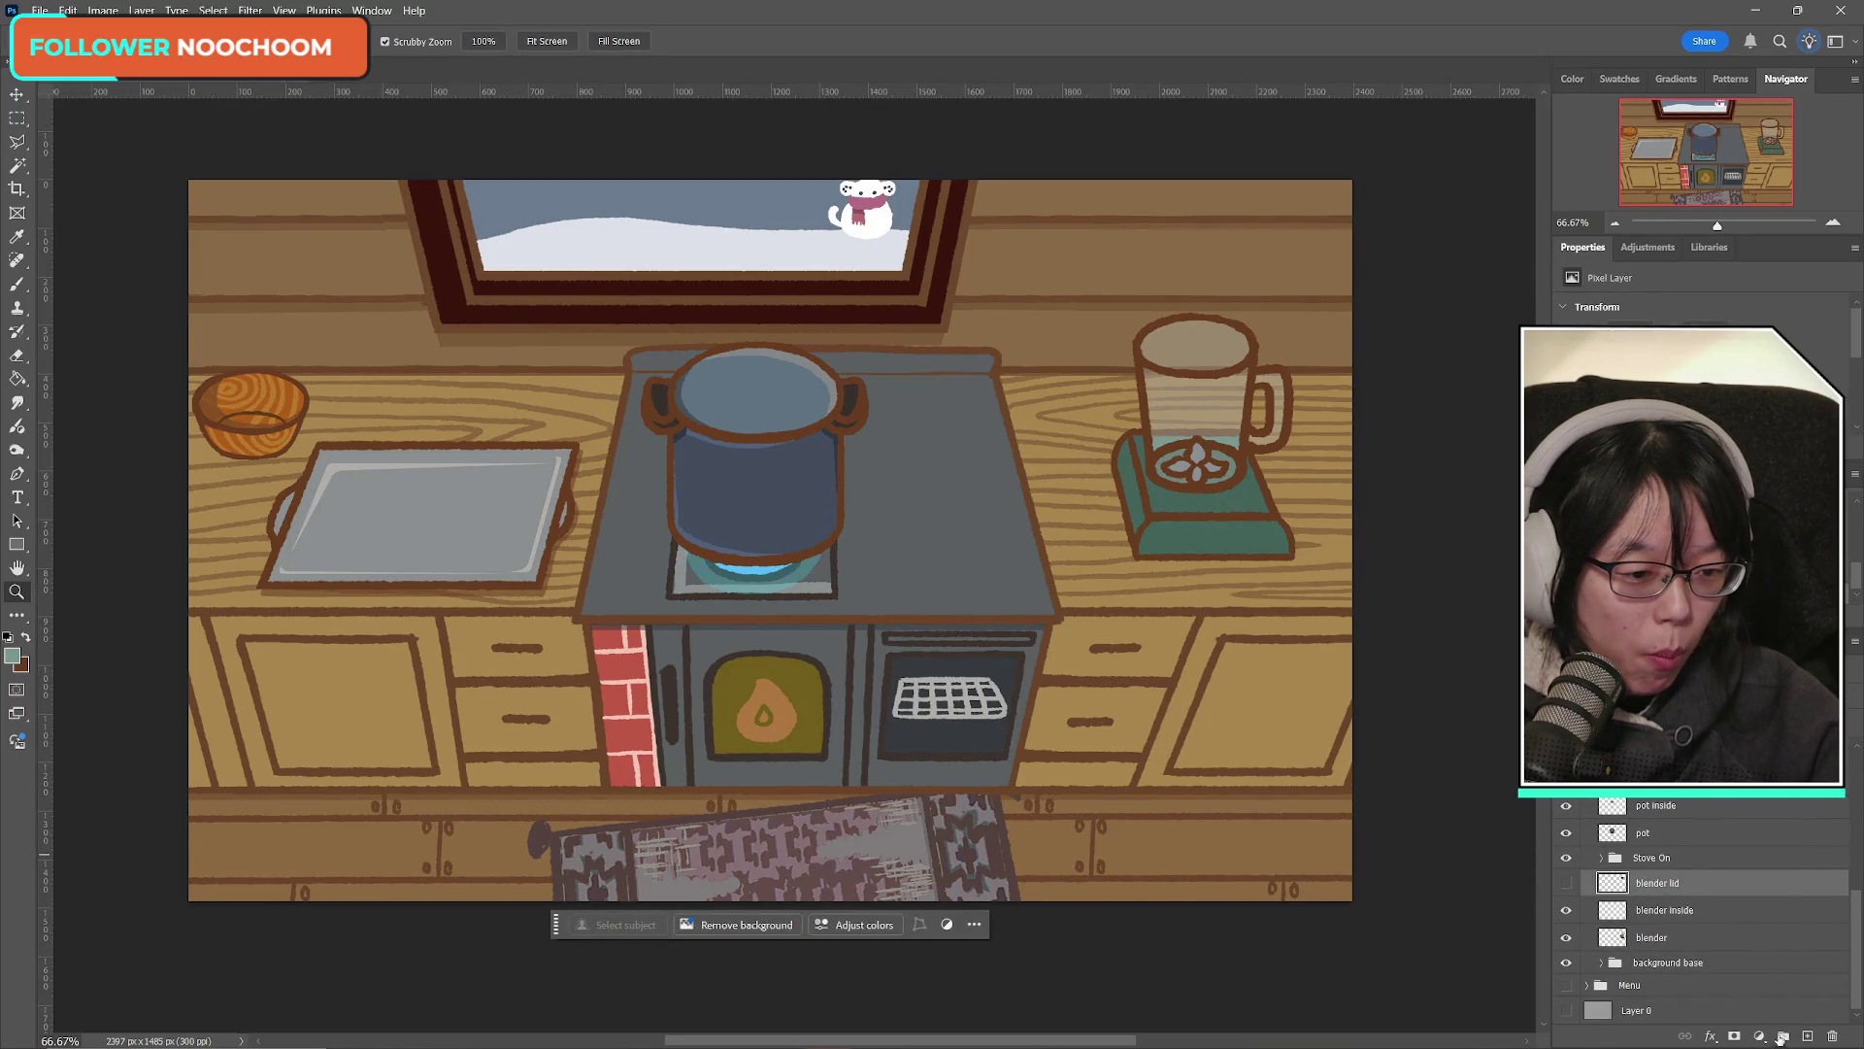
click(1782, 1036)
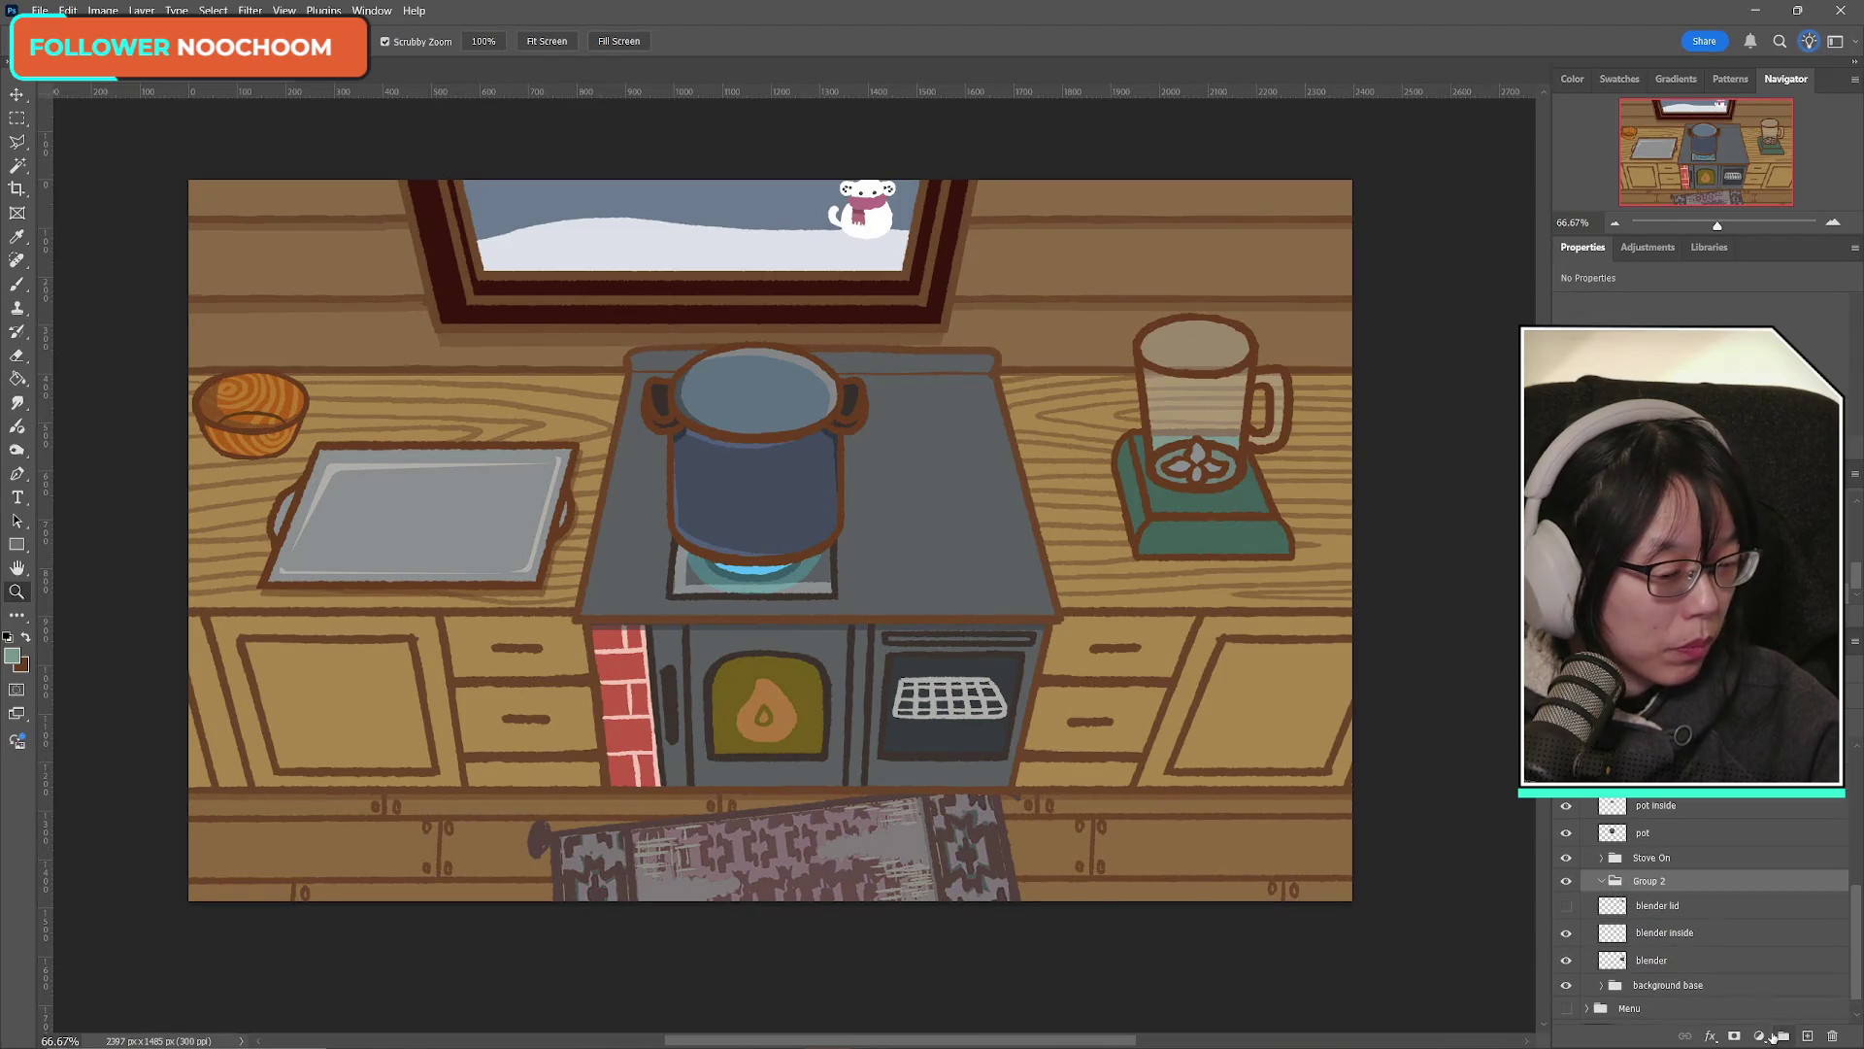
Step: Rename the new group to Blender, show the blender lid, and collapse the group
double_click(1659, 881)
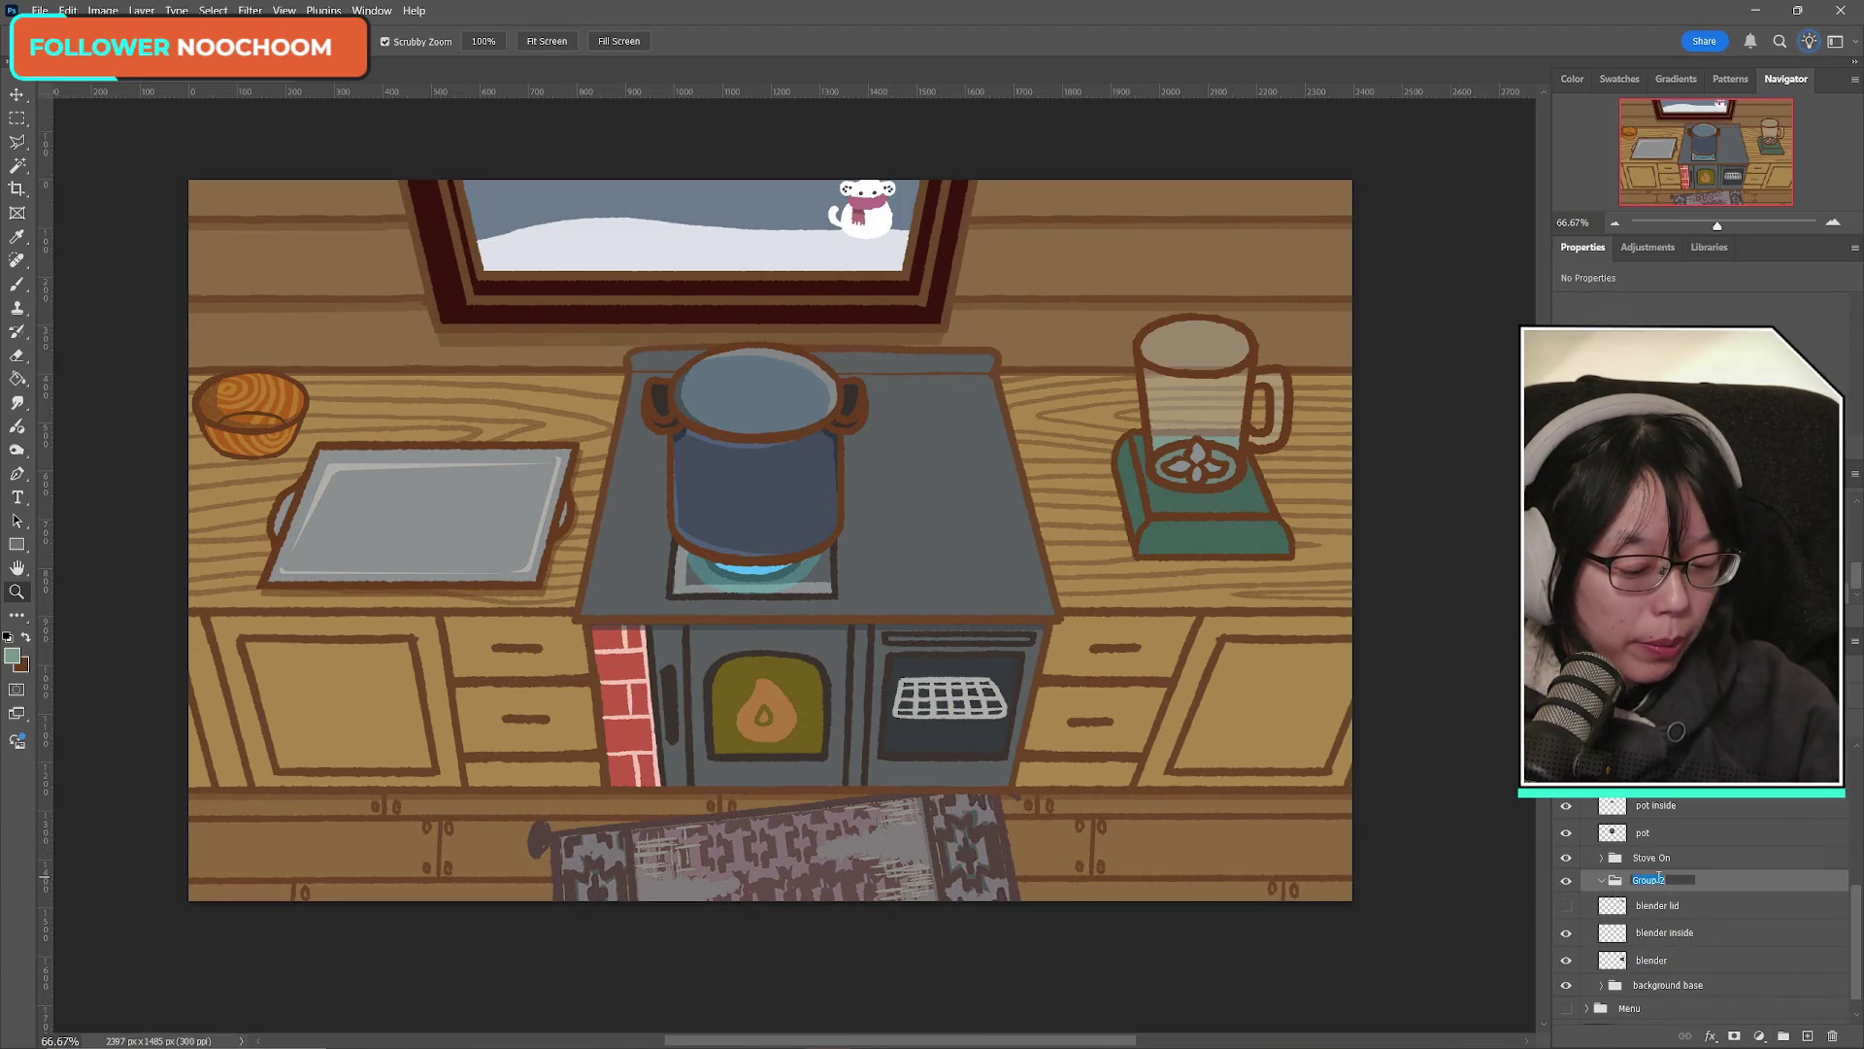
text(Blender)
key(Return)
click(1566, 905)
click(1680, 907)
click(1670, 880)
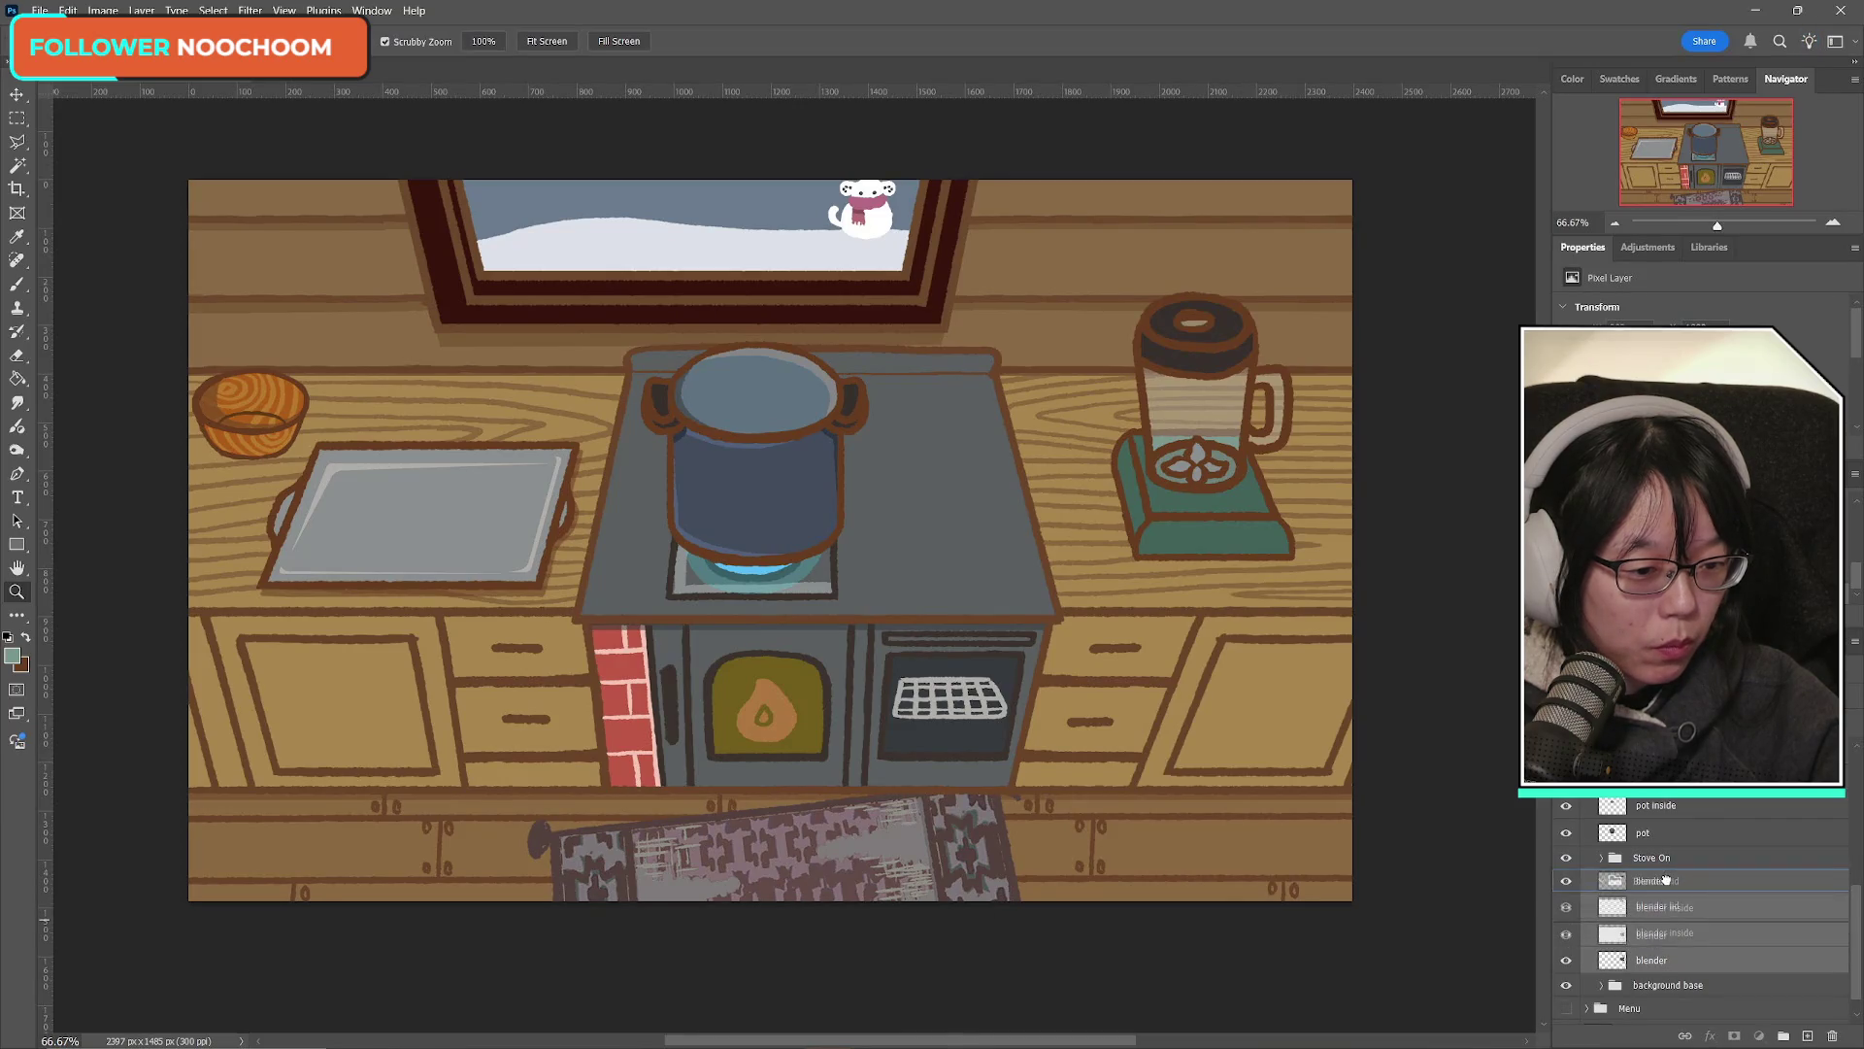
click(1601, 881)
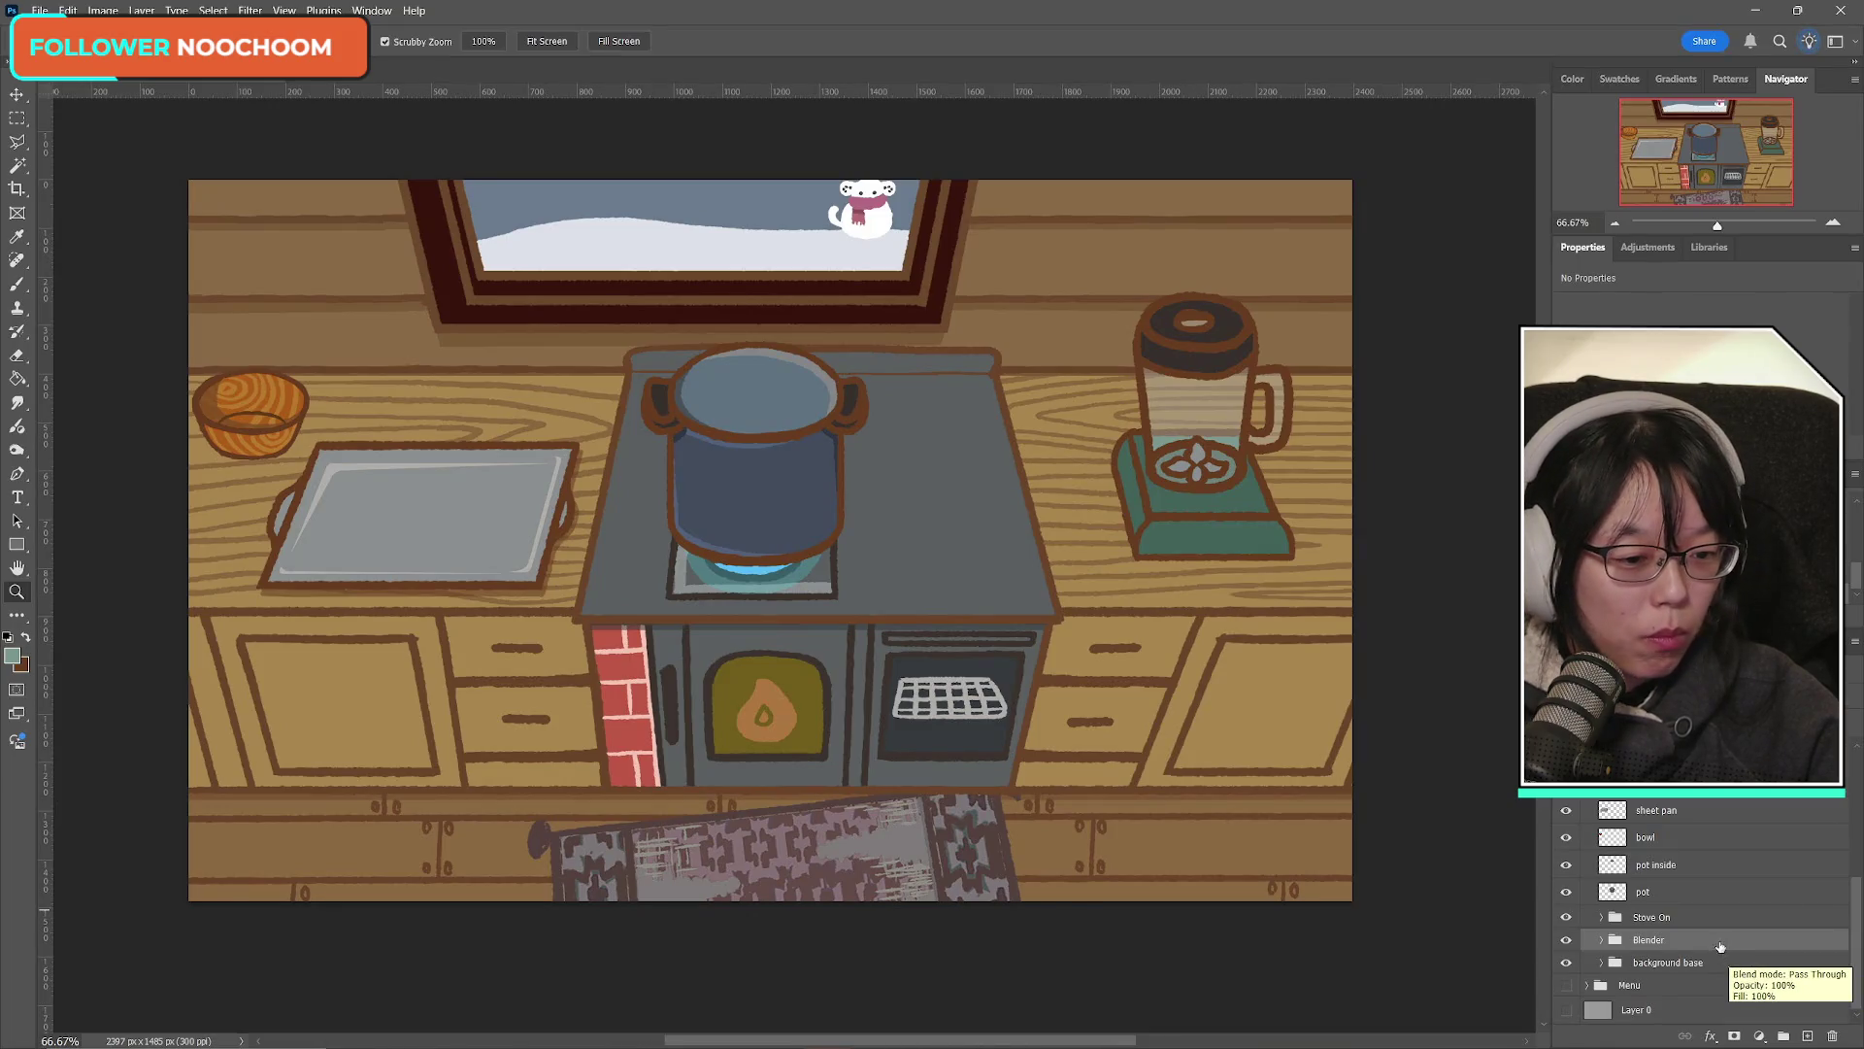
Step: Toggle the Blender group, background base and Menu group visibility to compare the scene
click(1567, 941)
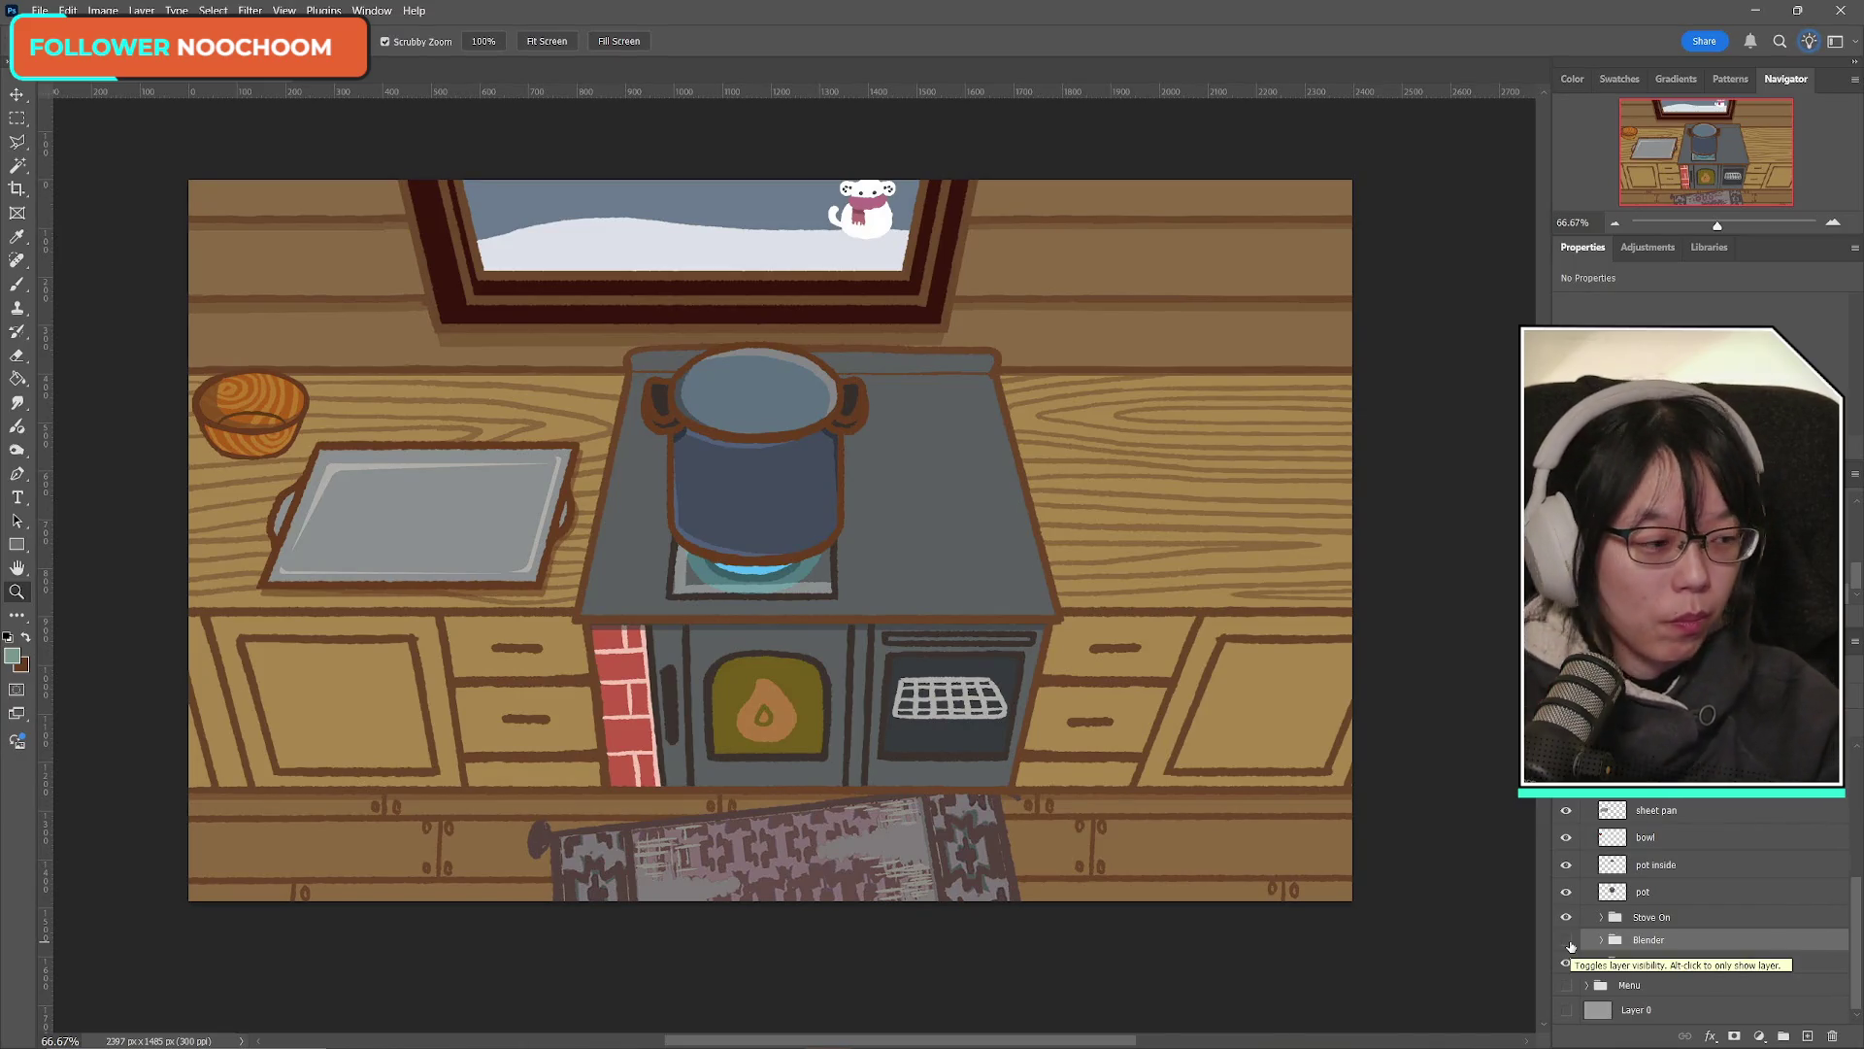
click(1567, 940)
click(1567, 941)
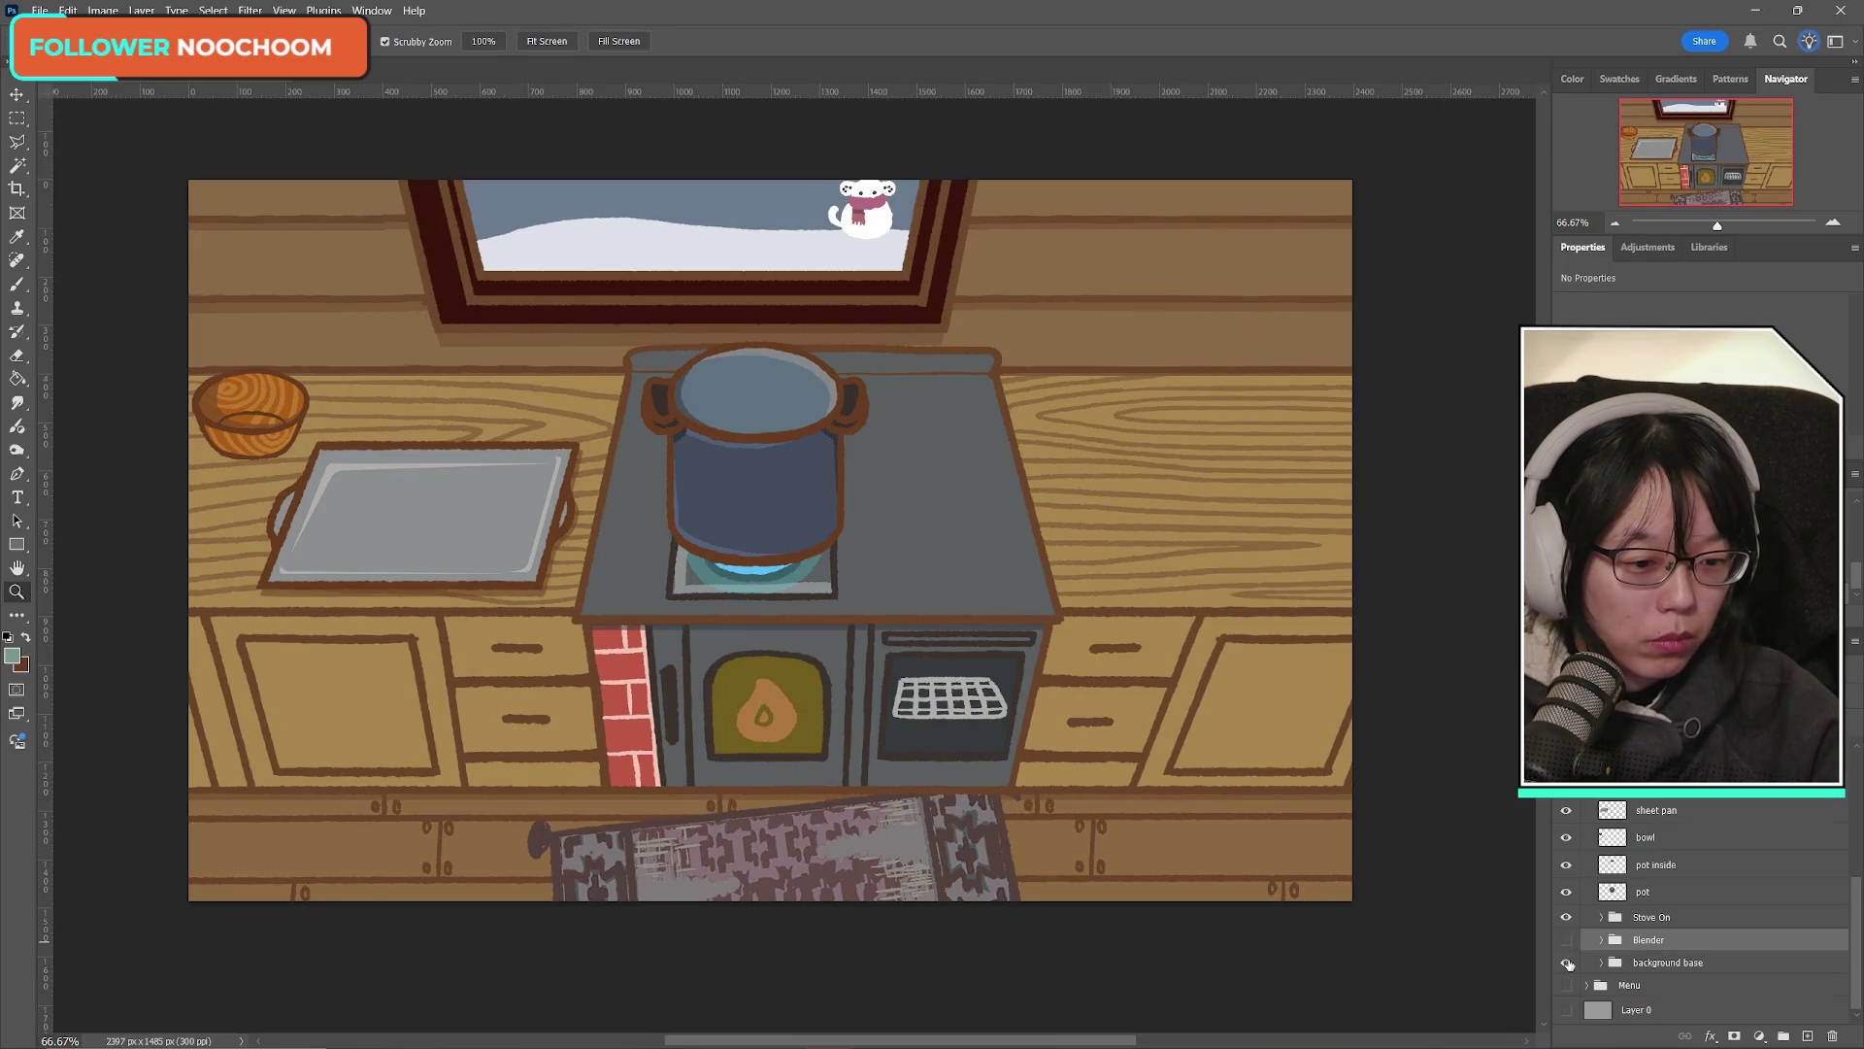
click(1566, 962)
click(1566, 963)
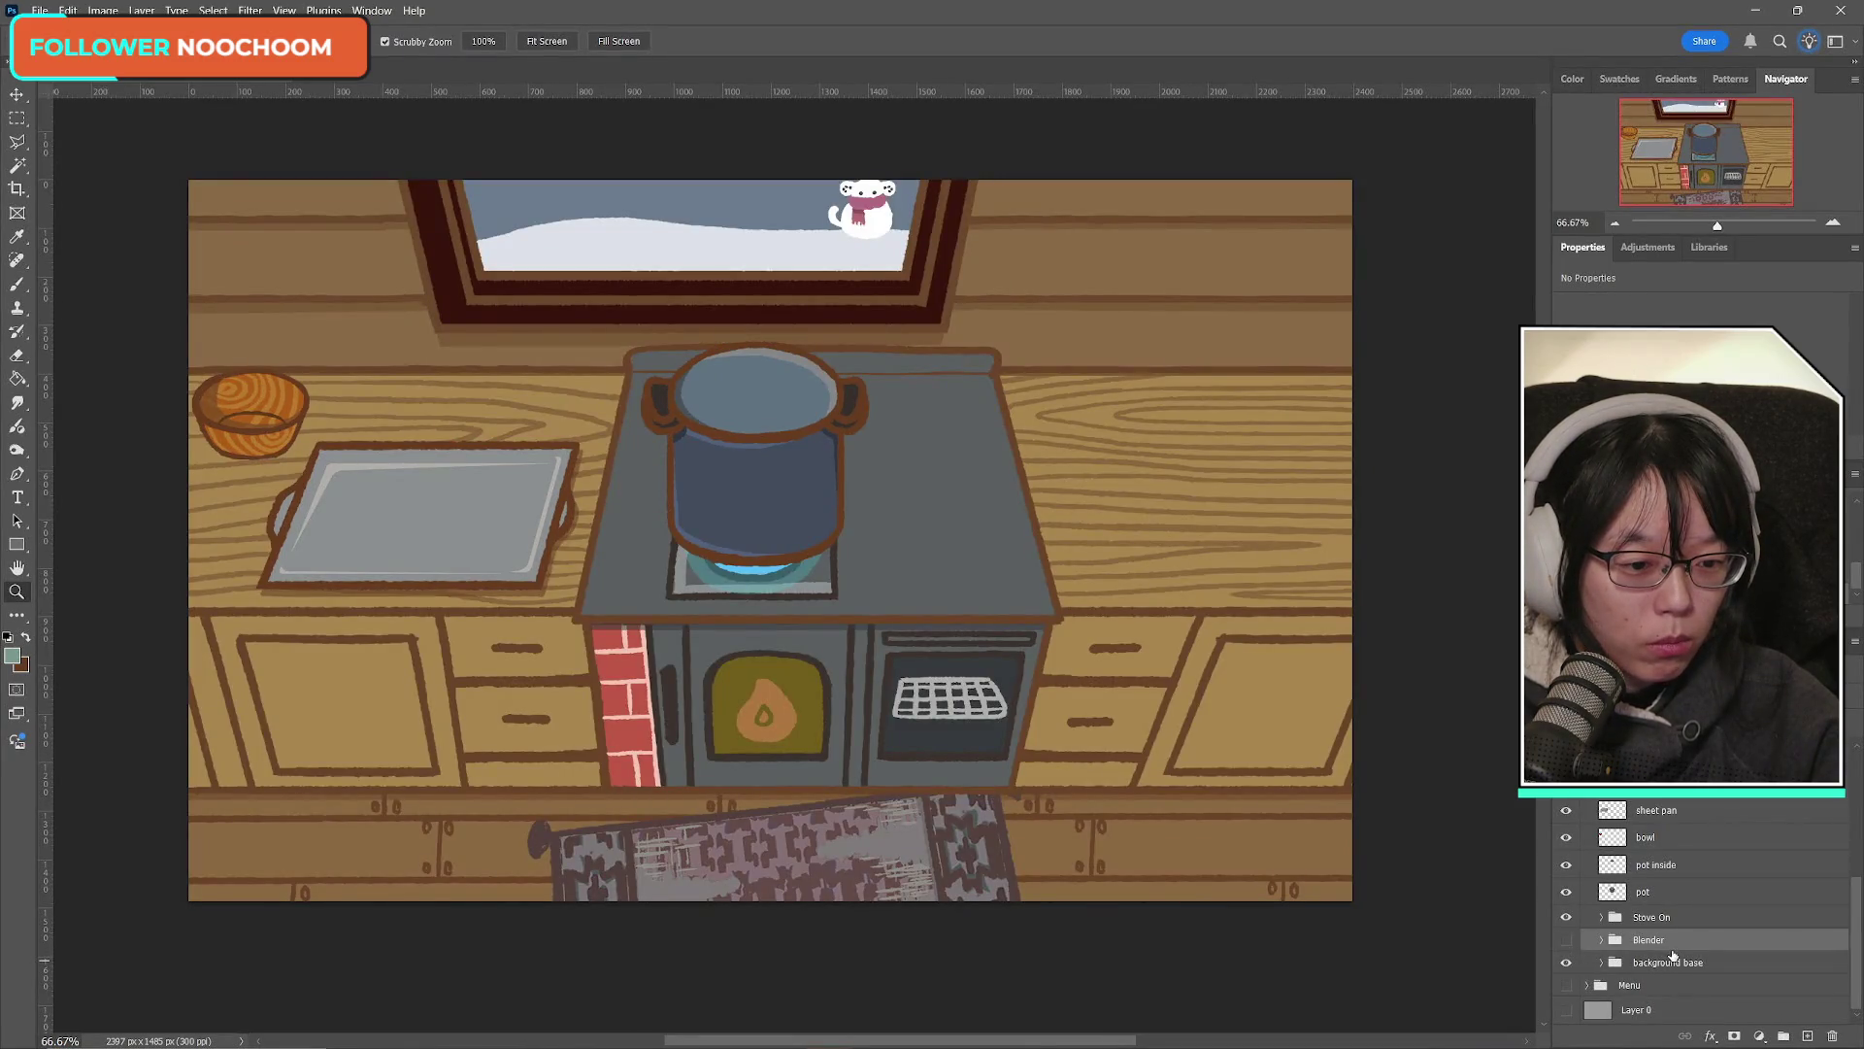
click(1567, 985)
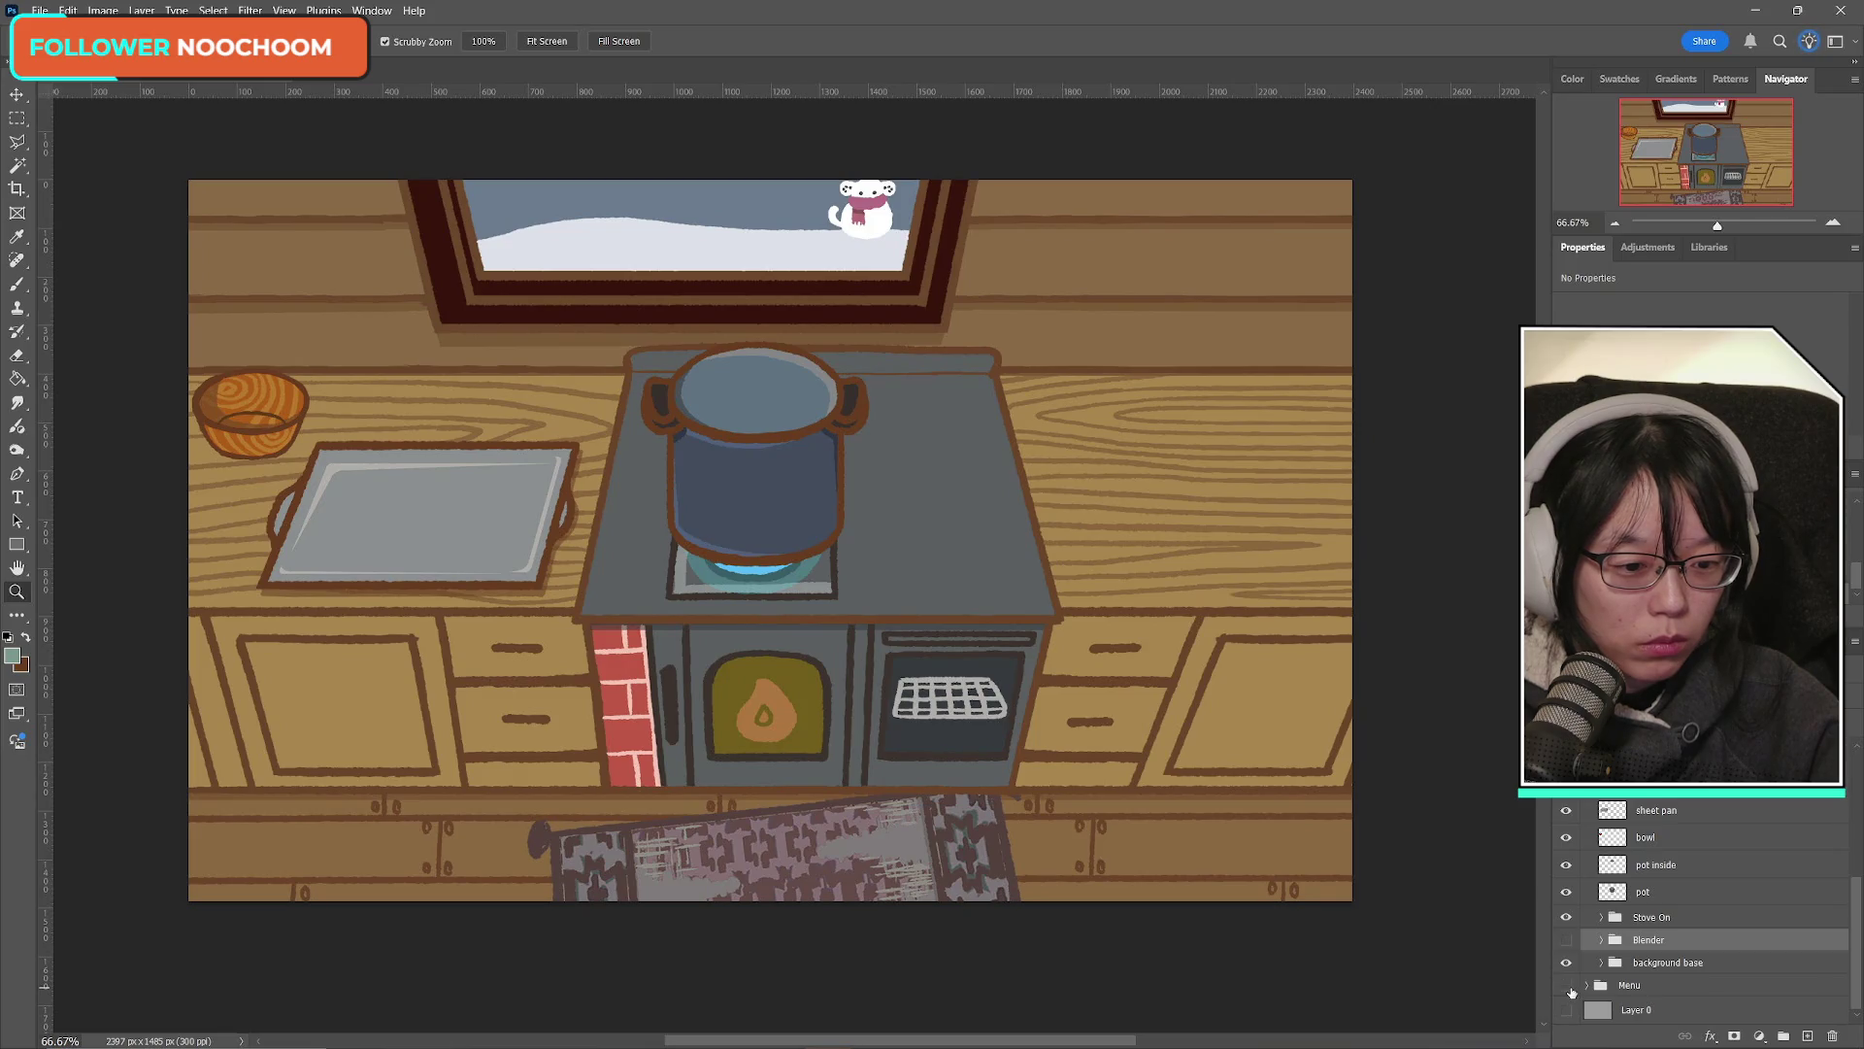
scroll(1728, 971, up, 3)
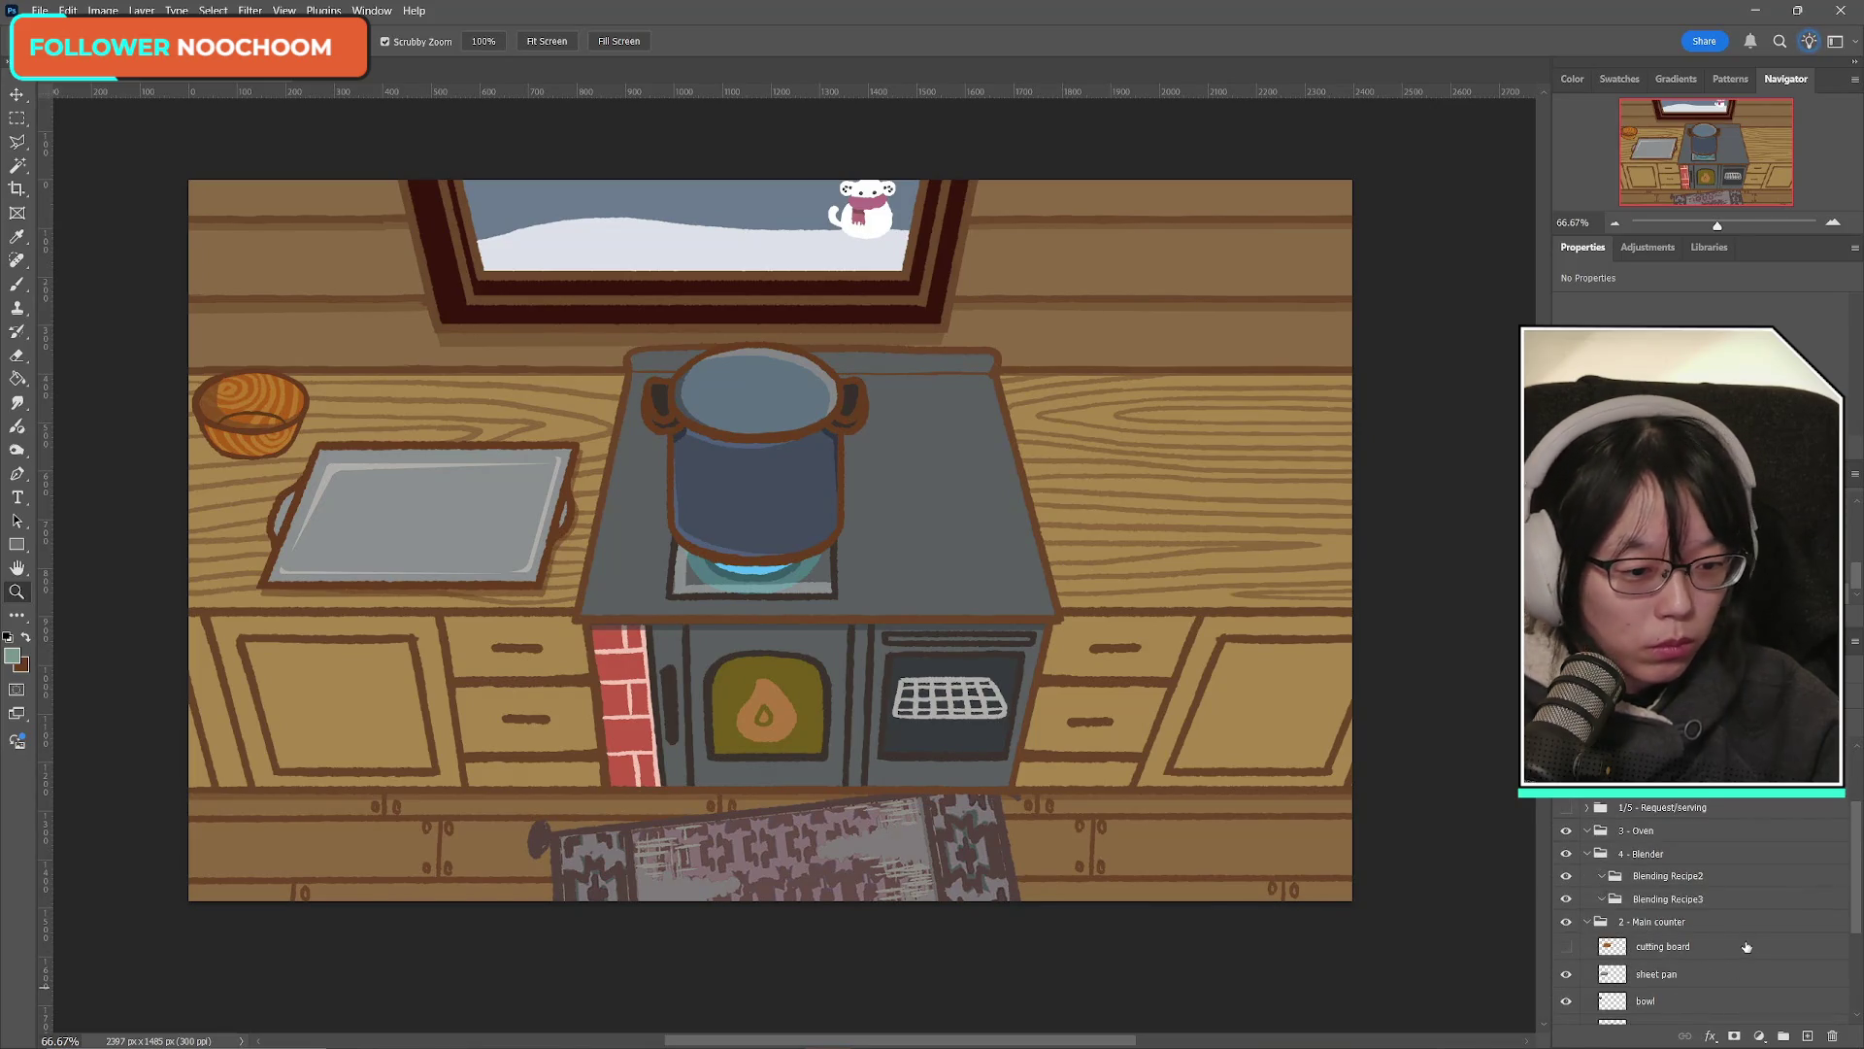
scroll(1683, 959, down, 3)
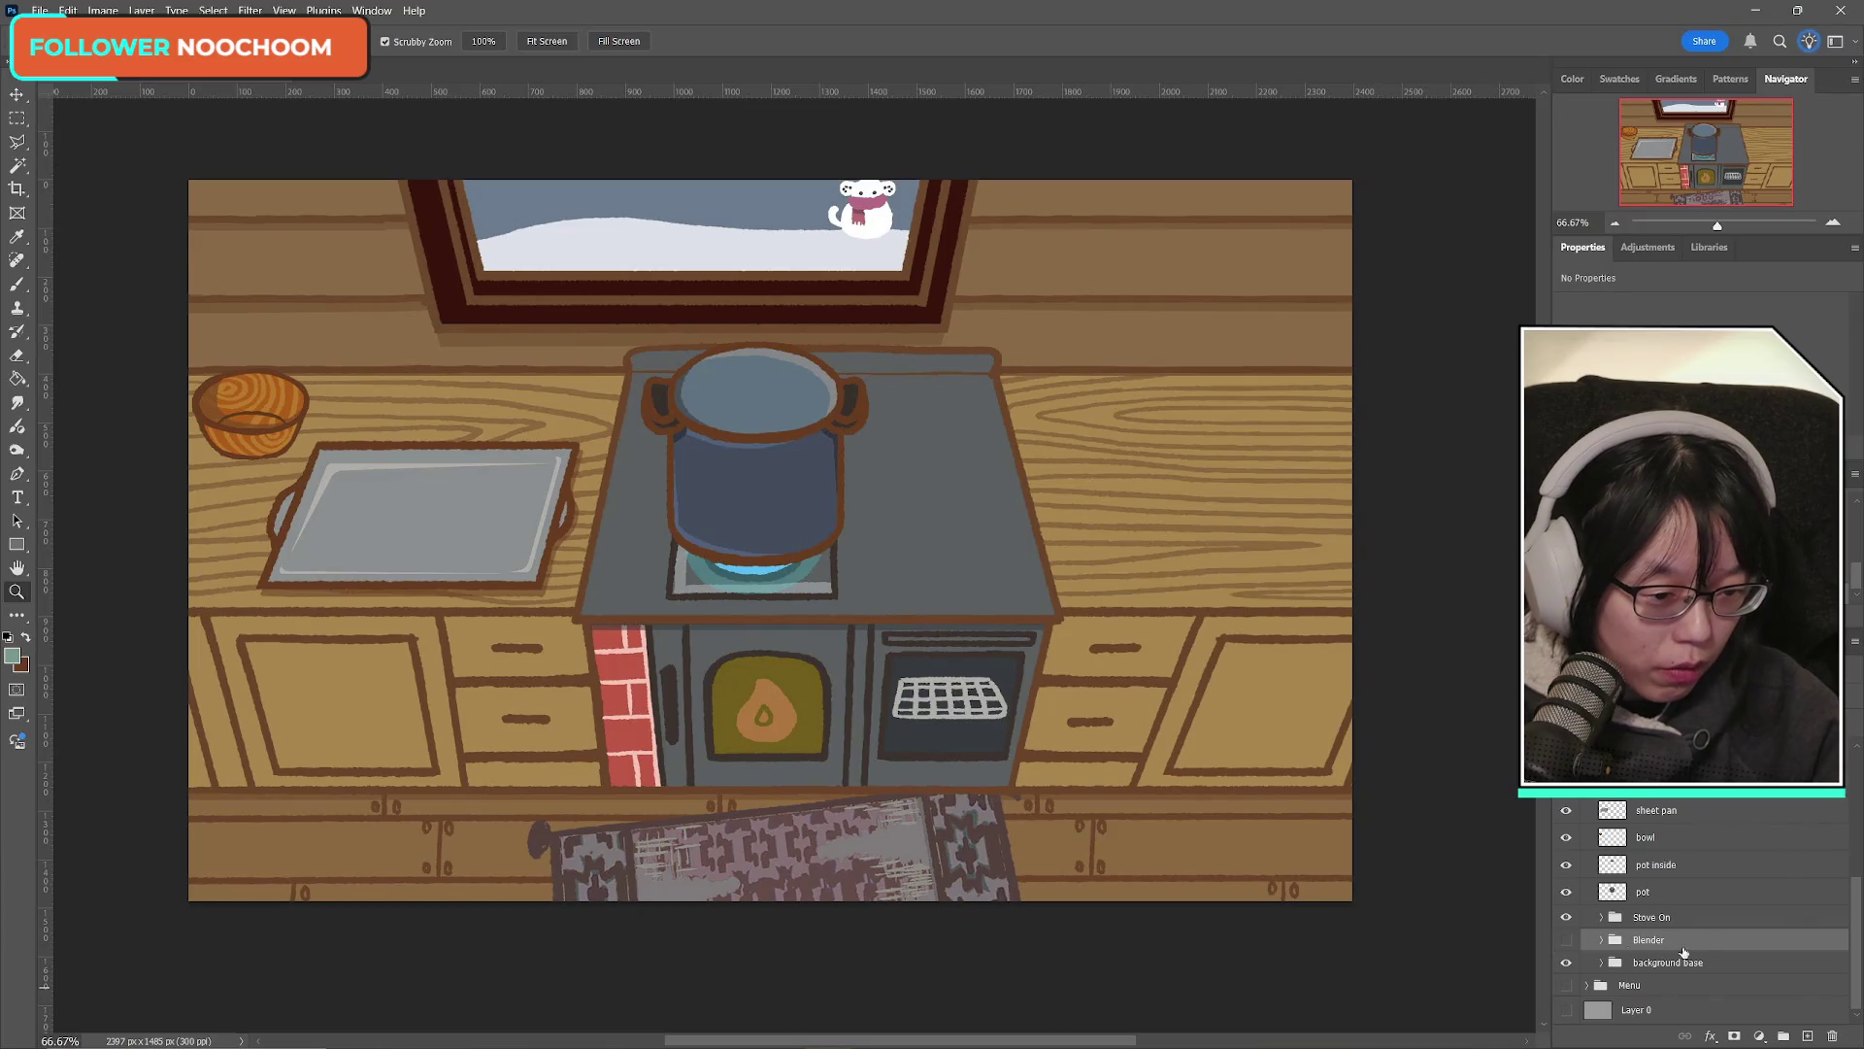
Step: Make the blender visible again and turn on the cutting board on the left counter
click(1566, 942)
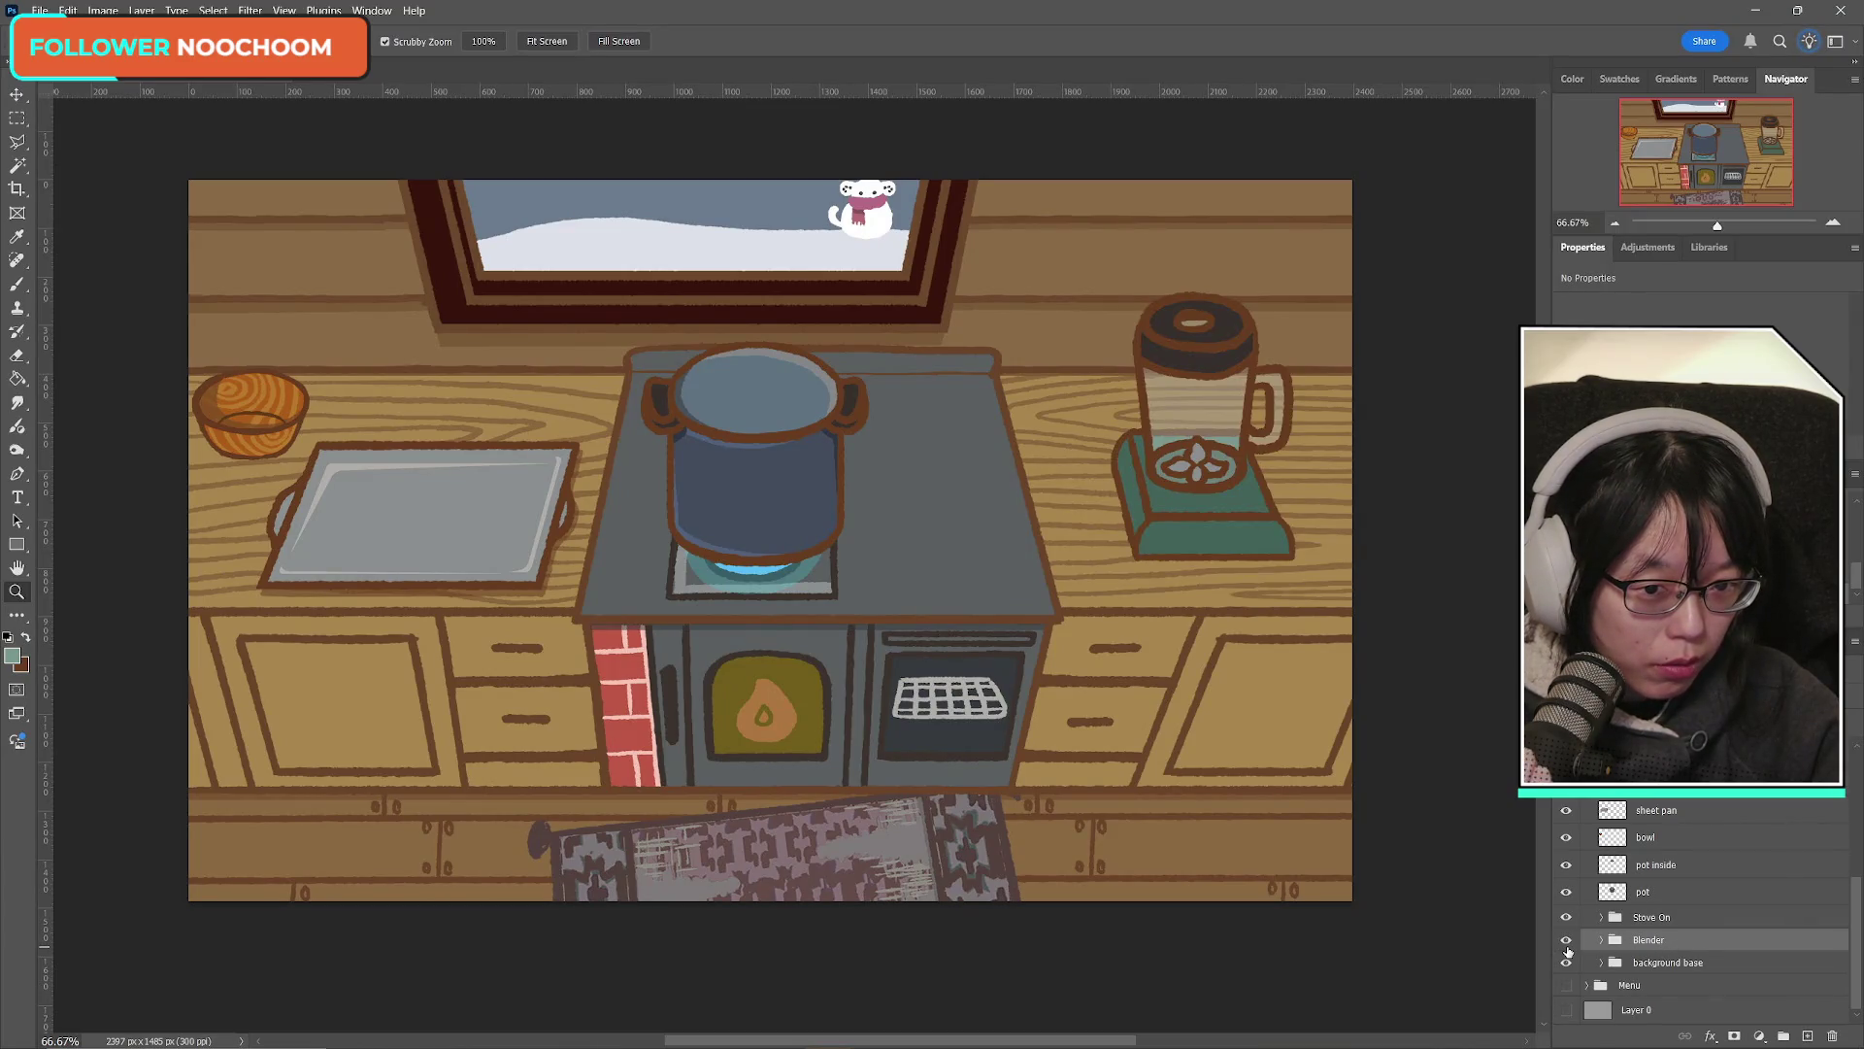
click(1566, 940)
click(1566, 940)
click(1566, 919)
click(1566, 919)
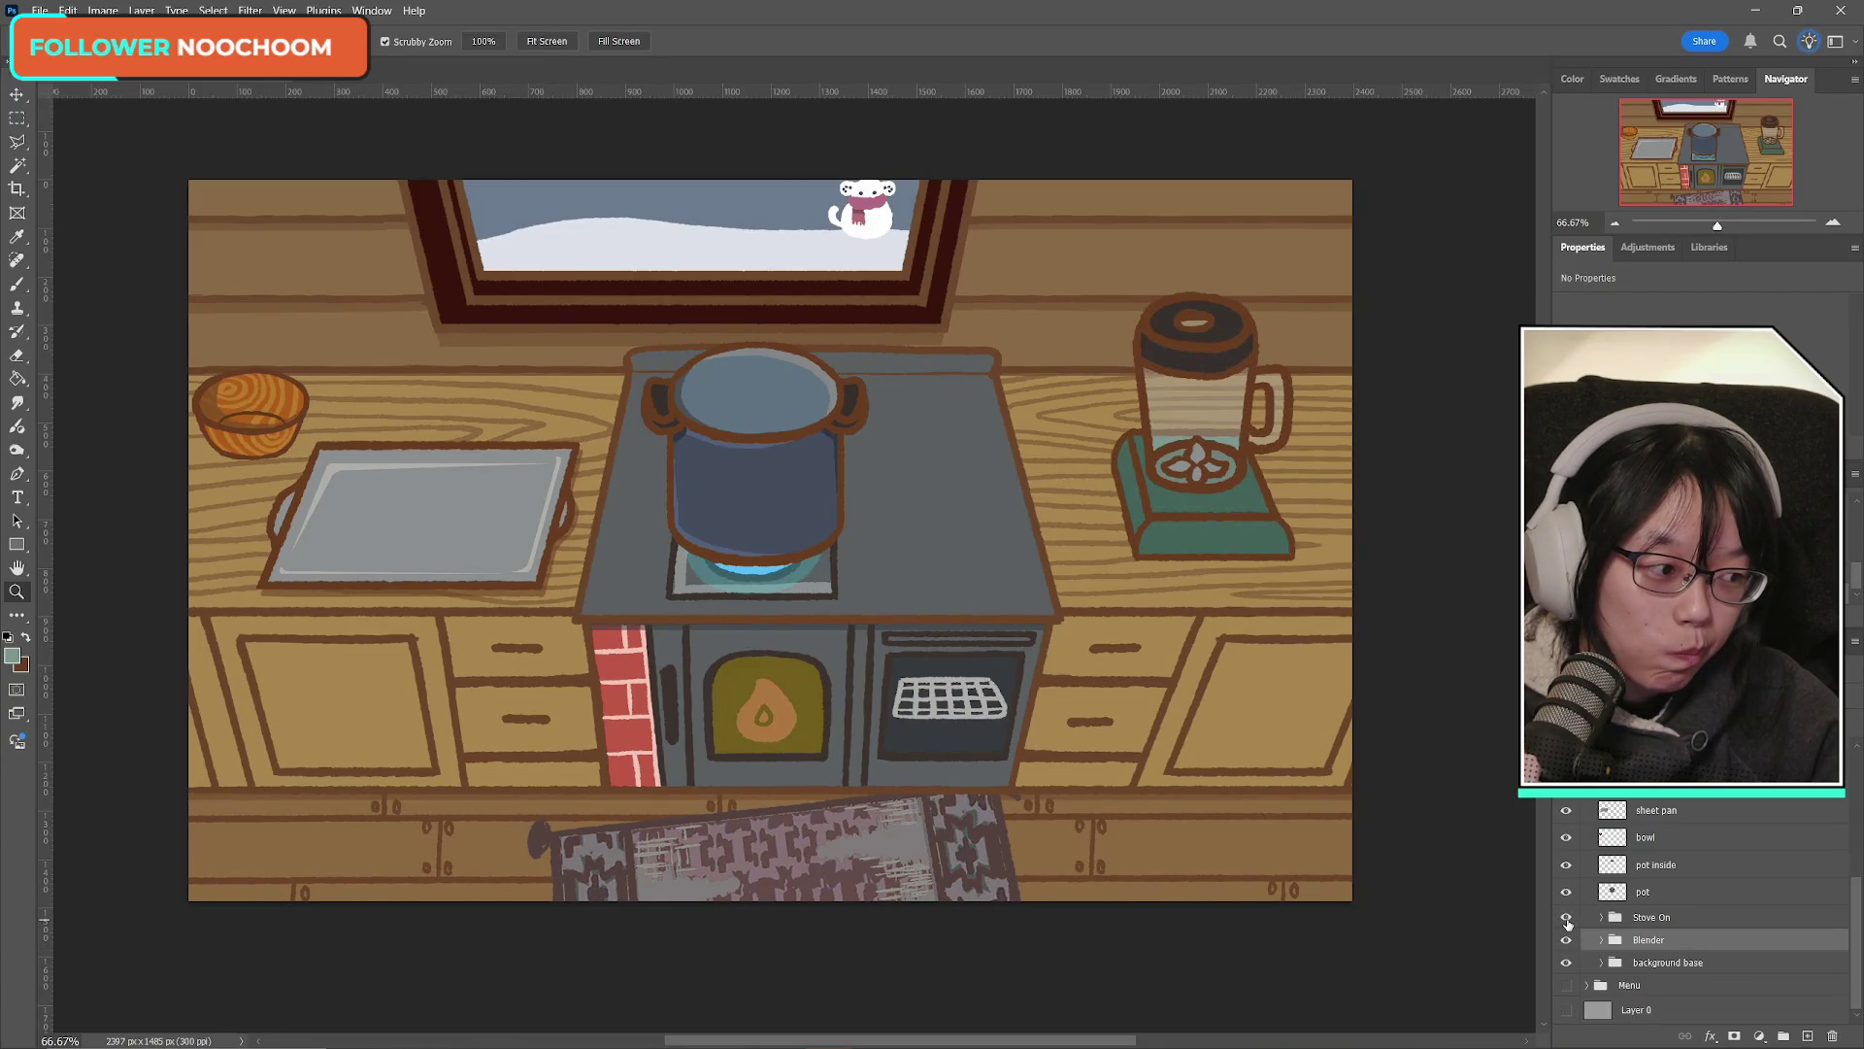
scroll(1566, 922, up, 5)
click(1565, 920)
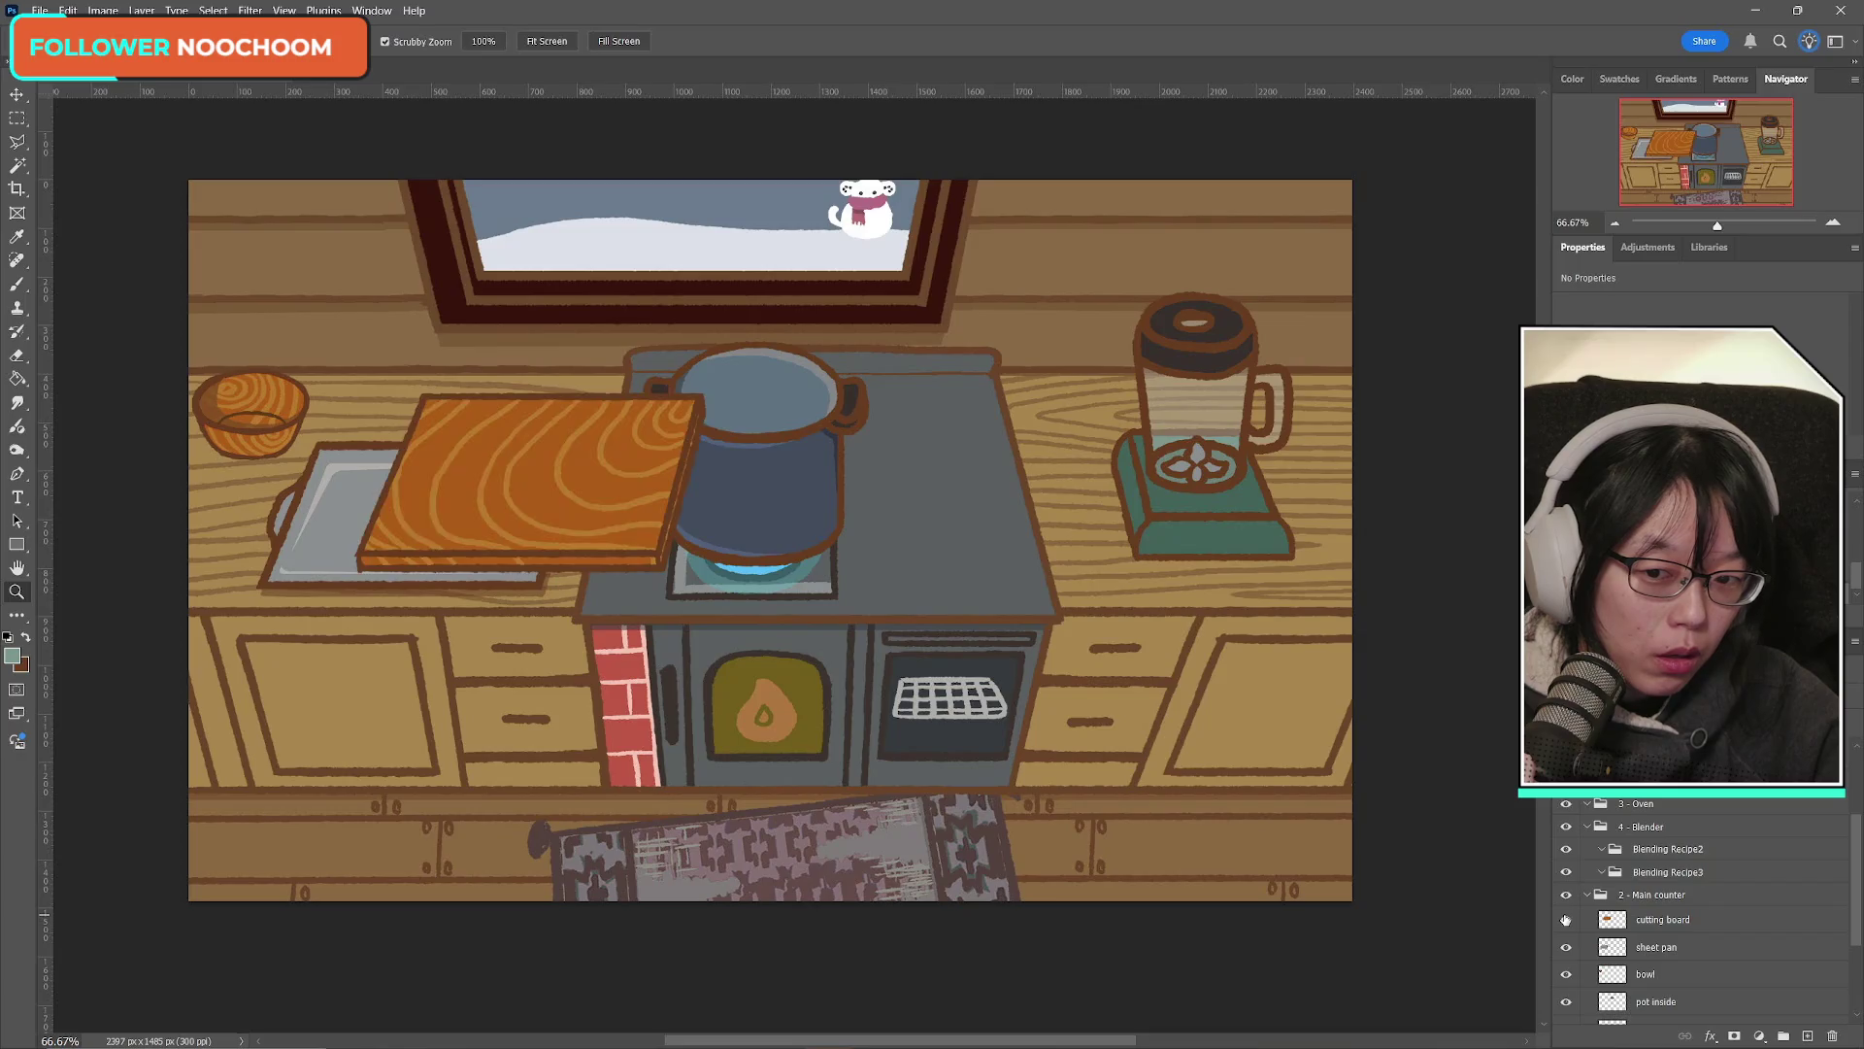
Step: Move the cutting board left onto the counter with Free Transform
click(1651, 920)
key(ctrl+t)
mouse_move(544, 492)
mouse_down()
mouse_move(403, 513)
mouse_move(433, 515)
mouse_up()
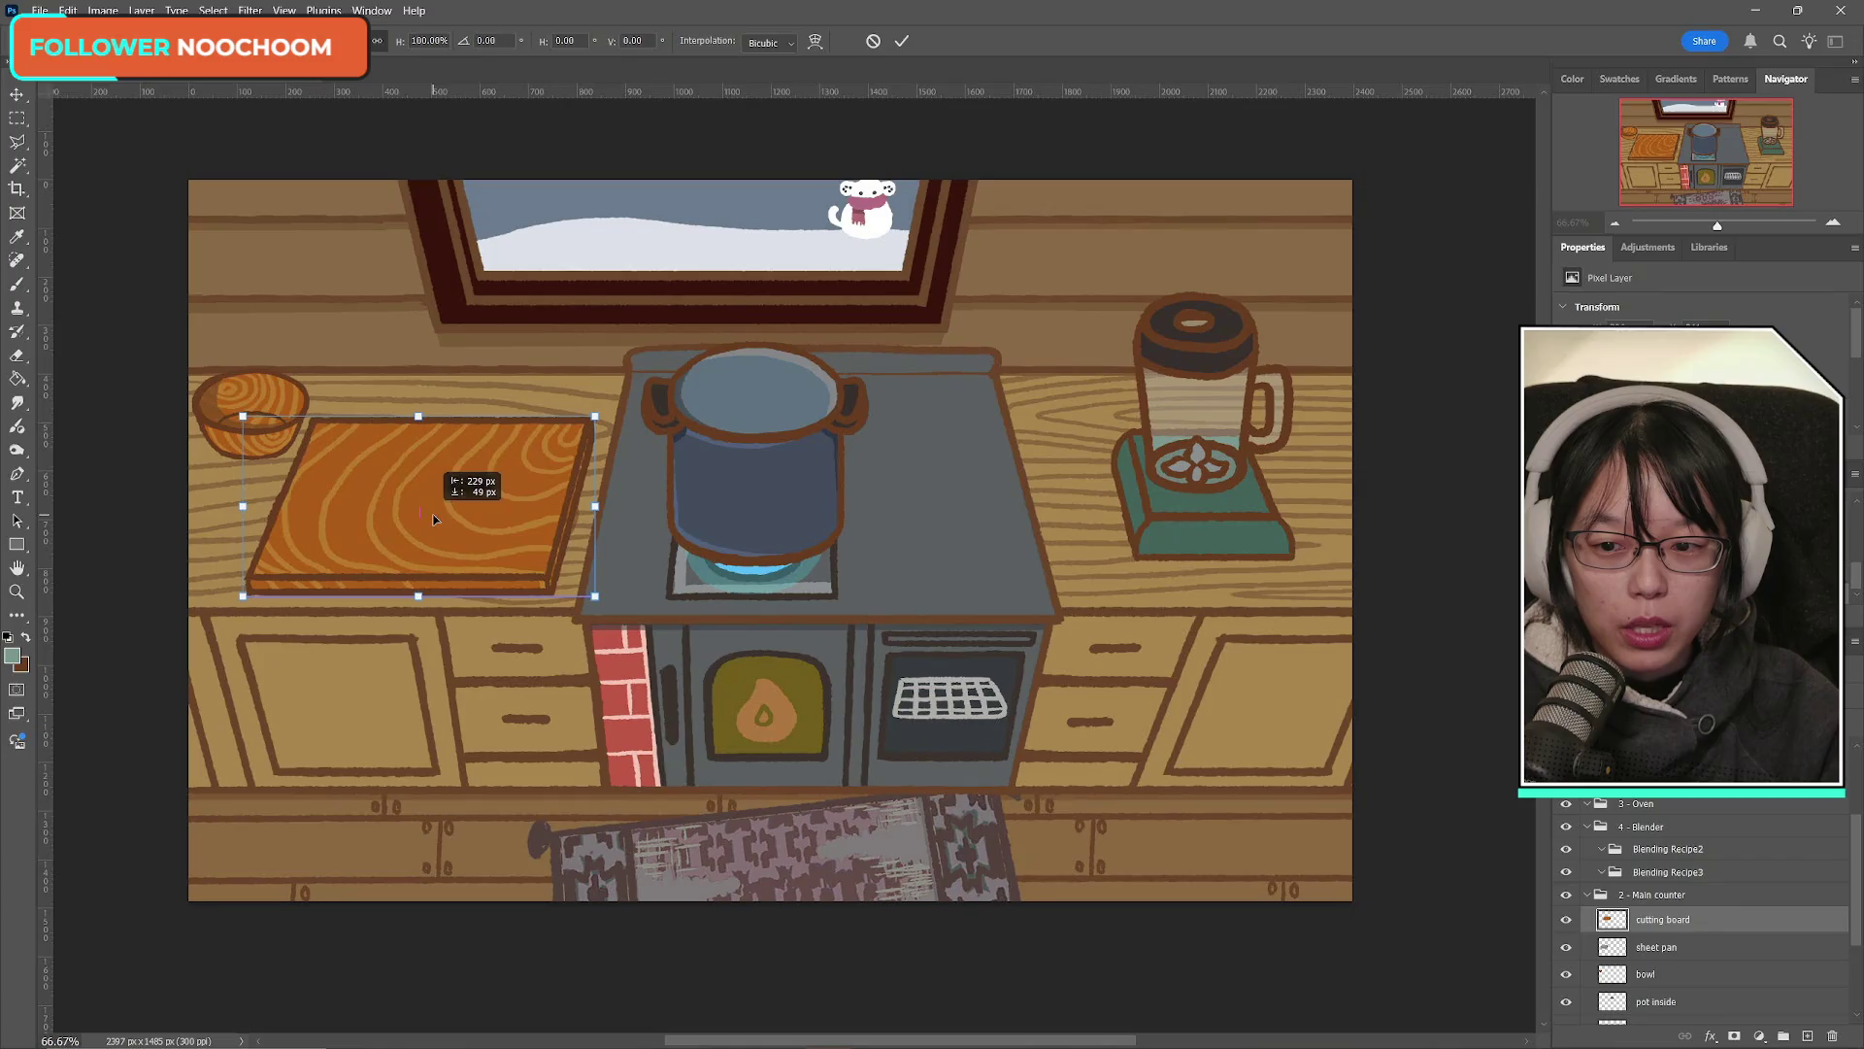
click(902, 41)
key(z)
Step: Stack the sheet pan layer above the board, drag the pan down onto it, and collapse 2 - Main counter
drag(1672, 951, 1668, 916)
key(ctrl+t)
drag(389, 441, 393, 476)
click(902, 41)
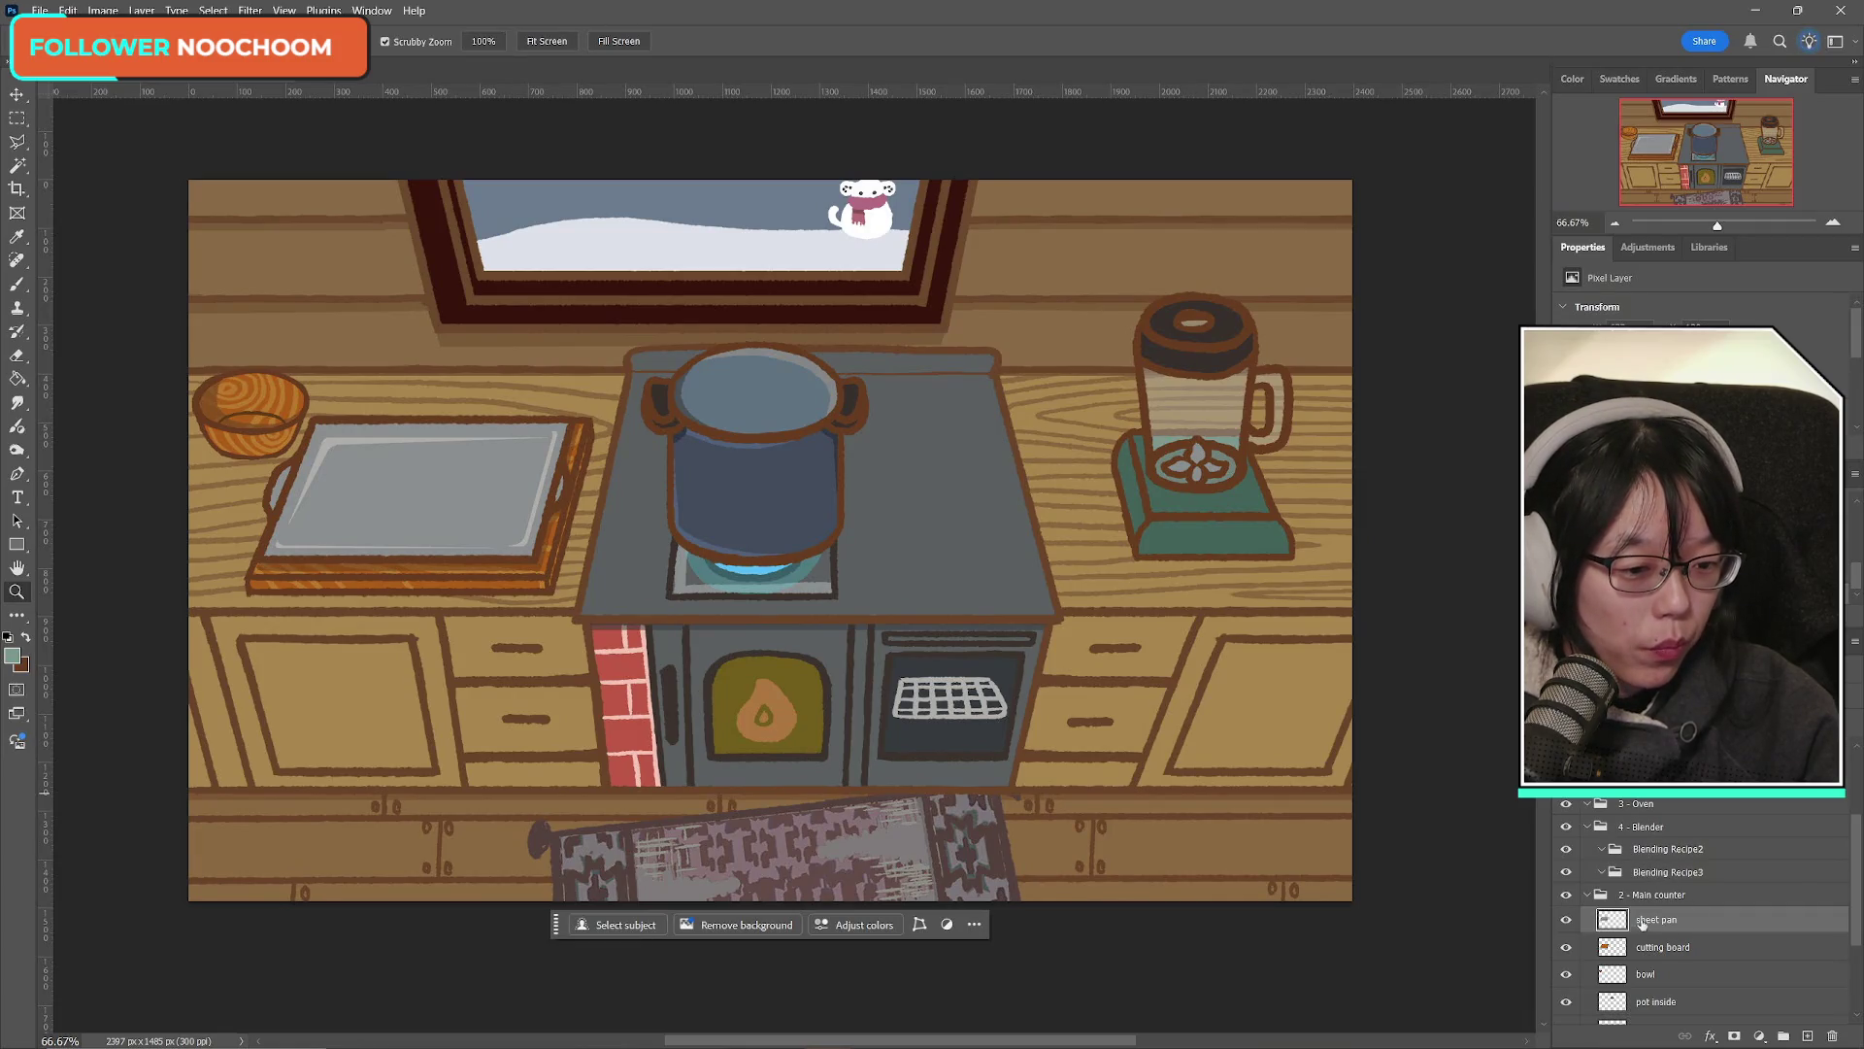
click(1588, 897)
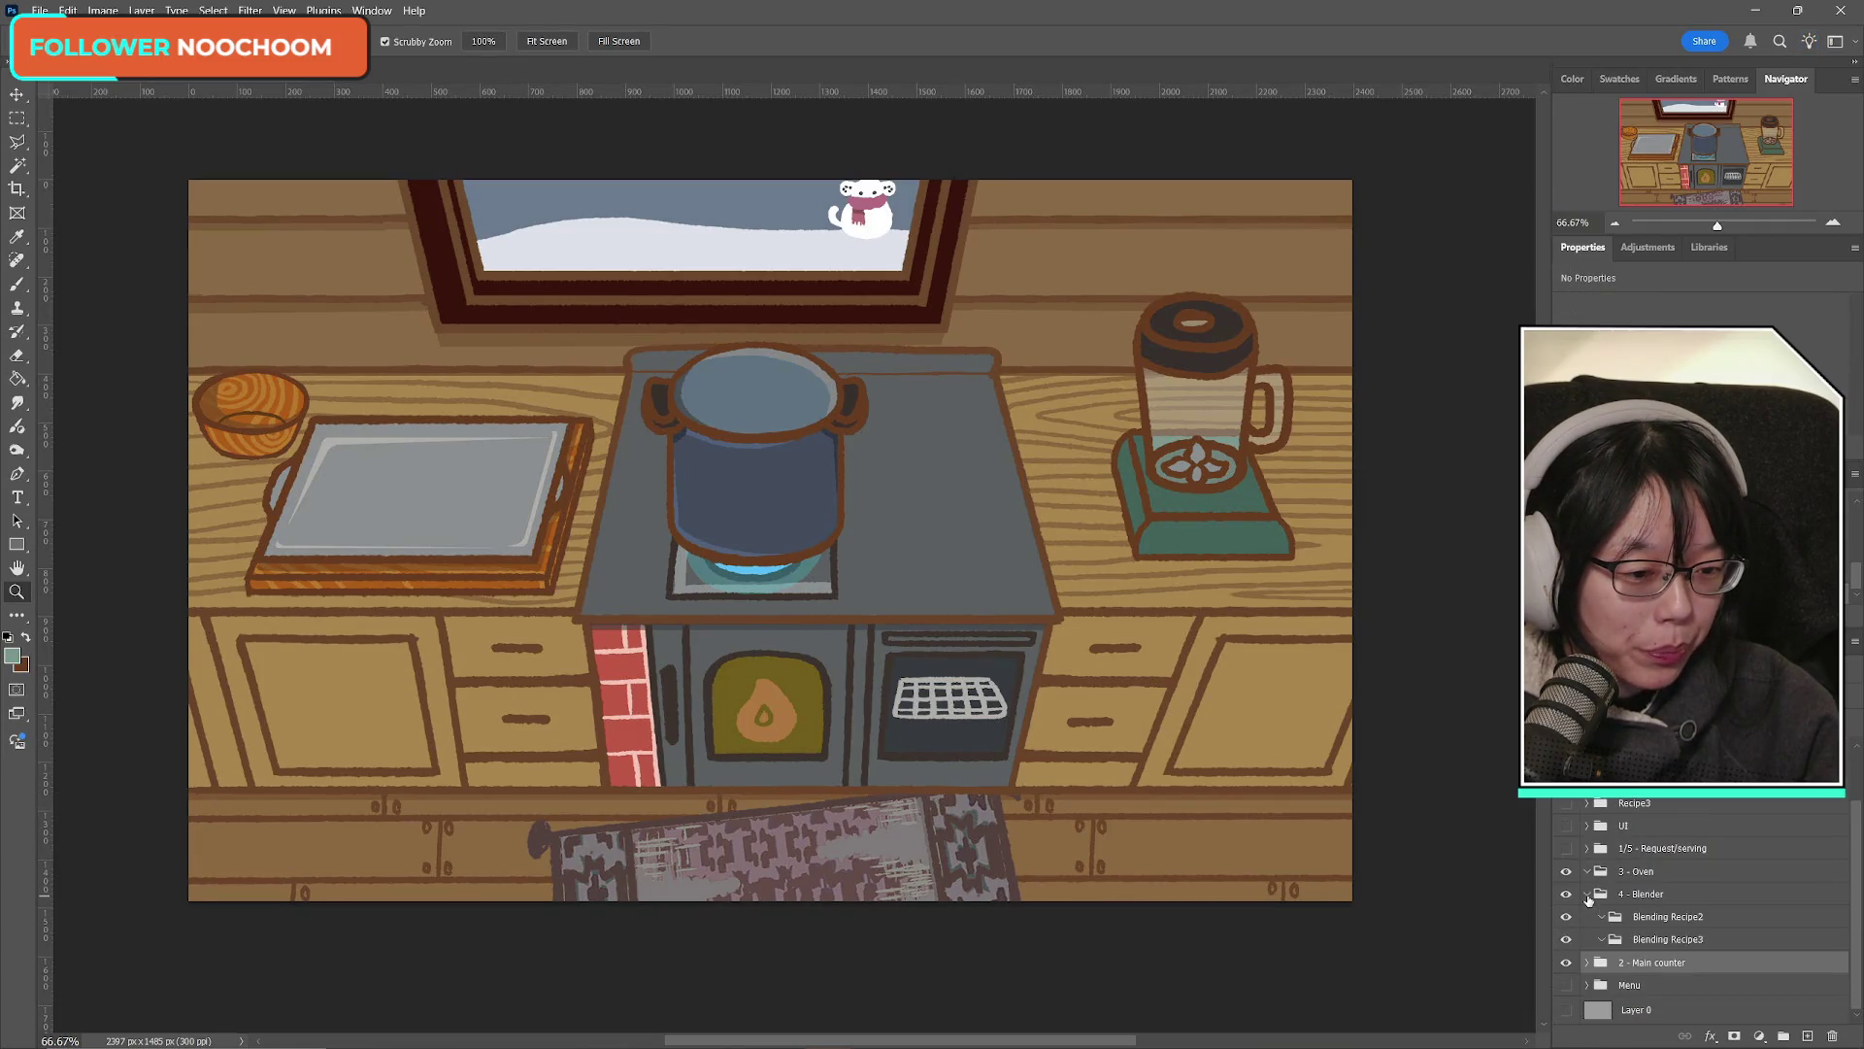
Step: Collapse the 2 - Main counter group and briefly hide then show the 4 - Blender group
click(1567, 963)
click(1567, 963)
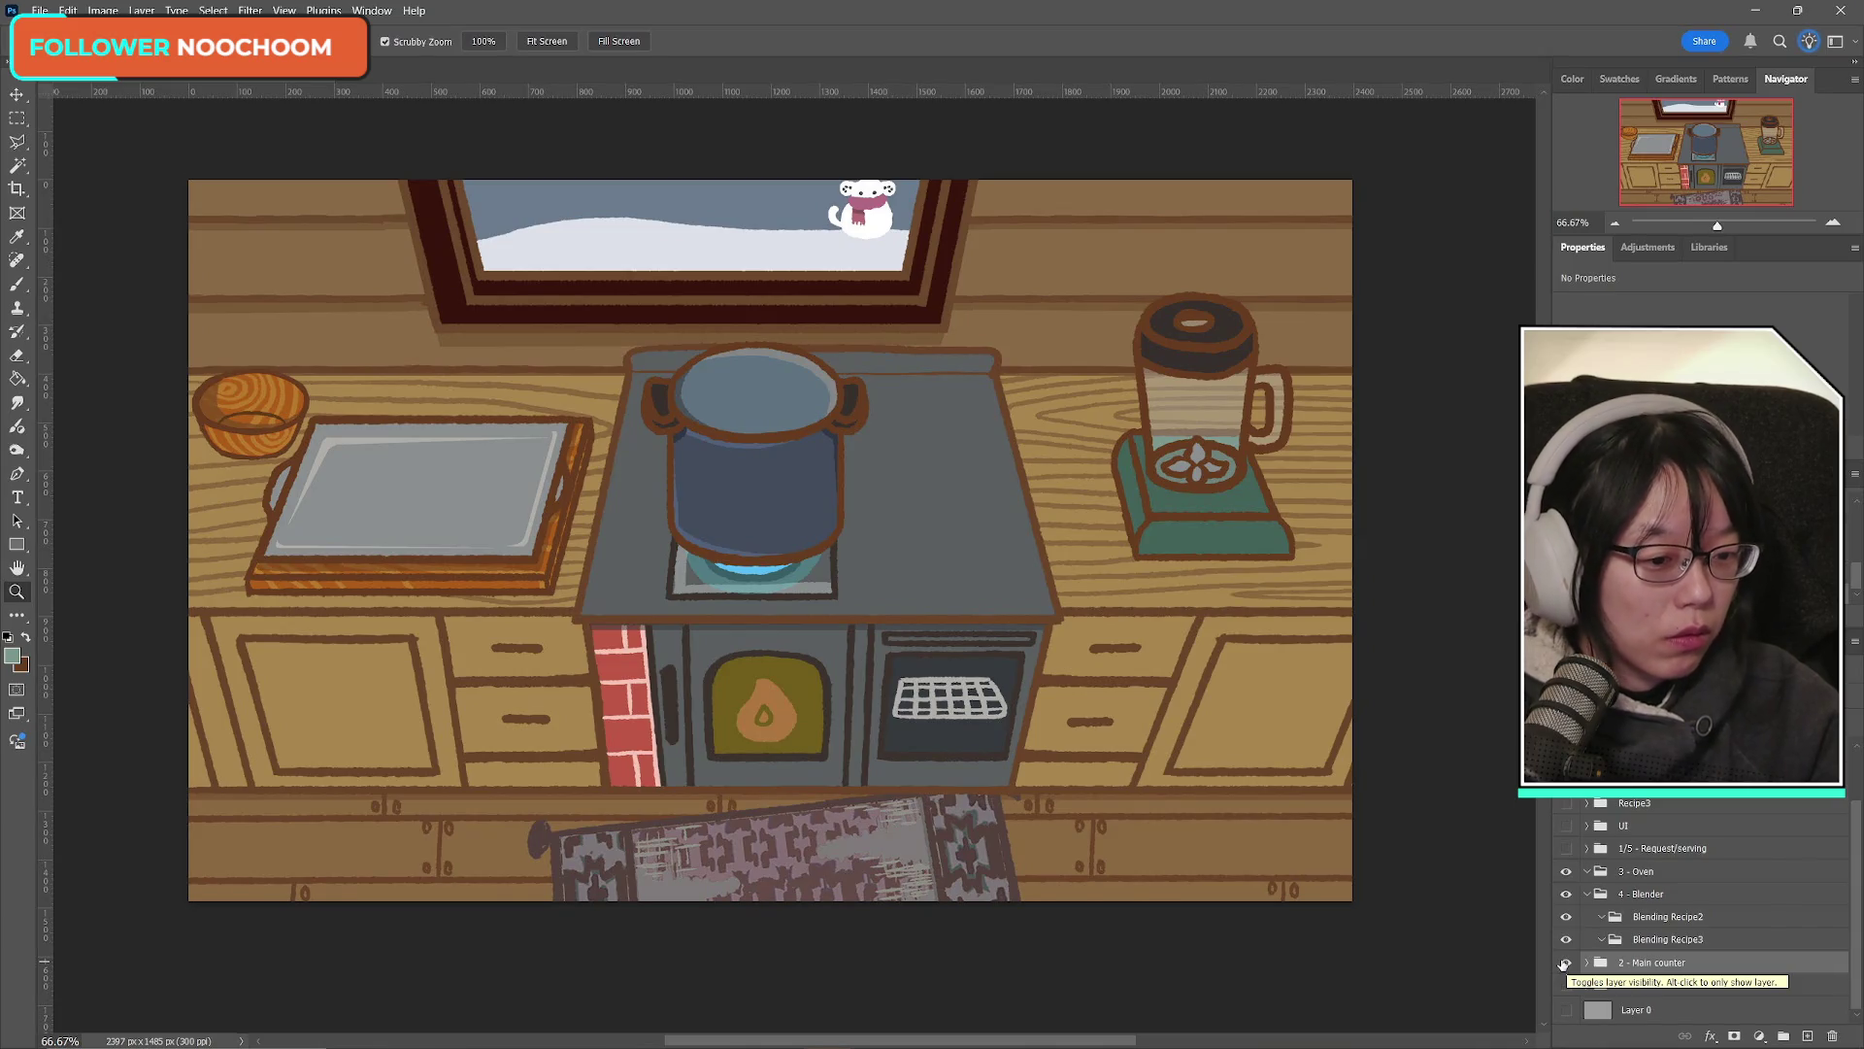
click(1564, 897)
click(1564, 897)
scroll(1573, 903, up, 2)
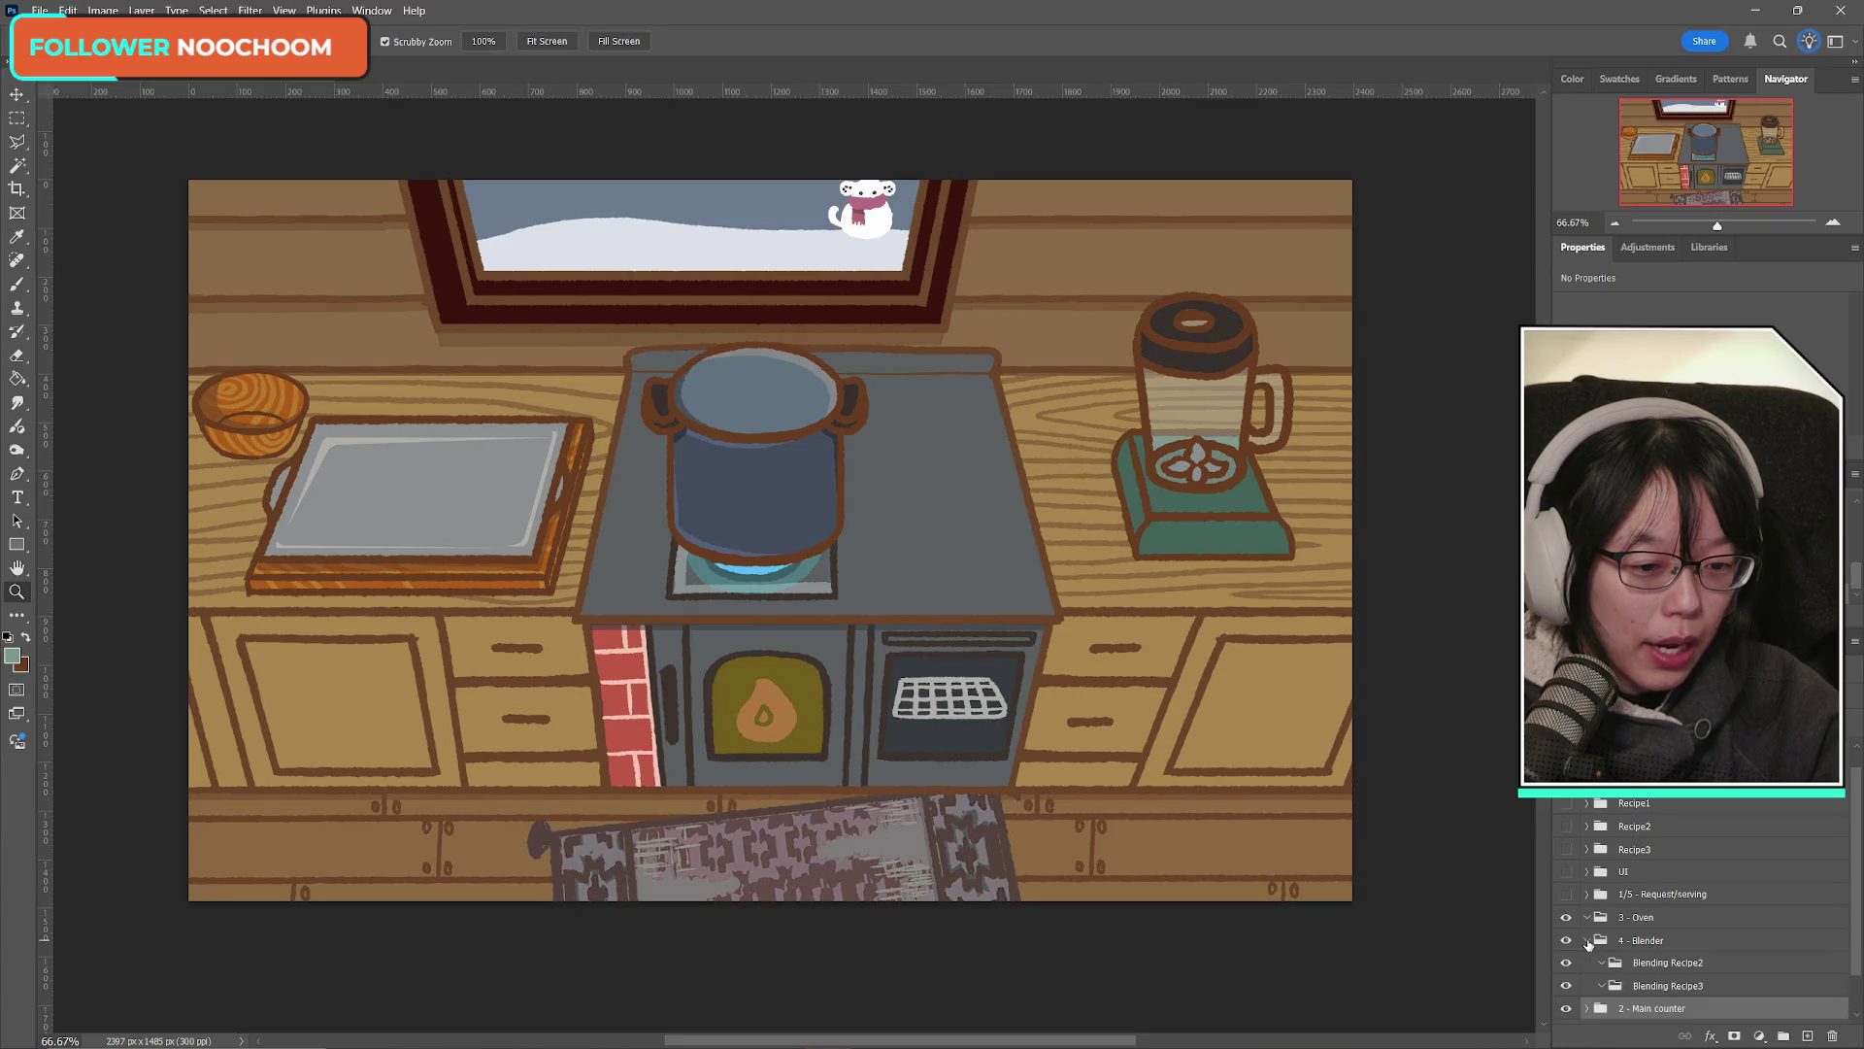
scroll(1729, 984, down, 2)
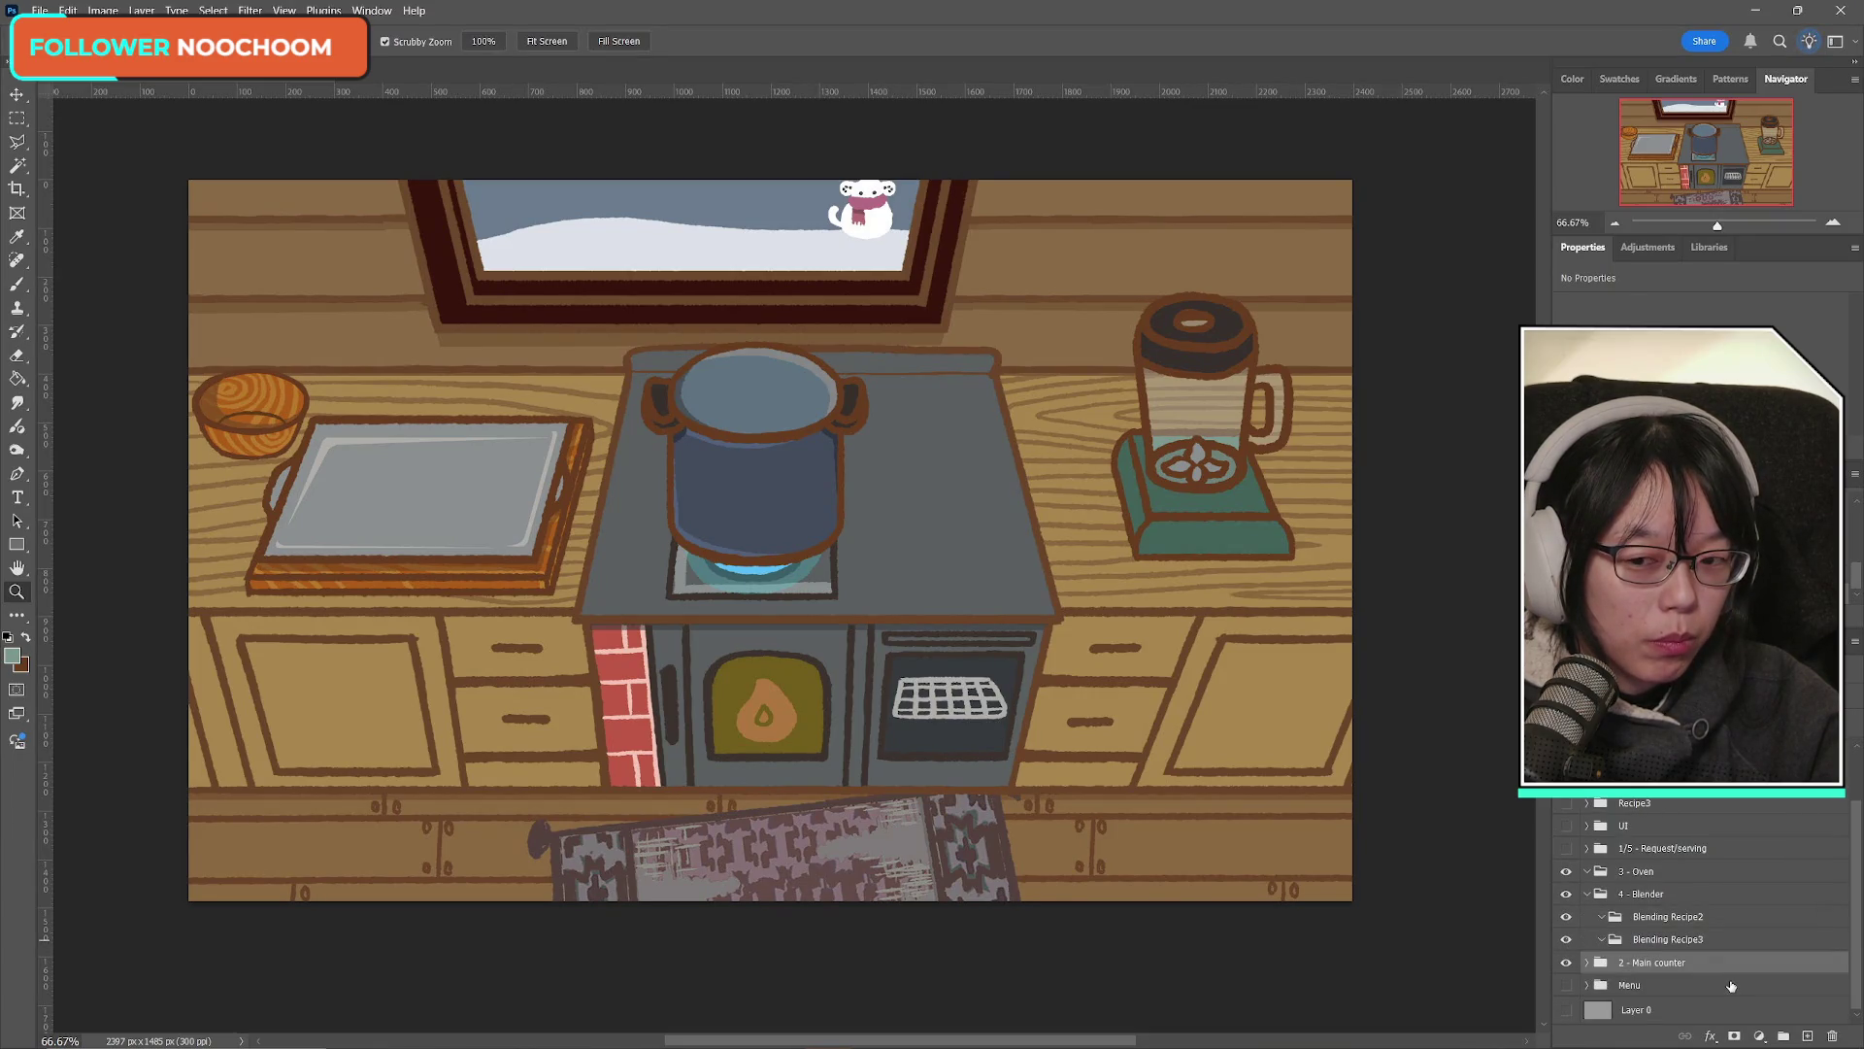
mouse_move(1608, 1048)
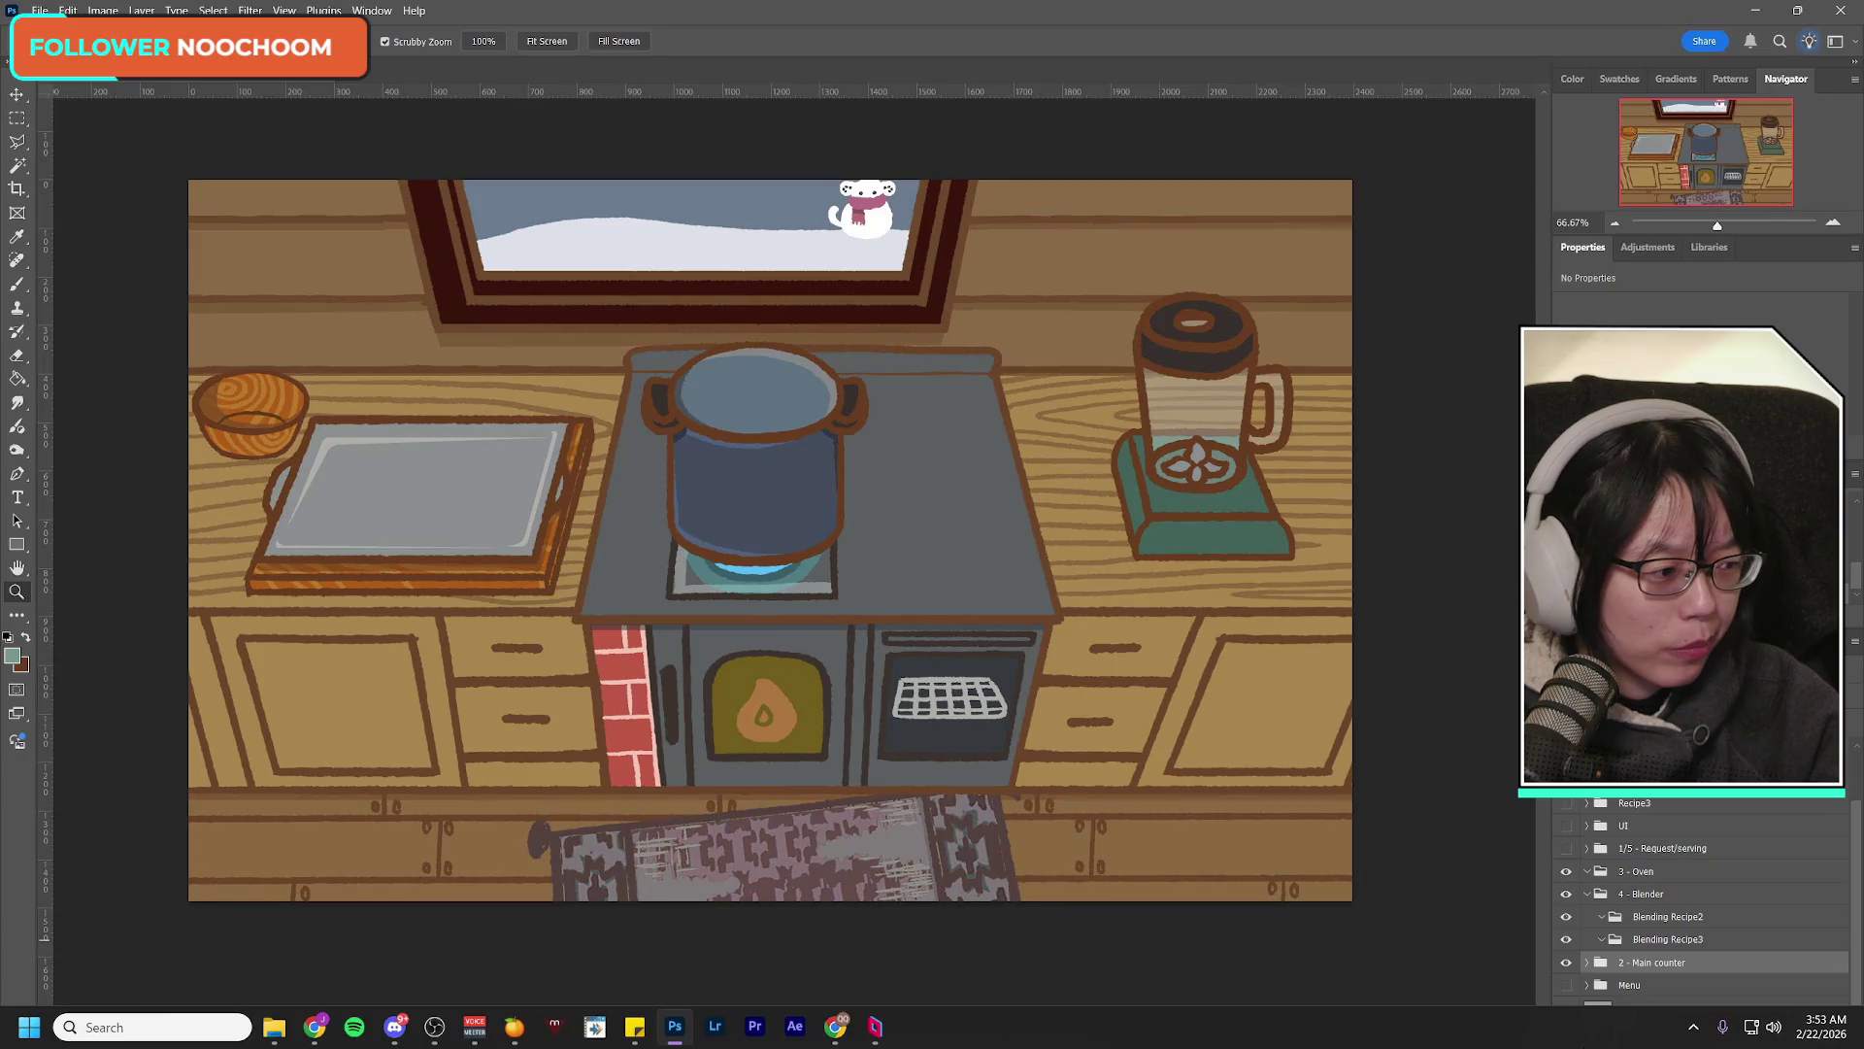
Step: Toggle the 3 - Oven group's visibility and expand and collapse the Main counter and Blender groups
click(1565, 872)
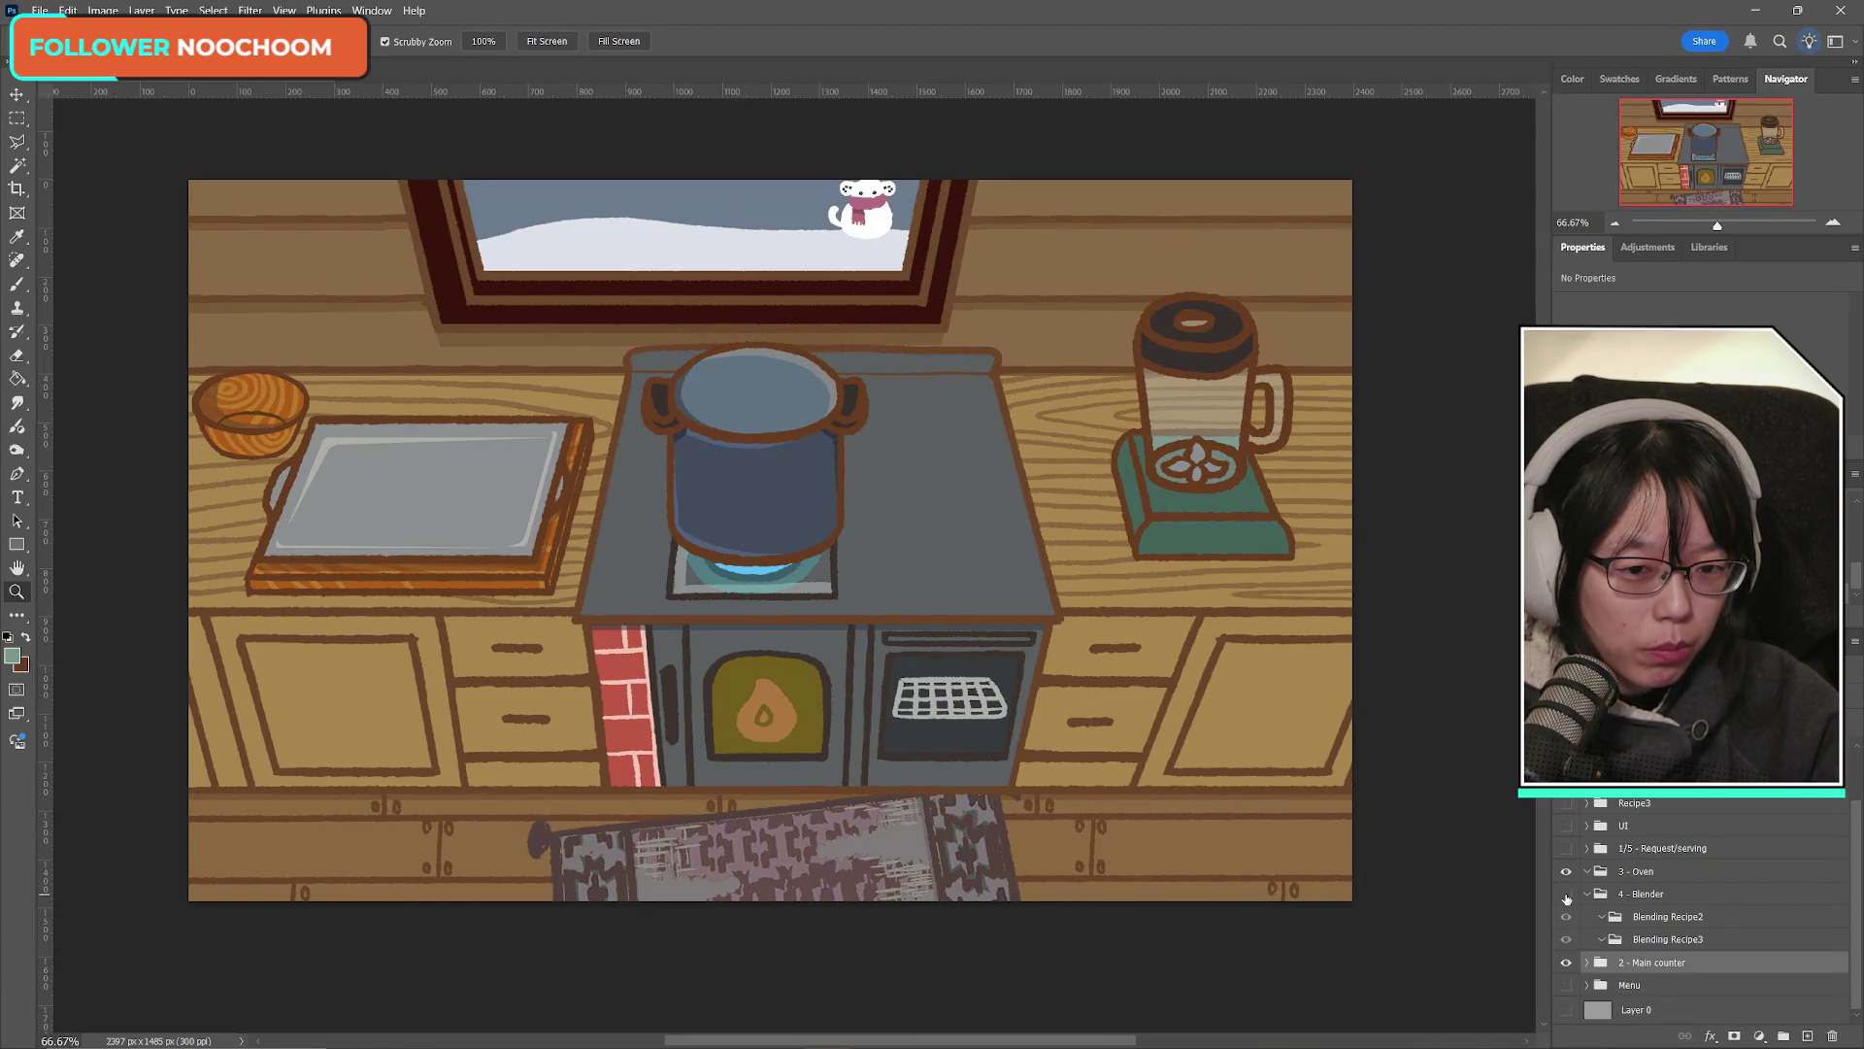
click(1588, 893)
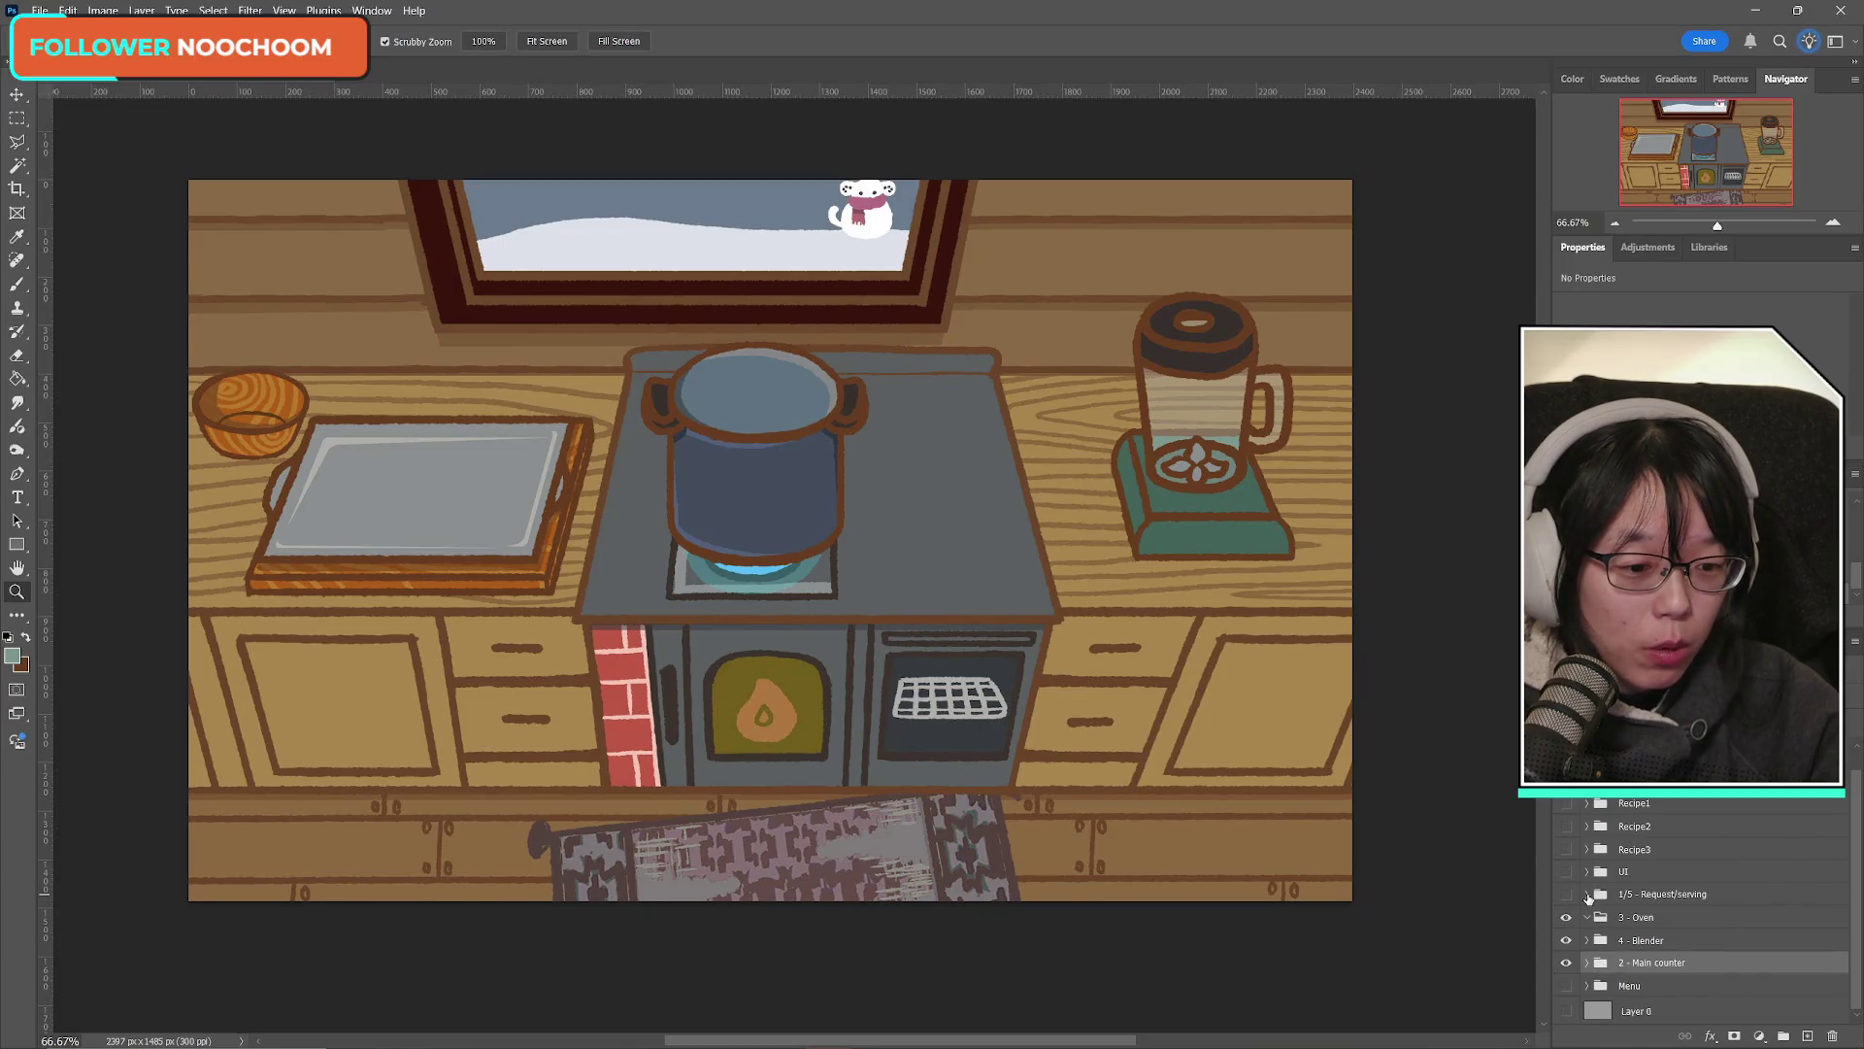
click(1587, 962)
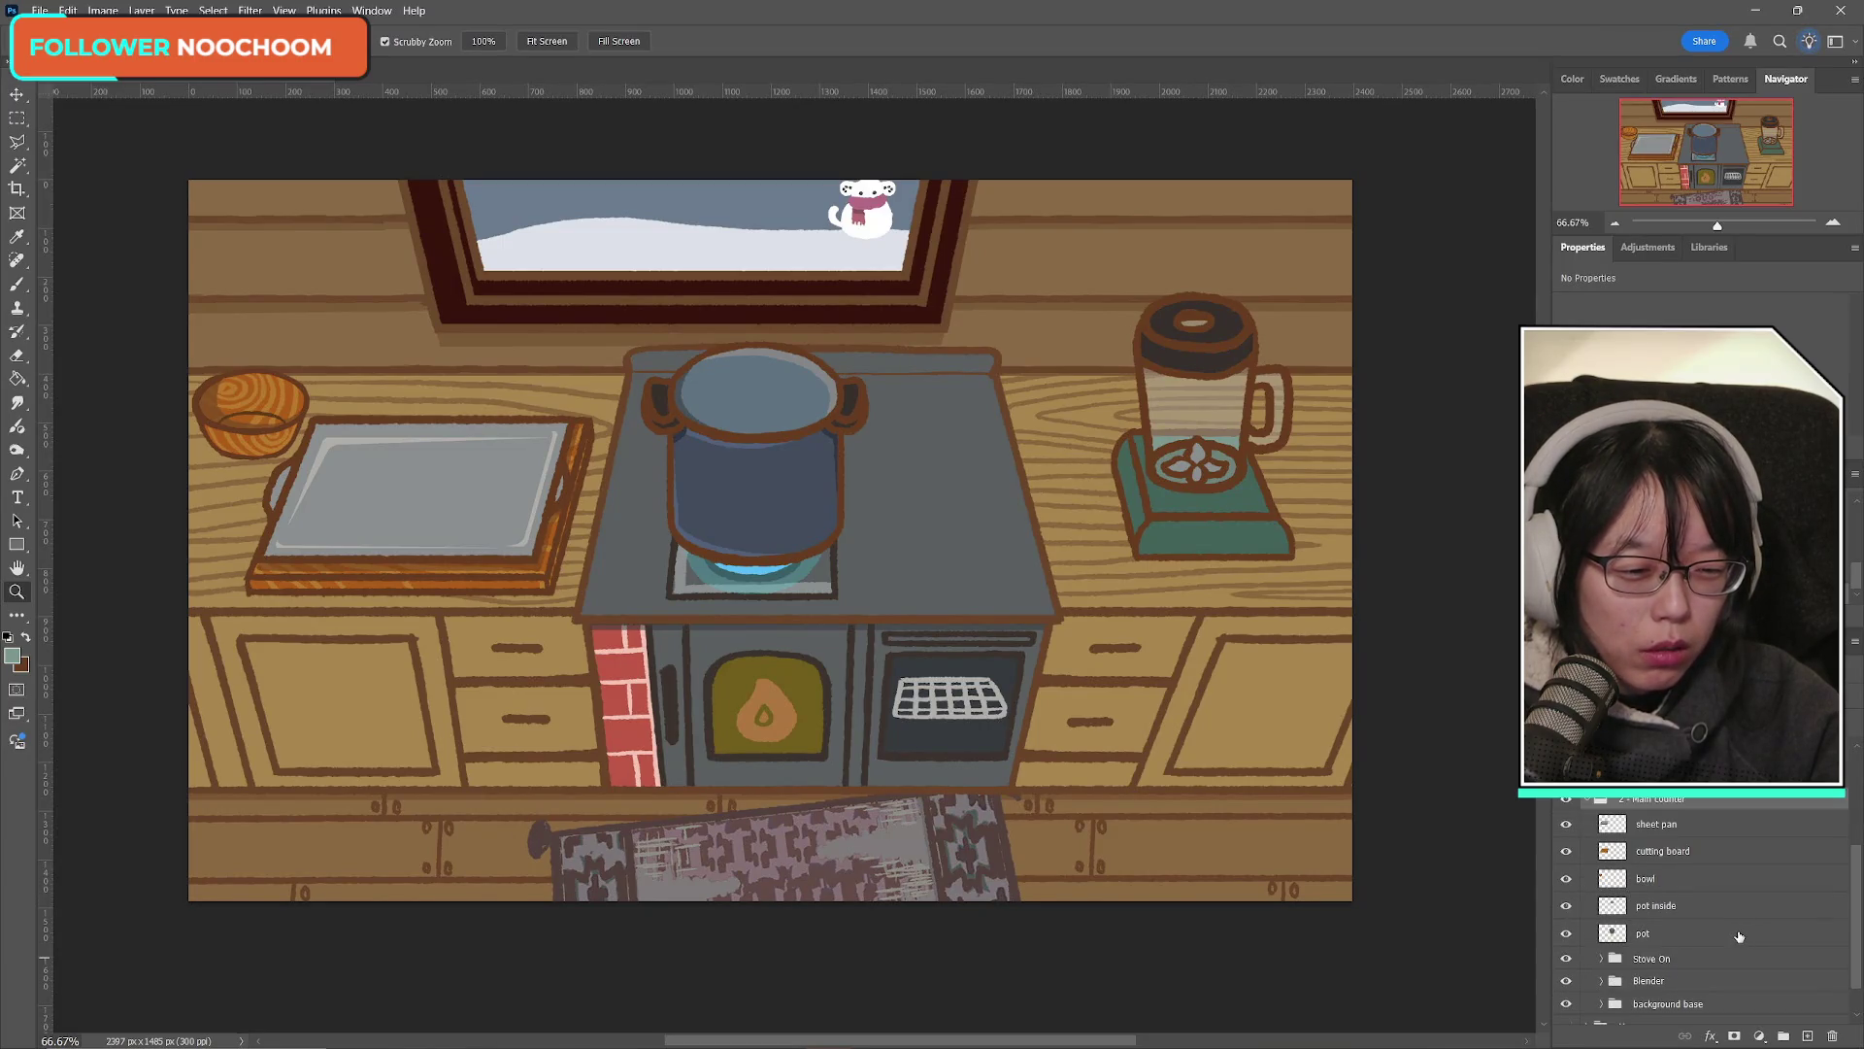
click(1588, 799)
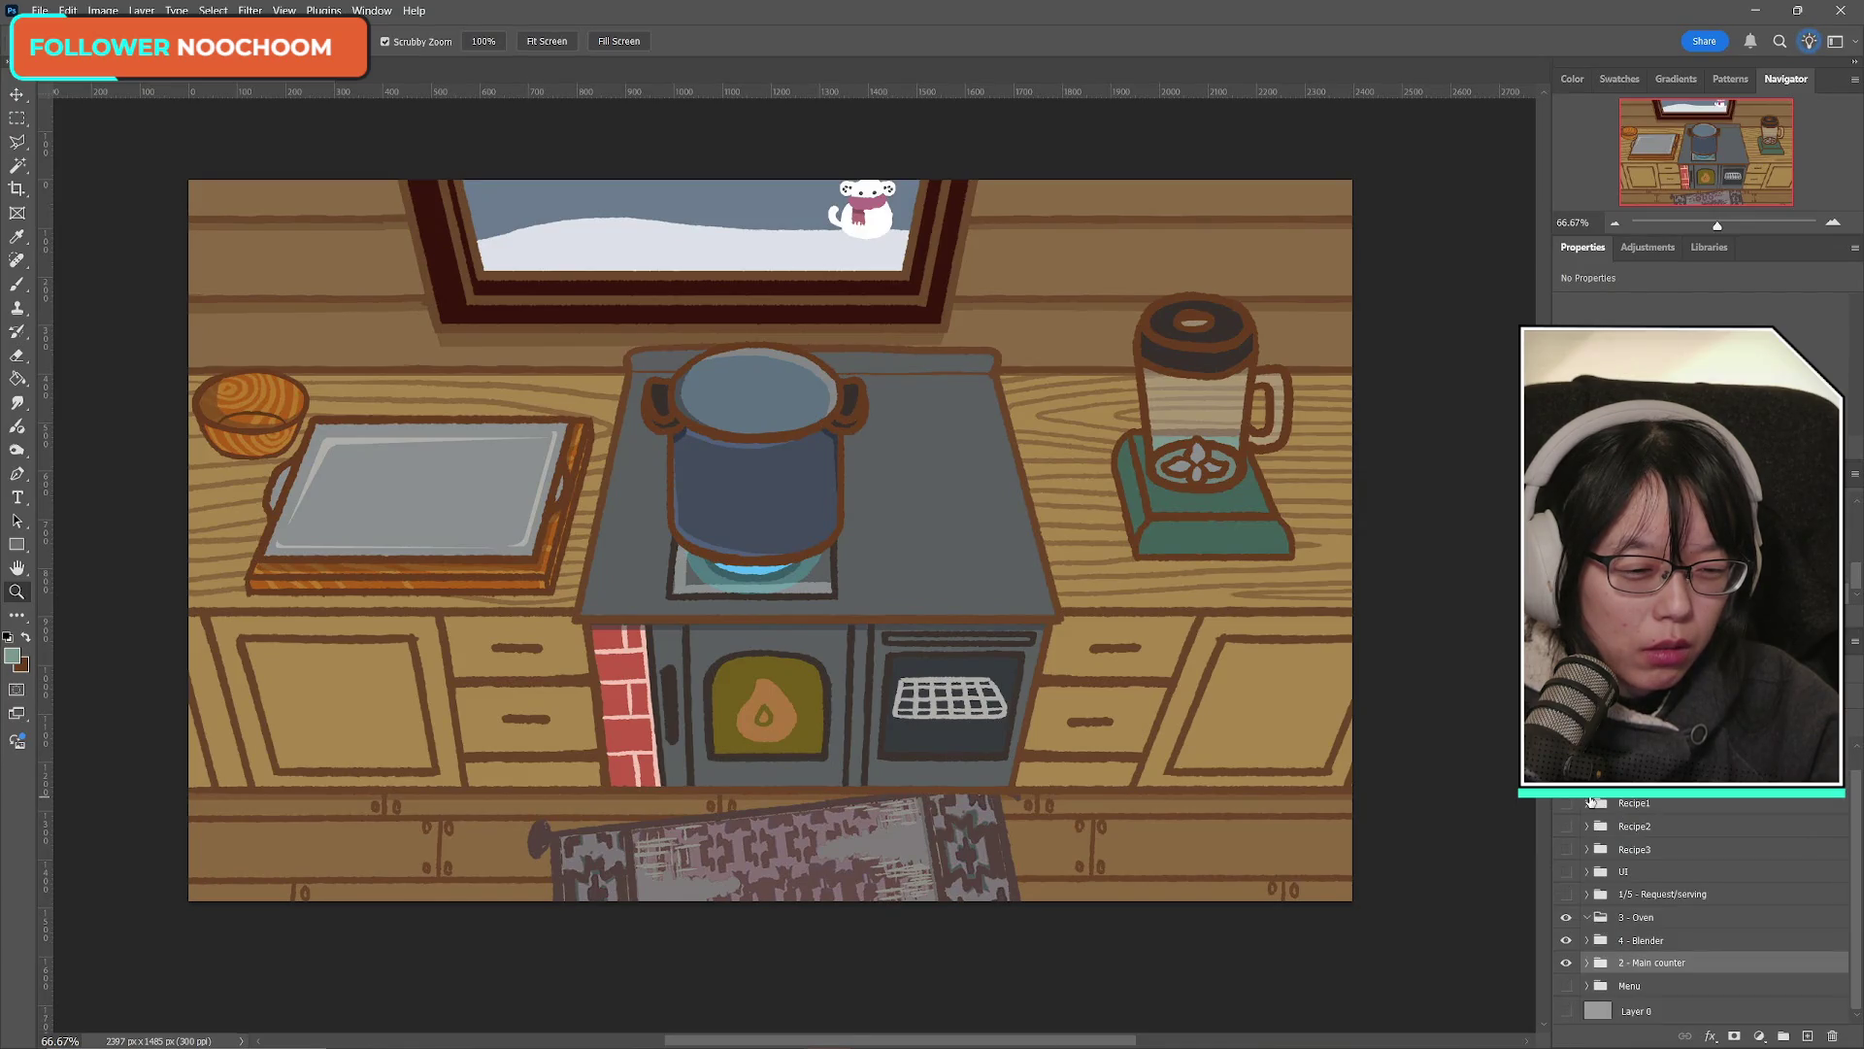
click(1588, 940)
scroll(1686, 945, down, 2)
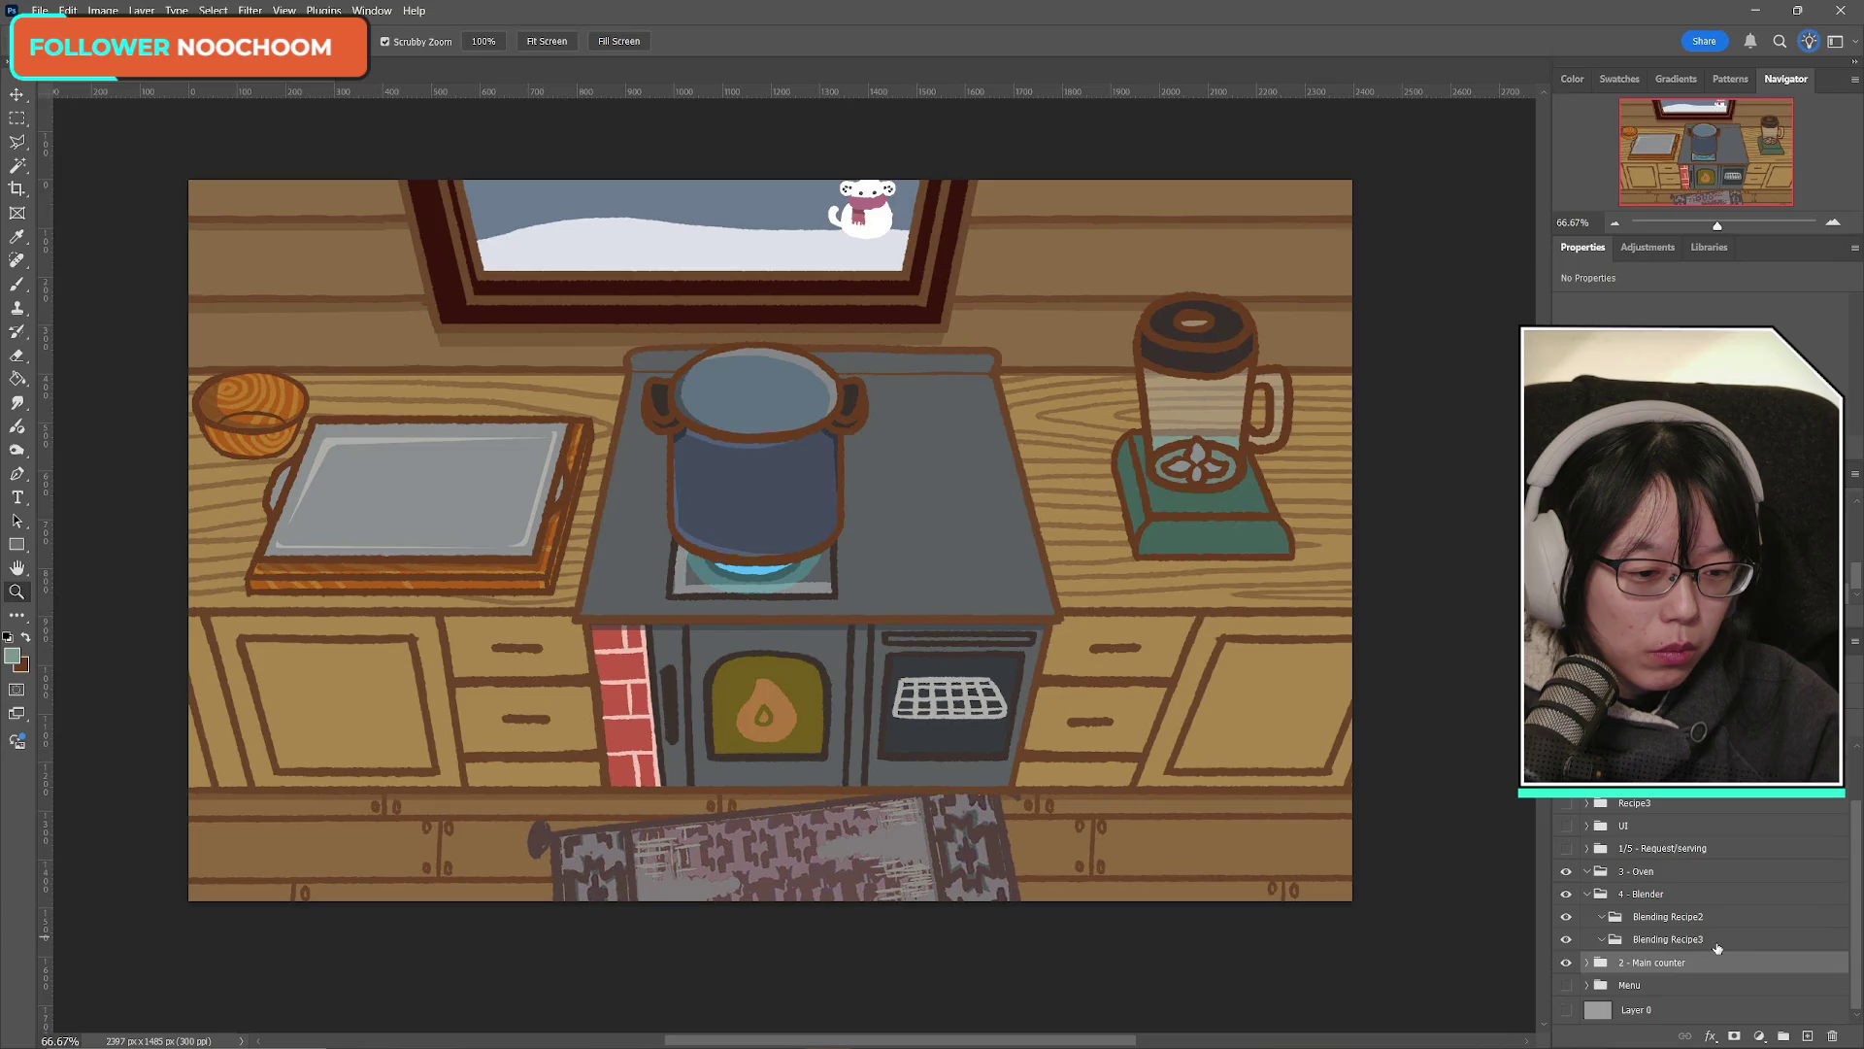
click(1588, 893)
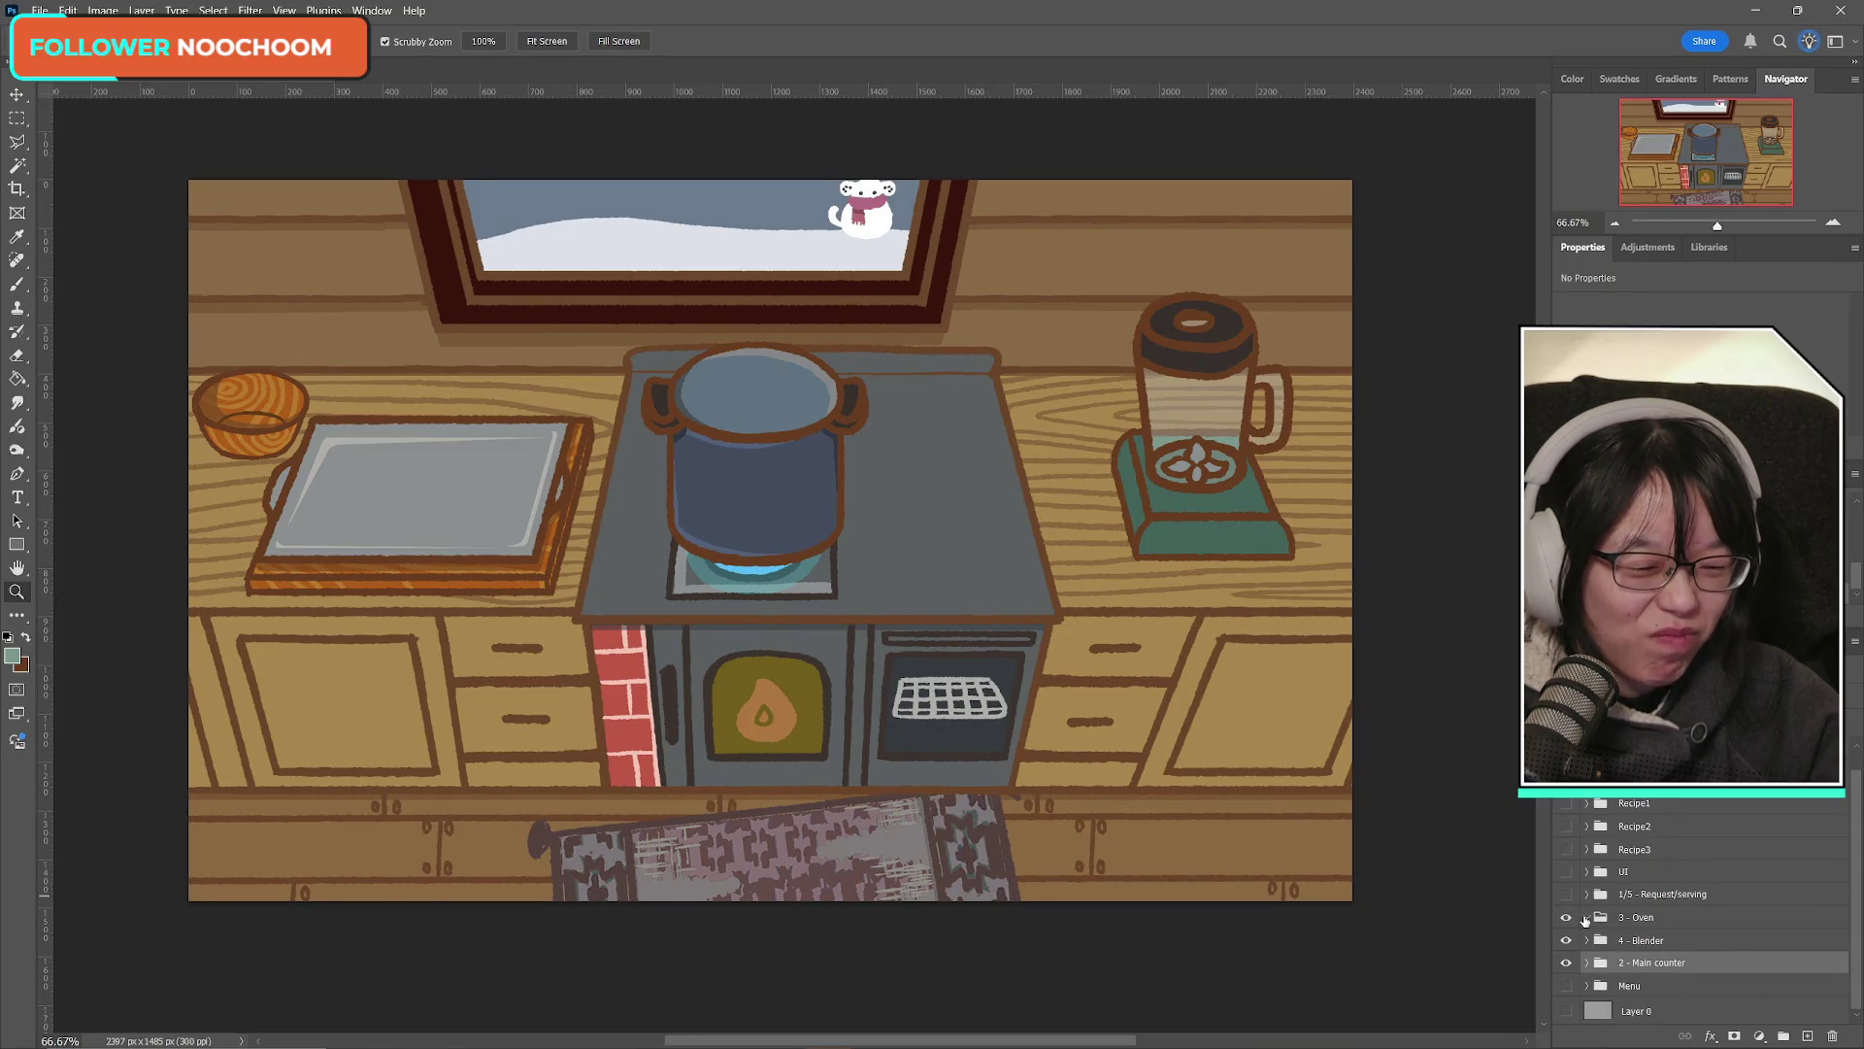
Step: Delete the 3 - Oven group and expand the 2 - Main counter group
click(1669, 920)
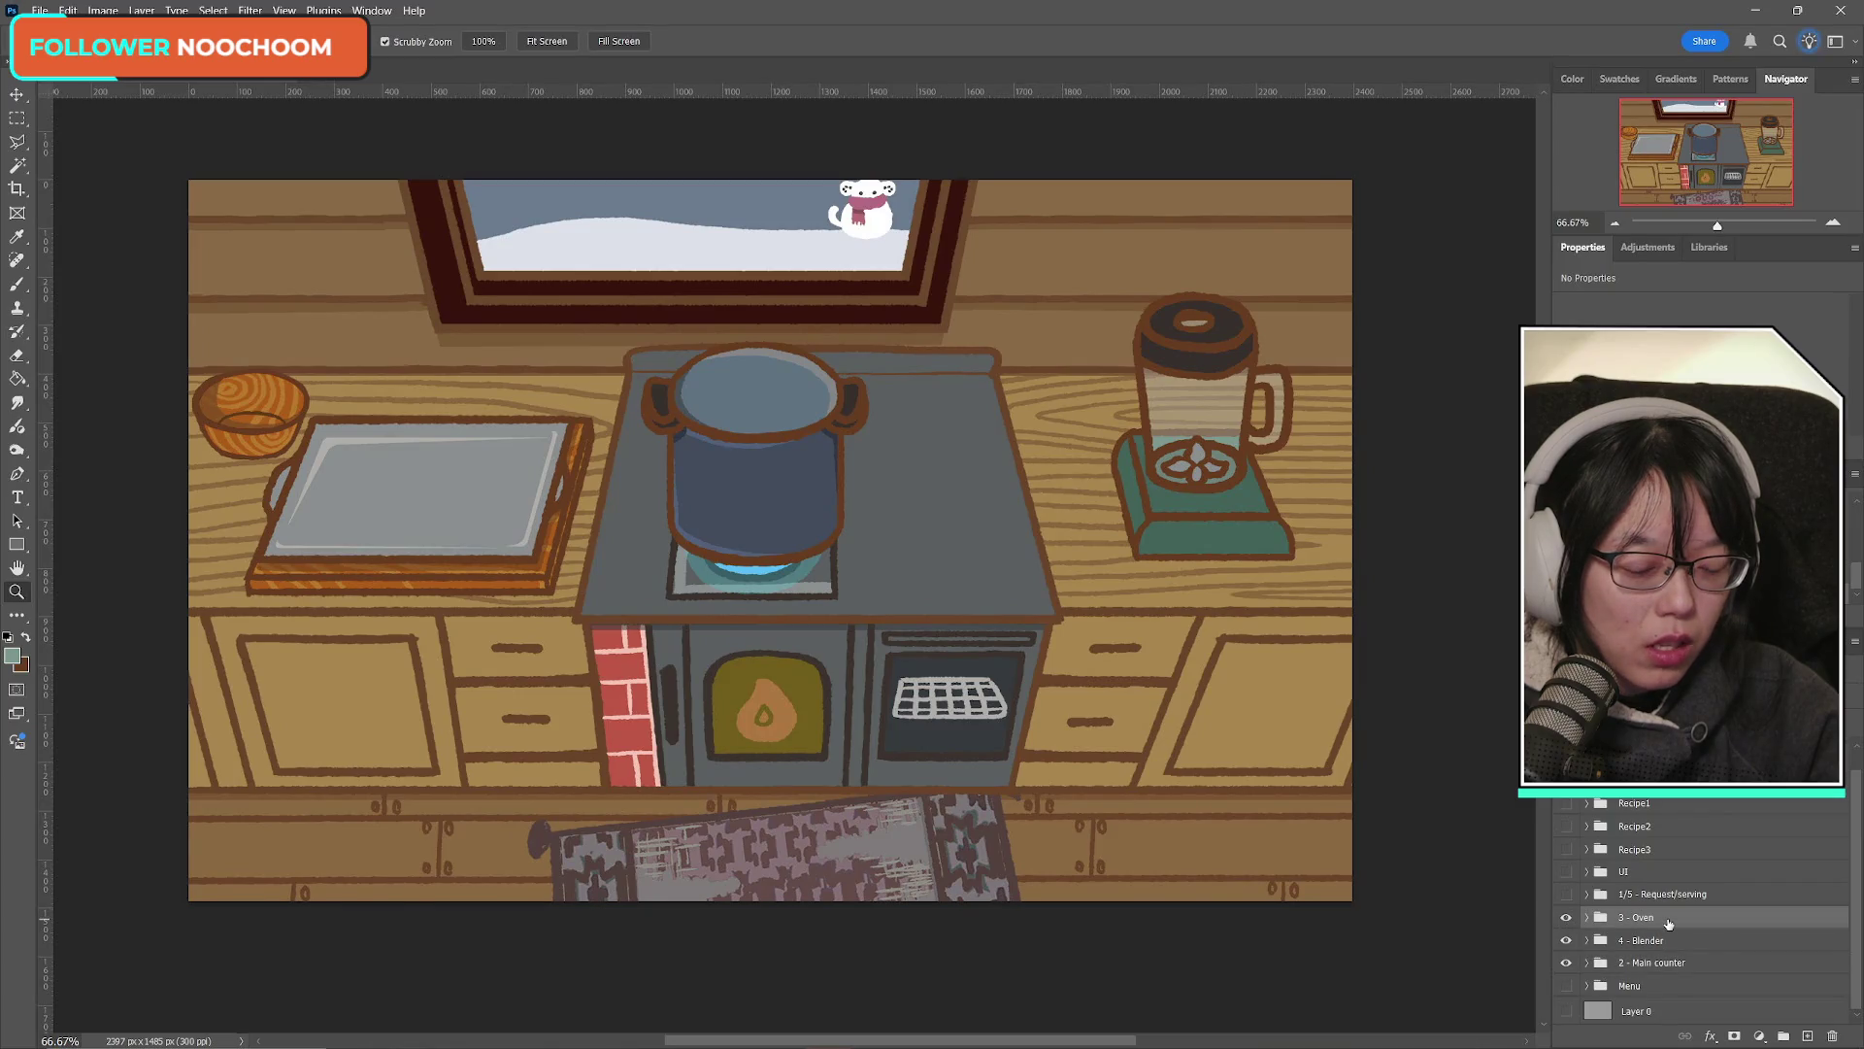
key(Delete)
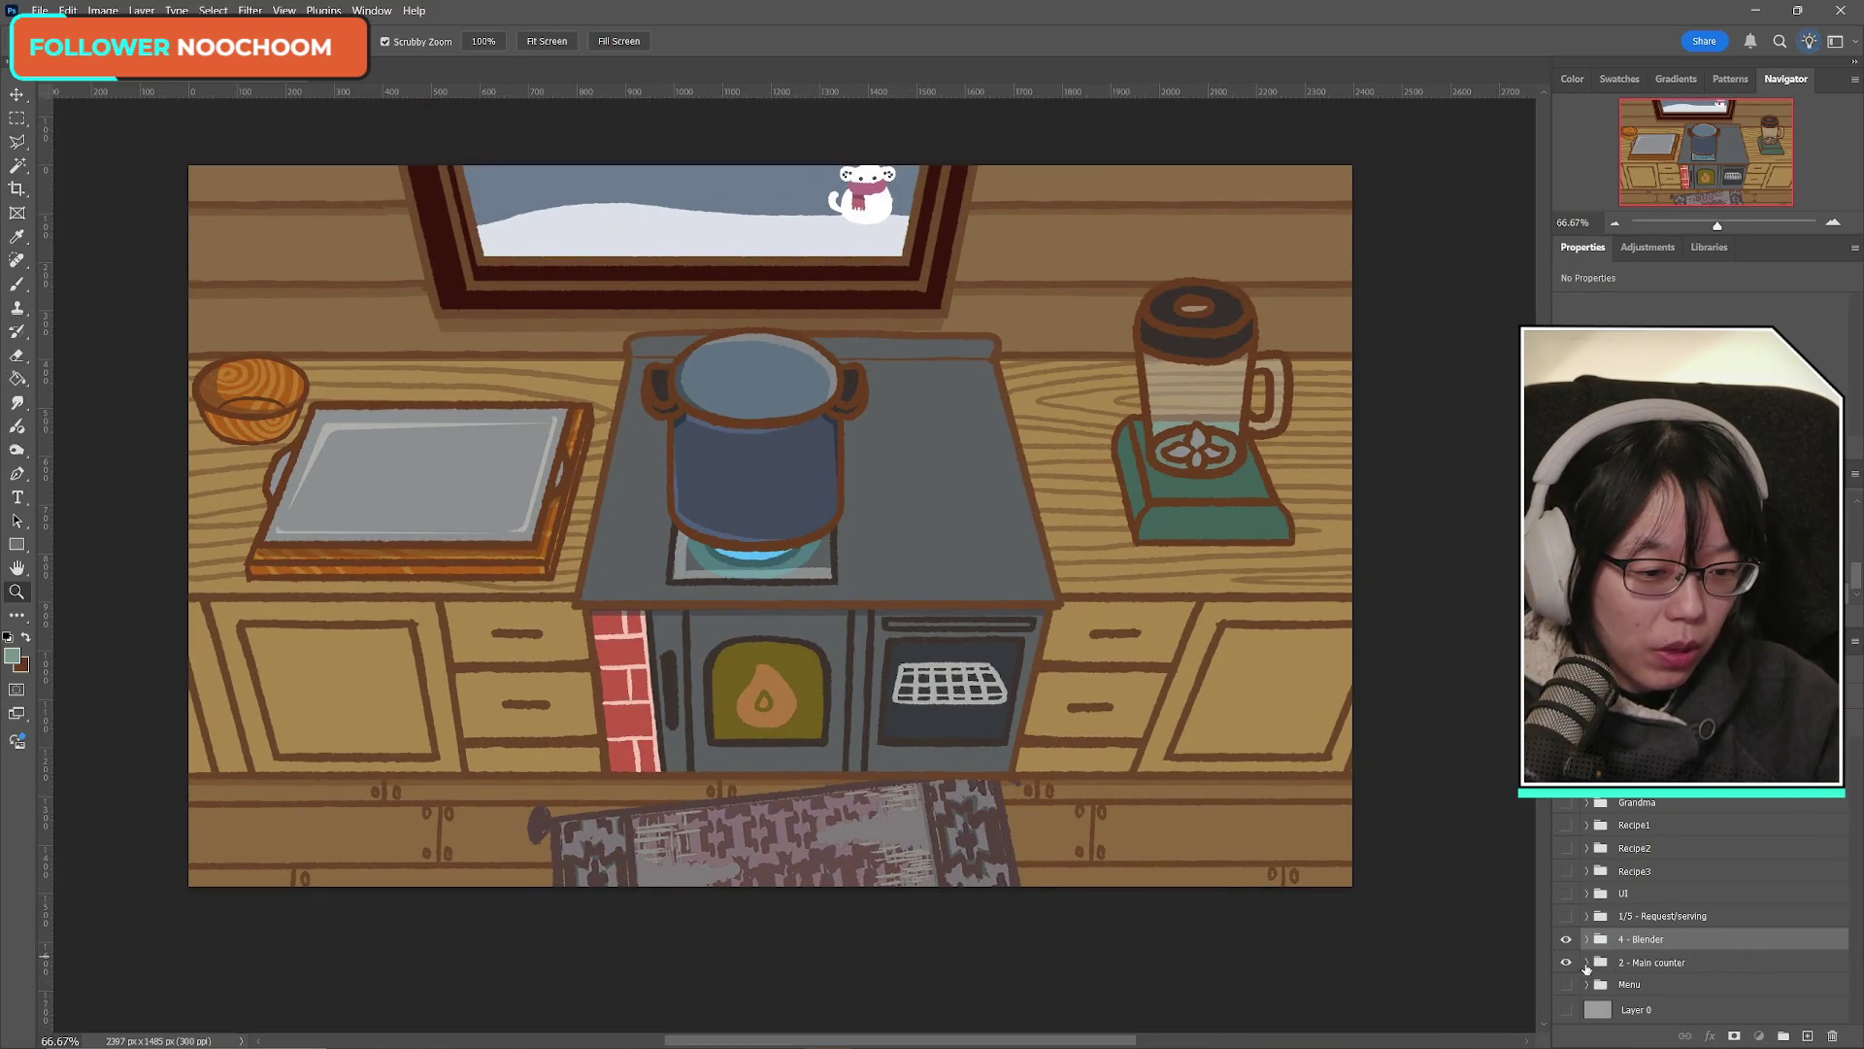
click(1588, 962)
scroll(1670, 912, down, 3)
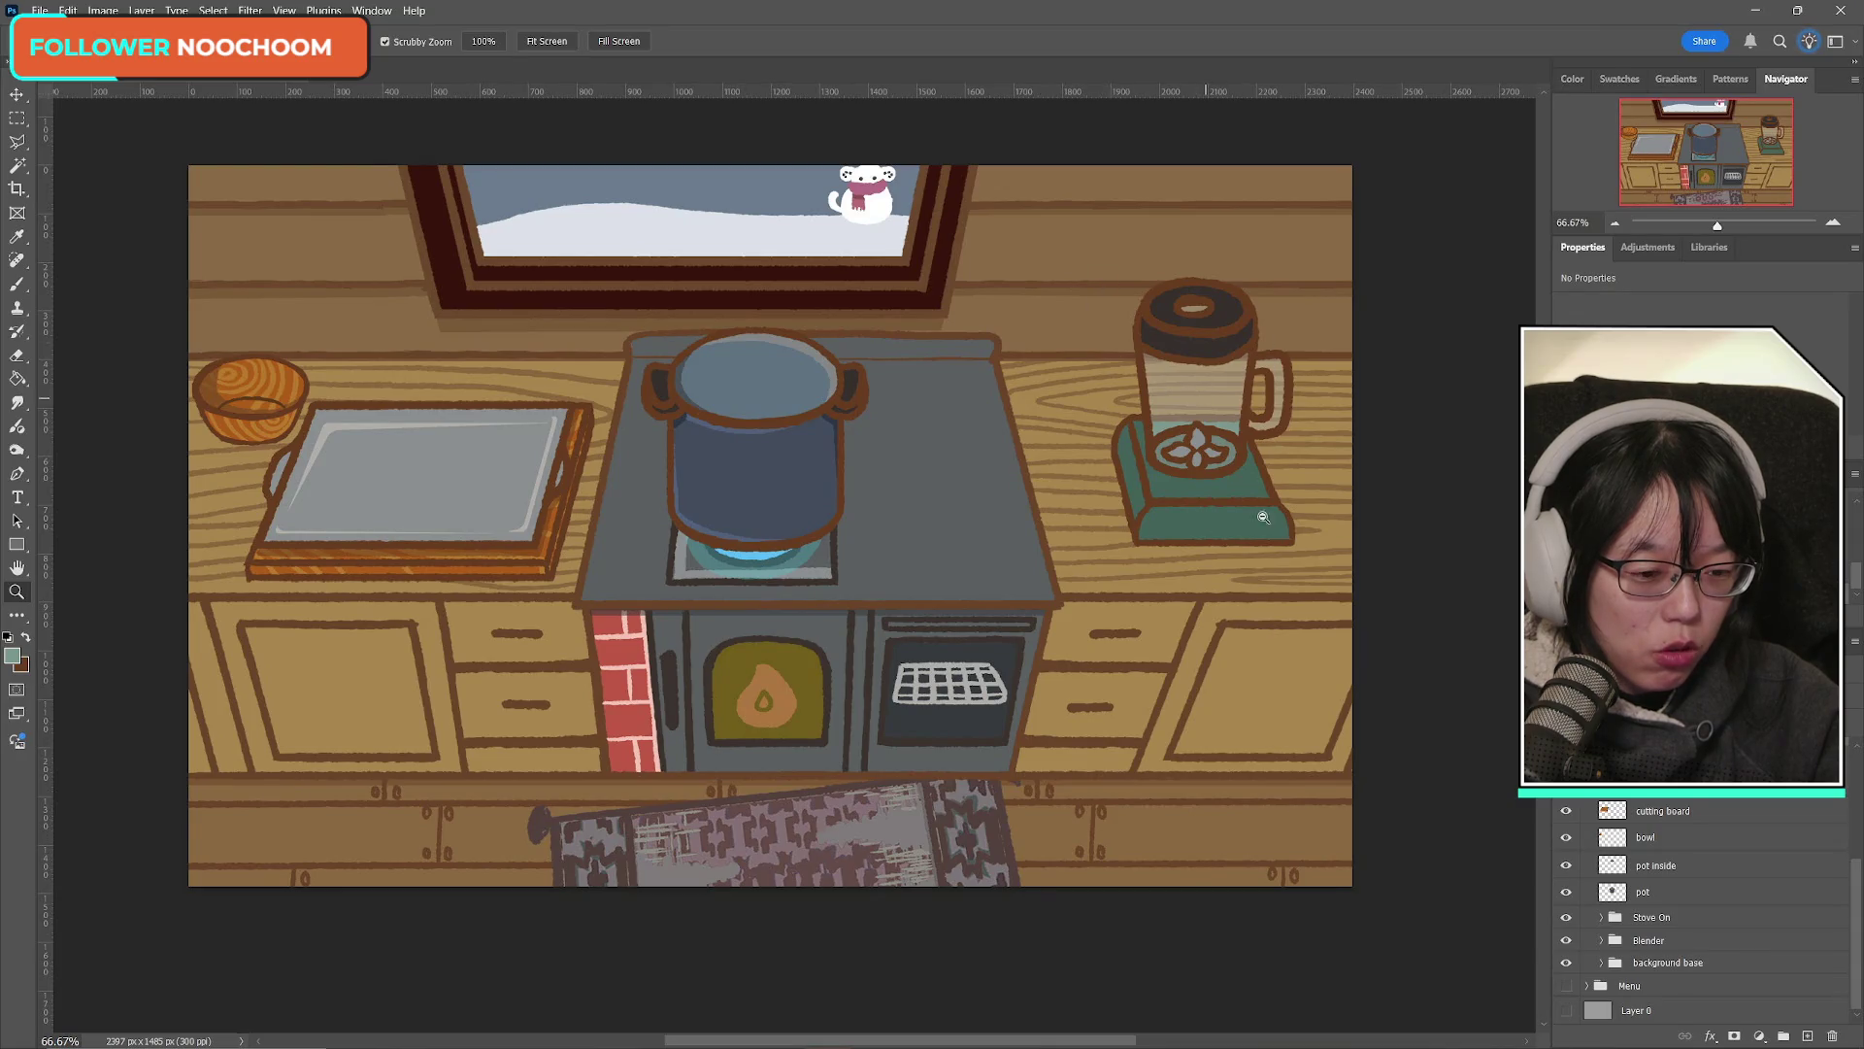
Step: Check the background base, blender and stove flame layers by toggling their visibility off and on
click(1567, 962)
click(1568, 962)
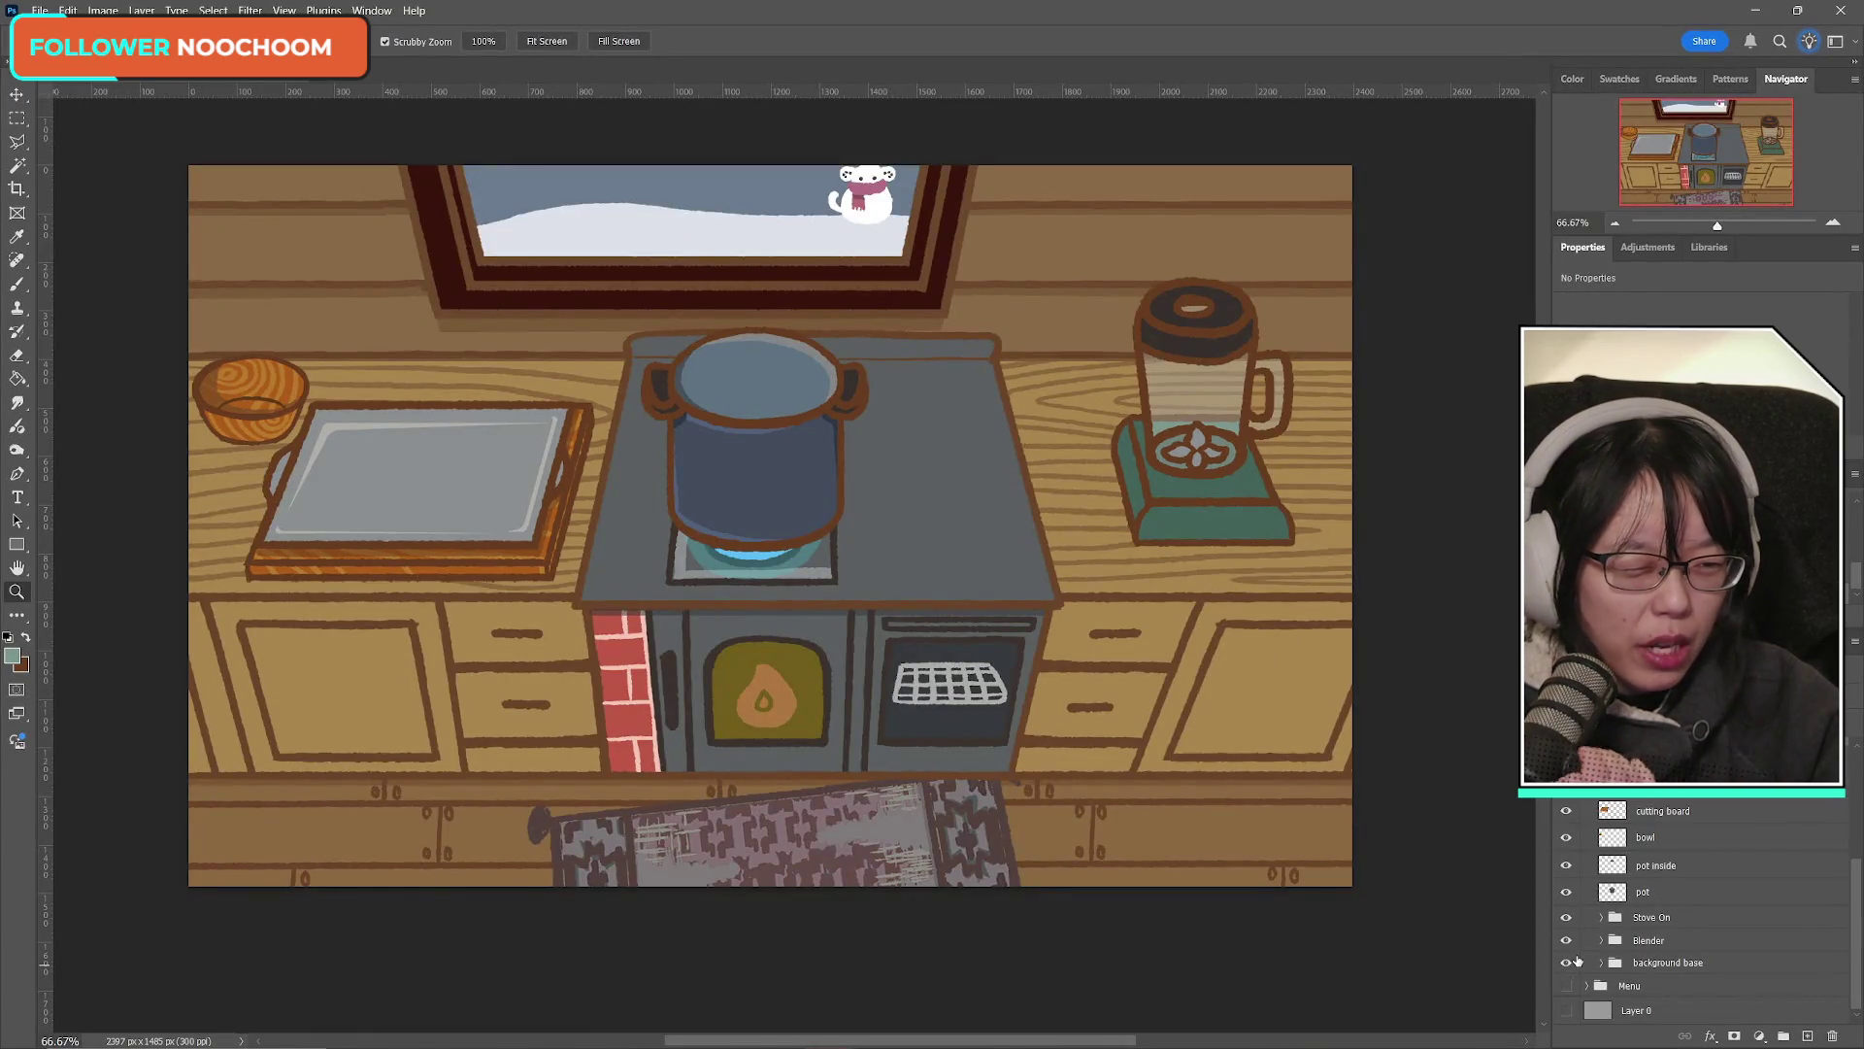
click(1566, 939)
click(1567, 941)
click(1566, 940)
click(1566, 917)
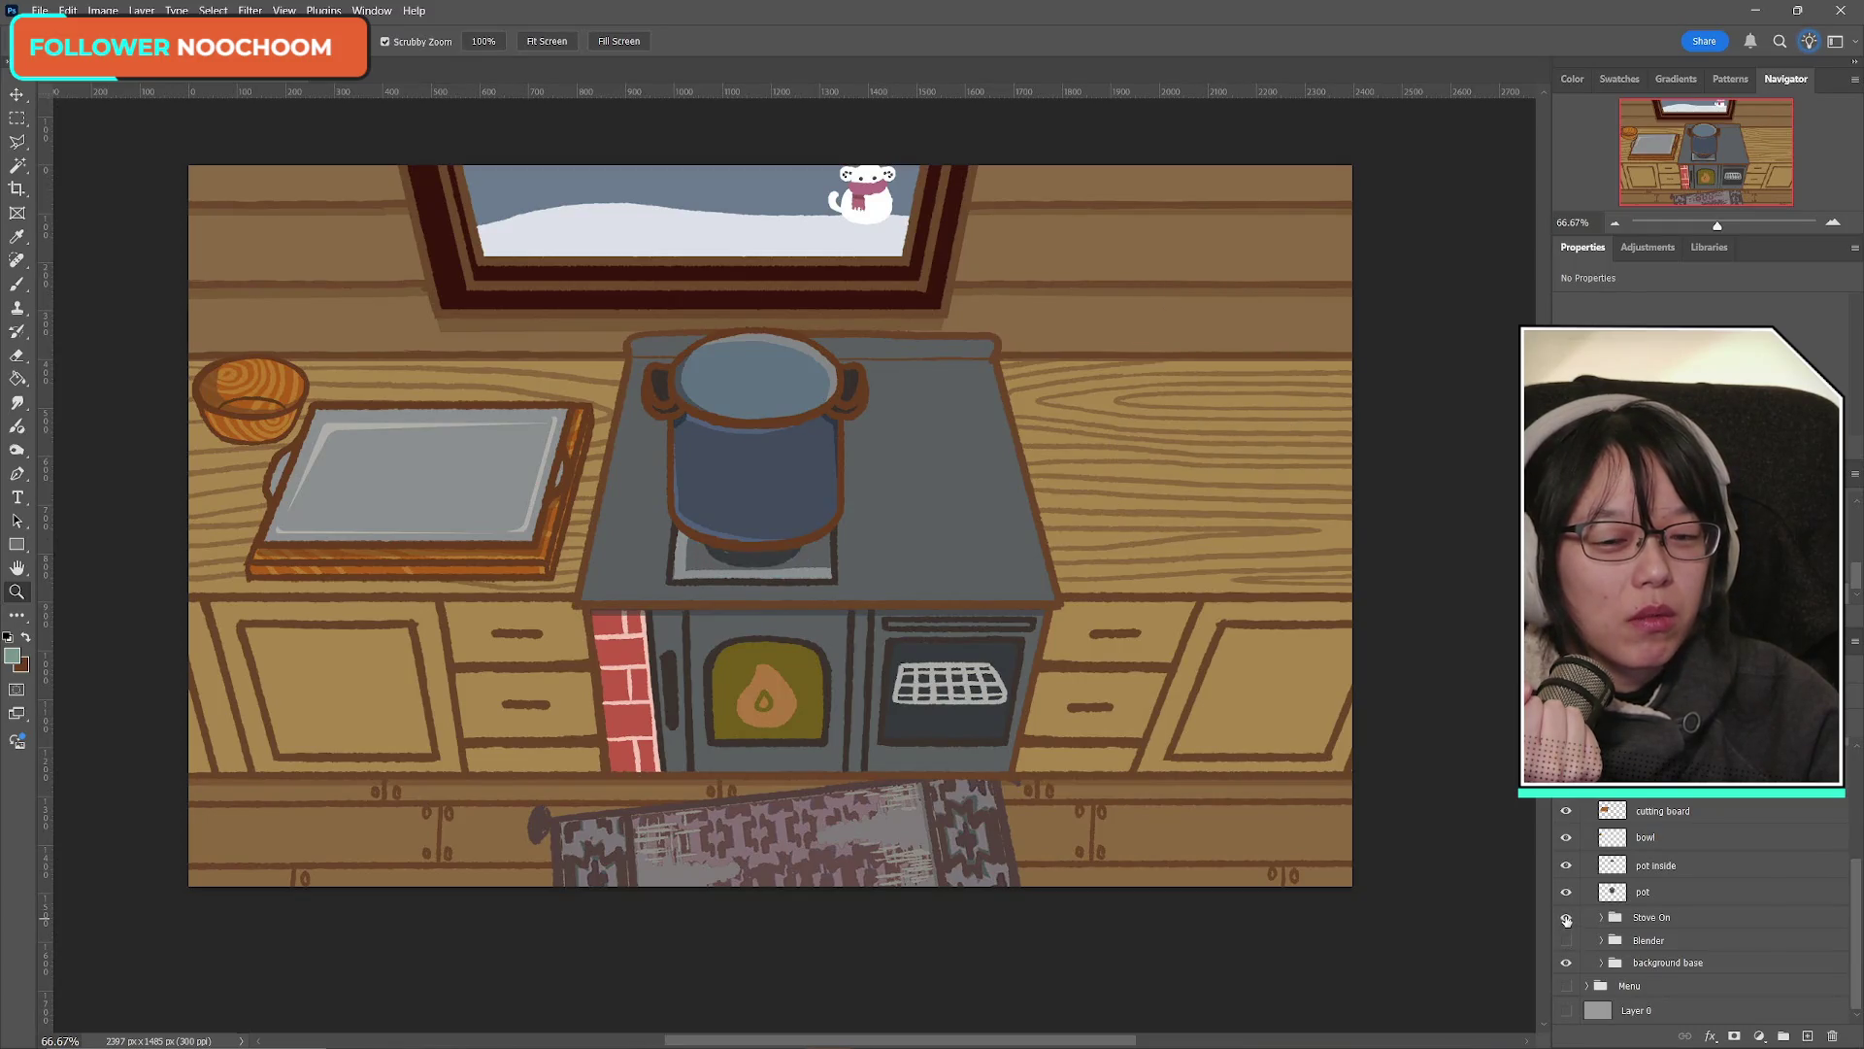
click(1566, 917)
click(1567, 940)
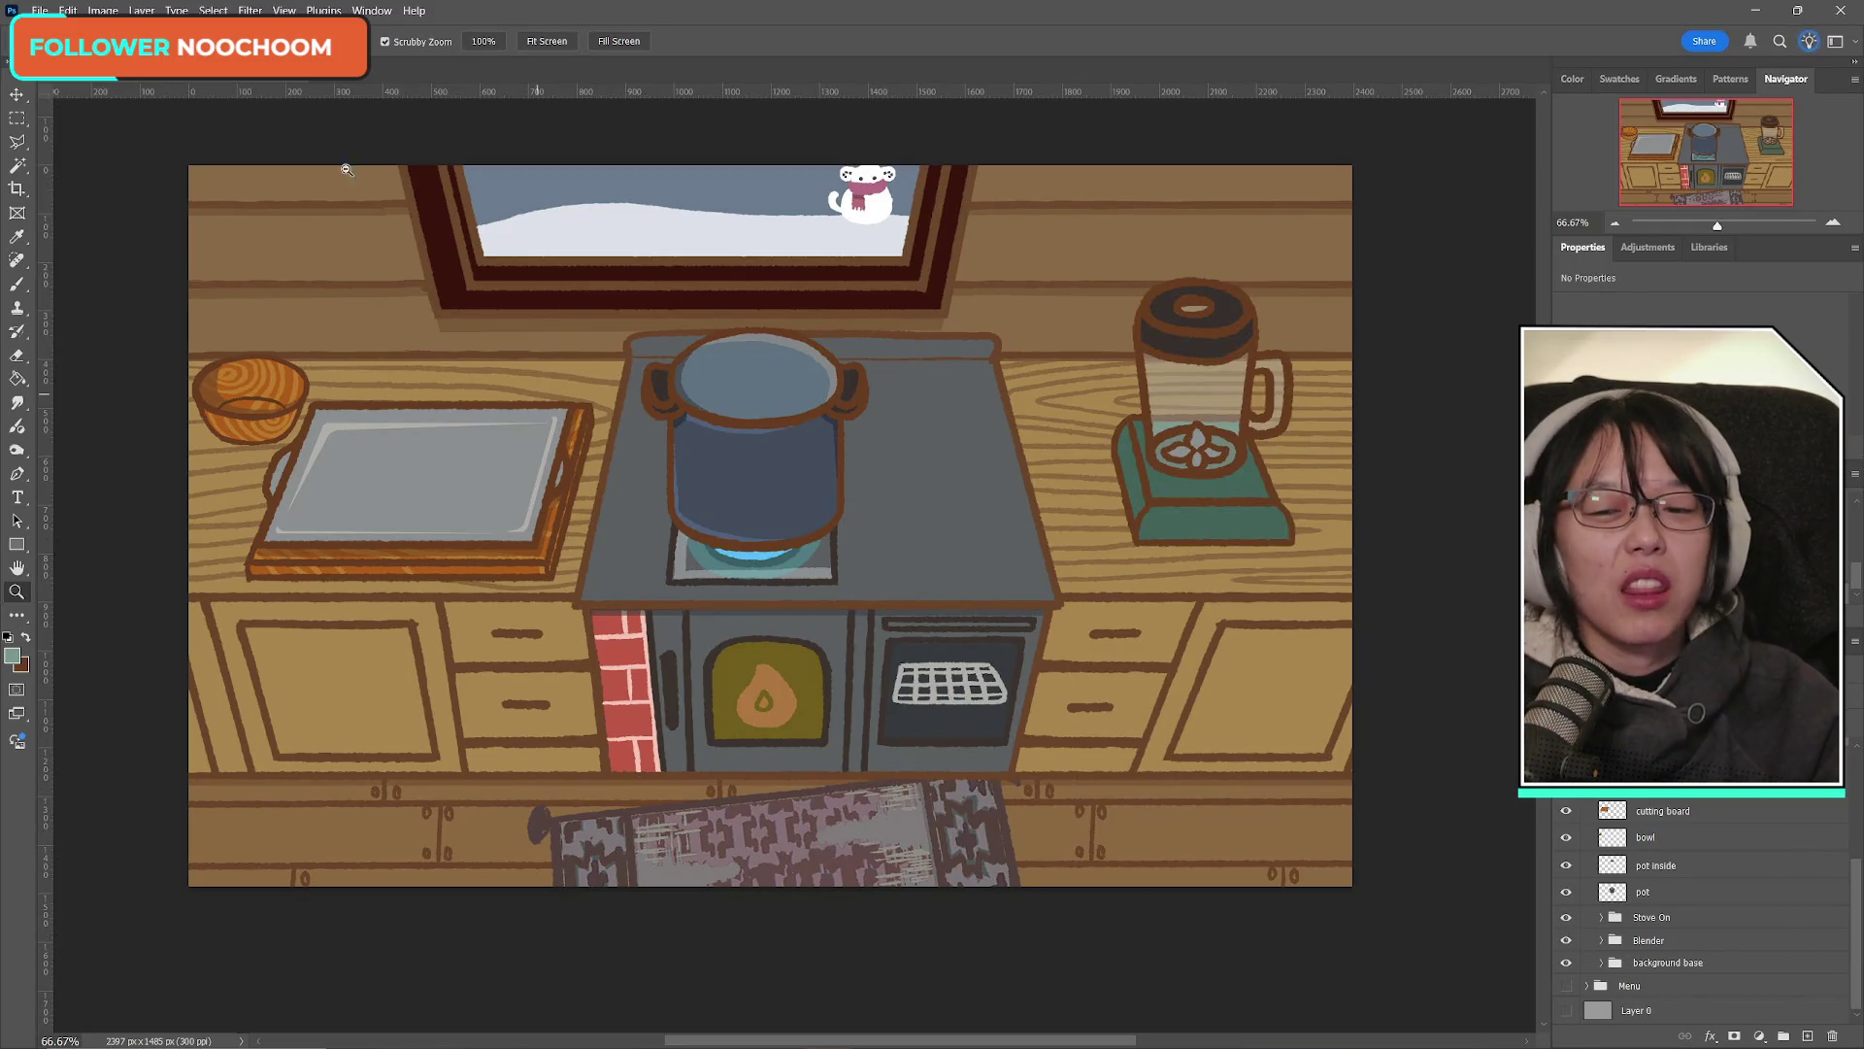
Step: Save the file via File > Save and show the Request/serving scene overlay
click(40, 11)
click(55, 207)
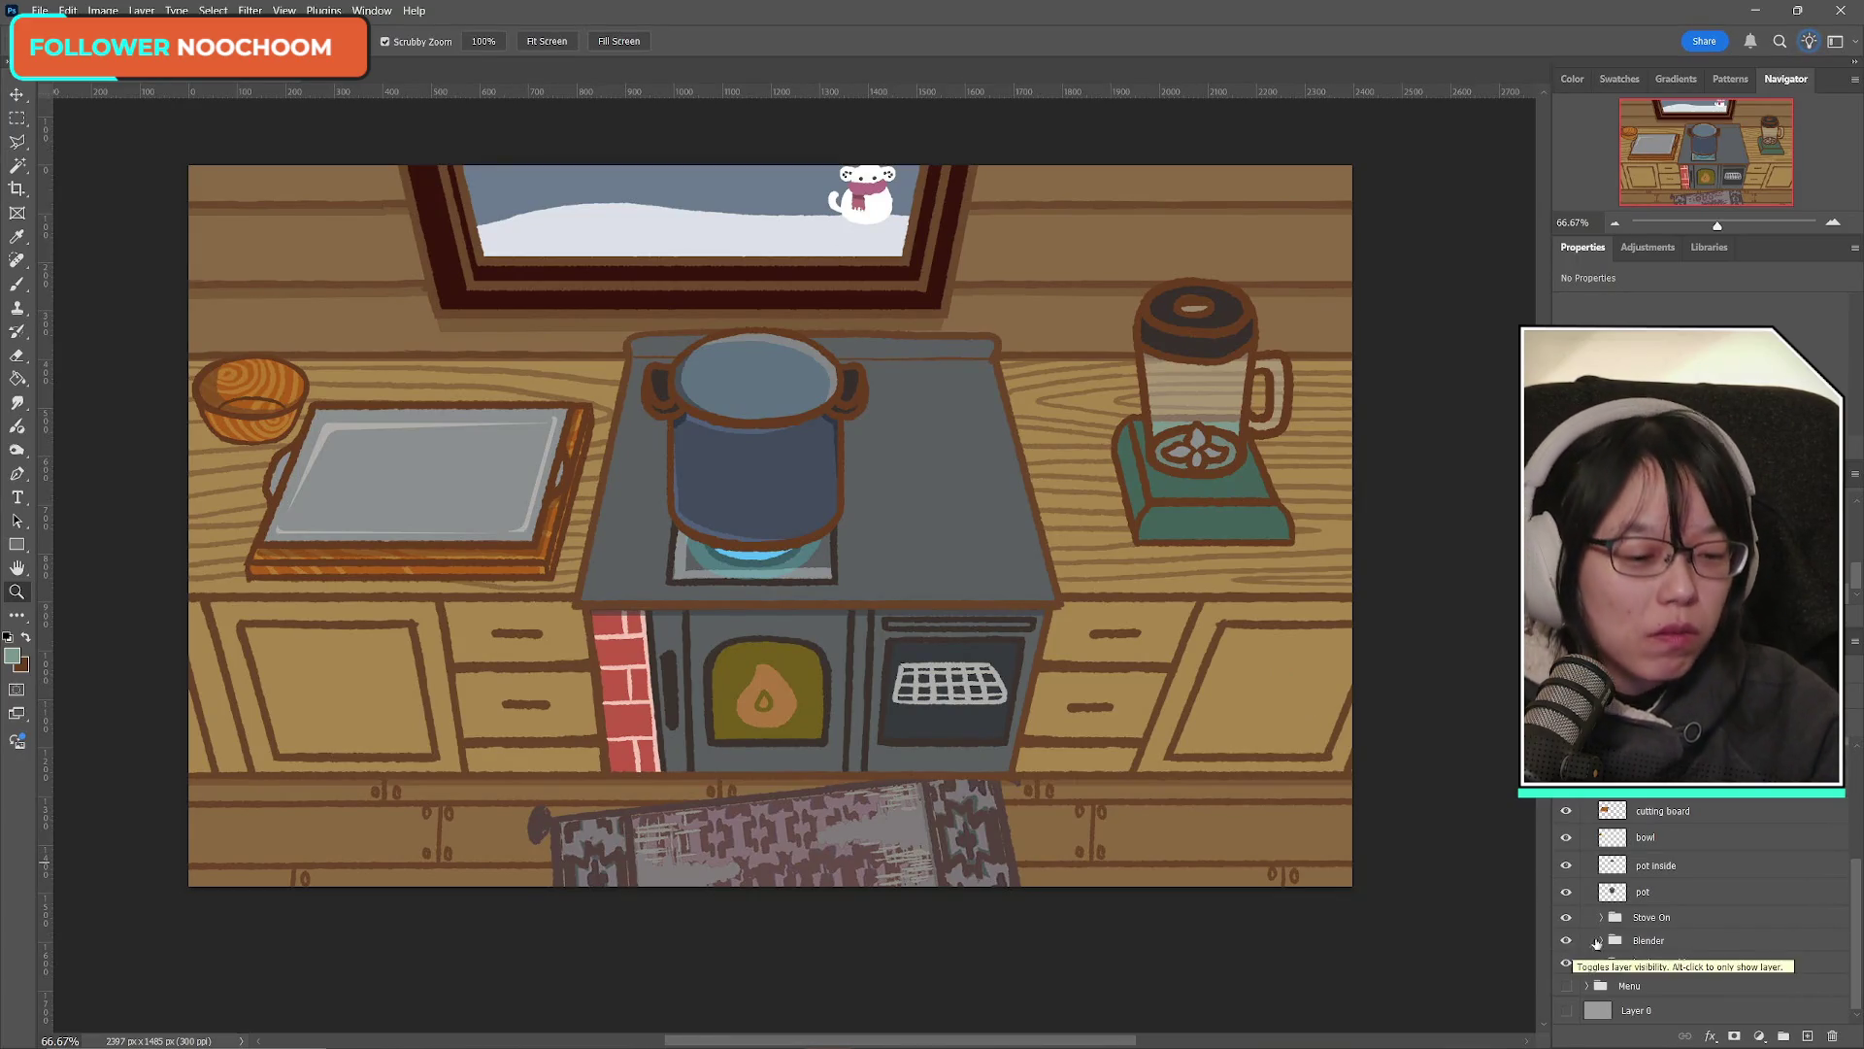
scroll(1651, 941, up, 2)
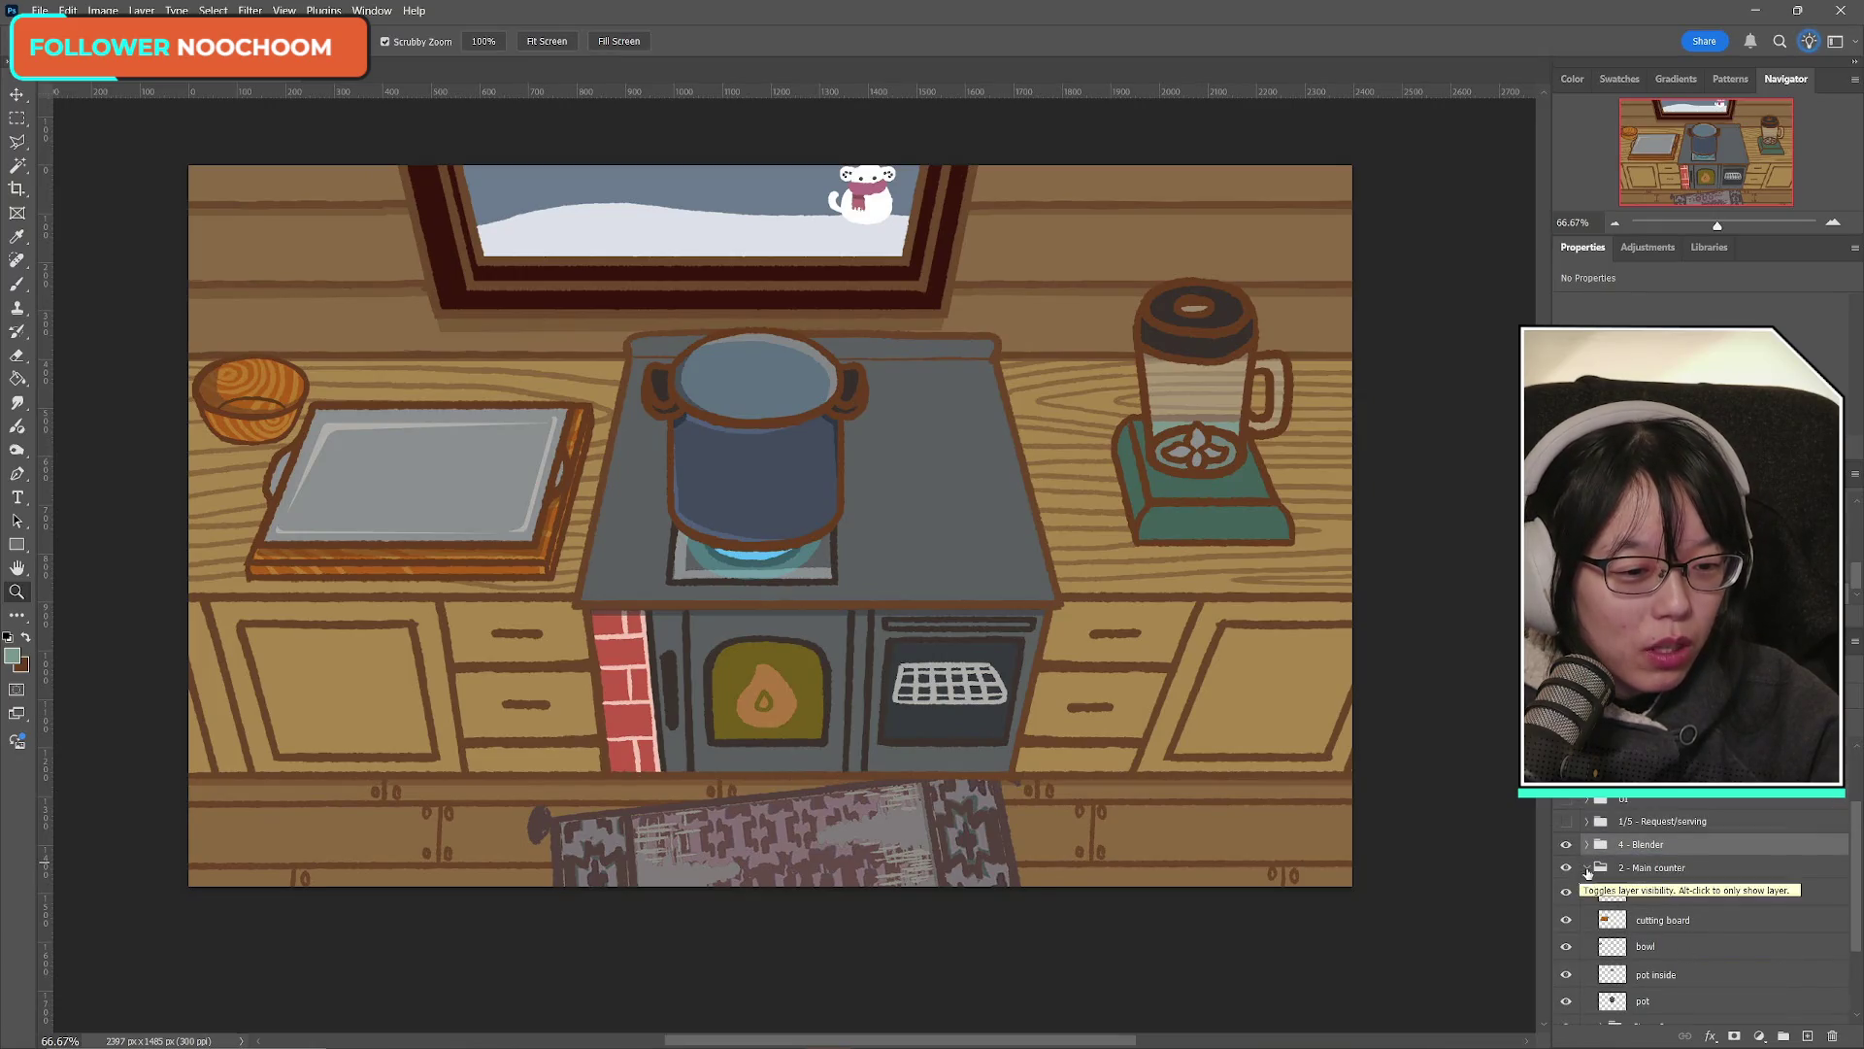
click(1587, 867)
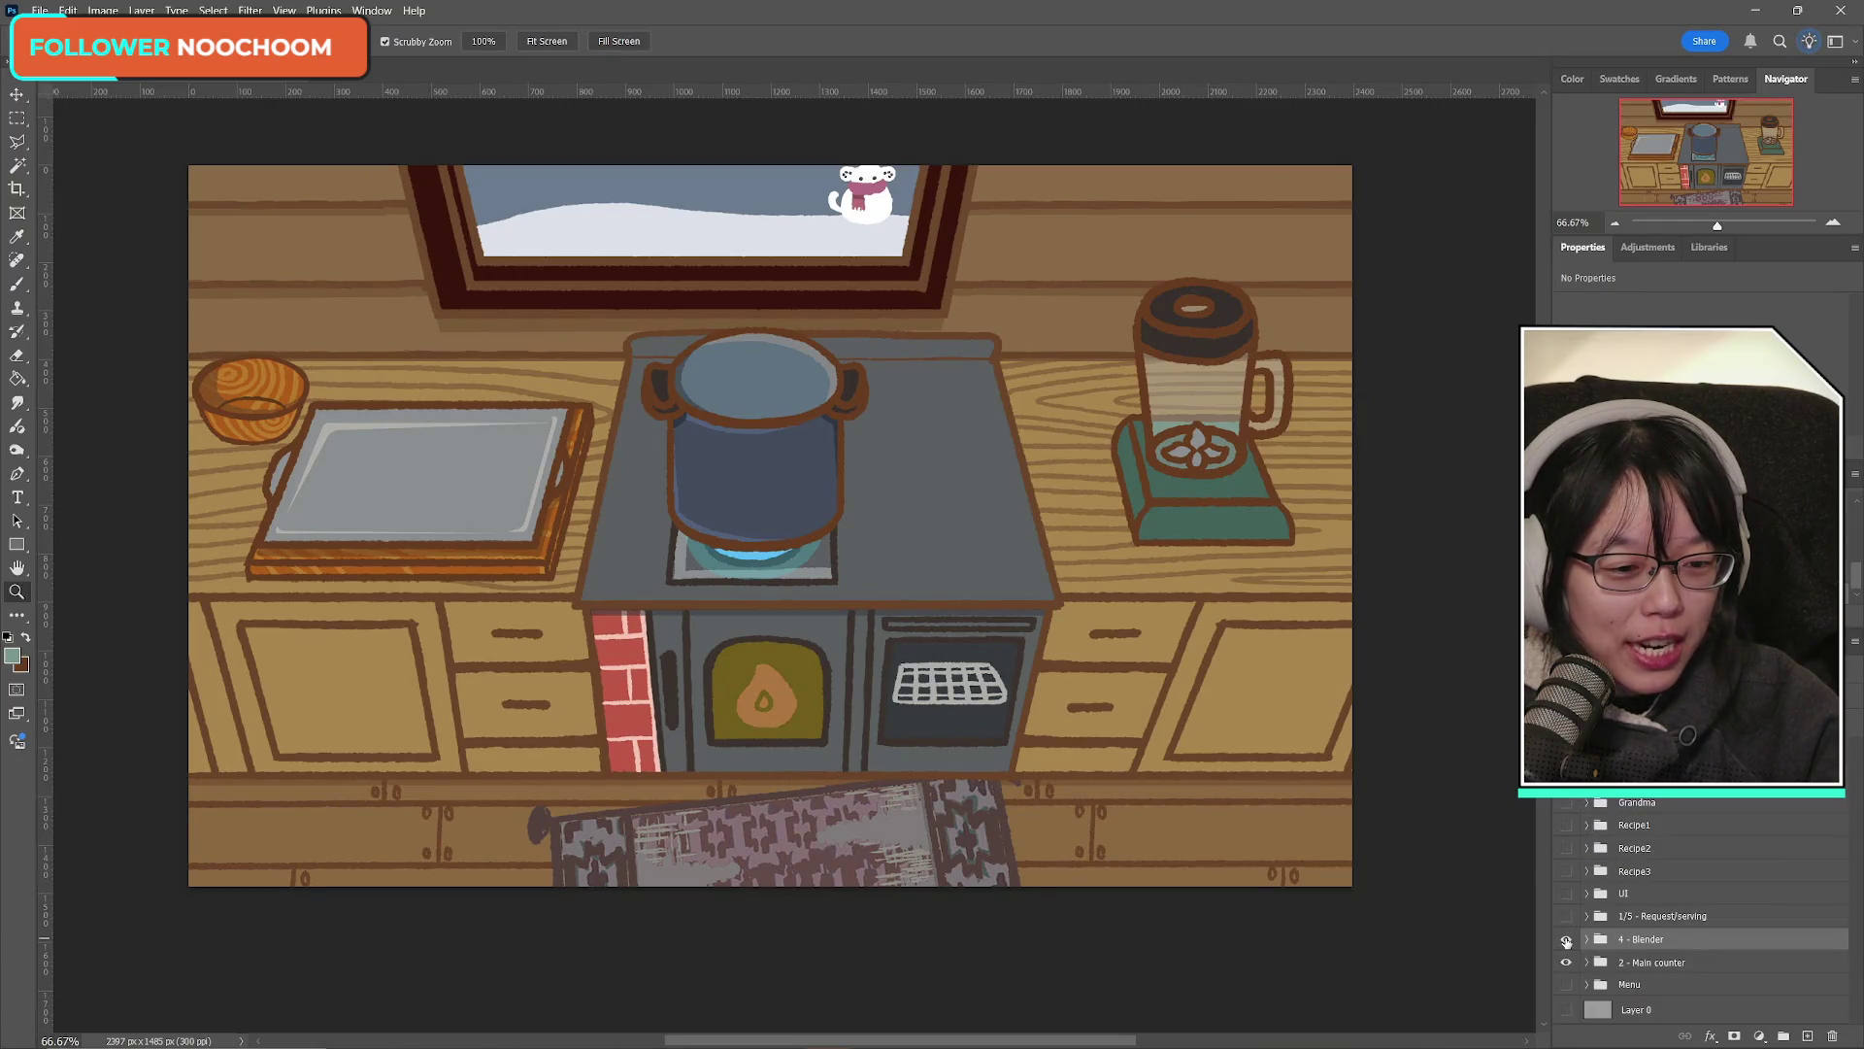
click(1566, 915)
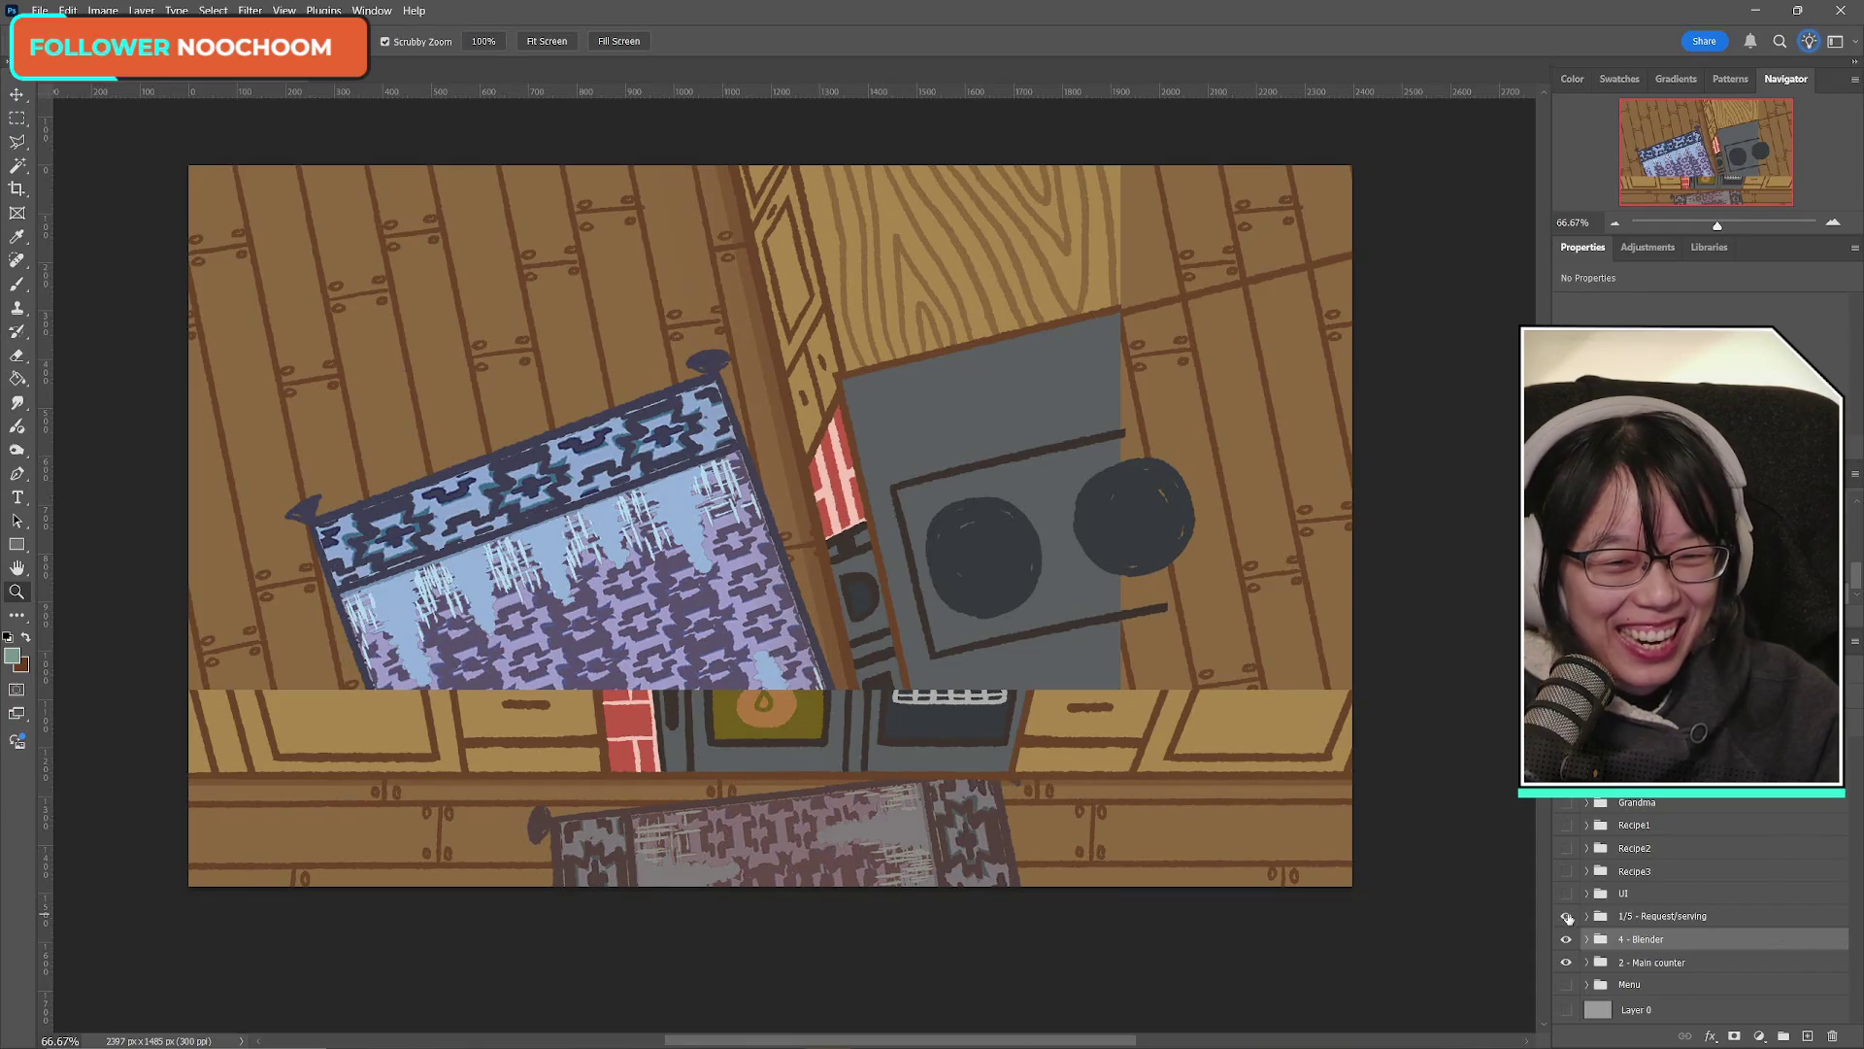
click(1566, 916)
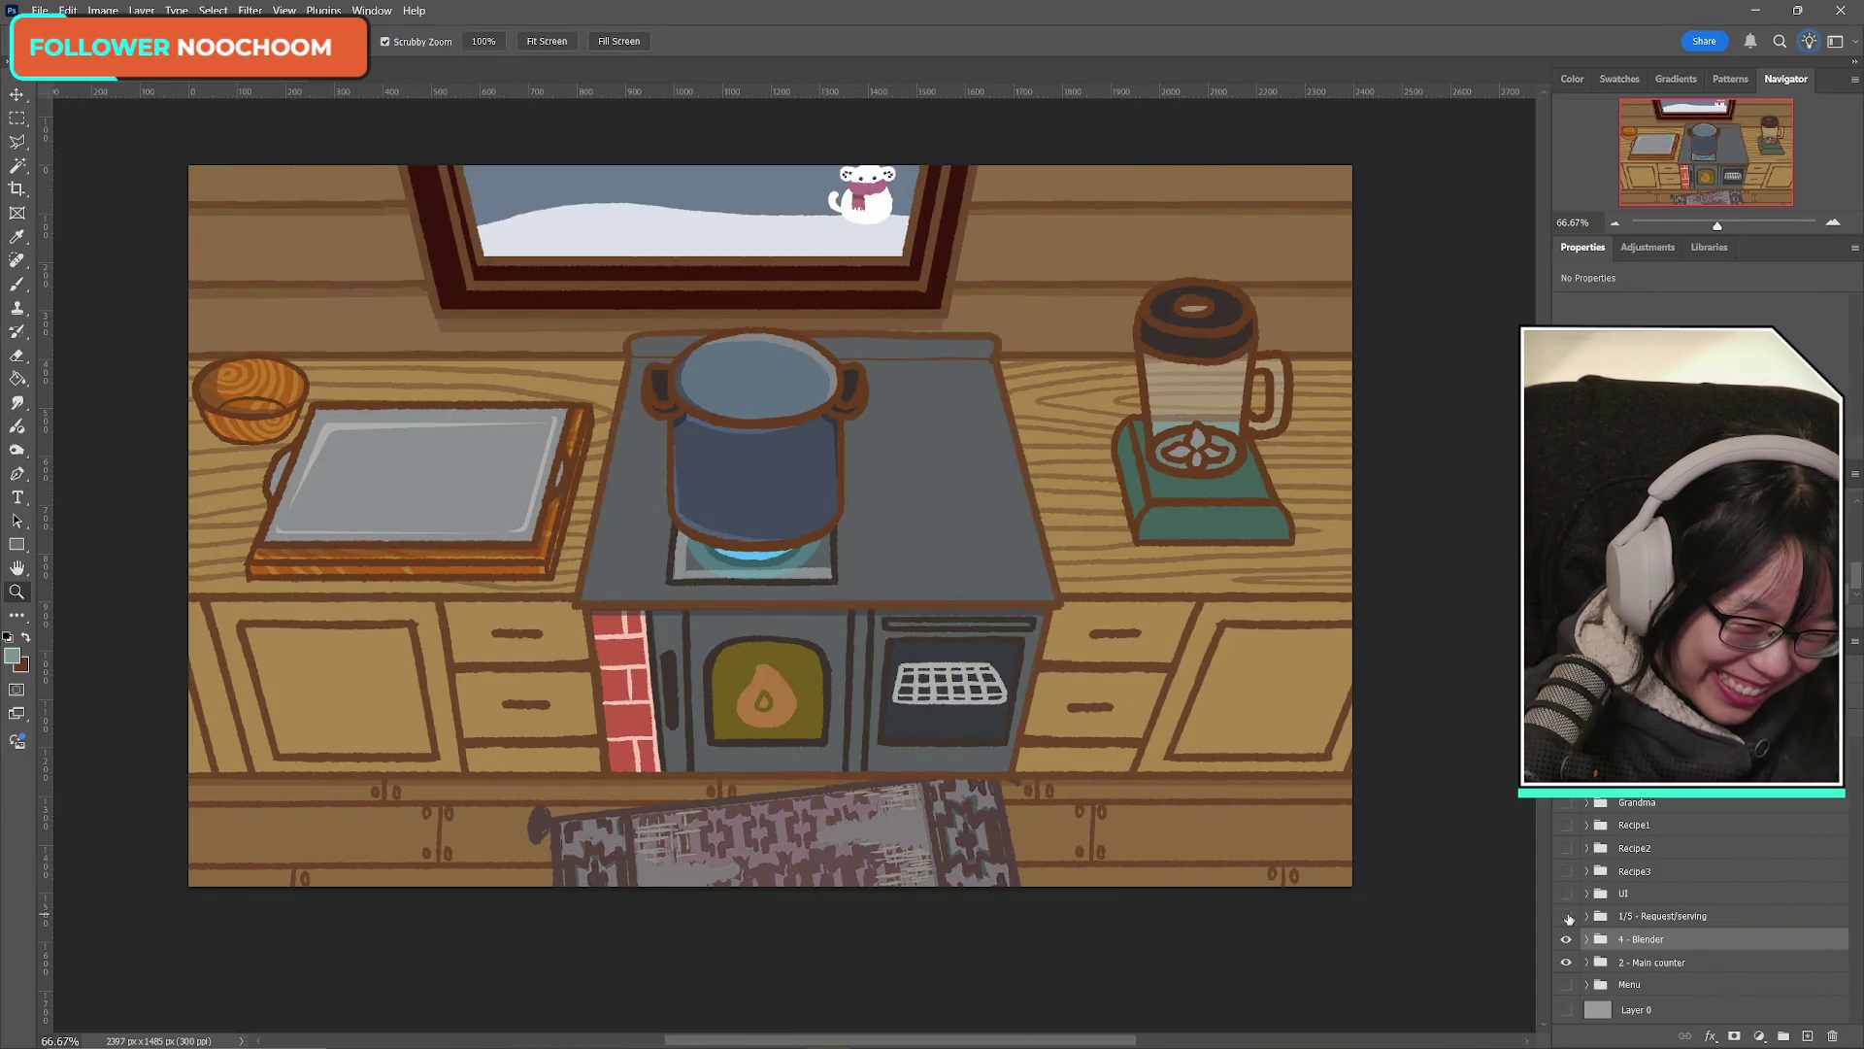
click(1566, 915)
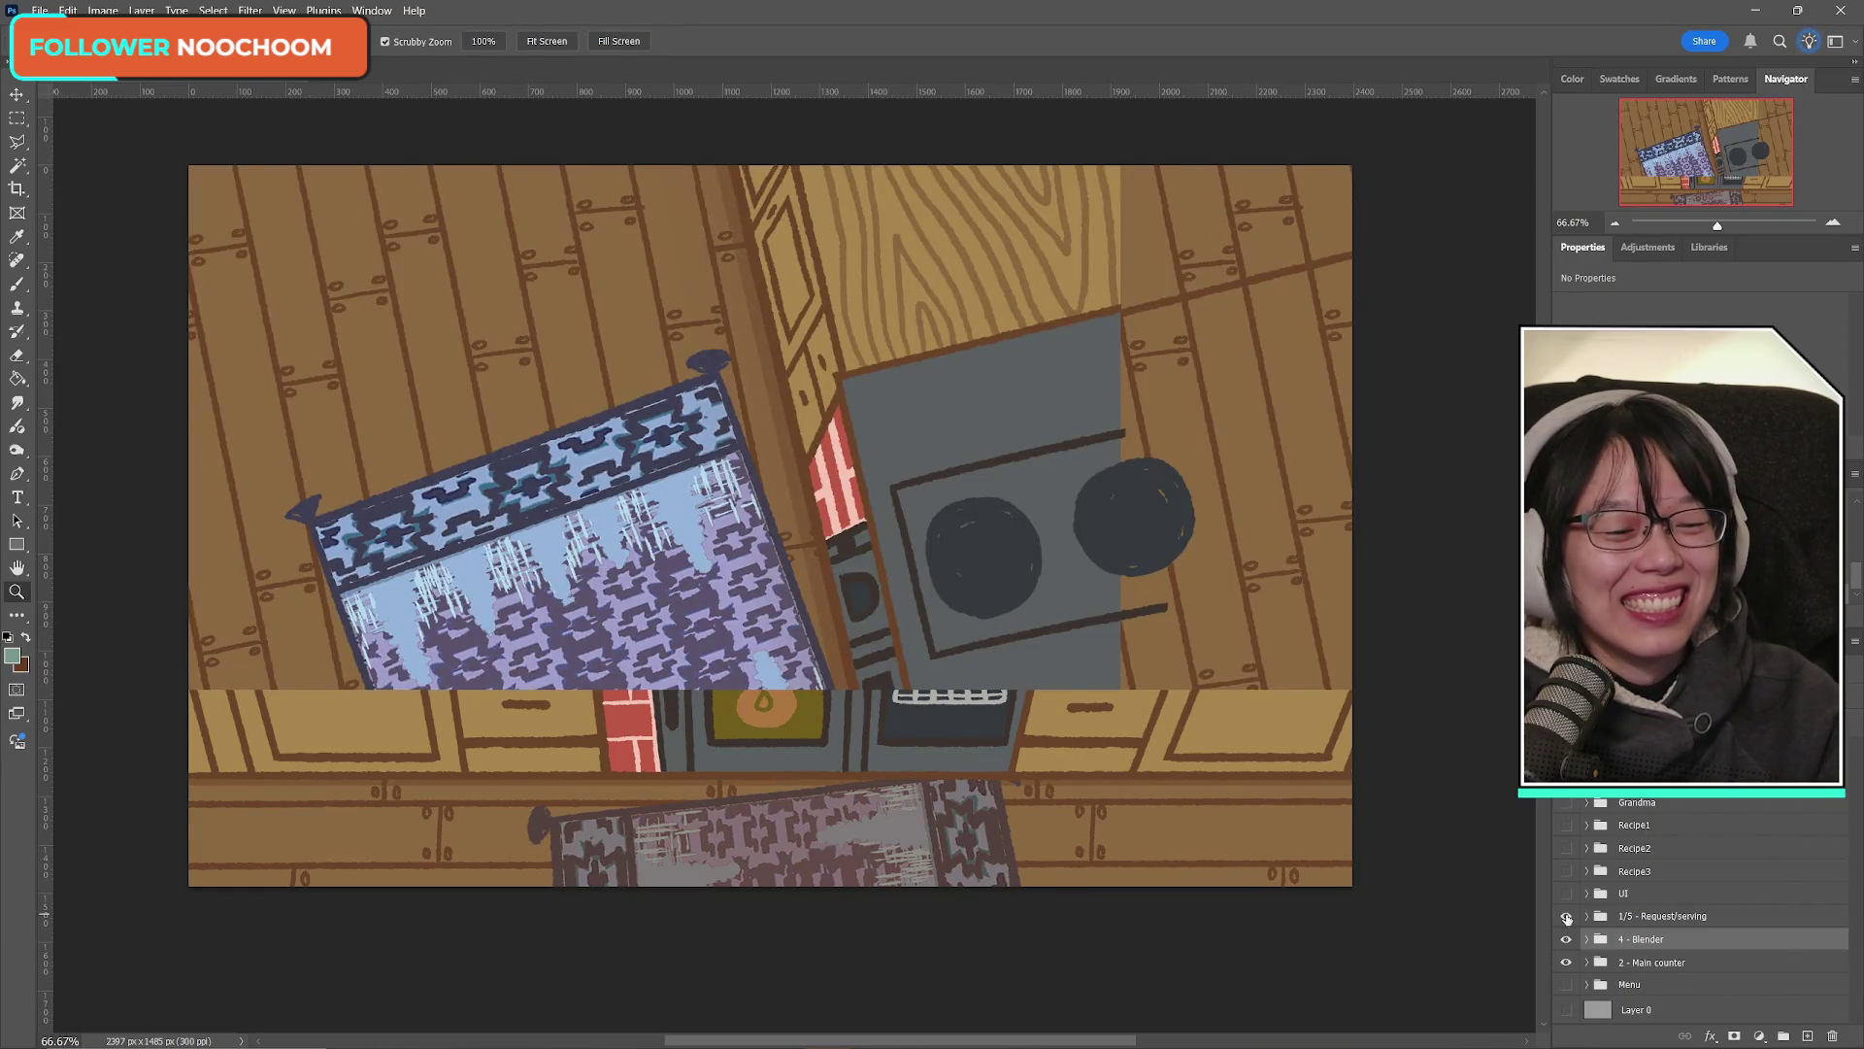
click(1566, 915)
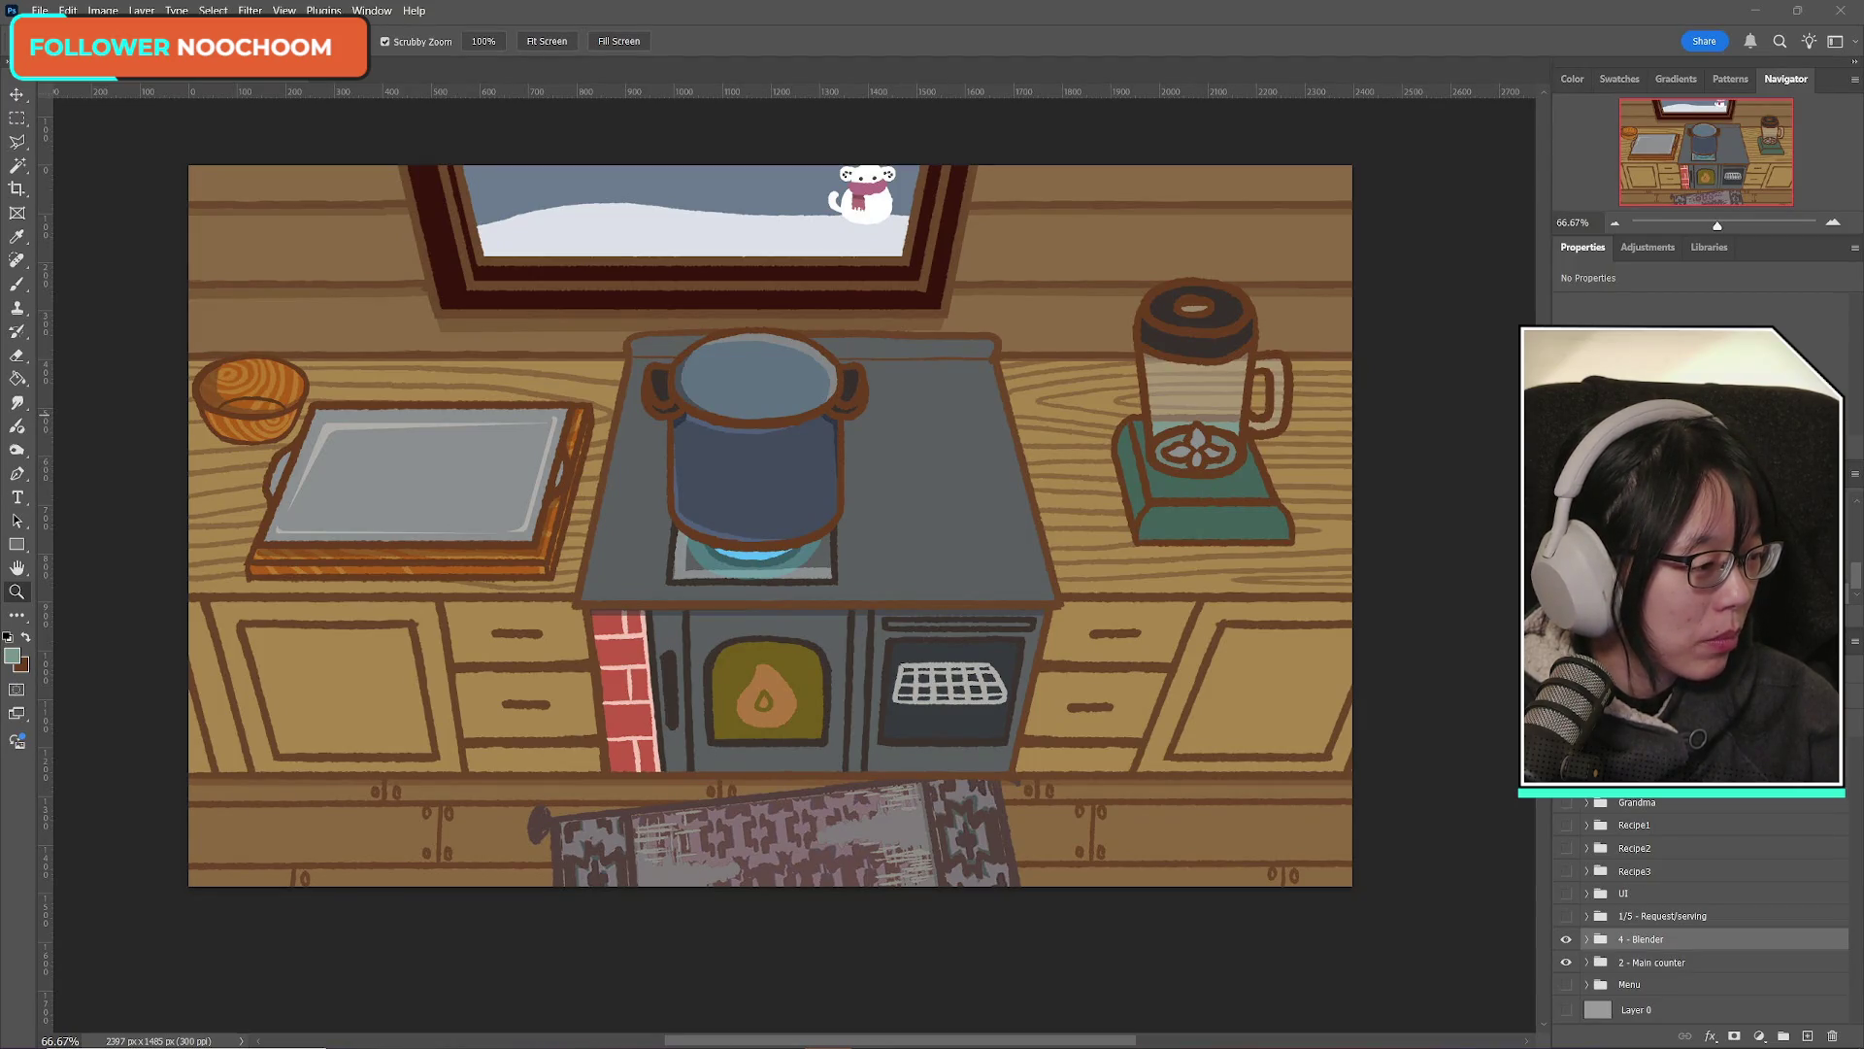
double_click(1301, 11)
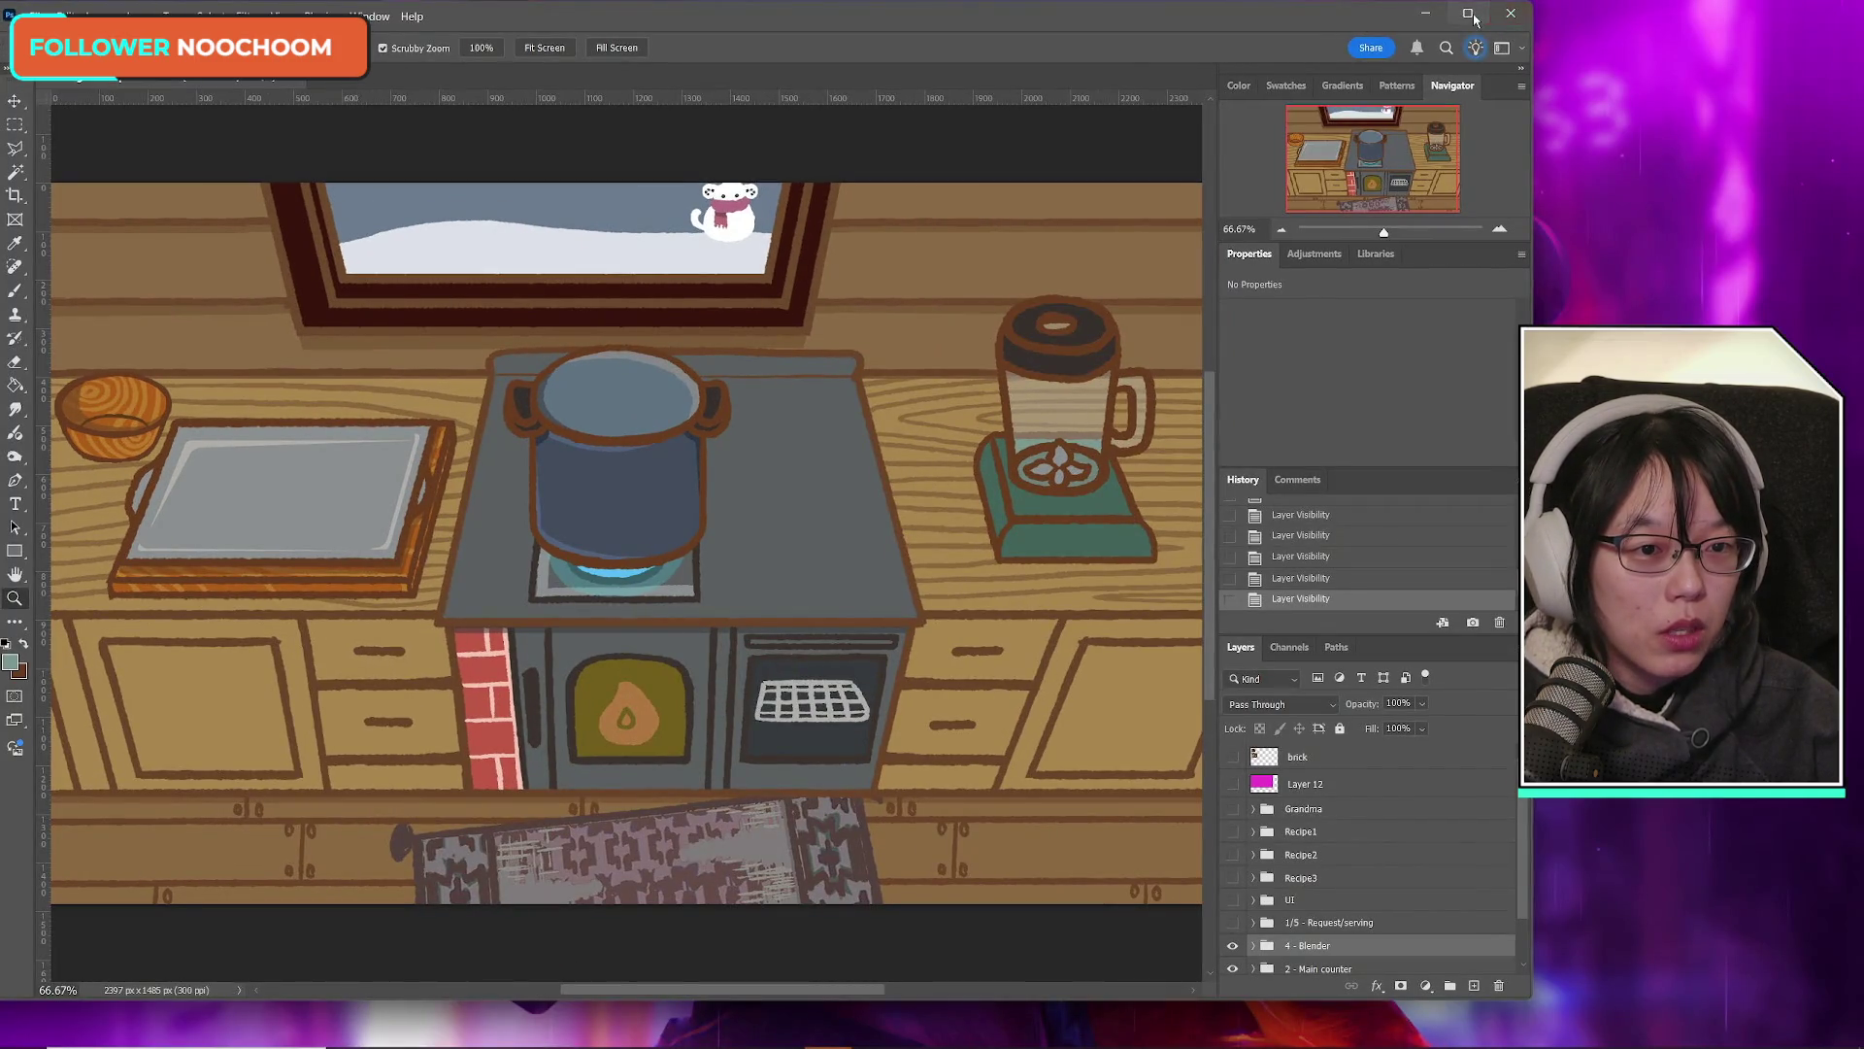
click(1470, 16)
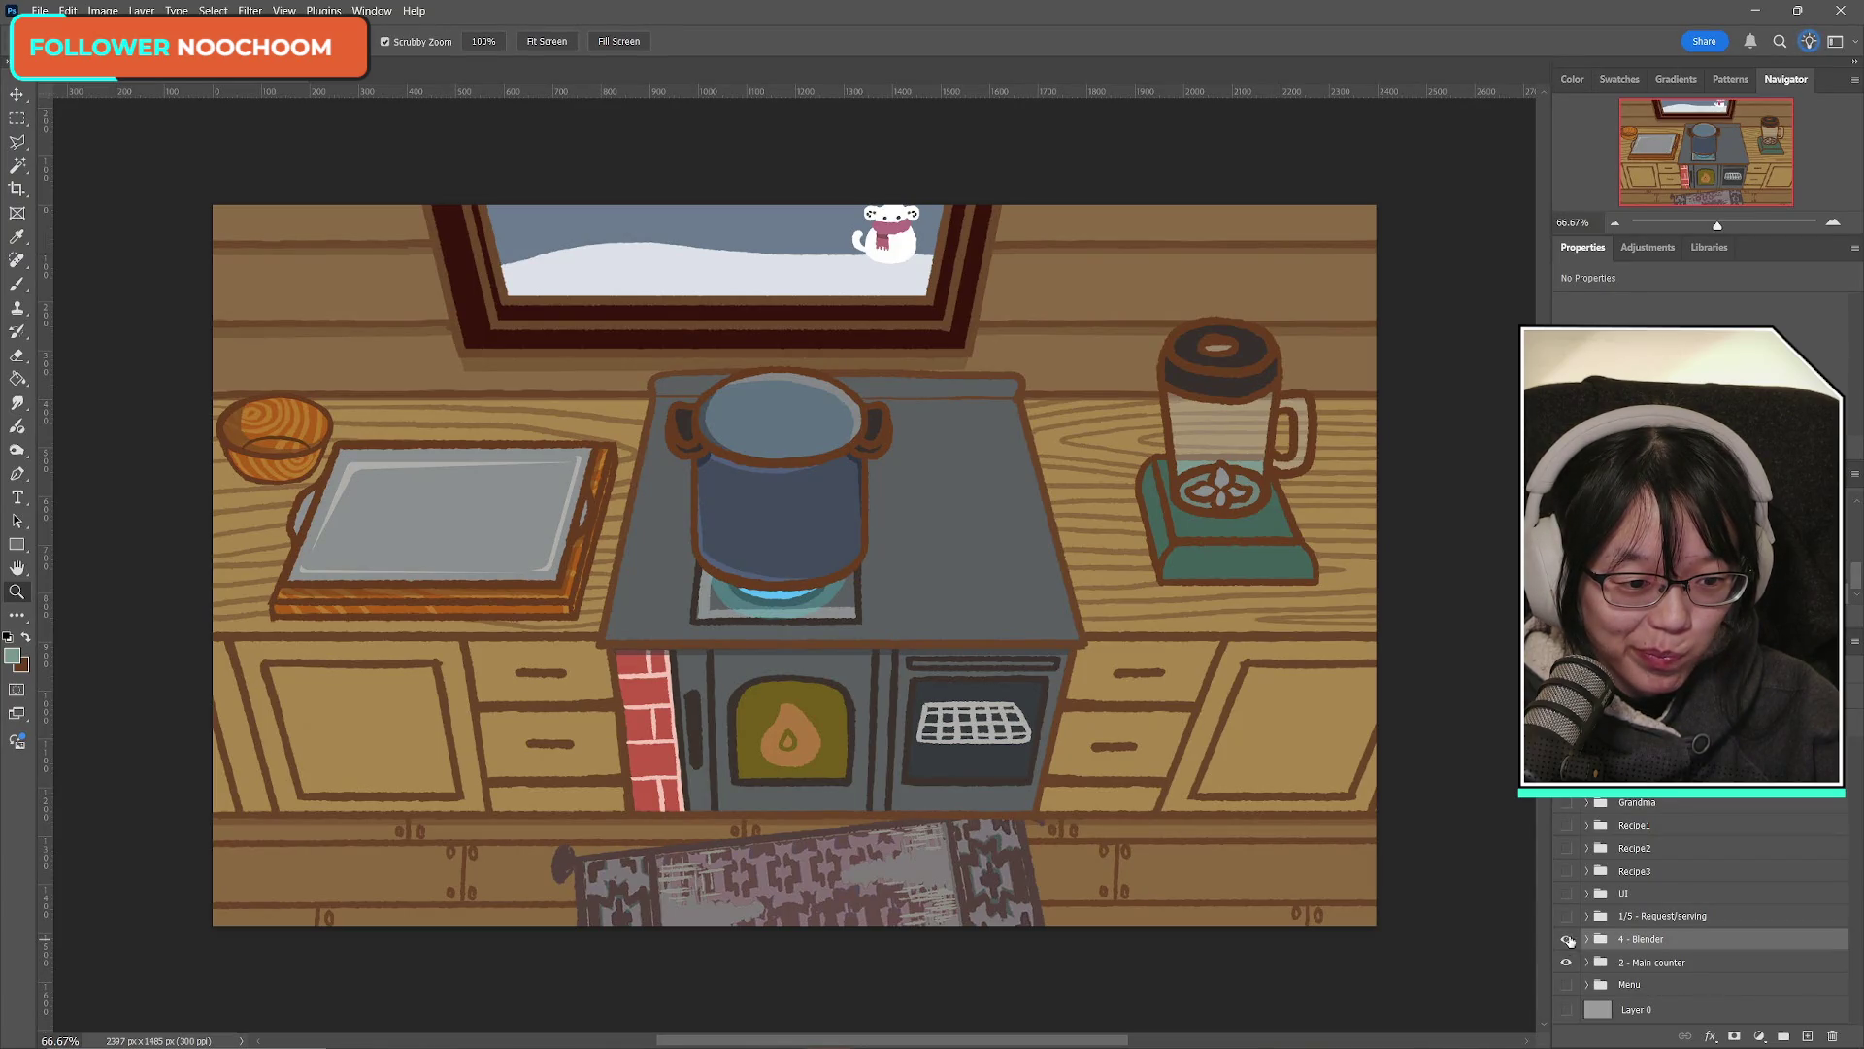
scroll(1642, 951, down, 1)
scroll(1631, 946, up, 1)
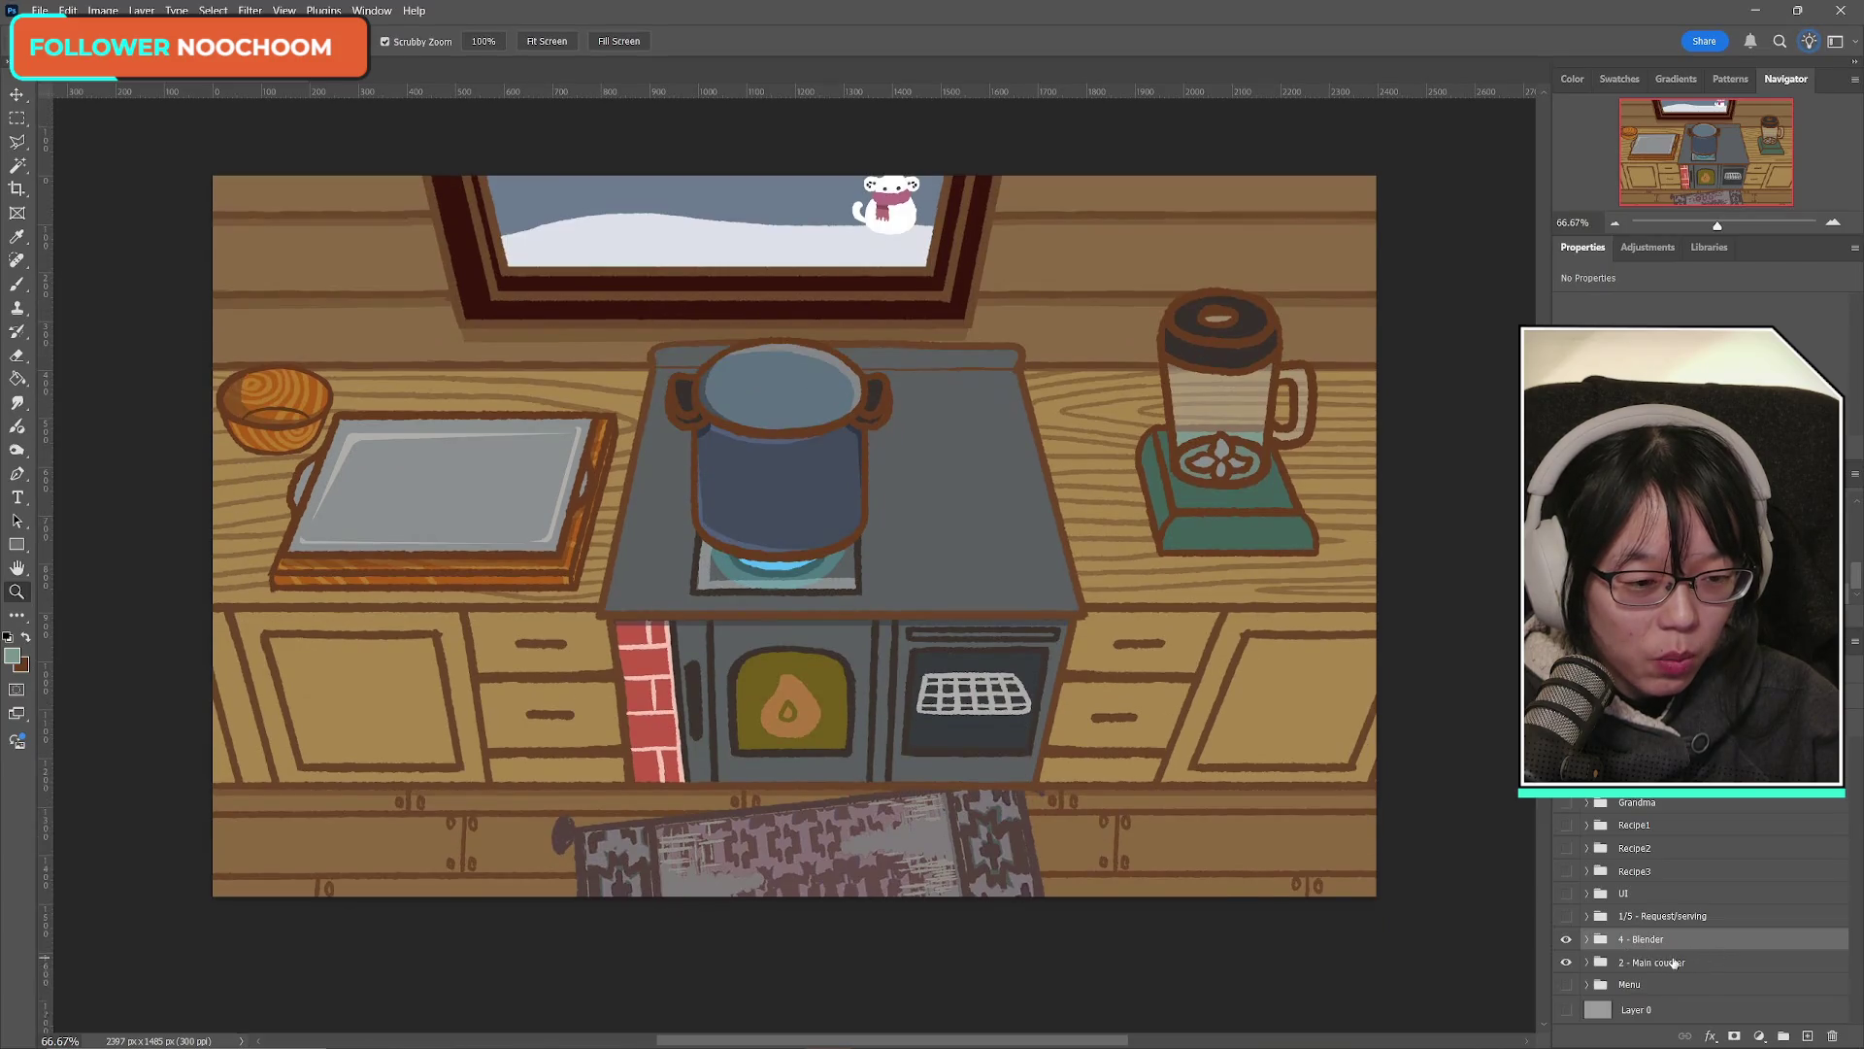
Step: Rename the 4 - Blender group to '4 - Blender - with soup'
click(1566, 940)
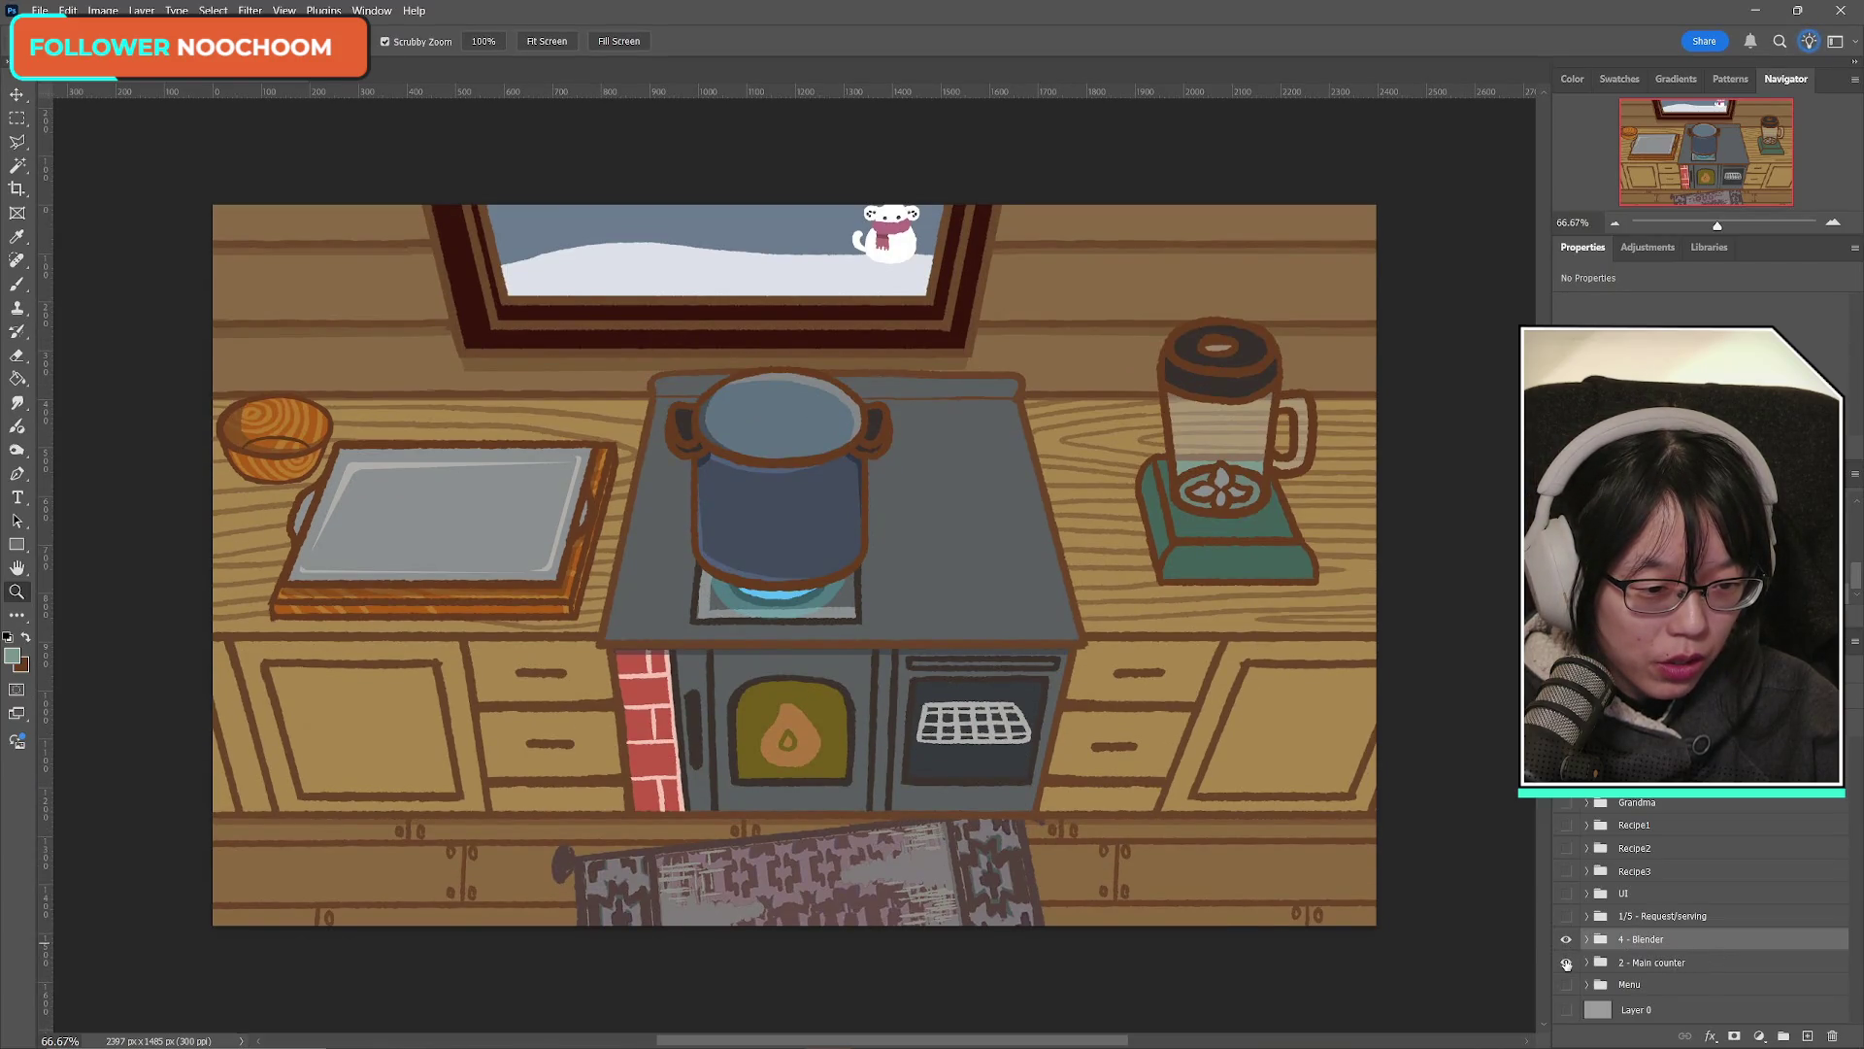
double_click(1658, 940)
key(Right)
text(animati)
key(BackSpace)
key(BackSpace)
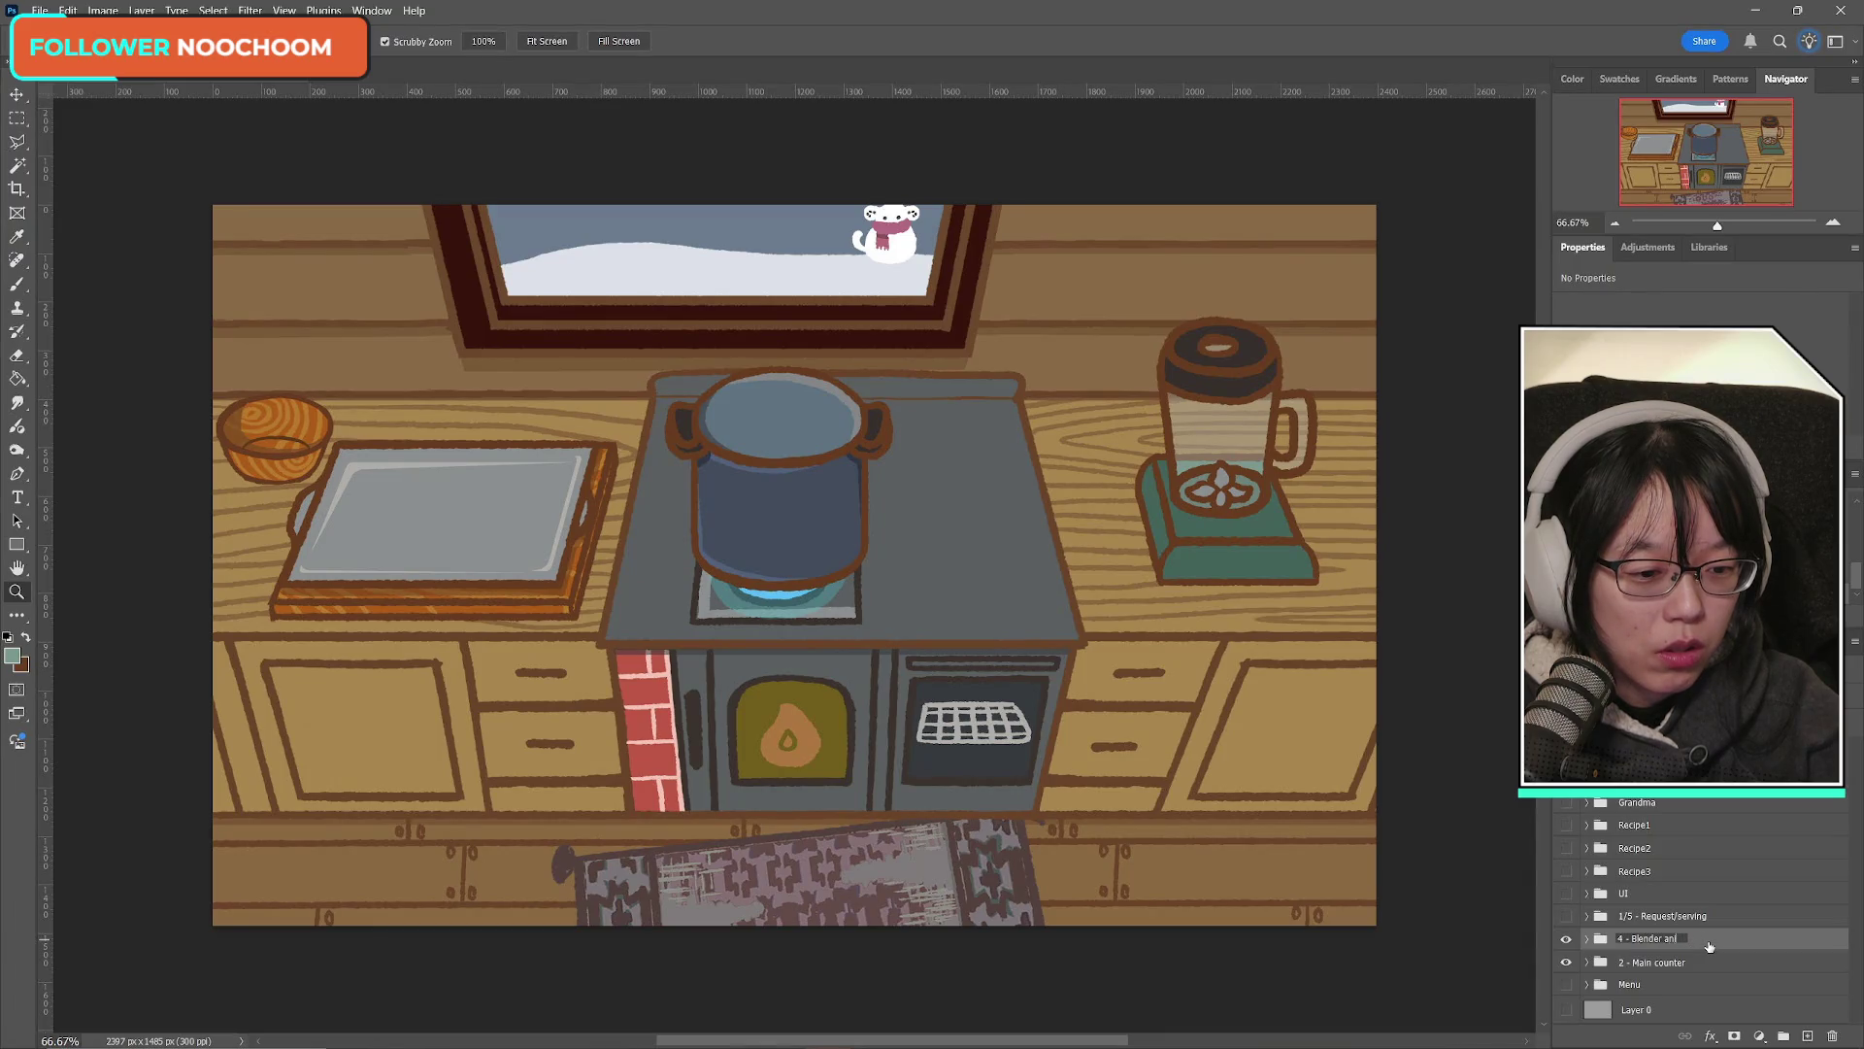
key(BackSpace)
key(BackSpace)
text(- wi)
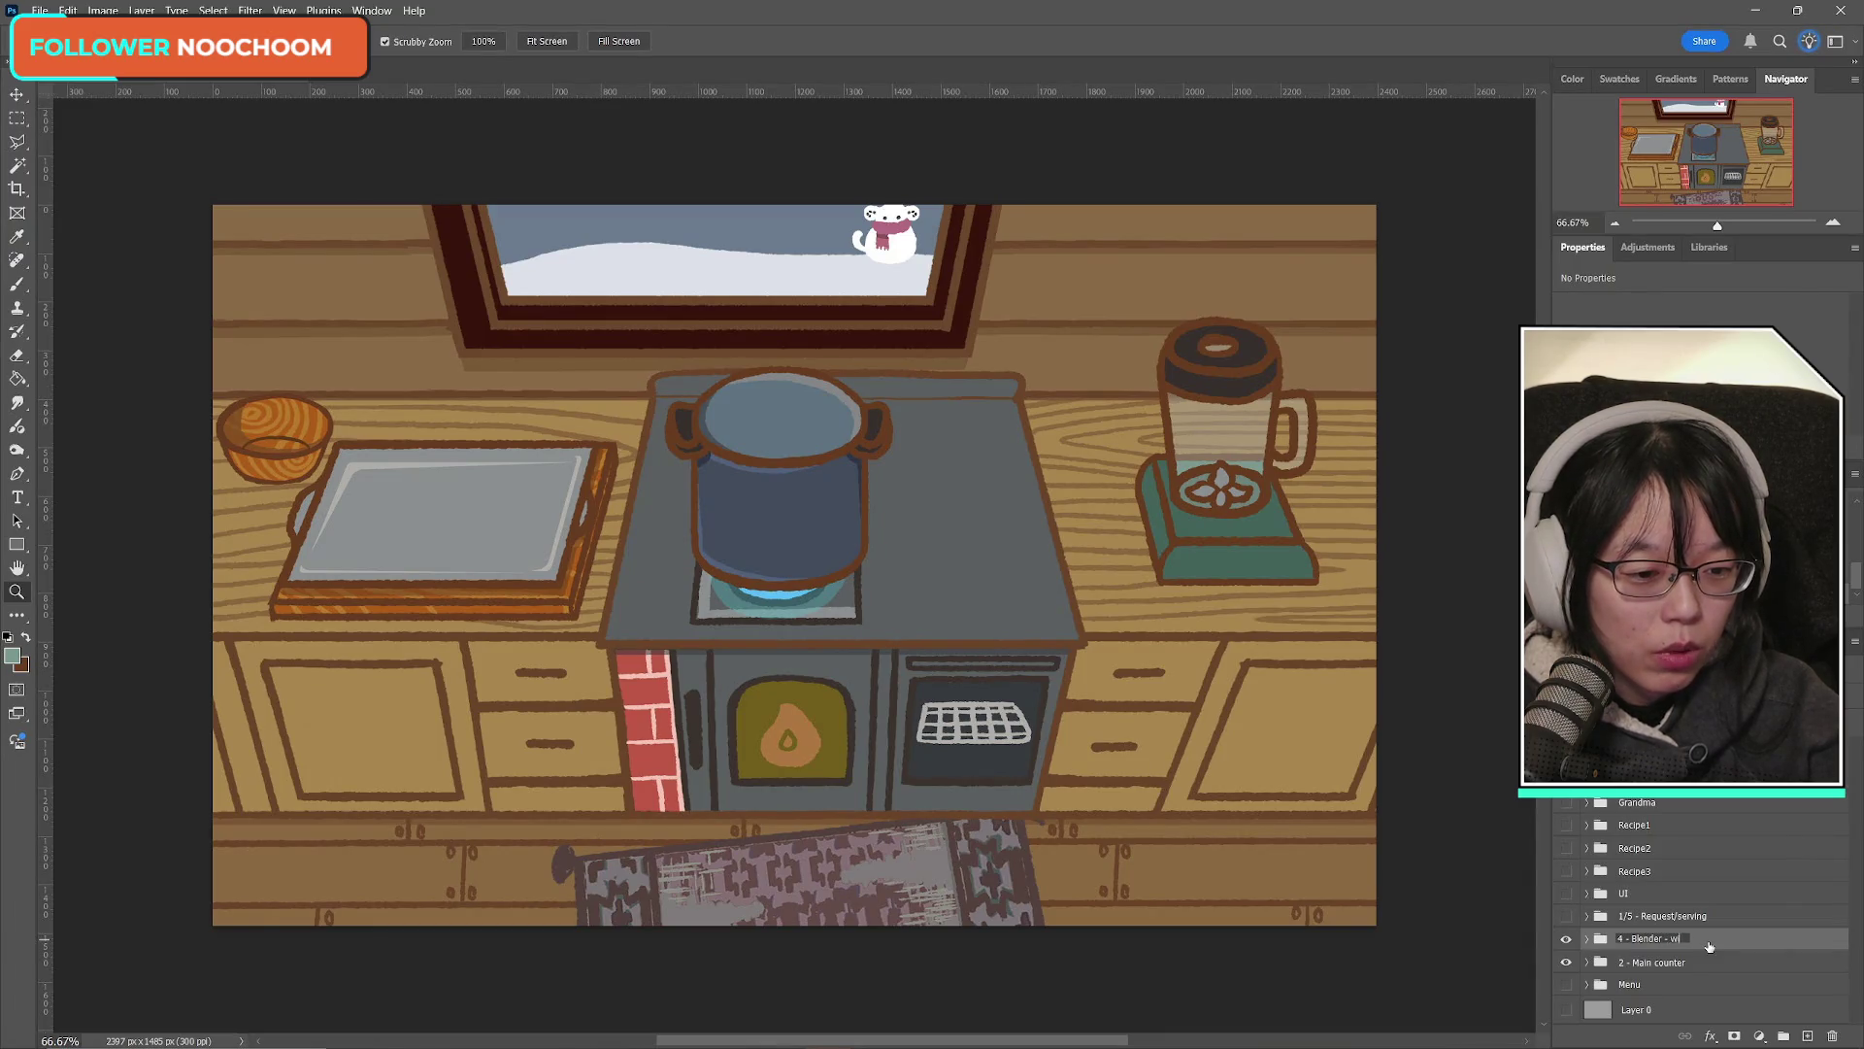
text(th soup)
key(Return)
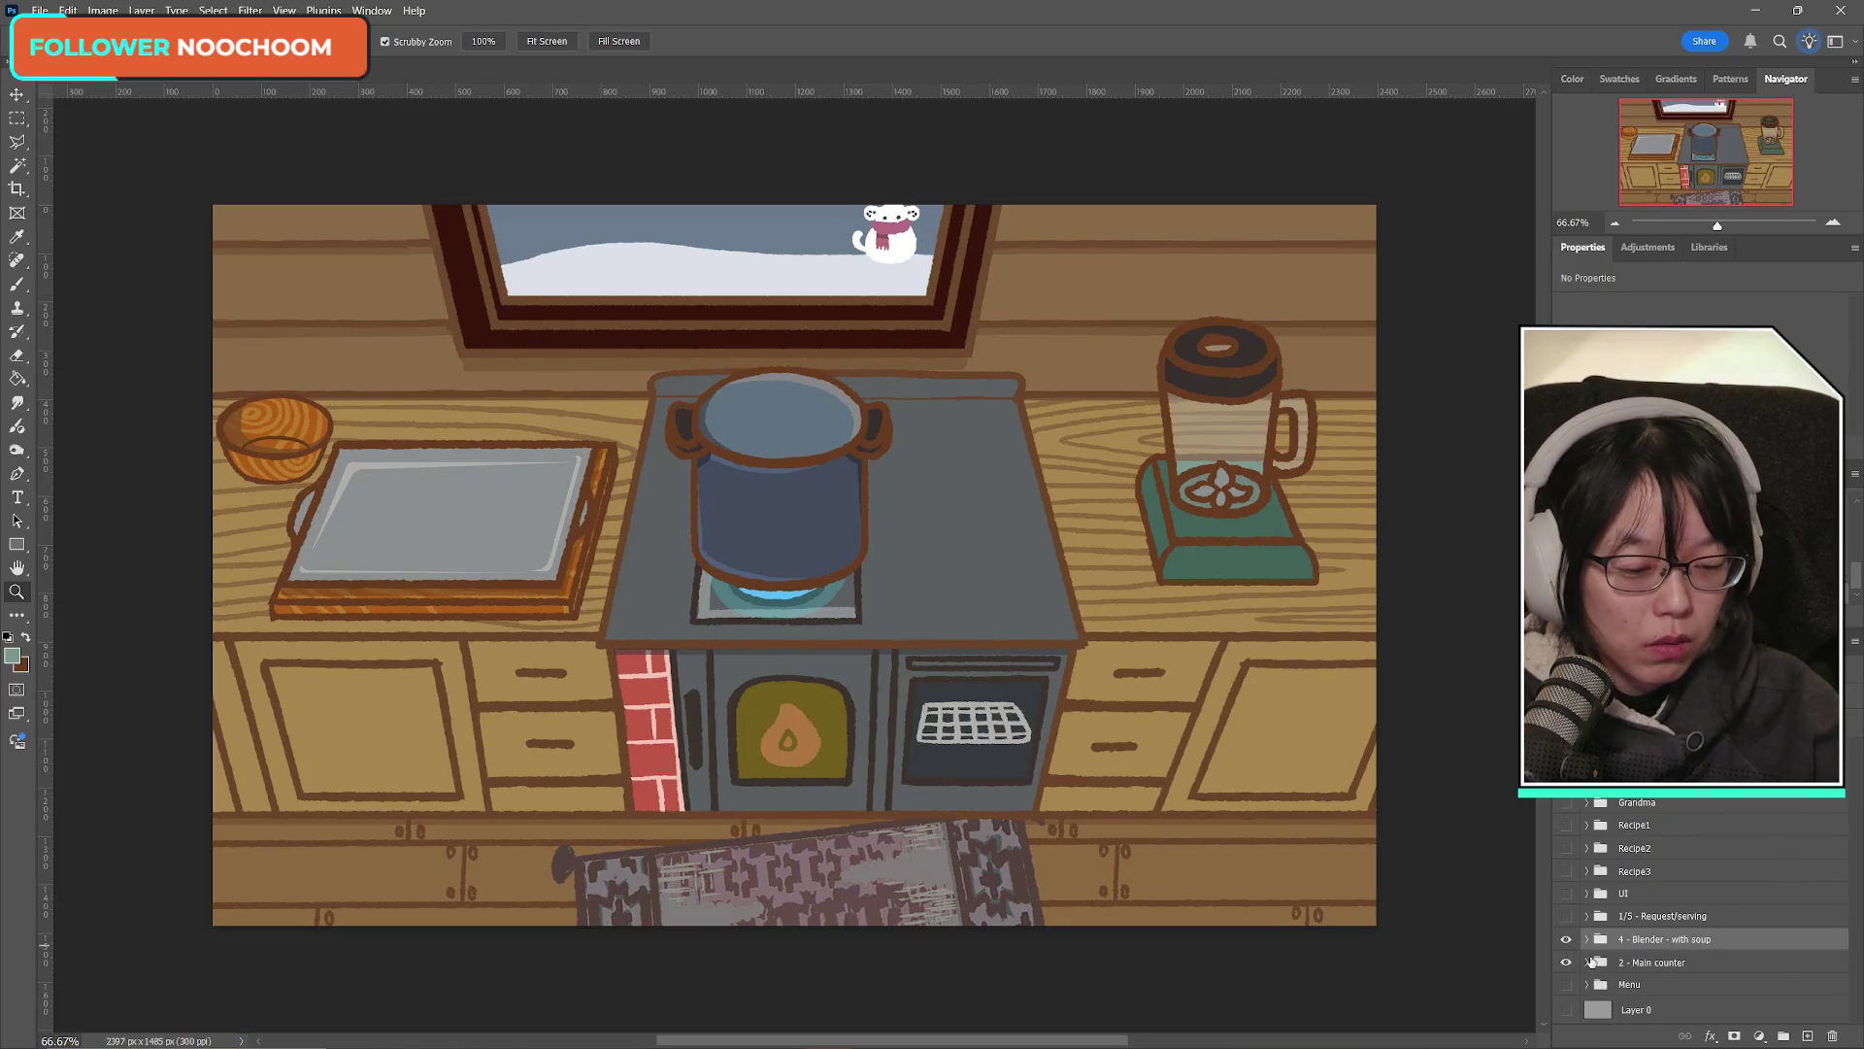
Step: Expand 2 - Main counter and shift the Blender group slightly left on the counter
scroll(1693, 962, down, 1)
click(1587, 962)
scroll(1705, 929, down, 3)
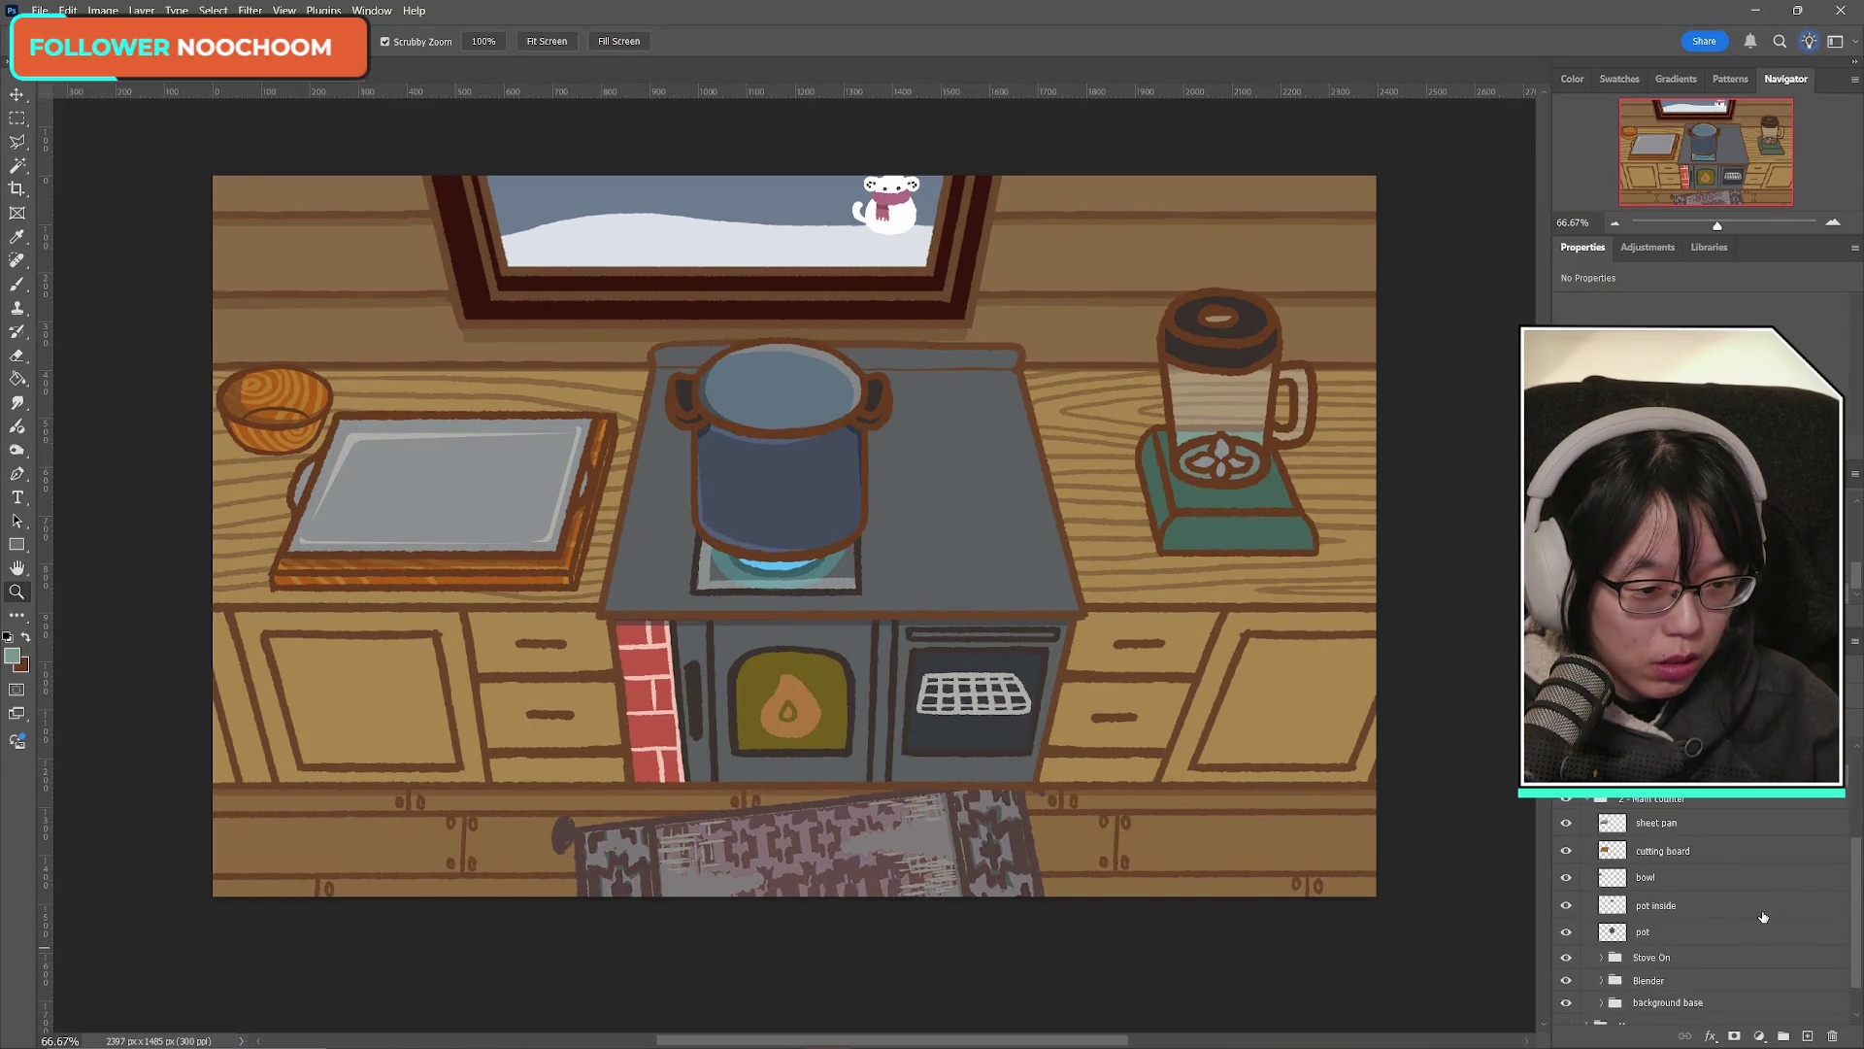
click(1705, 940)
key(ctrl+t)
mouse_move(1300, 532)
mouse_down()
mouse_move(1170, 439)
mouse_move(1189, 520)
mouse_up()
click(901, 41)
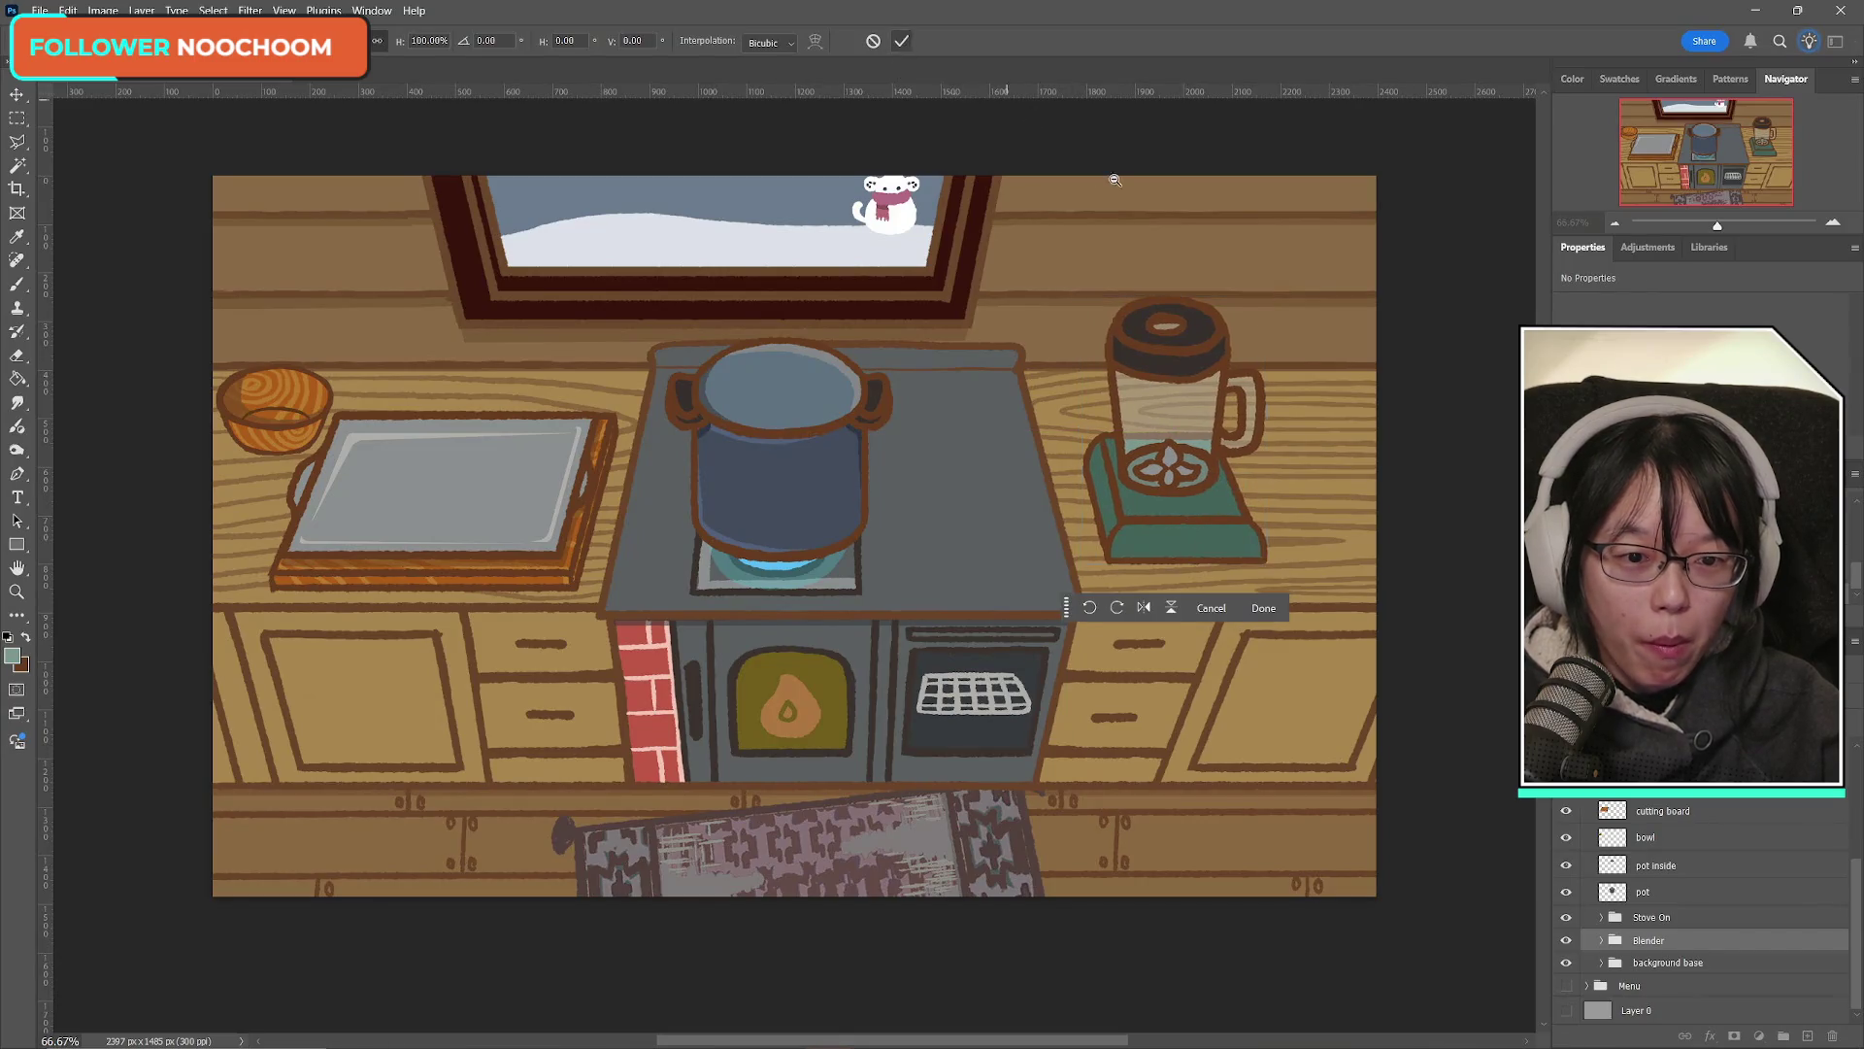
Step: Switch to the Zoom tool and select the bowl layer
key(z)
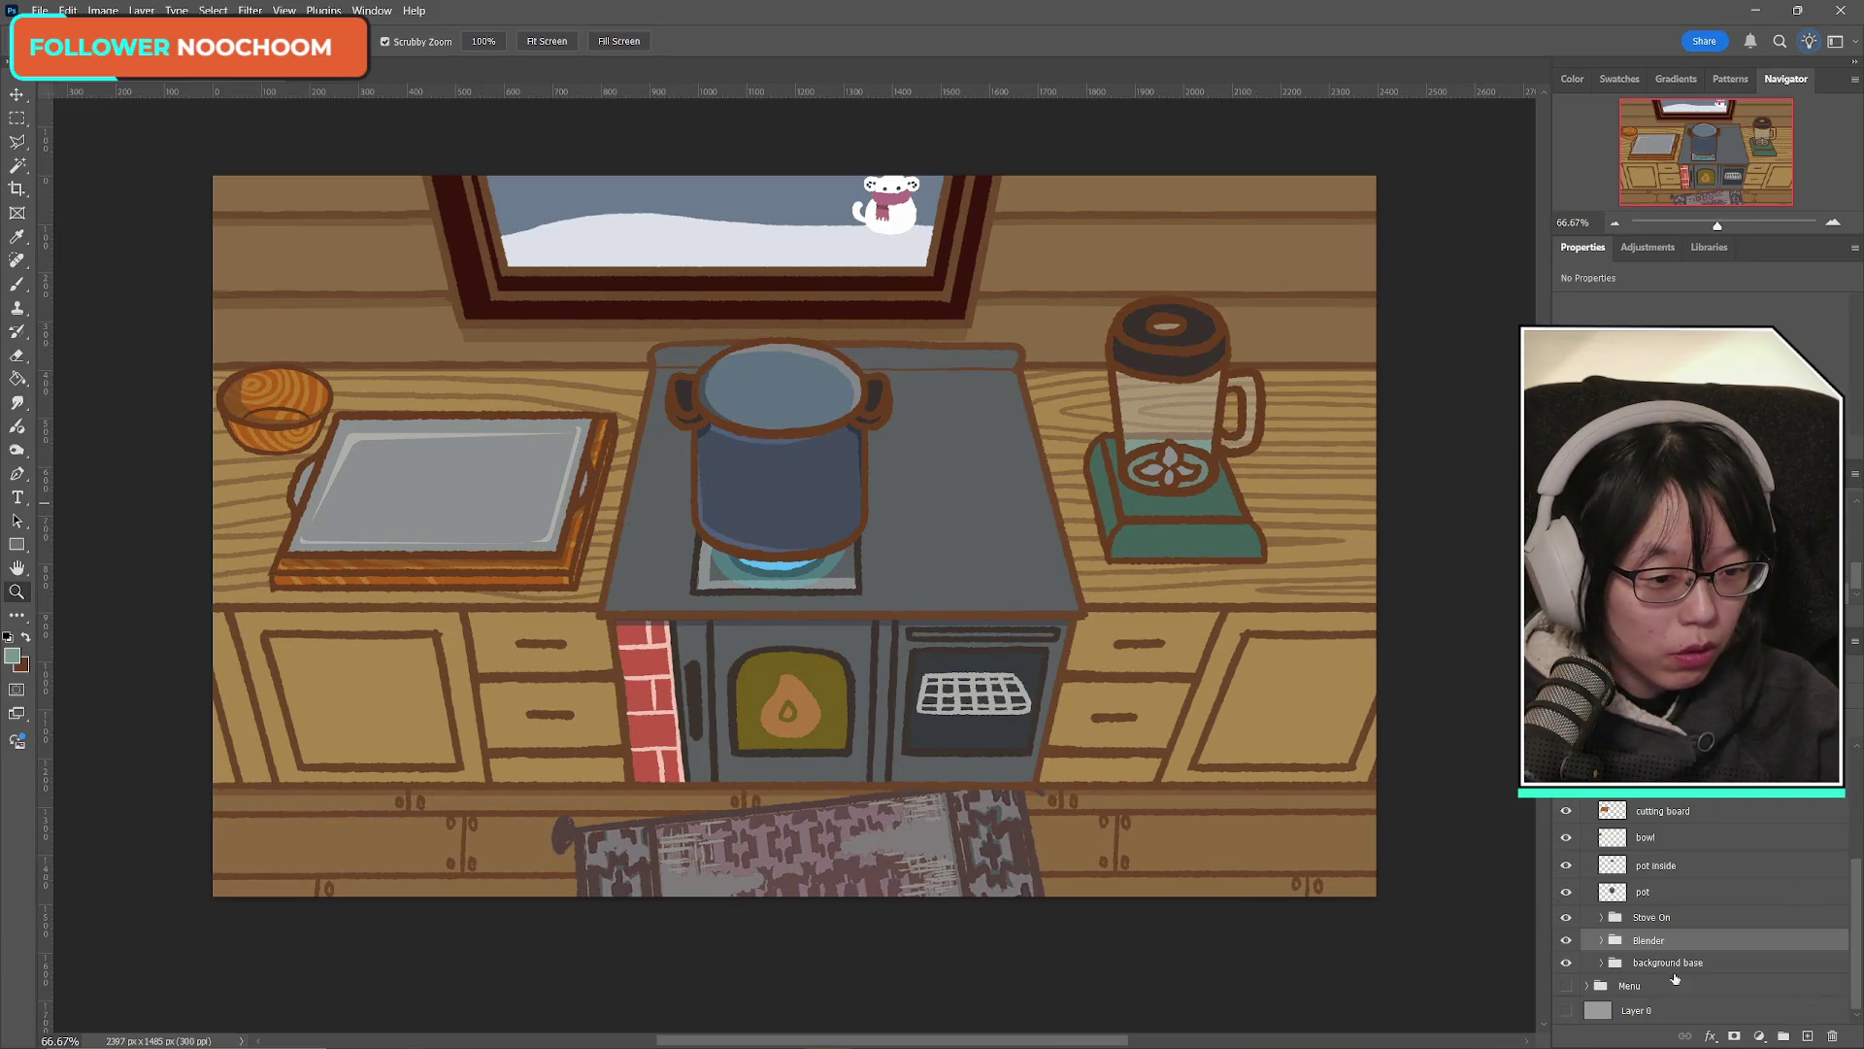
scroll(1676, 946, up, 2)
scroll(1677, 945, down, 1)
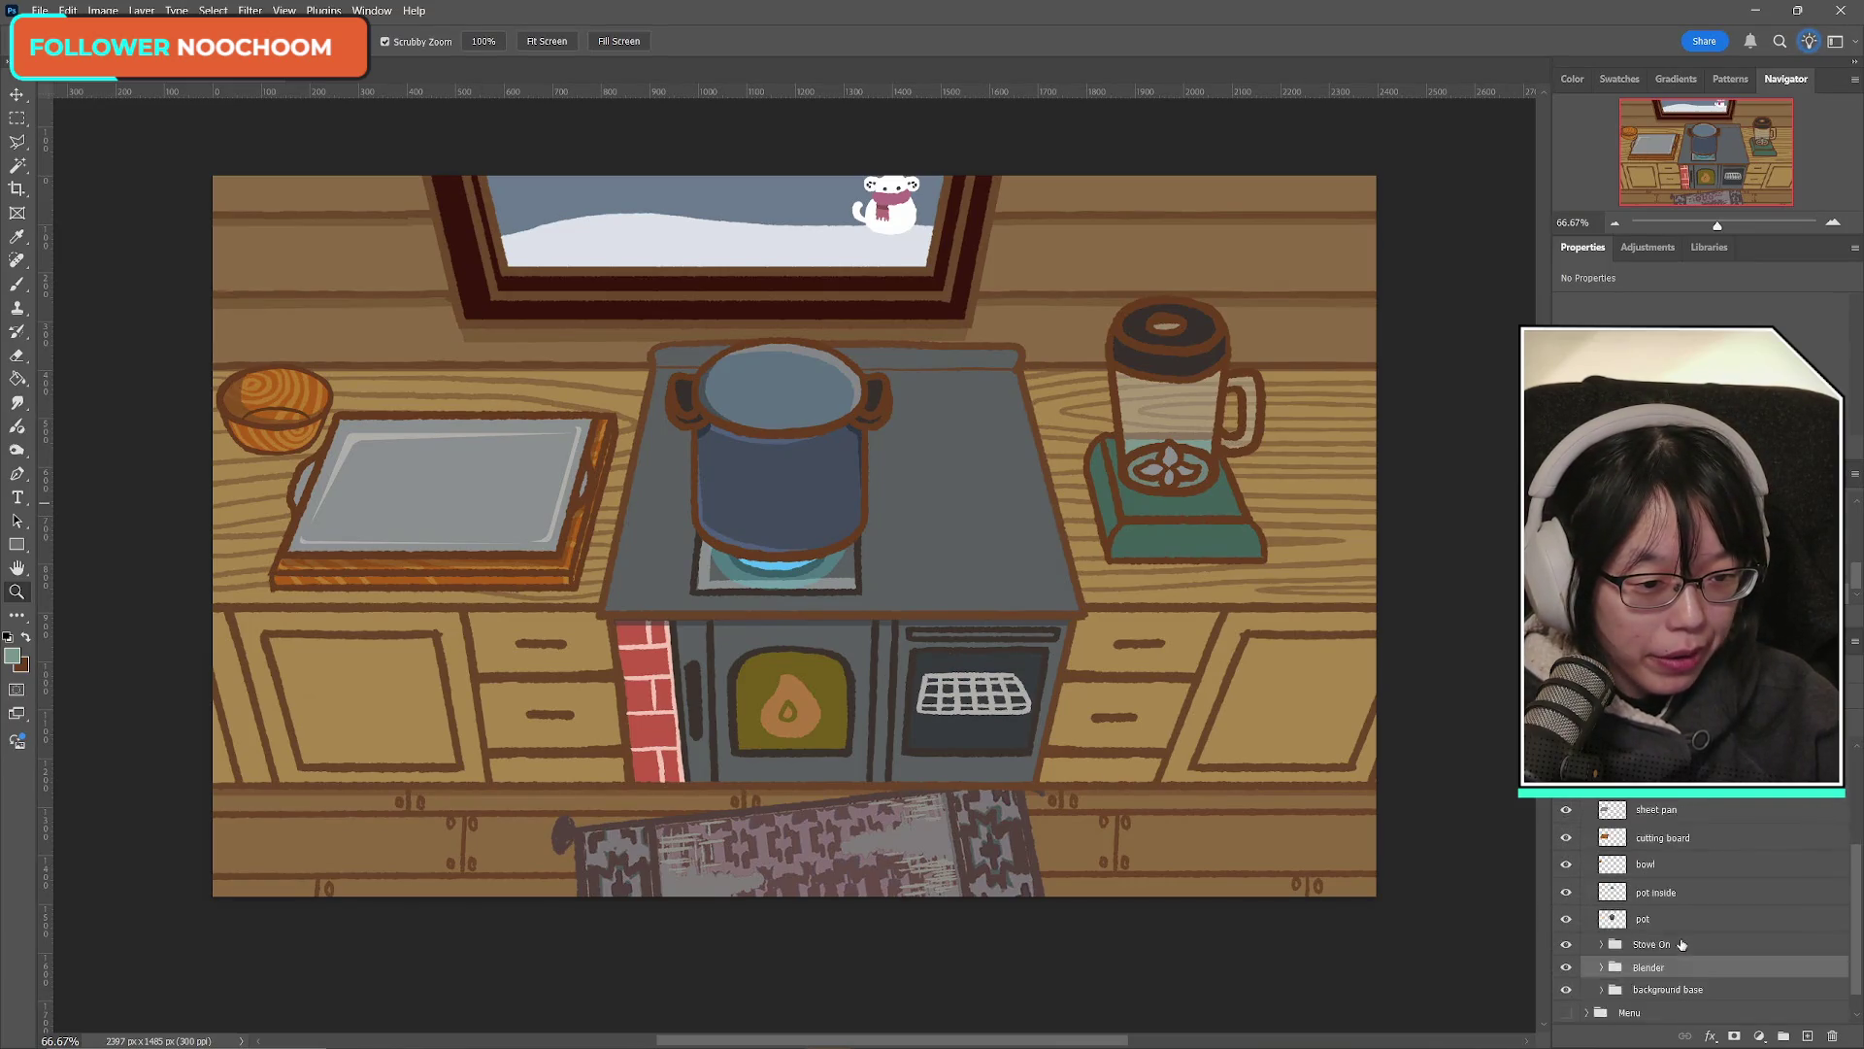
click(1628, 870)
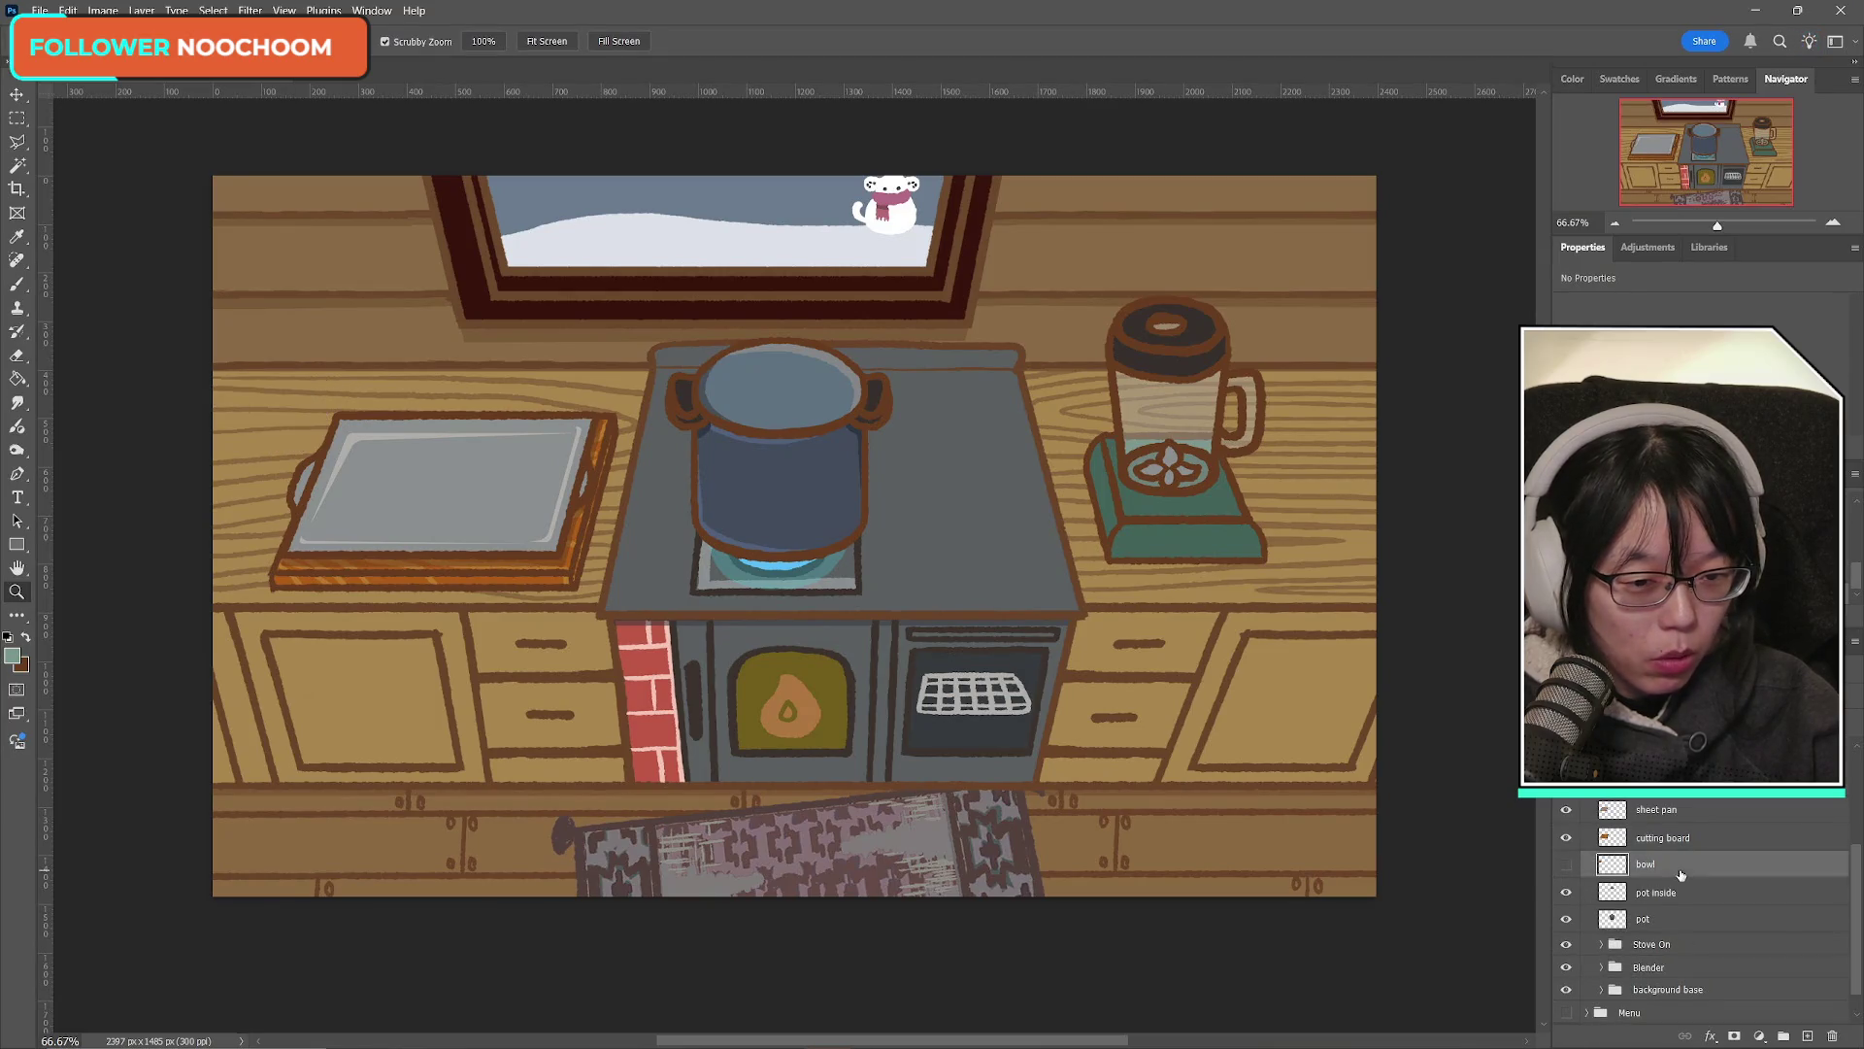
Step: Nudge the bowl slightly left and down, save with Ctrl+S, then hide the bowl to compare
key(ctrl+t)
drag(300, 415, 291, 425)
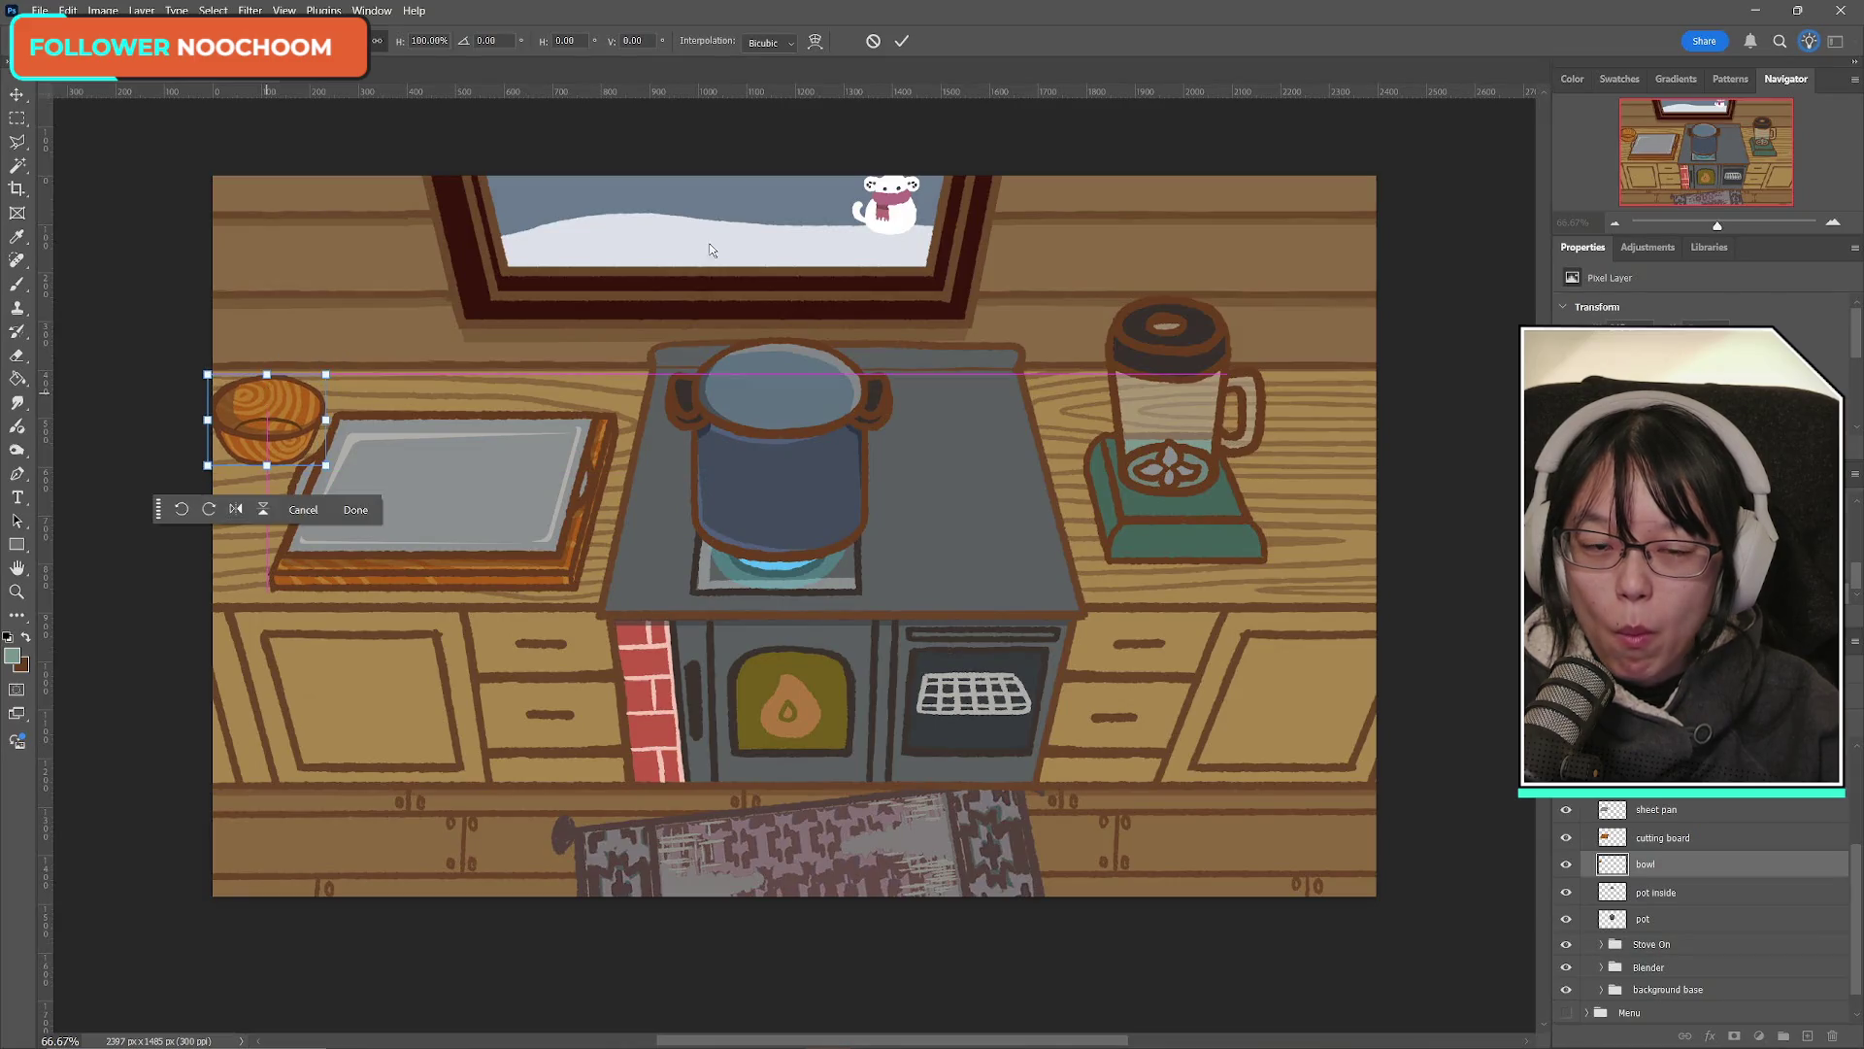
click(902, 41)
key(z)
key(ctrl+s)
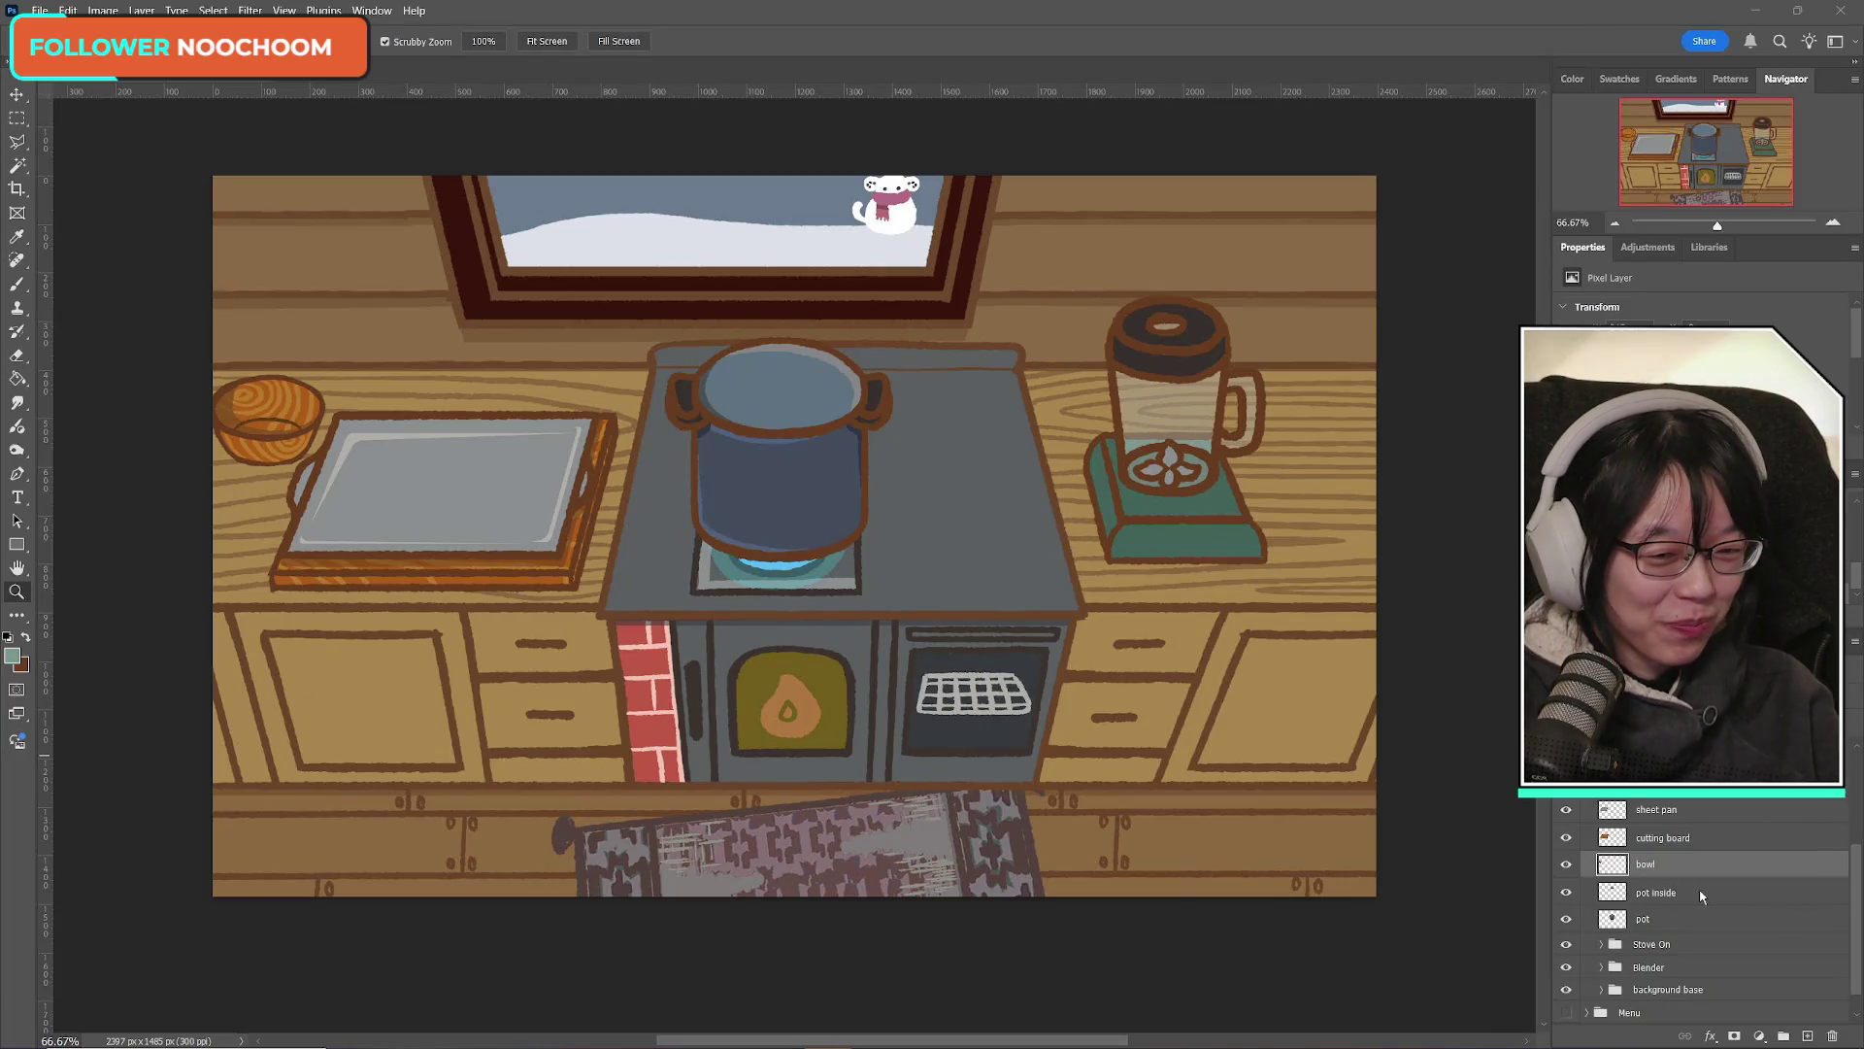
click(1565, 865)
Step: Compare the scene with and without the bowl, leaving the bowl shown on the left counter
click(1565, 865)
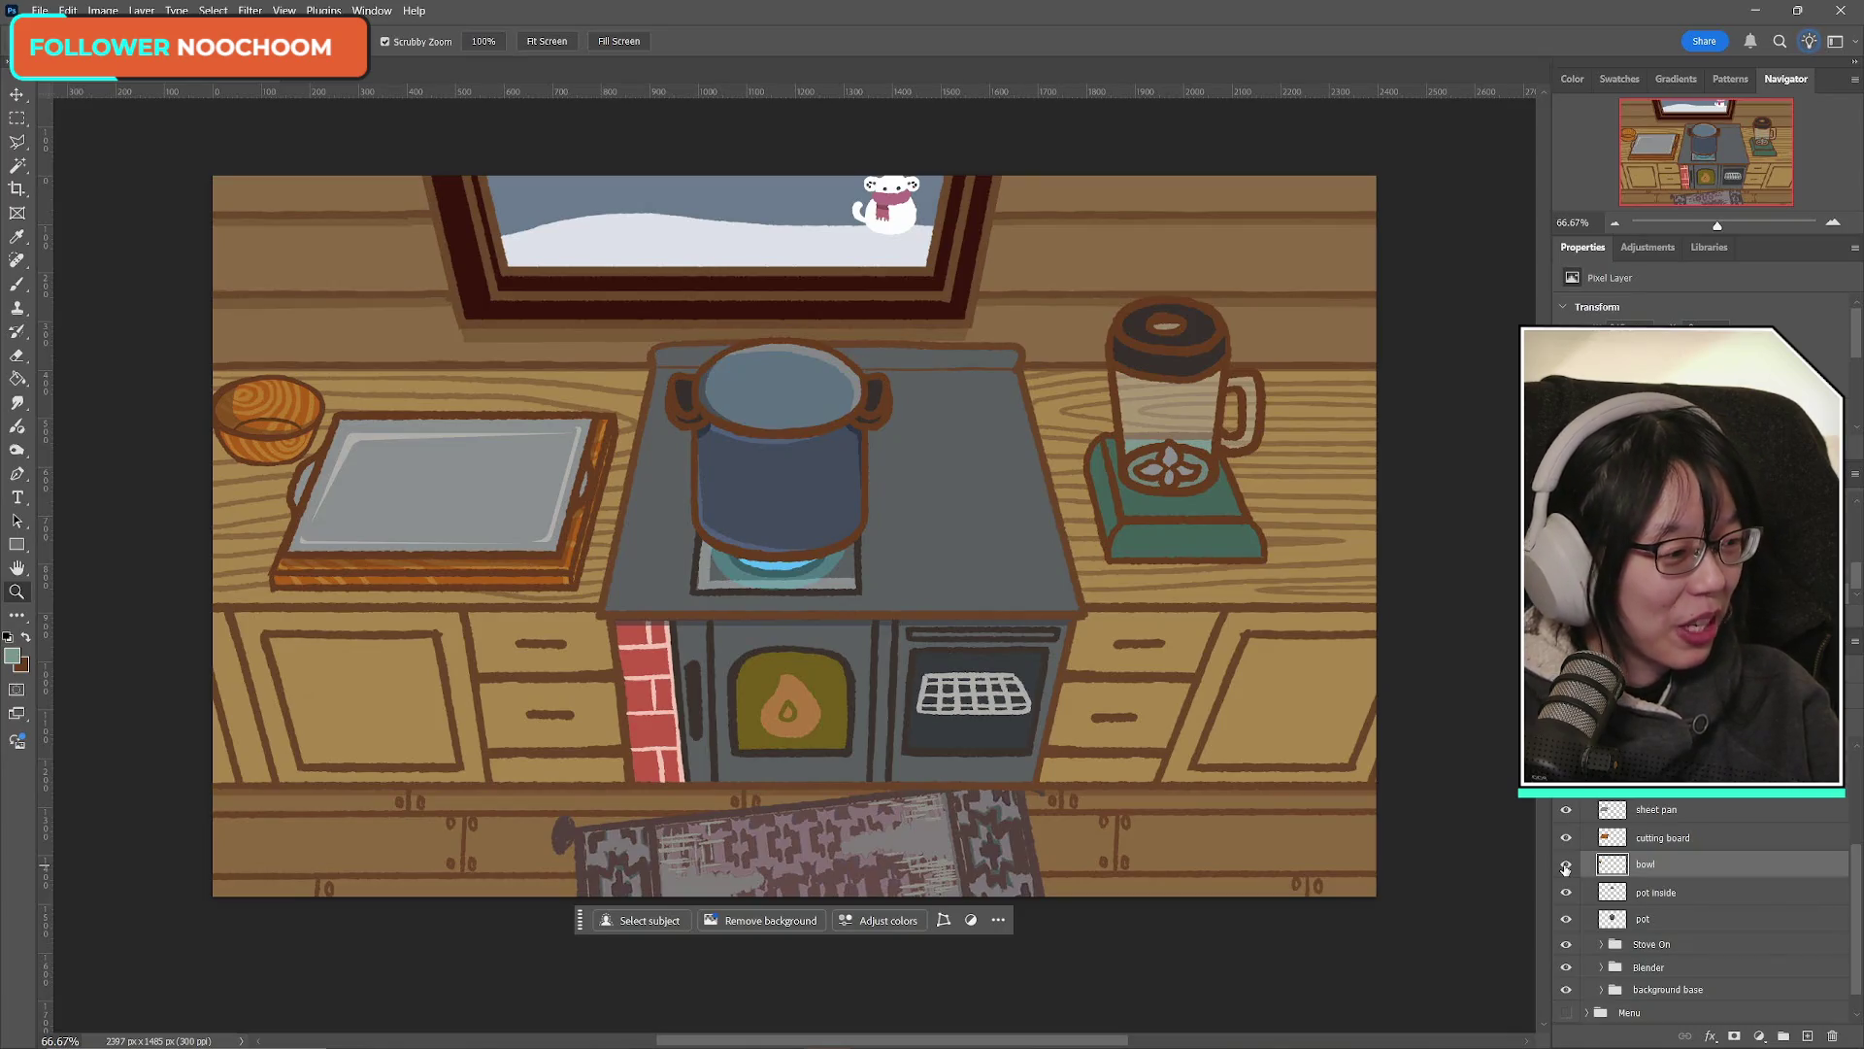
click(1565, 865)
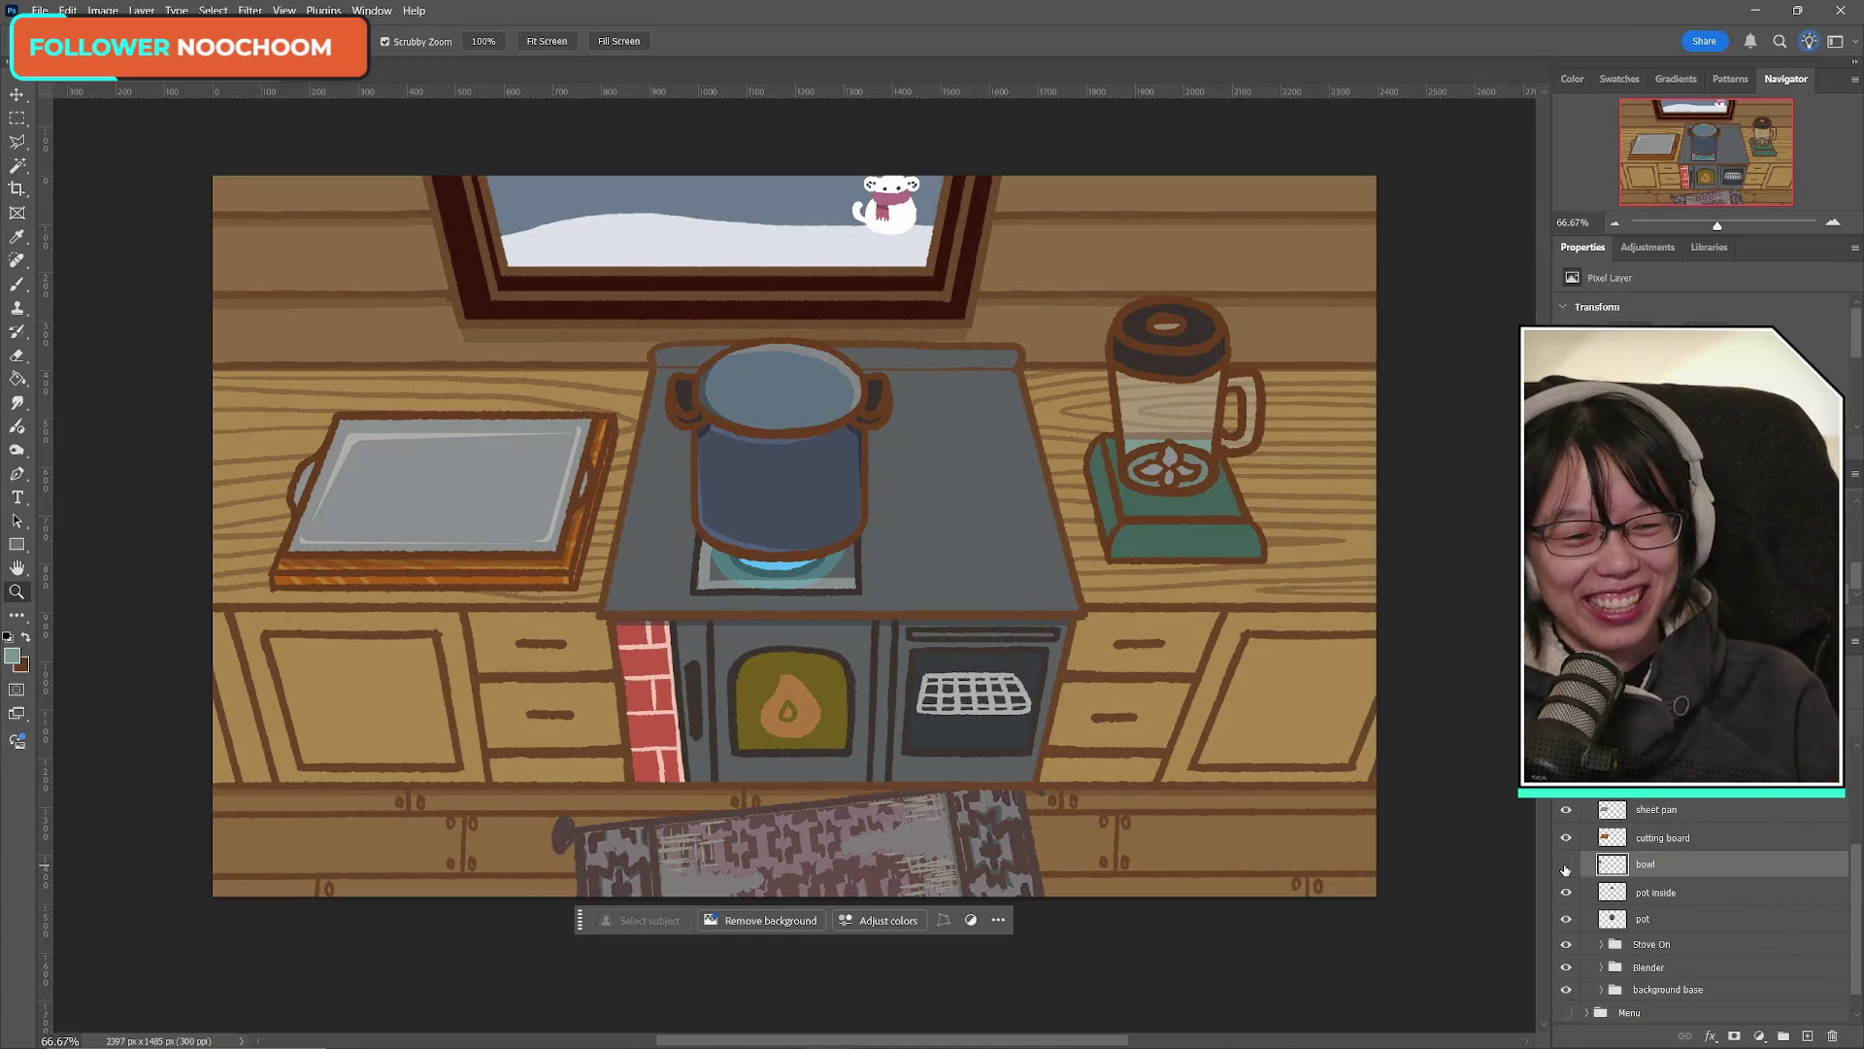
click(1565, 867)
click(1566, 868)
click(1566, 867)
Step: Collapse the 2 - Main counter group and show the Grandma character beside the pot
scroll(1706, 953, up, 2)
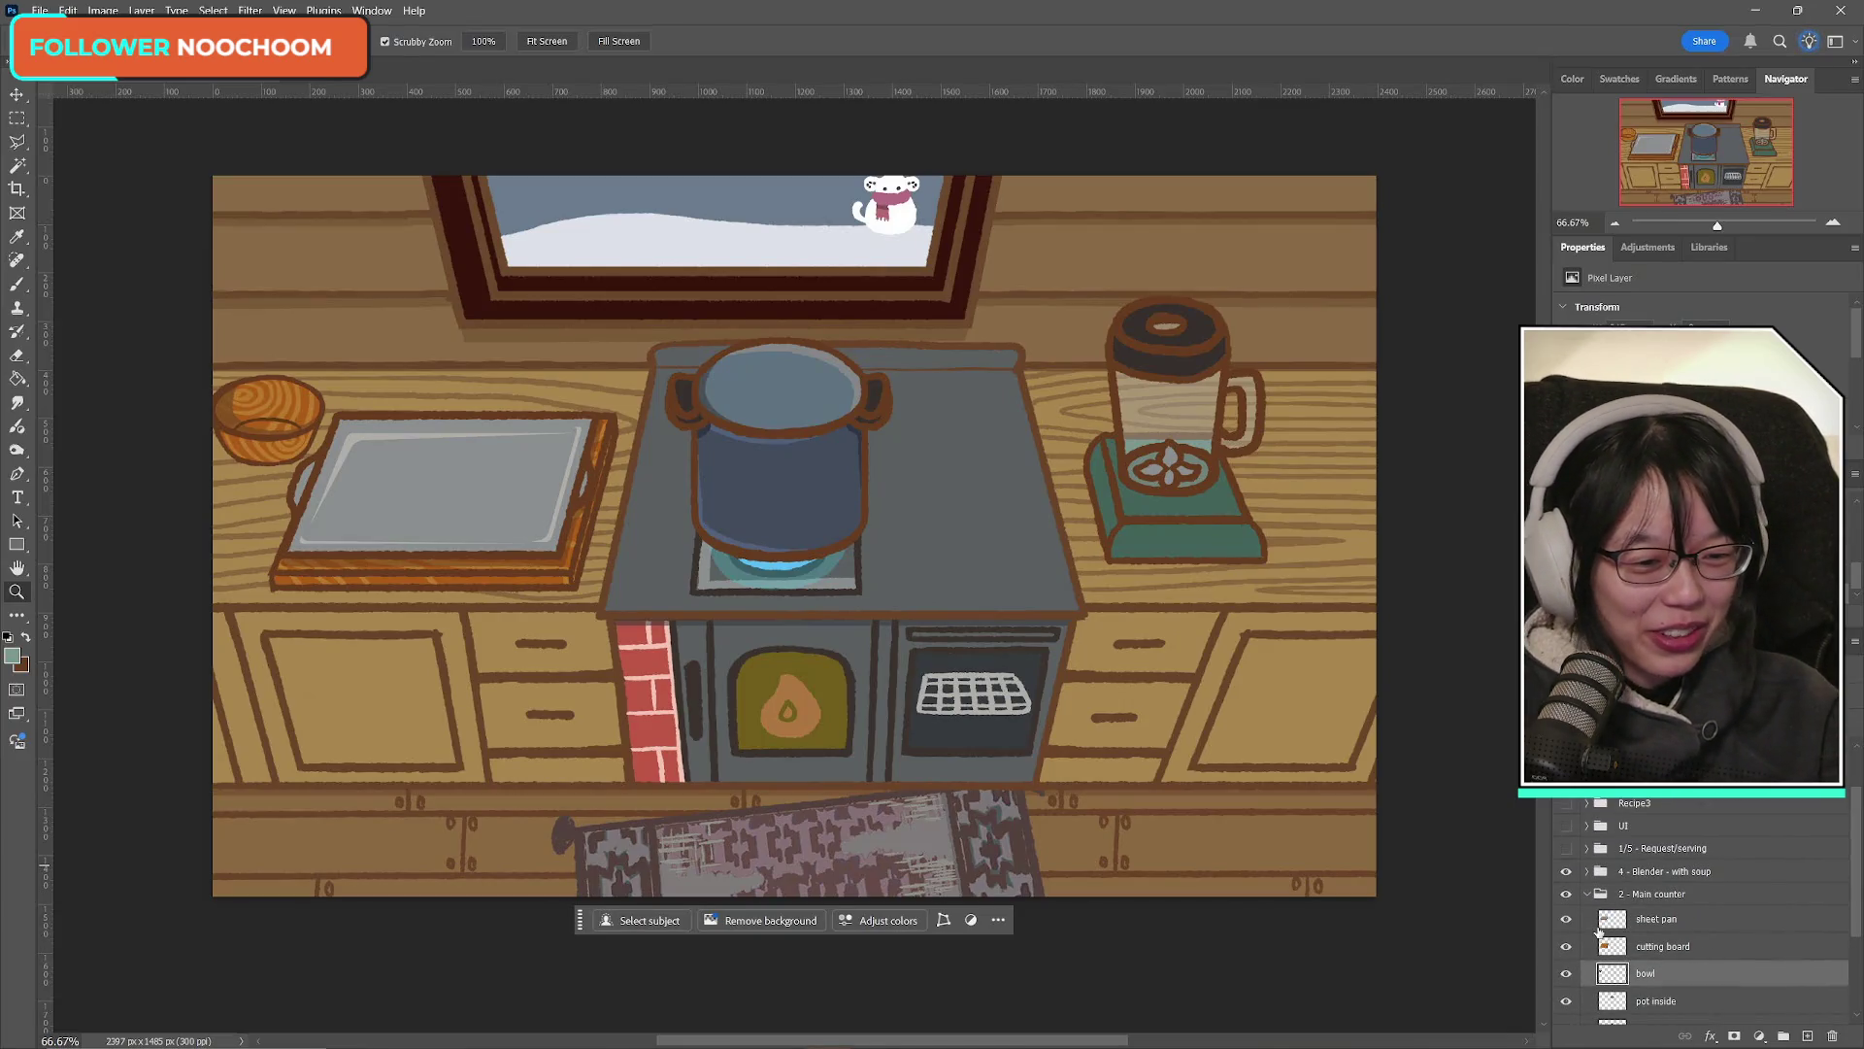
click(1590, 894)
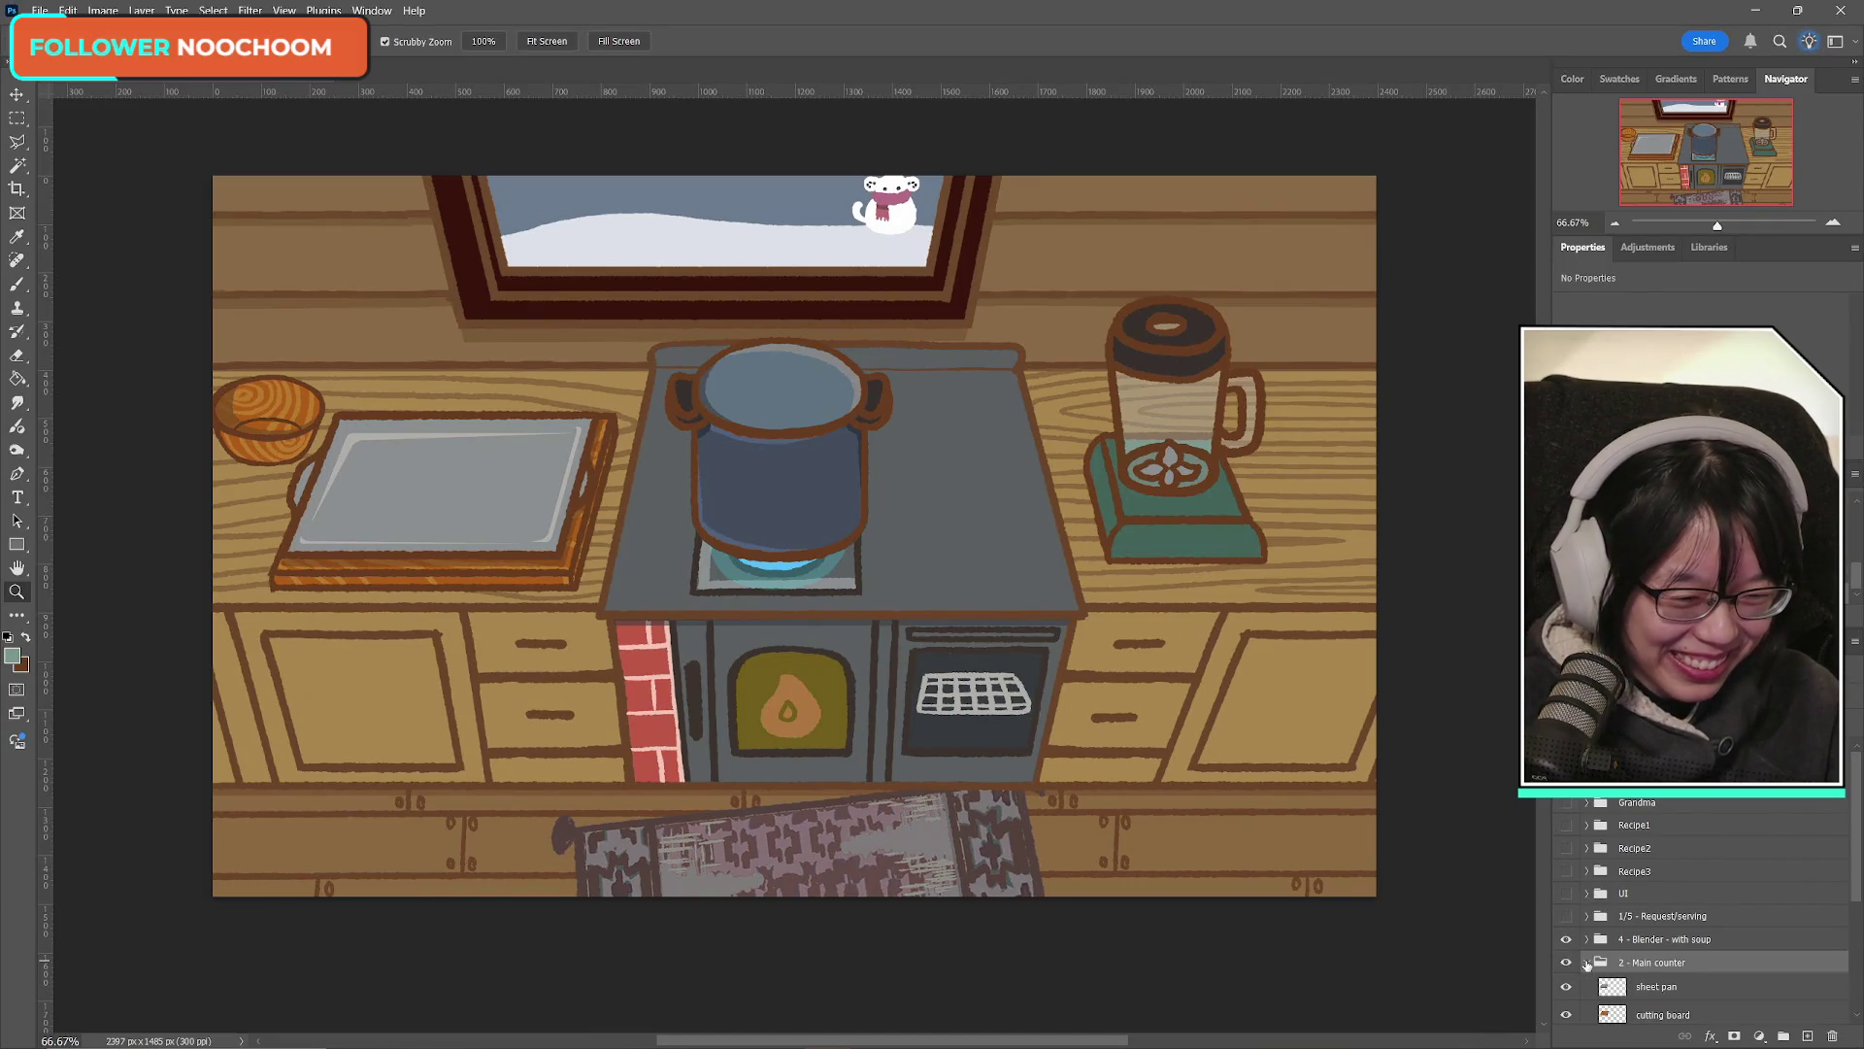
scroll(1589, 964, down, 1)
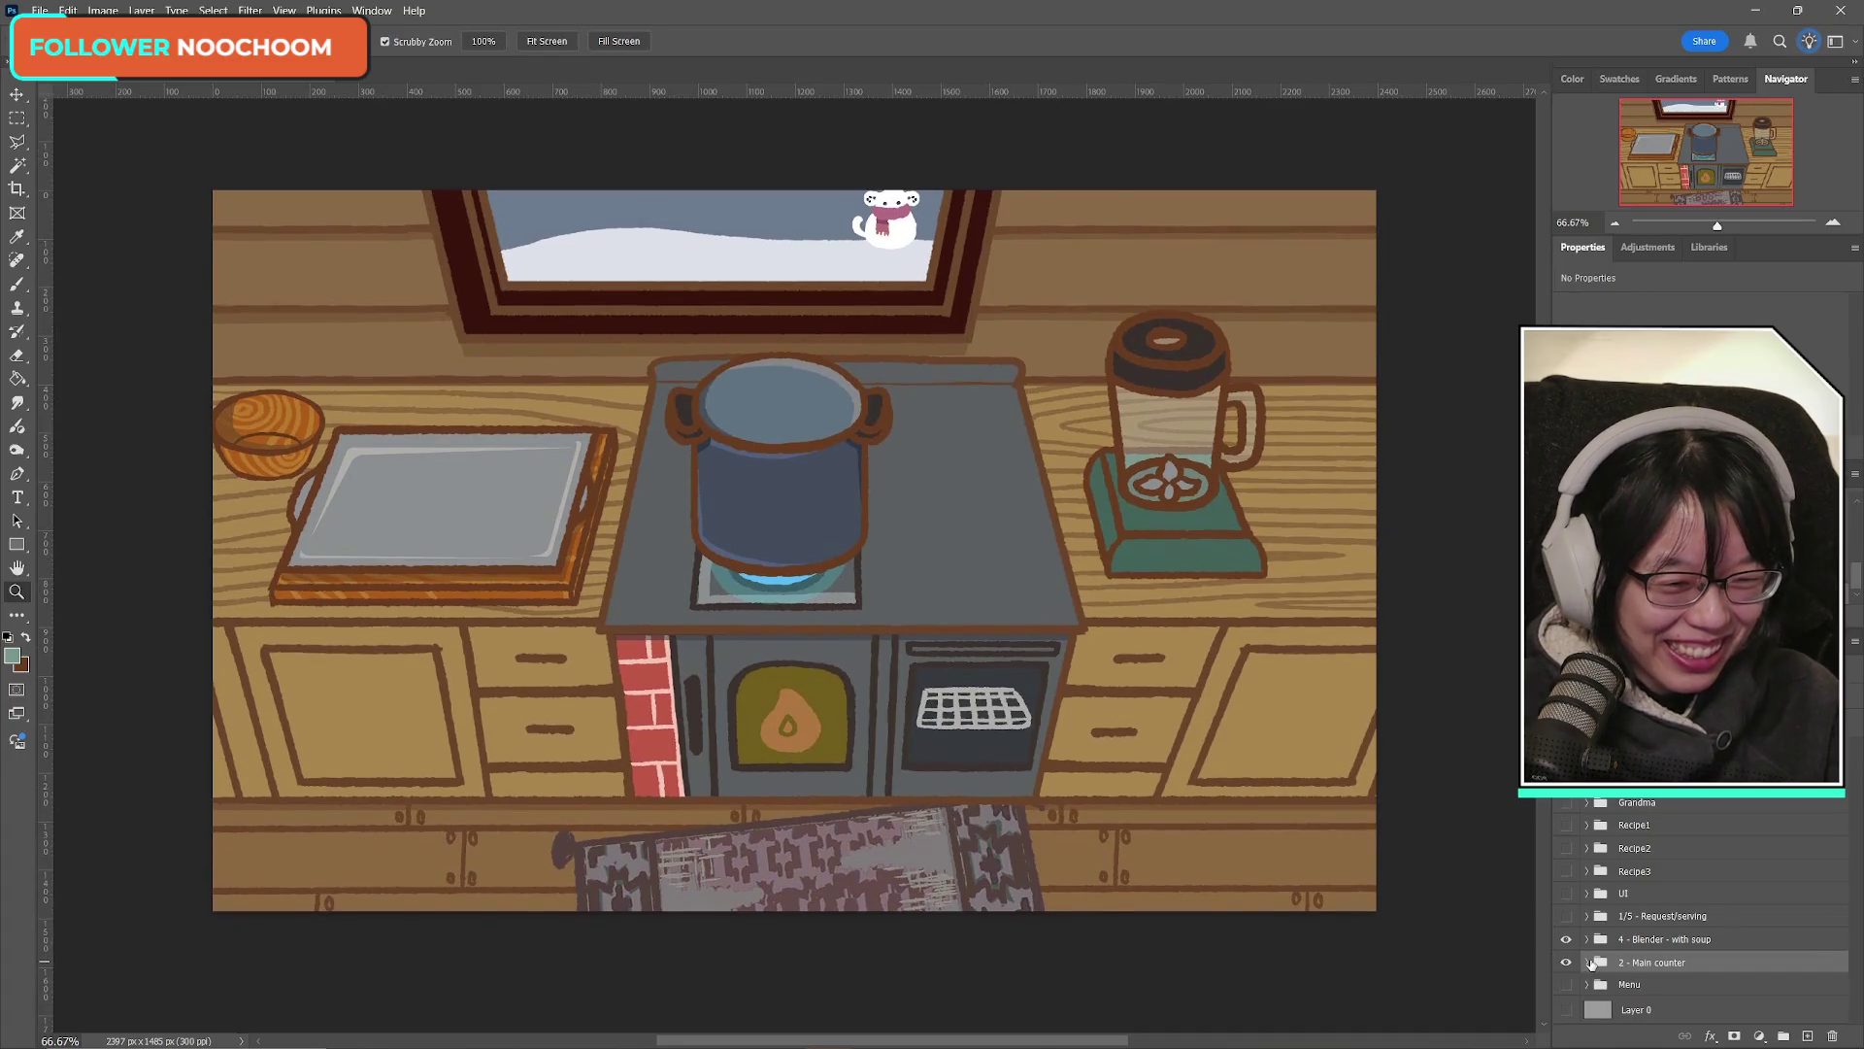
click(1565, 804)
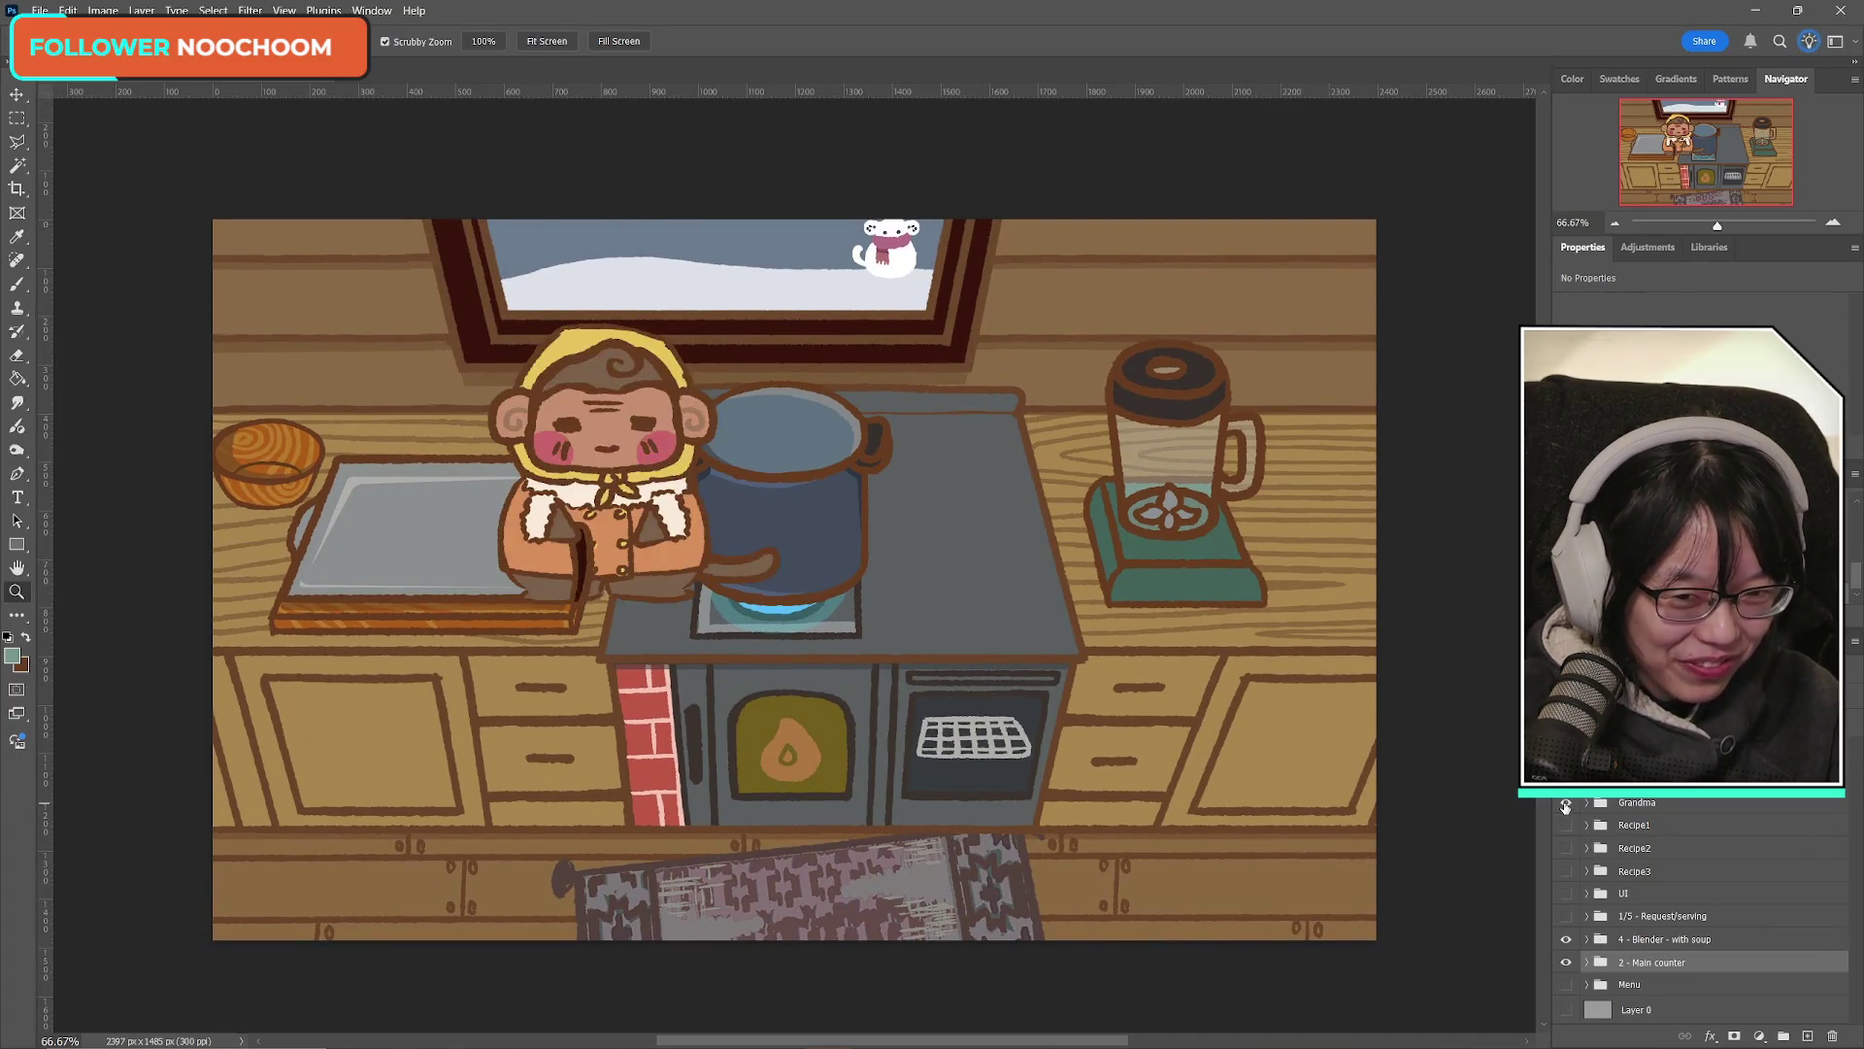
Step: Free-transform the Grandma layer to move her from beside the pot to the lower left
click(1637, 802)
key(ctrl+t)
mouse_move(593, 490)
mouse_down()
mouse_move(522, 708)
mouse_move(435, 802)
mouse_move(876, 774)
mouse_move(427, 758)
mouse_up()
click(904, 40)
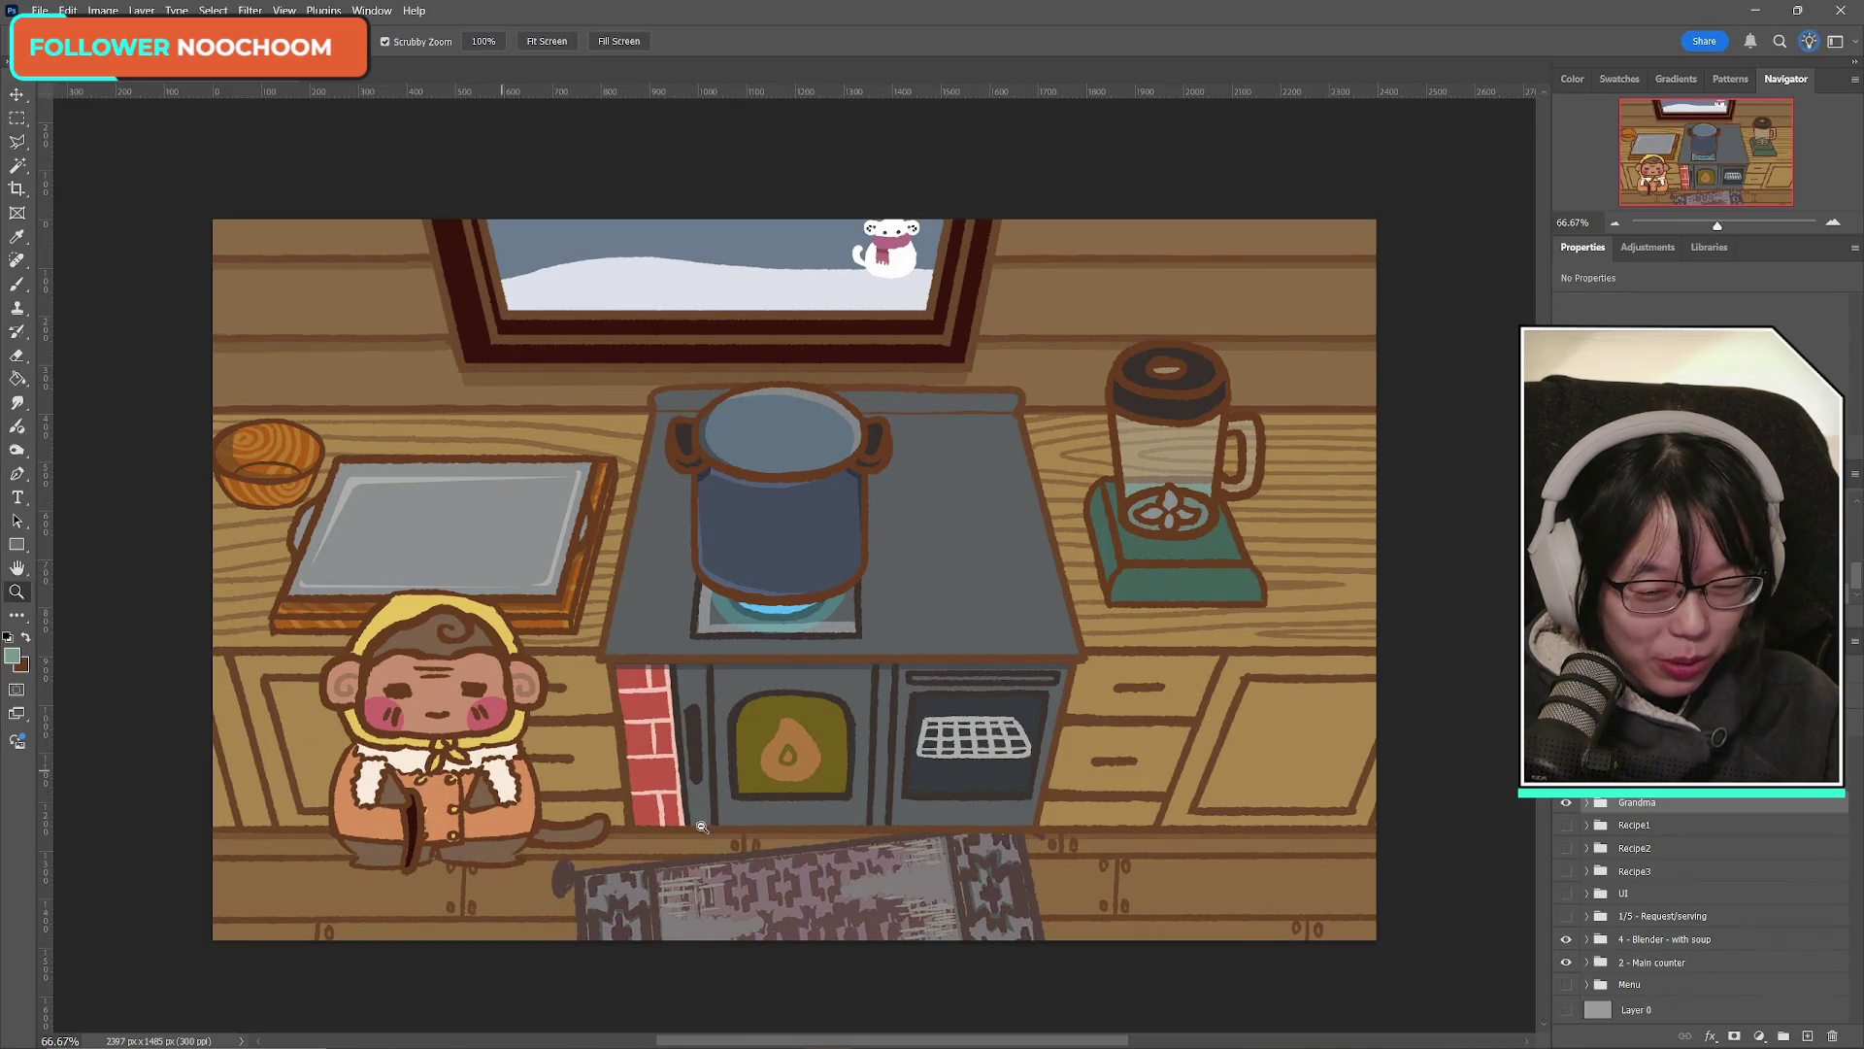
Step: Hide the Grandma character and toggle the Recipe1 group's visibility
click(1566, 802)
click(1566, 824)
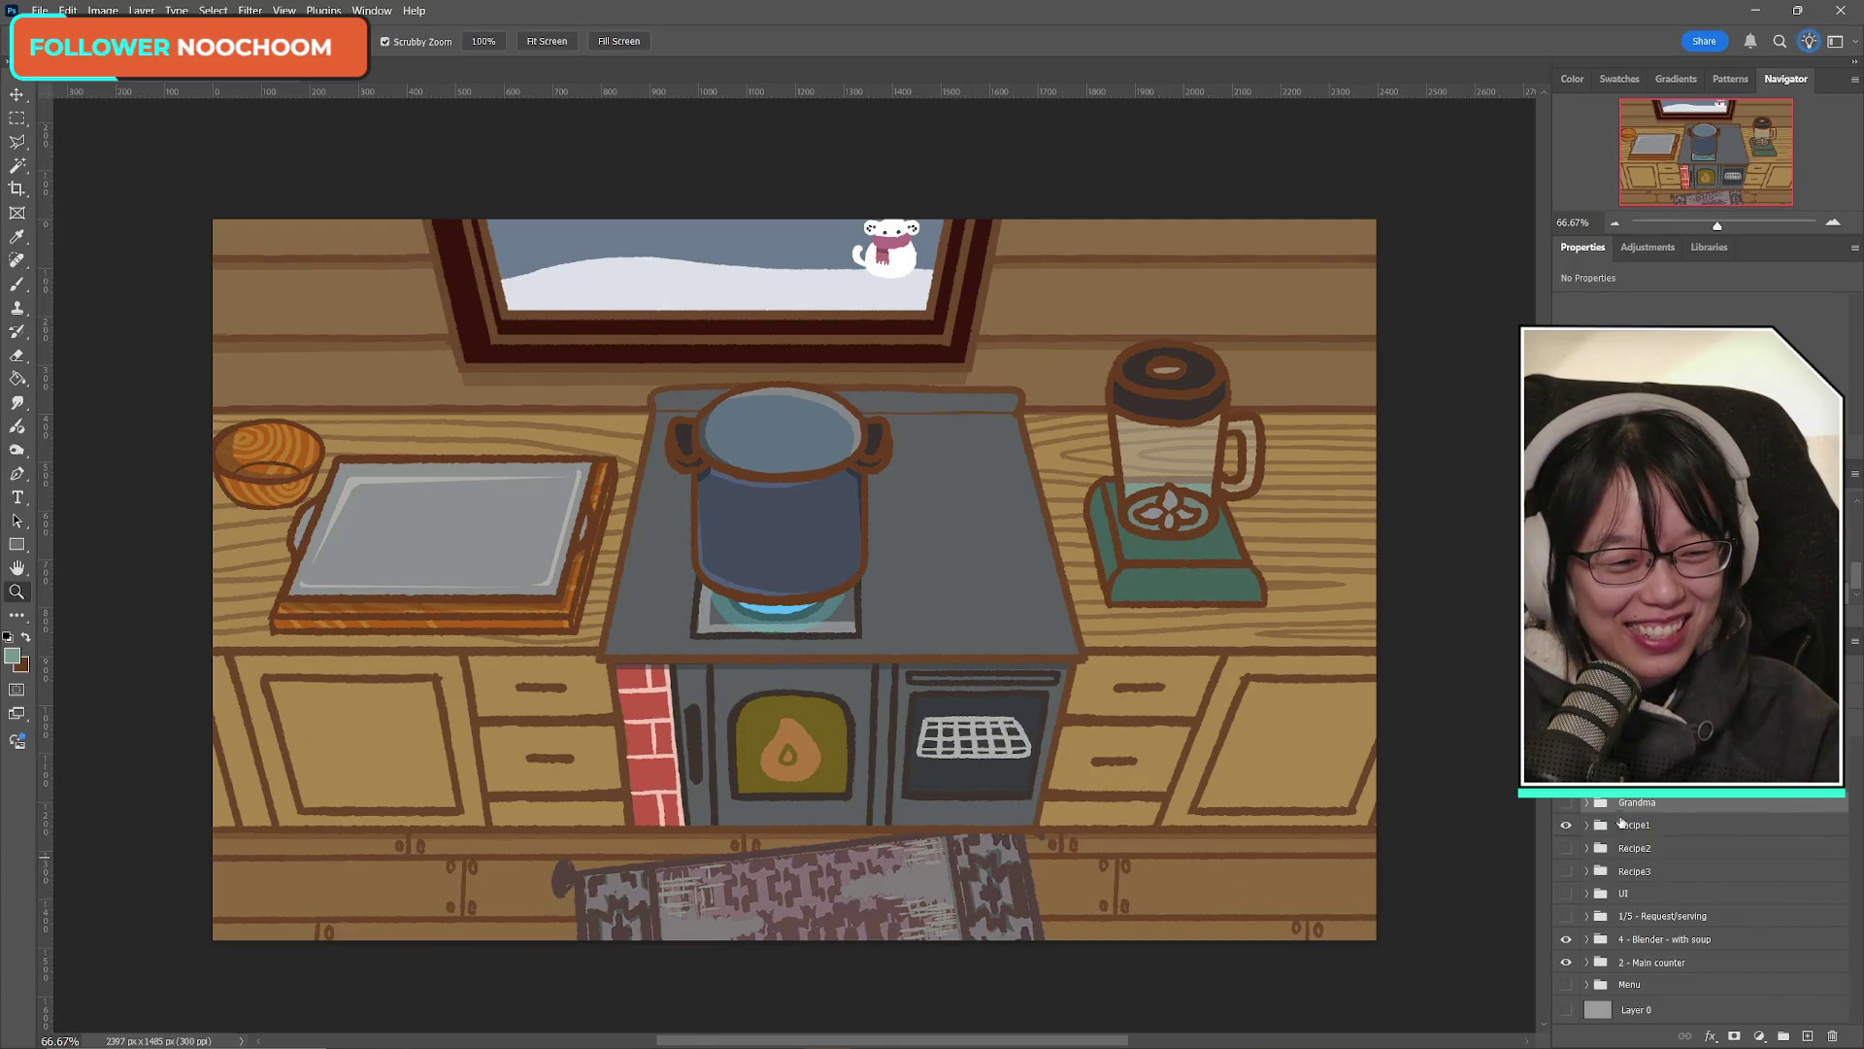
click(1566, 826)
Step: Show the Recipe1 group, make it the active group, and bring up the recipe sticky note
click(1566, 825)
click(1619, 831)
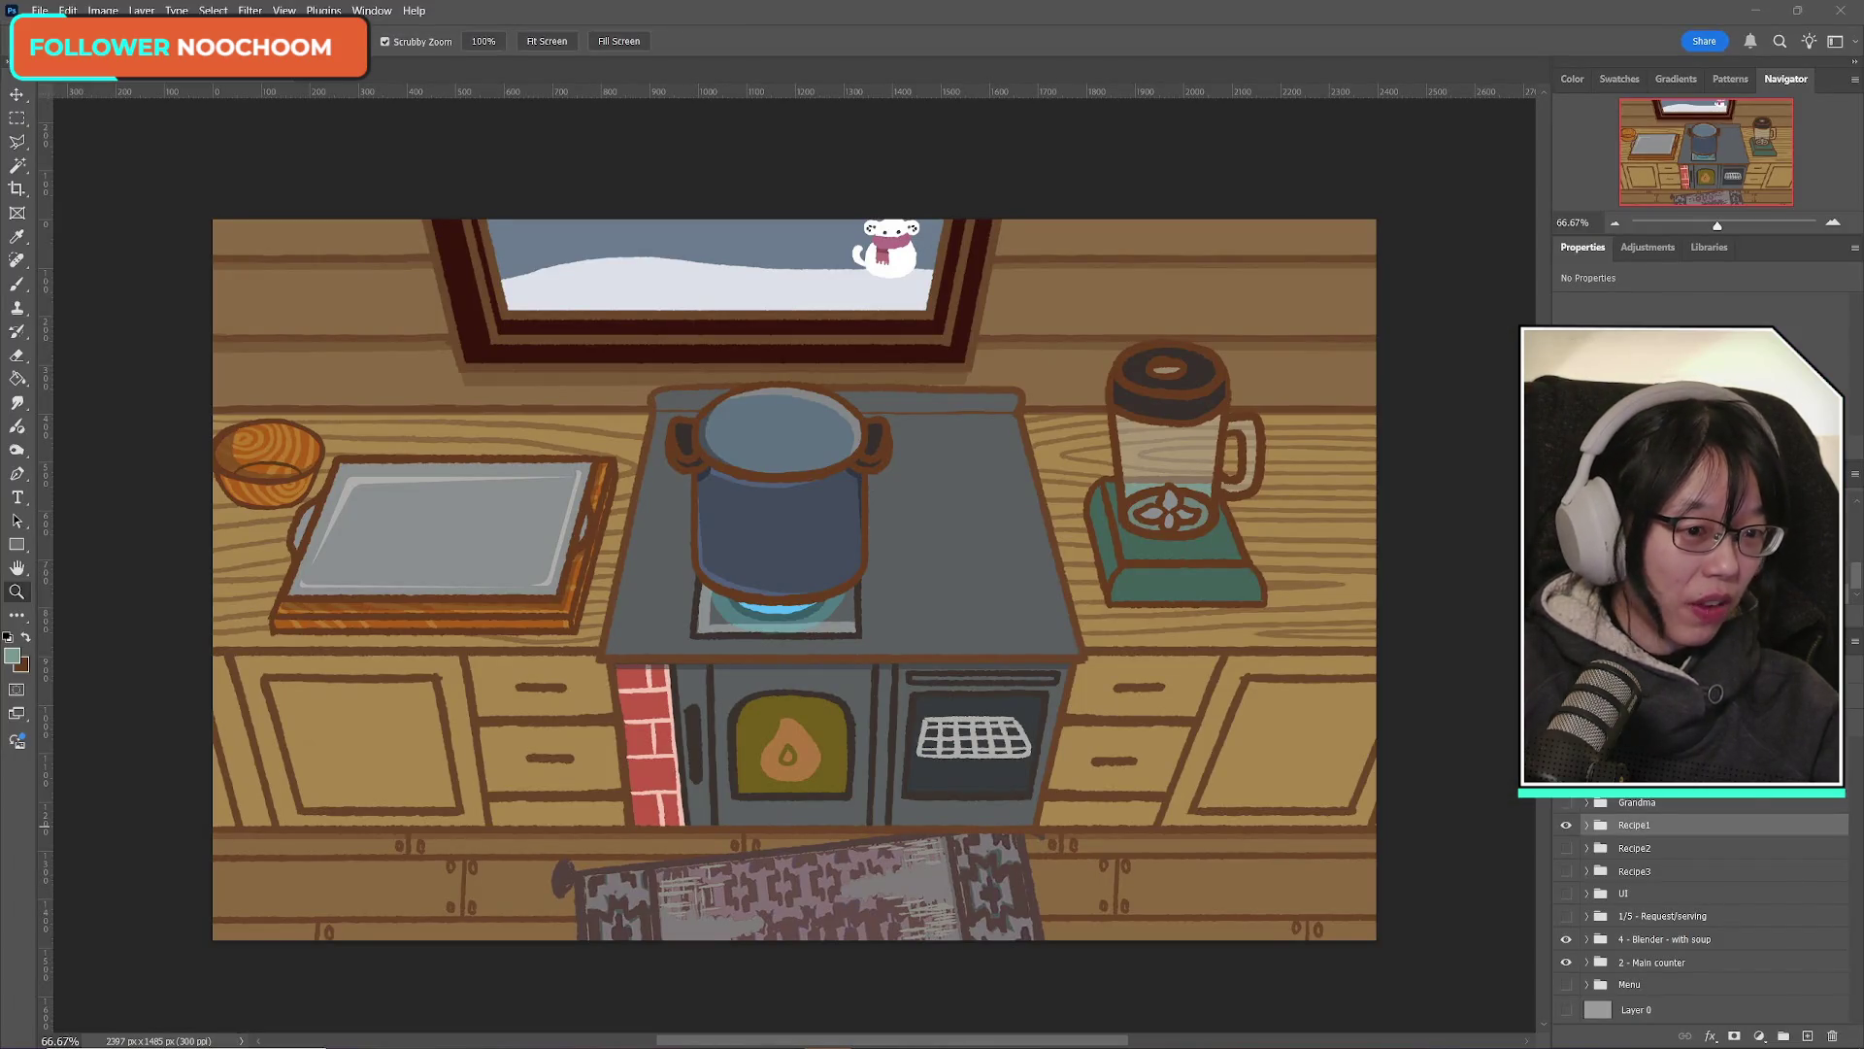
key(alt+Tab)
key(alt+Tab)
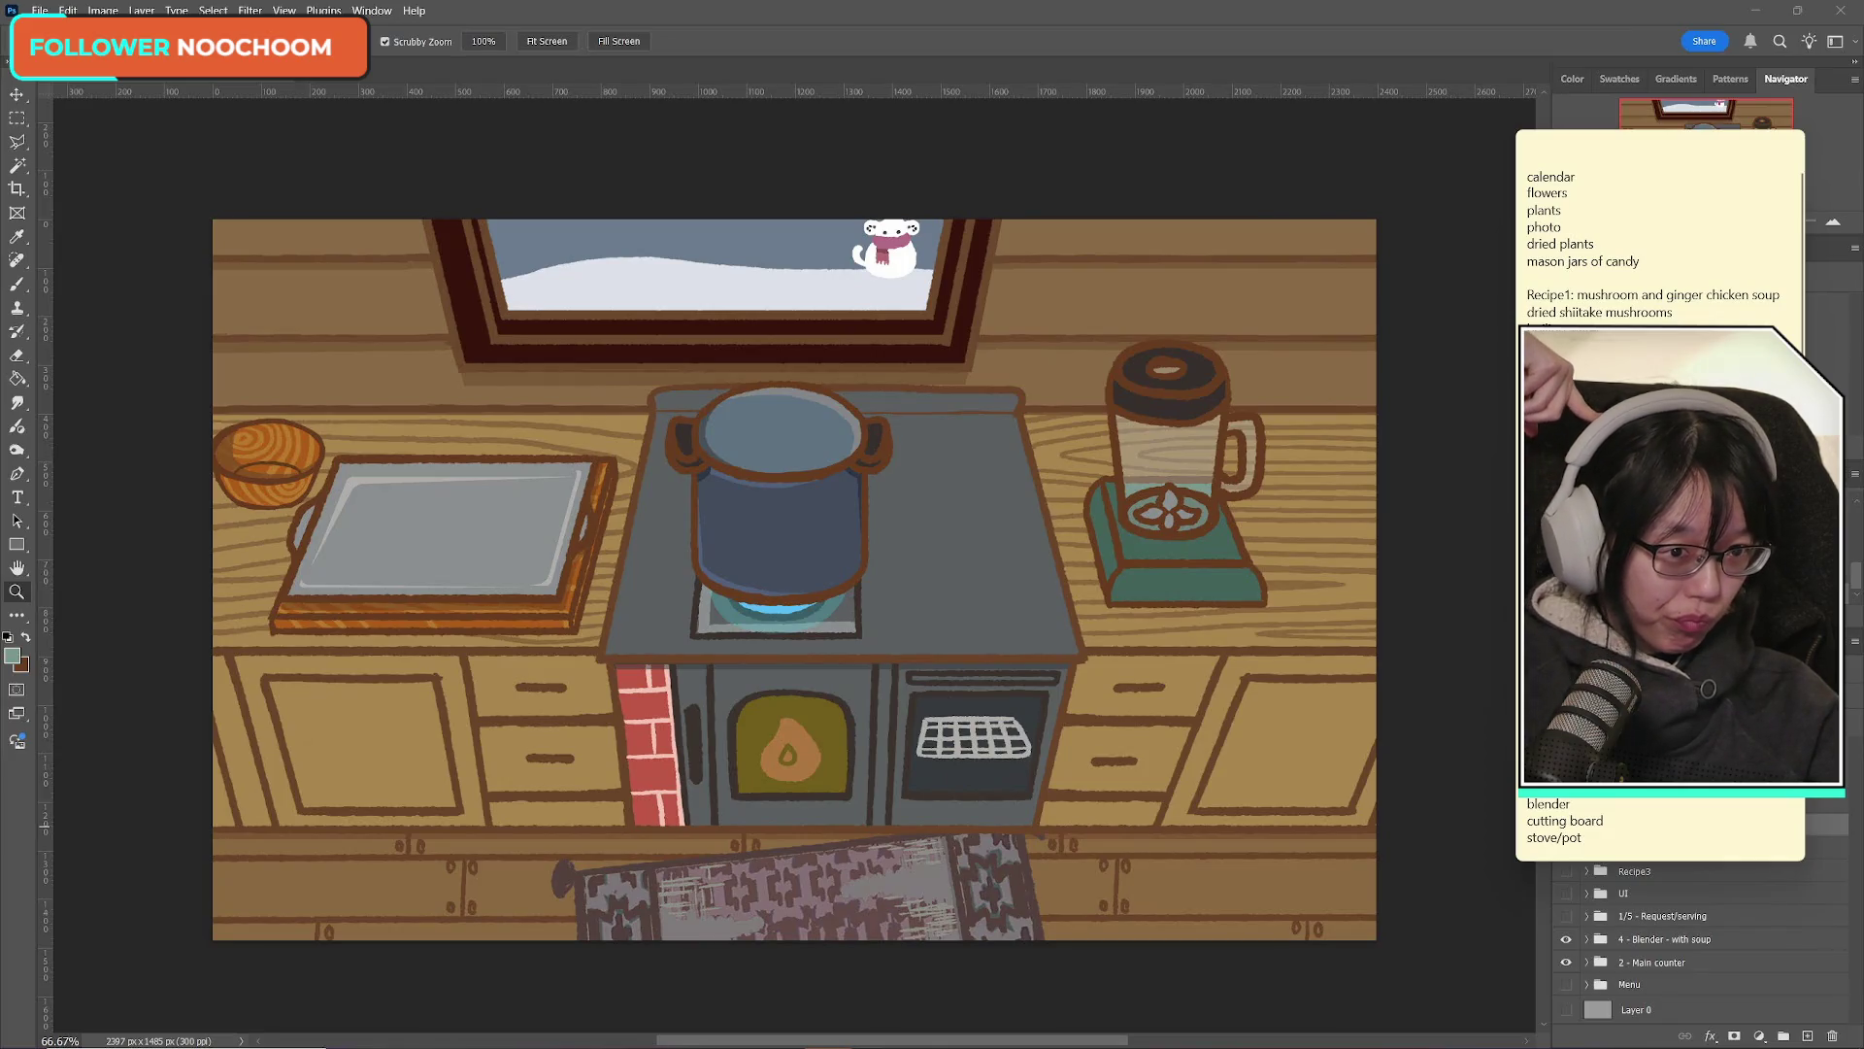
Step: Move the recipe sticky note to the left and place the restored Photoshop window to its right
click(1661, 145)
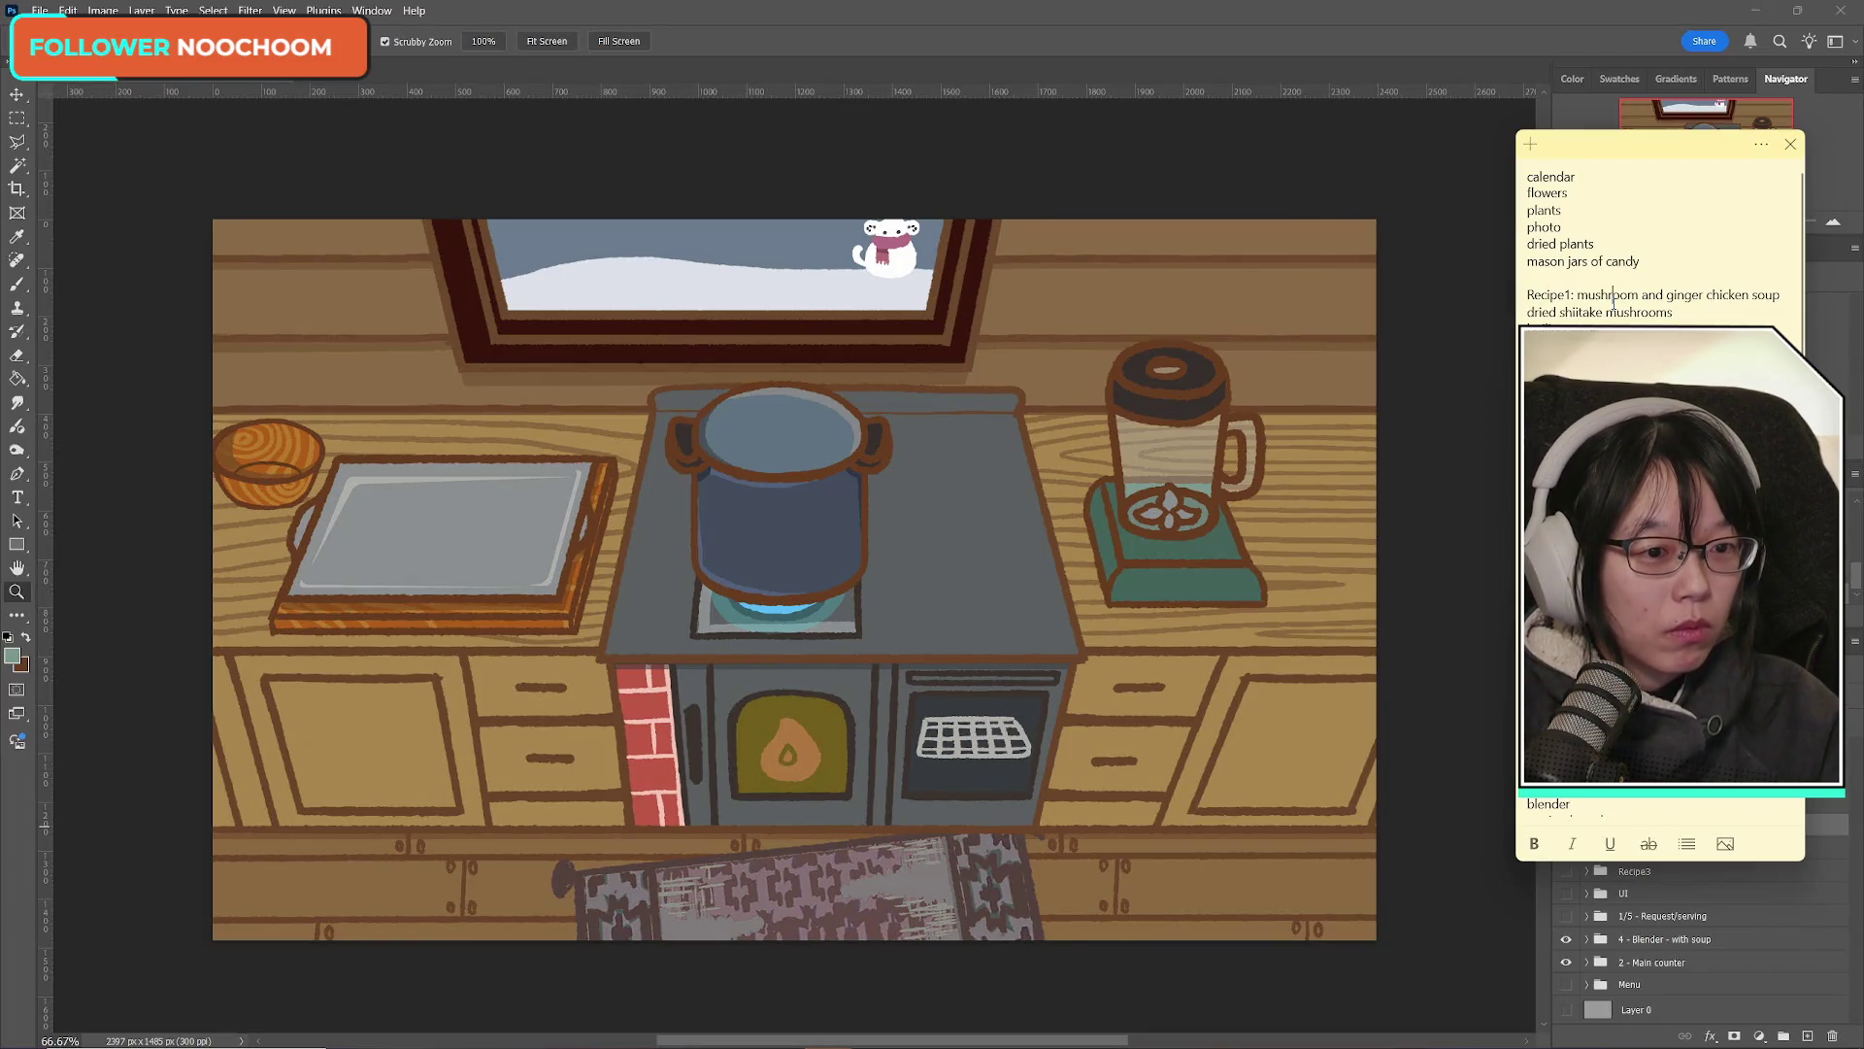
mouse_move(1657, 141)
mouse_down()
mouse_move(705, 109)
mouse_move(68, 146)
mouse_move(147, 150)
mouse_up()
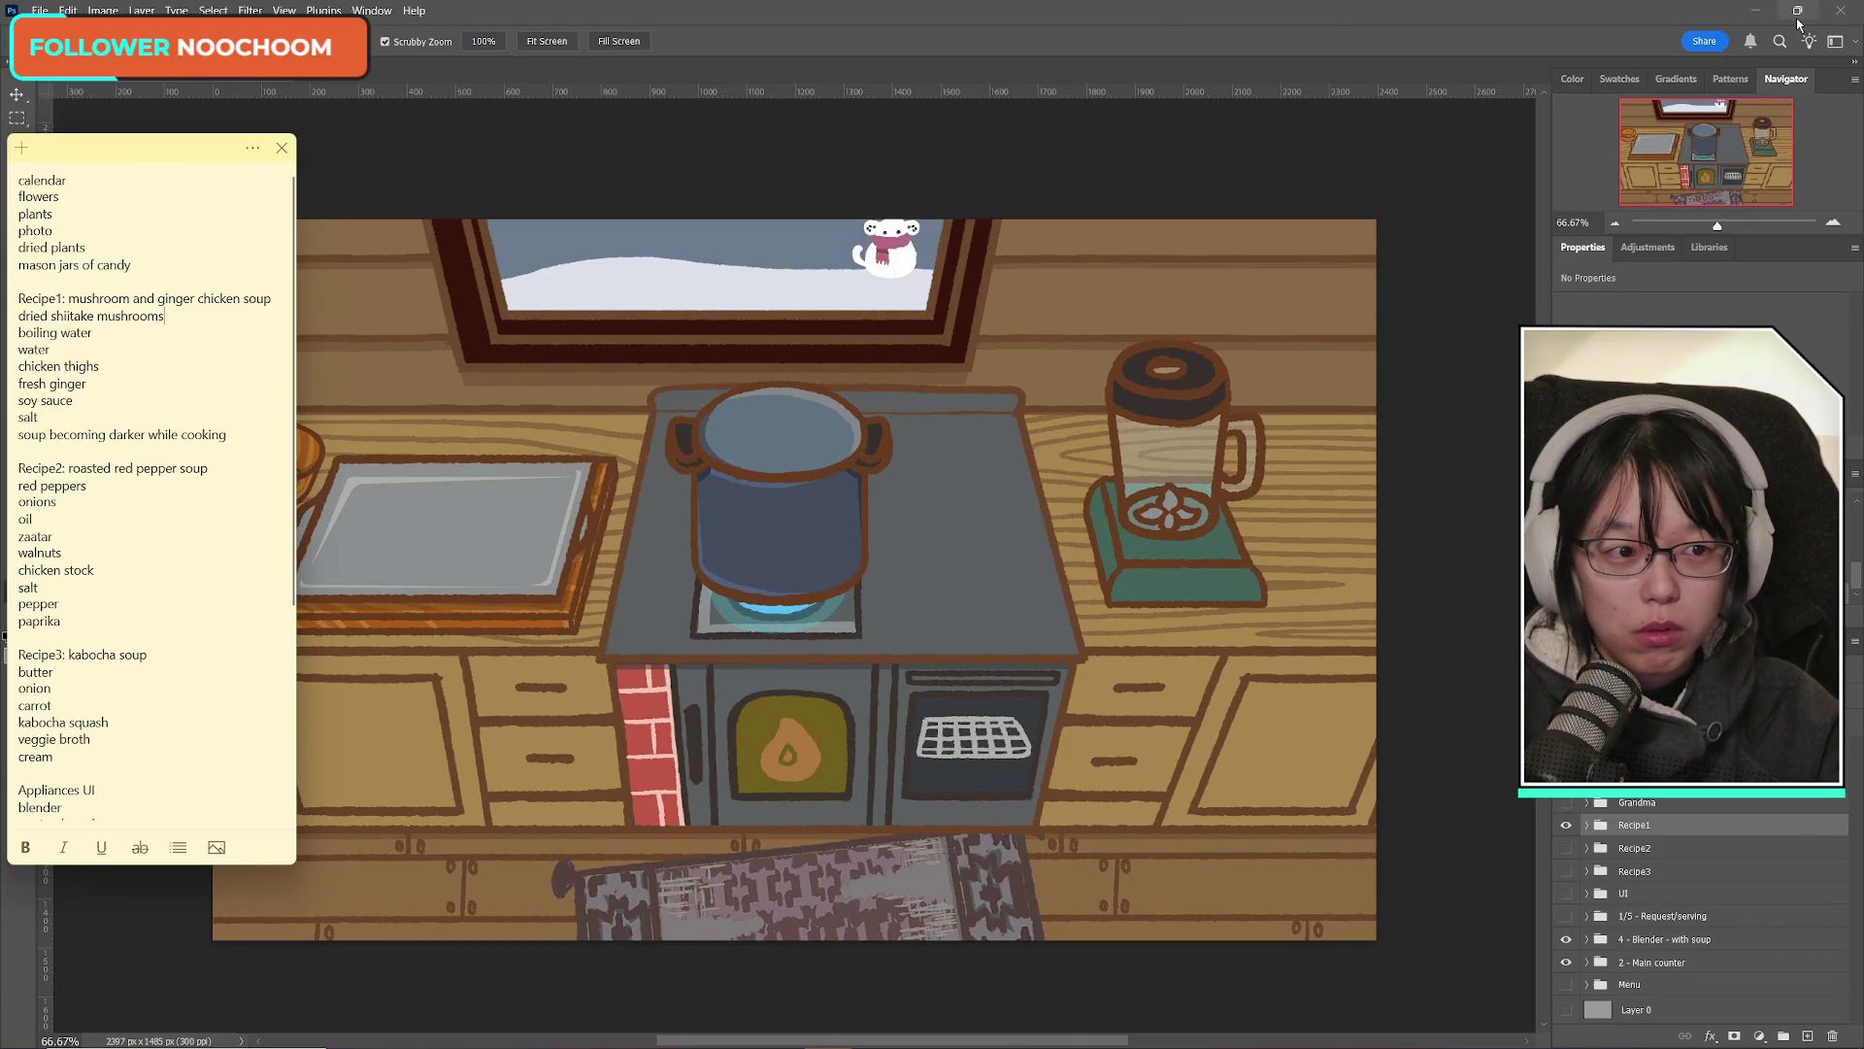
double_click(628, 5)
mouse_move(628, 5)
mouse_down()
mouse_move(923, 37)
mouse_move(902, 30)
mouse_up()
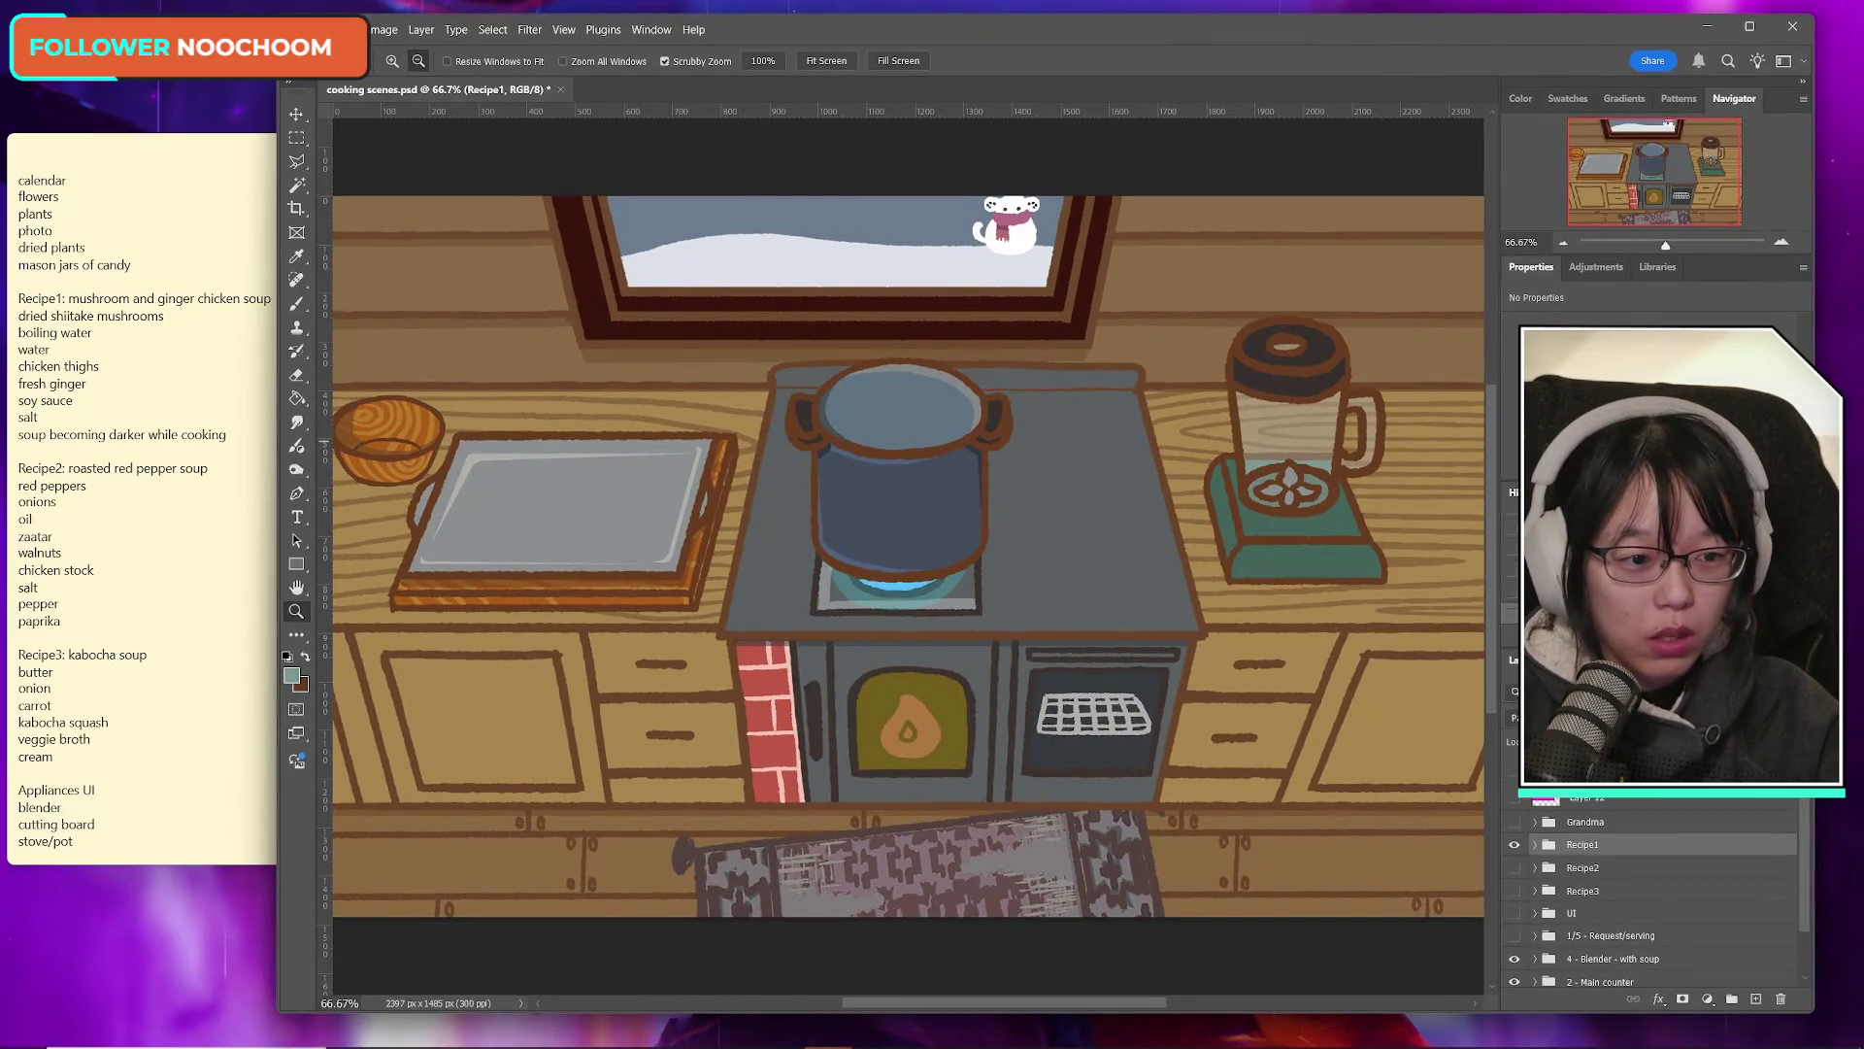
Step: Widen the window and turn on the magenta Layer 12 overlay, comparing it on and off
drag(1814, 873, 1859, 874)
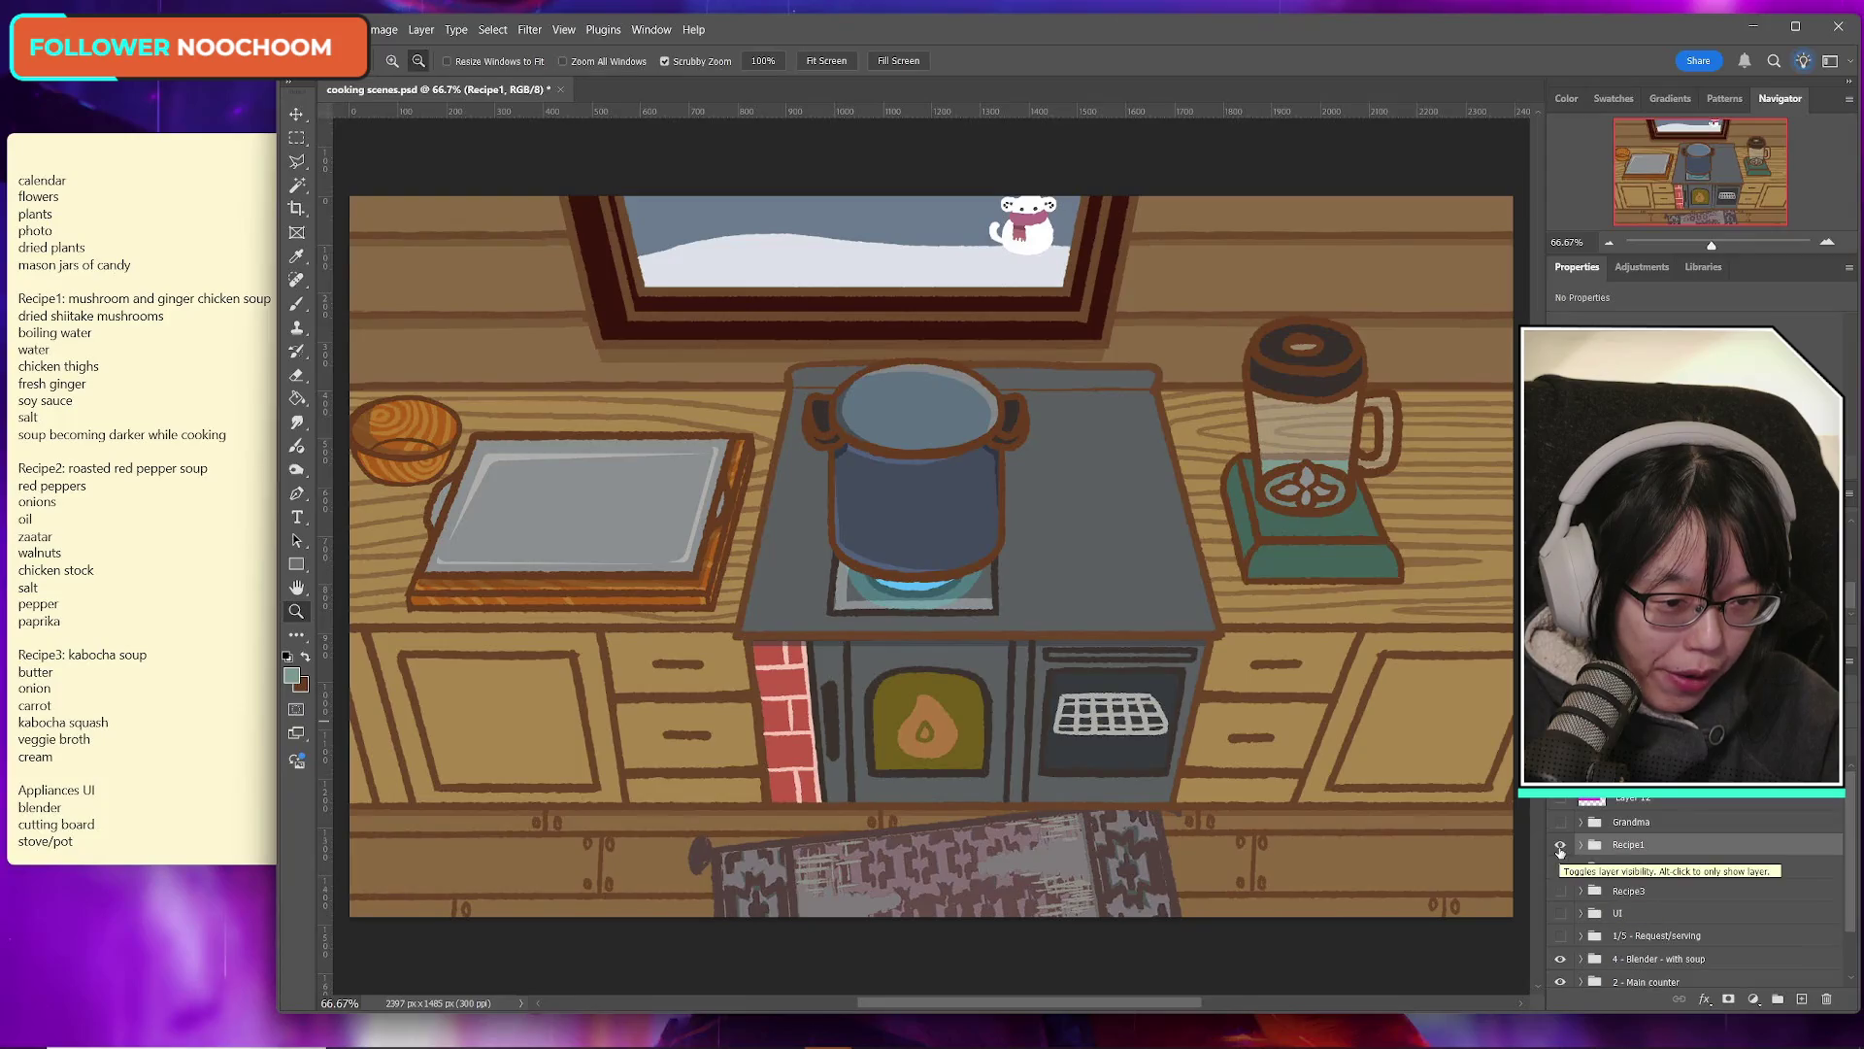
click(1597, 800)
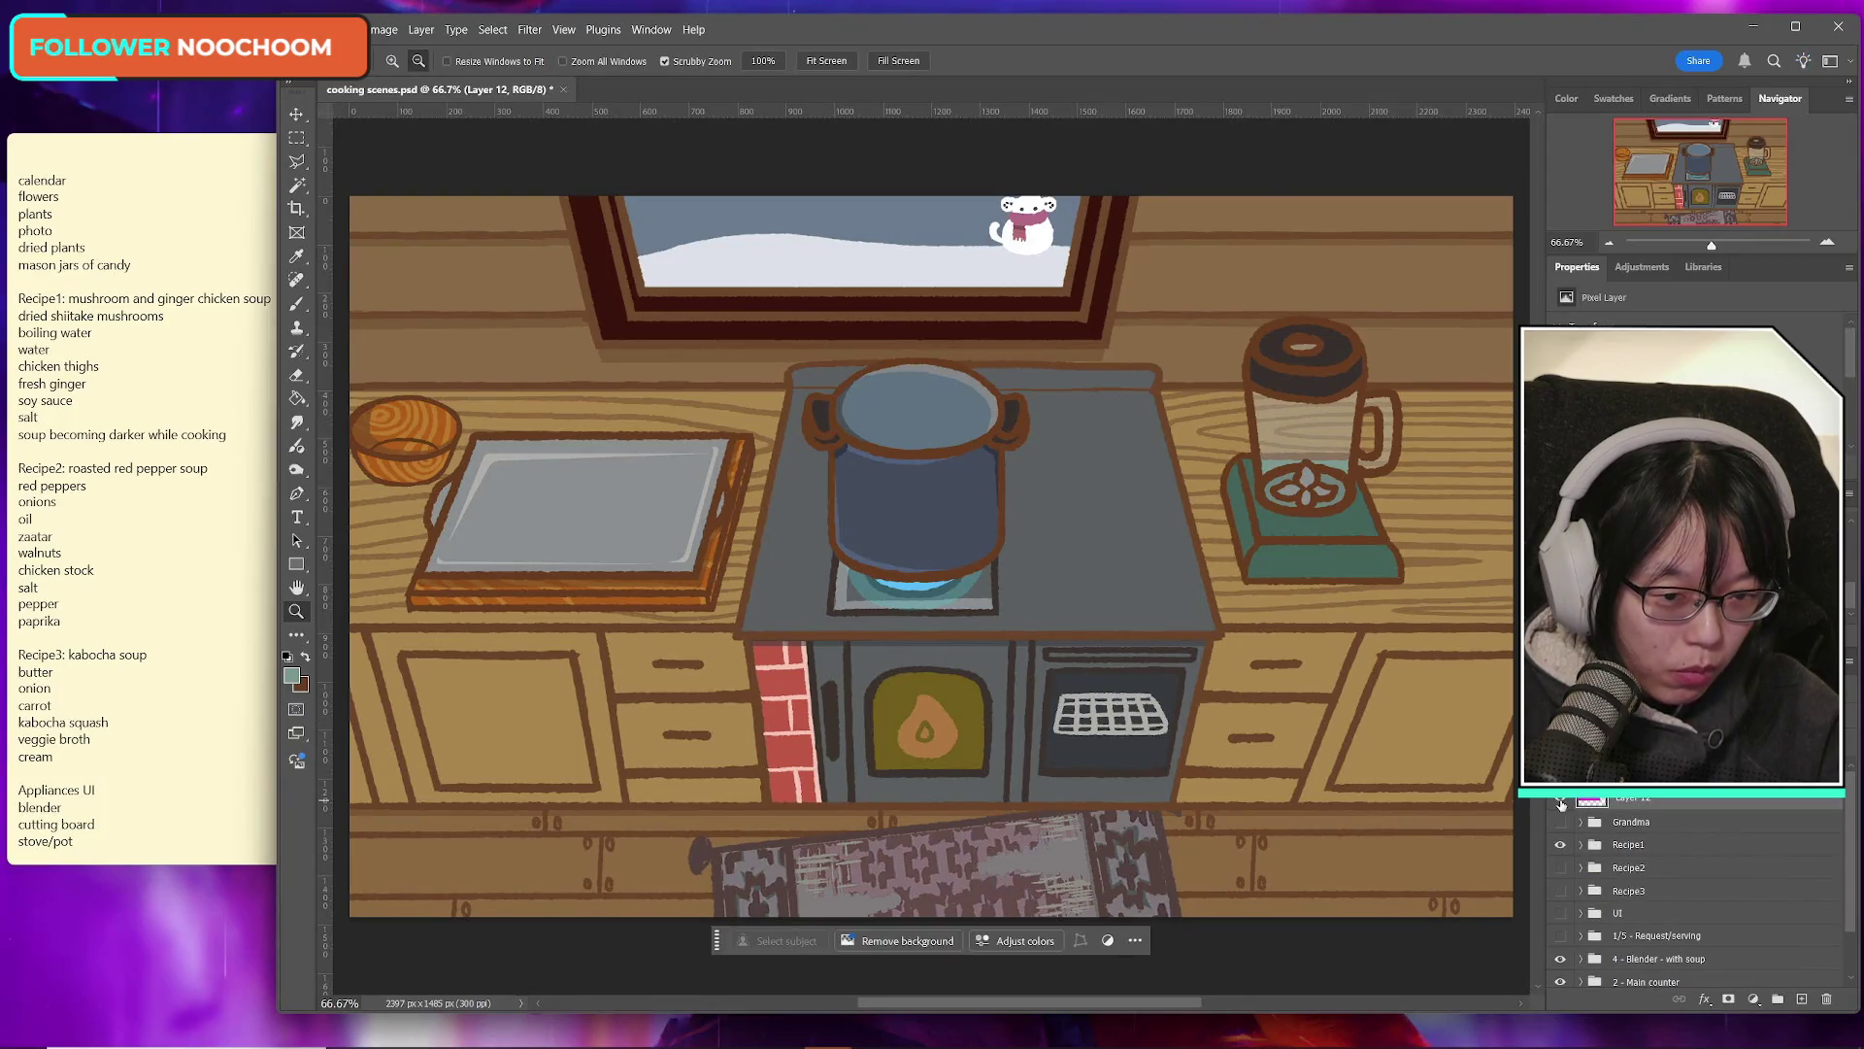
click(1560, 802)
click(1561, 802)
click(1560, 802)
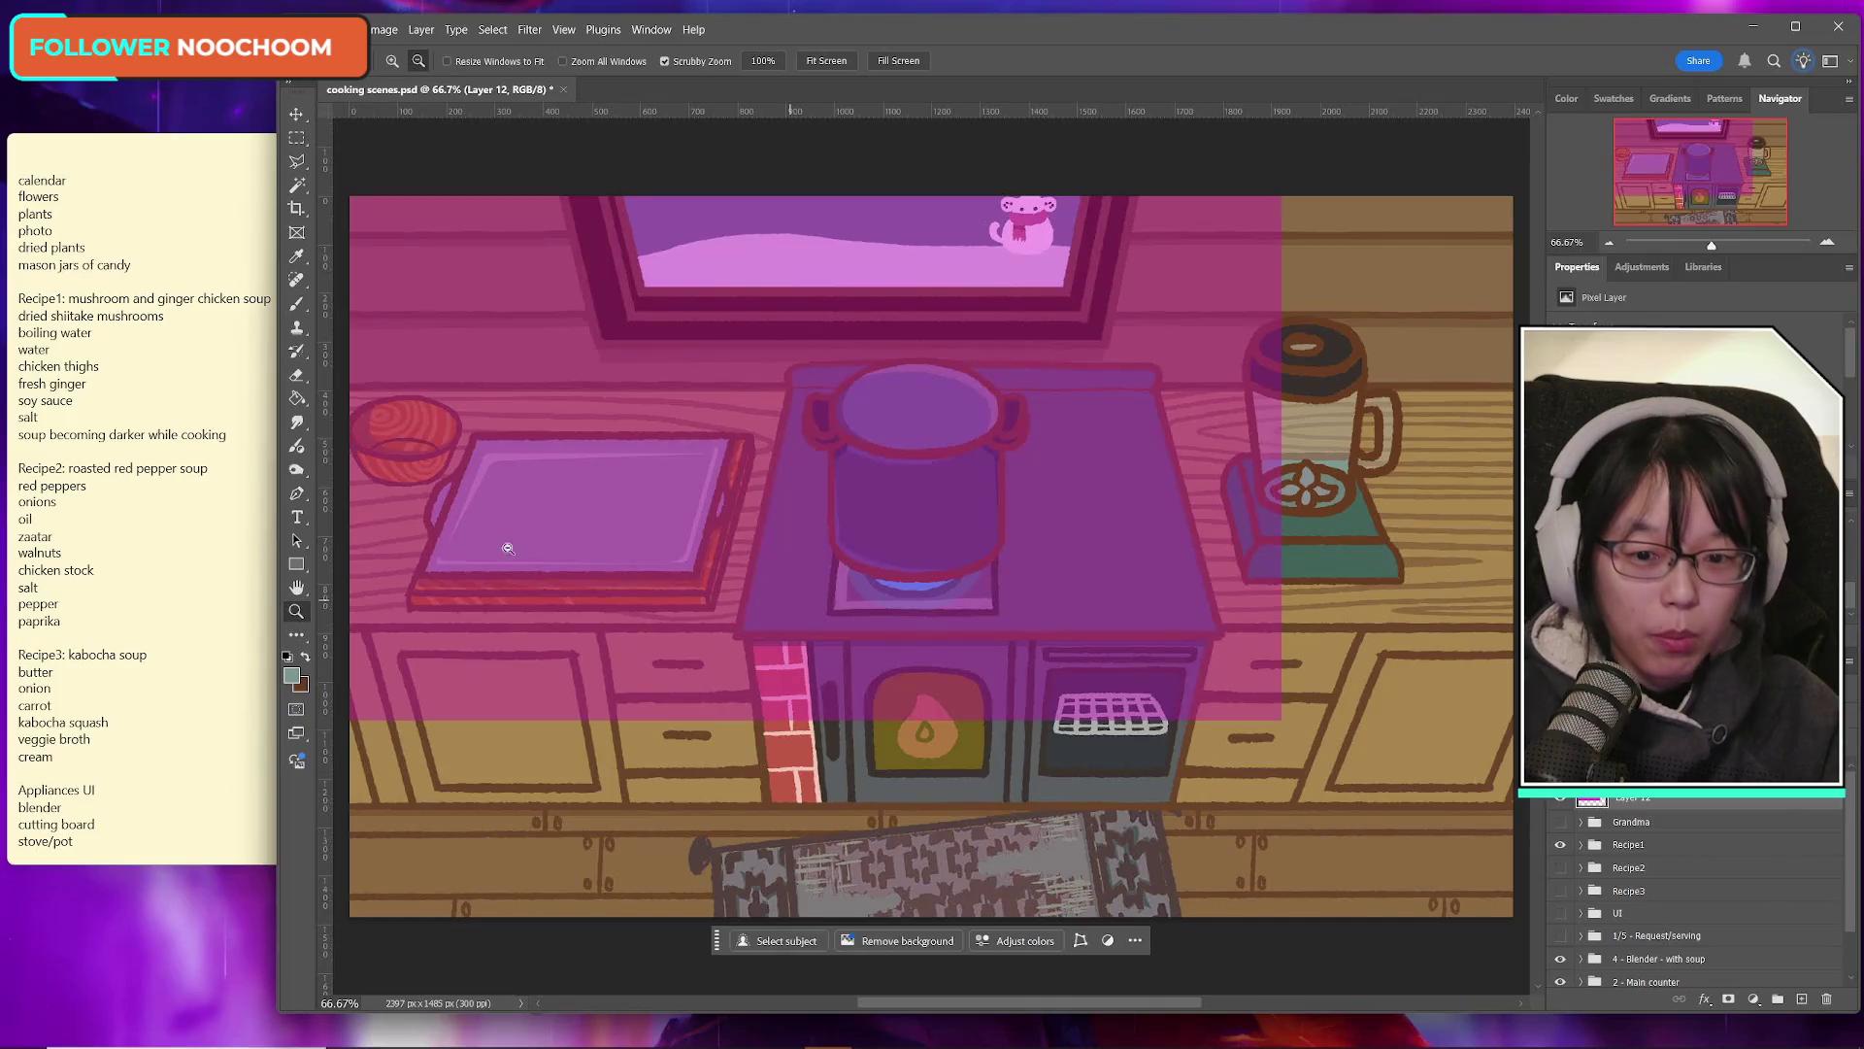
Step: Zoom to 100%, look closer at the bowl area, then zoom back to 100%
click(392, 60)
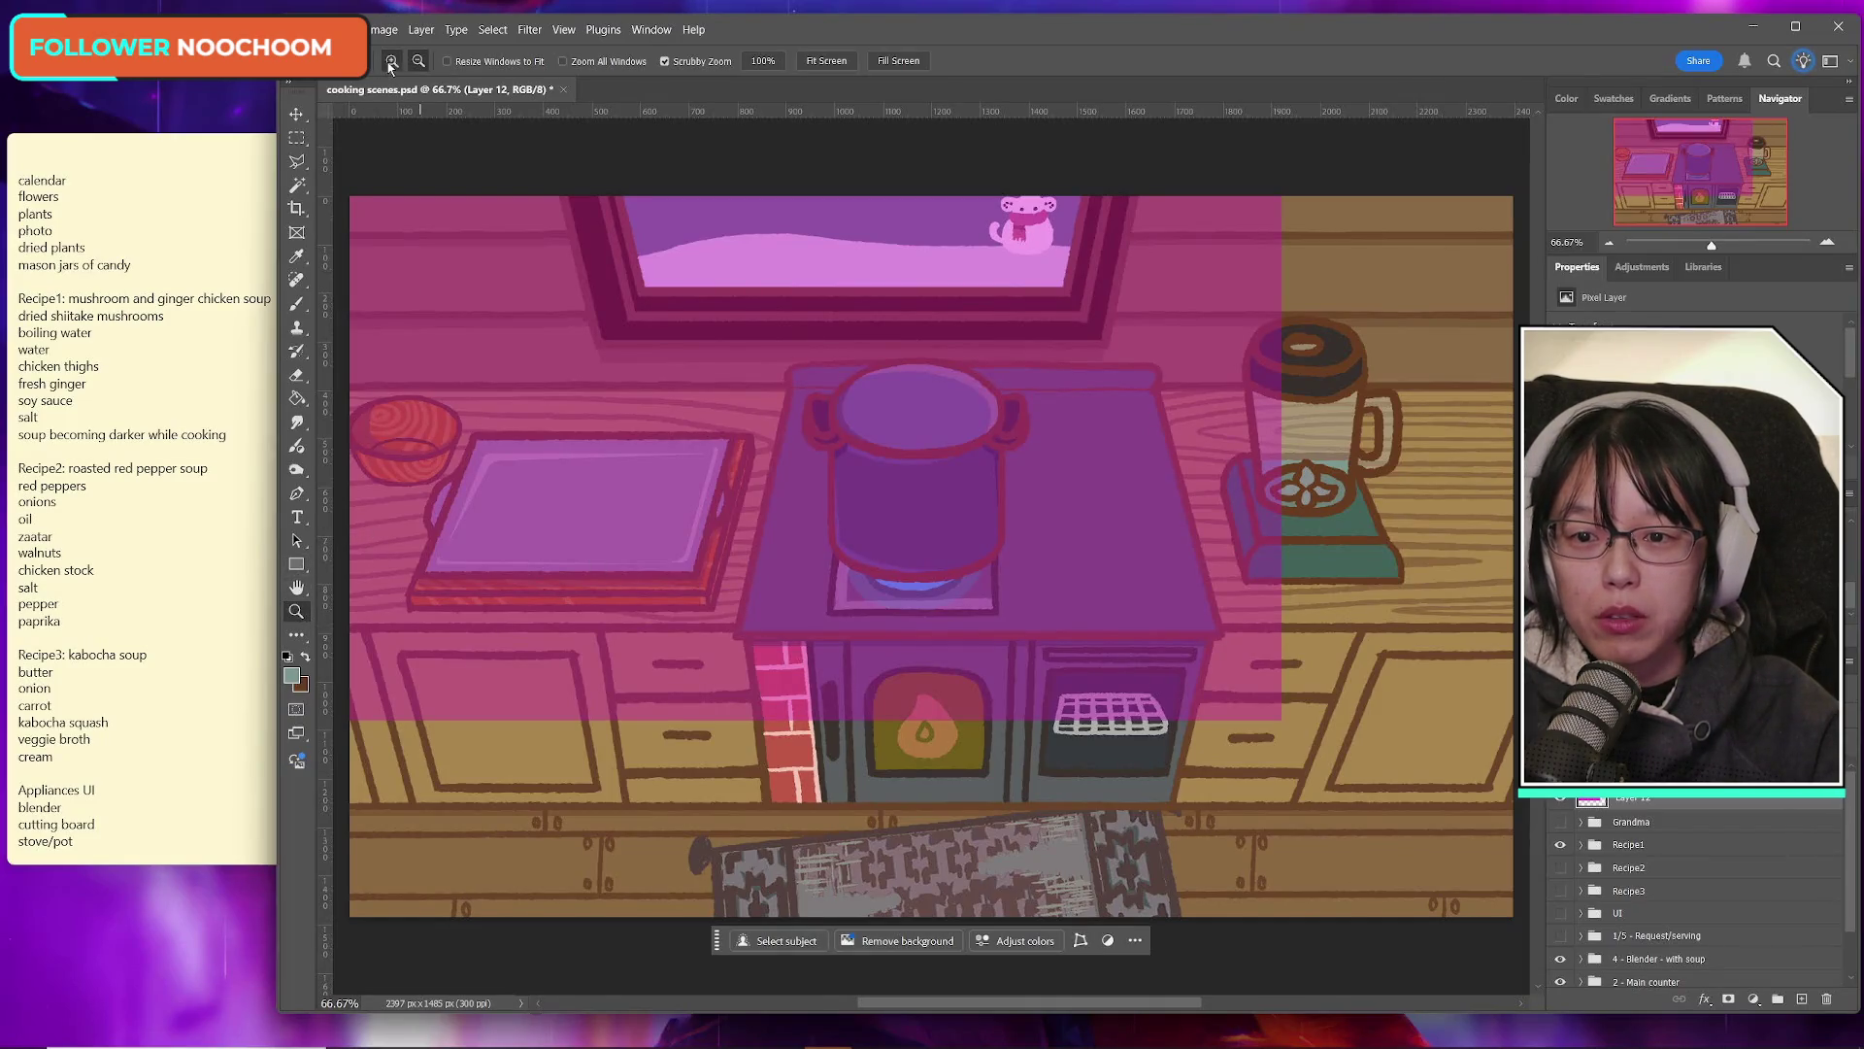
click(379, 312)
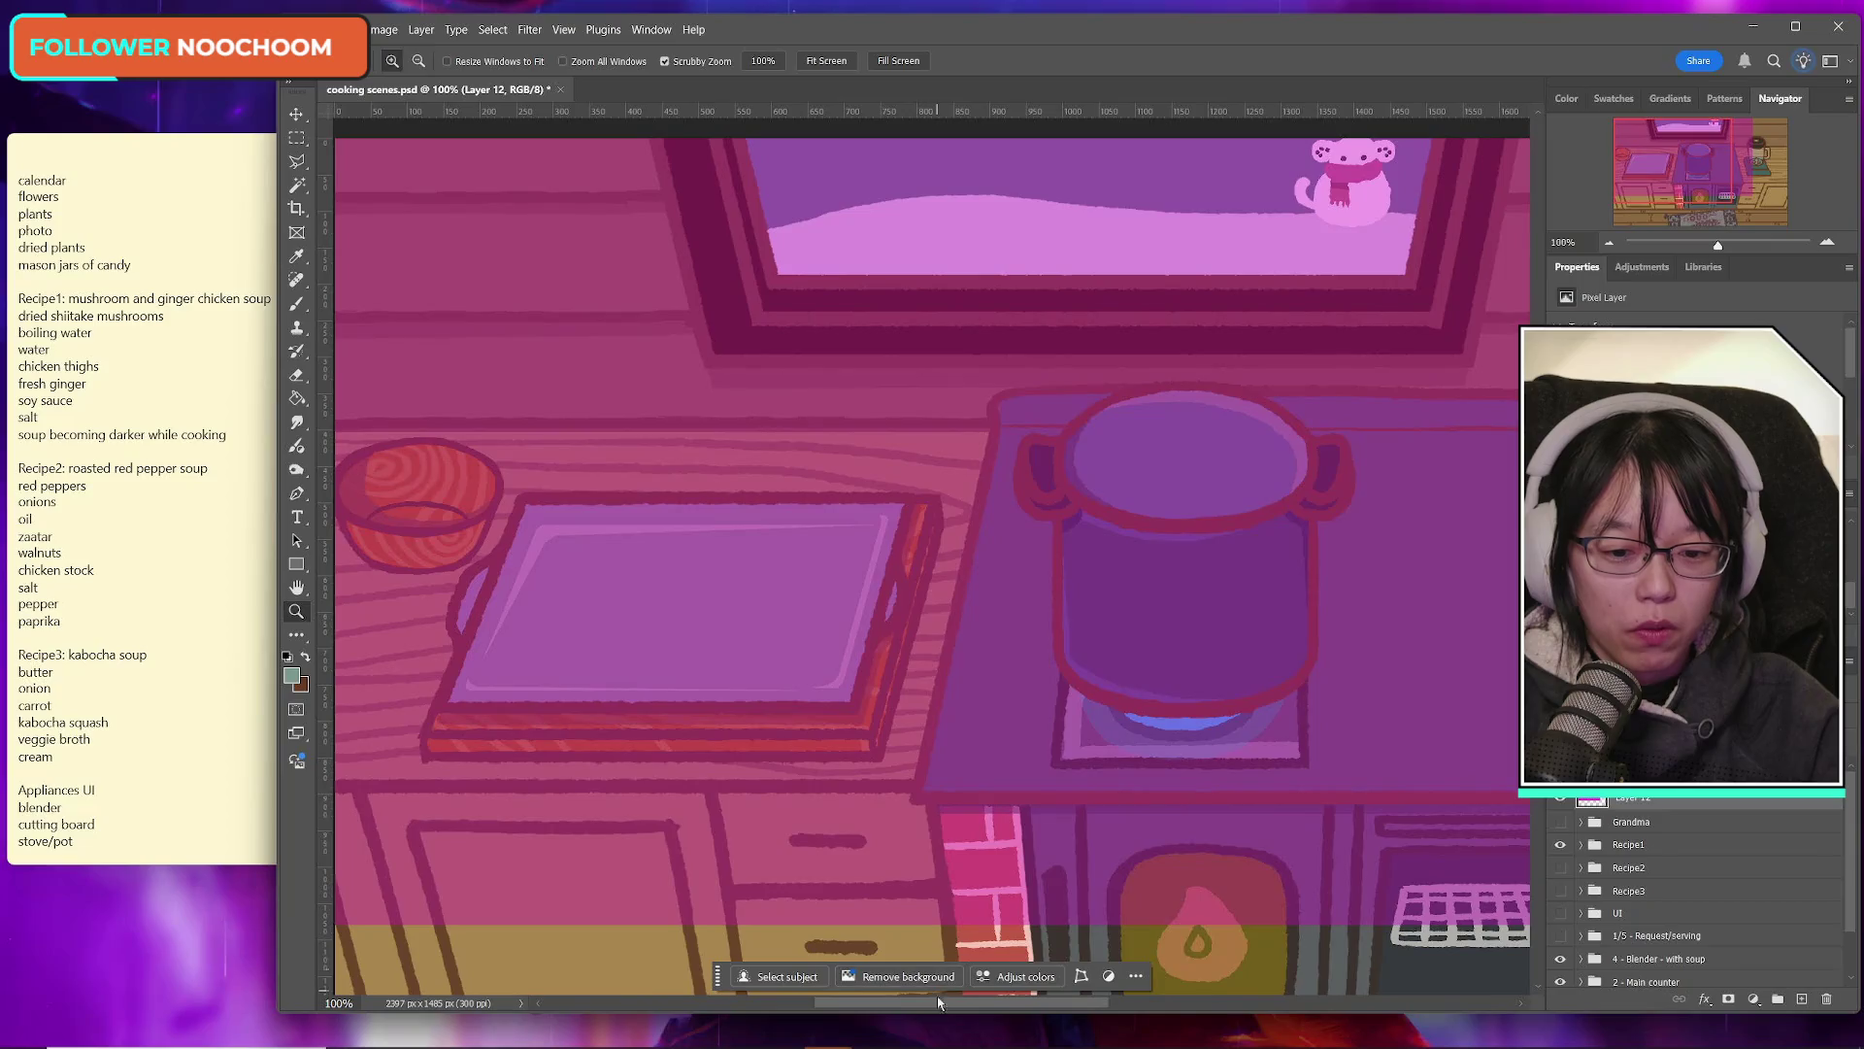
scroll(449, 357, left, 3)
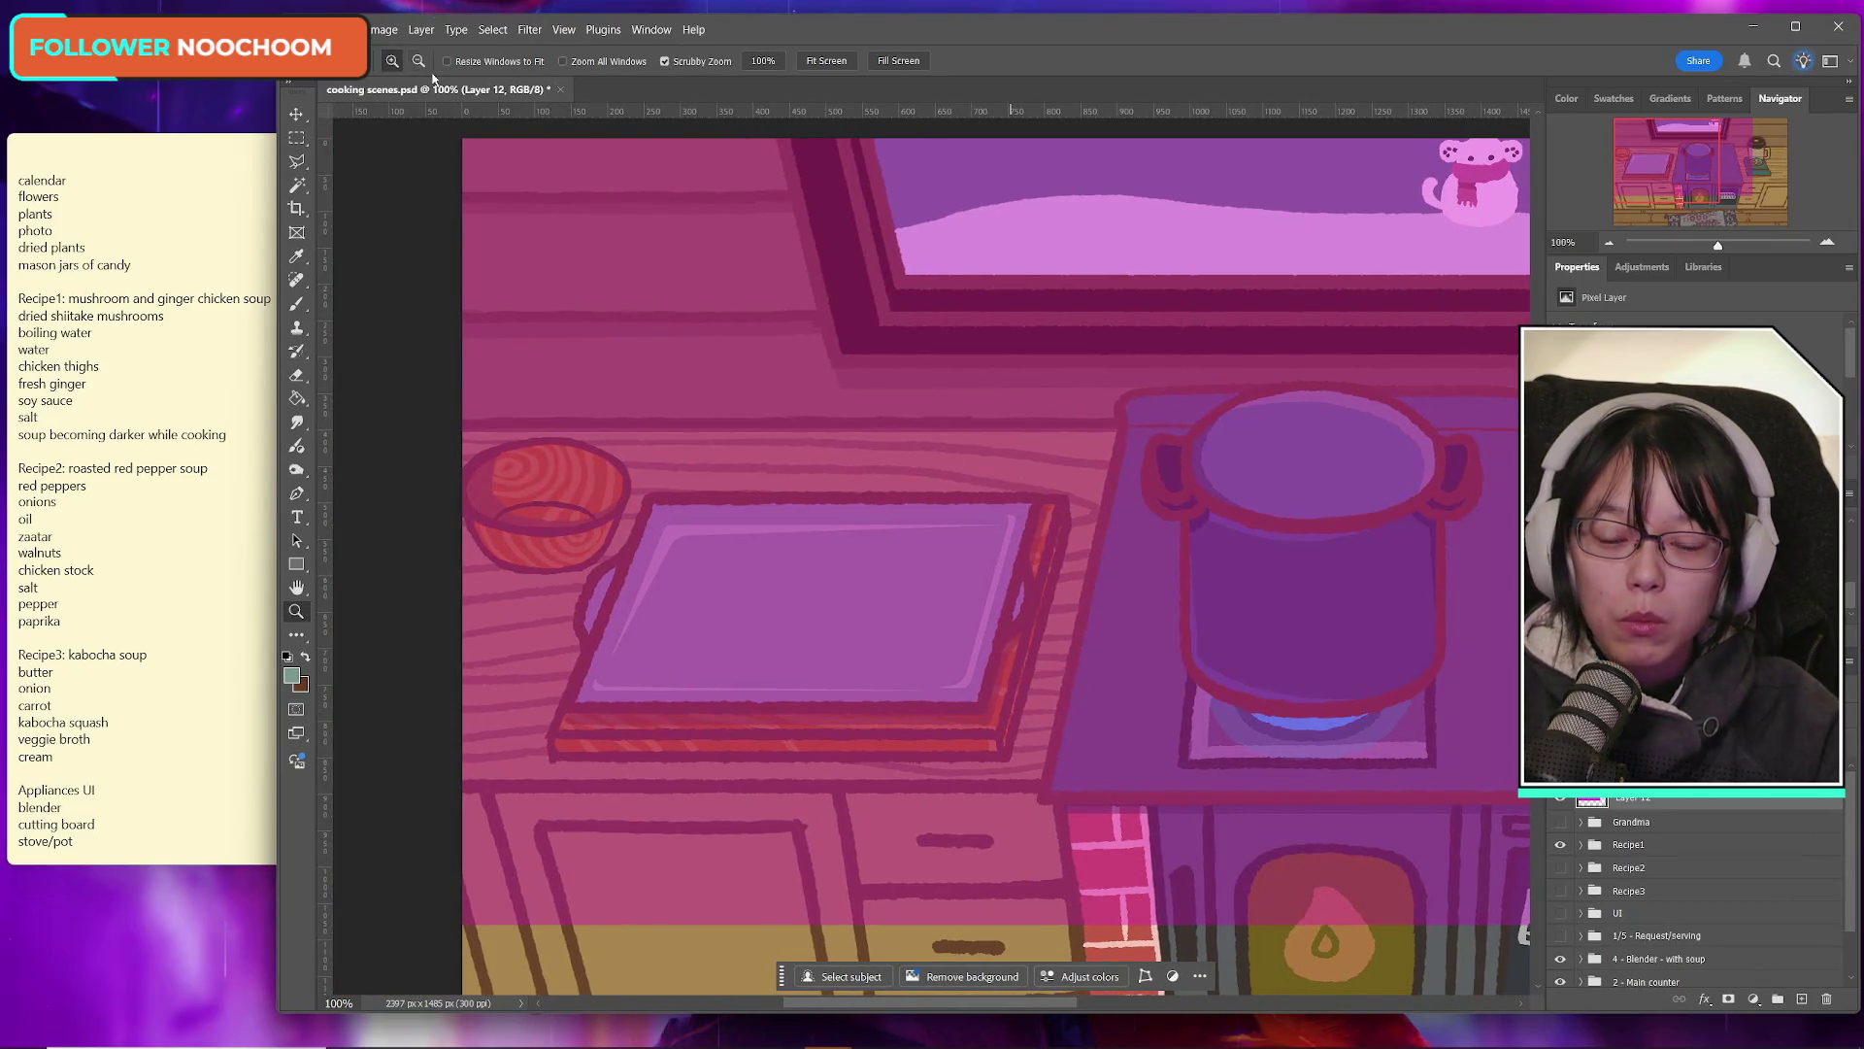
click(570, 437)
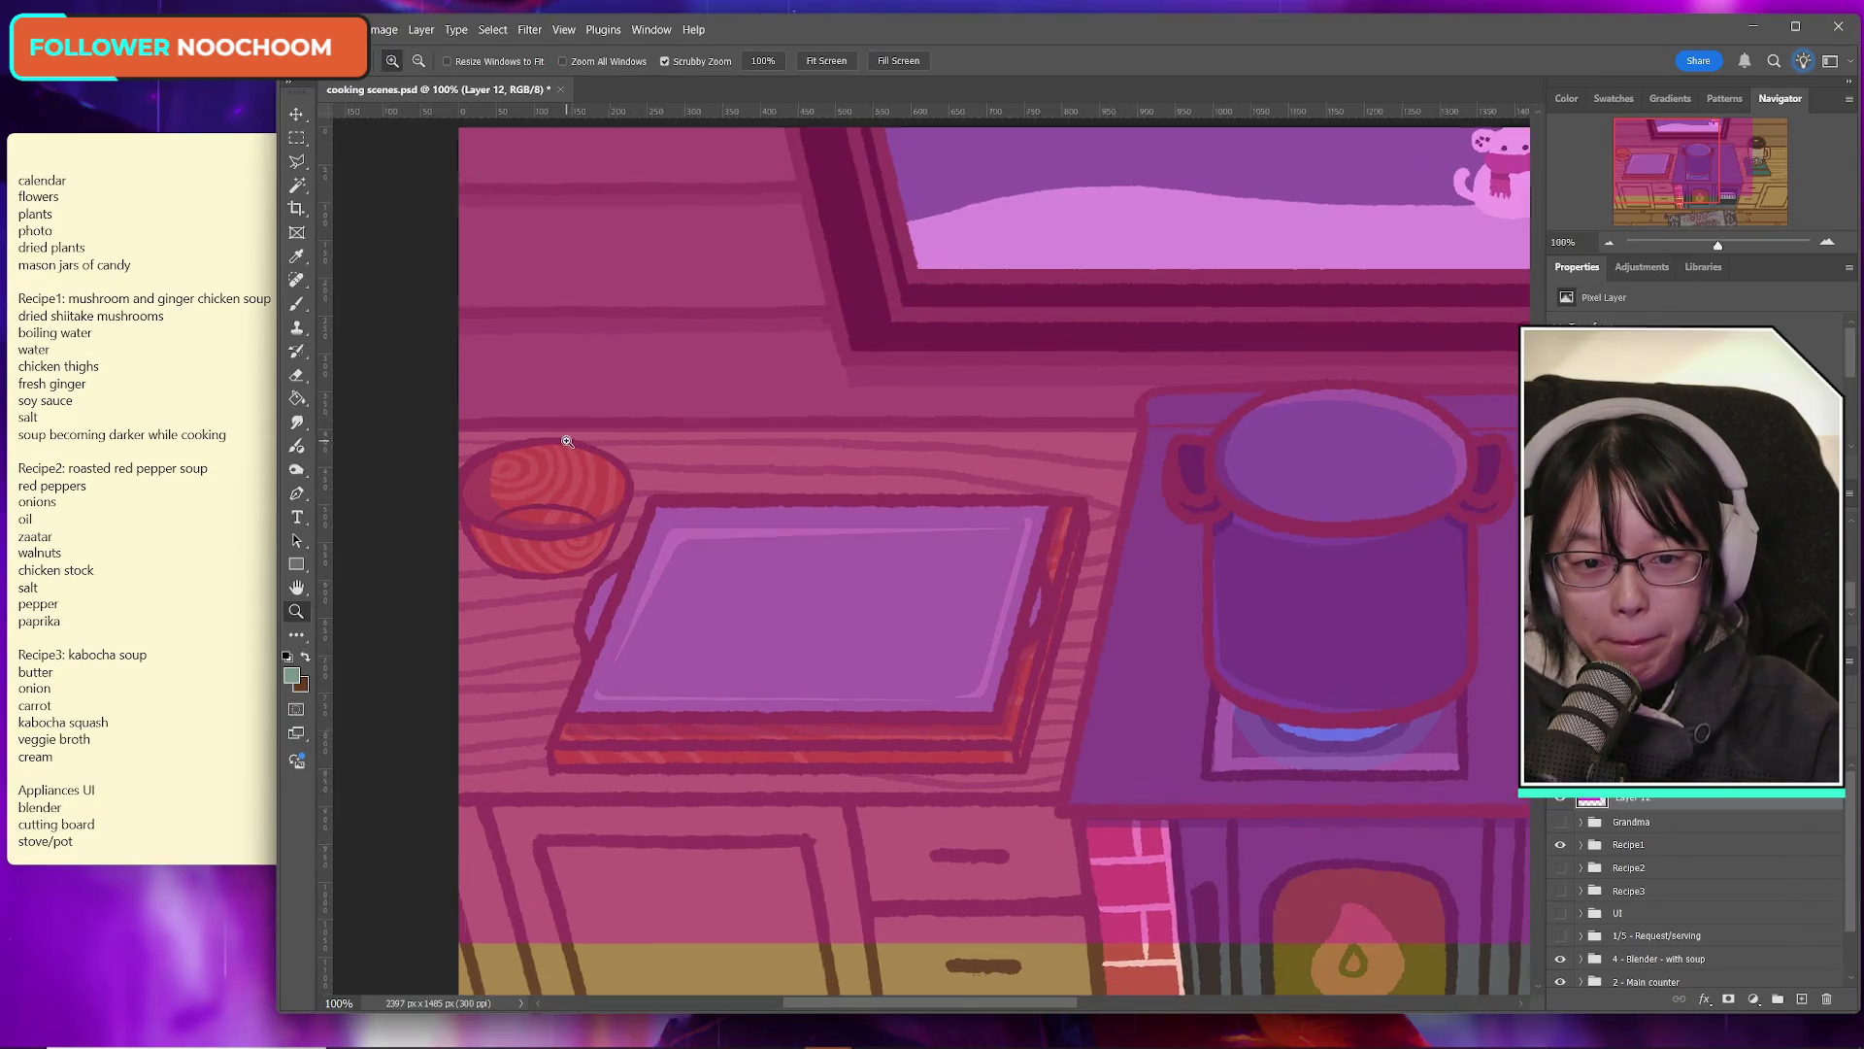
click(419, 60)
click(1040, 382)
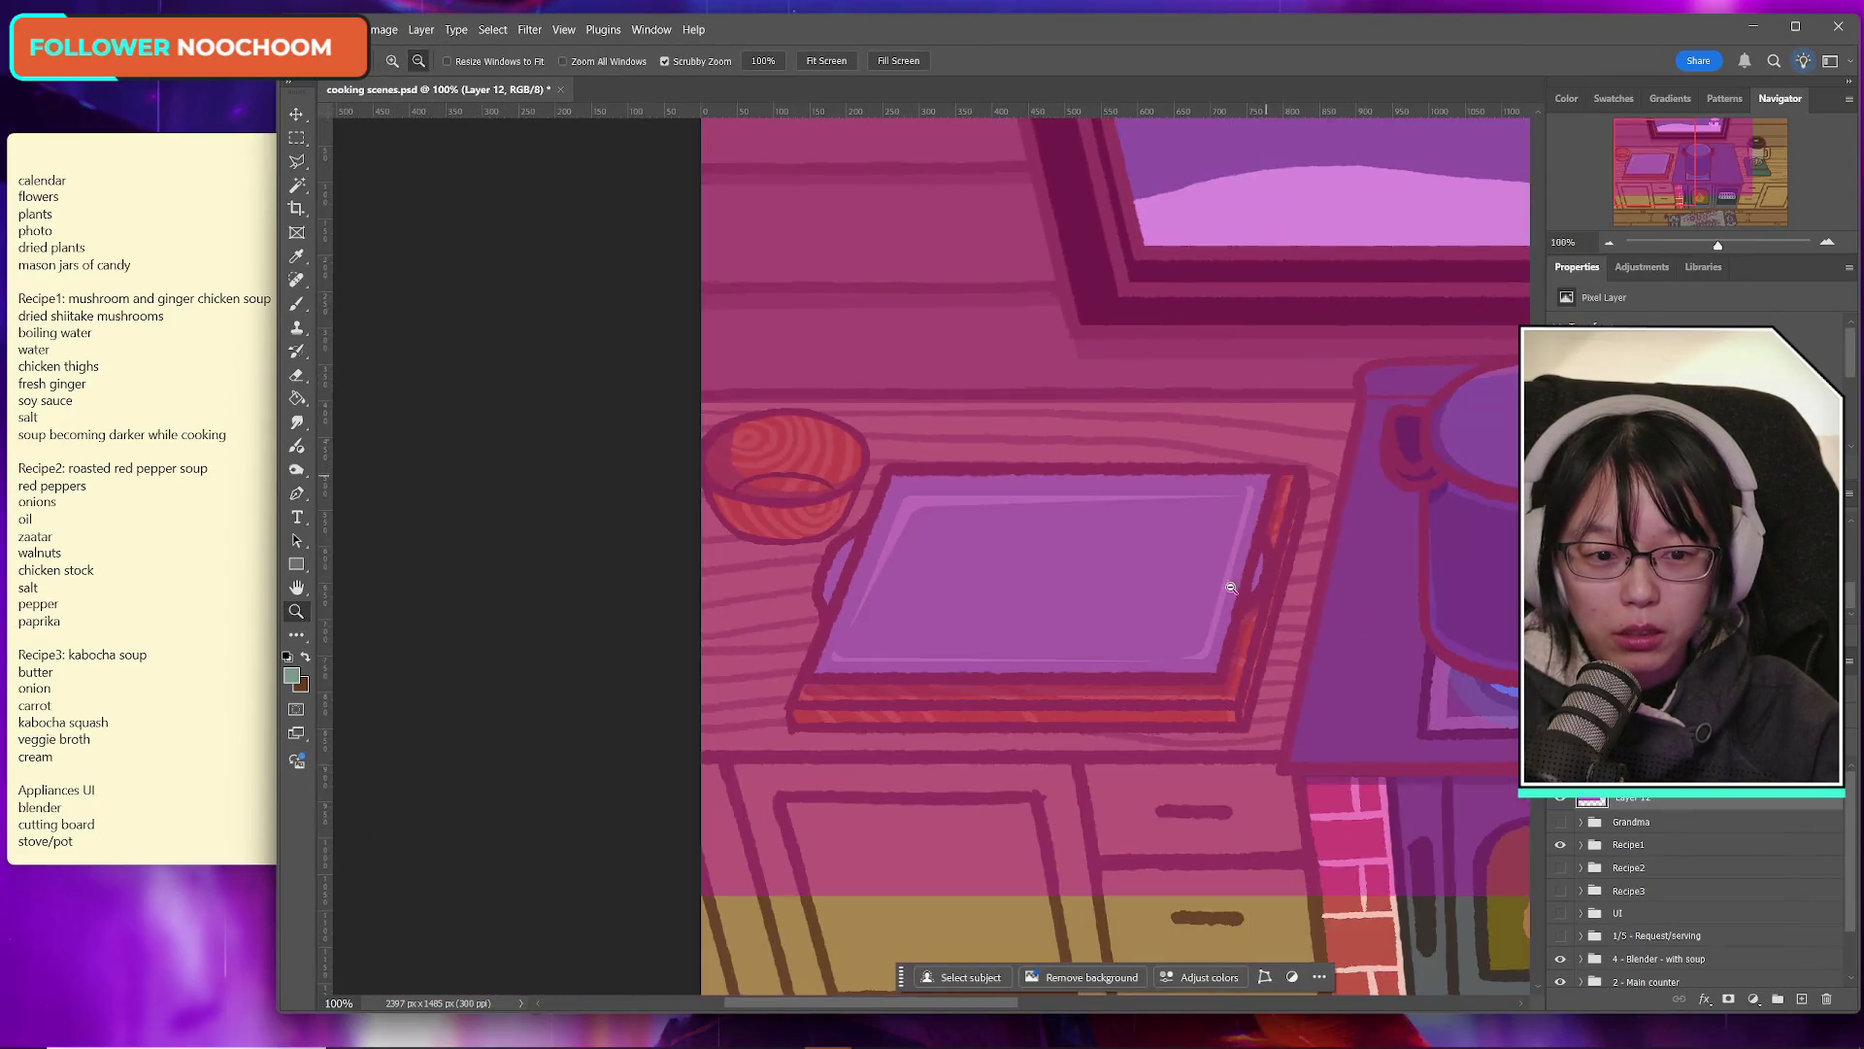
drag(933, 1004, 988, 1005)
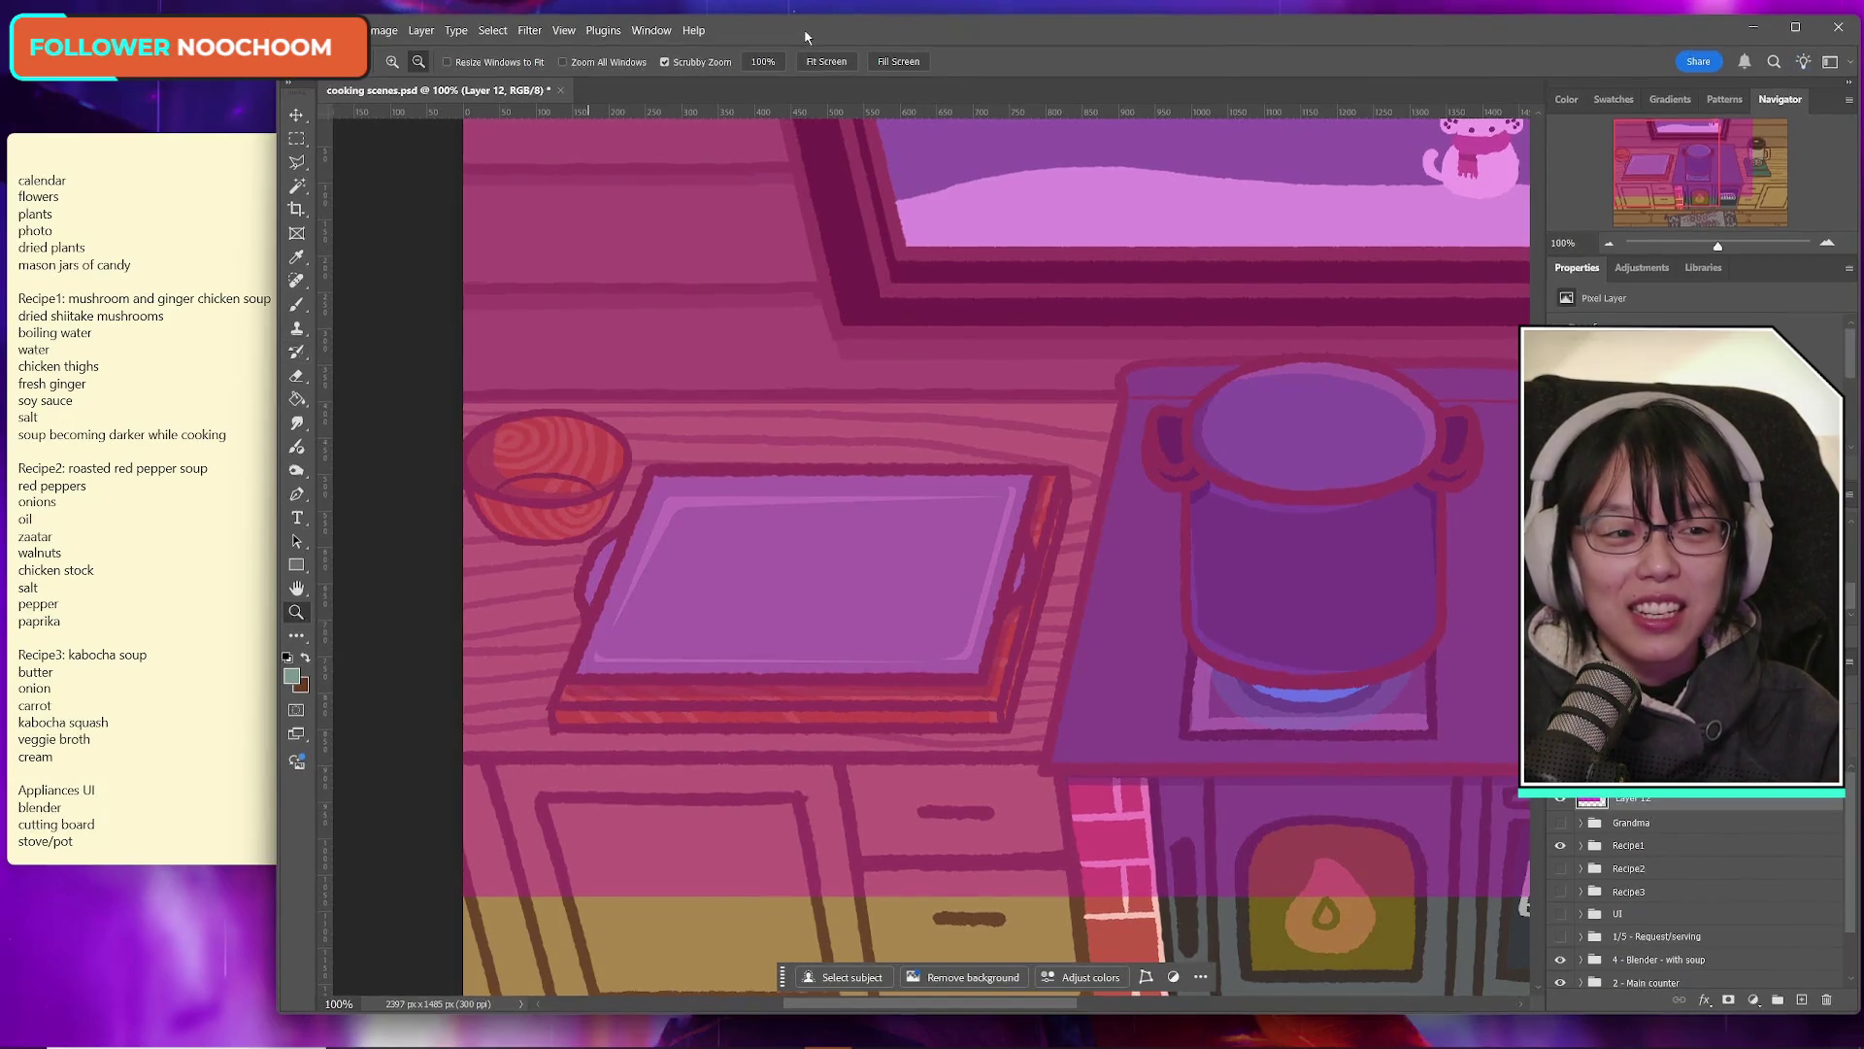
drag(805, 36, 802, 40)
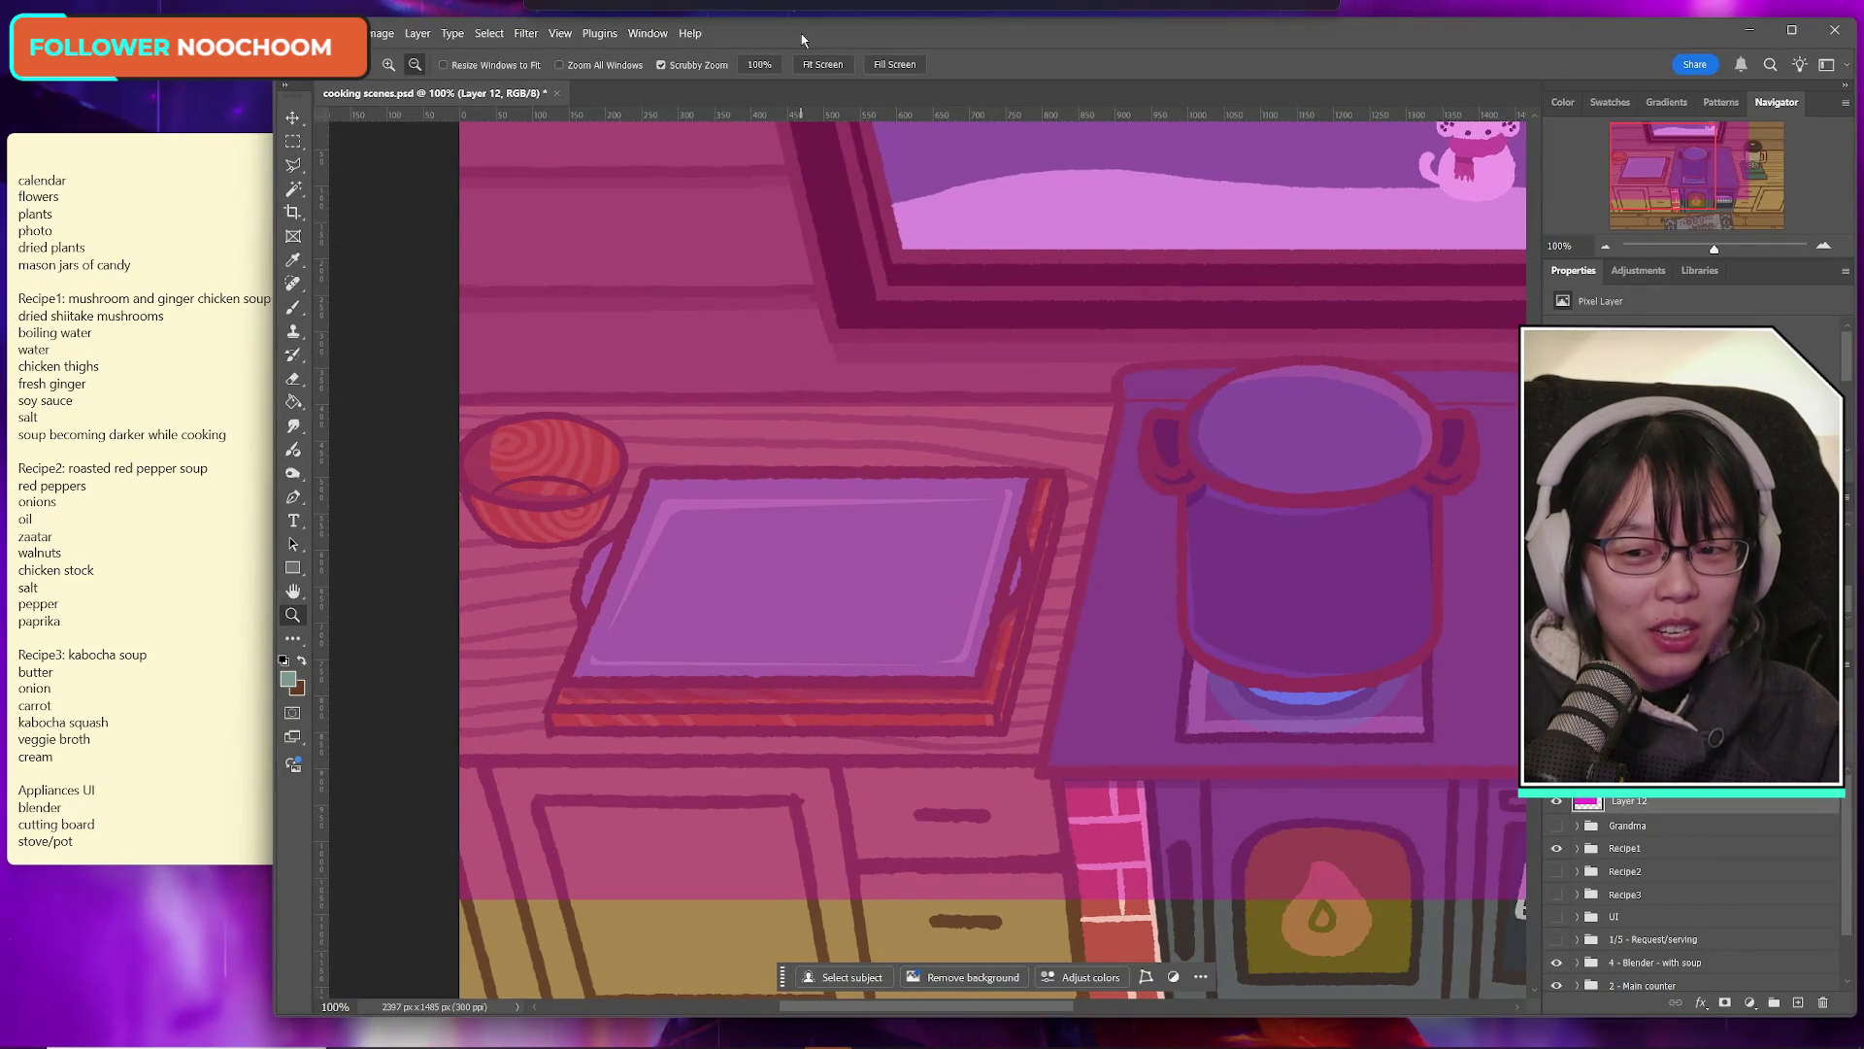
click(117, 147)
Step: Uncover the tools and set the foreground colour to bright yellow f8ff40
drag(299, 310, 289, 355)
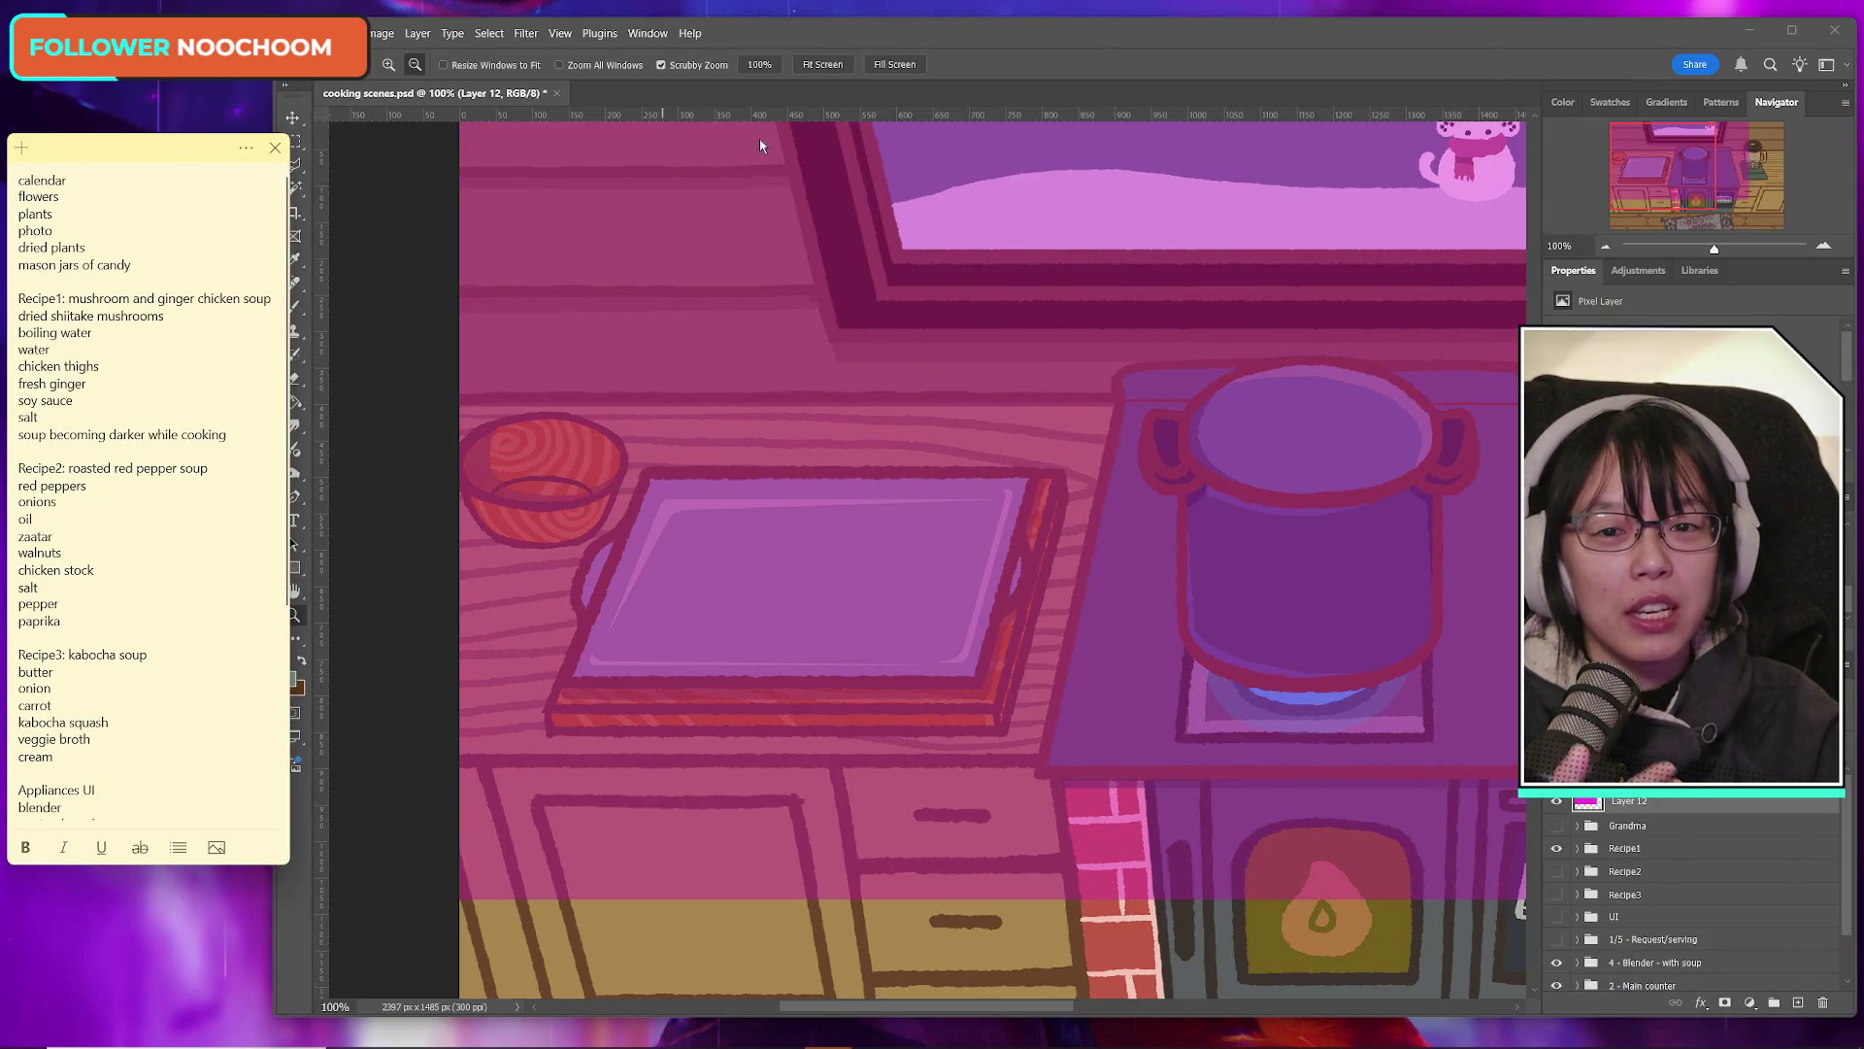
click(945, 37)
drag(1035, 41, 1044, 39)
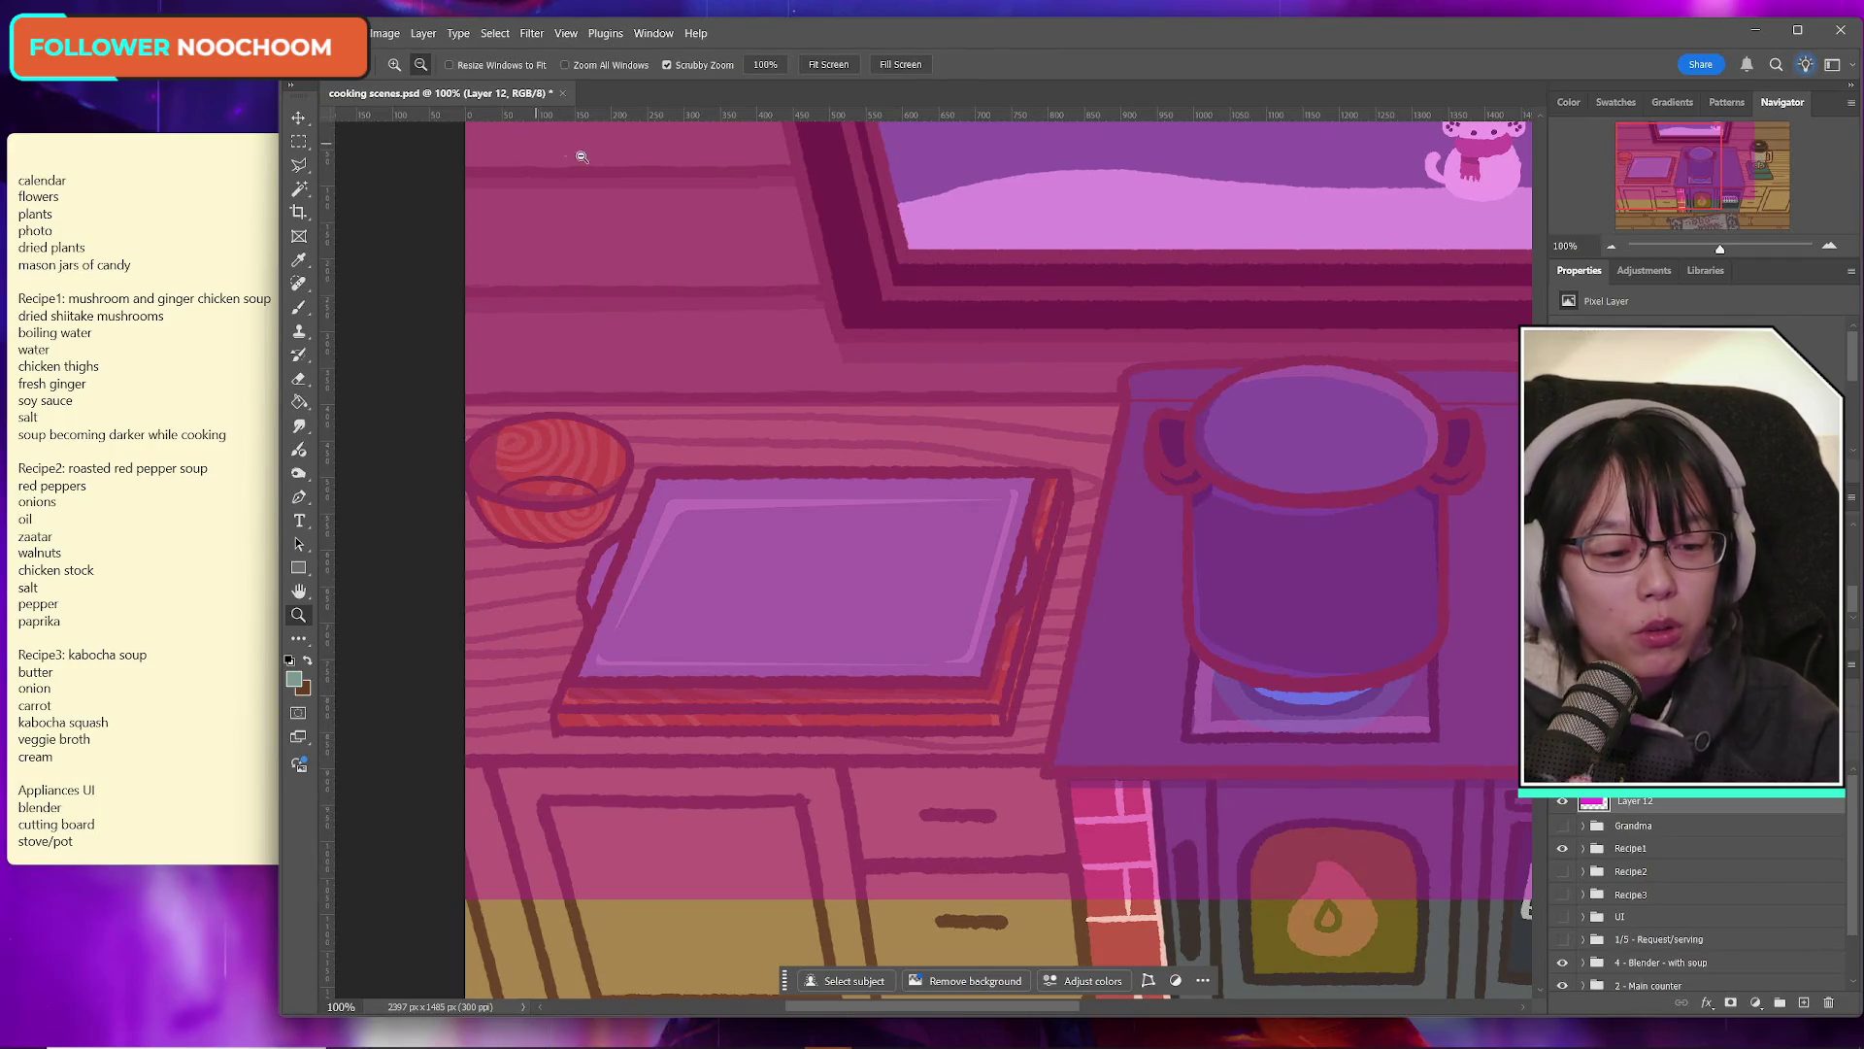
click(299, 259)
click(293, 679)
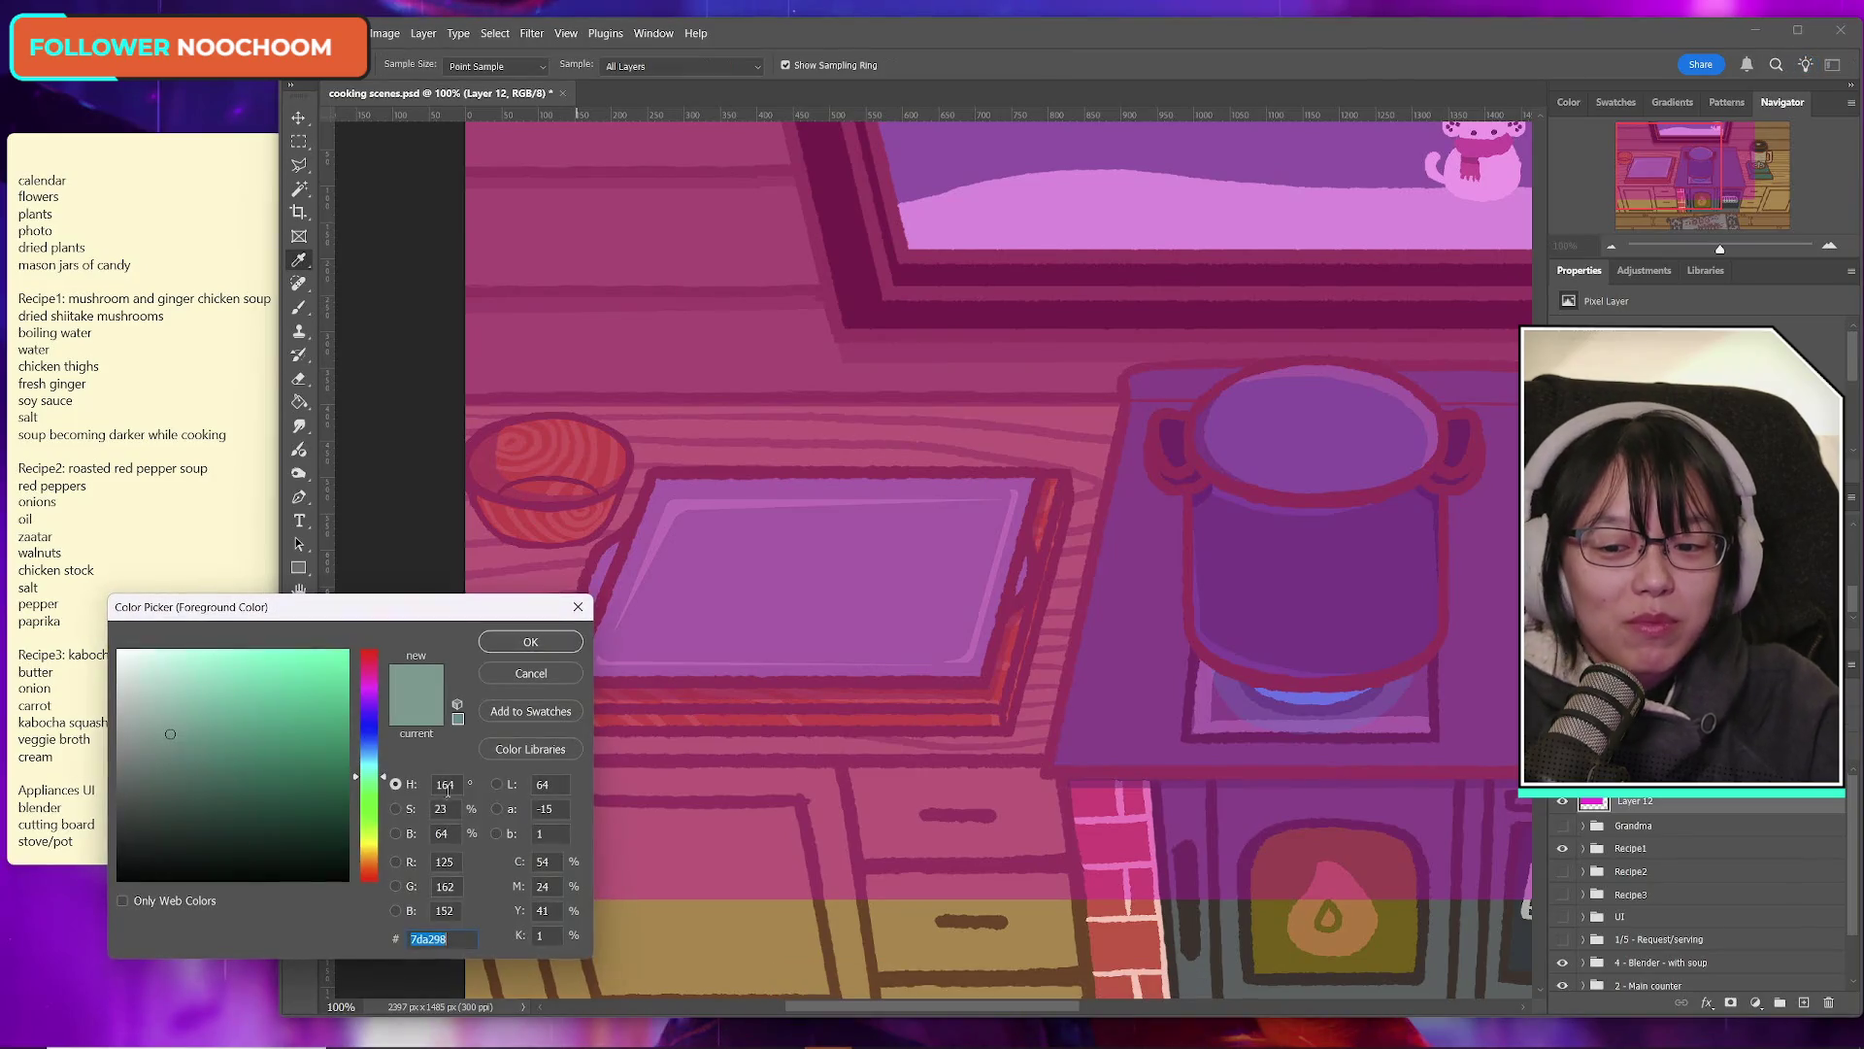
click(370, 843)
mouse_move(321, 660)
mouse_down()
mouse_move(291, 594)
mouse_move(312, 597)
mouse_up()
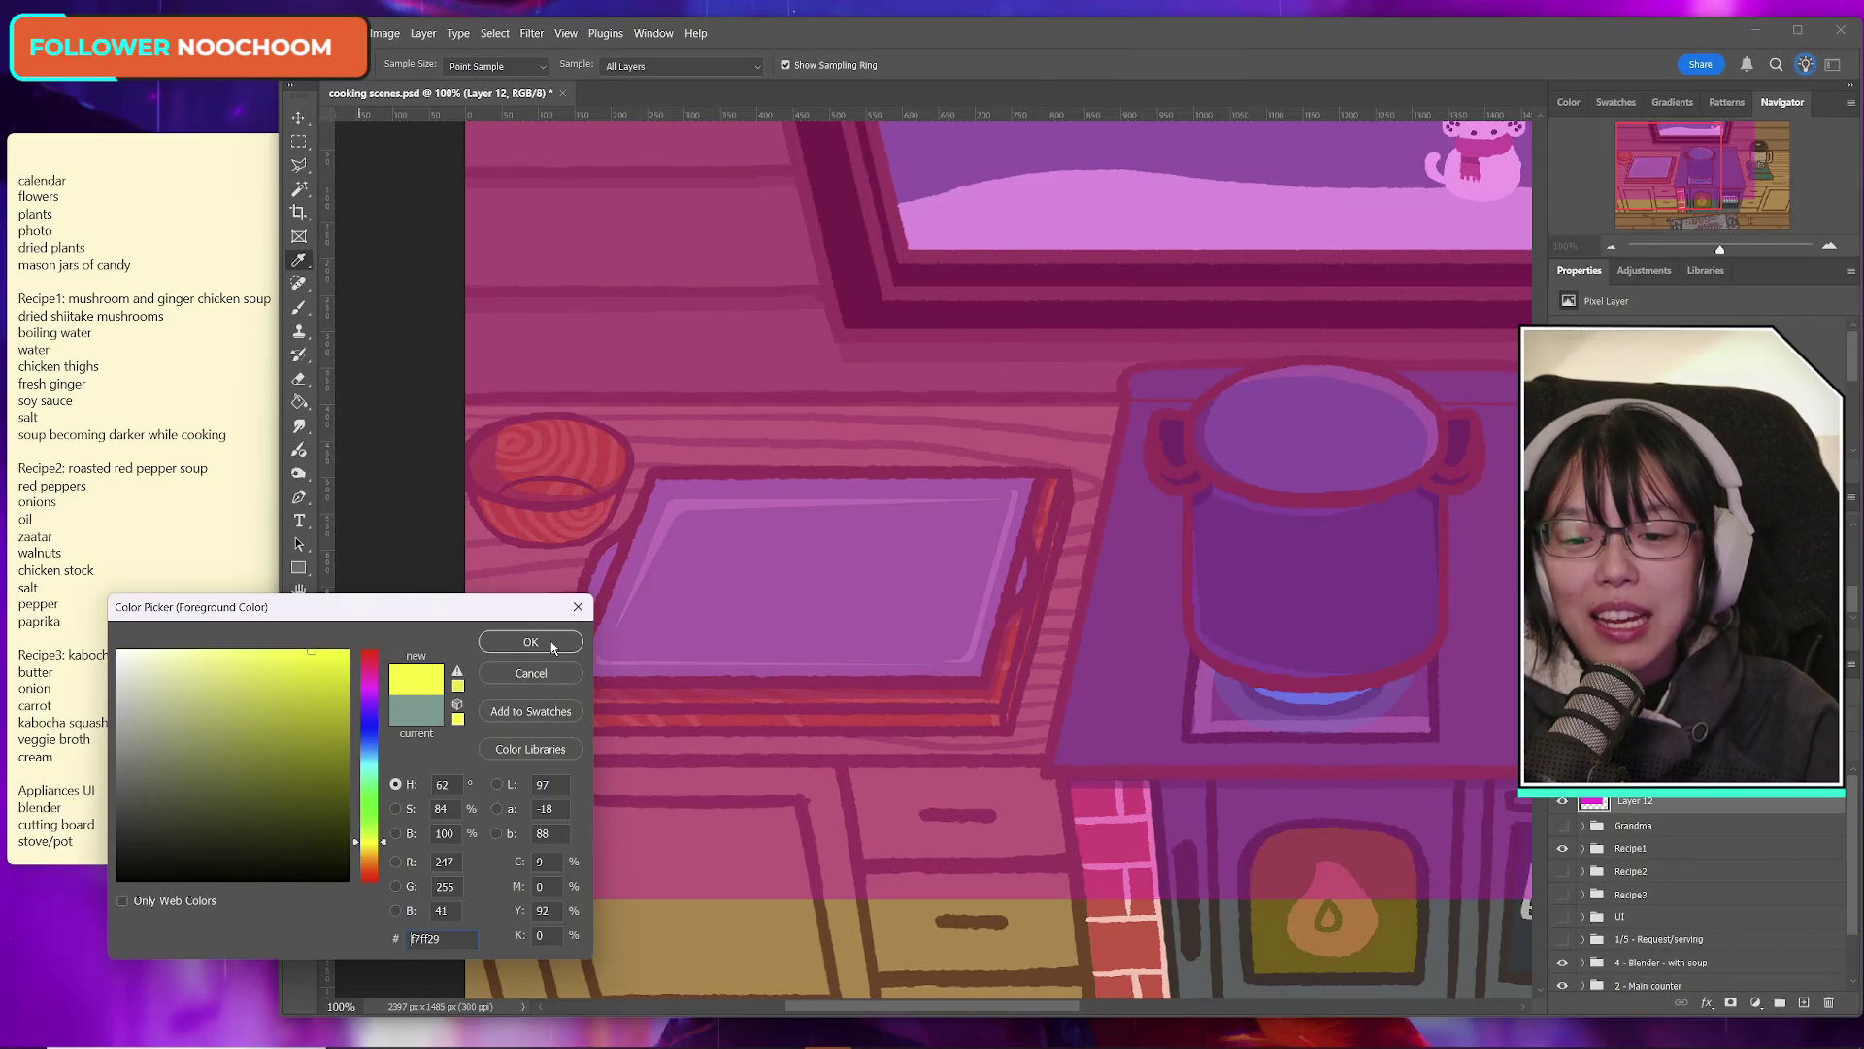
click(550, 641)
Step: Fill a square selection left of the pot with yellow on a new Layer 16, then deselect
key(m)
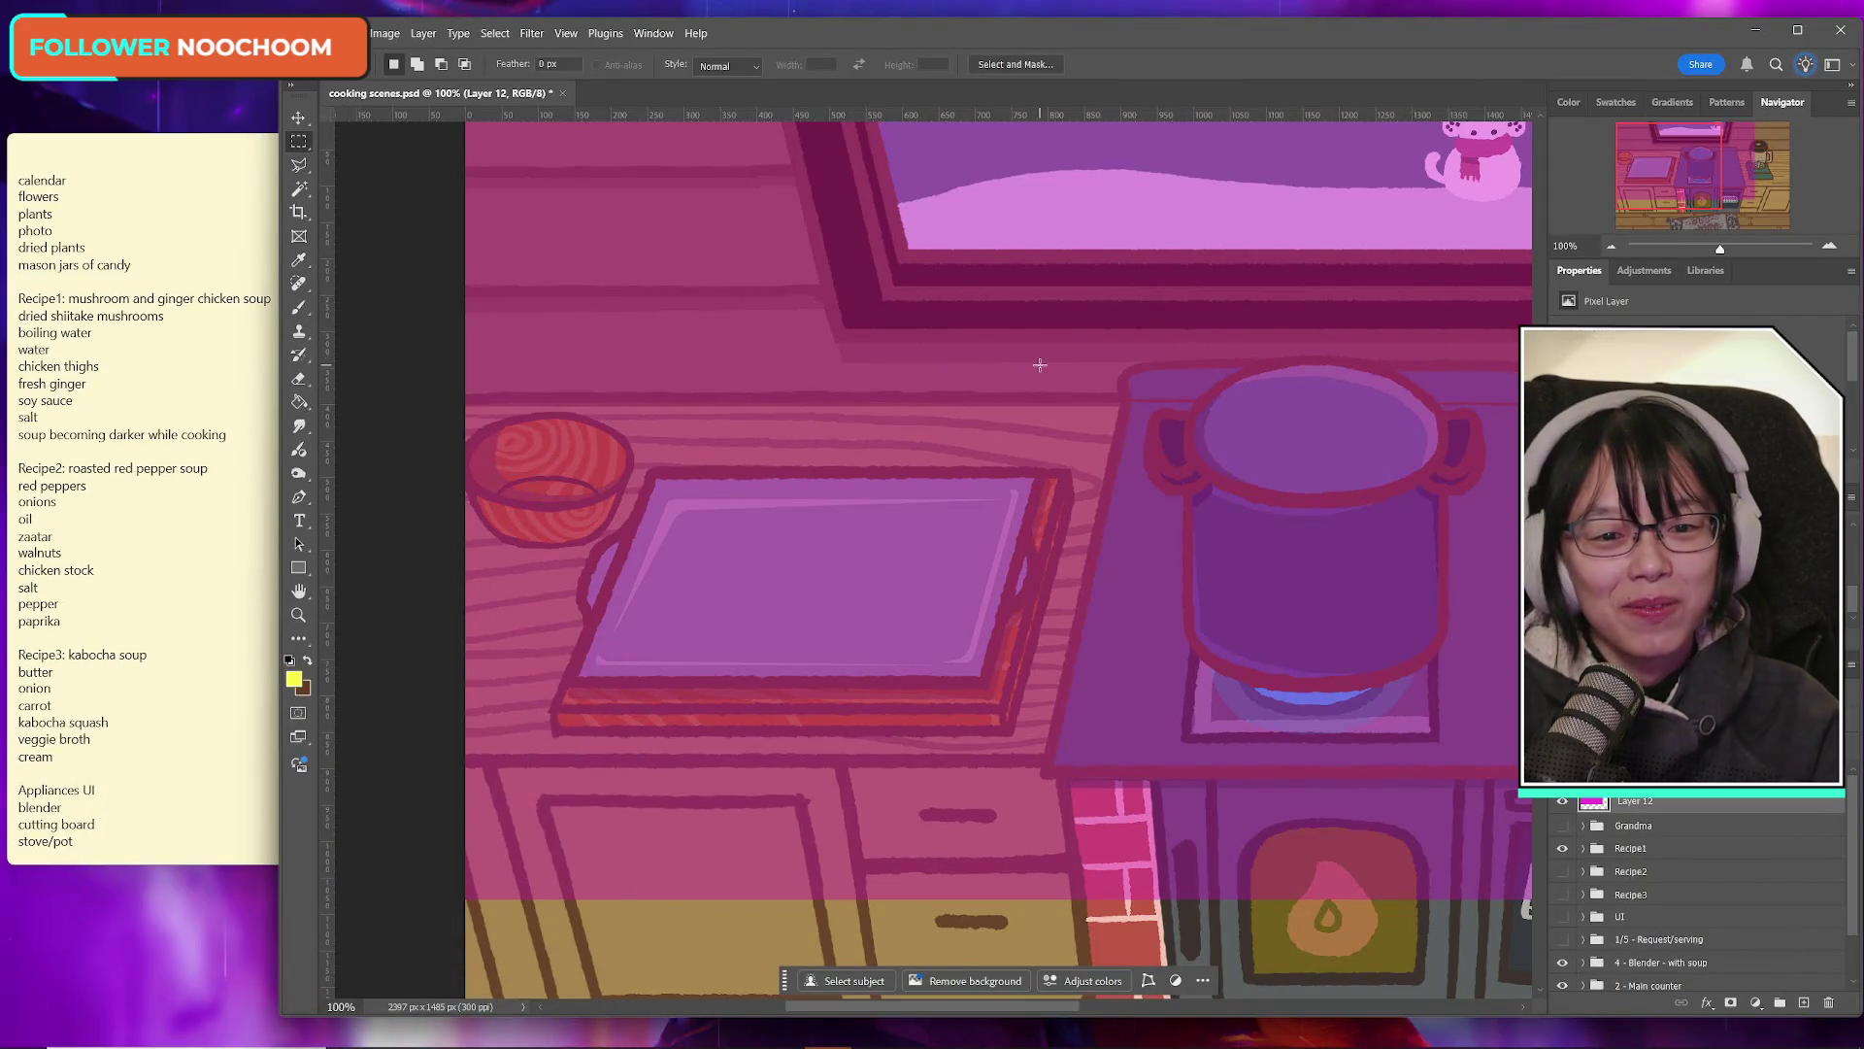
mouse_move(973, 323)
mouse_down()
mouse_move(1018, 326)
mouse_move(1098, 445)
mouse_up()
drag(1042, 381, 1054, 381)
key(g)
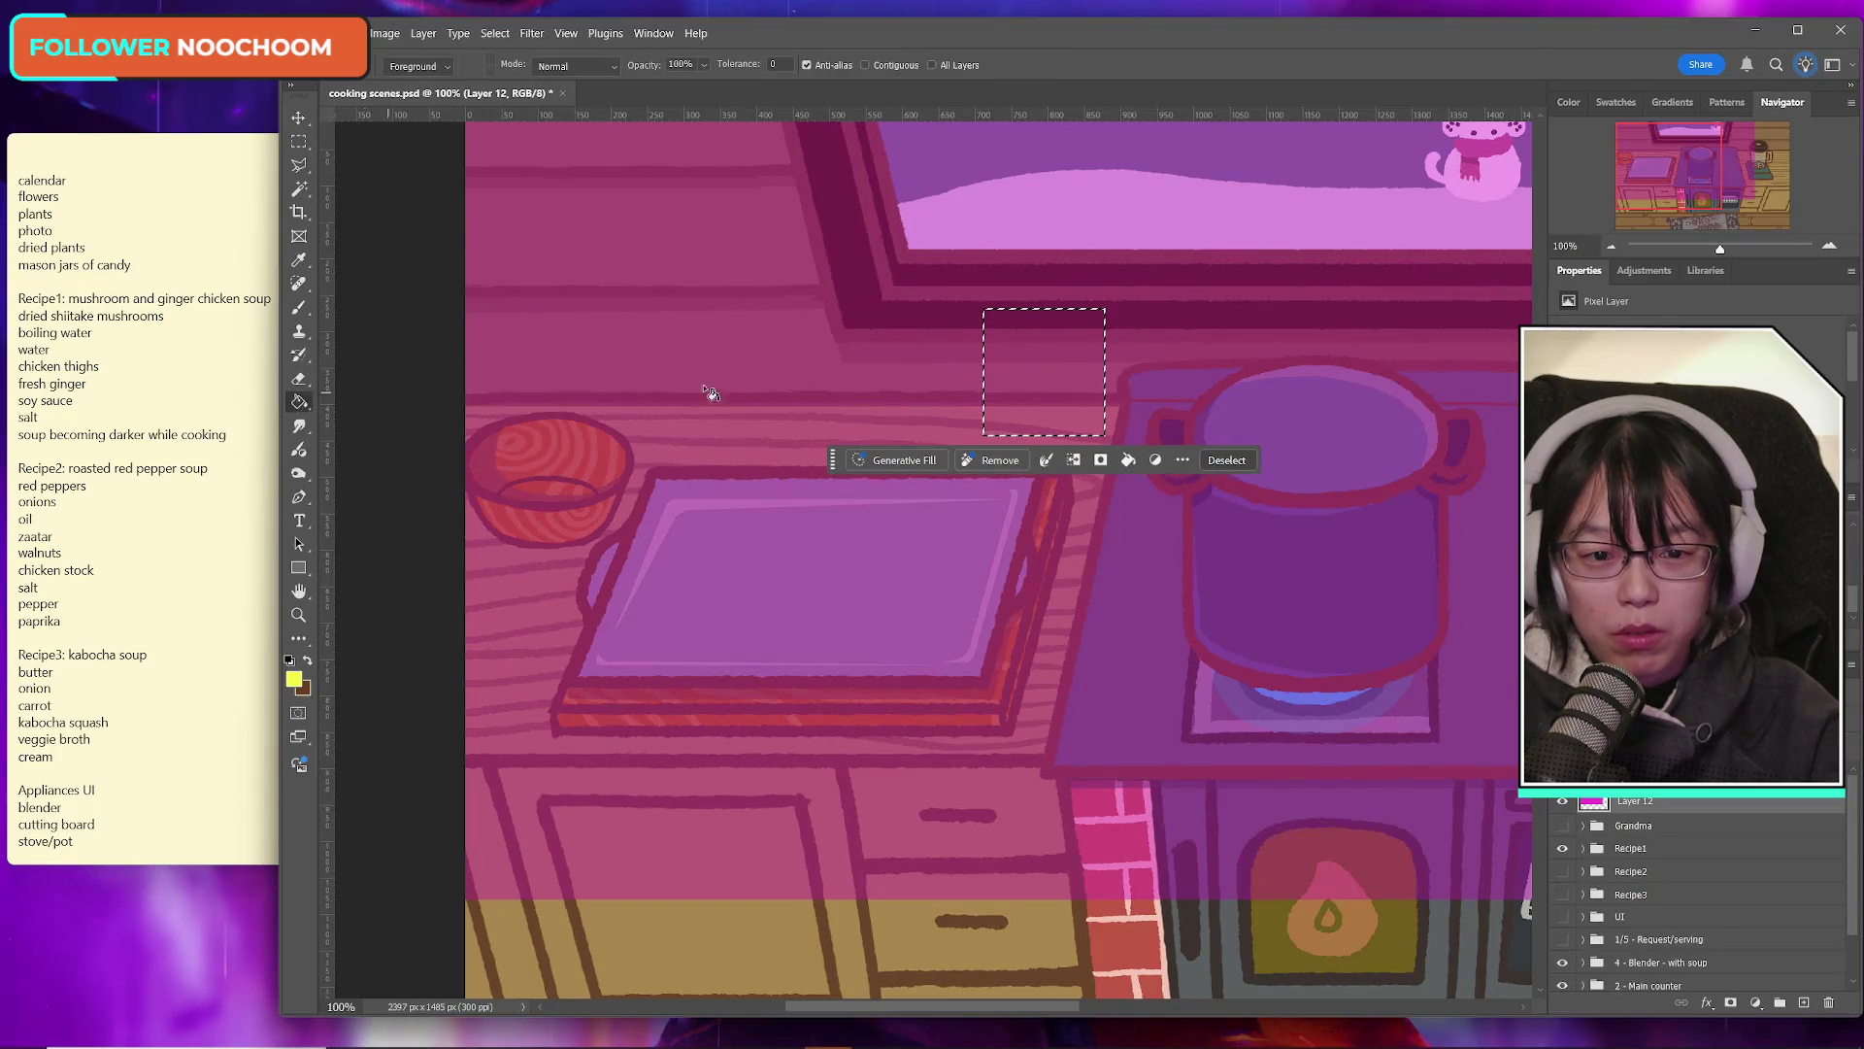
click(1804, 1002)
click(1082, 405)
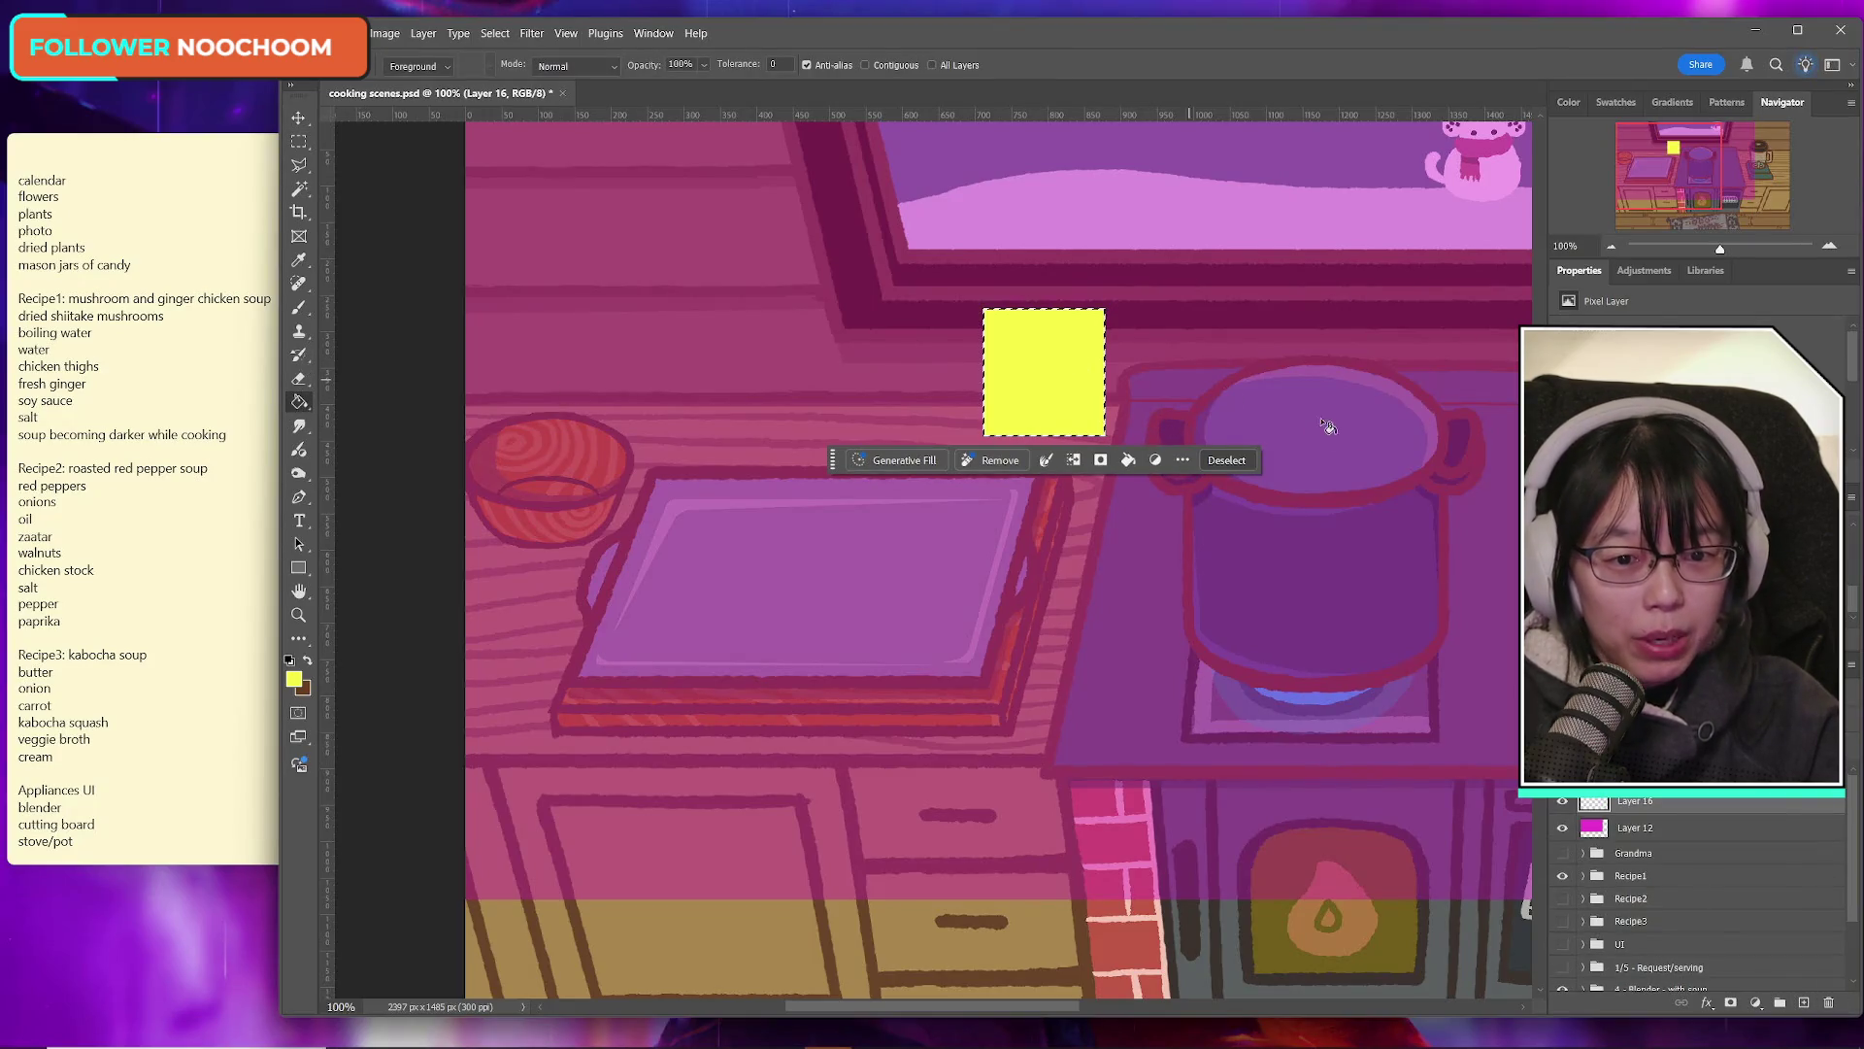
key(m)
key(ctrl+d)
click(105, 434)
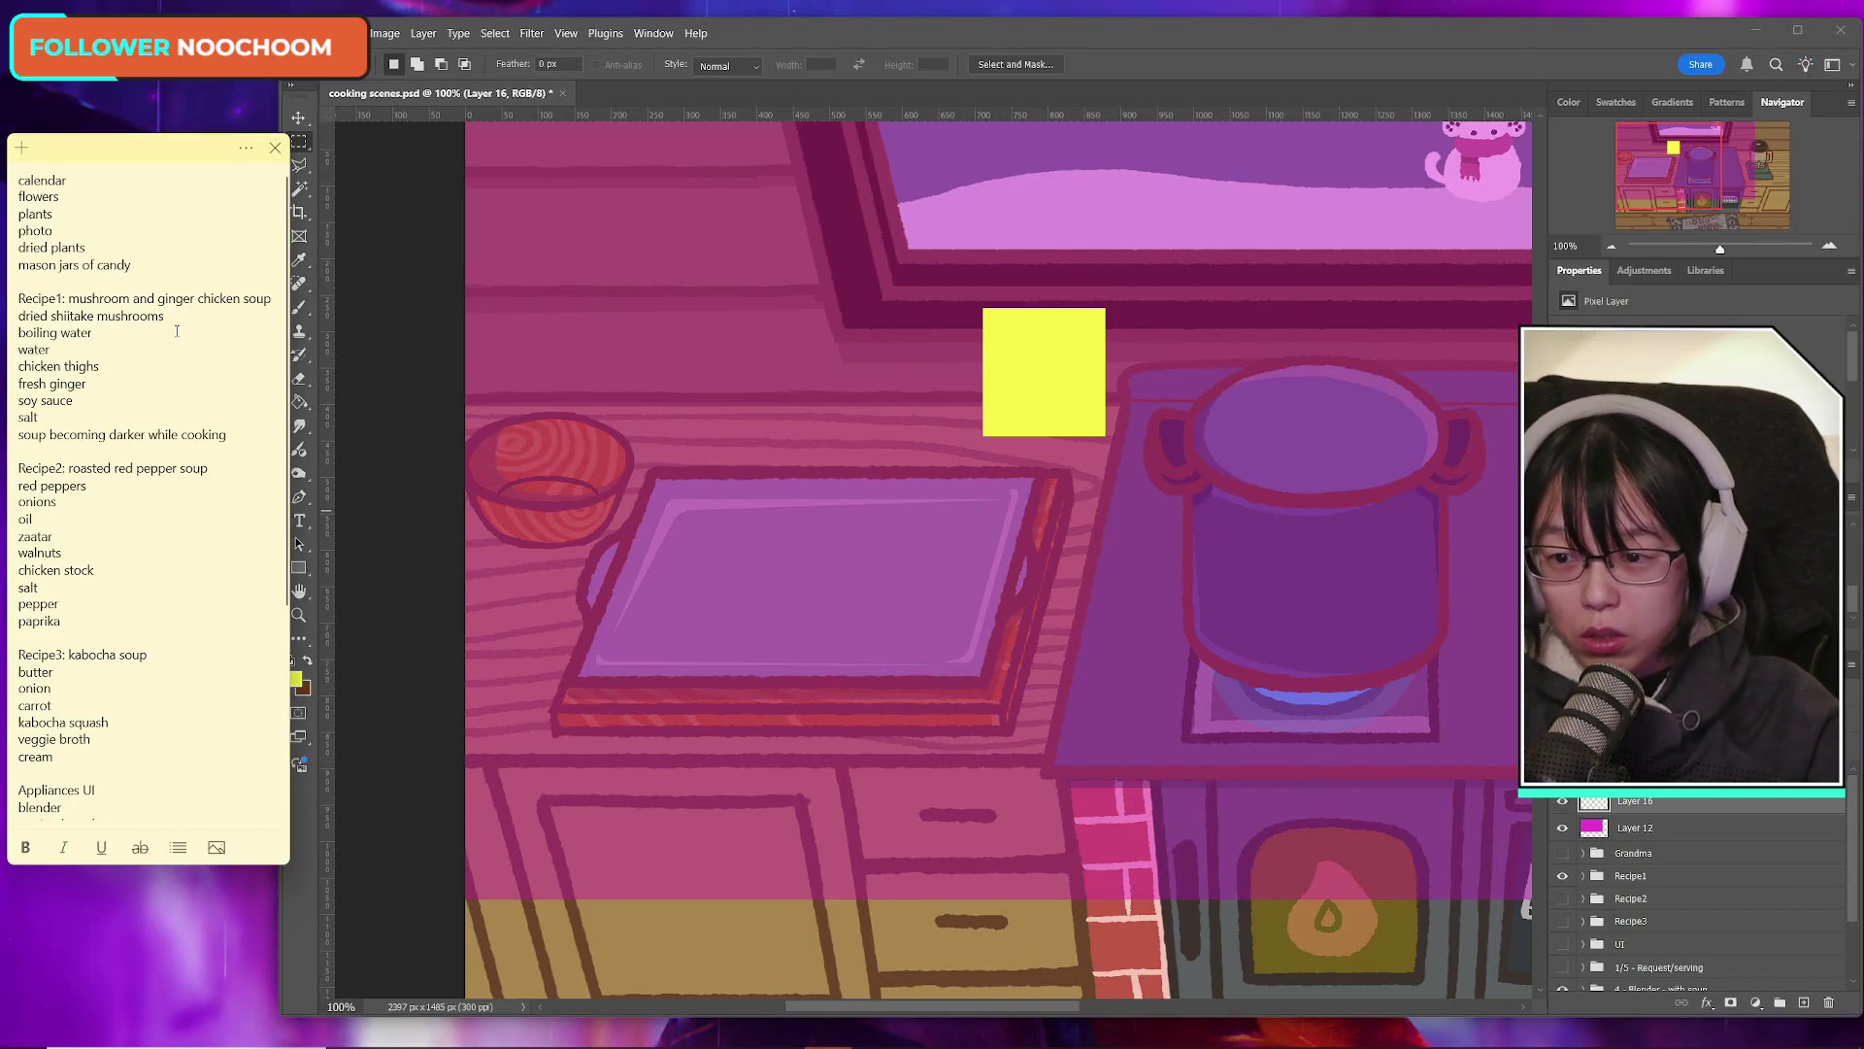
click(74, 401)
click(66, 419)
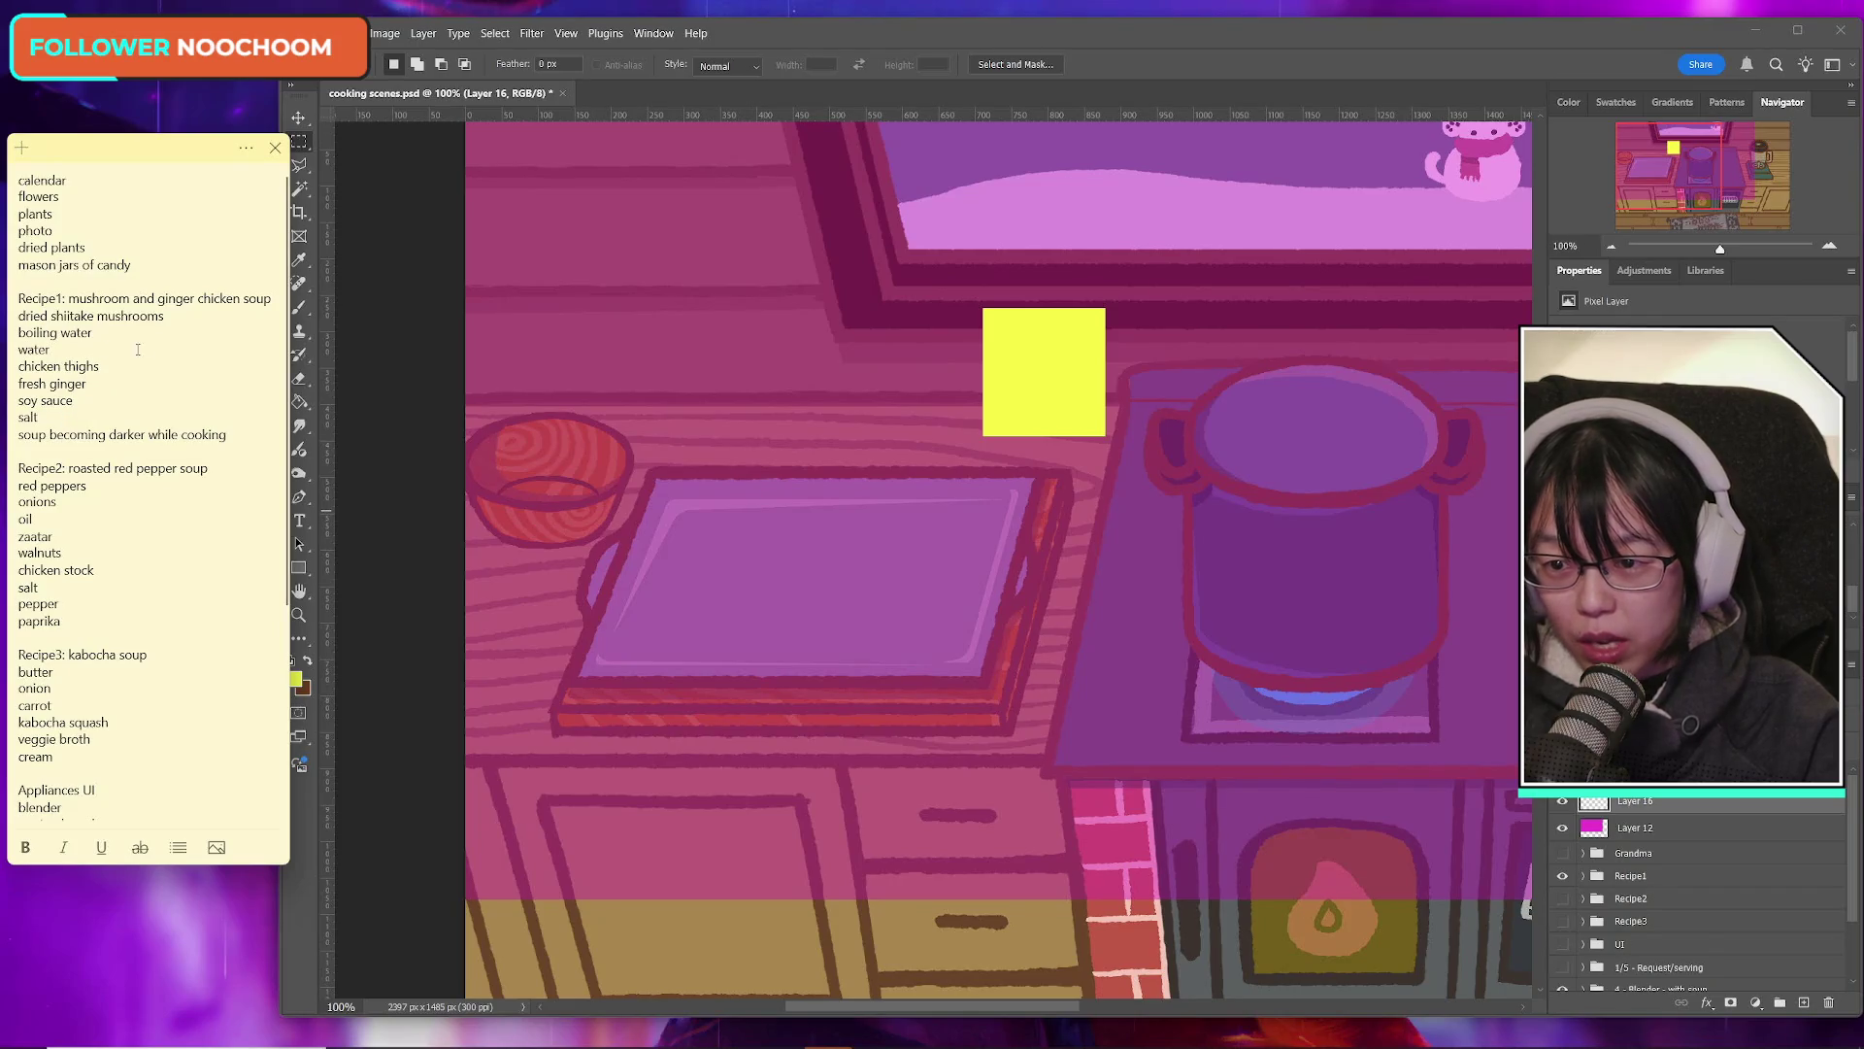
click(187, 319)
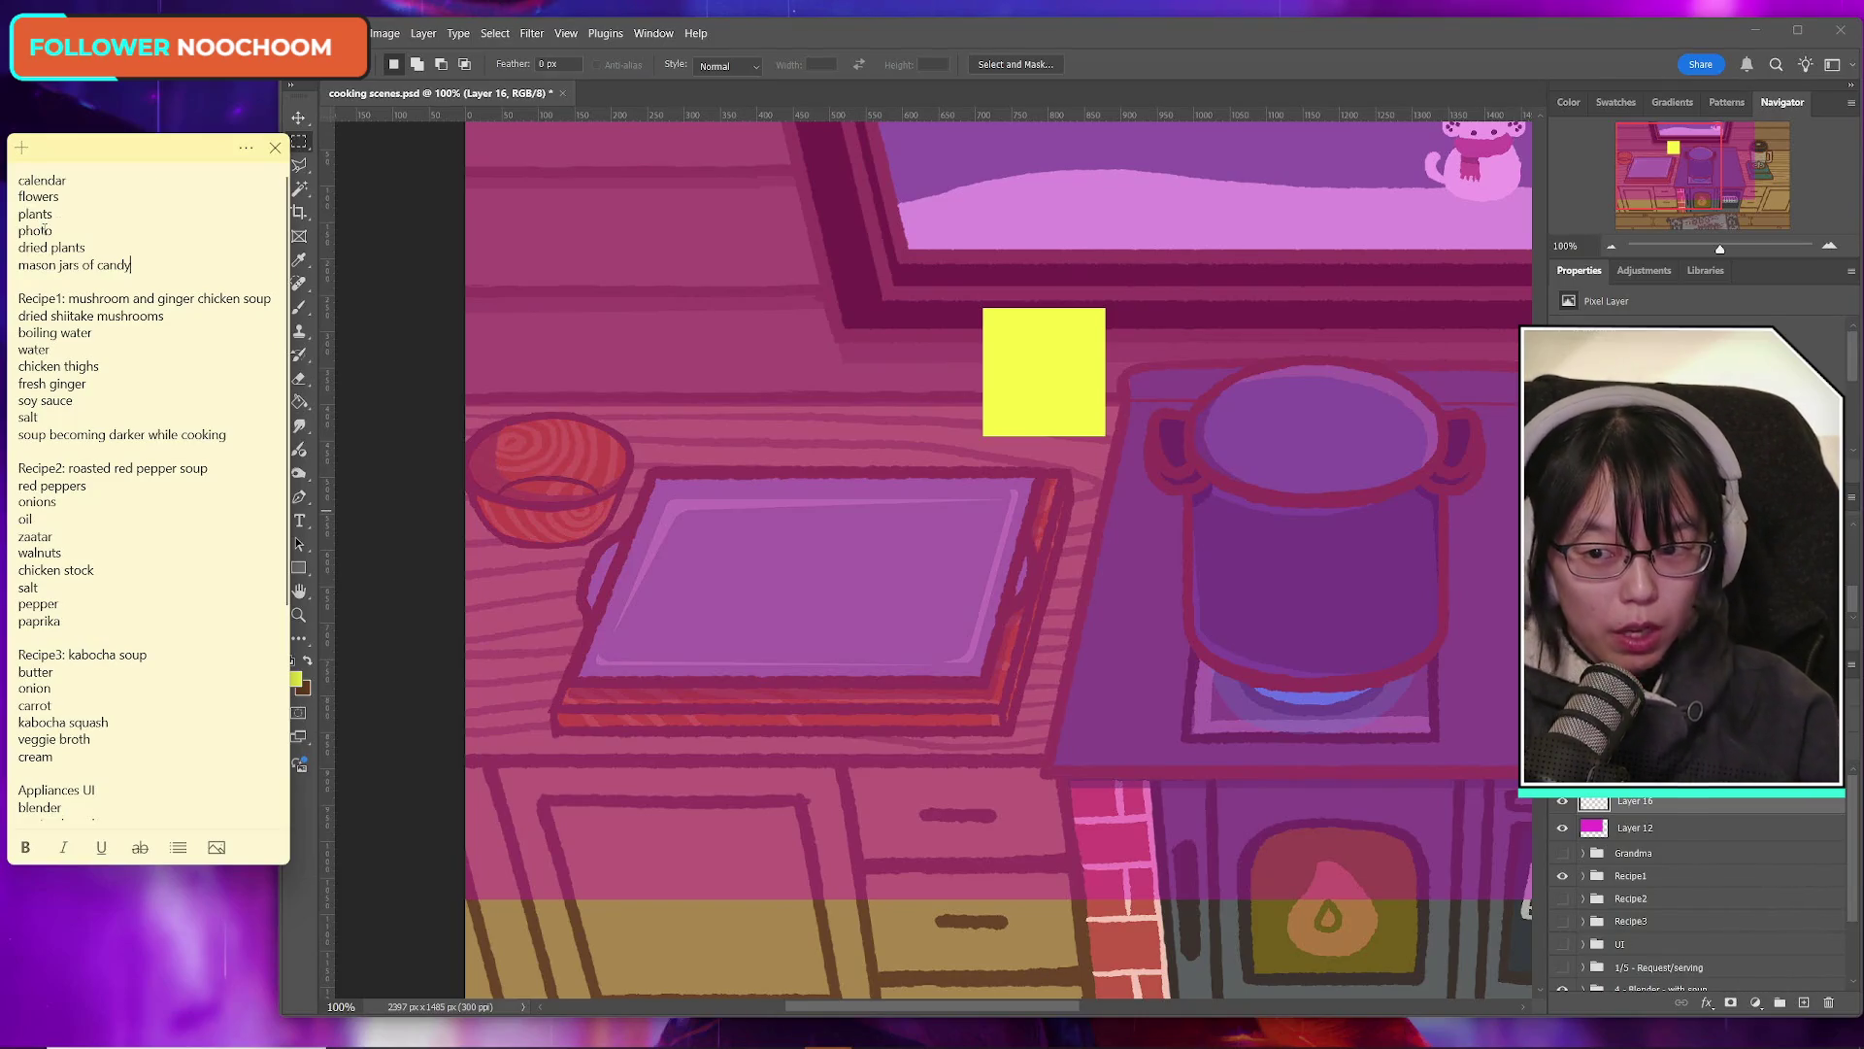
scroll(123, 412, down, 4)
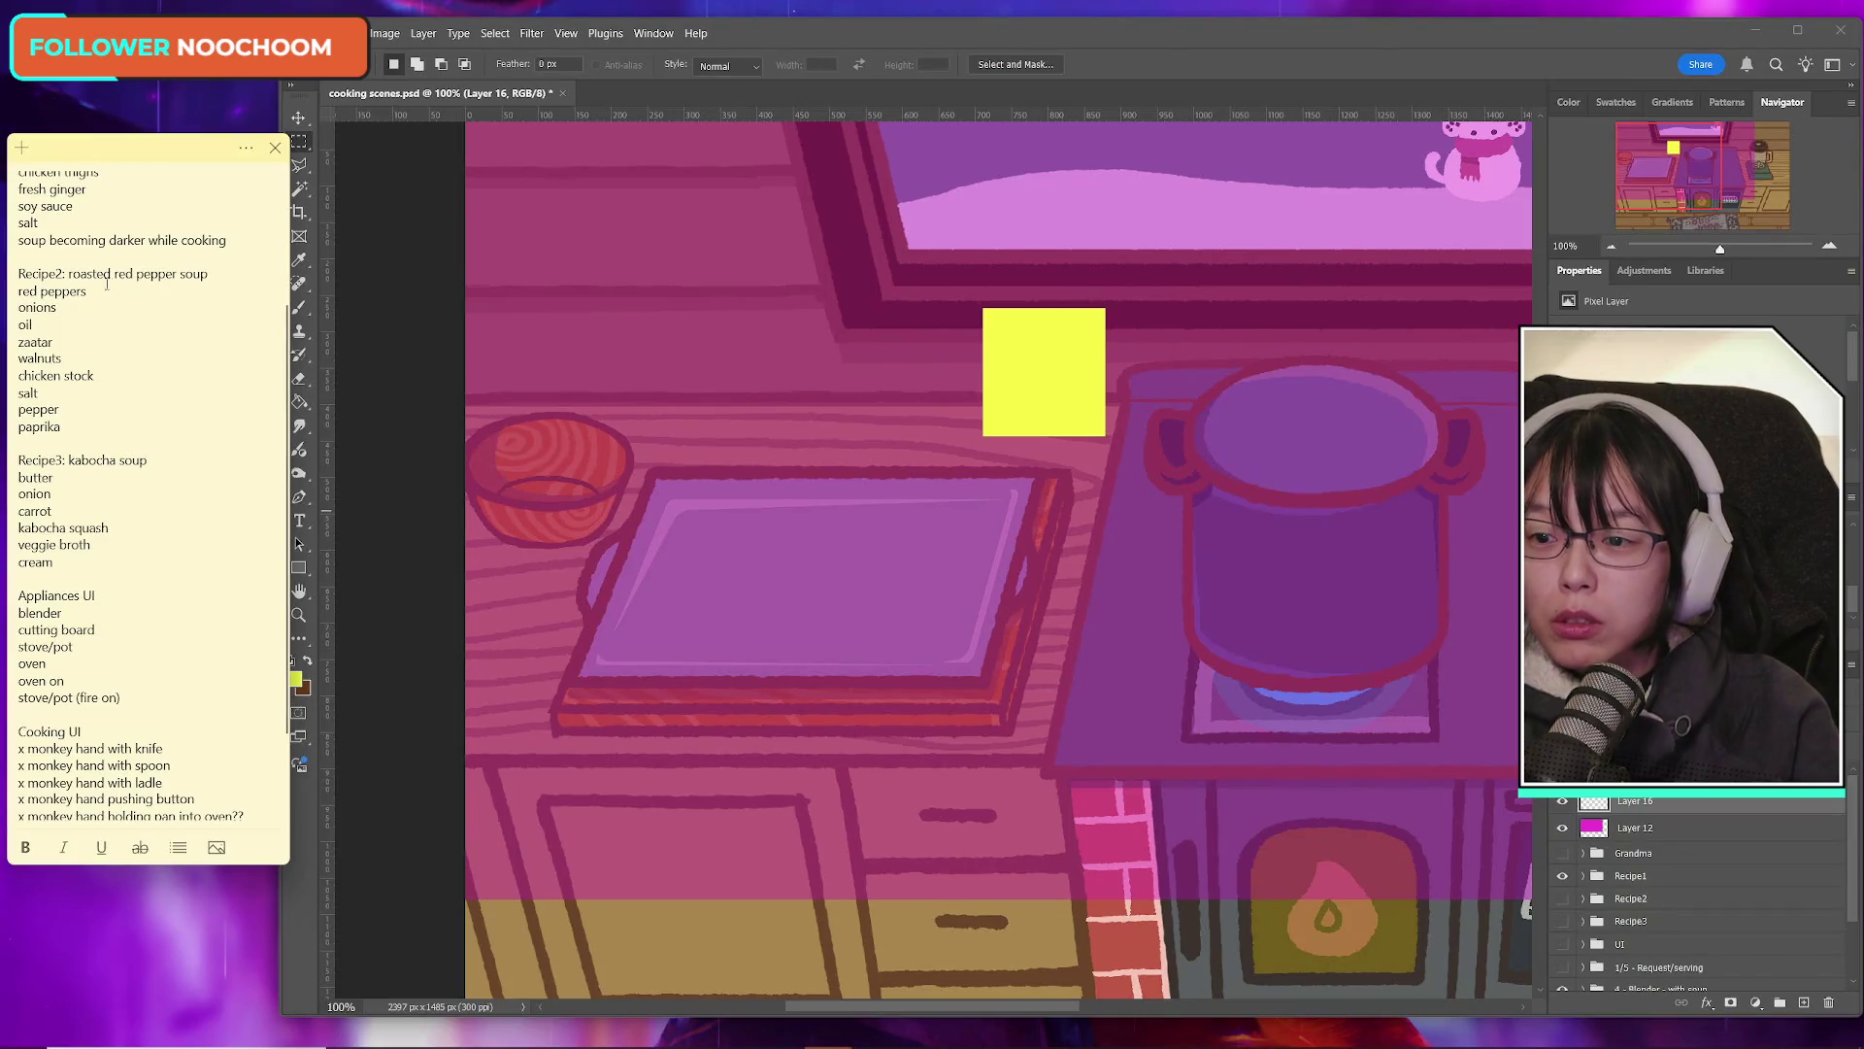
click(43, 326)
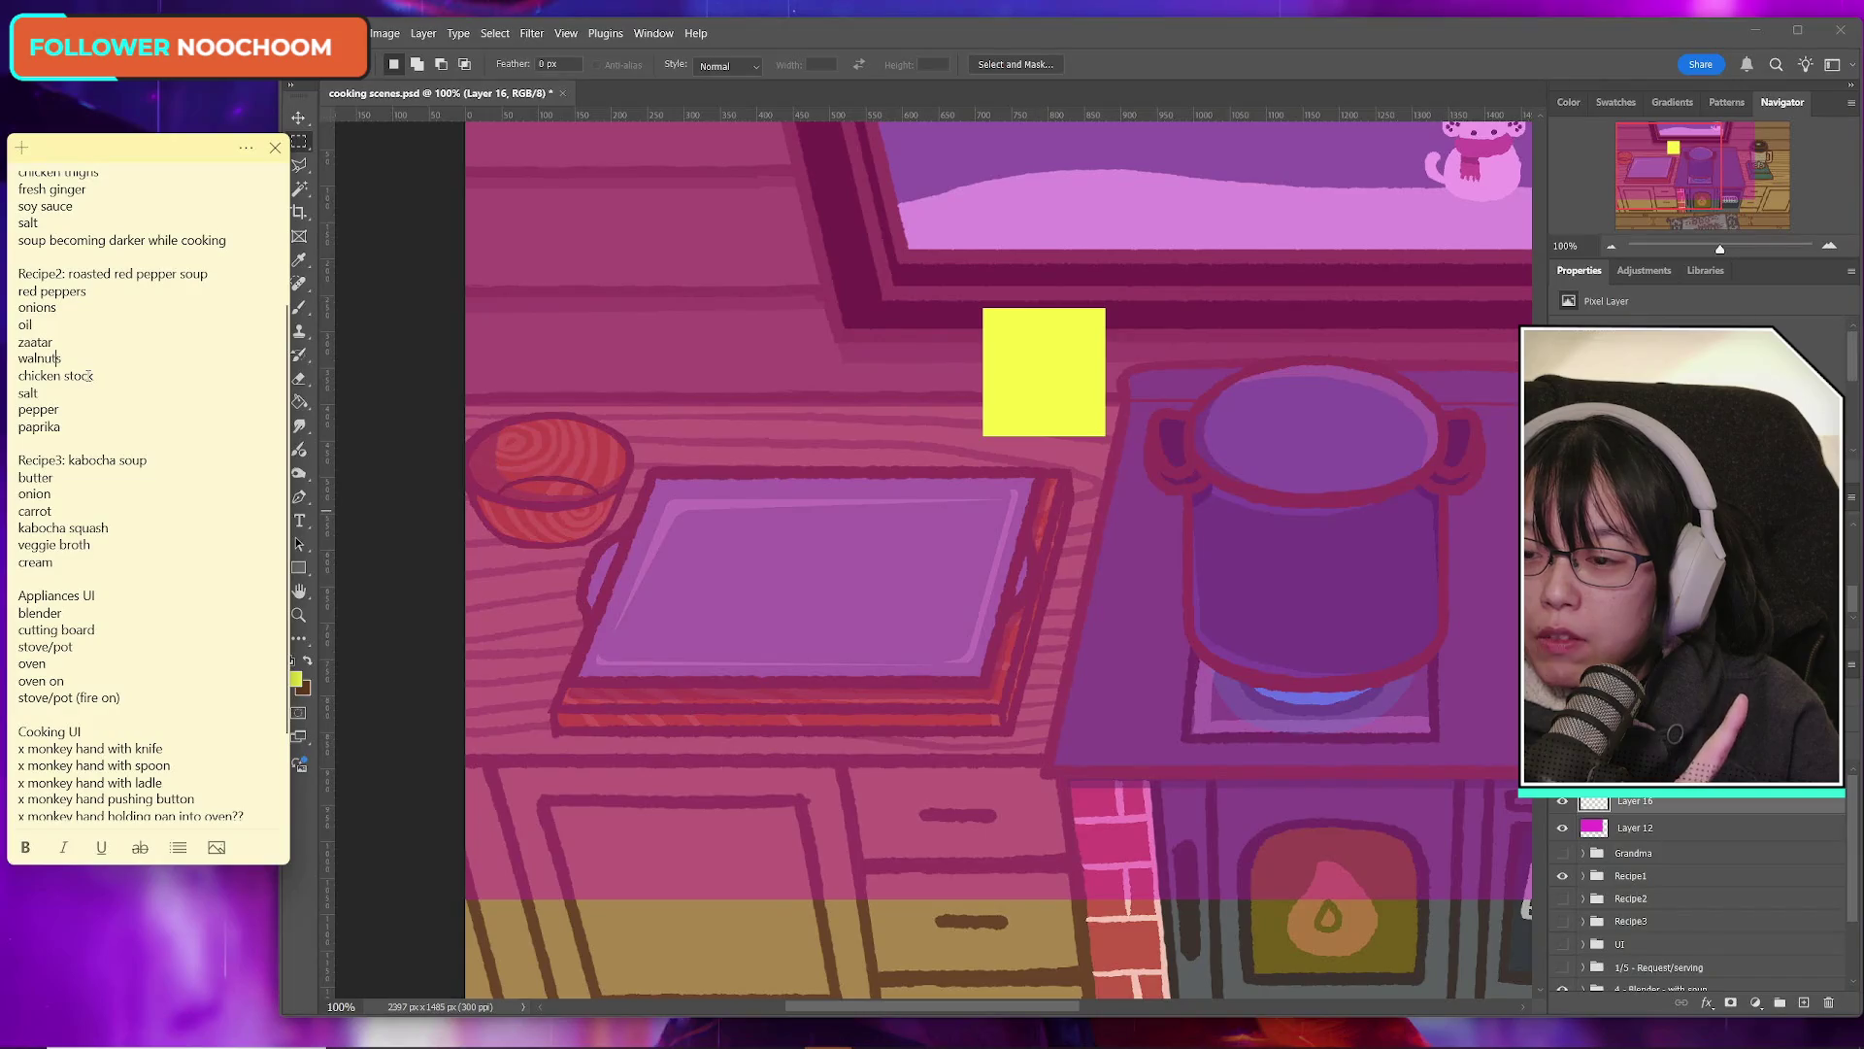
click(52, 426)
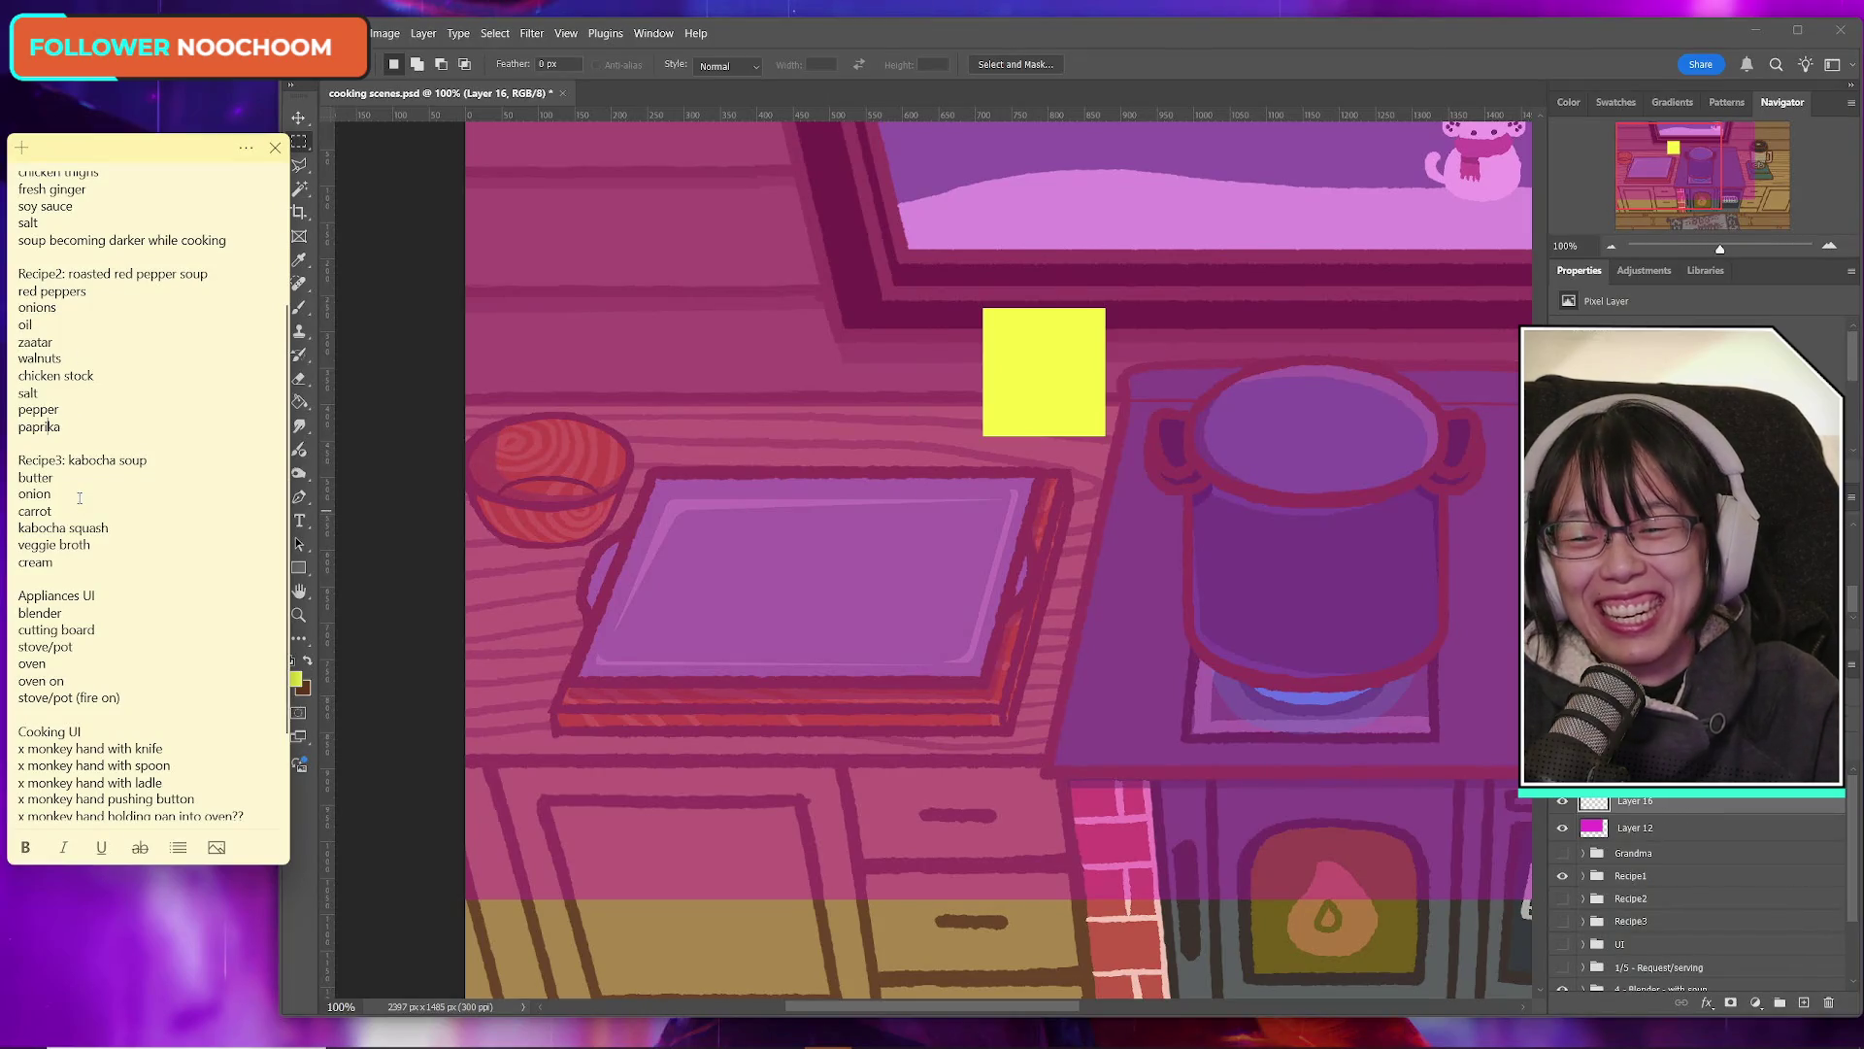
click(123, 529)
click(76, 563)
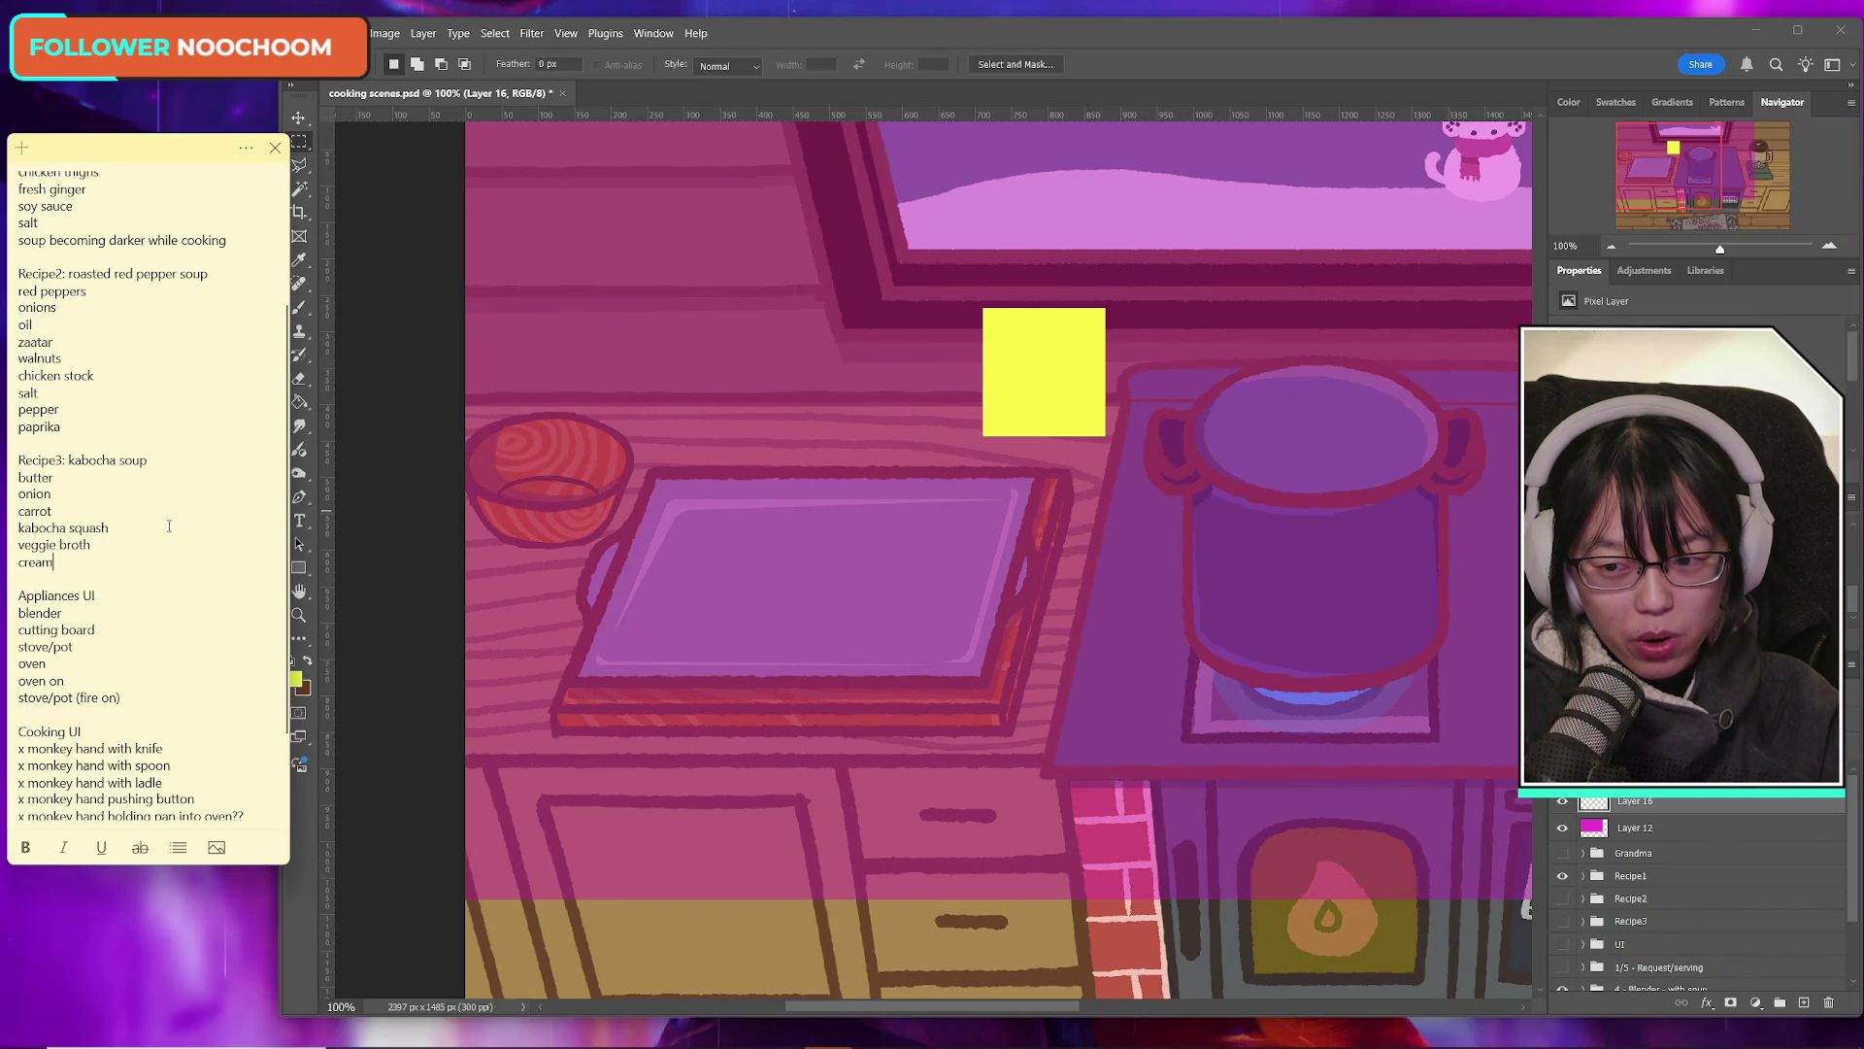
scroll(110, 642, down, 3)
Step: Type an x before each Appliances UI item from blender down to stove/pot (fire on)
click(21, 492)
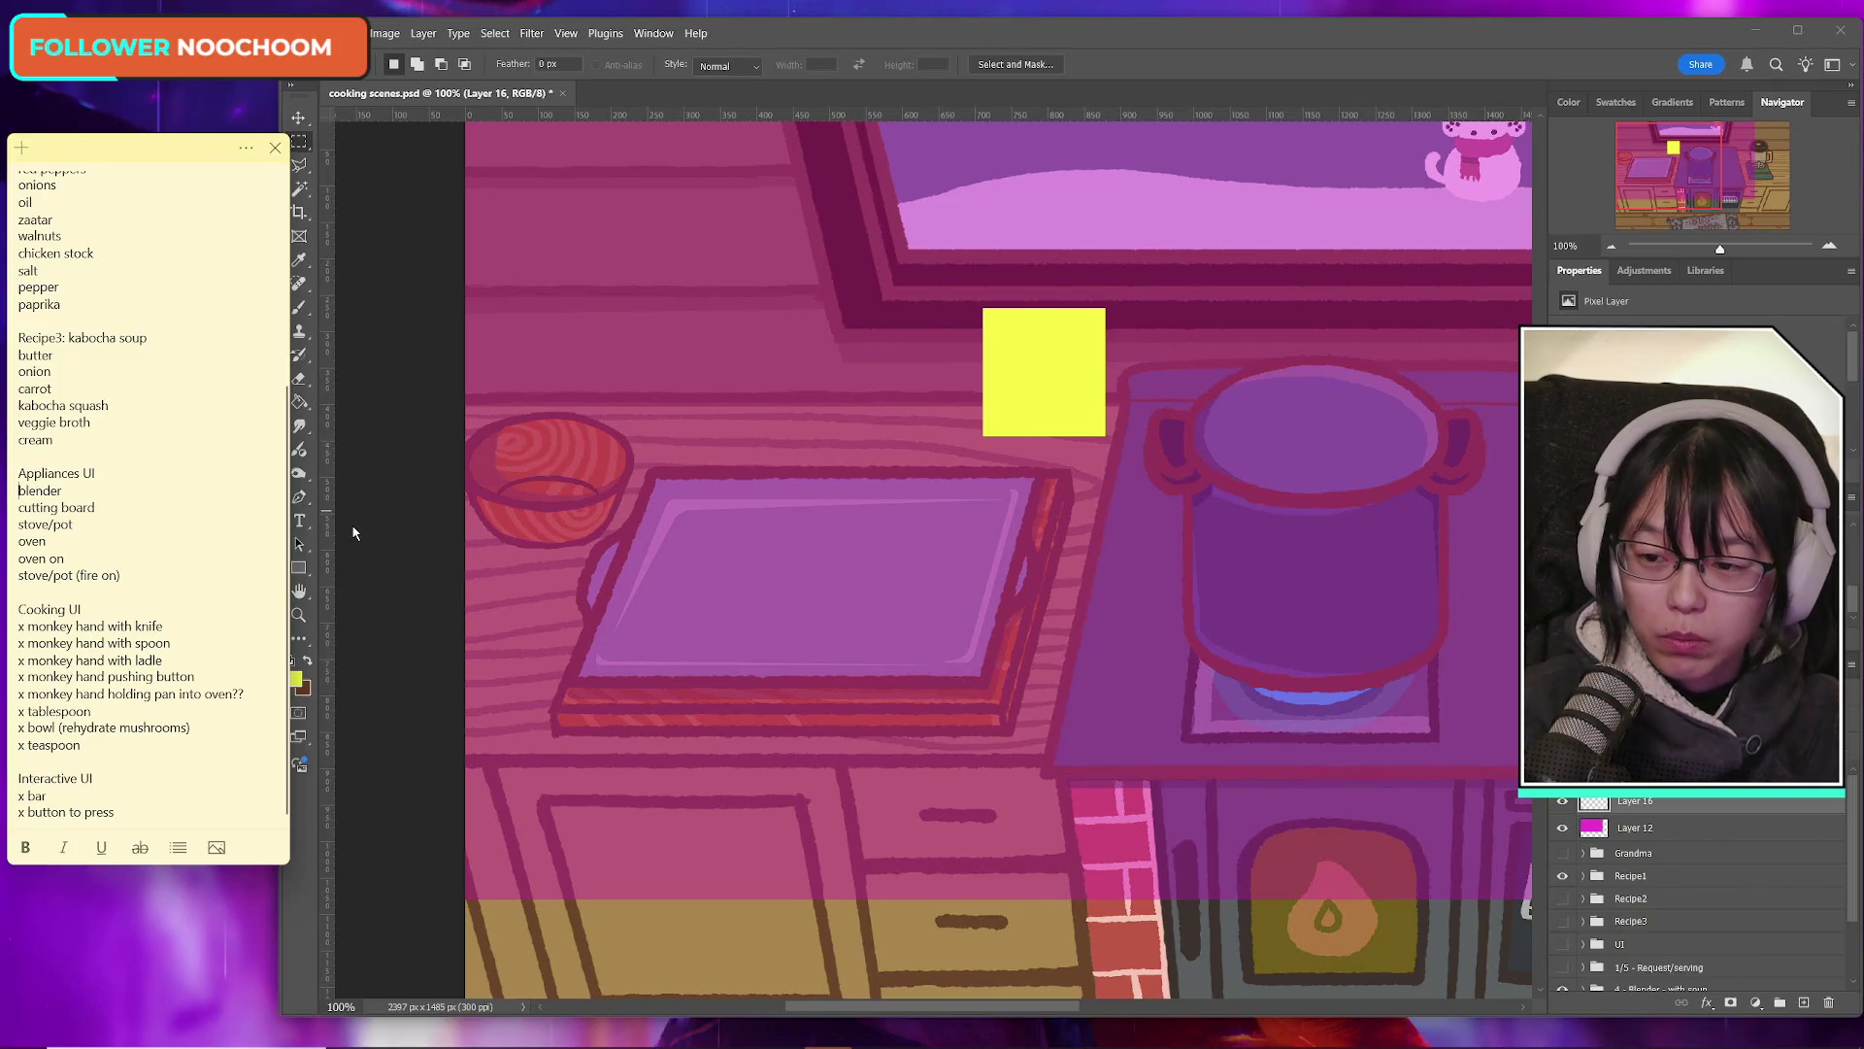
text(xxx)
key(Down)
key(Left)
text(xx)
key(Down)
key(Left)
text(x)
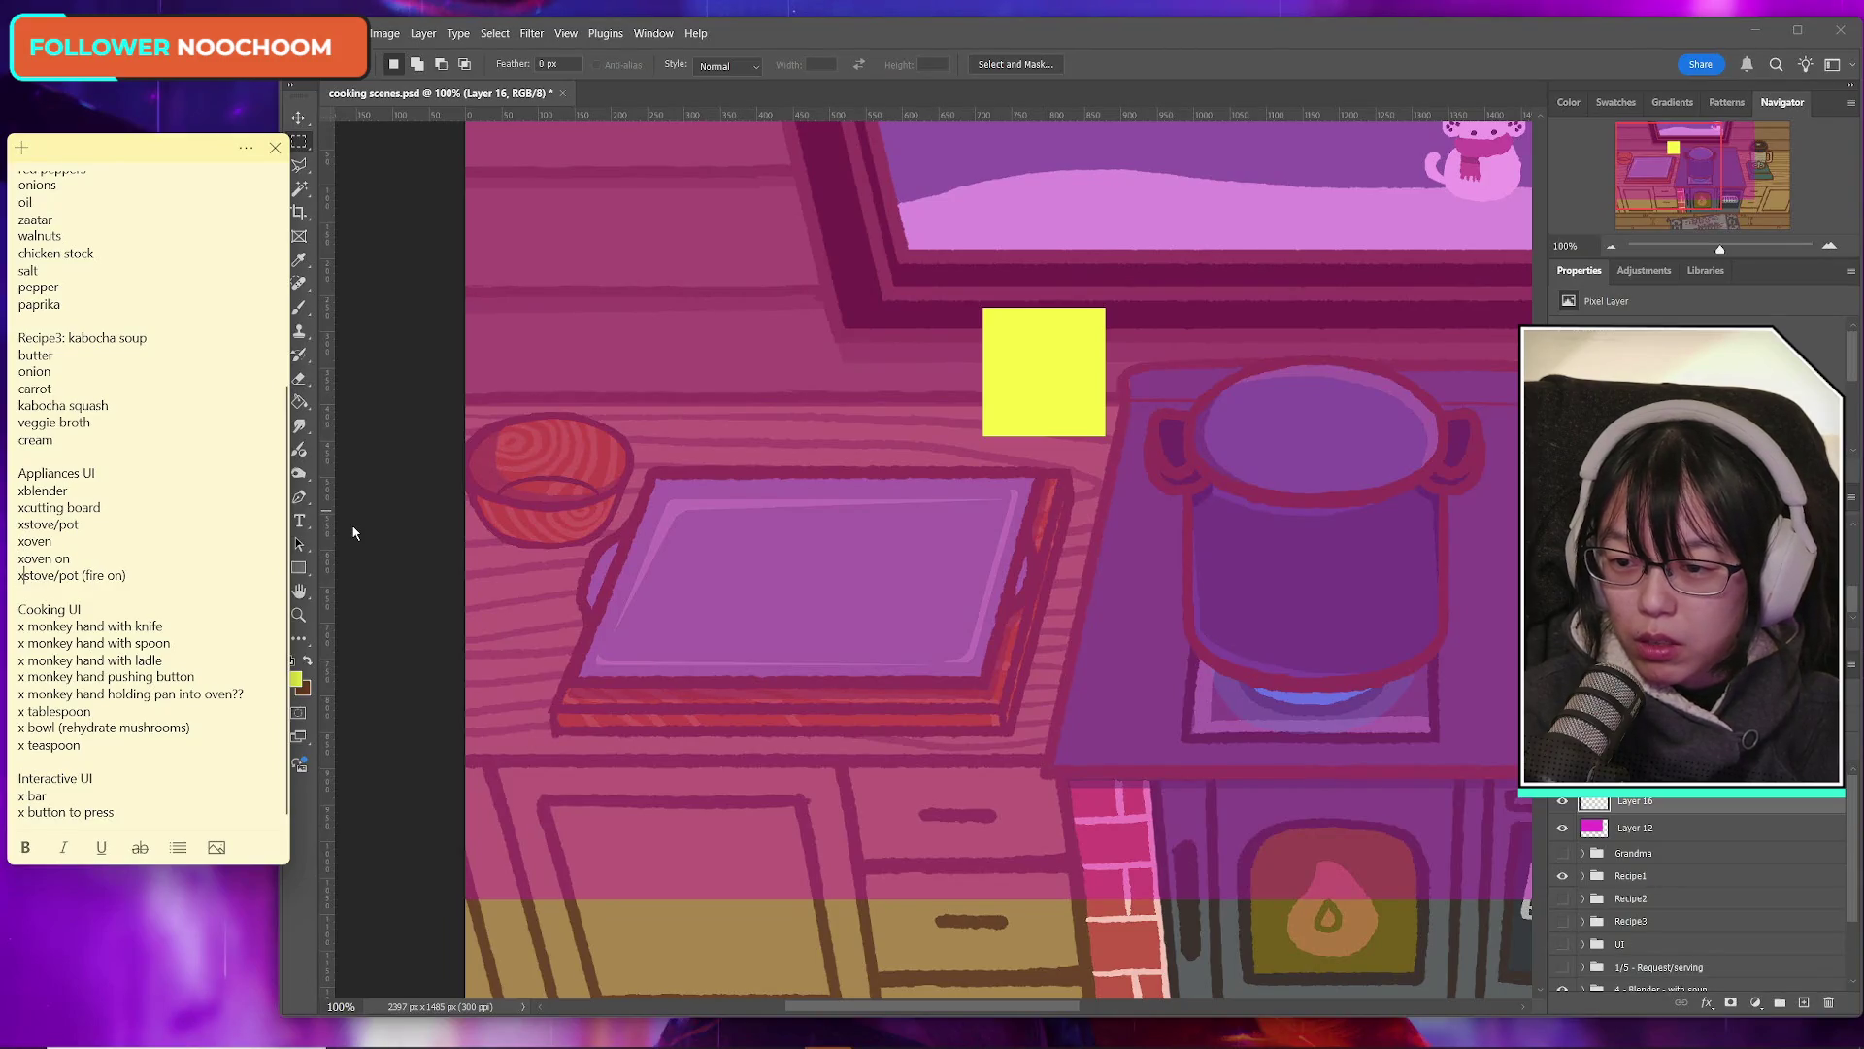
scroll(181, 641, up, 3)
scroll(179, 665, down, 3)
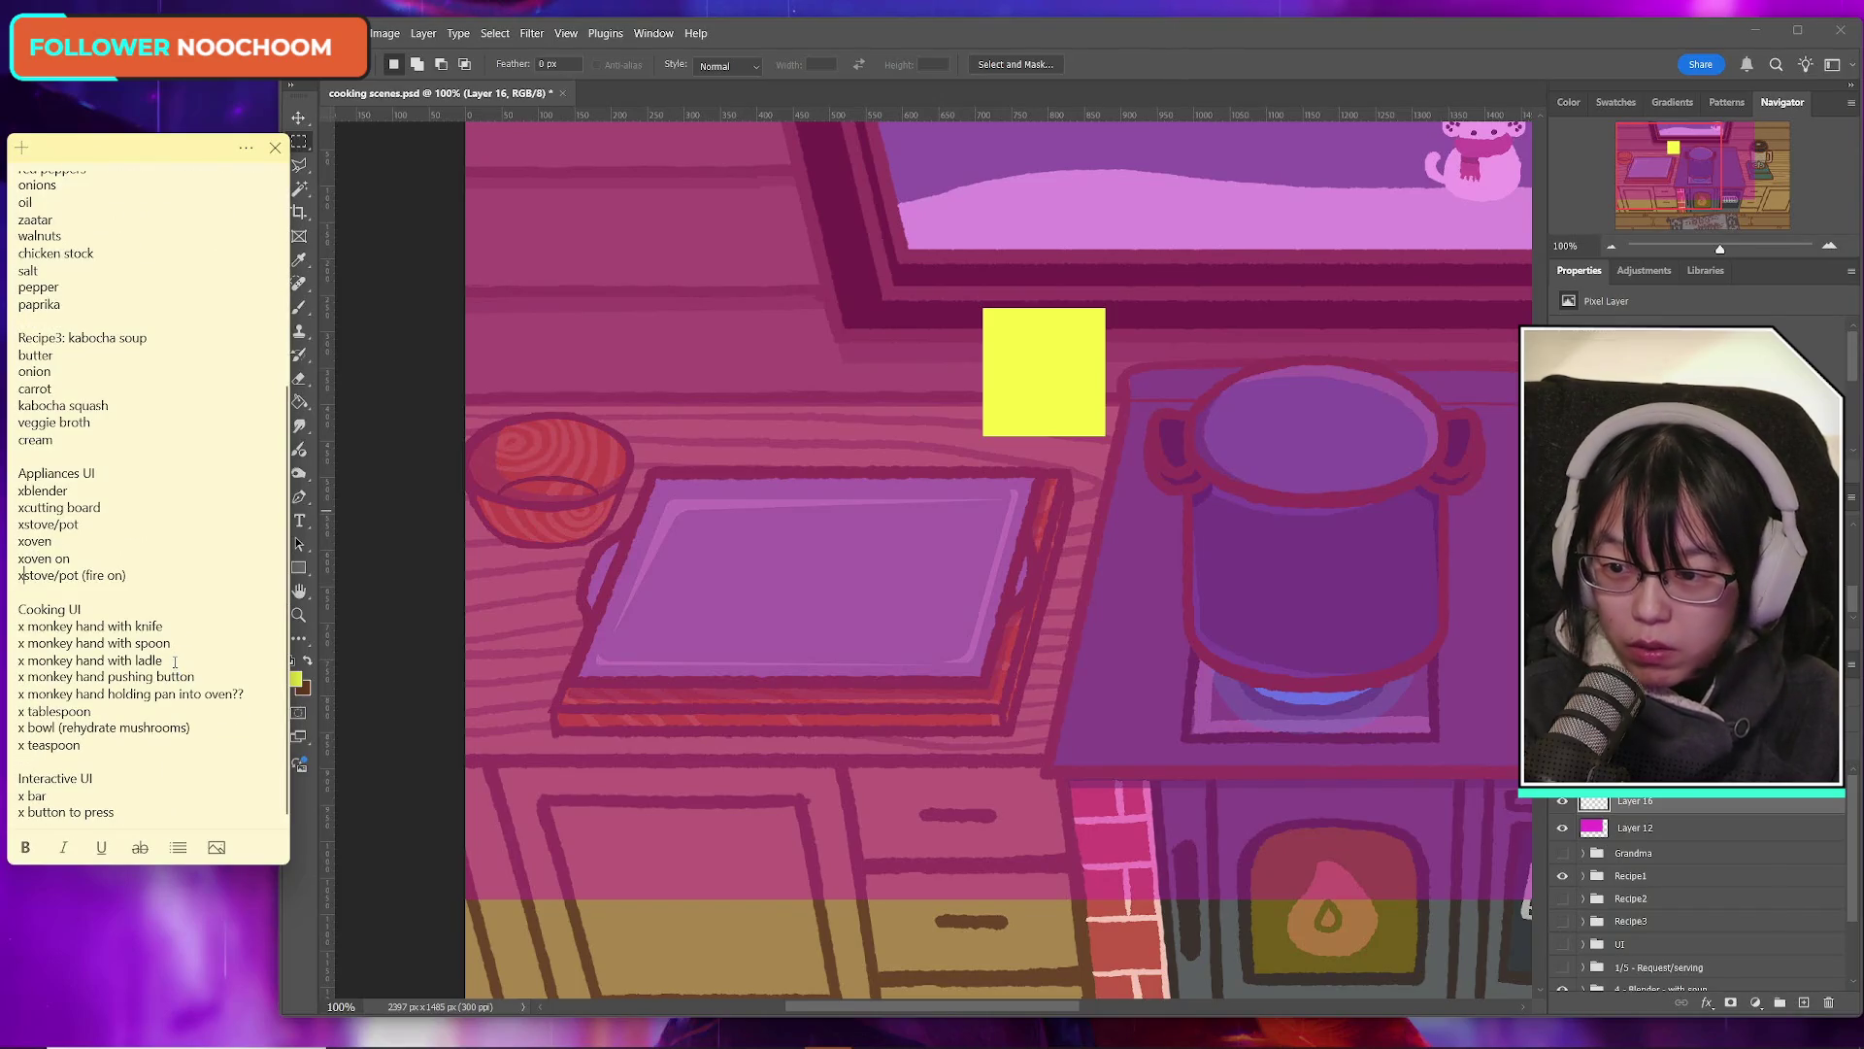
scroll(180, 668, up, 5)
scroll(170, 668, down, 5)
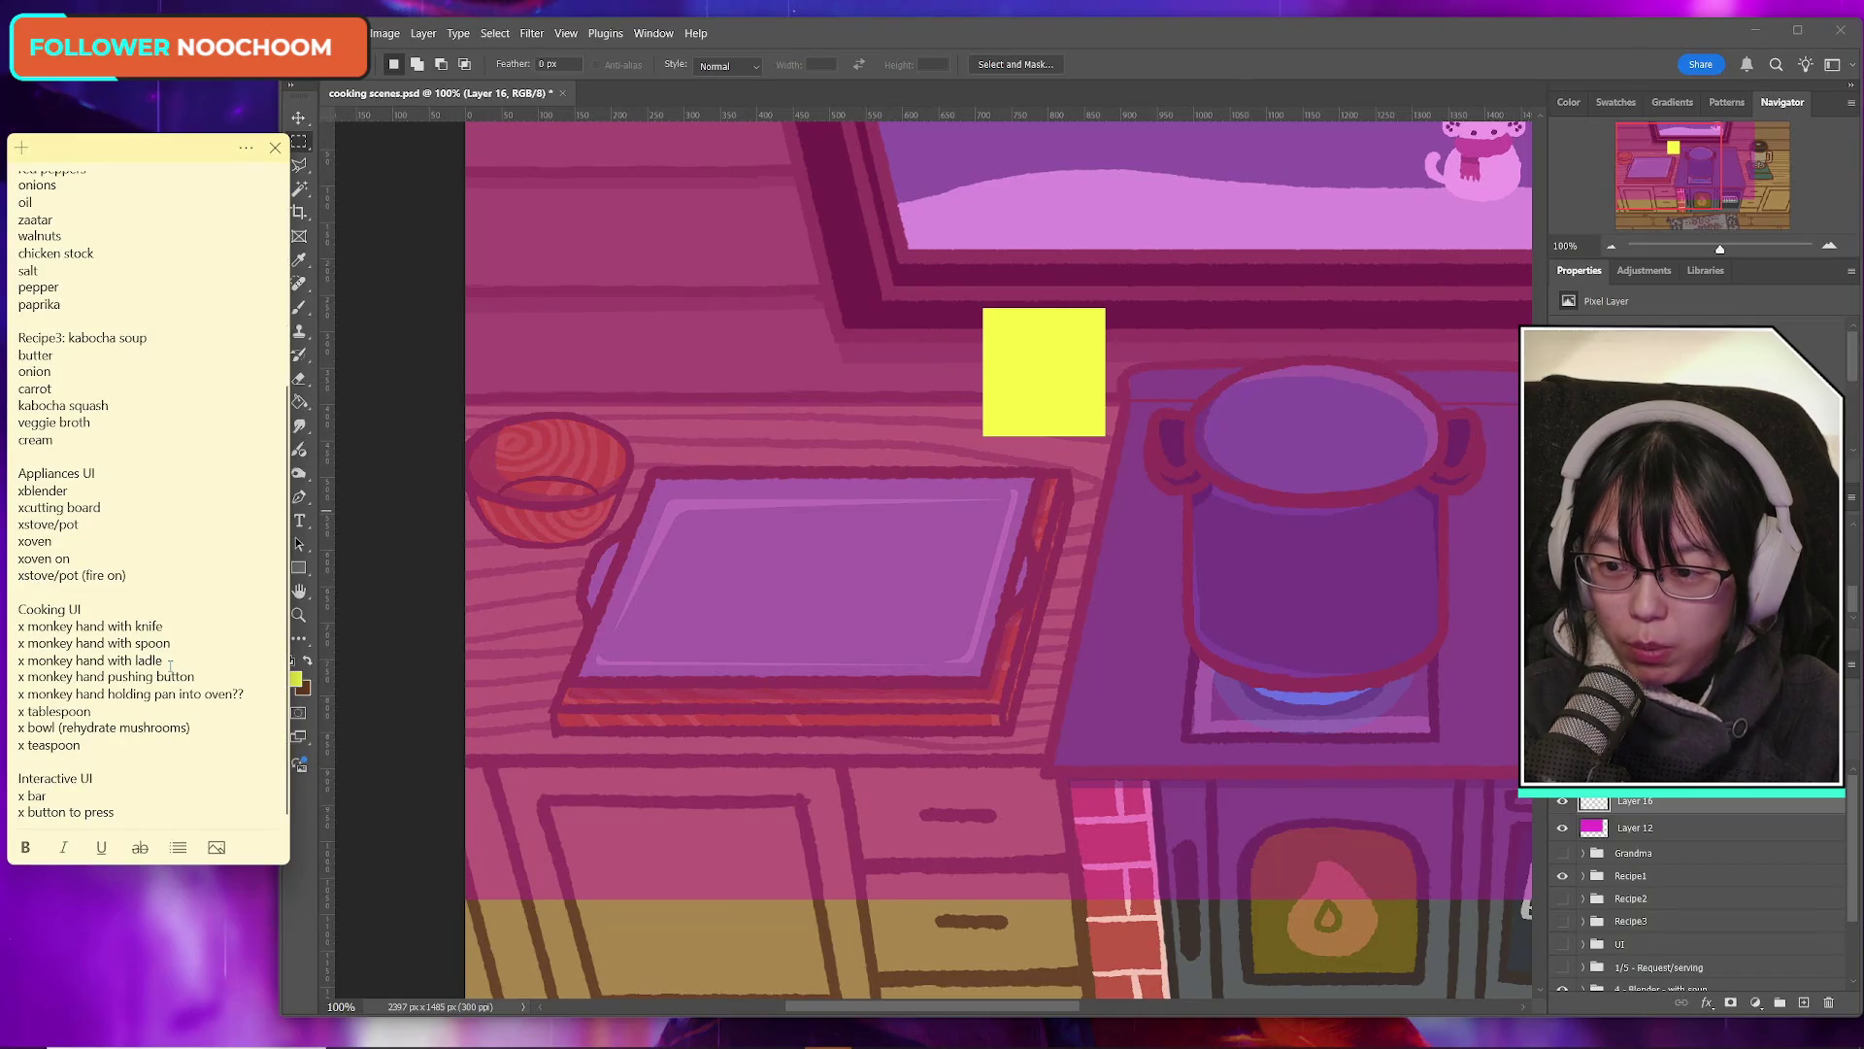
Step: Add a space after each x so items read 'x blender', 'x cutting board', and so on
key(Up)
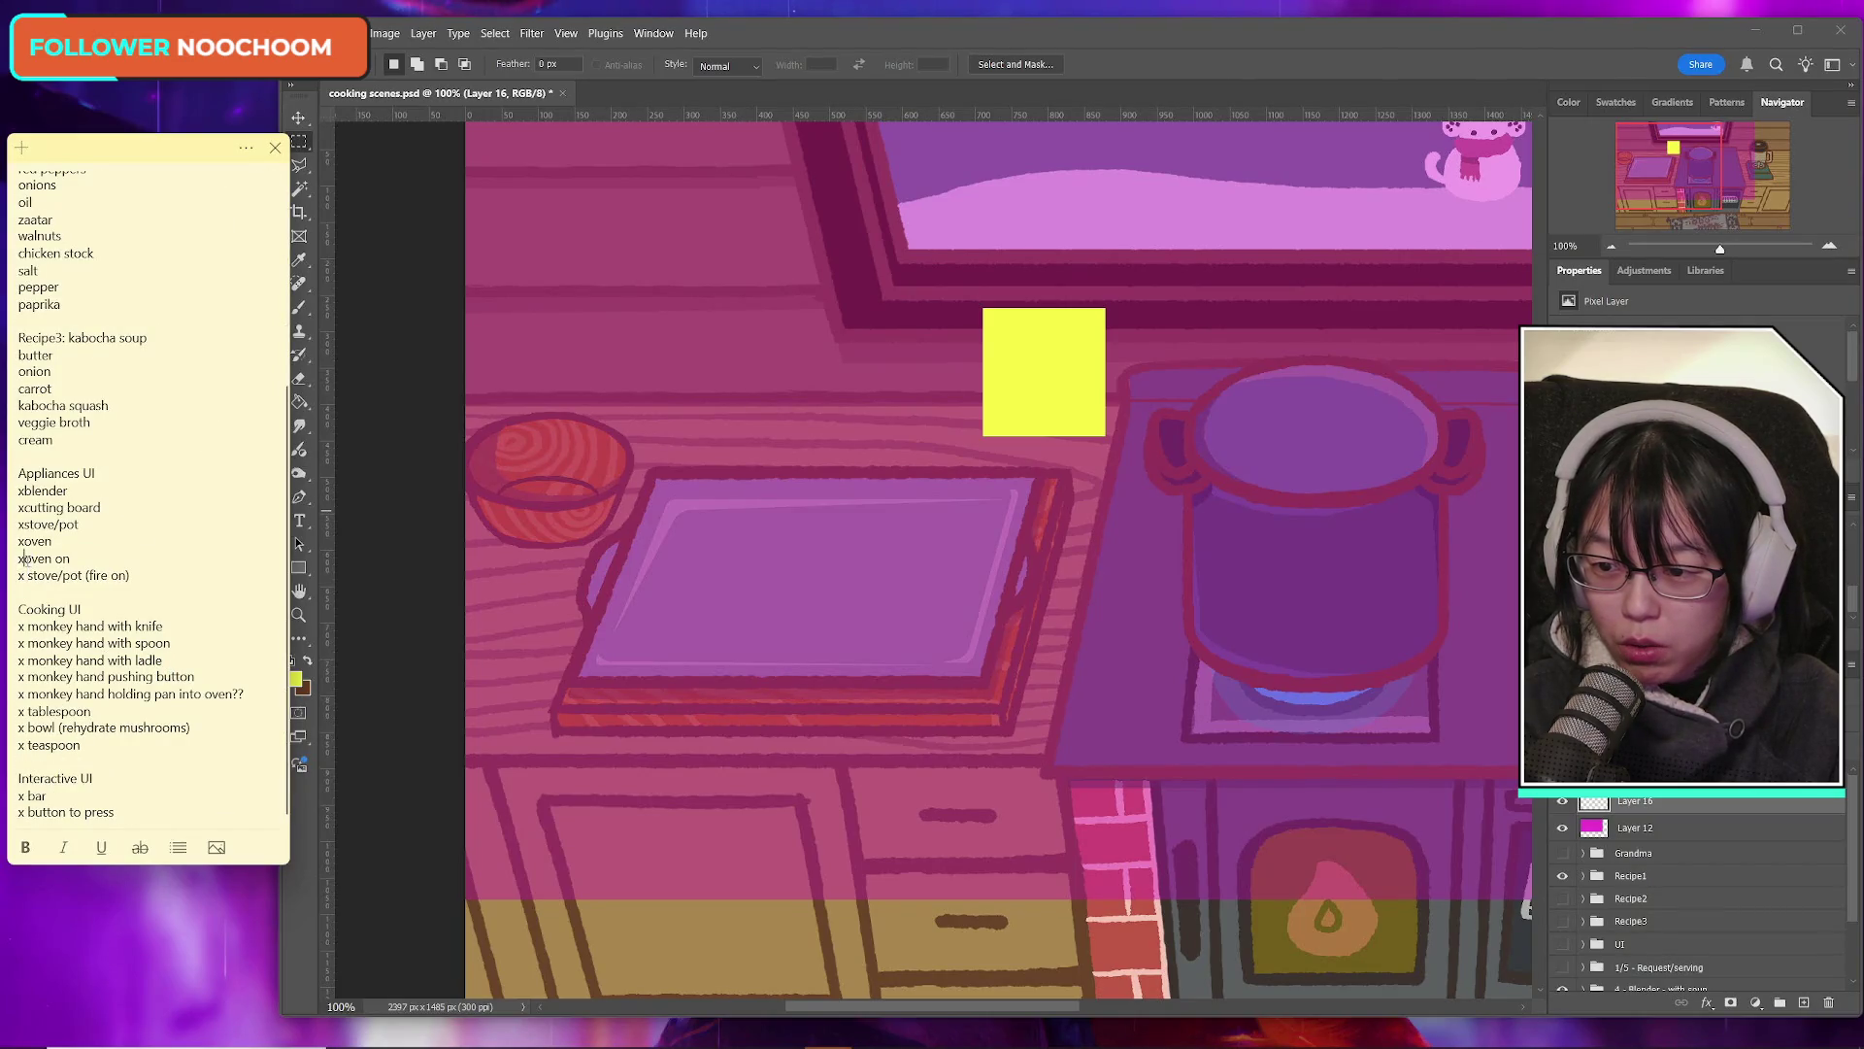
key(Up)
click(25, 524)
click(25, 507)
click(24, 490)
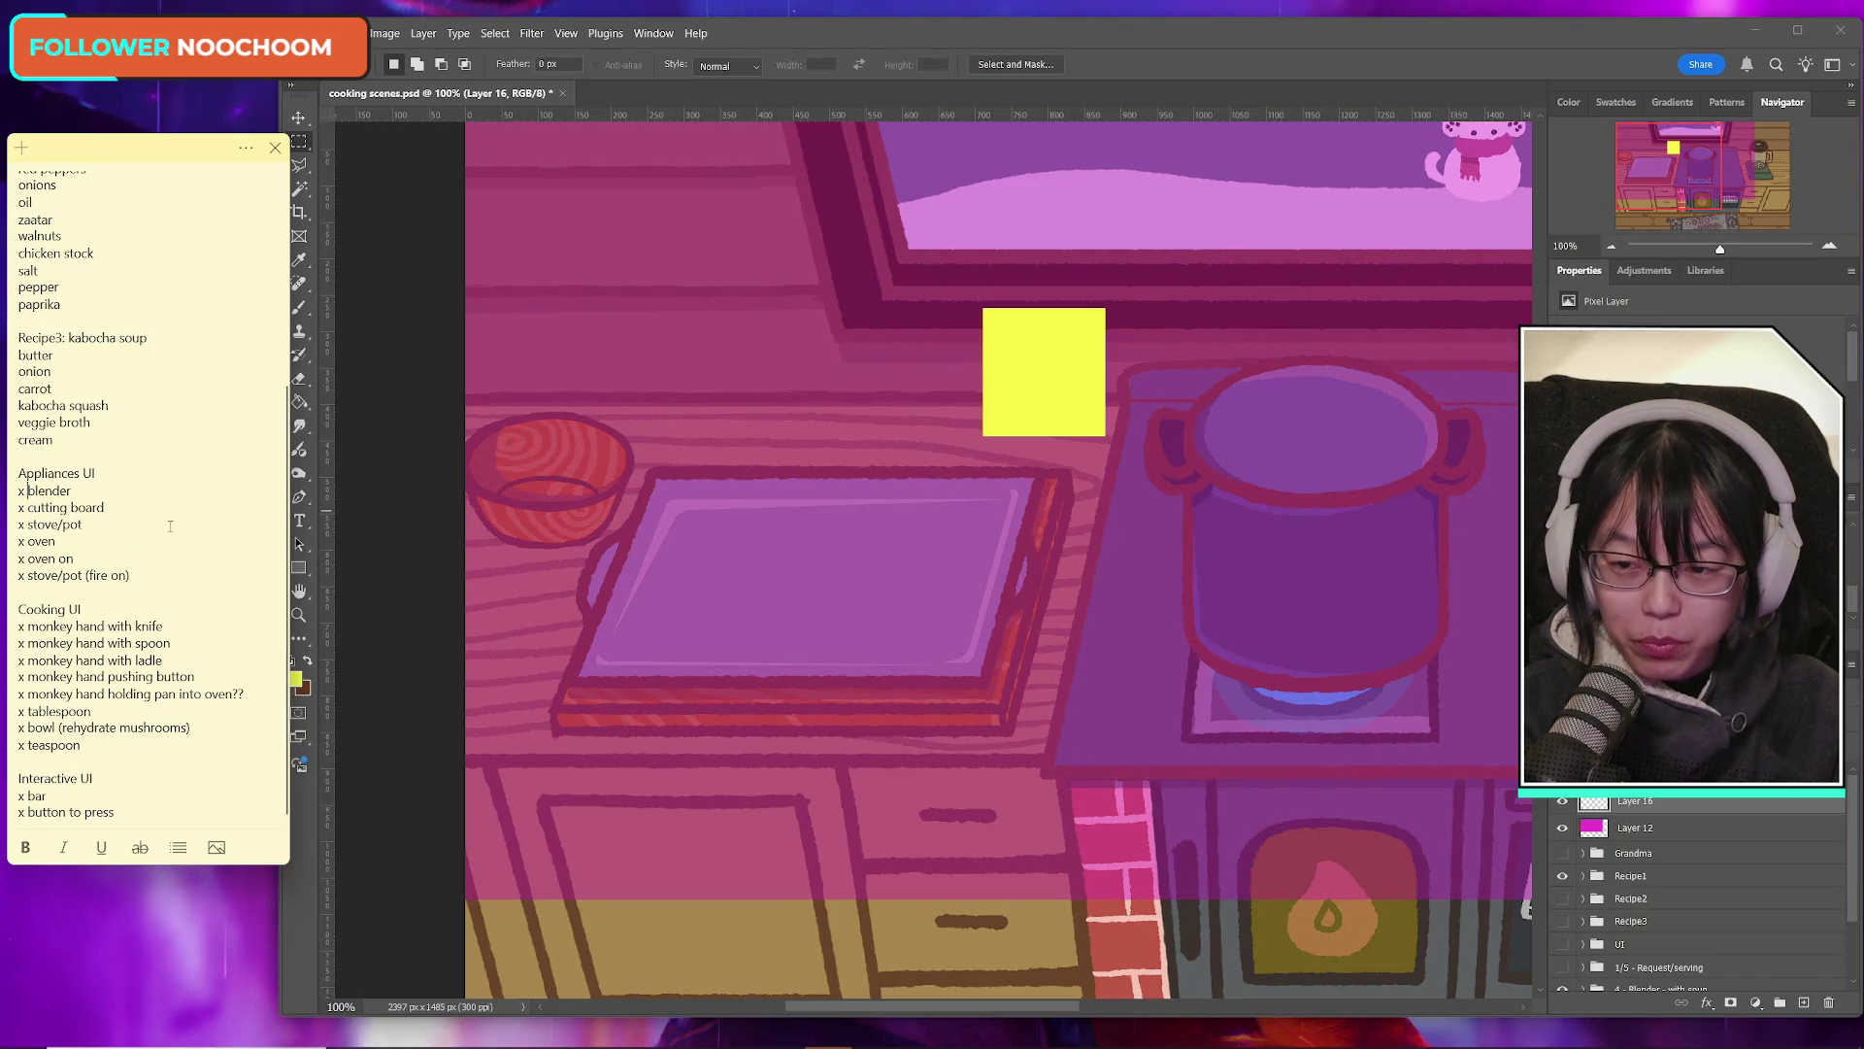
scroll(176, 574, up, 3)
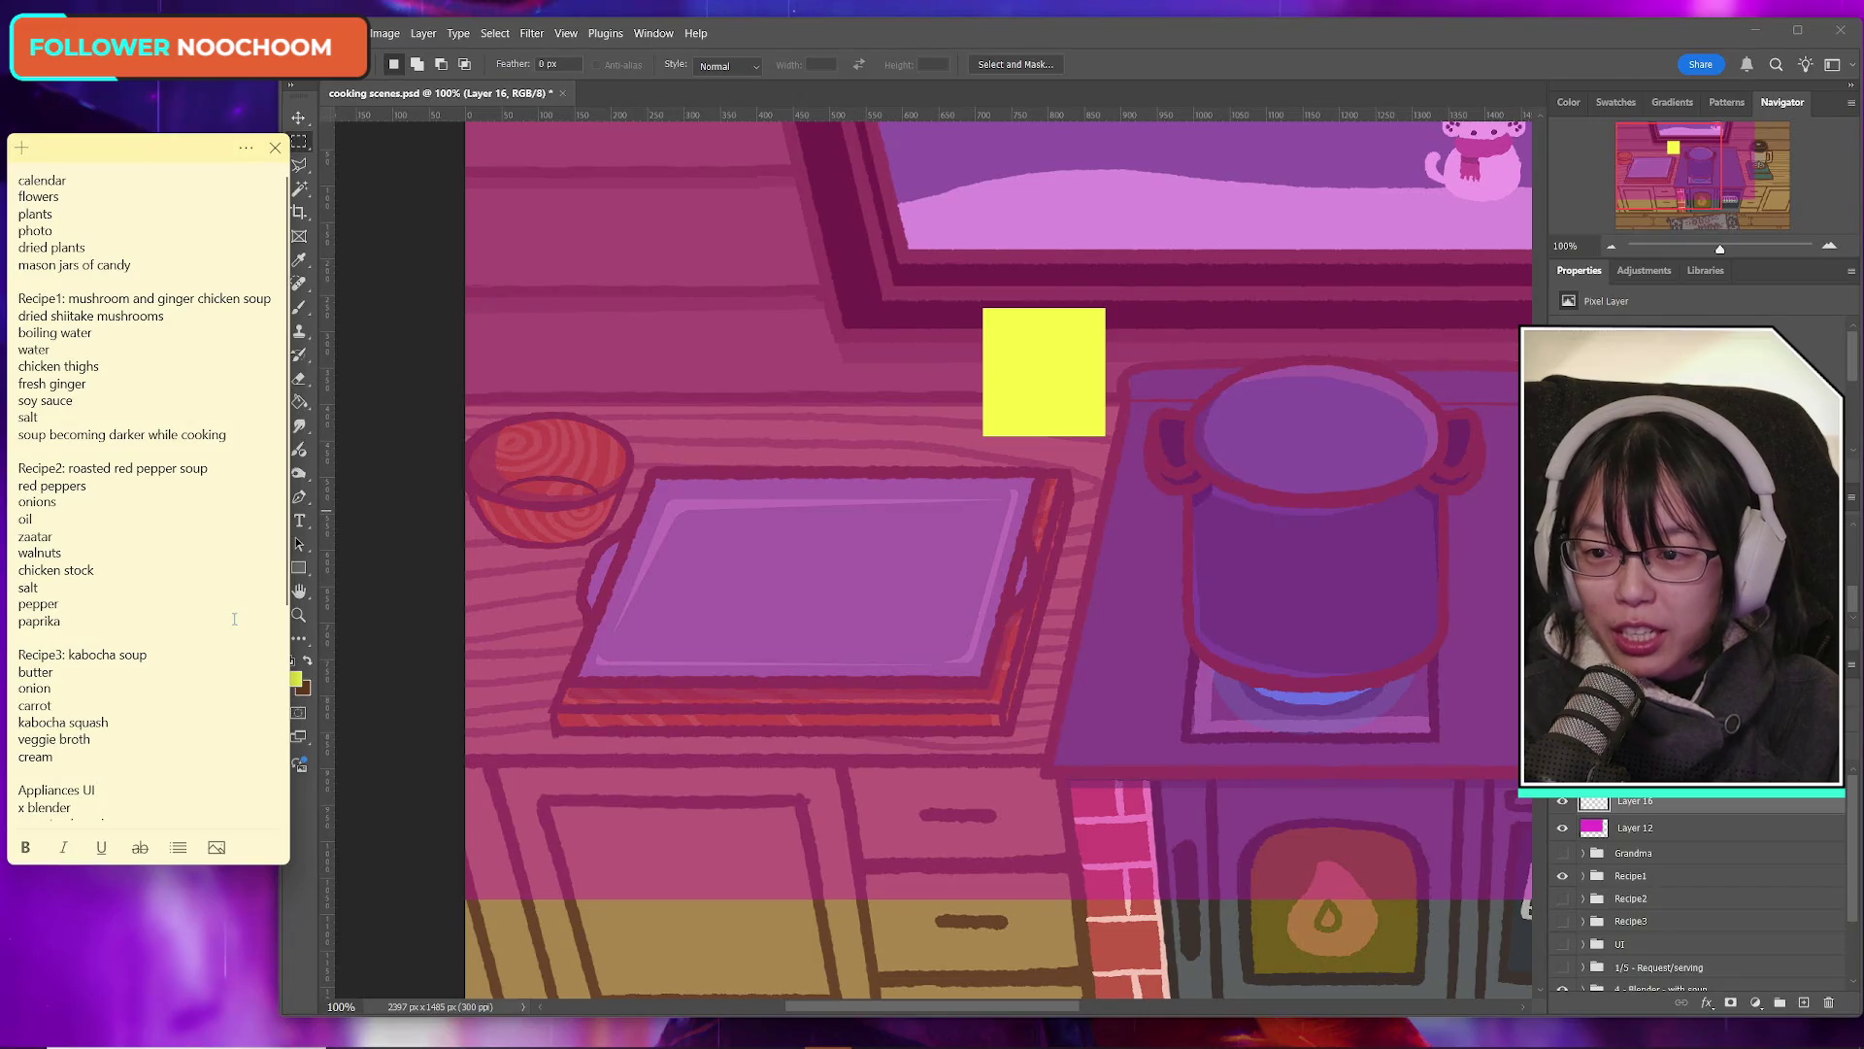
Step: Narrow the yellow square slightly and nudge it up a little
click(912, 37)
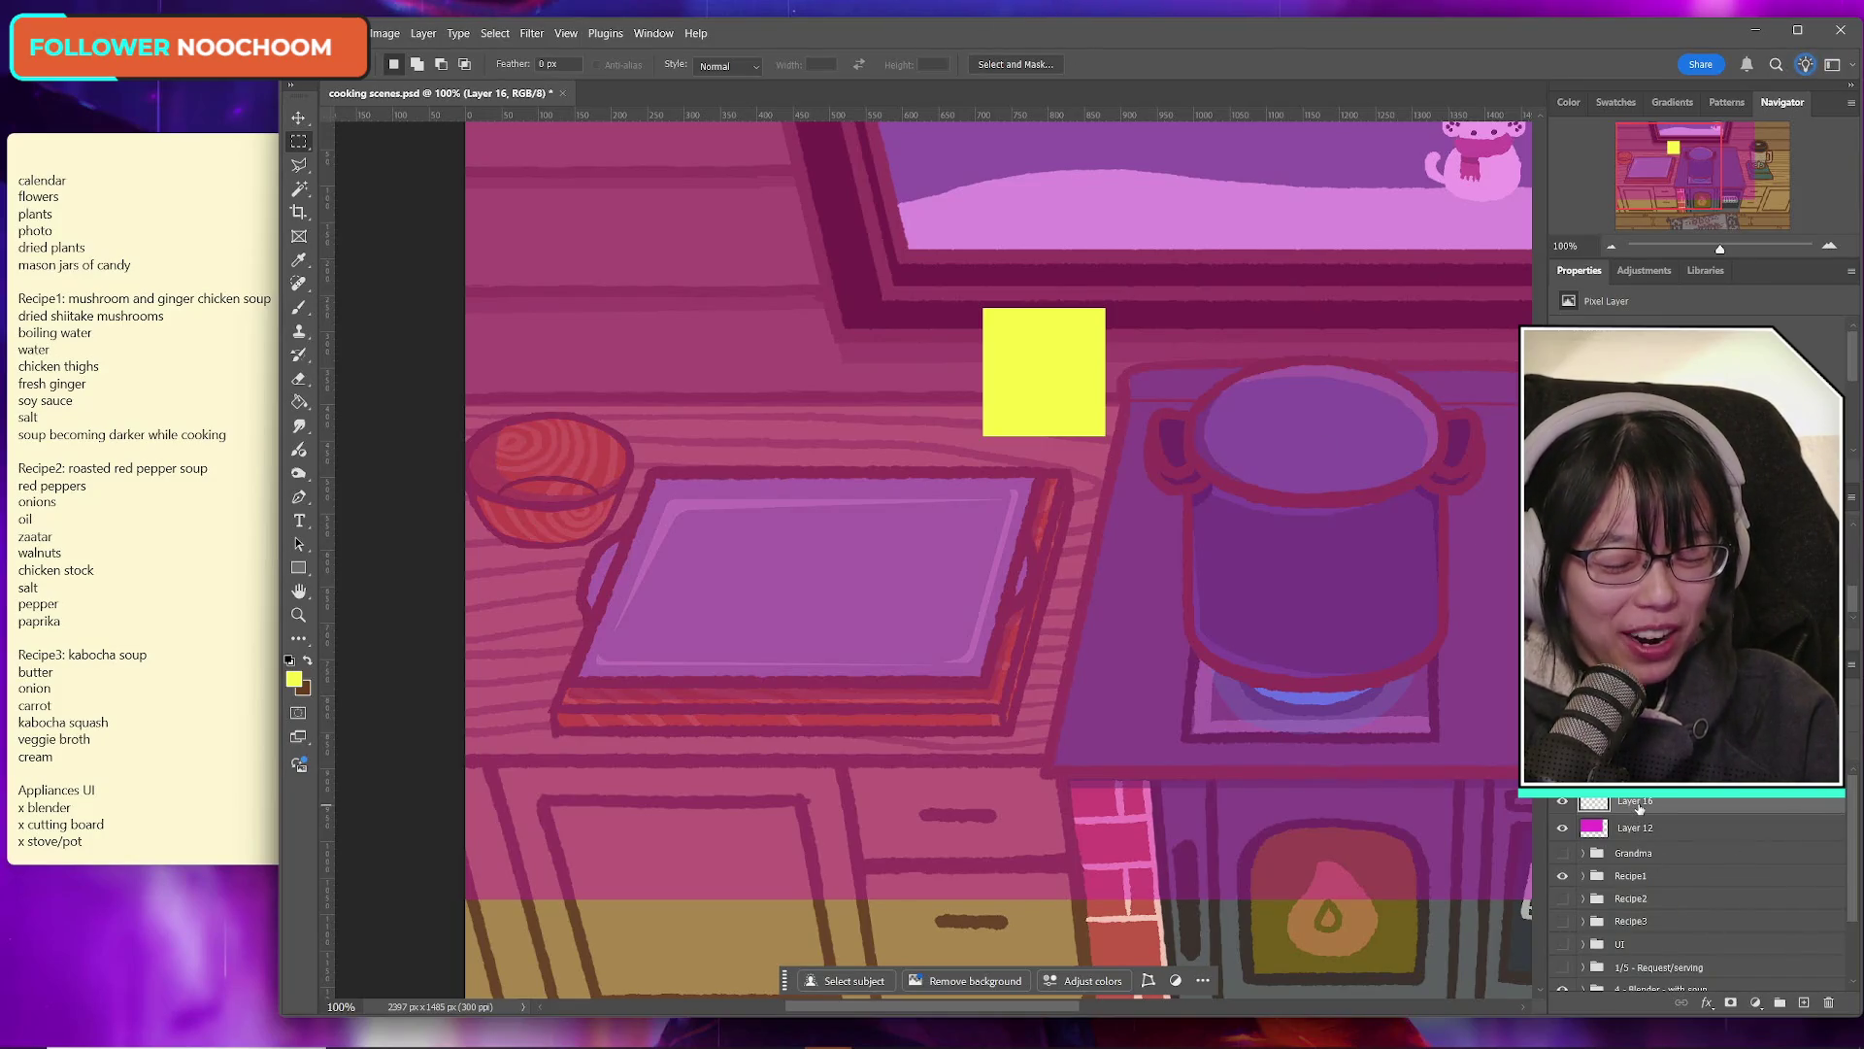
key(ctrl+t)
drag(984, 373, 999, 373)
click(1184, 65)
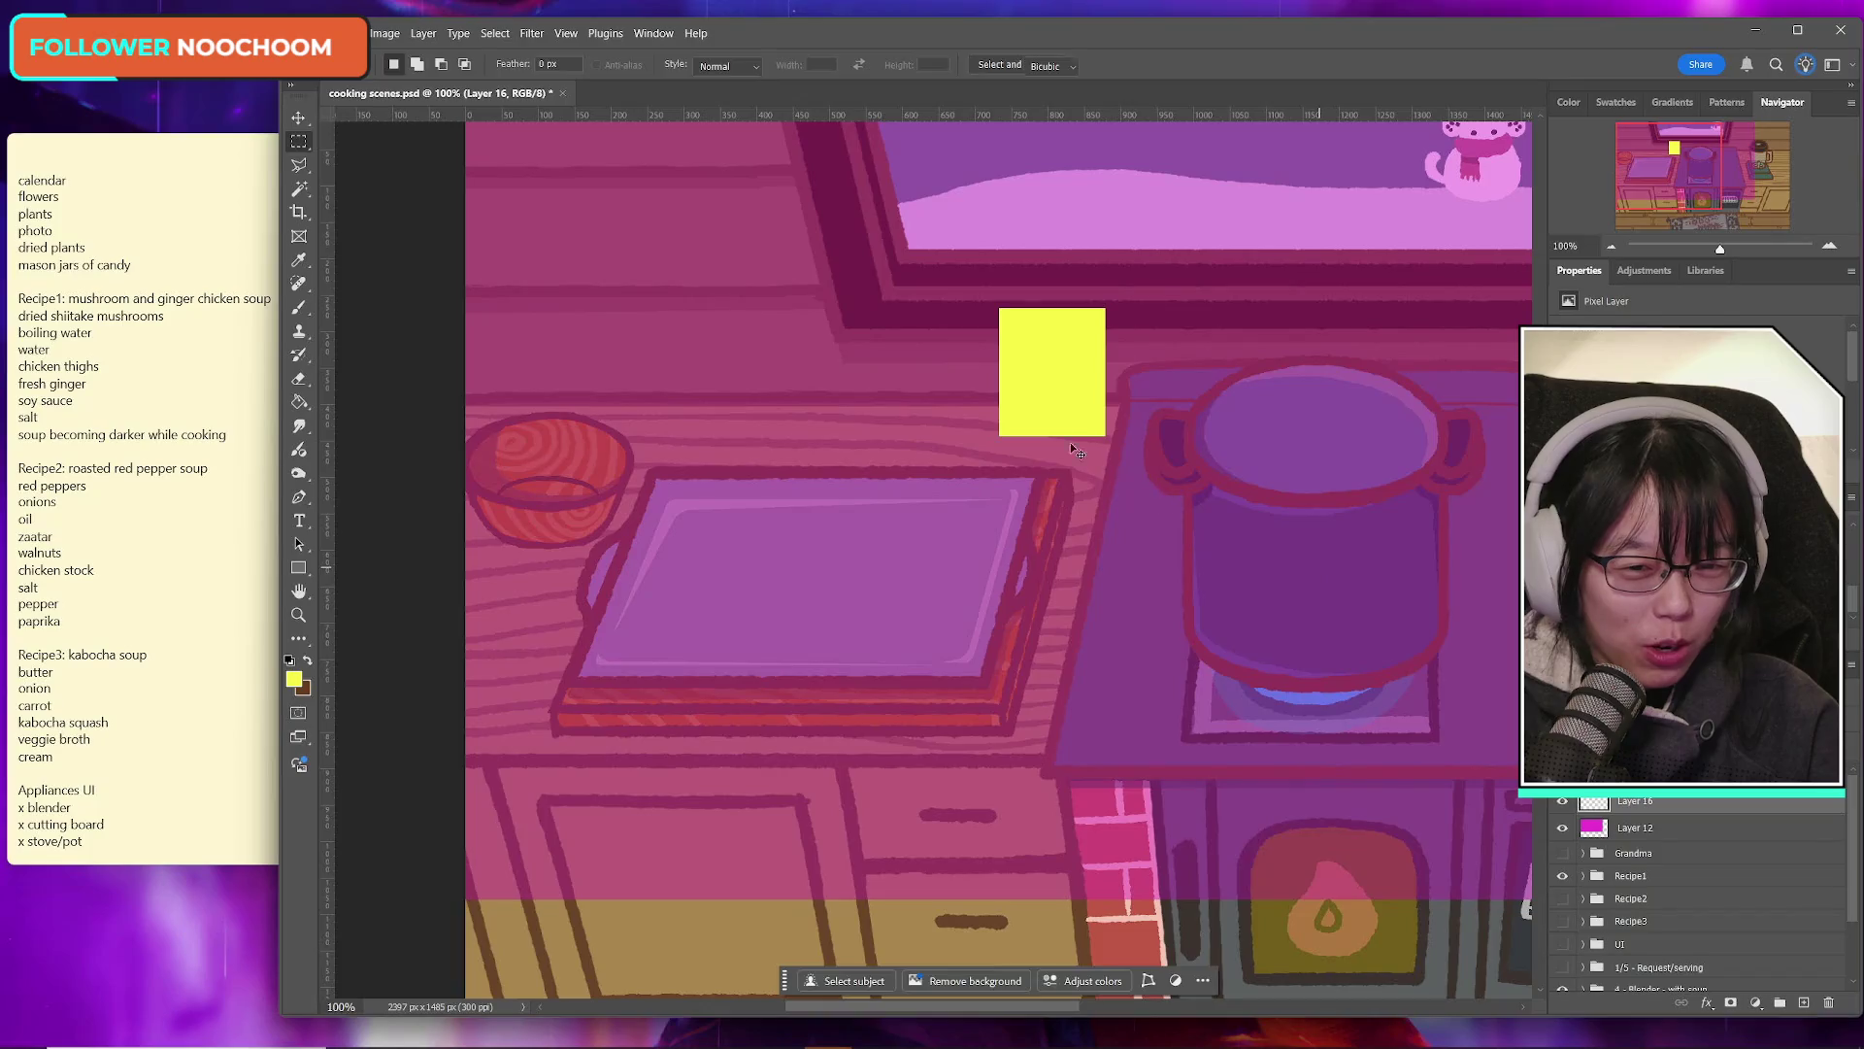
key(ctrl+t)
drag(1081, 403, 1081, 398)
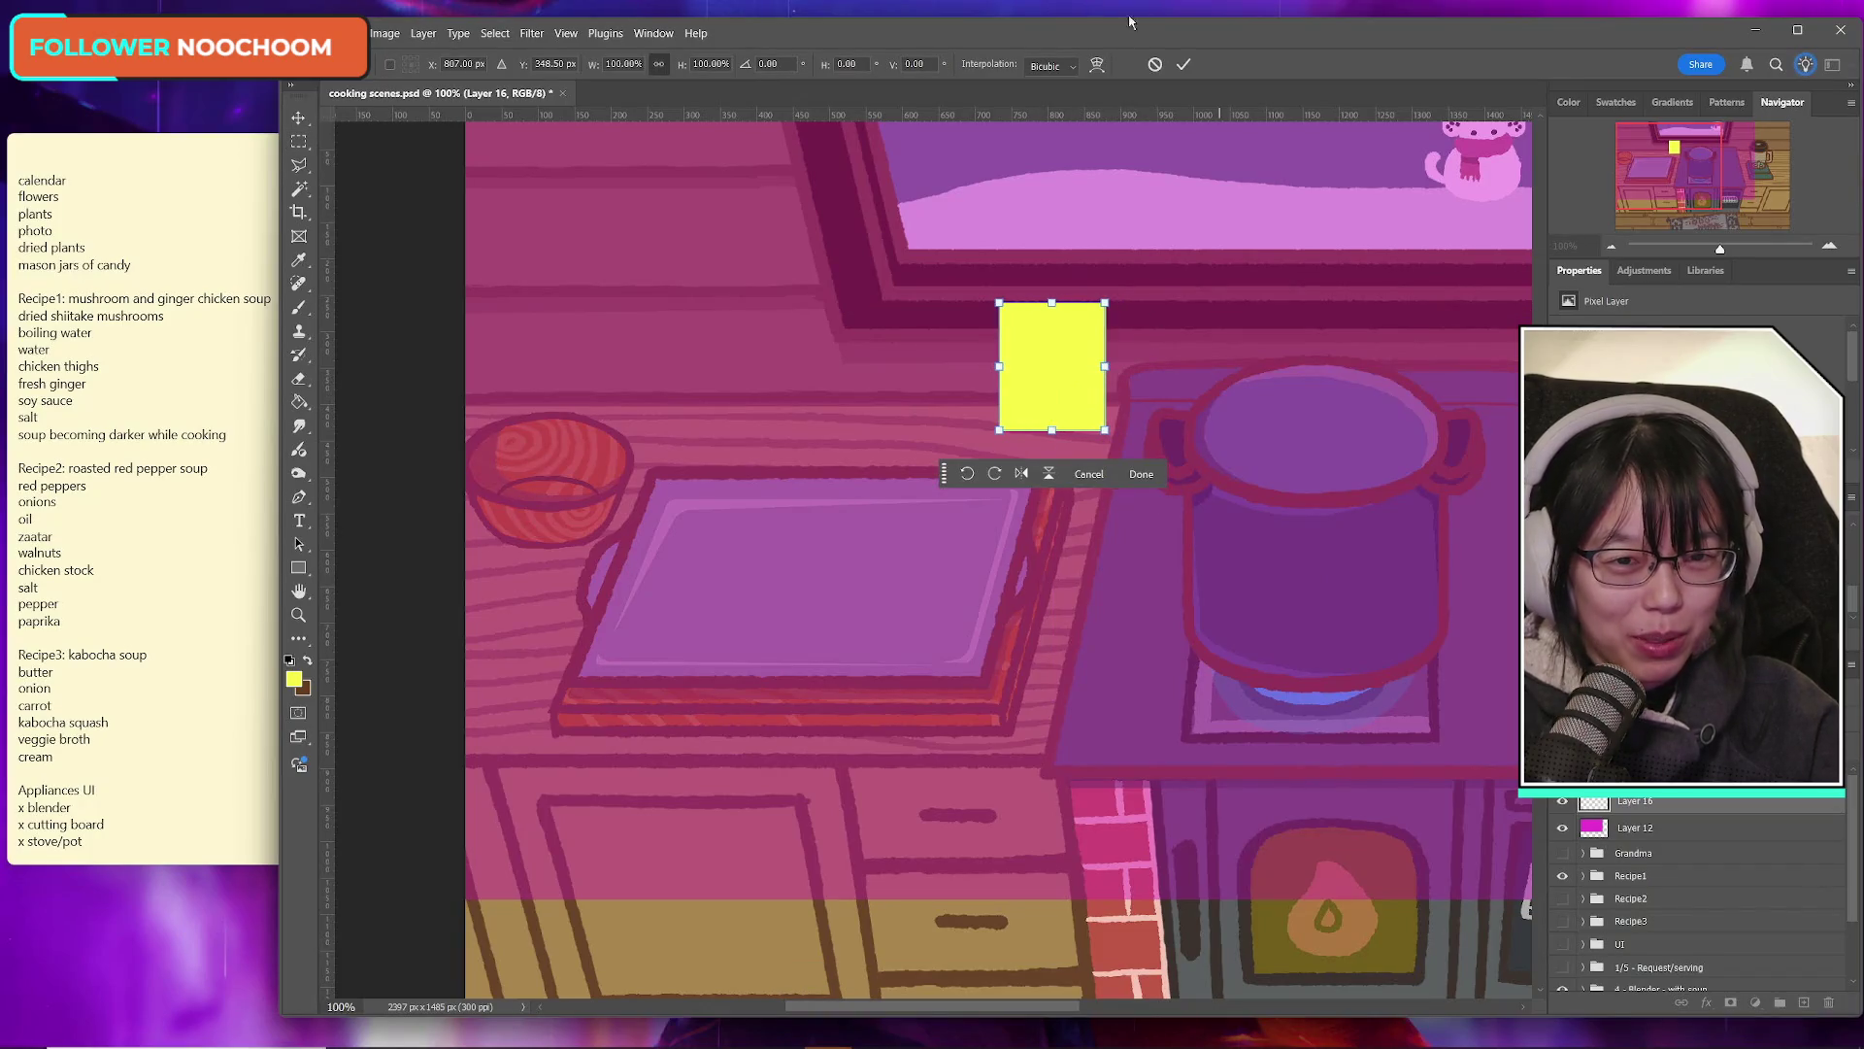
click(1185, 65)
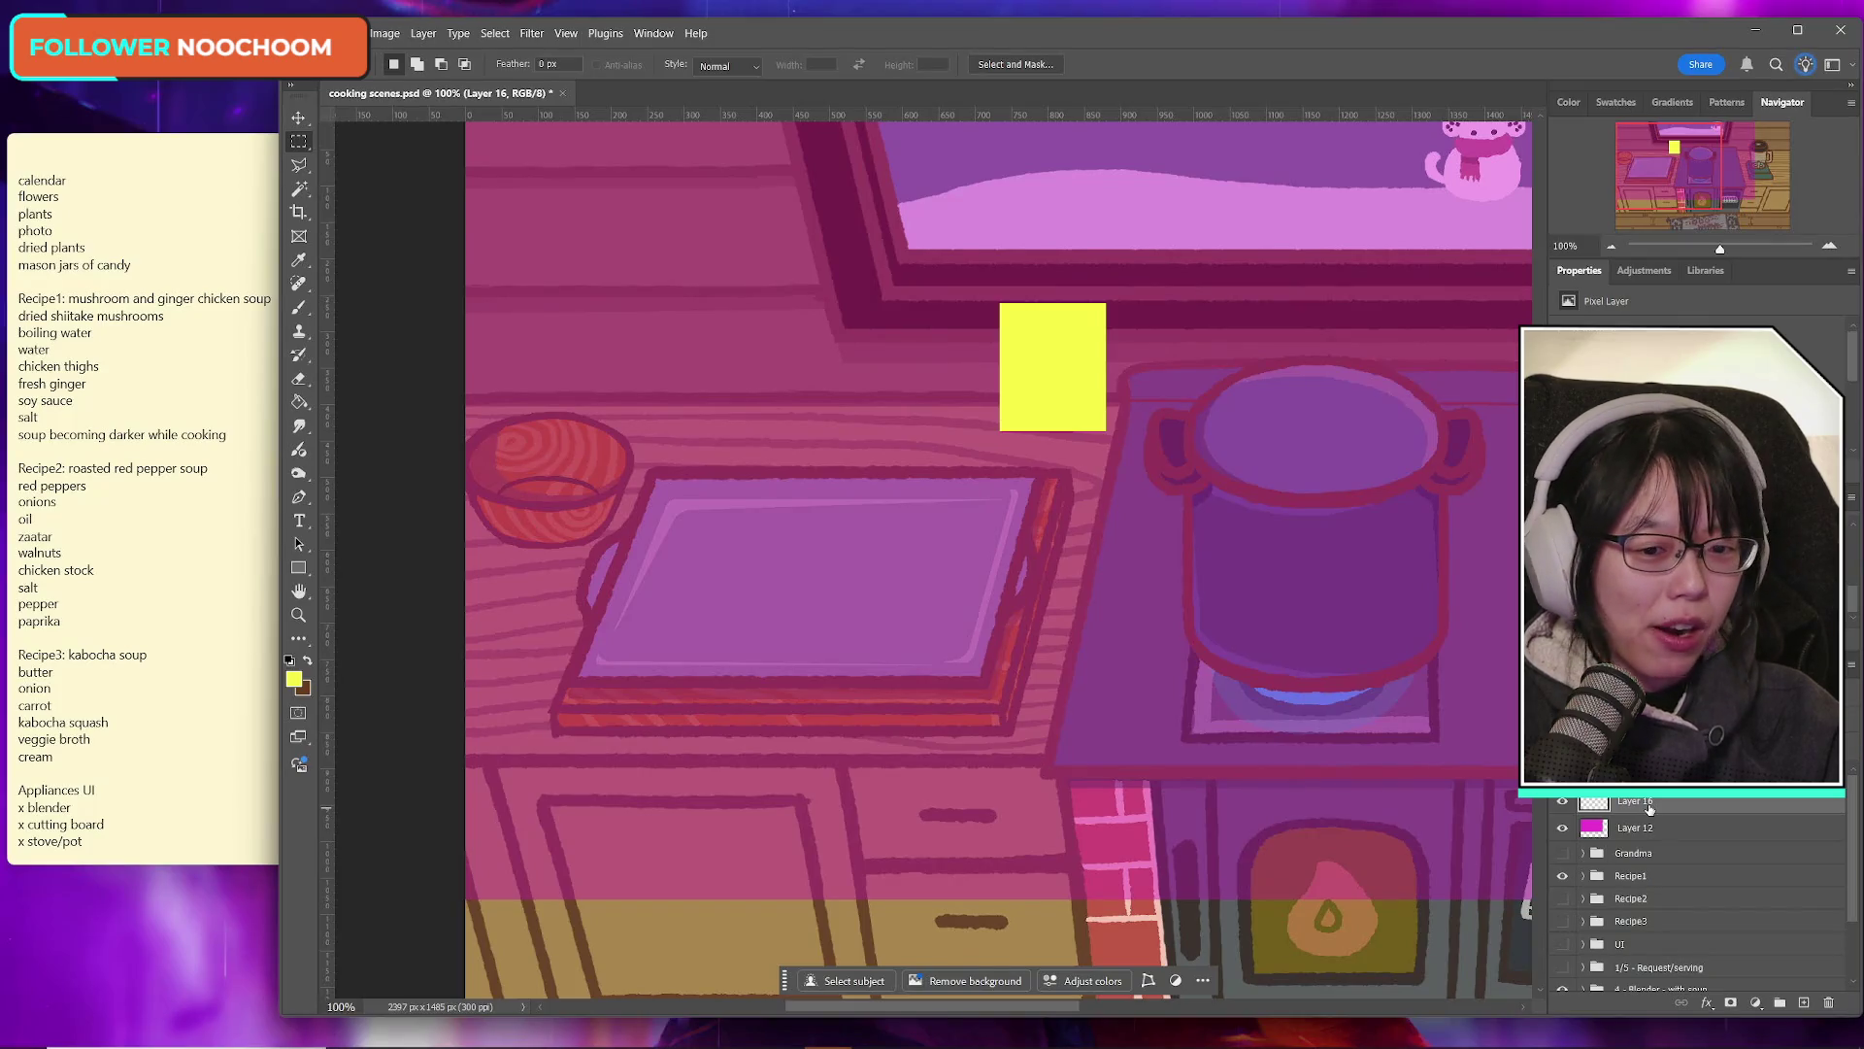
Step: Duplicate the yellow square and place the copy to the left beside the original
key(ctrl+j)
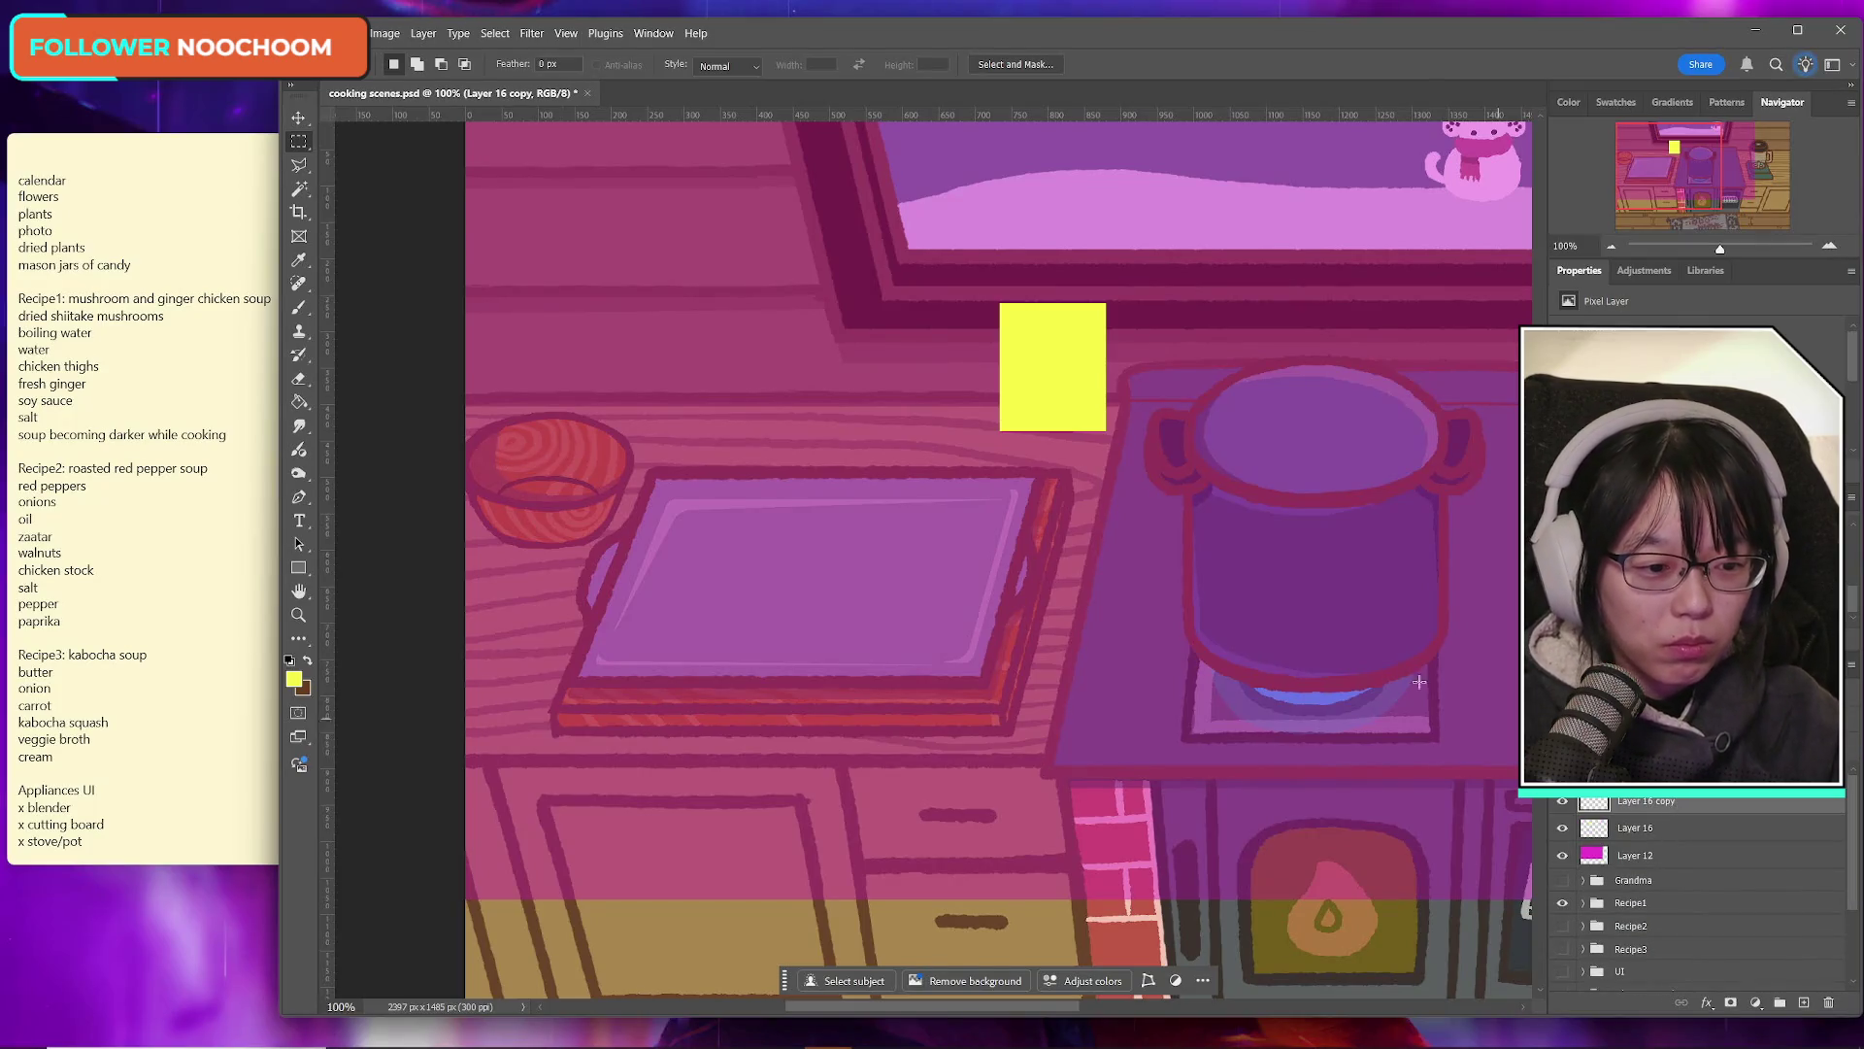
key(ctrl+t)
drag(1029, 365, 952, 365)
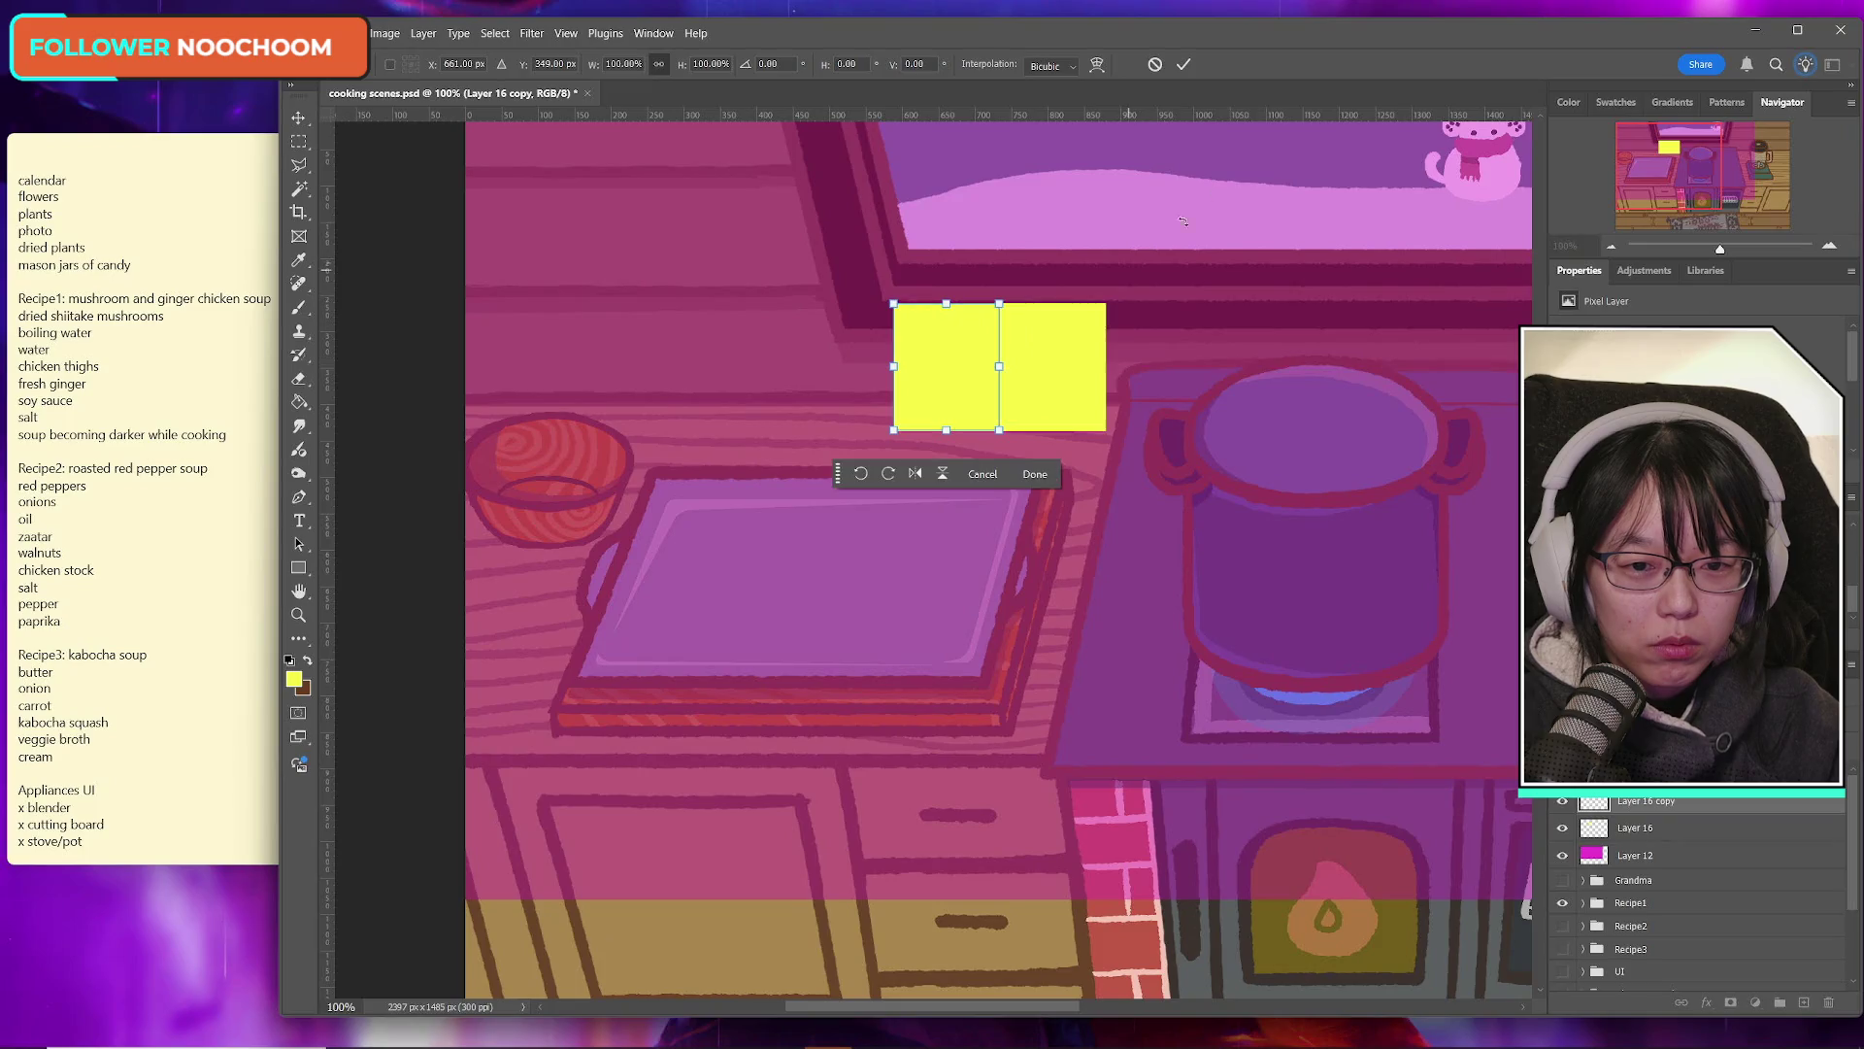
click(1183, 64)
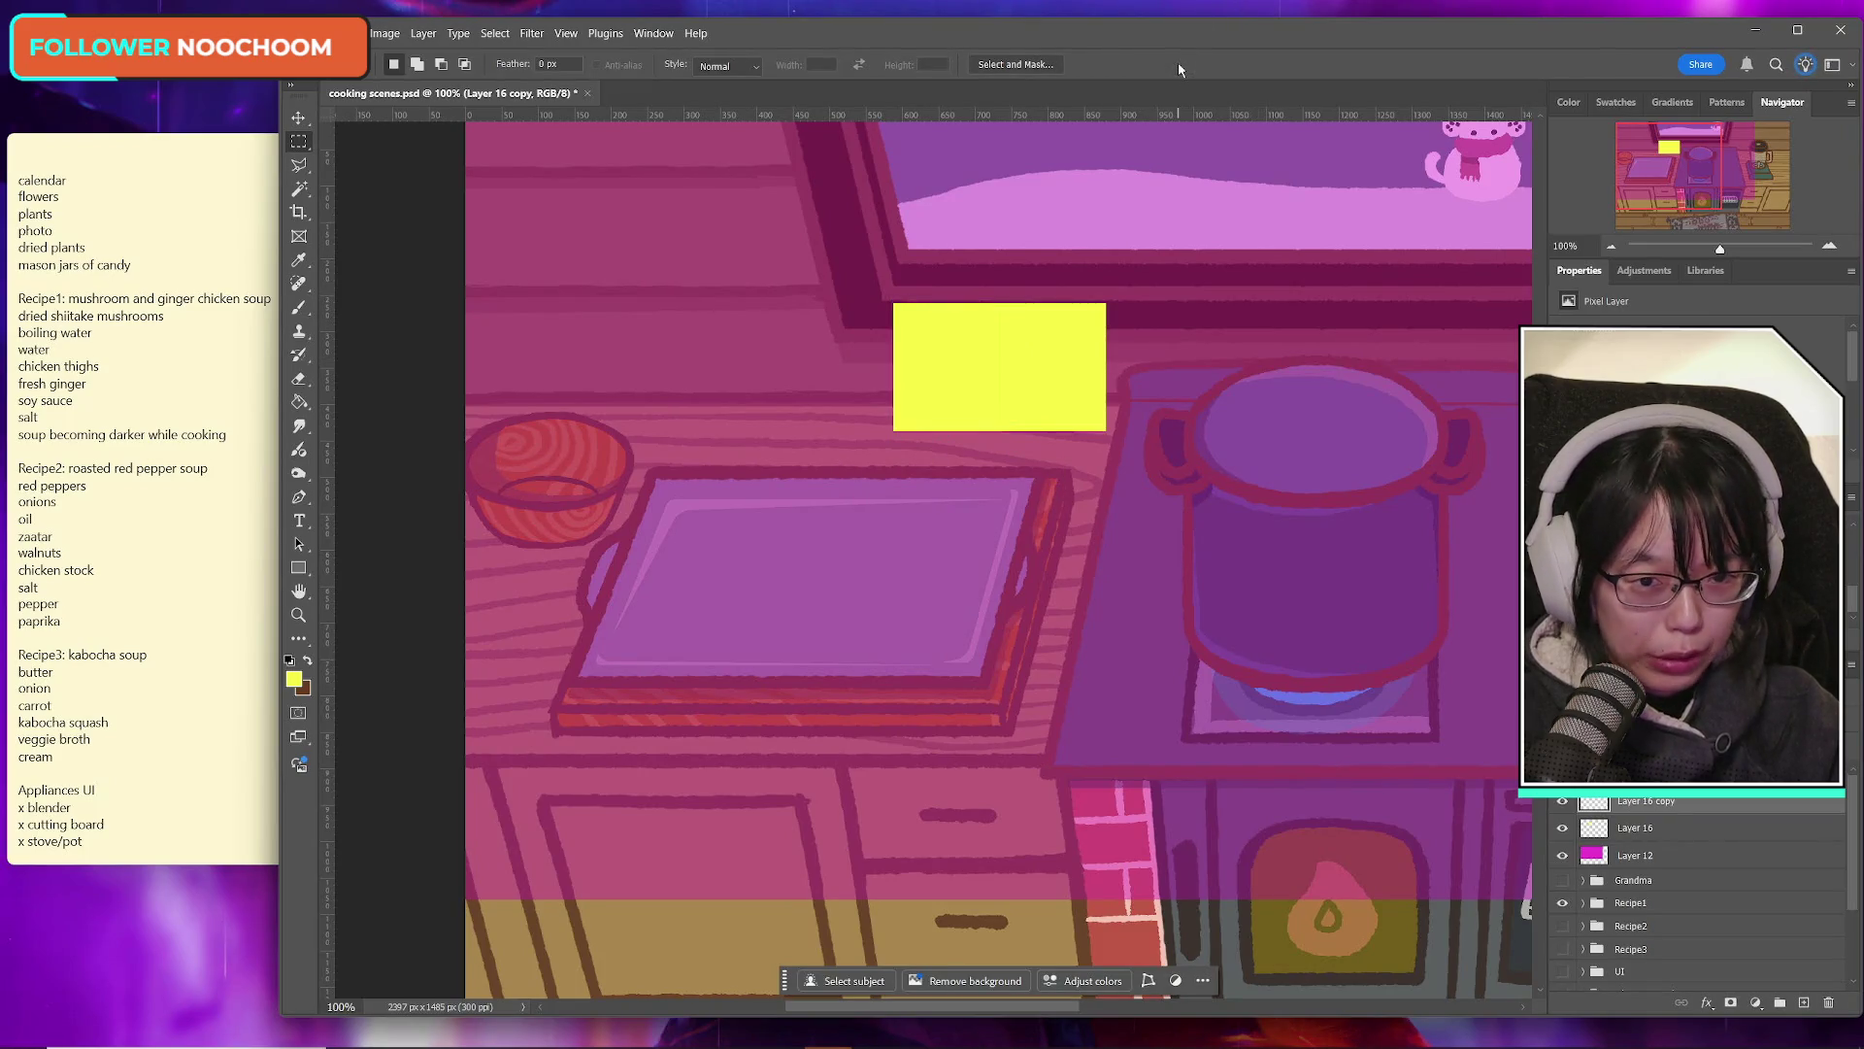
shift+click(1655, 830)
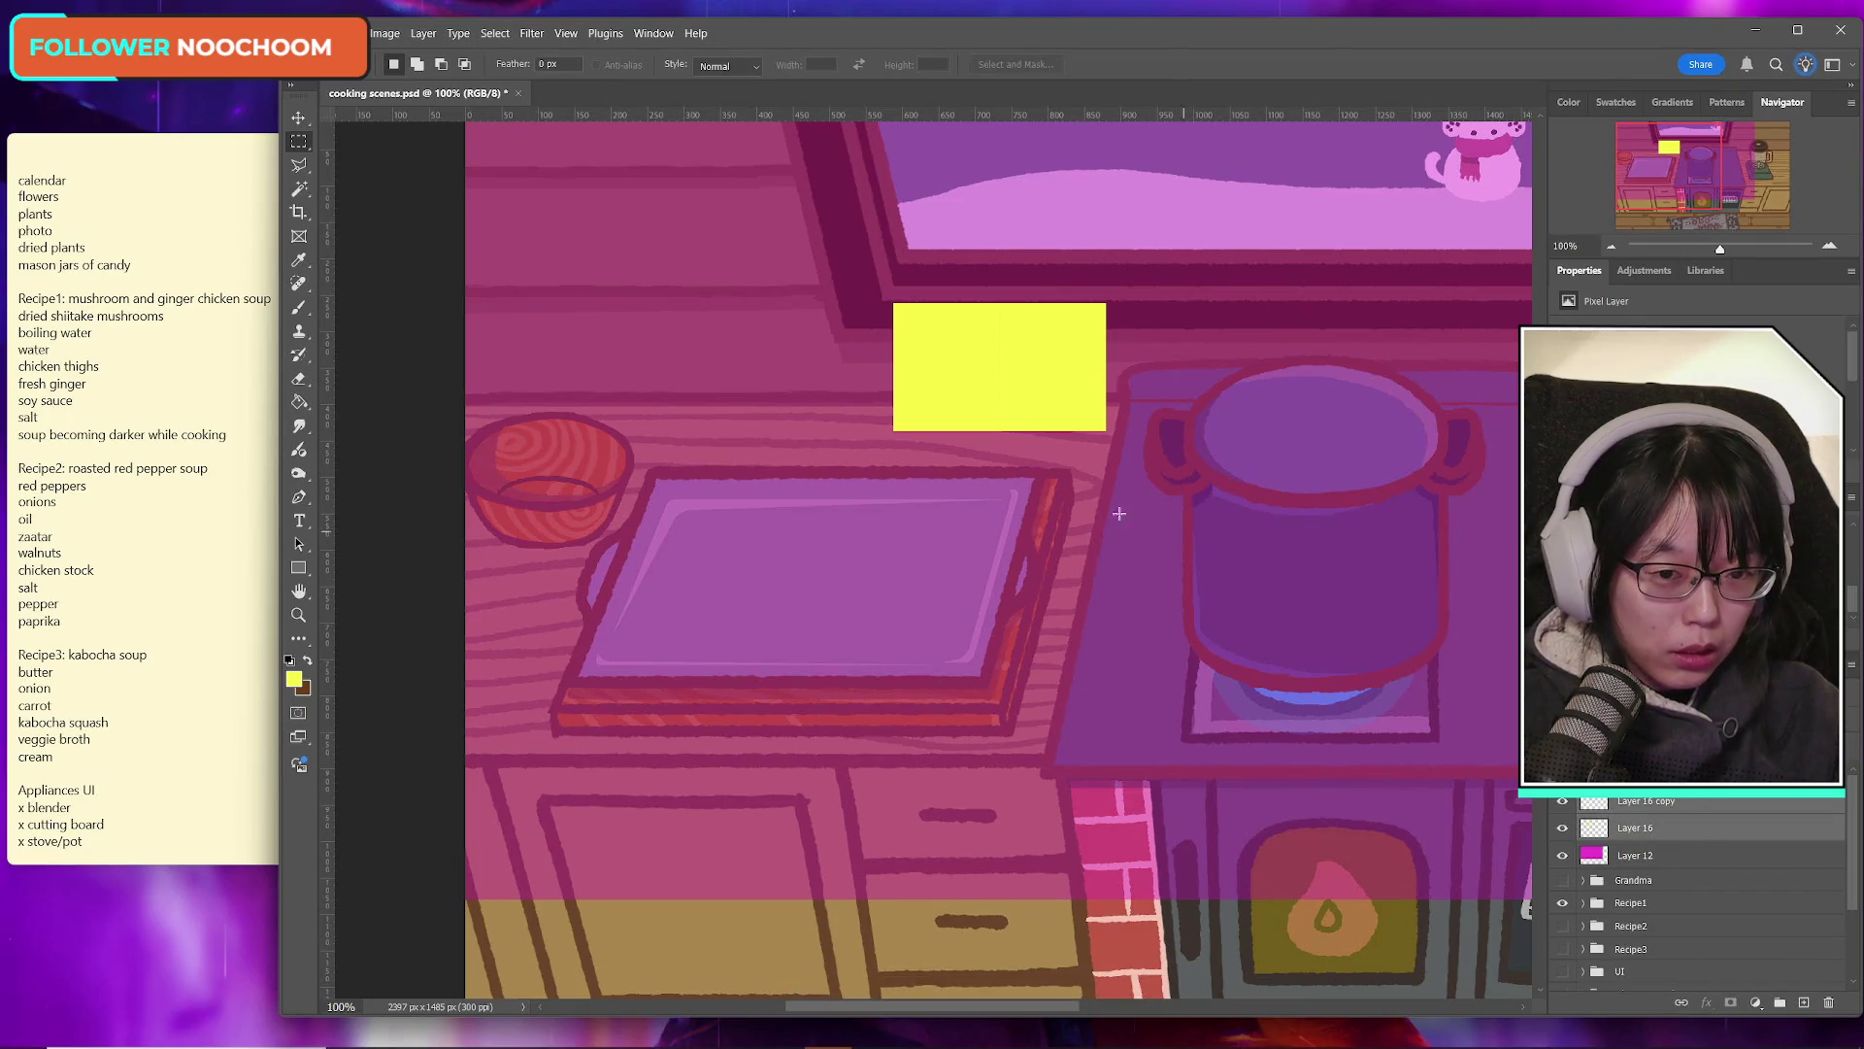
key(ctrl+t)
drag(1074, 404, 862, 383)
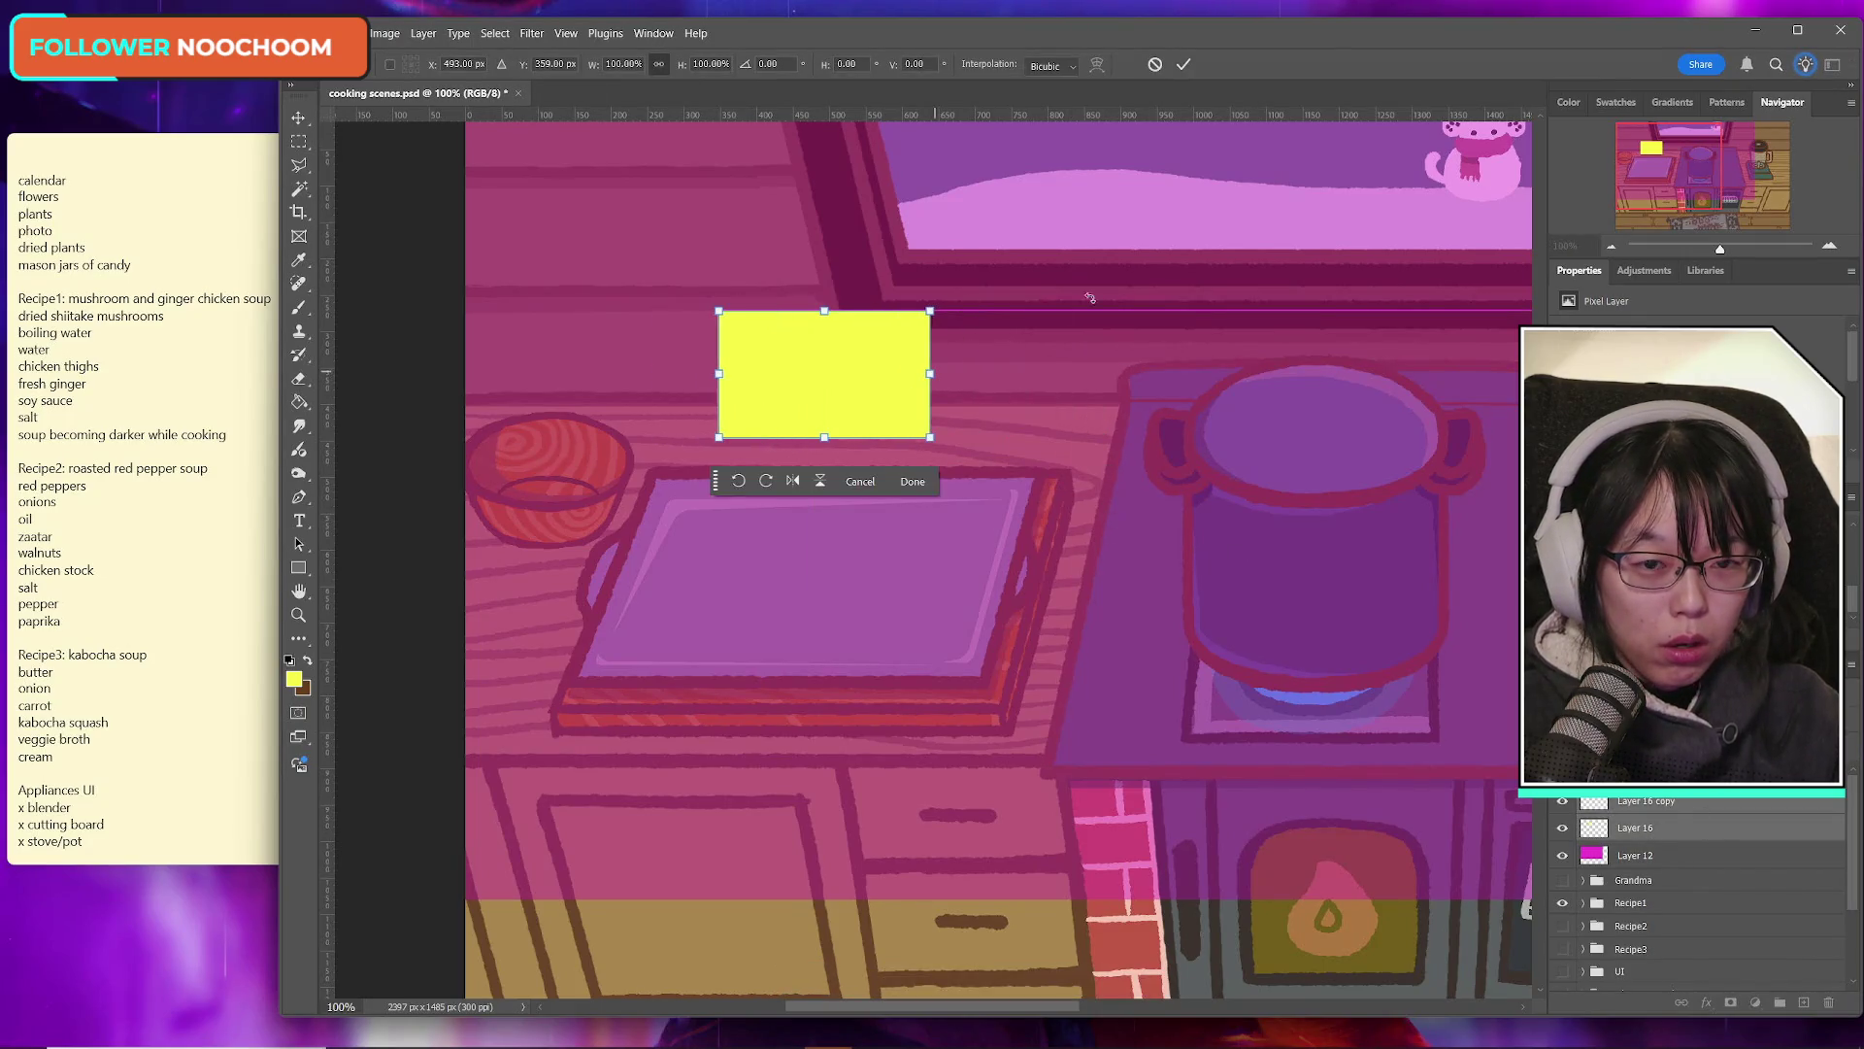
click(1154, 64)
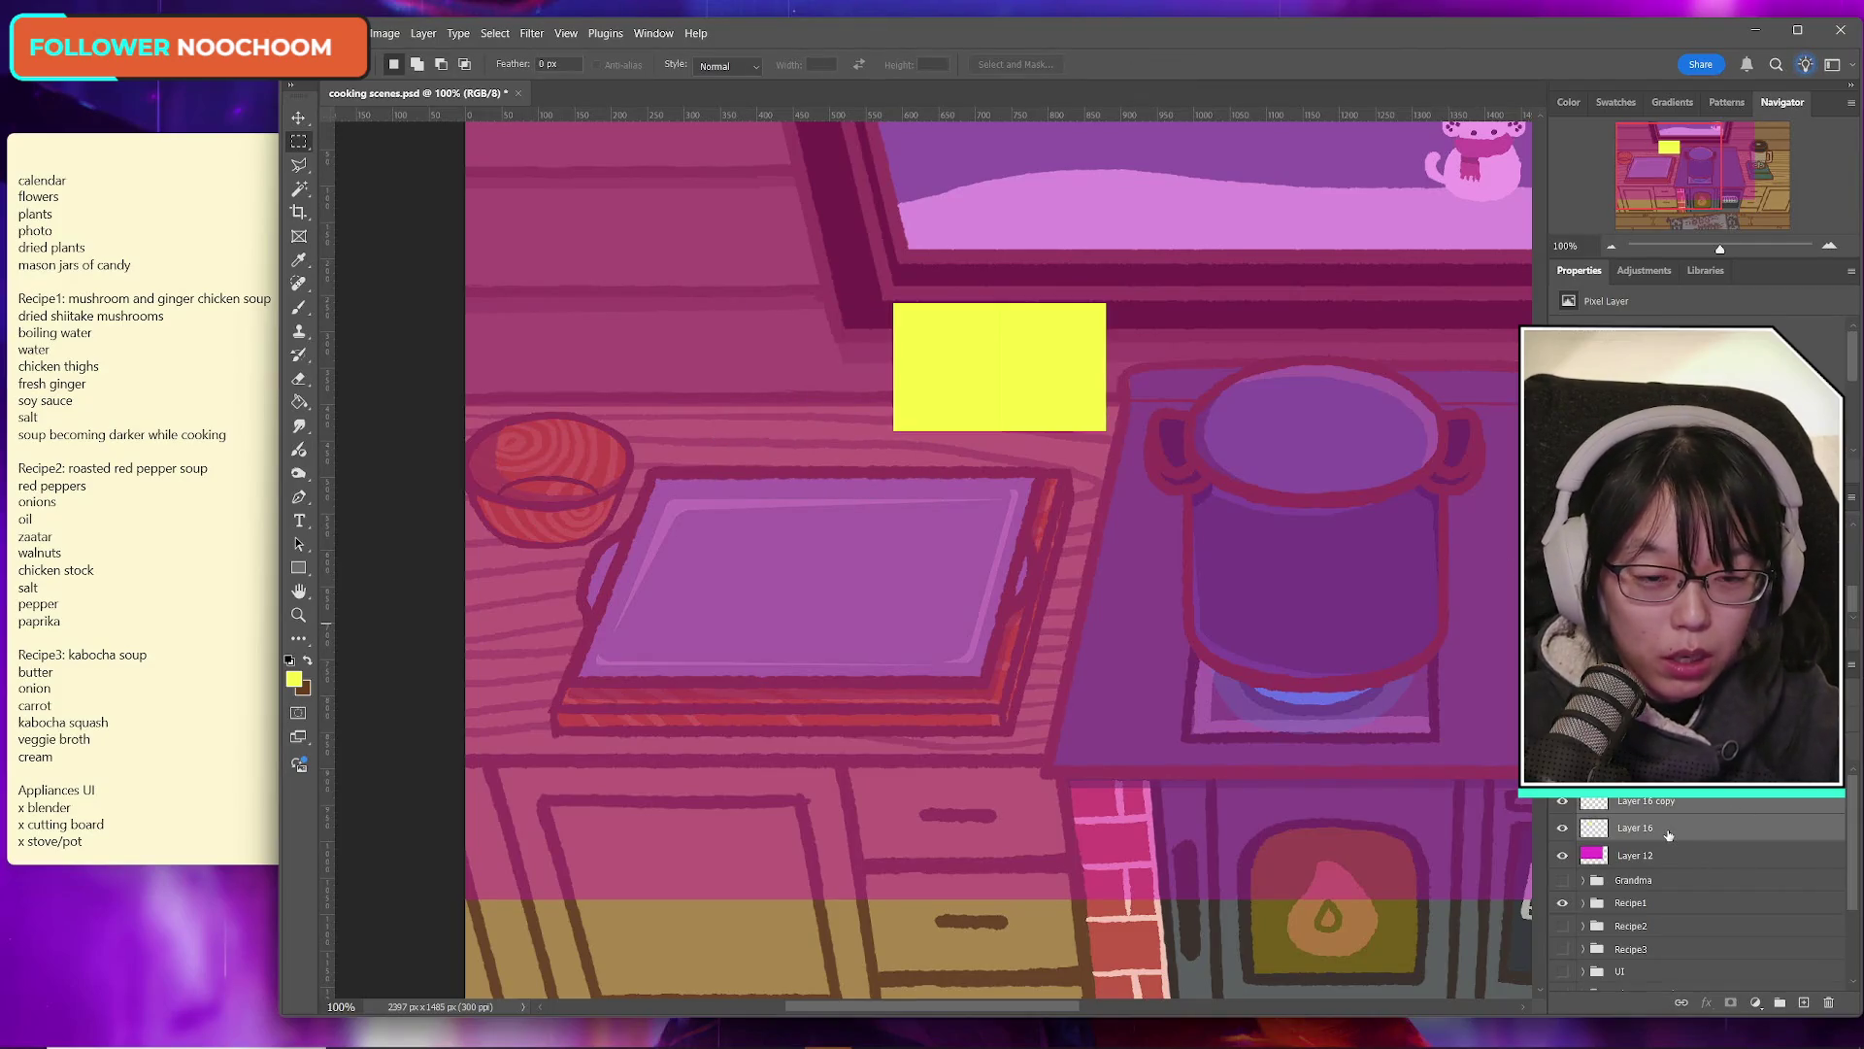
Step: Duplicate the pair and another slot leftward, extending the row to six slots reaching the left edge
key(ctrl+j)
key(ctrl+t)
mouse_move(1049, 383)
mouse_down()
mouse_move(819, 375)
mouse_move(869, 346)
mouse_up()
click(1183, 64)
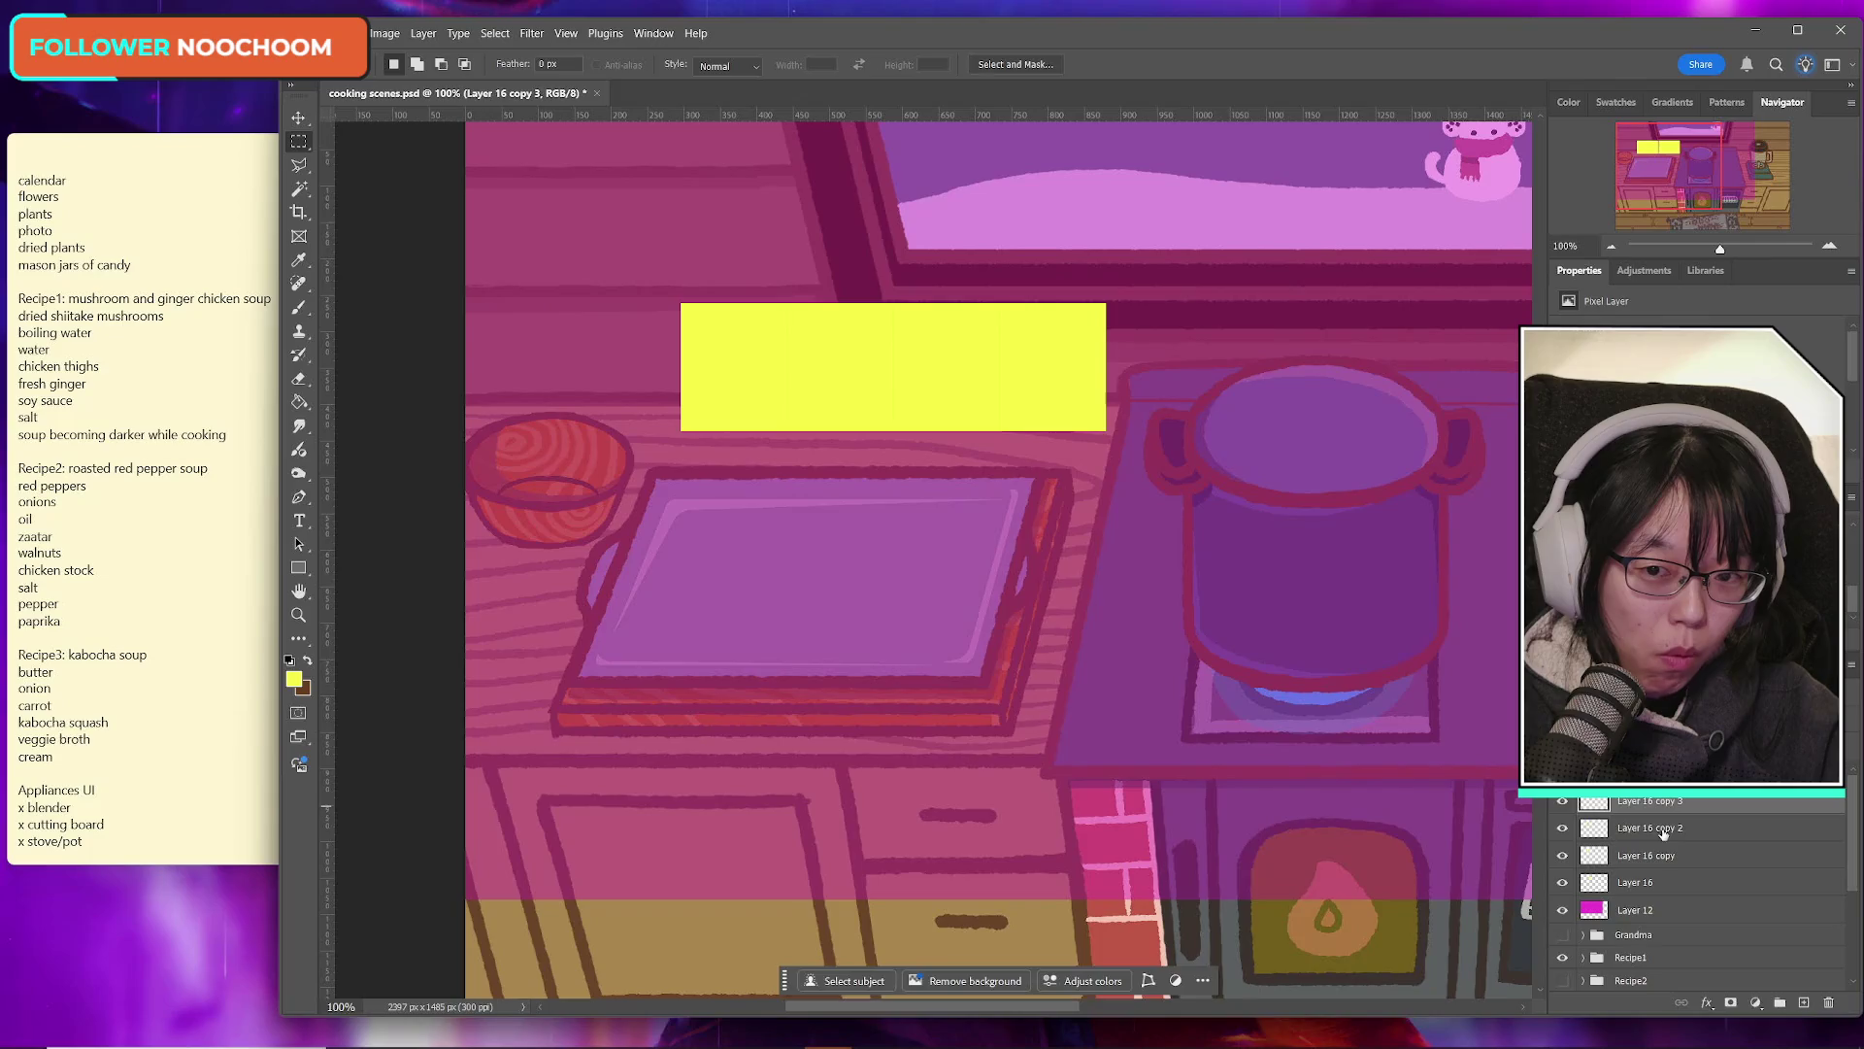
key(ctrl+j)
key(ctrl+t)
mouse_move(826, 344)
mouse_down()
mouse_move(587, 342)
mouse_move(613, 345)
mouse_move(616, 372)
mouse_up()
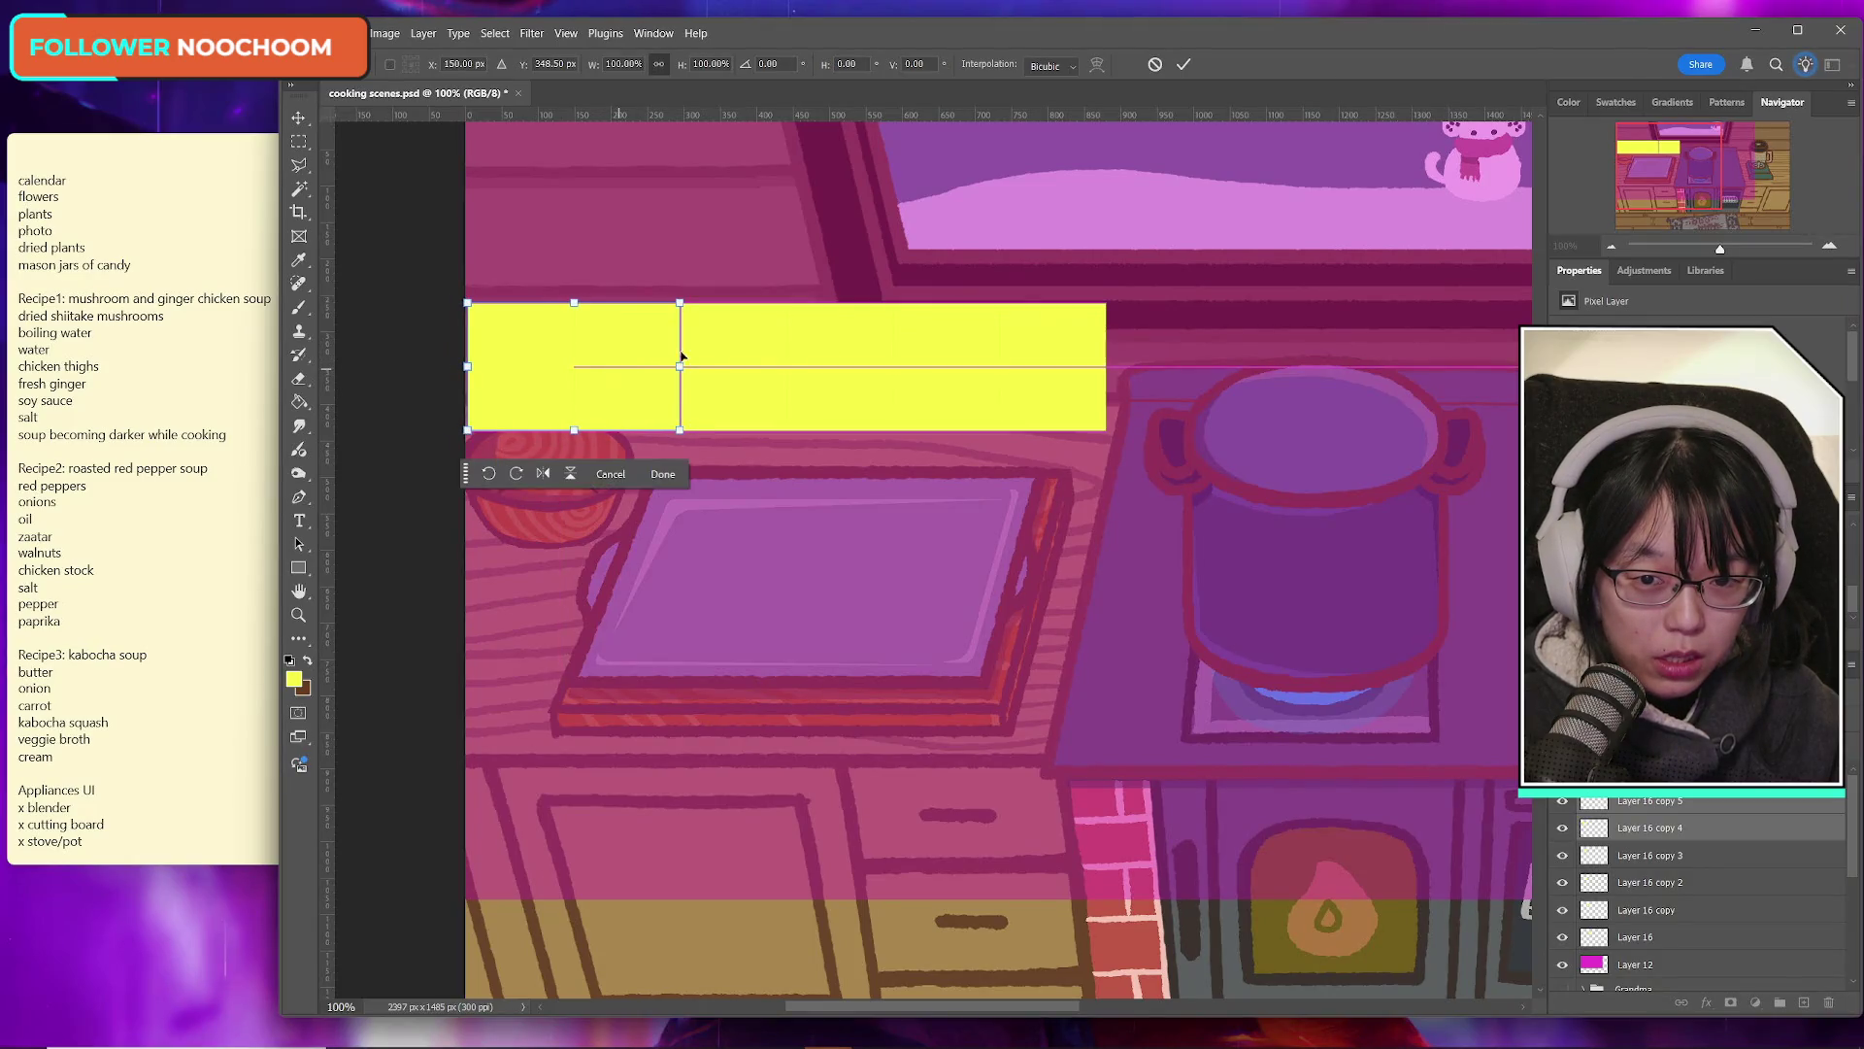
click(1183, 64)
Step: Select all six slot layers, shift the row right and trim its left edge inward
key(m)
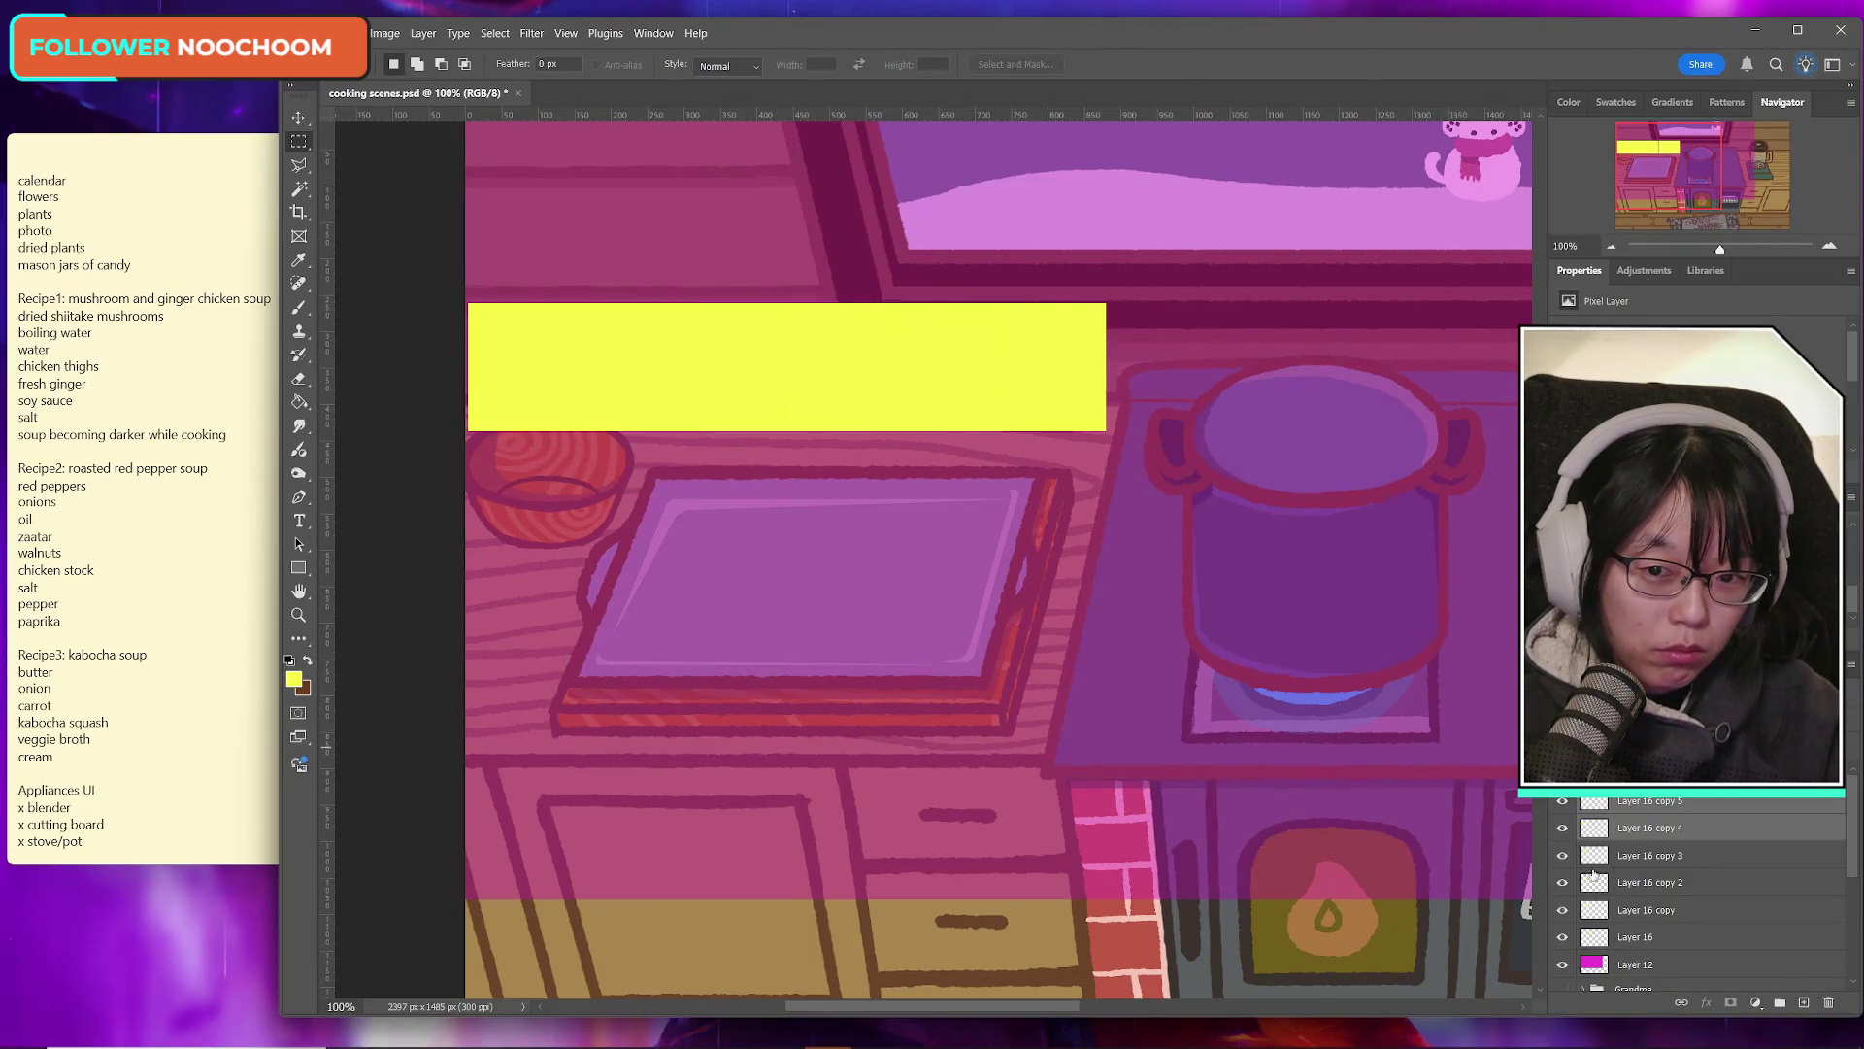
shift+click(1671, 940)
key(ctrl+t)
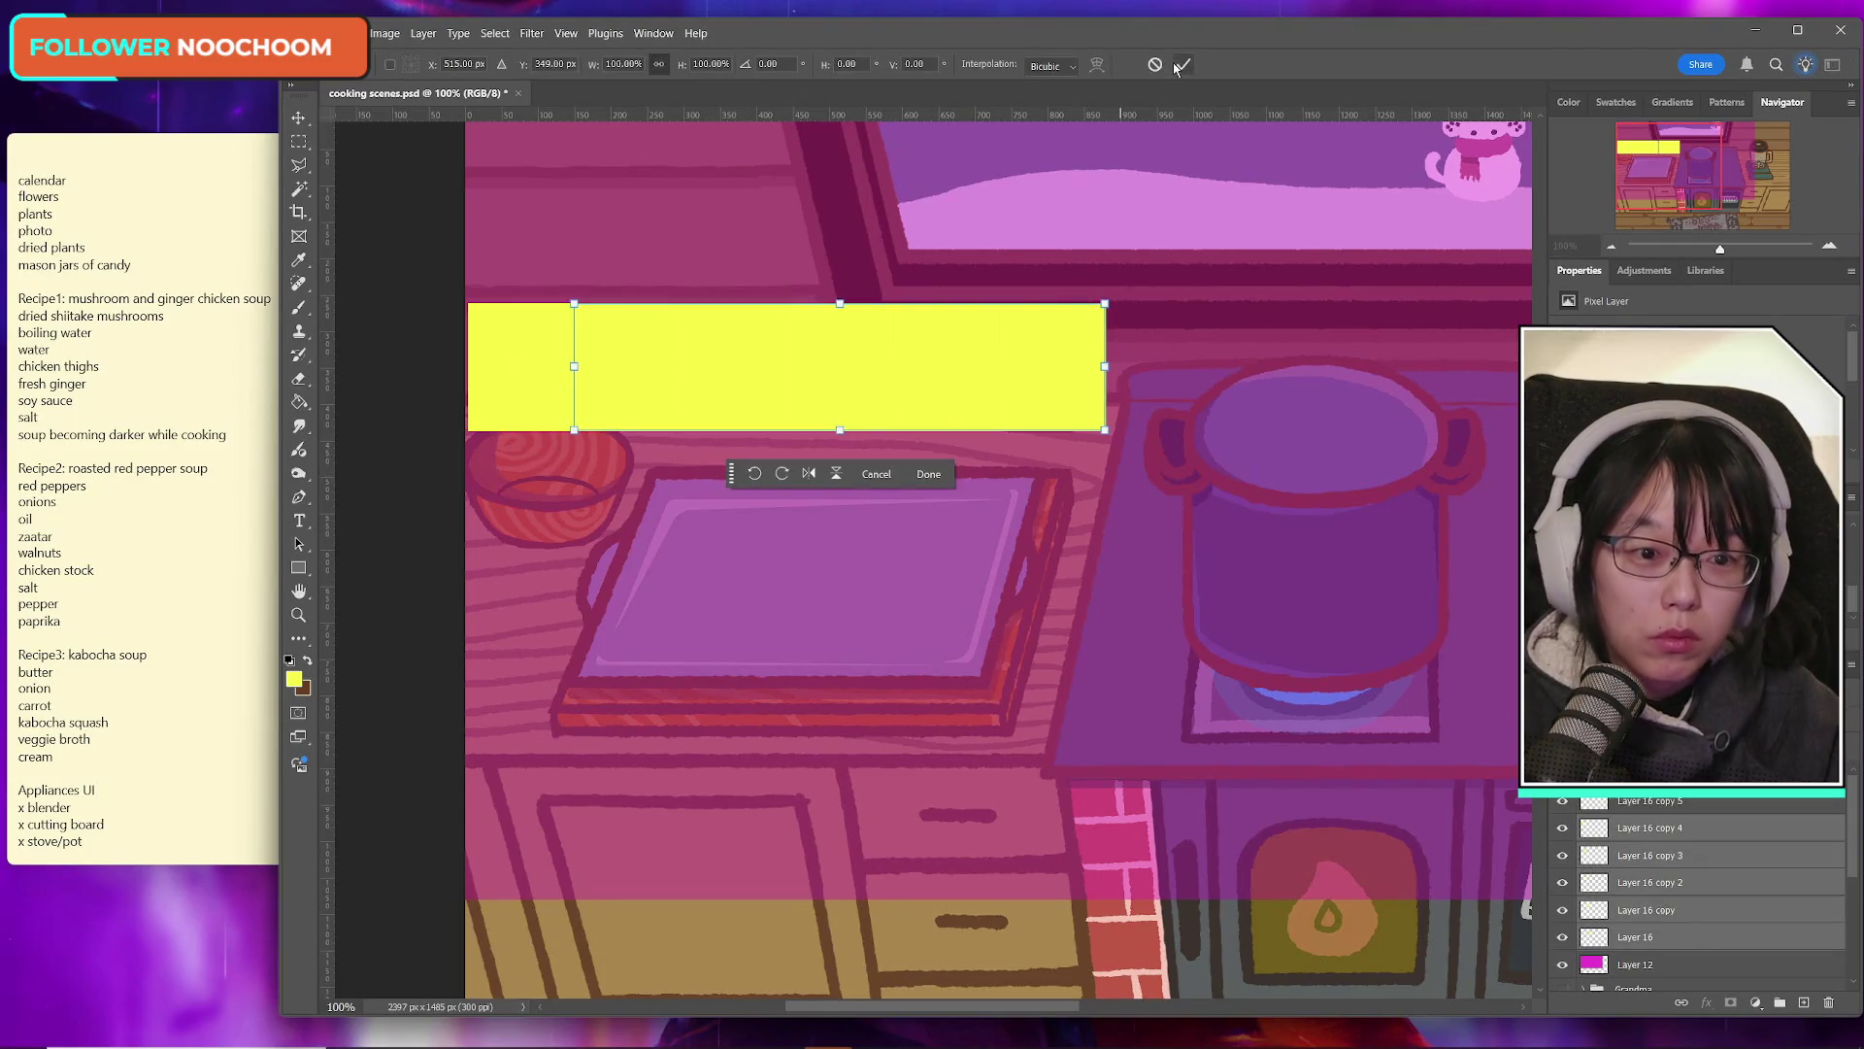
click(1180, 65)
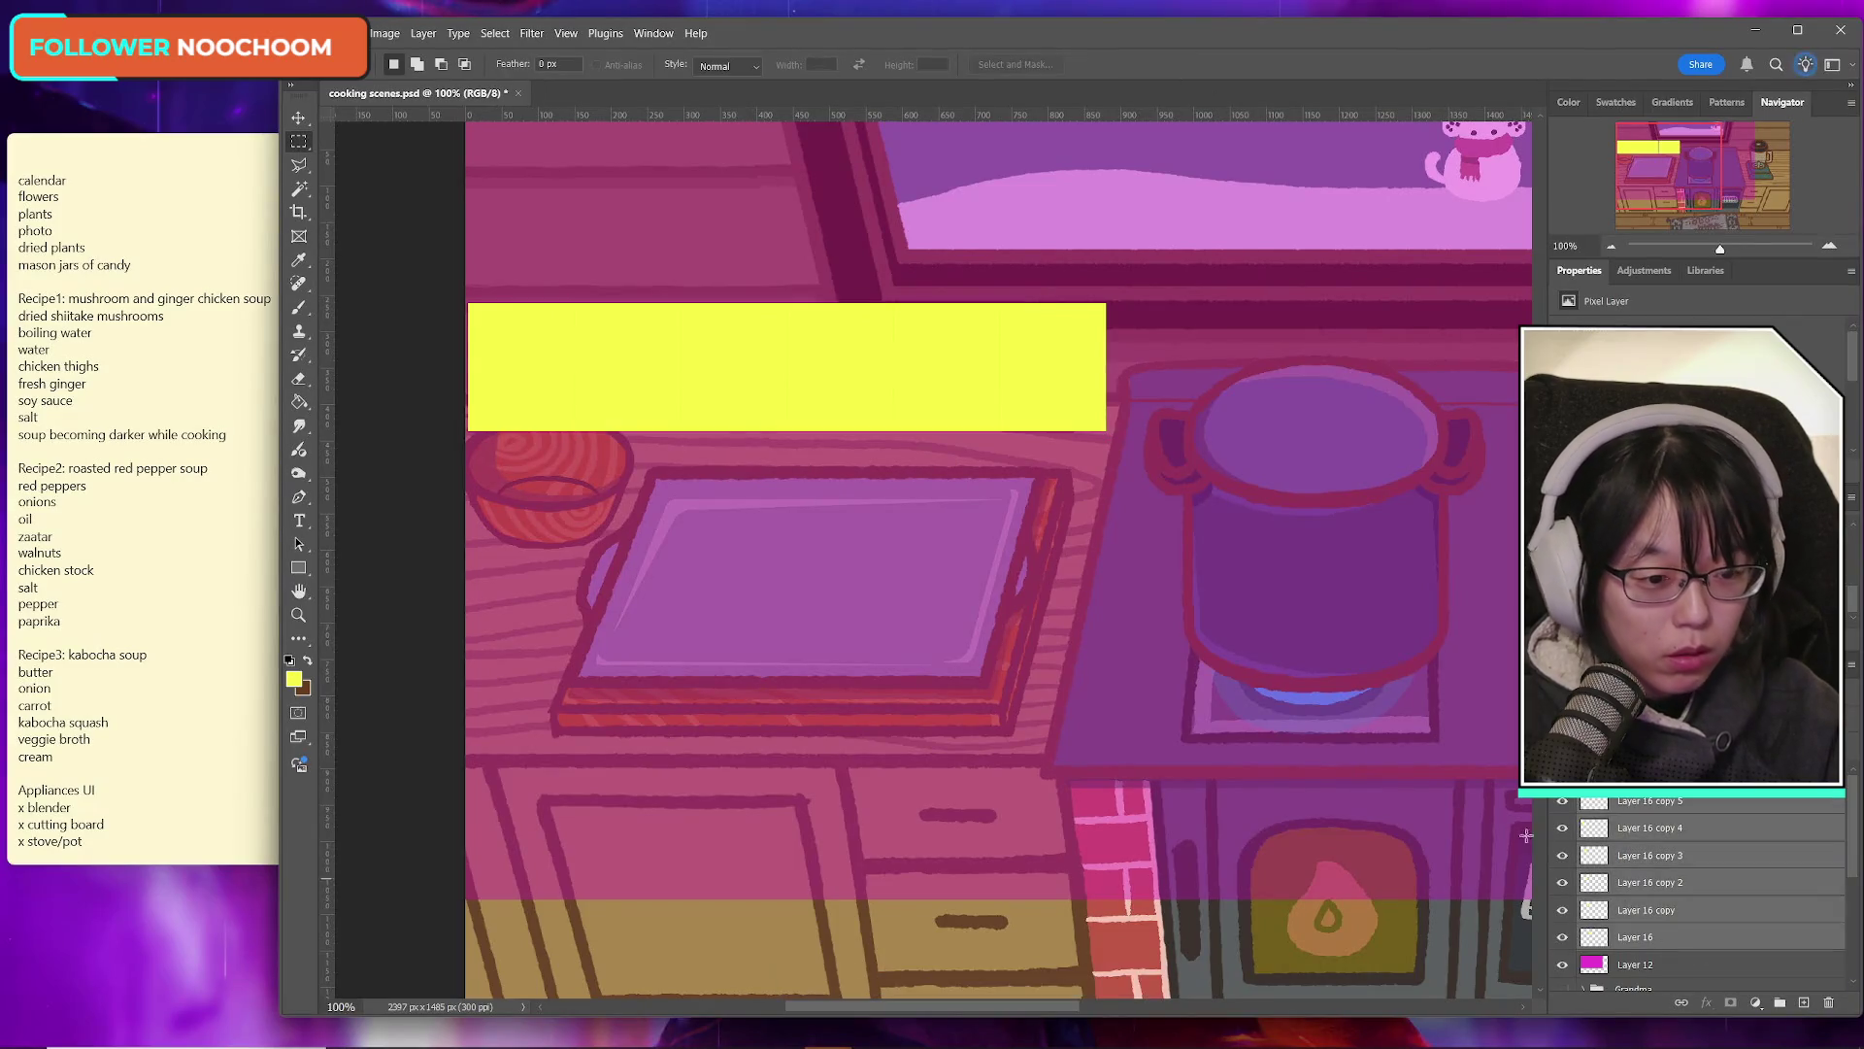
key(ctrl+t)
drag(468, 368, 561, 367)
key(ctrl+z)
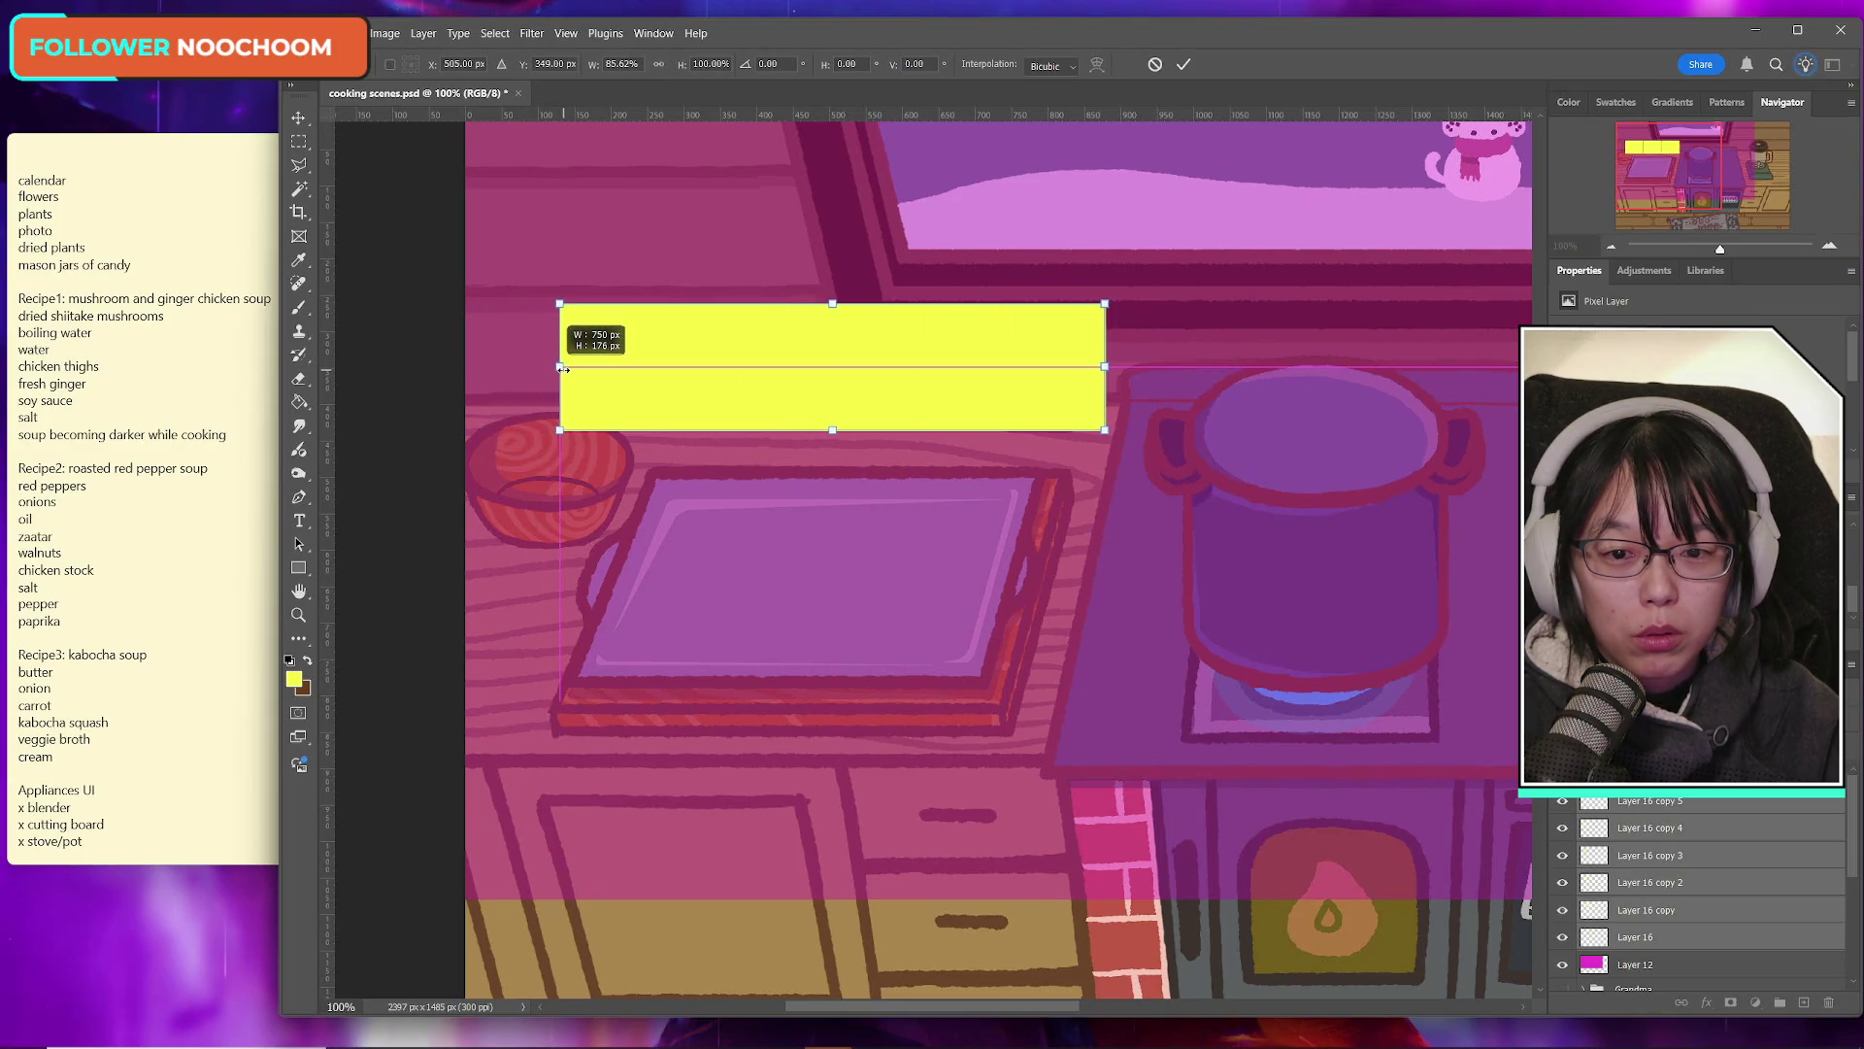
drag(955, 364, 970, 369)
key(Right)
key(Right)
key(Right)
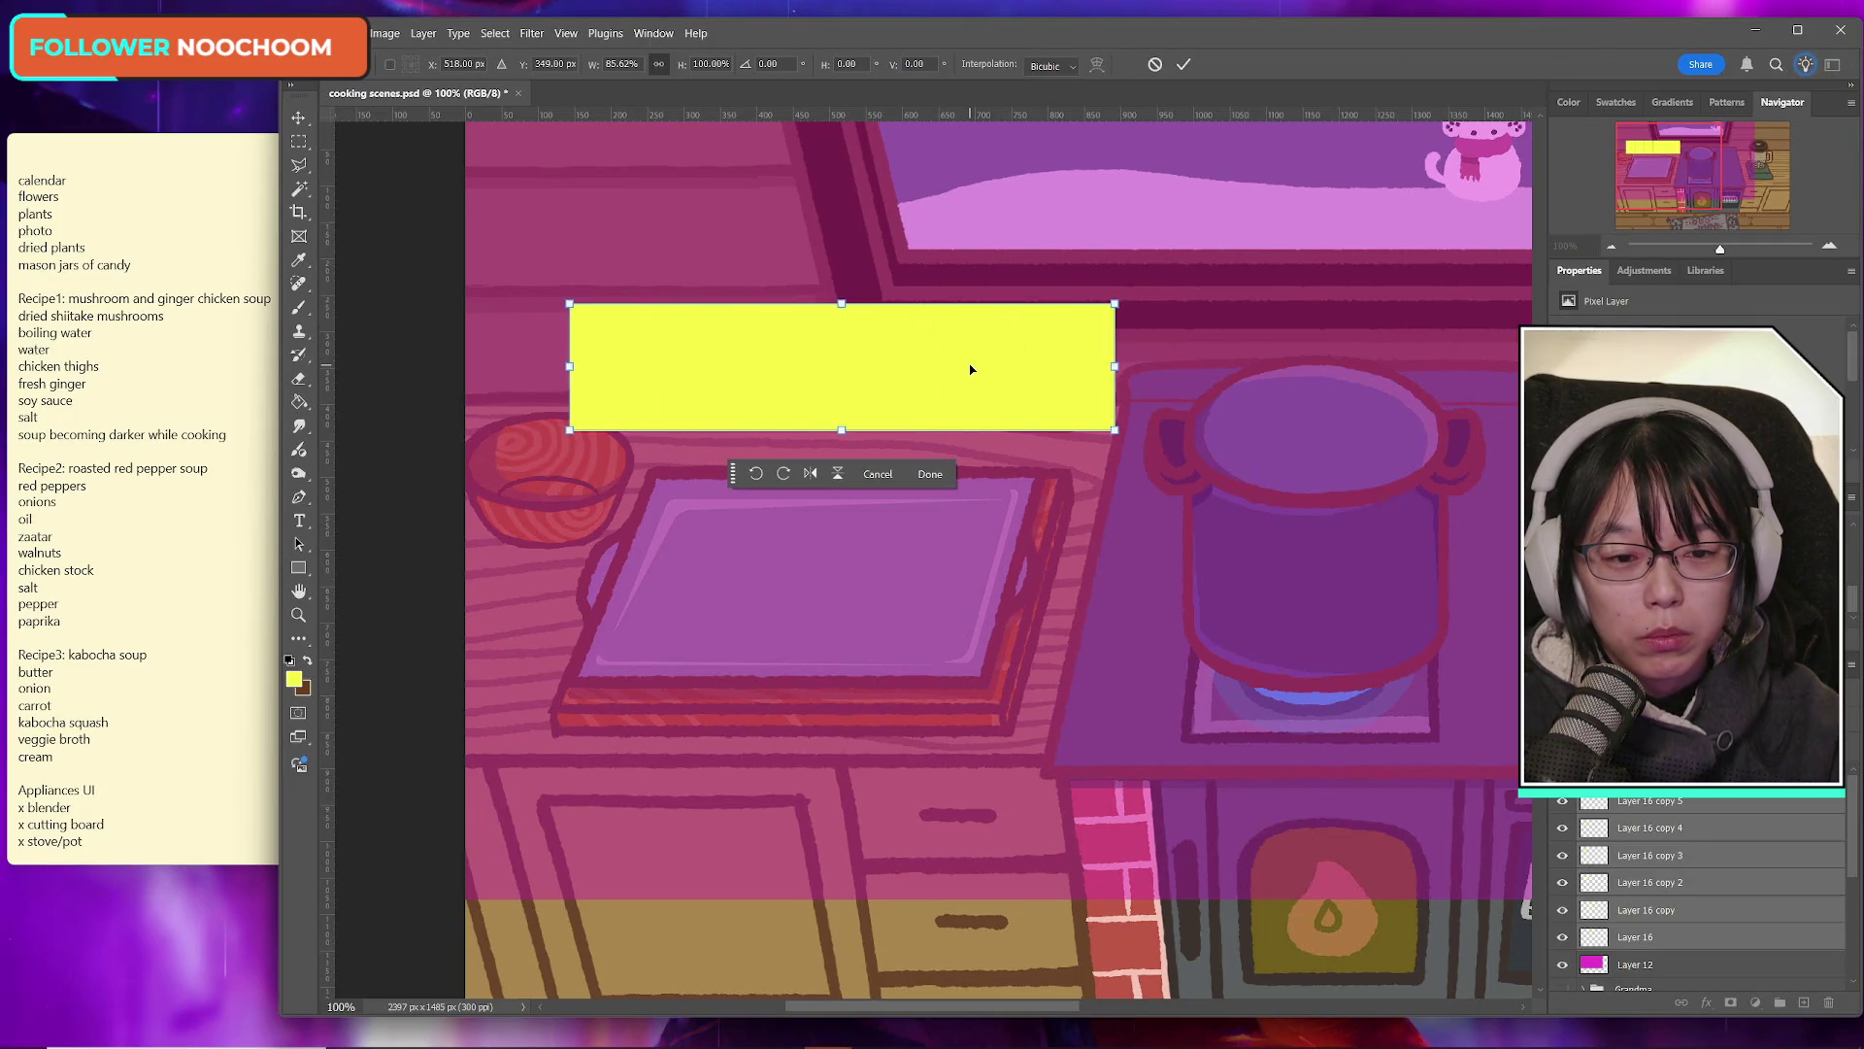
key(Right)
key(Right)
key(Right)
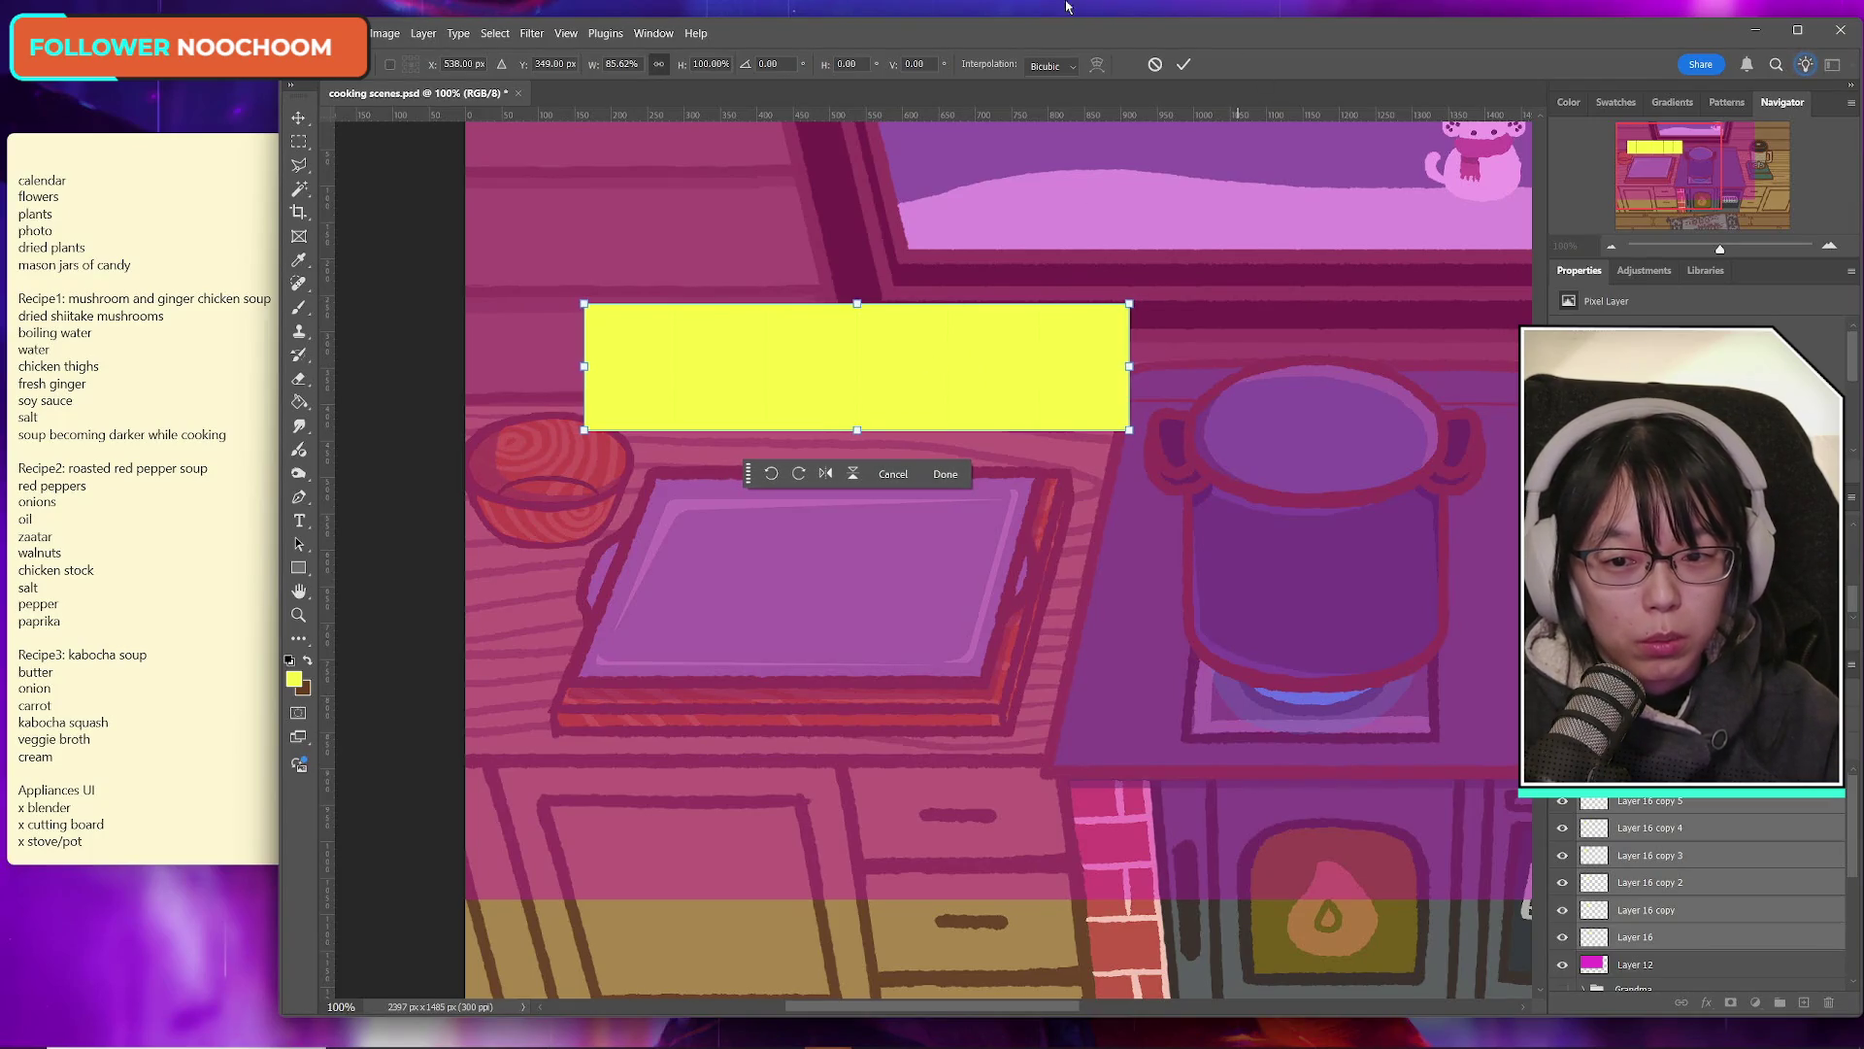
drag(584, 366, 598, 366)
click(1184, 64)
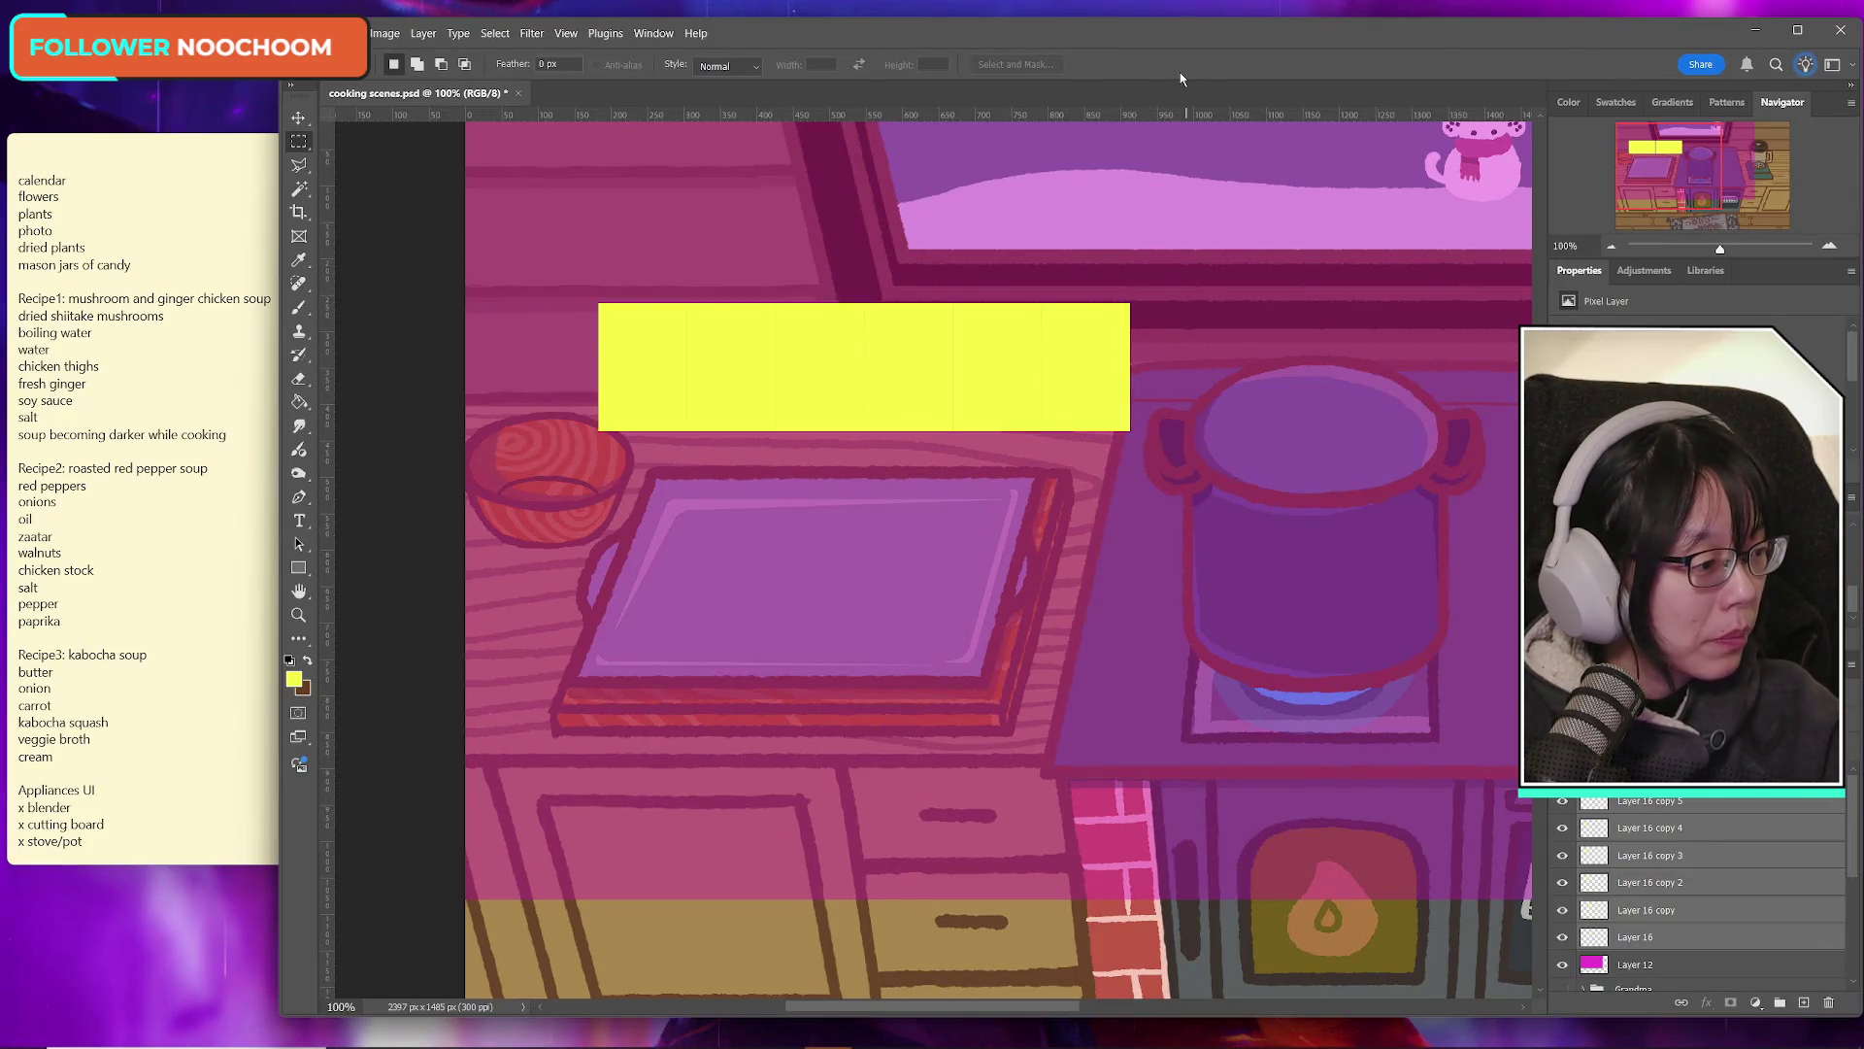
Step: Duplicate Layer 16 copies 3 through 5 and drag the duplicates left
click(1667, 806)
shift+click(1696, 855)
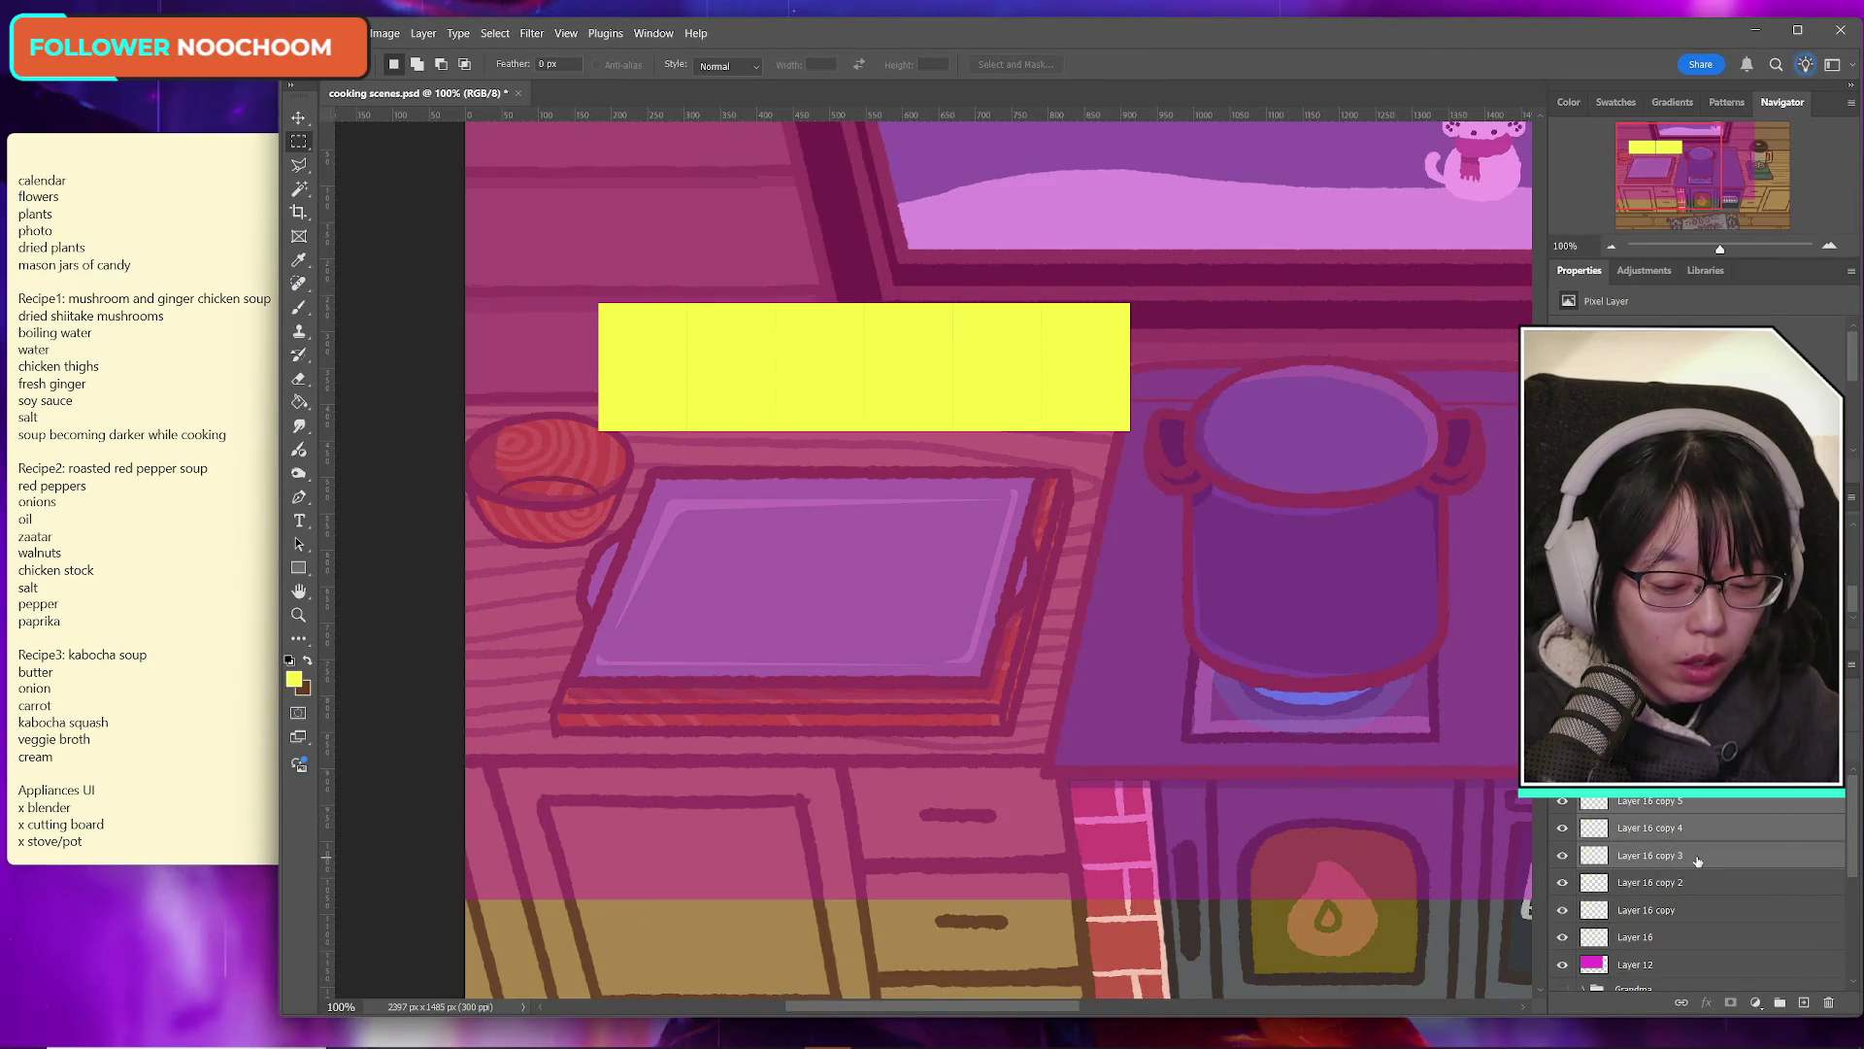
key(ctrl+j)
key(ctrl+t)
drag(788, 393, 525, 393)
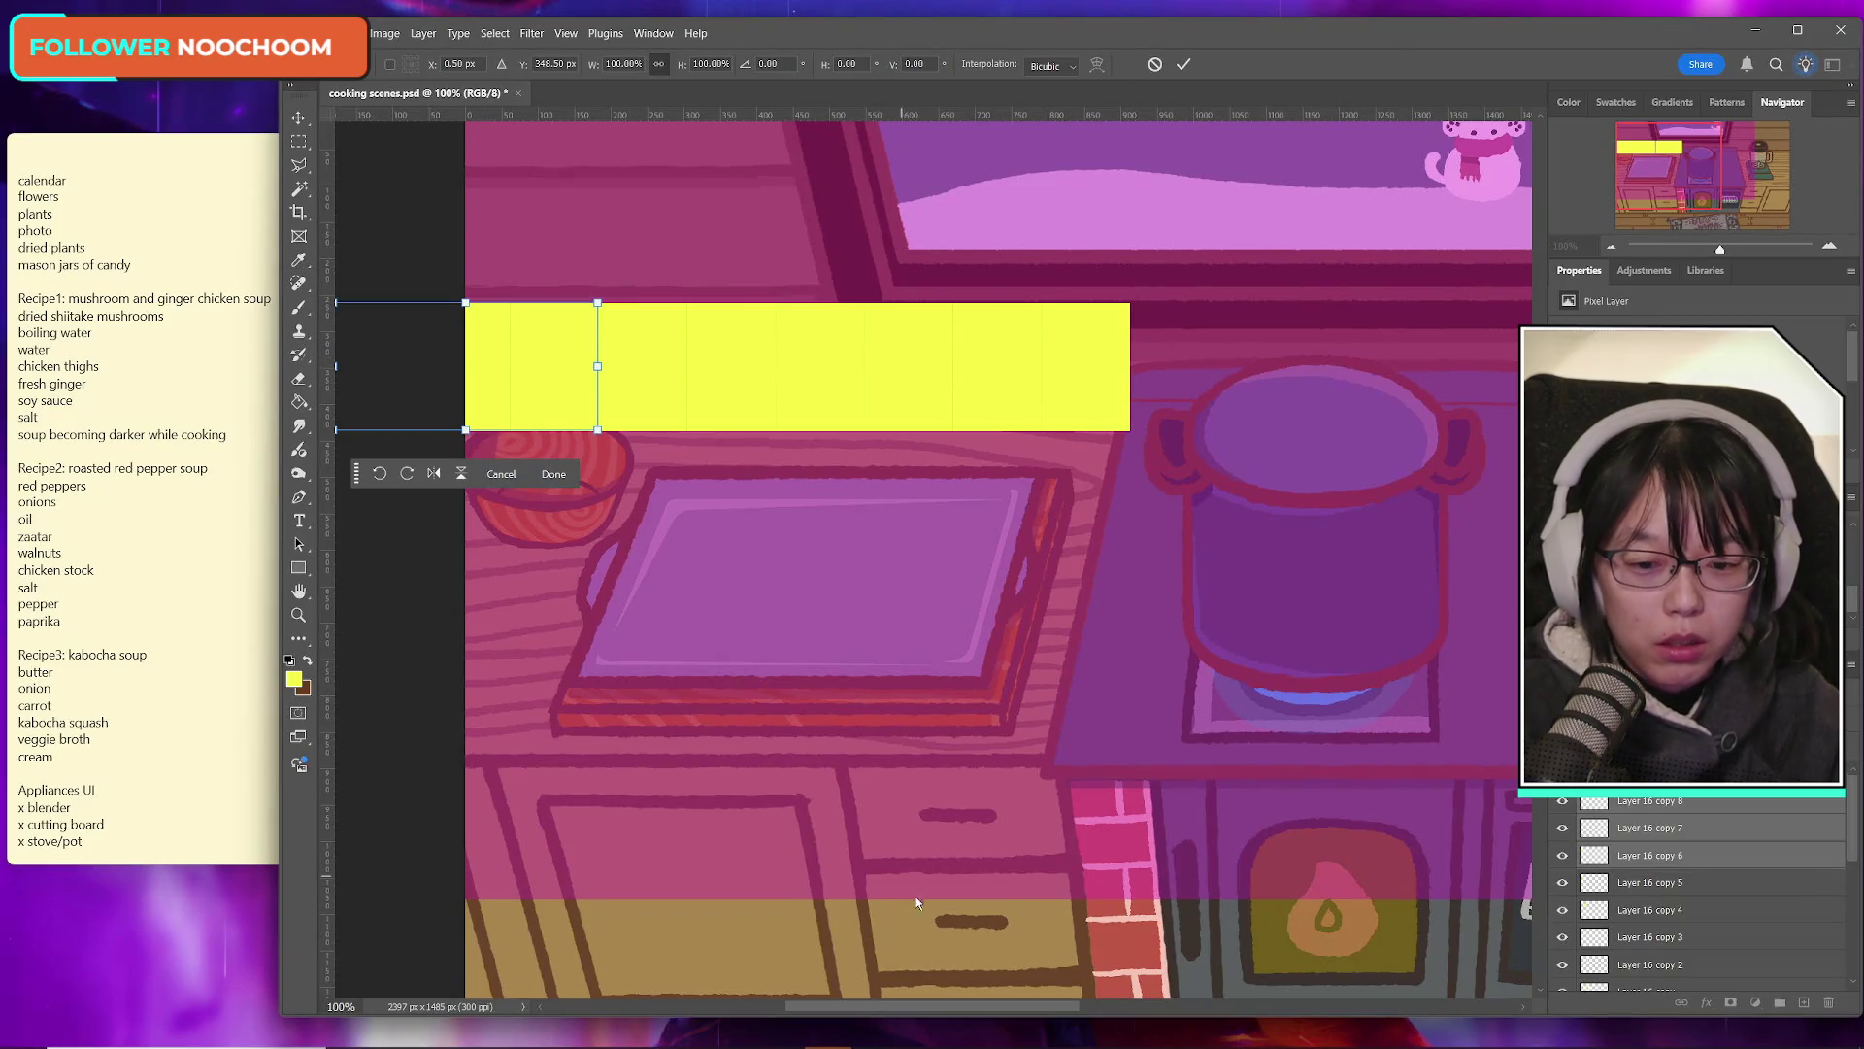
Step: Squeeze the three new slots from the left to fit against the canvas edge and apply
drag(900, 1007, 881, 1008)
mouse_move(415, 366)
mouse_down()
mouse_move(562, 366)
mouse_move(545, 366)
mouse_up()
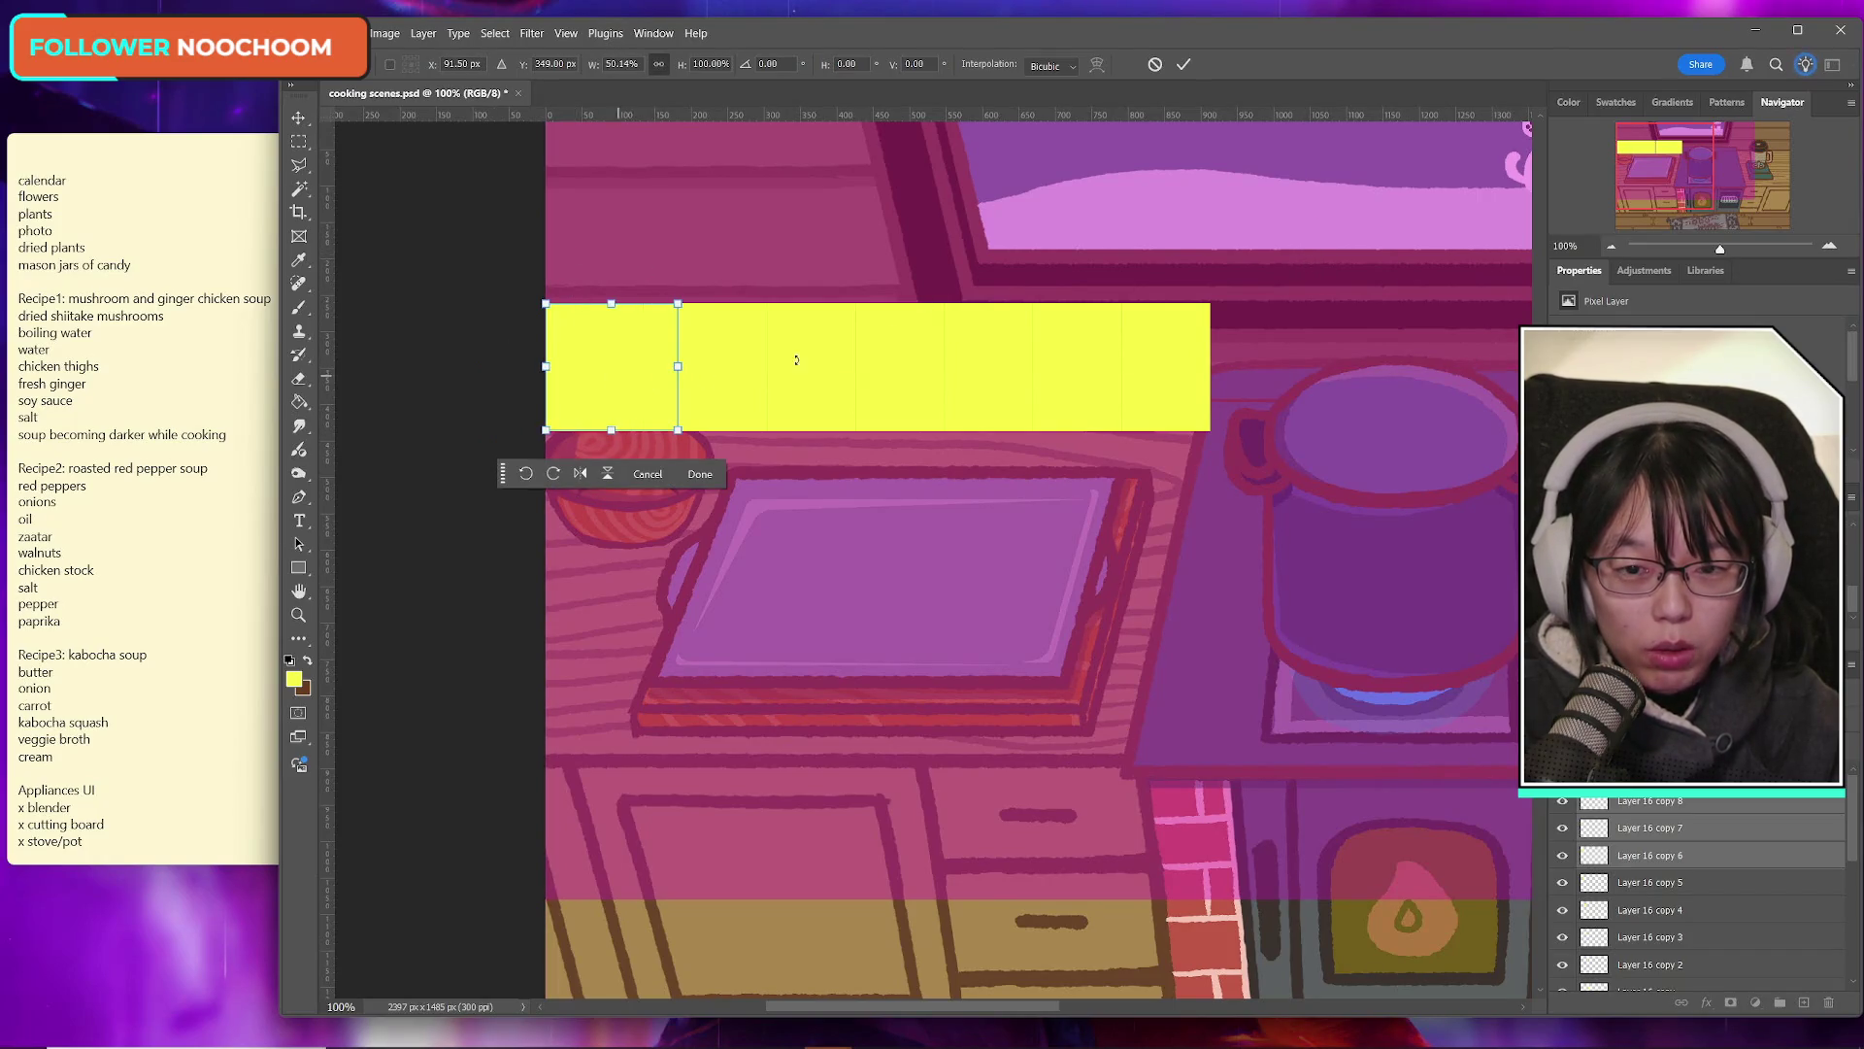
click(1184, 64)
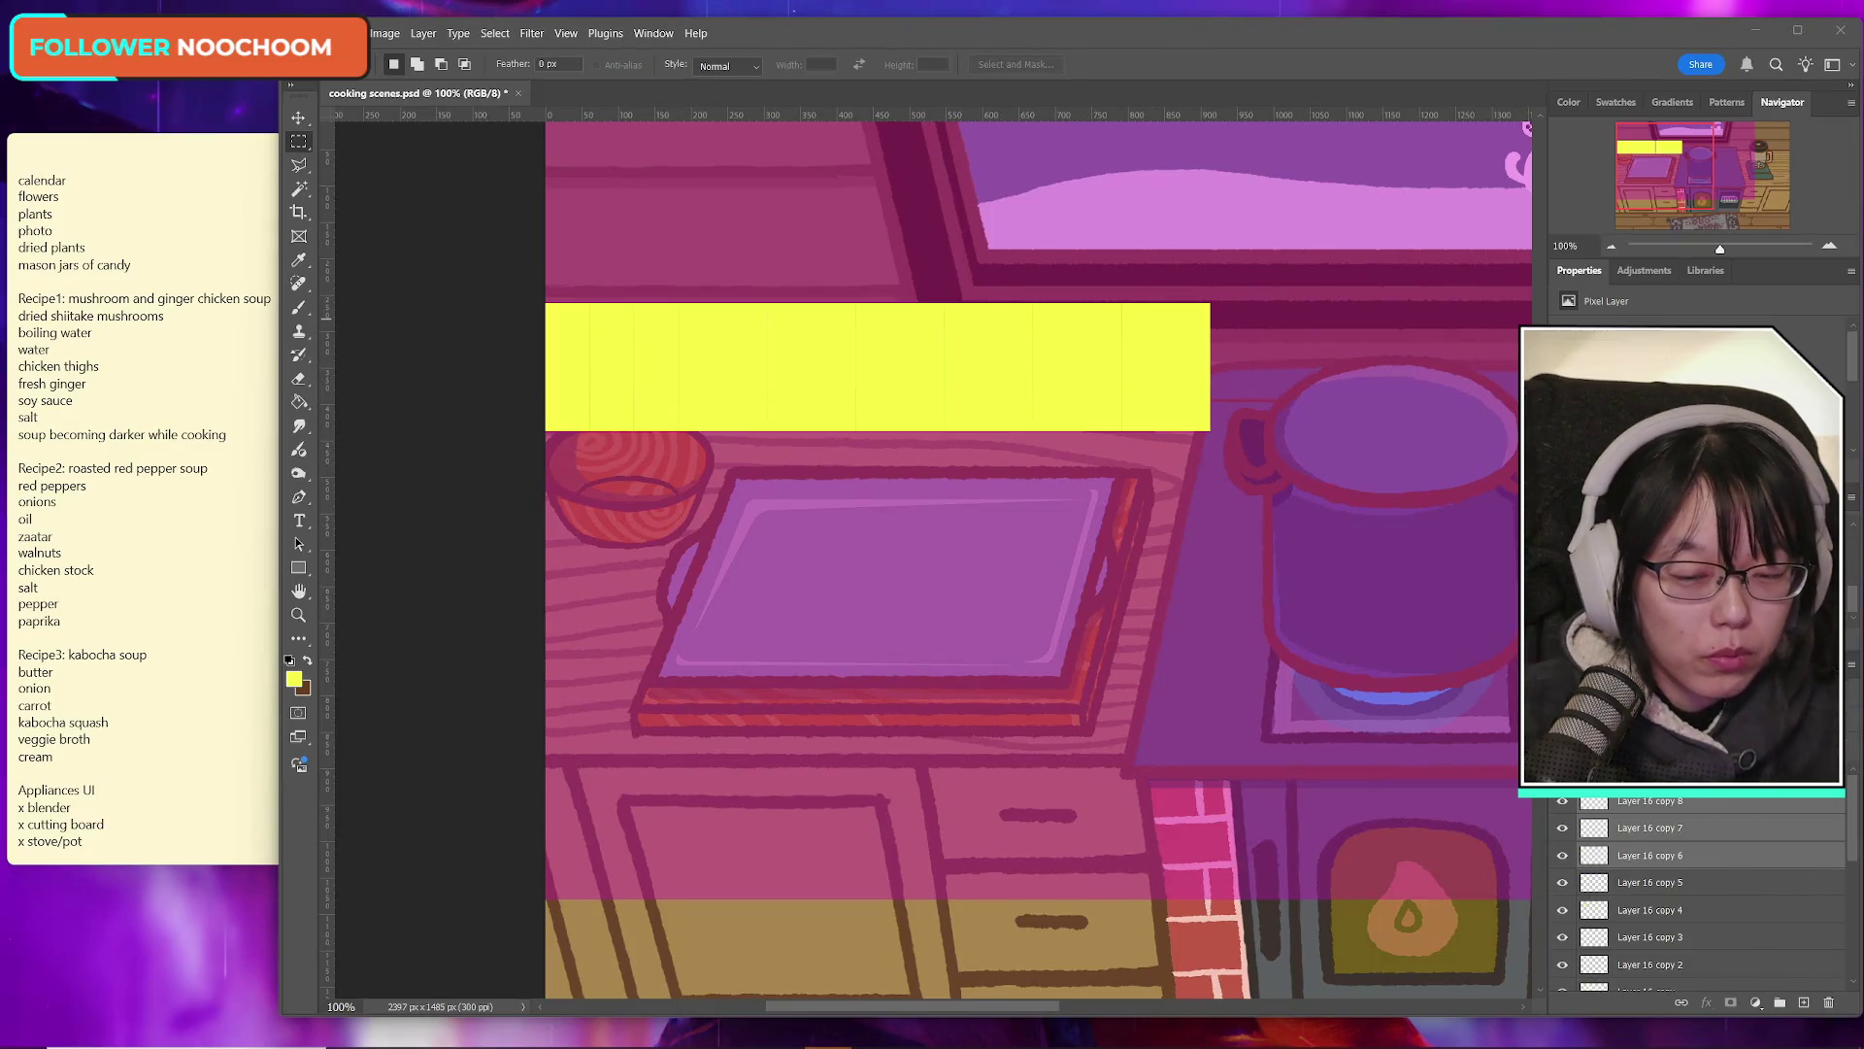
click(1663, 803)
Step: Identify the top Layer 16 copies by briefly hiding and reshowing each yellow strip
scroll(1714, 907, down, 2)
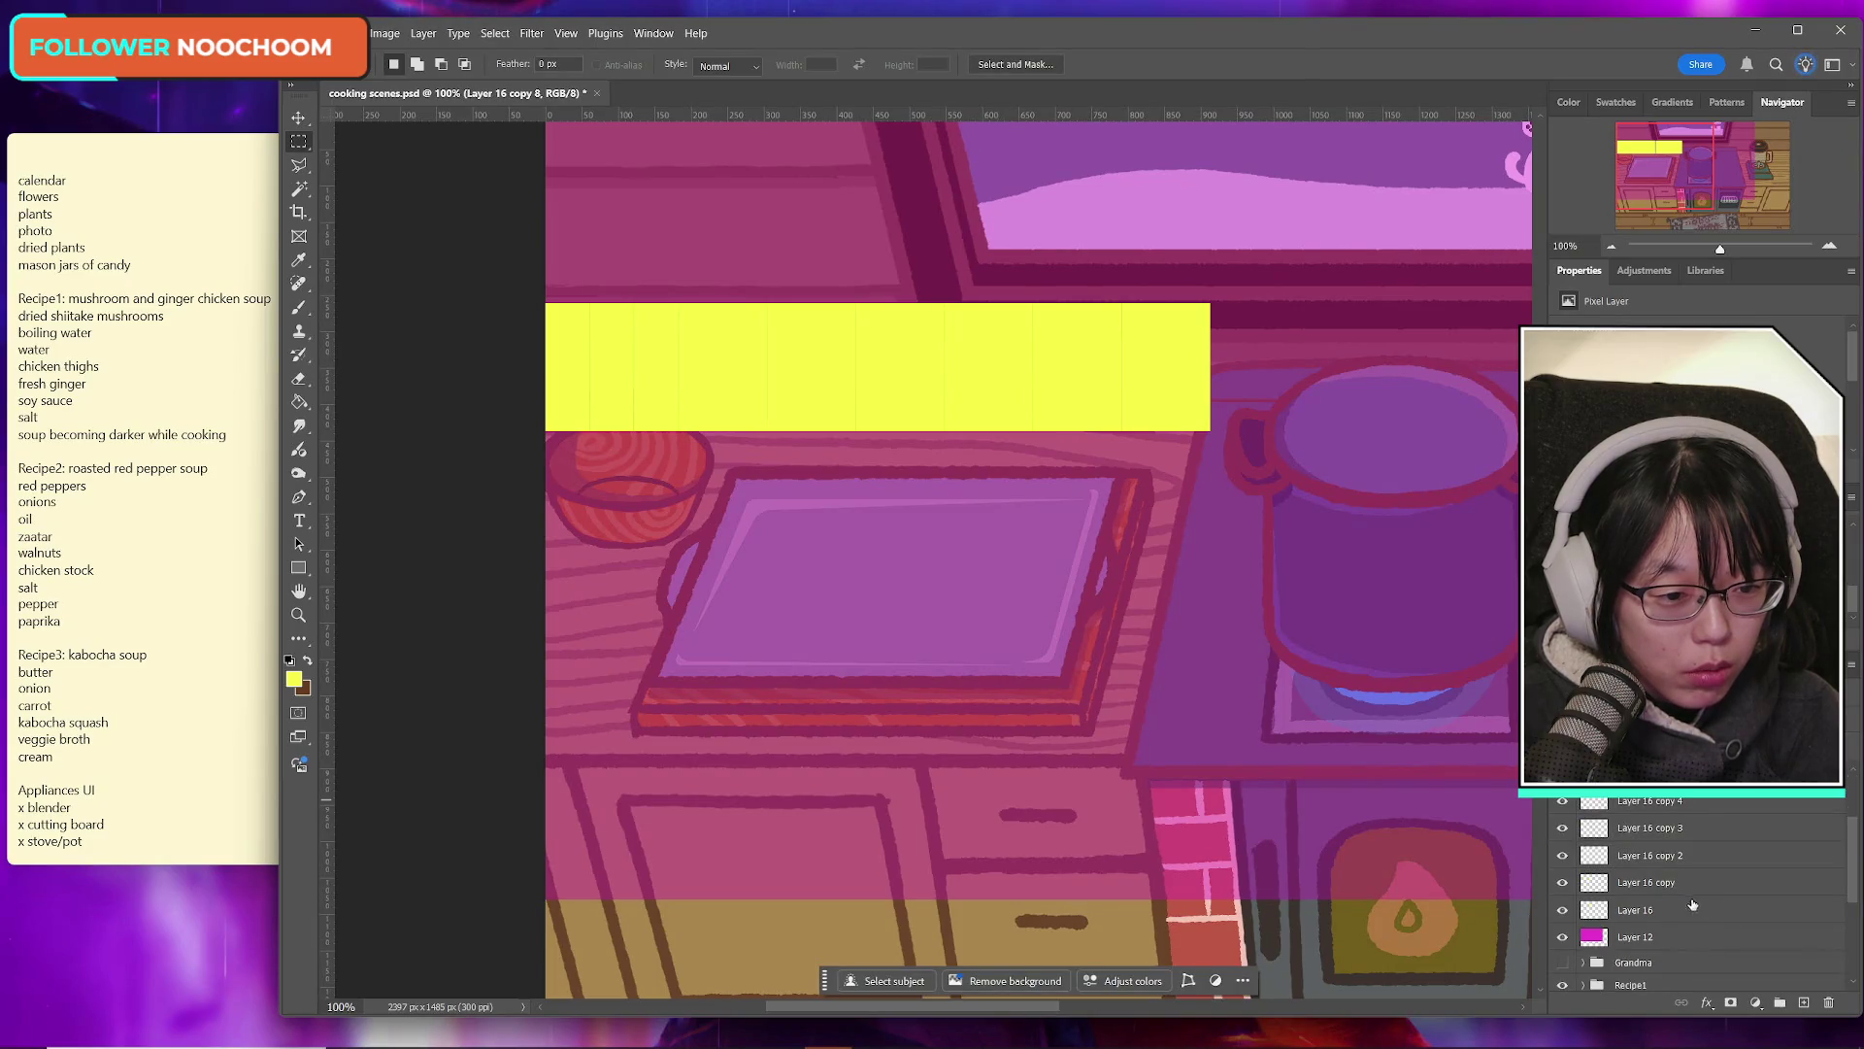
click(1709, 913)
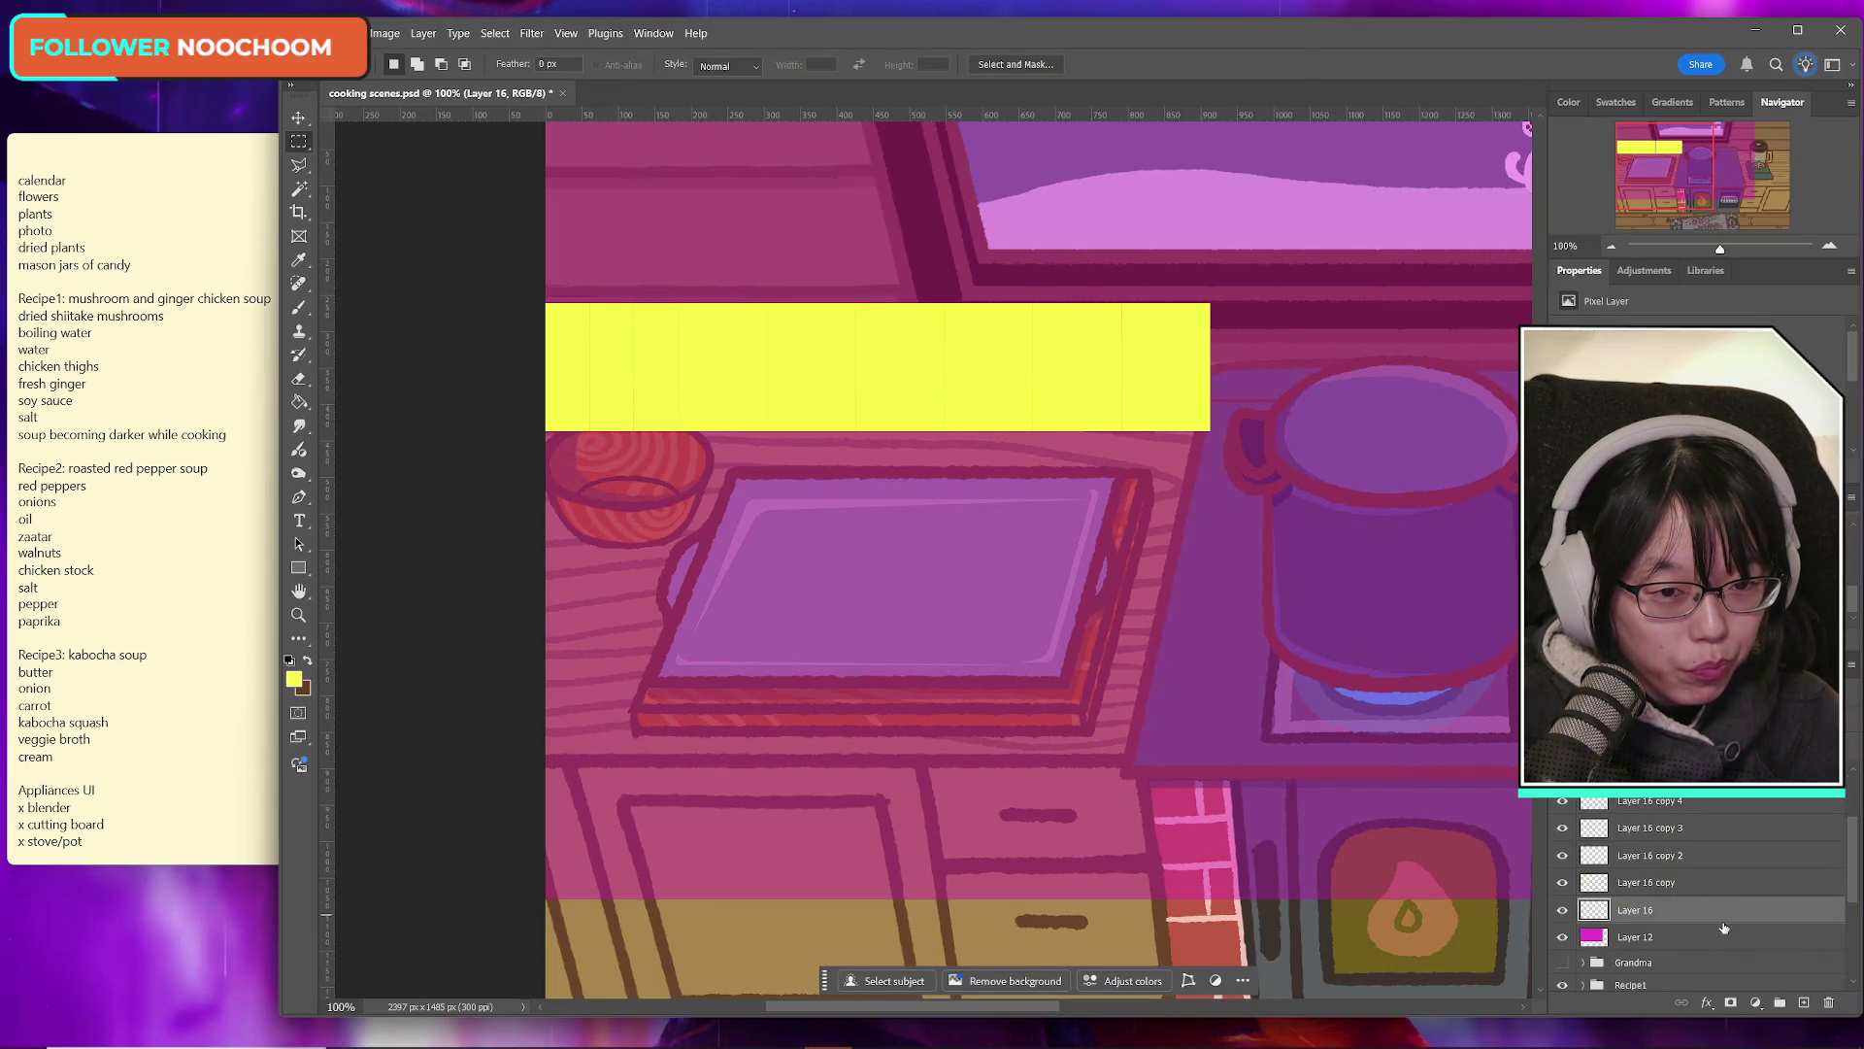
scroll(1704, 917, up, 2)
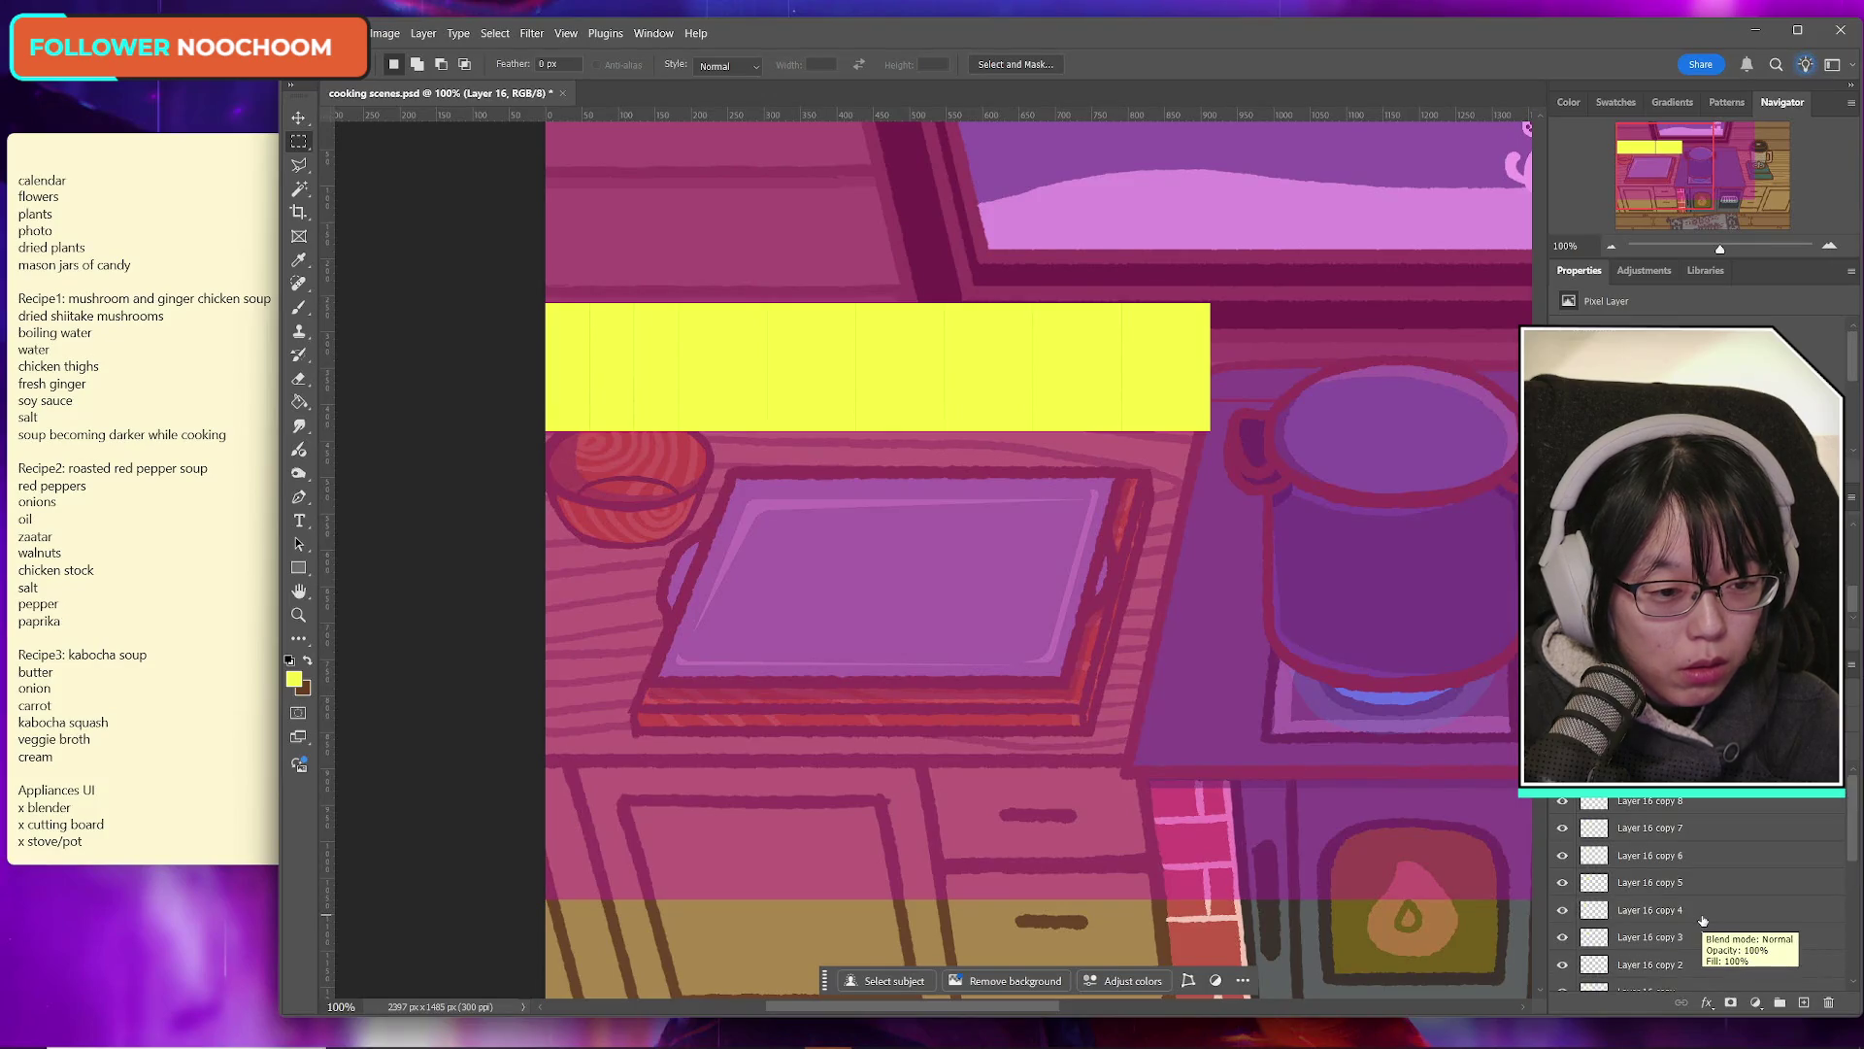
scroll(1702, 919, down, 2)
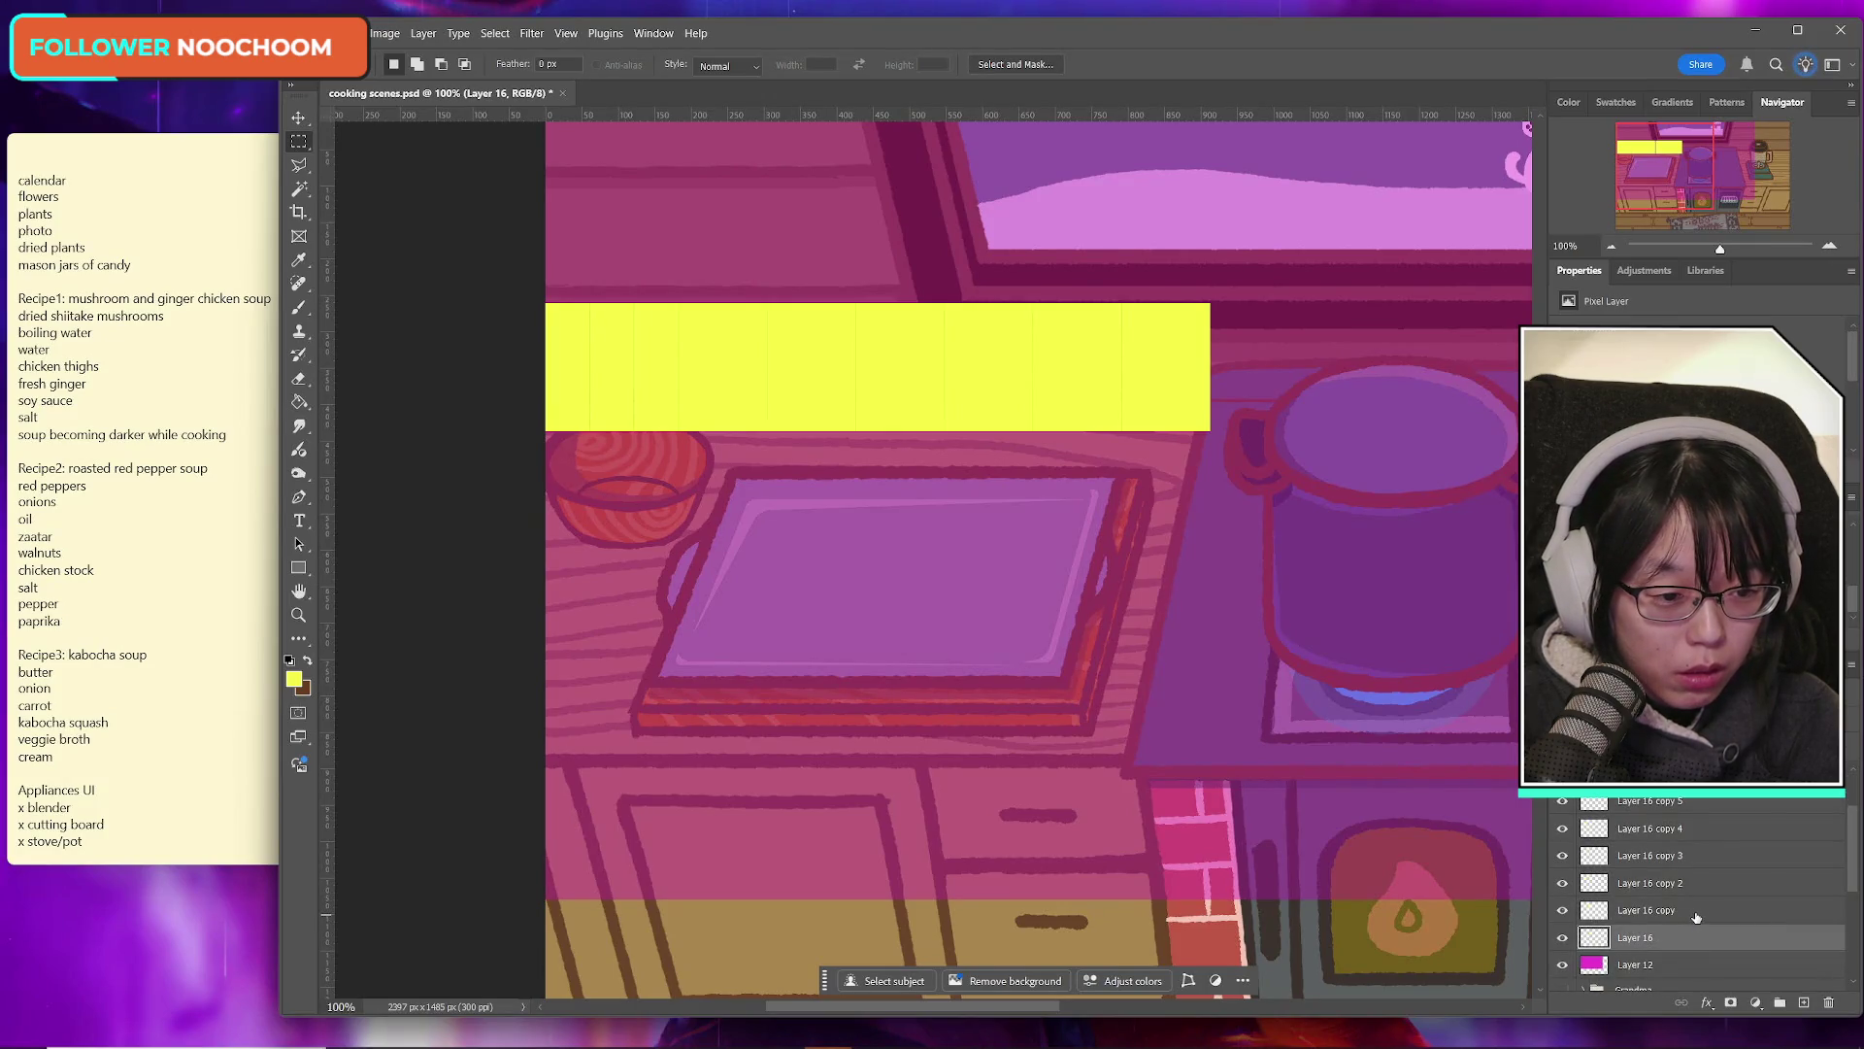
scroll(1696, 918, up, 2)
ctrl+click(1668, 805)
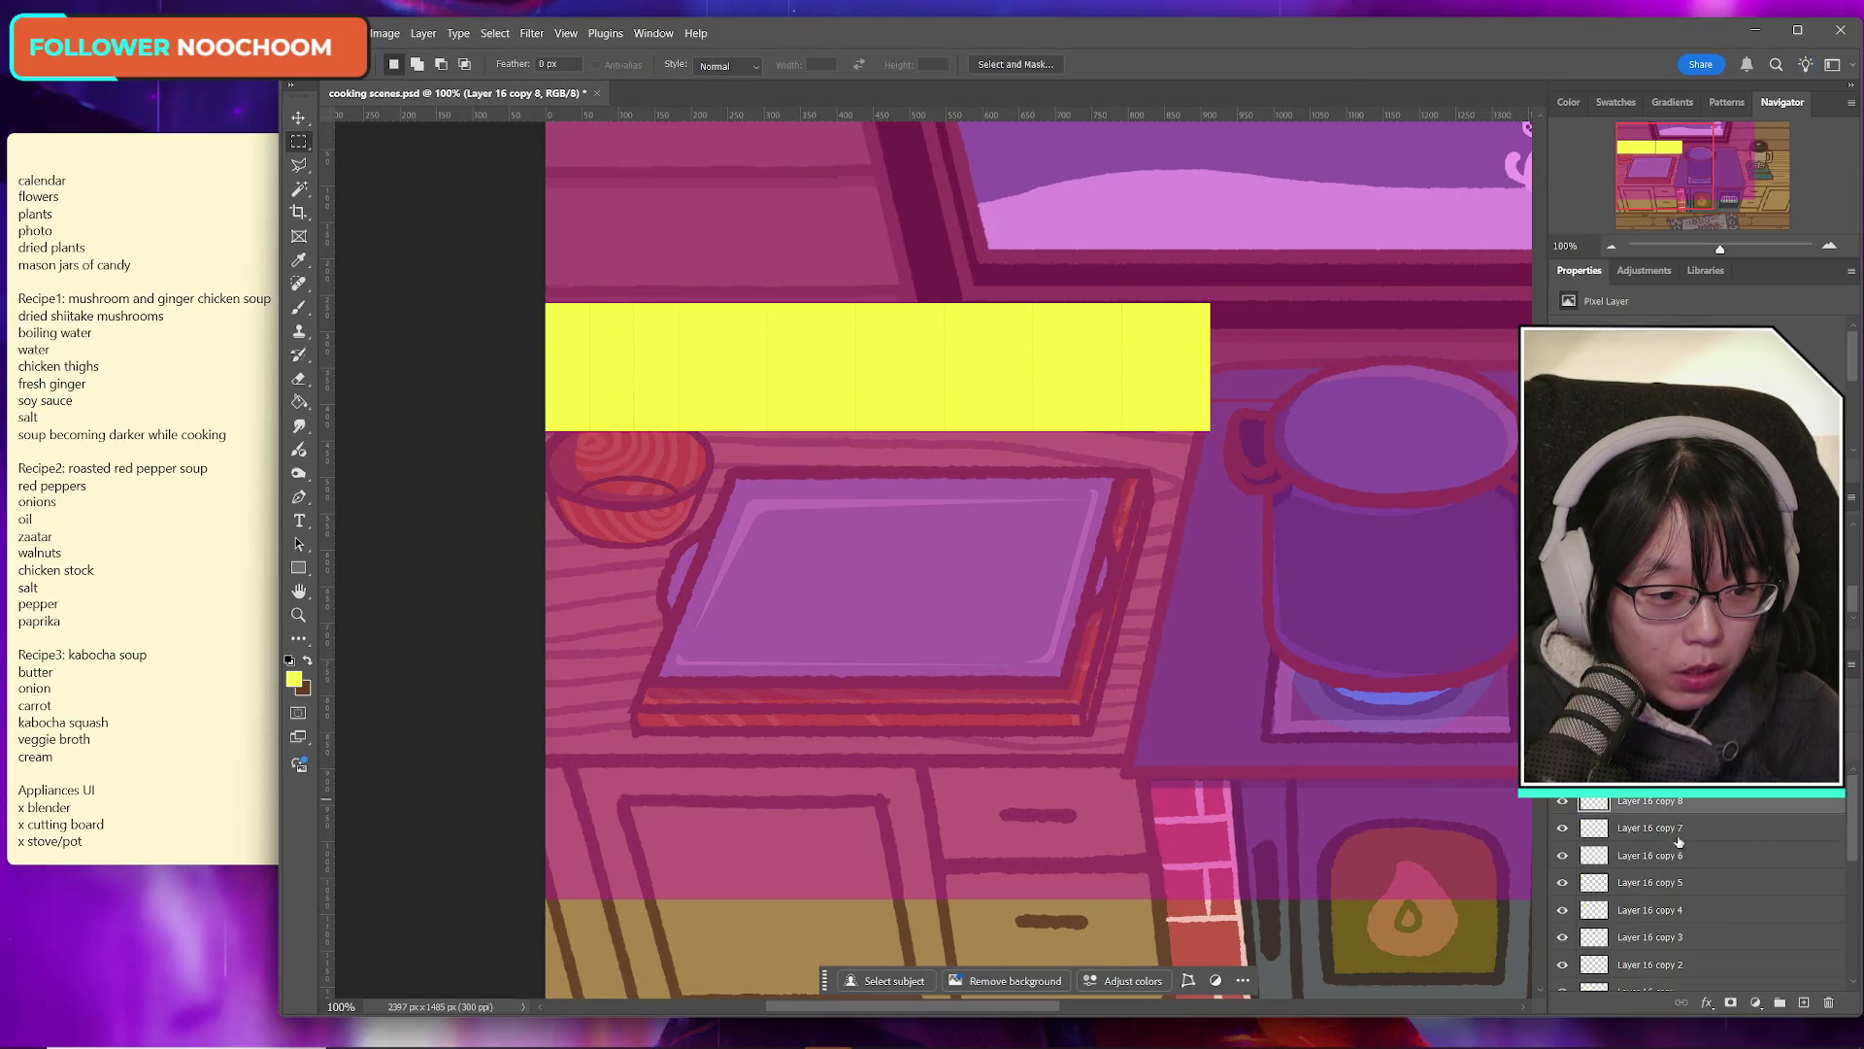
shift+click(1668, 858)
click(1562, 801)
click(1562, 801)
click(1562, 827)
click(1562, 826)
click(1563, 855)
click(1562, 854)
Step: Group Layer 16 through Layer 16 copy 5 and name the group 'ingredients dimensions'
click(1669, 886)
scroll(1669, 888, down, 2)
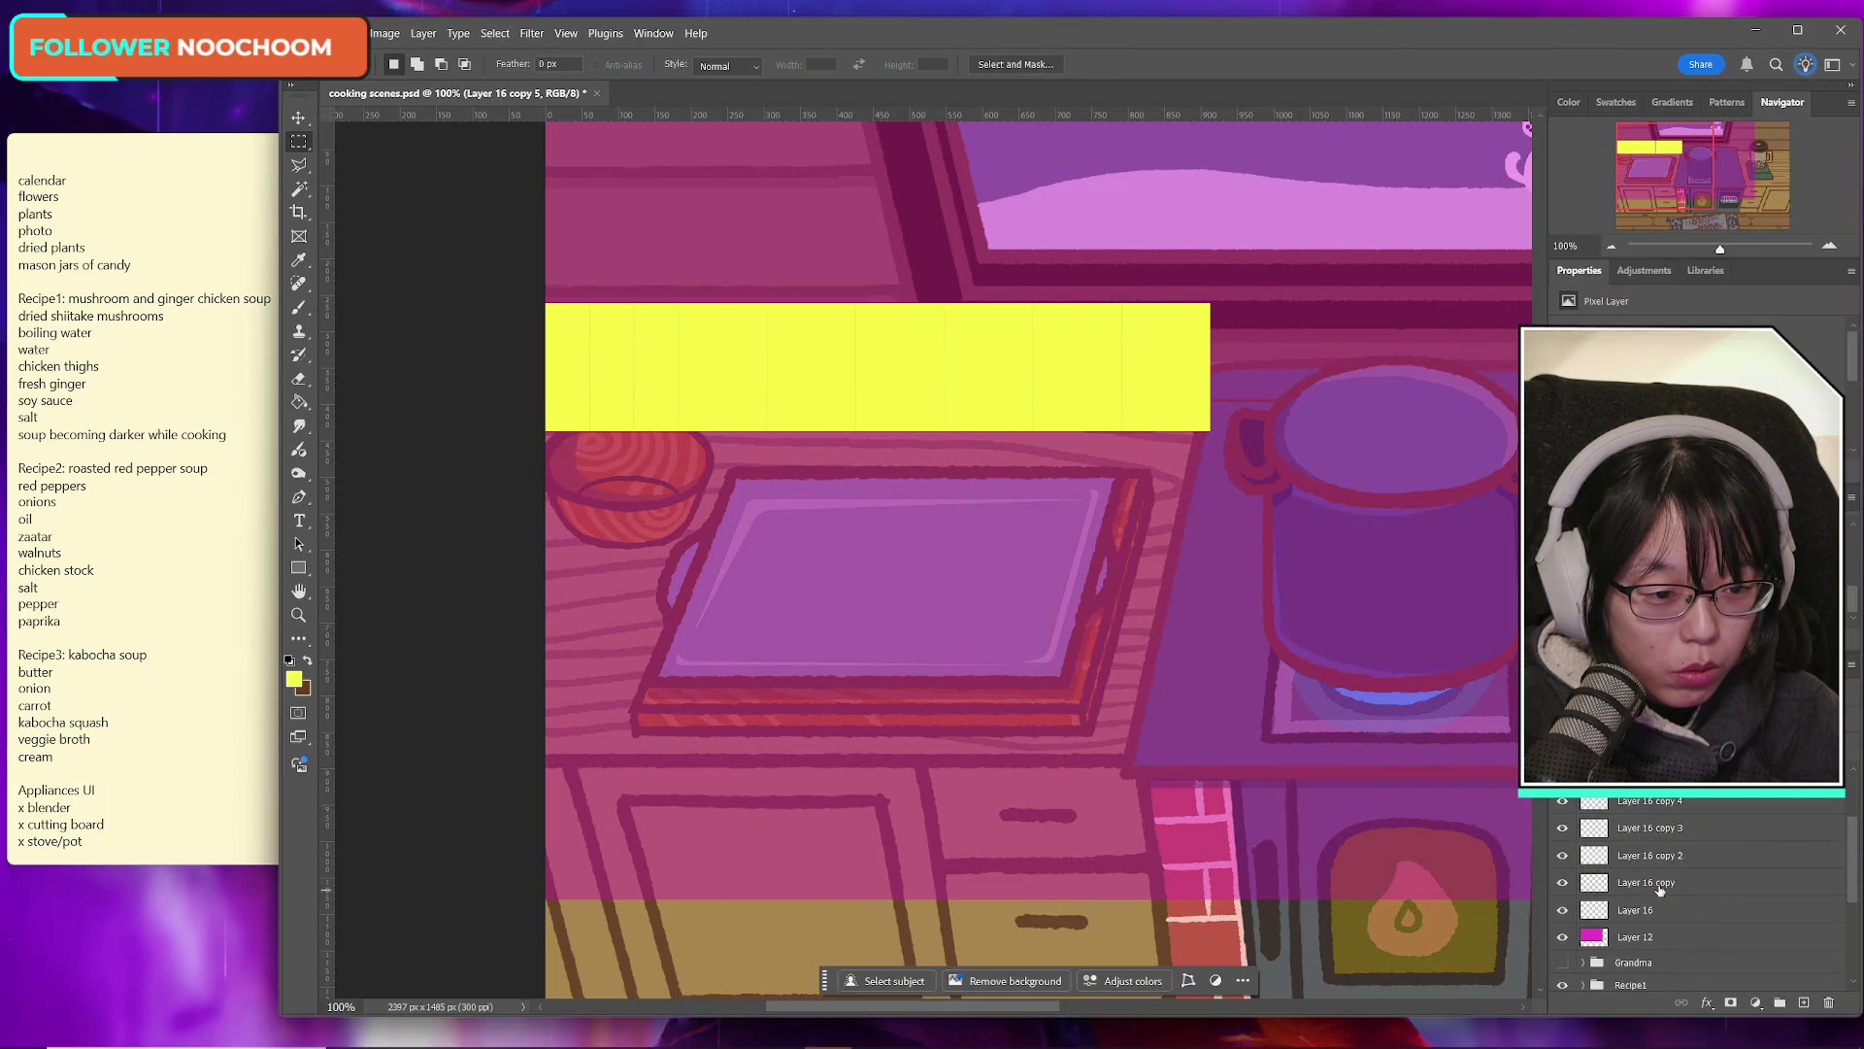
shift+click(1646, 913)
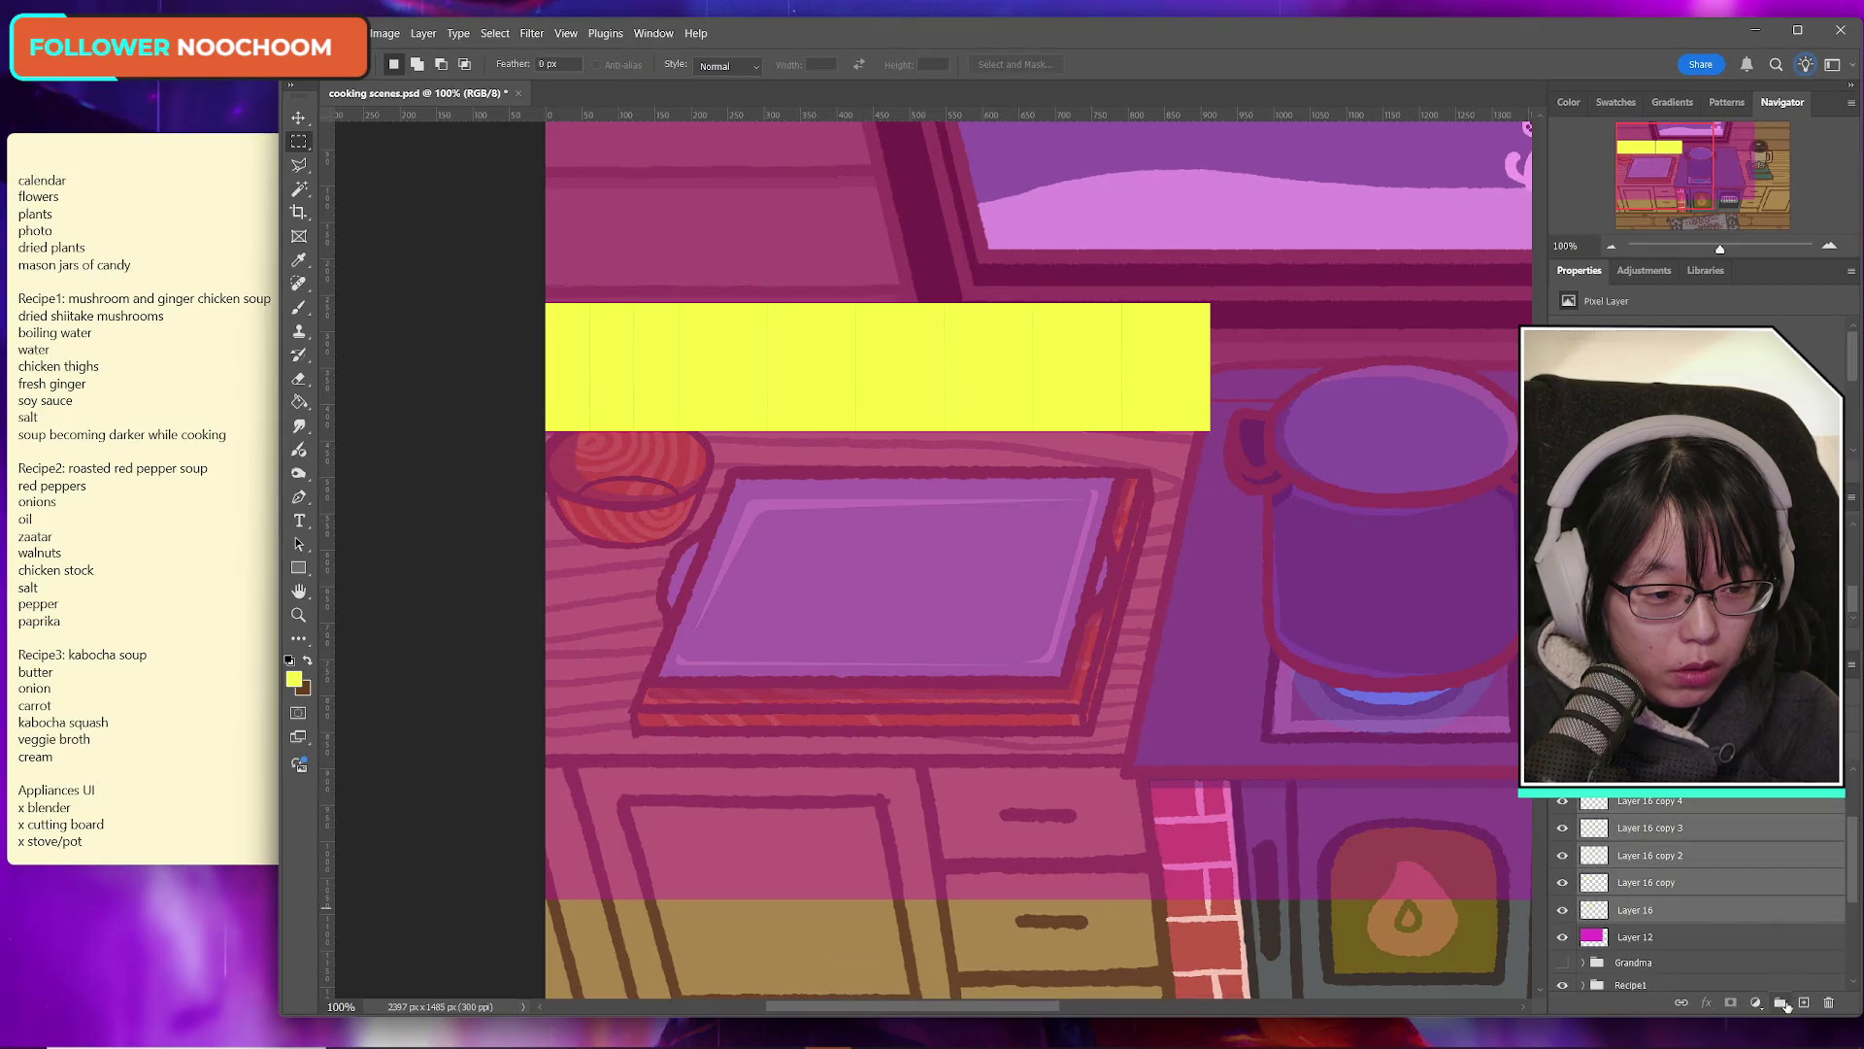
key(ctrl+g)
scroll(1651, 888, up, 3)
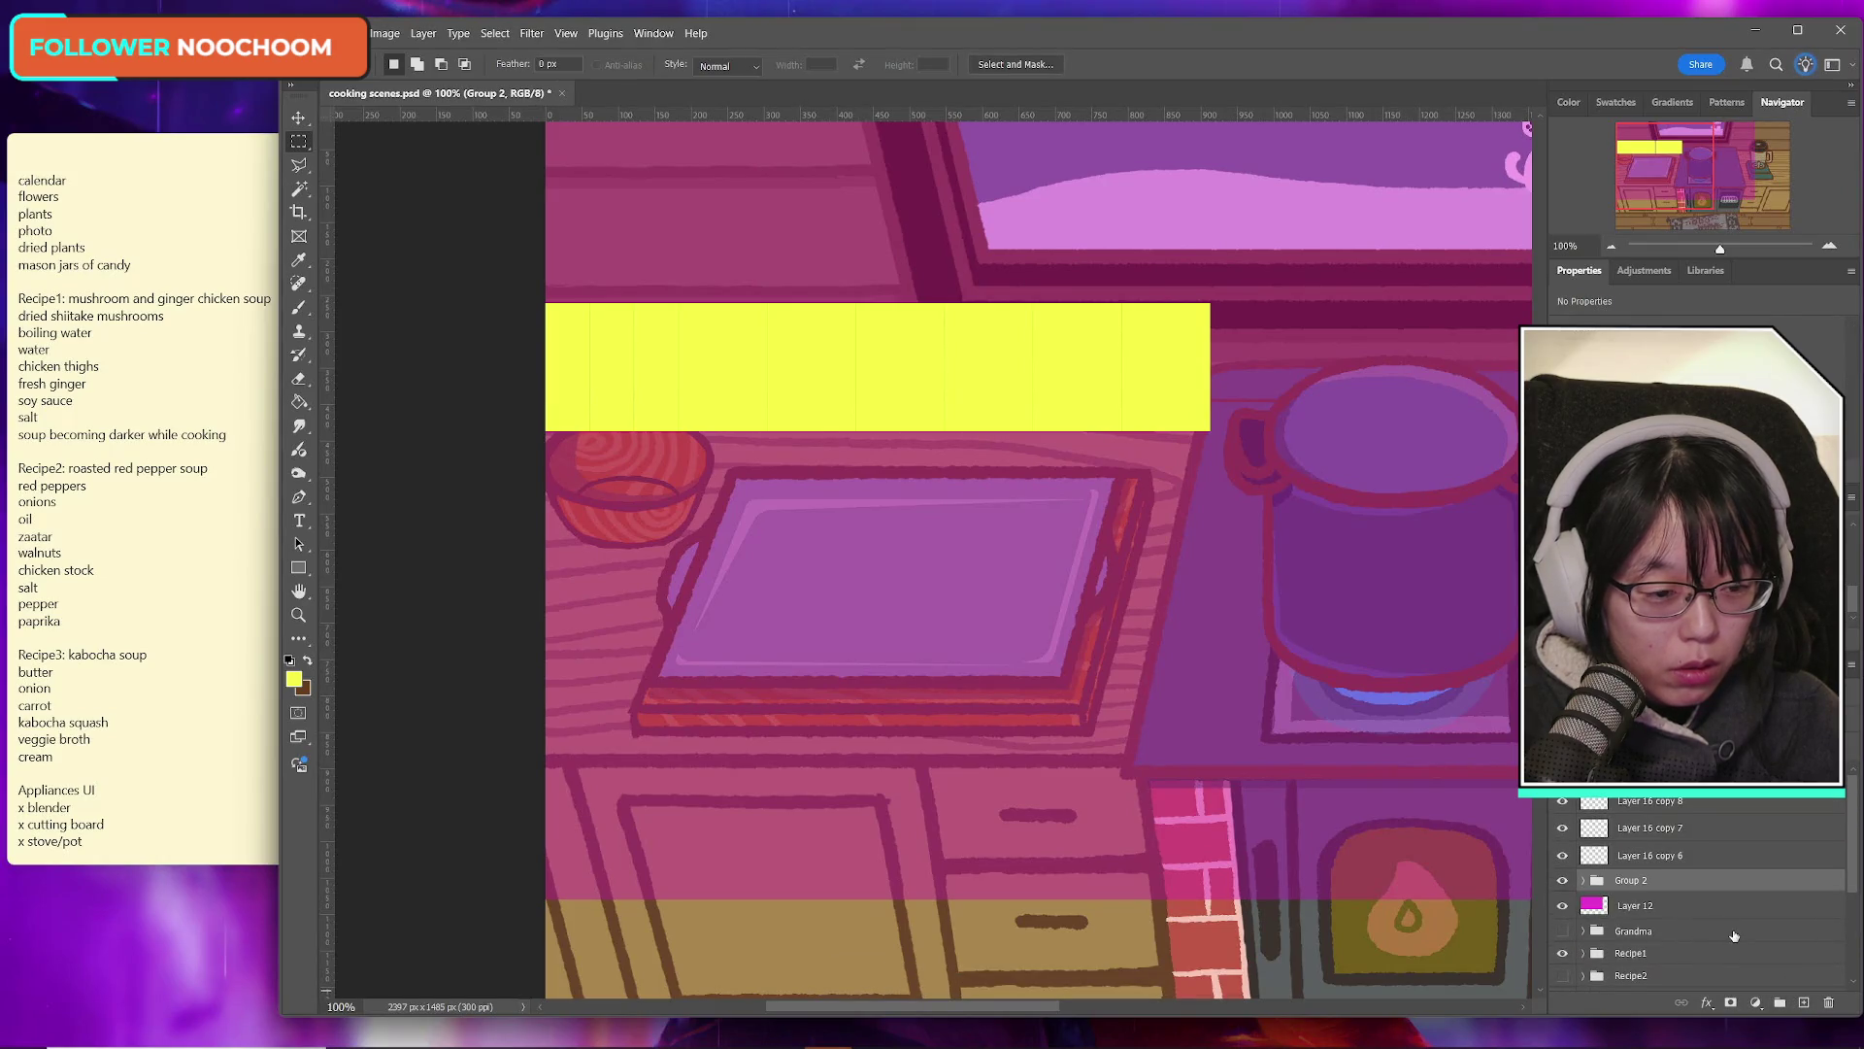
double_click(1636, 884)
text(ingredients)
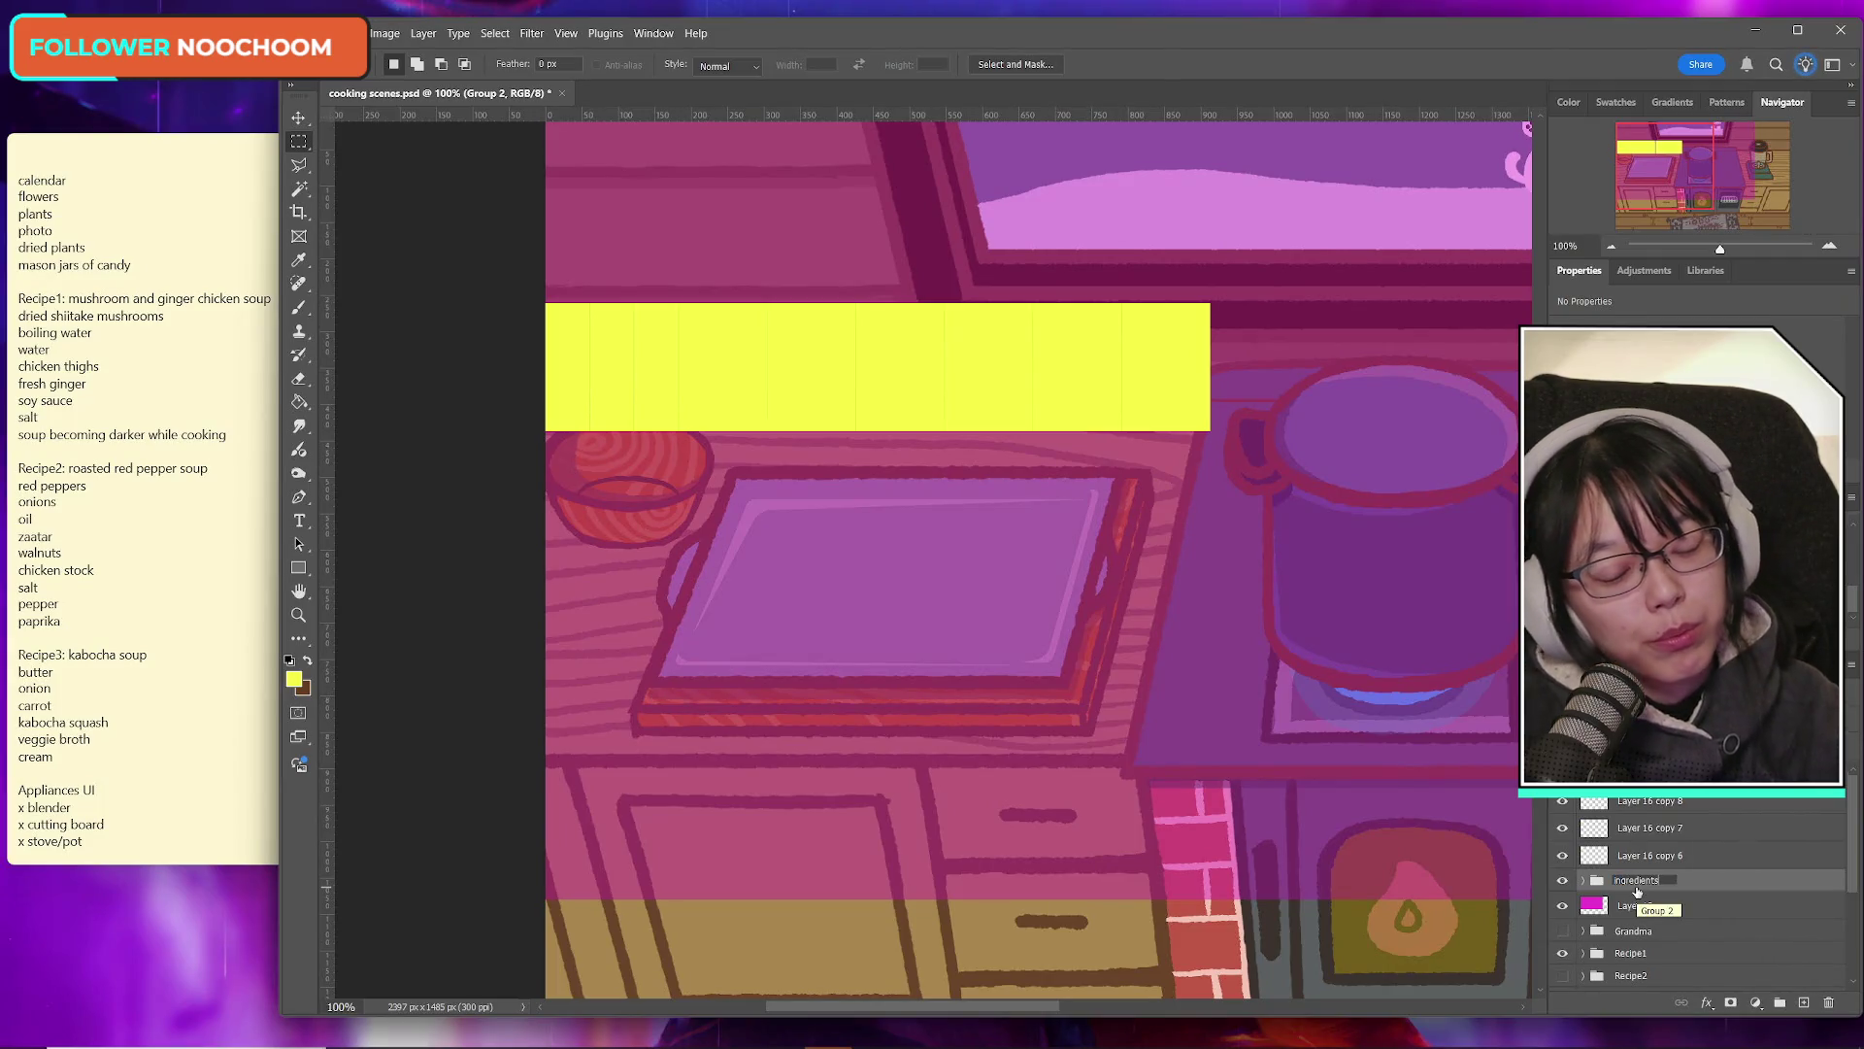
text( dimentions)
key(Return)
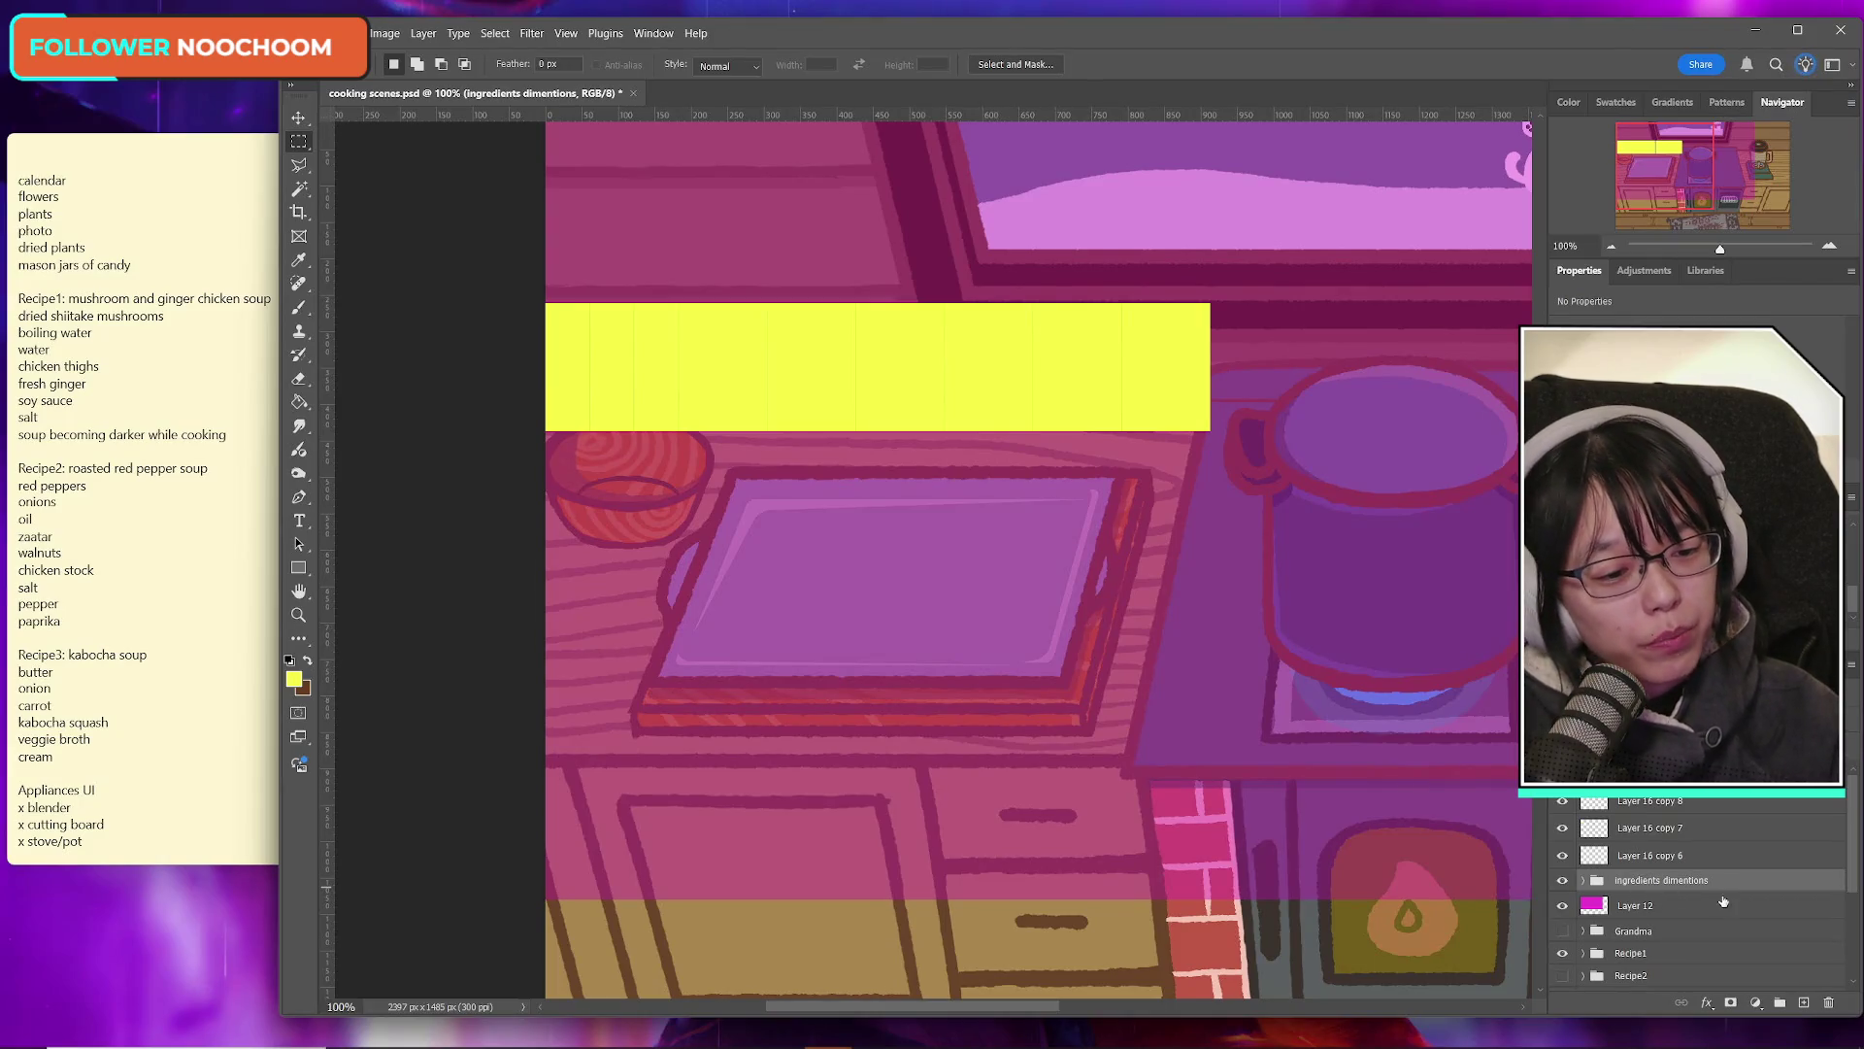
double_click(1699, 880)
key(Right)
key(Return)
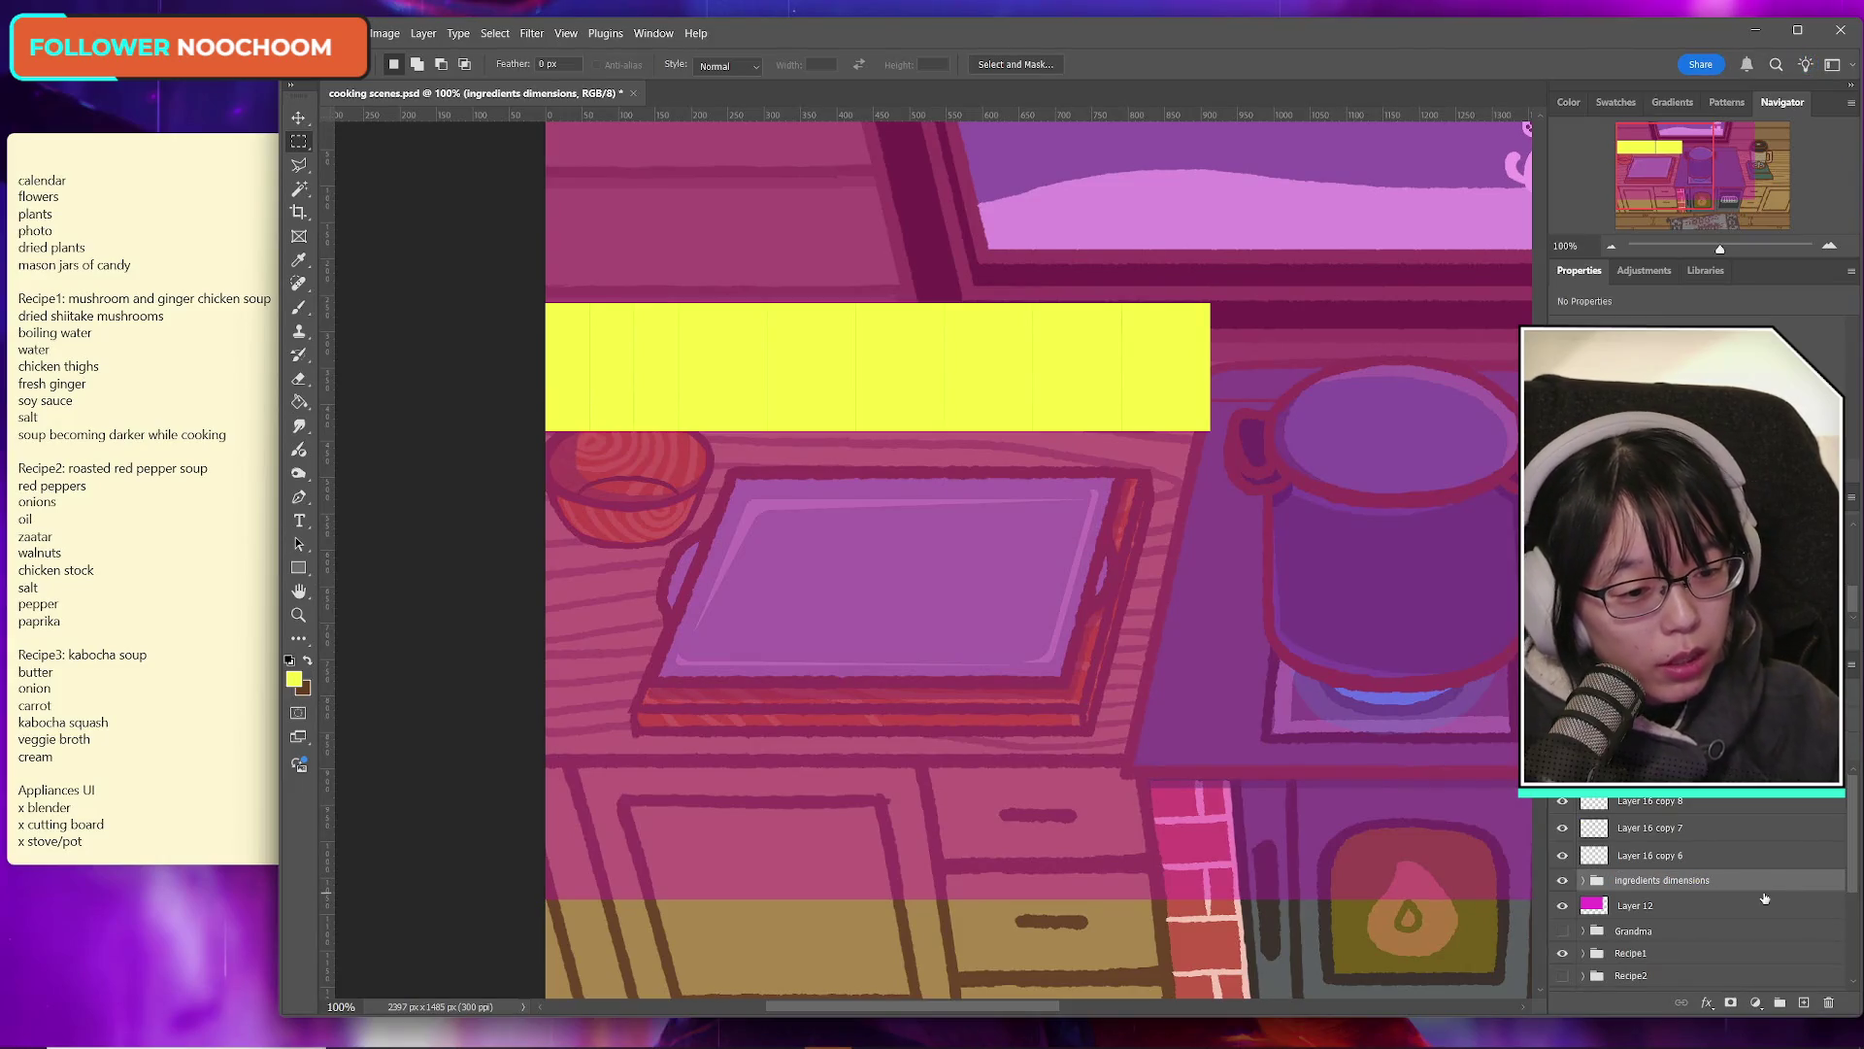
Step: Group Layer 16 copies 6 through 8 into a second group
click(1665, 803)
shift+click(1663, 855)
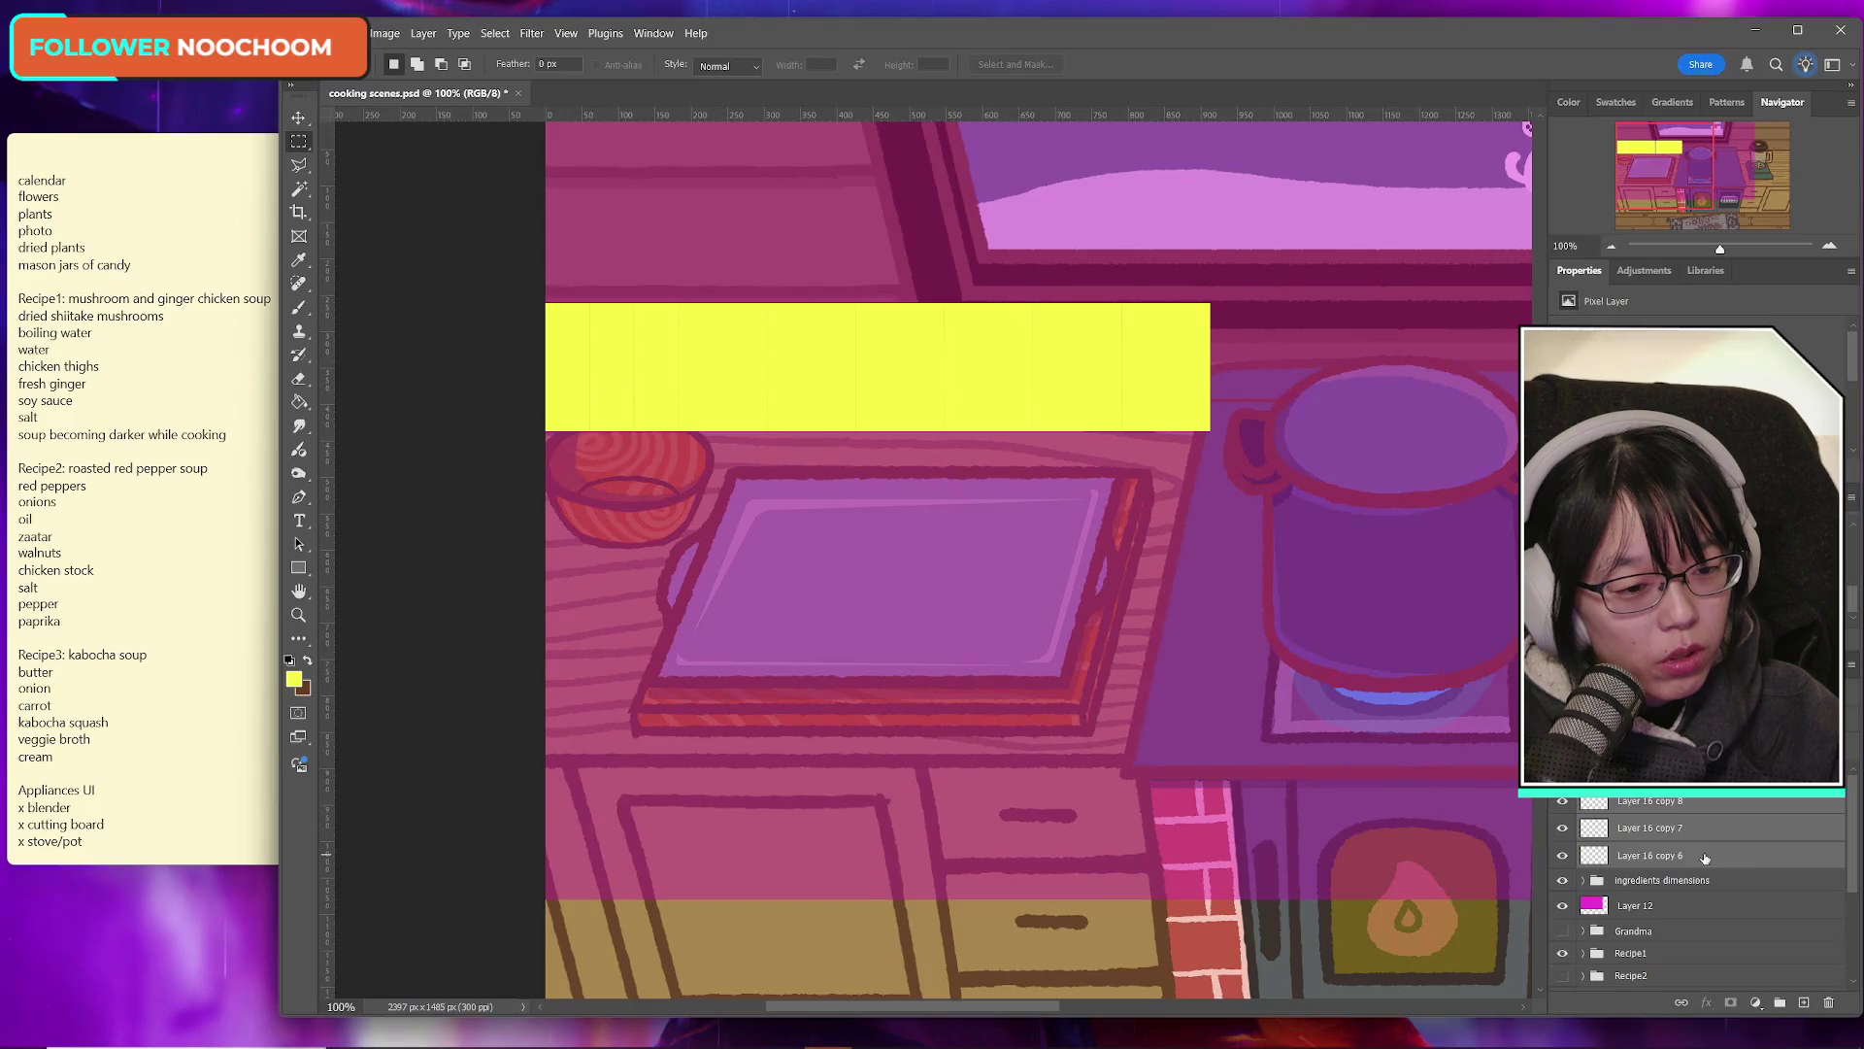
key(ctrl+g)
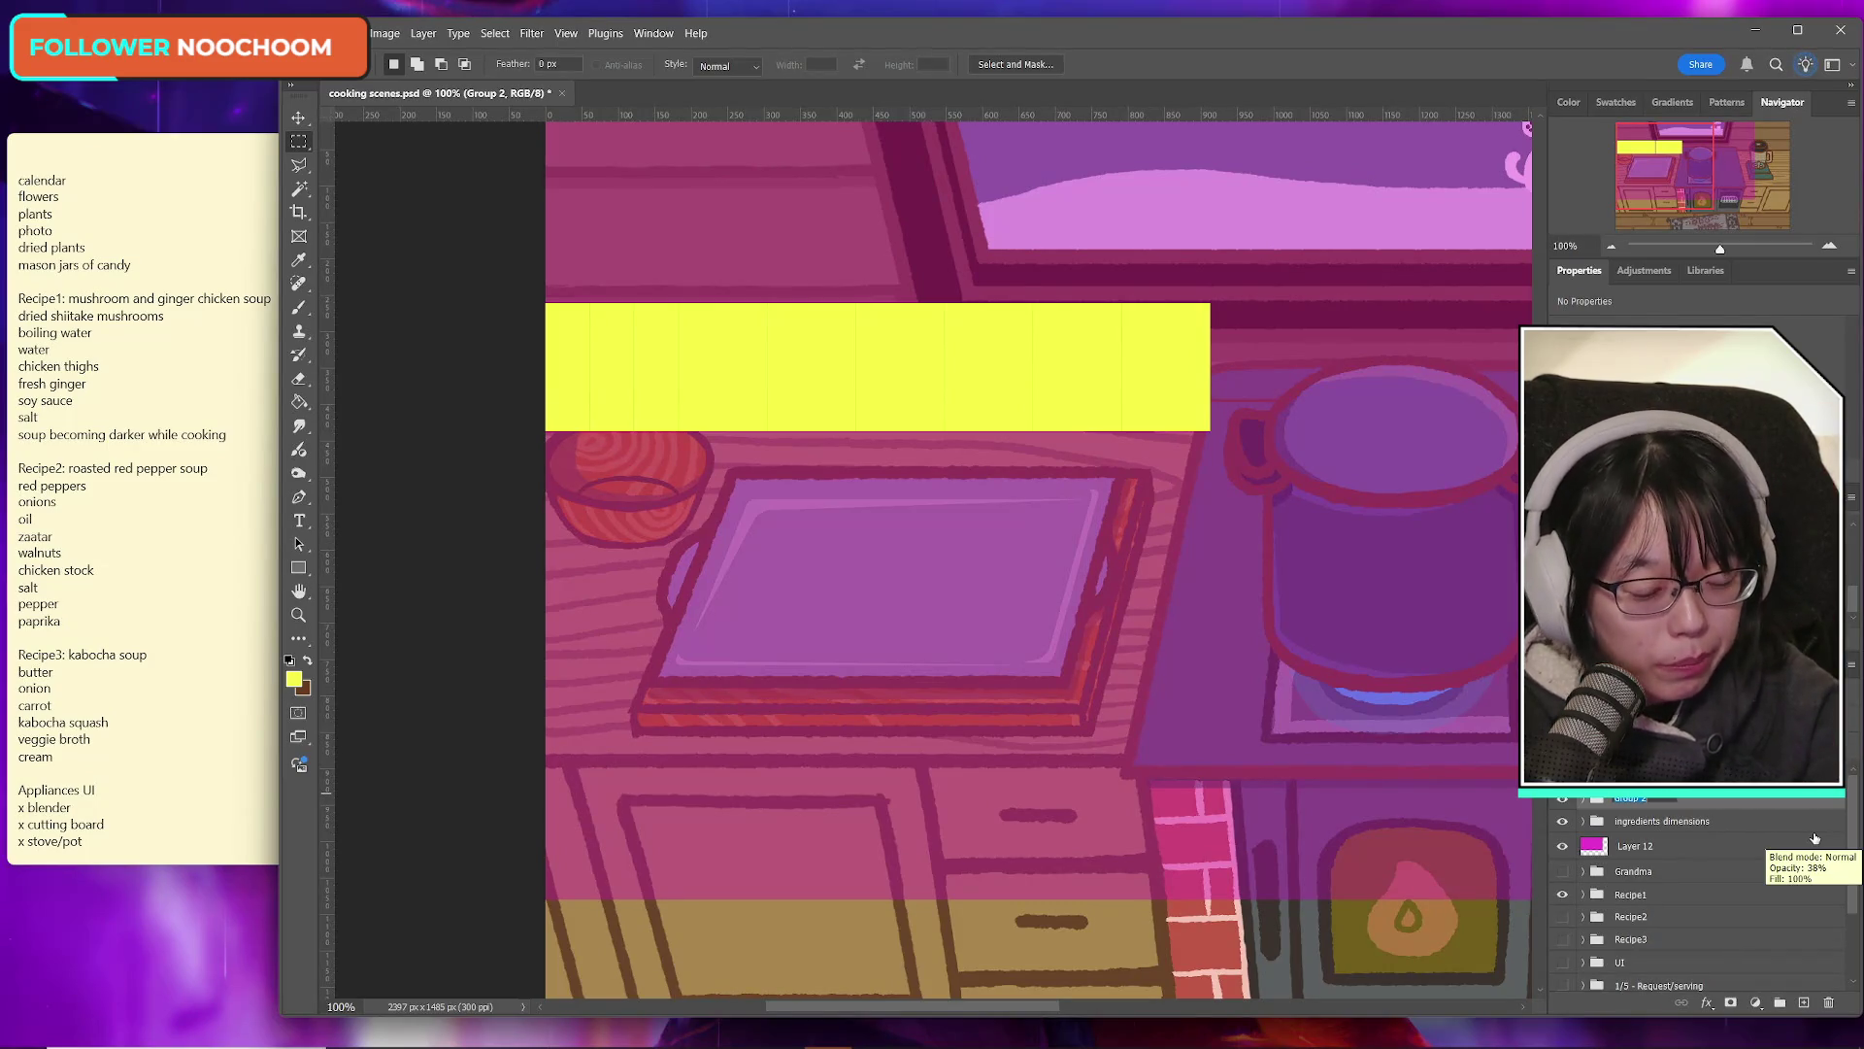
Step: Select the spices group and toggle its visibility on and off to check its contents
click(1806, 798)
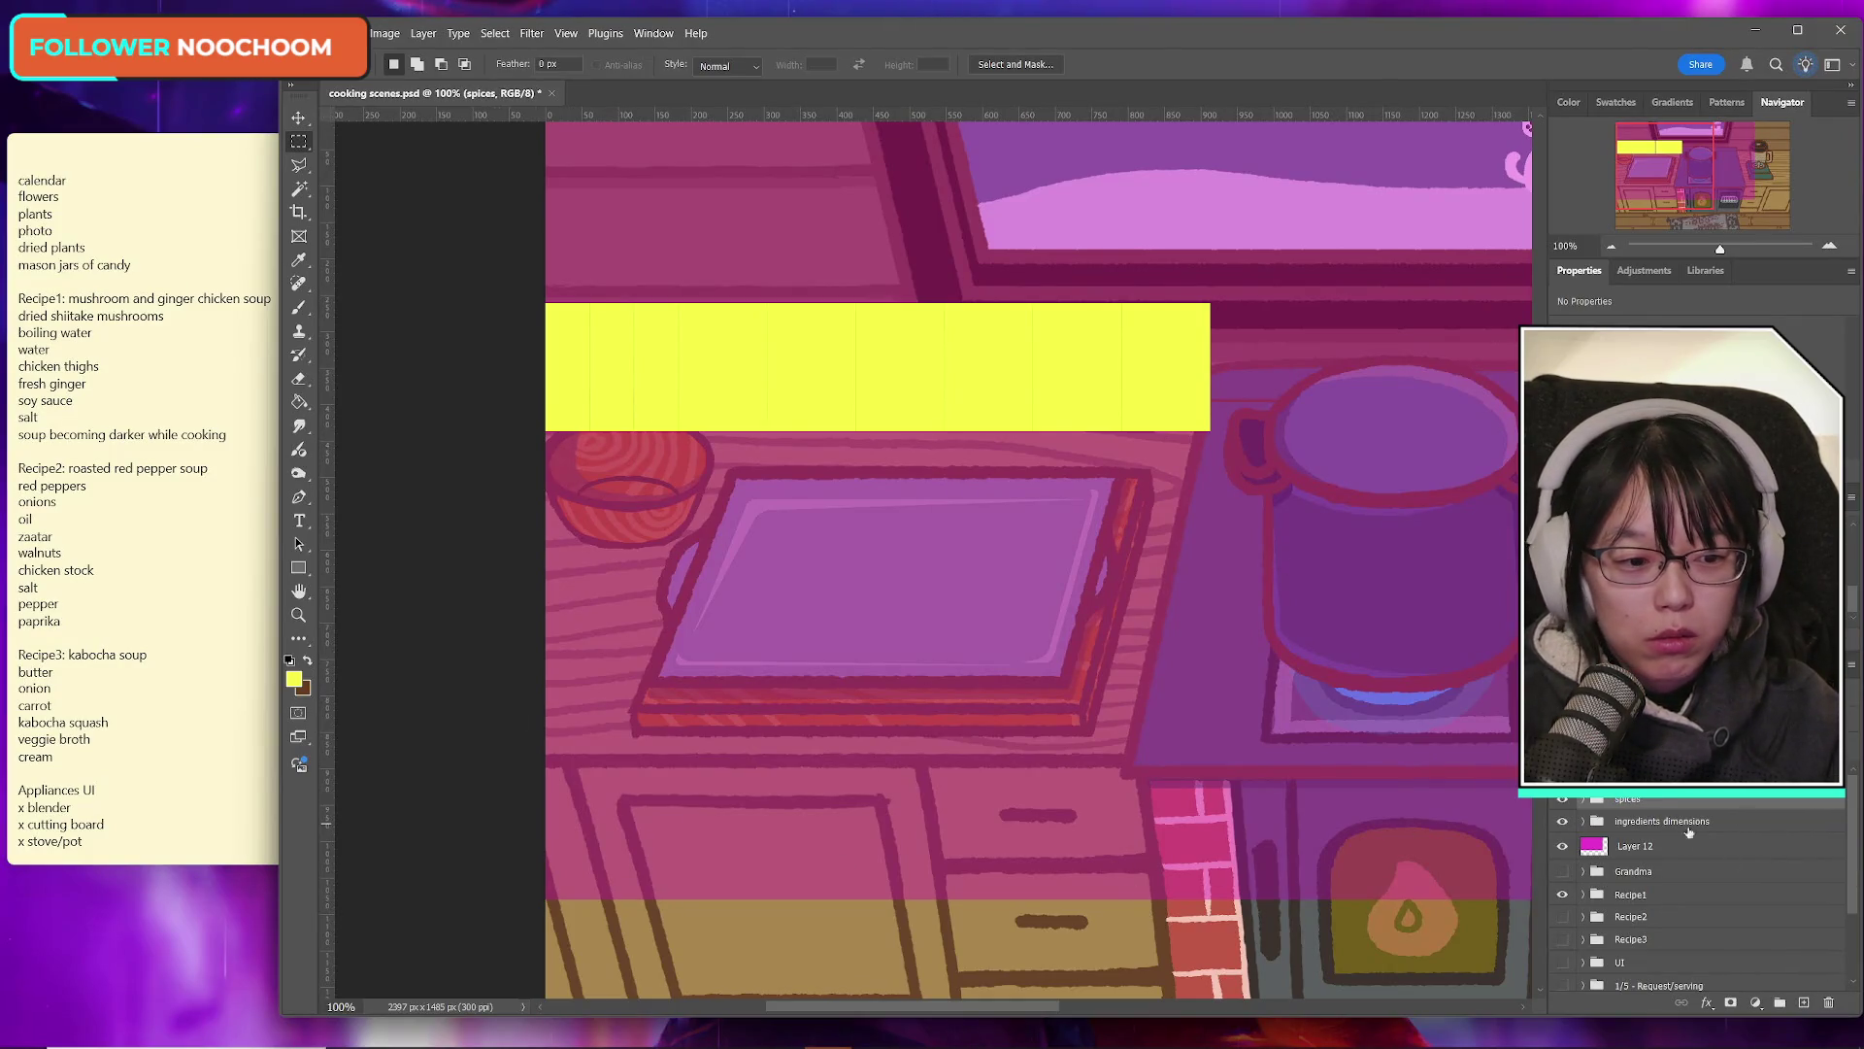
click(1561, 800)
click(1561, 800)
click(1561, 800)
click(1562, 800)
click(1561, 801)
click(1561, 800)
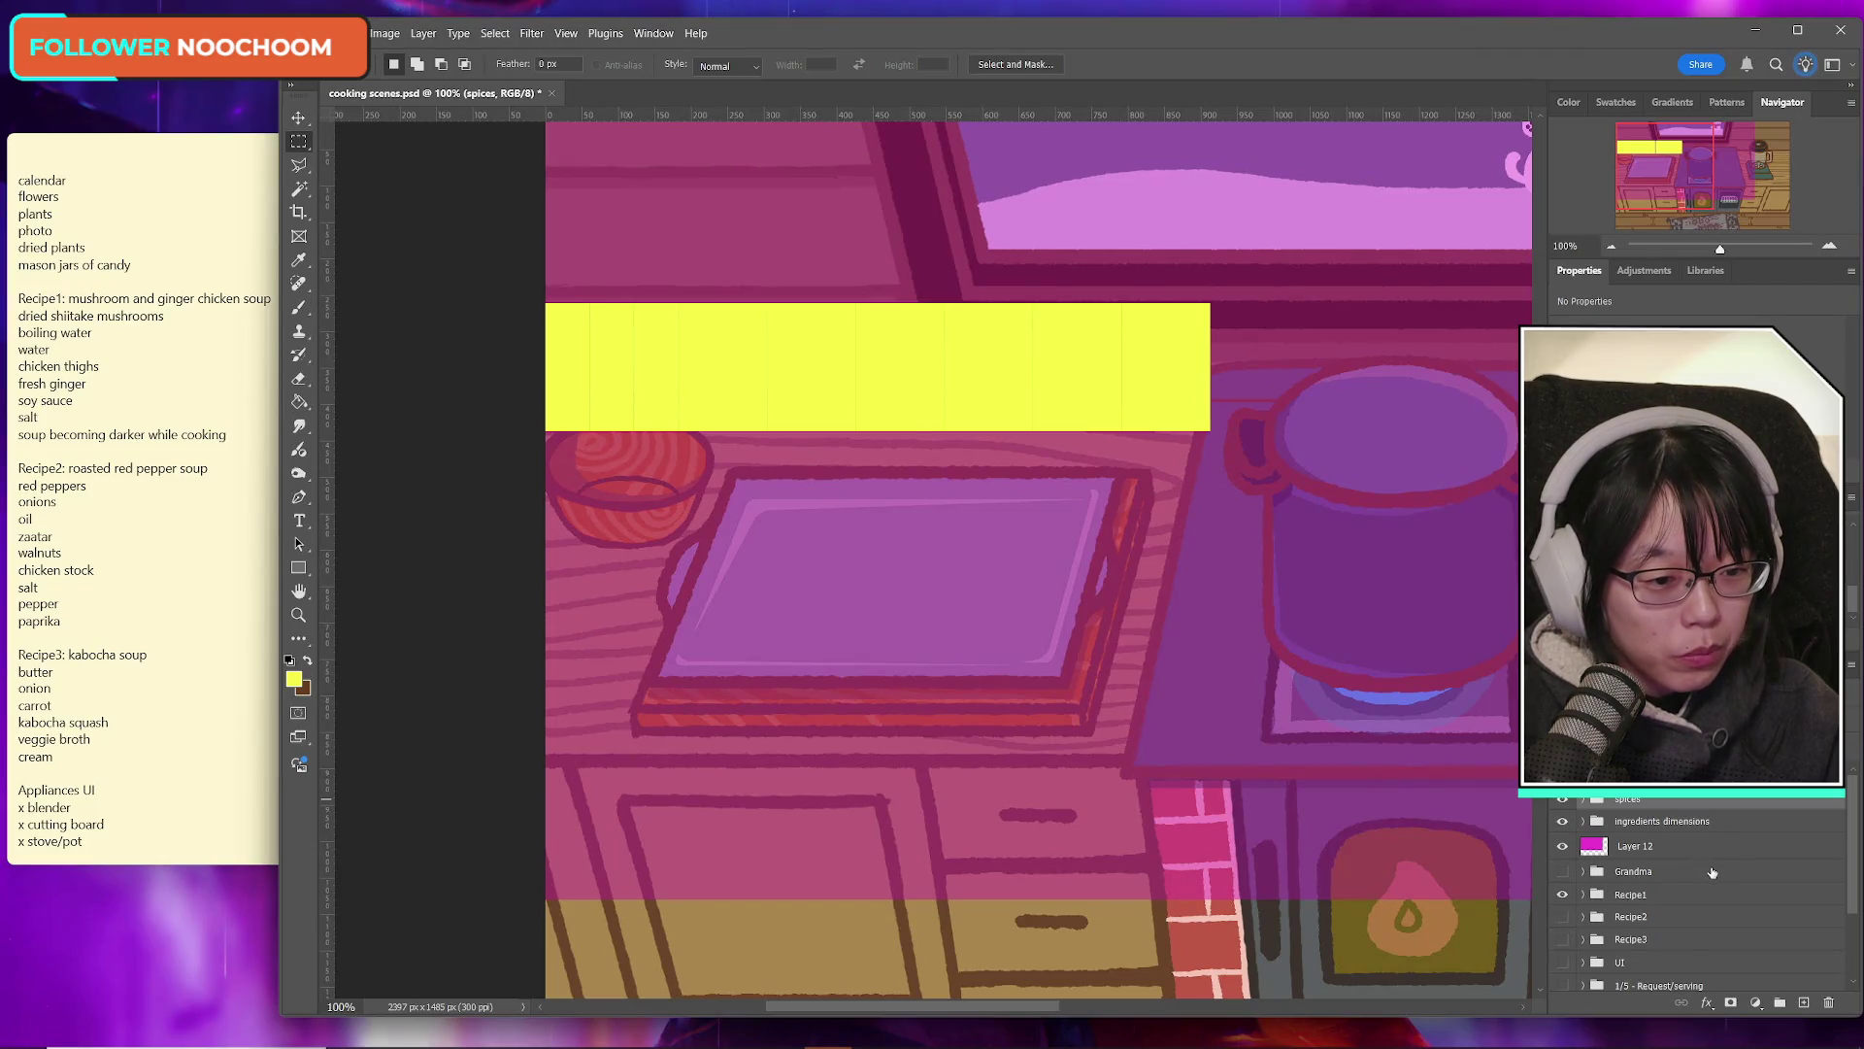
Step: Create a new group named ingredients and move Recipe1, Recipe2 and Recipe3 into it
click(1780, 1002)
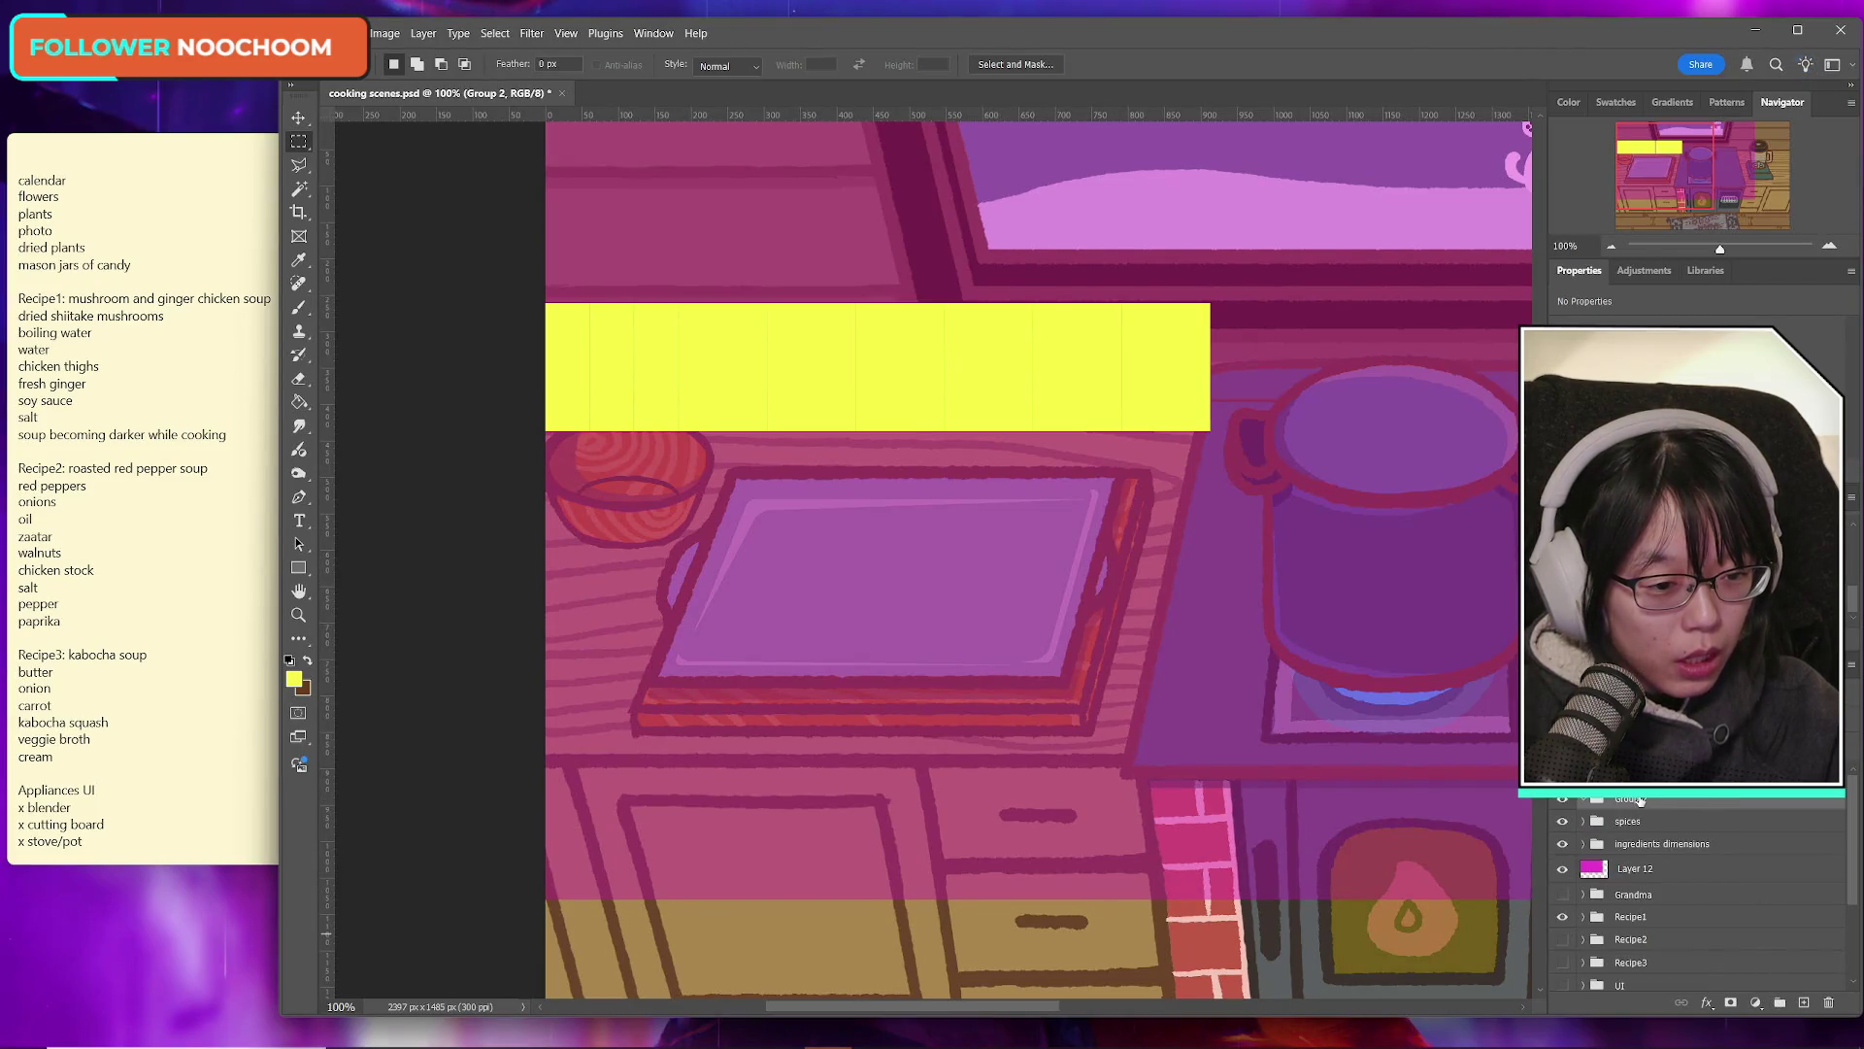
text(ingredients)
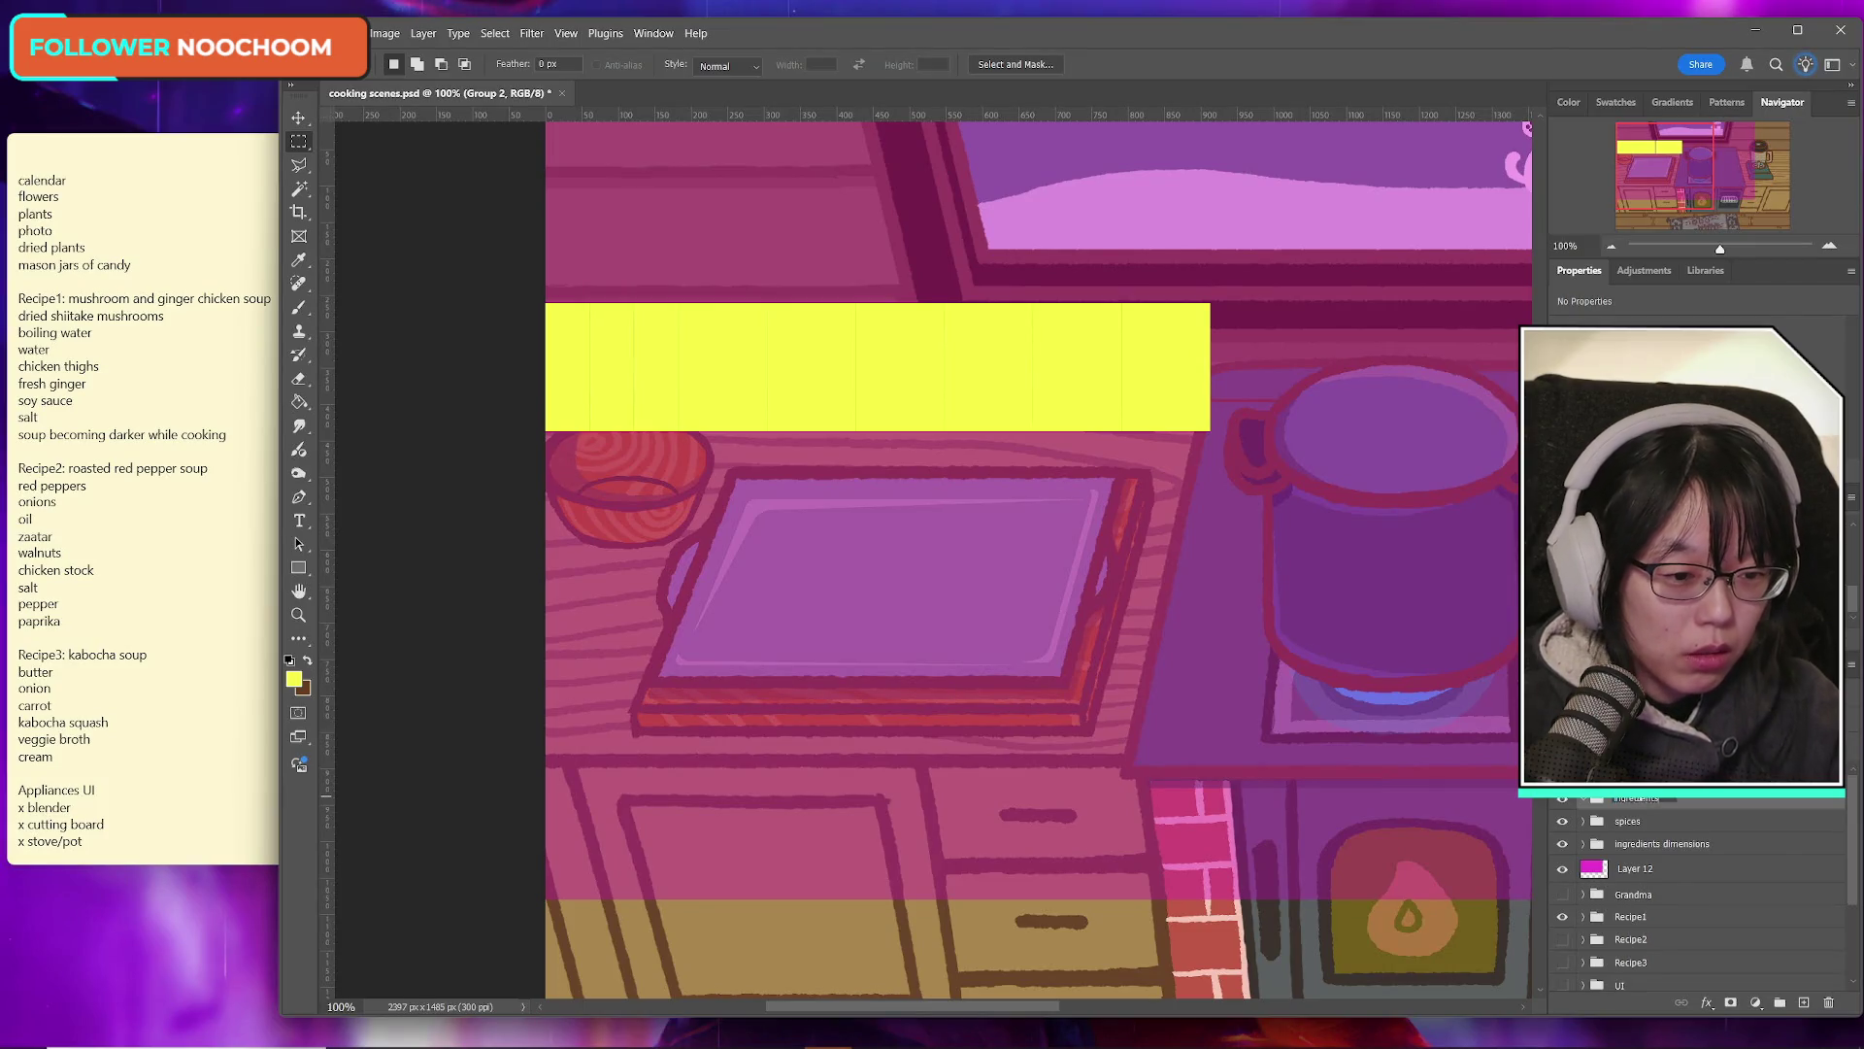
key(Return)
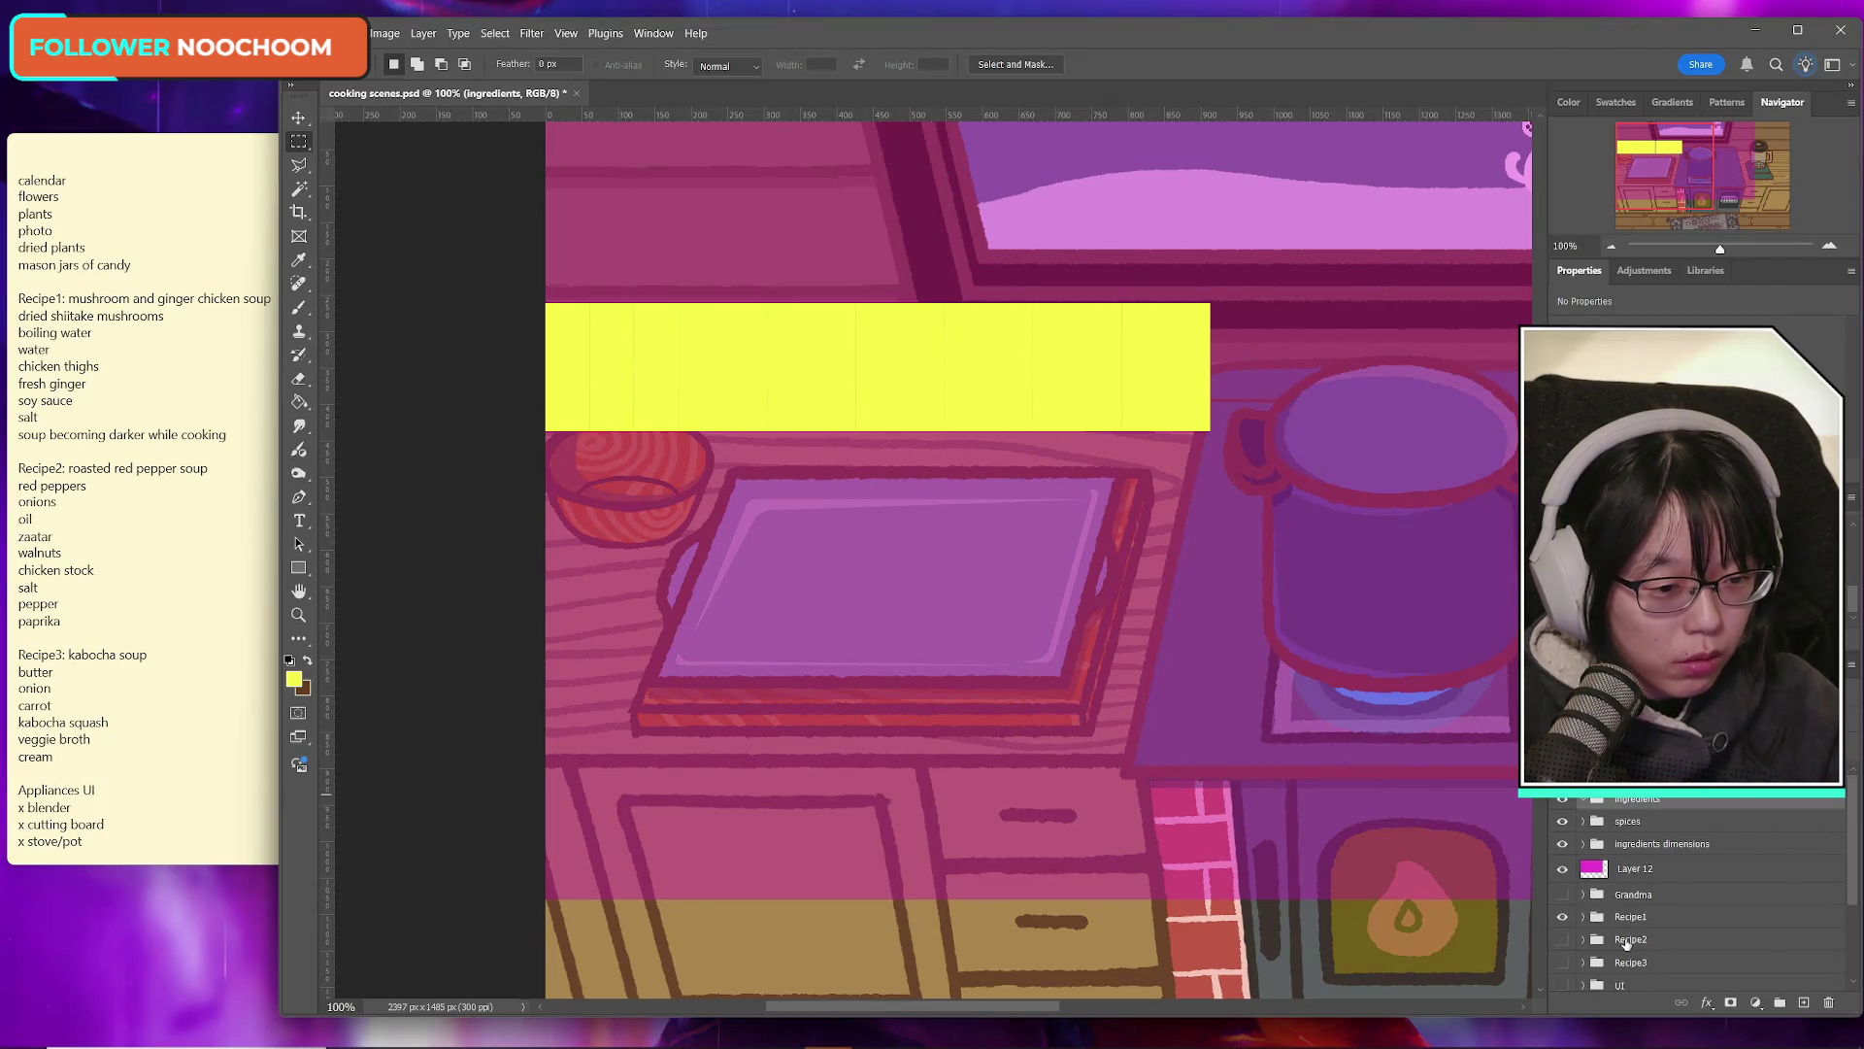
click(1634, 924)
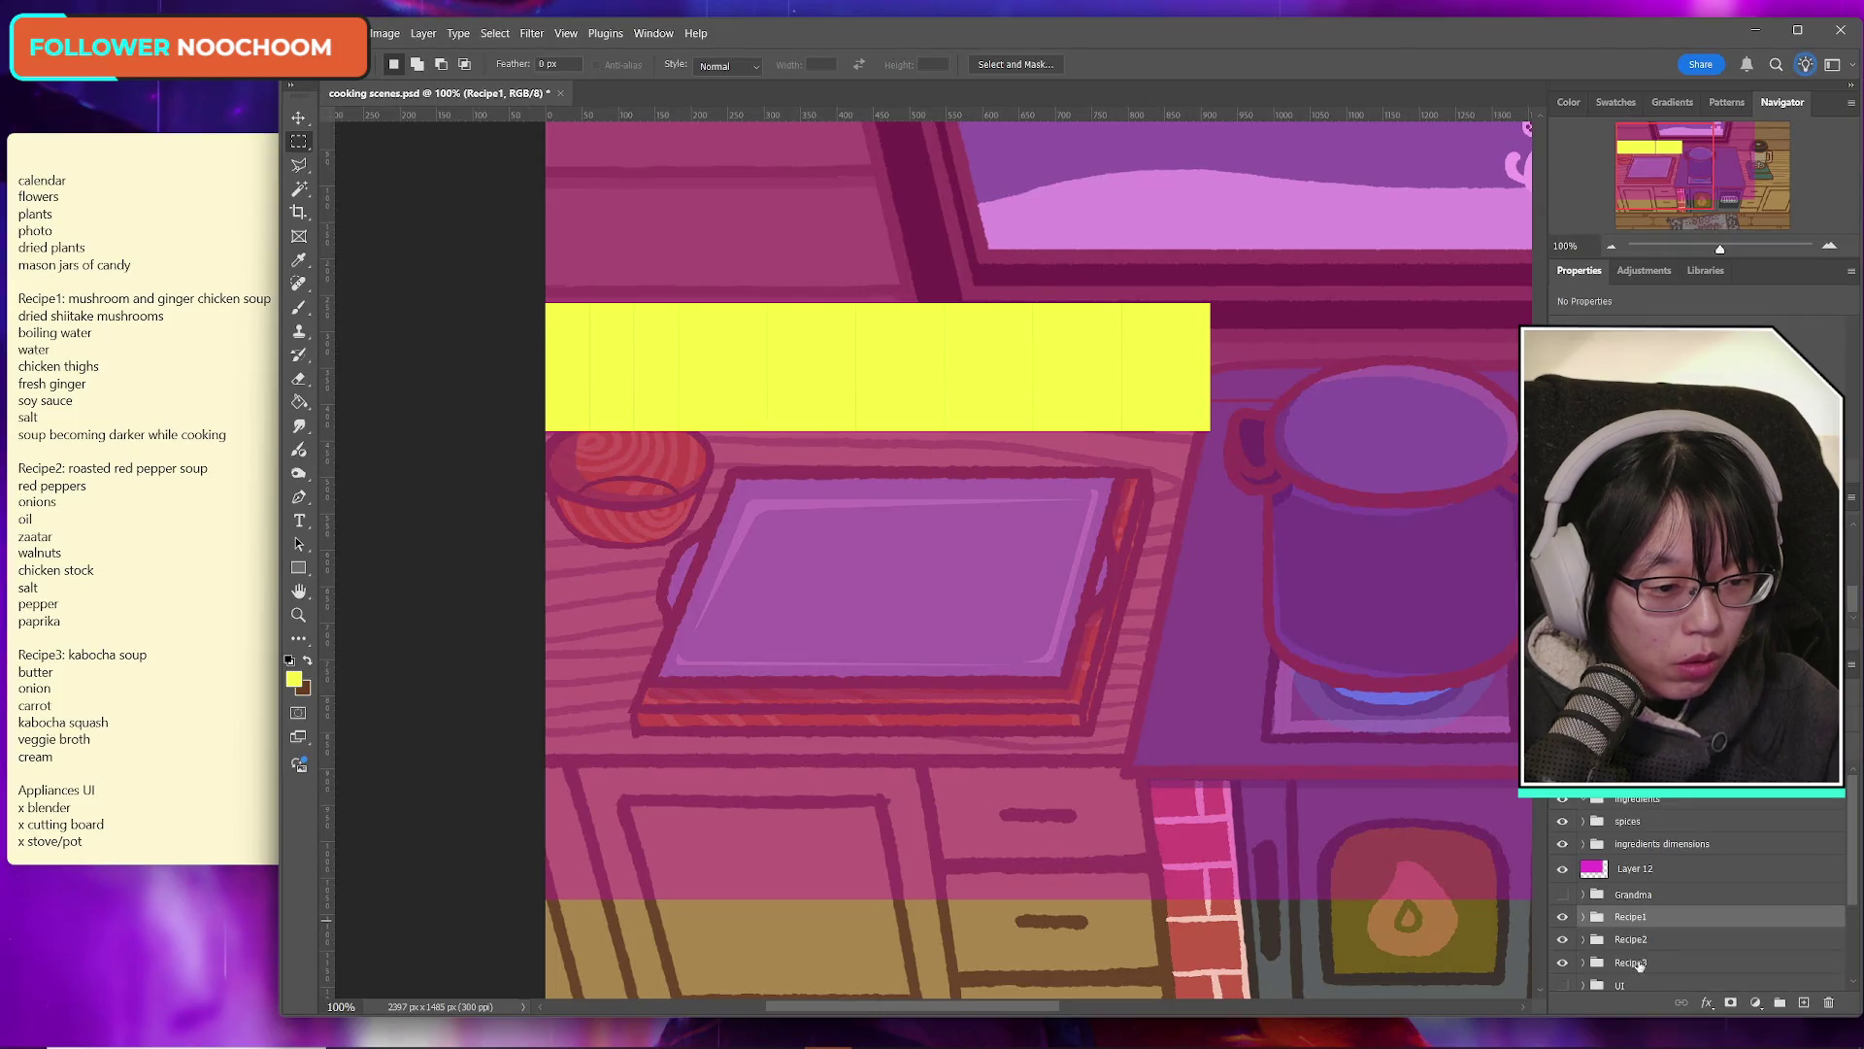
shift+click(1641, 962)
drag(1649, 922, 1647, 807)
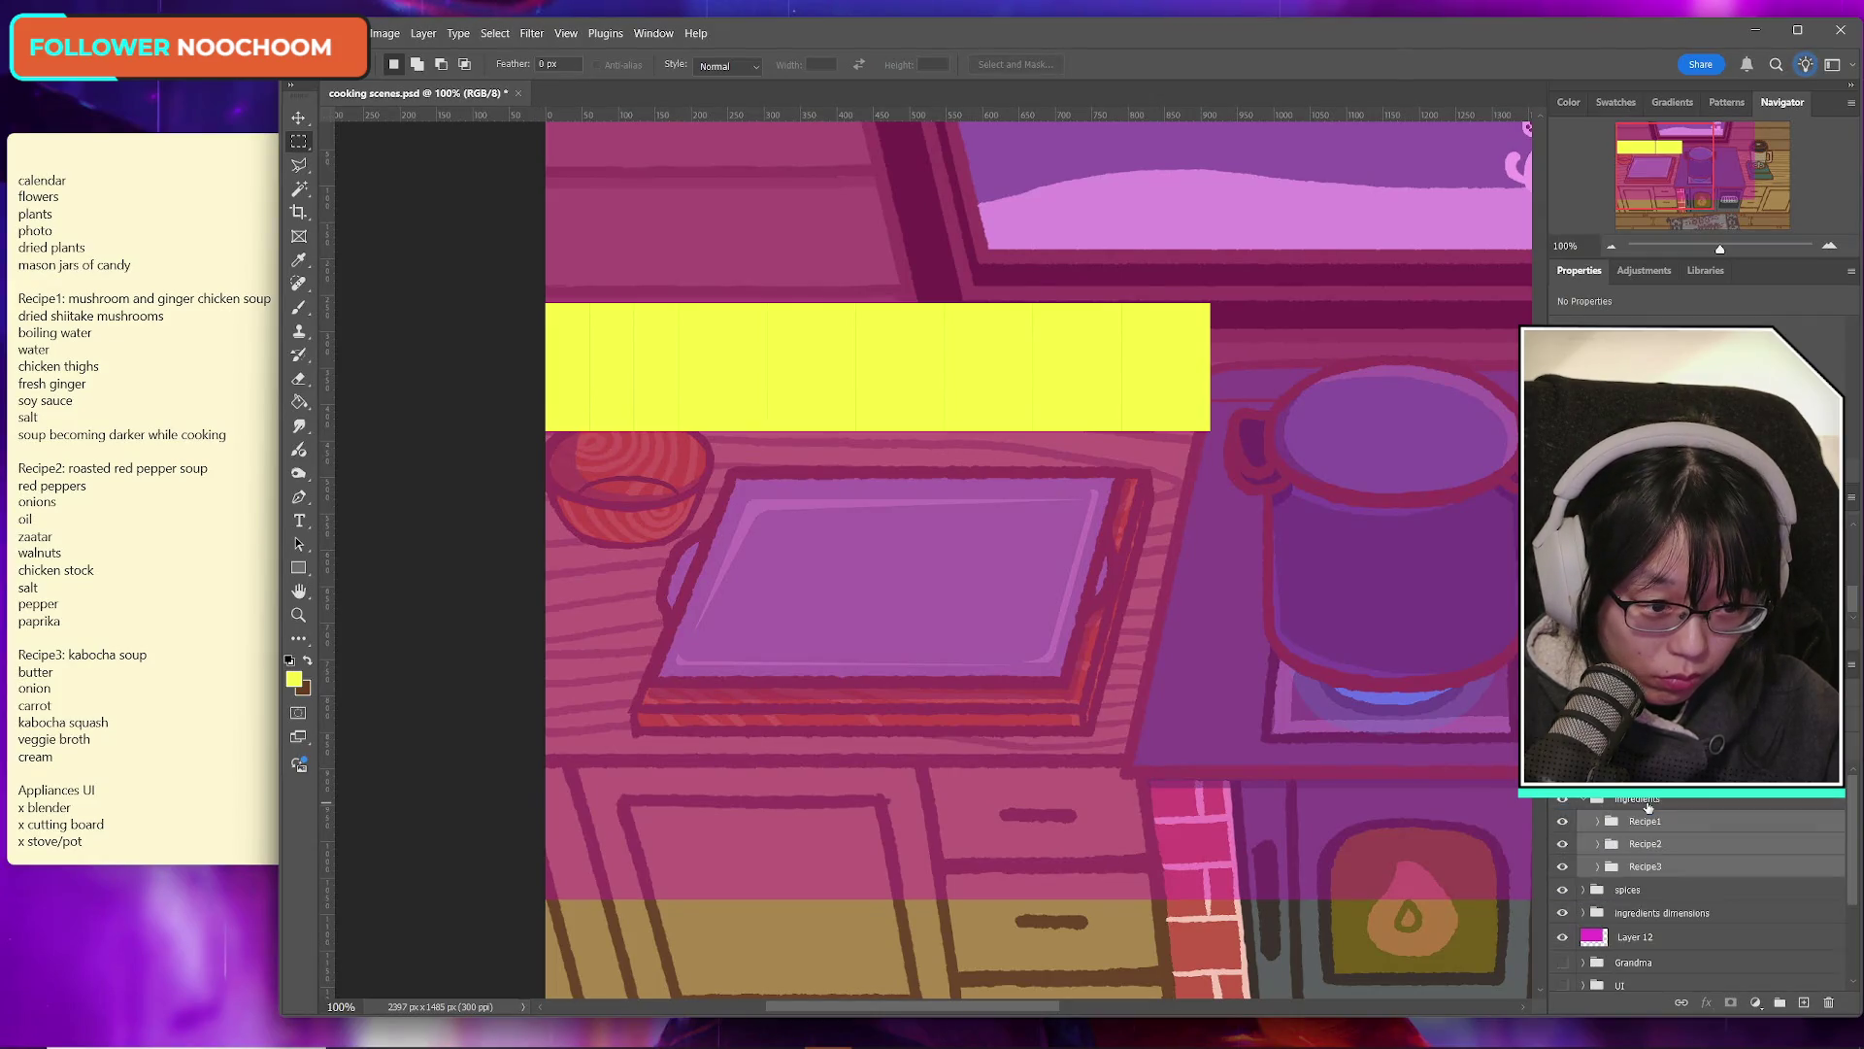
Step: Expand Recipe1, select its shiitake mushrooms layer, and save the document with Ctrl+S
click(1640, 824)
click(1597, 820)
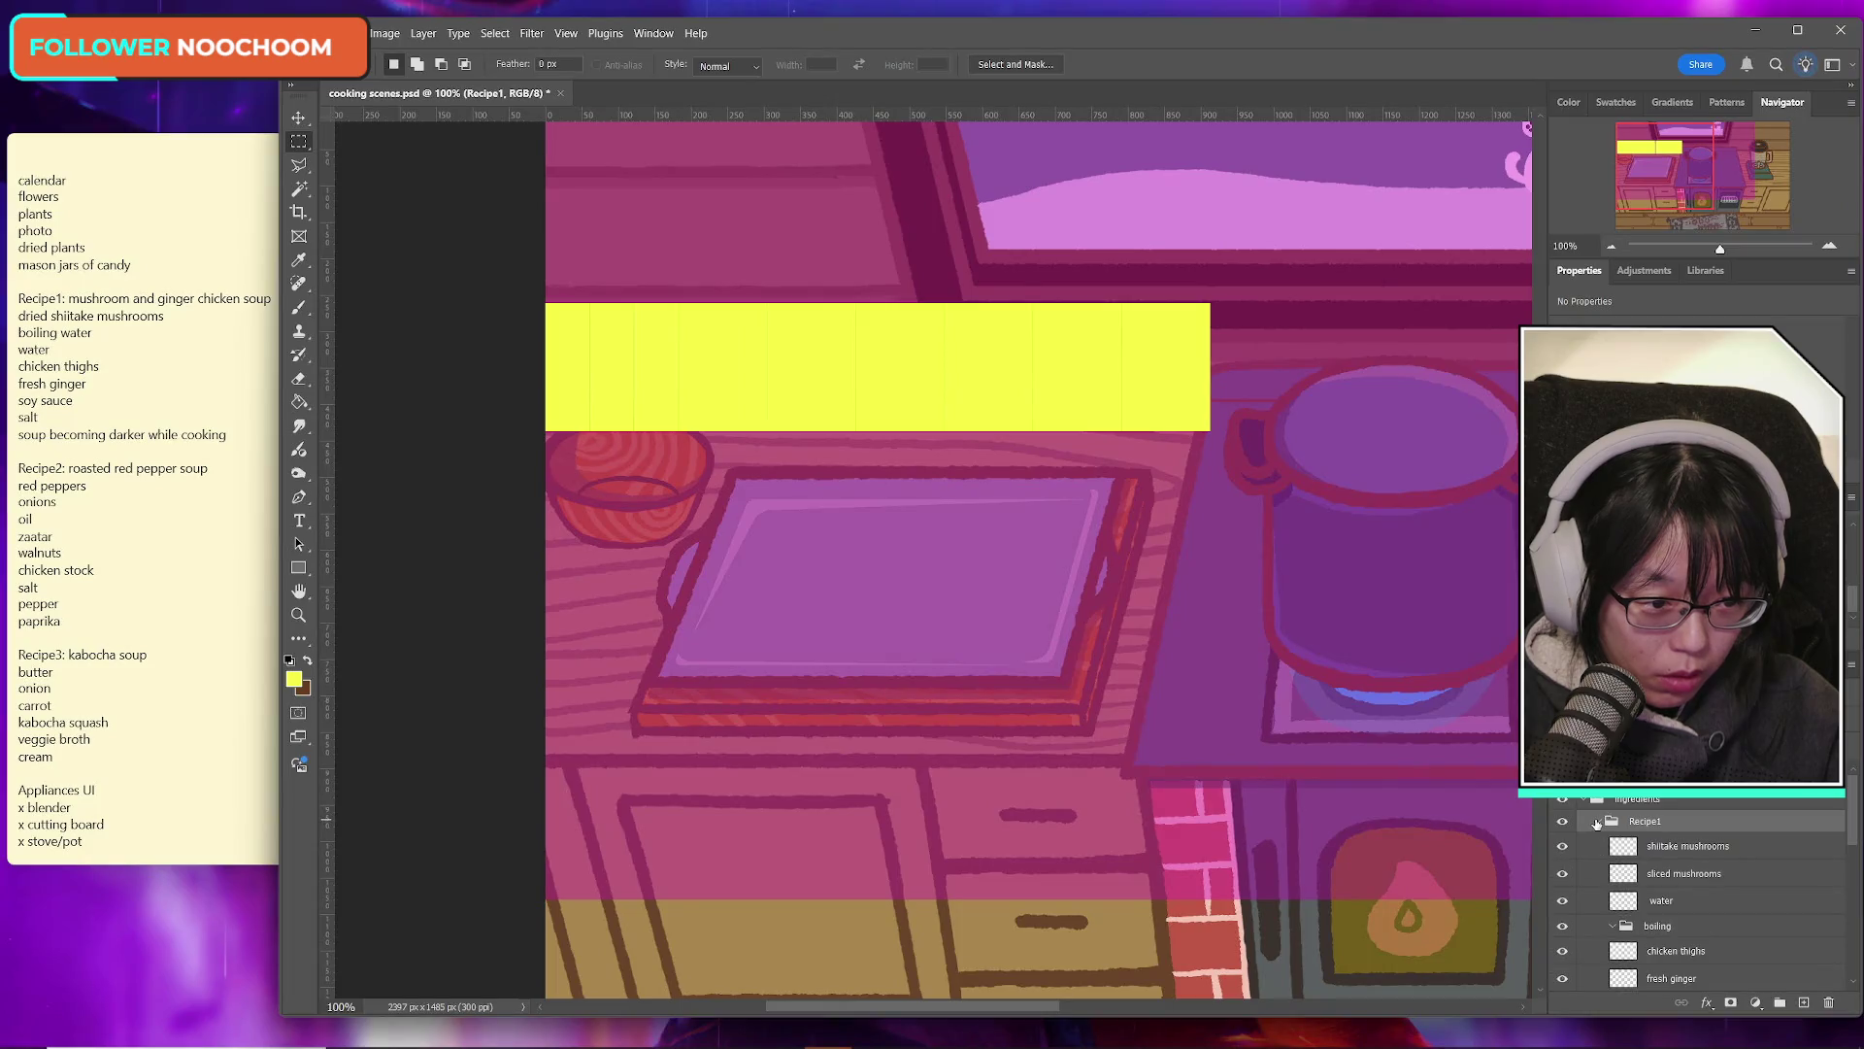
scroll(1717, 889, down, 1)
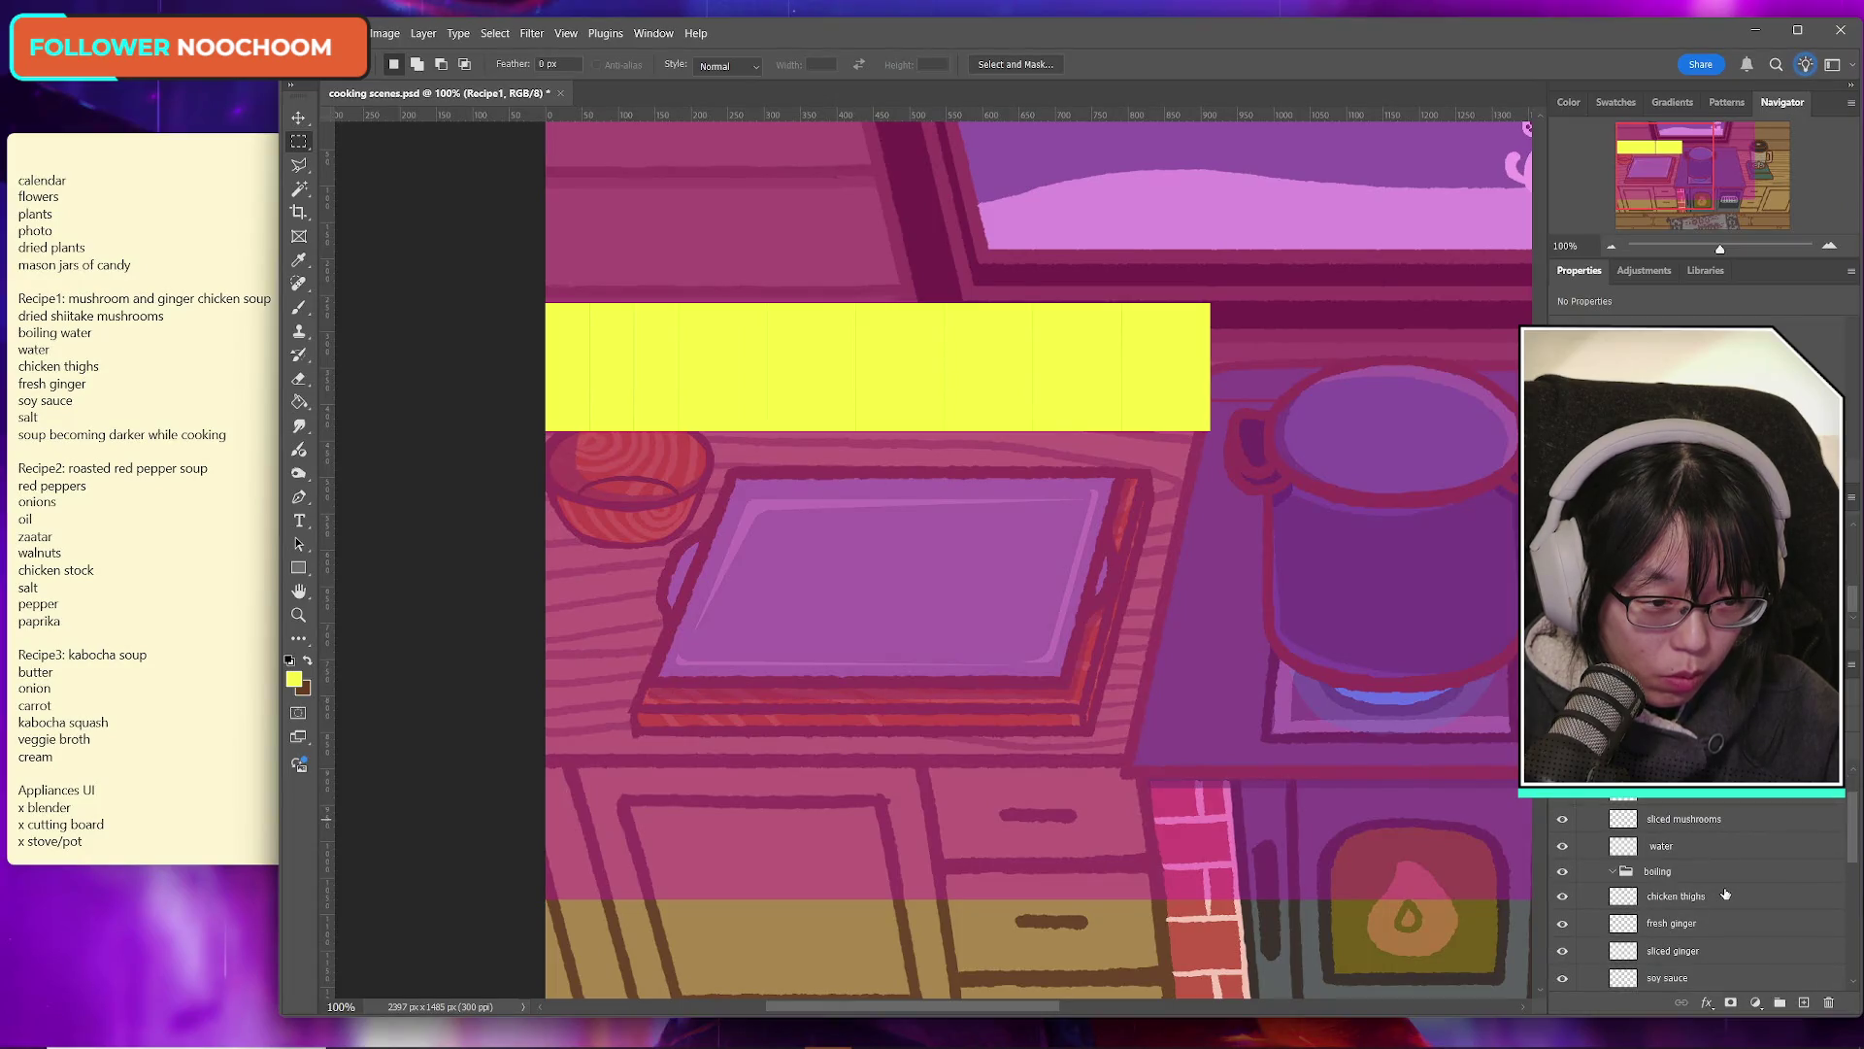
scroll(1725, 893, down, 4)
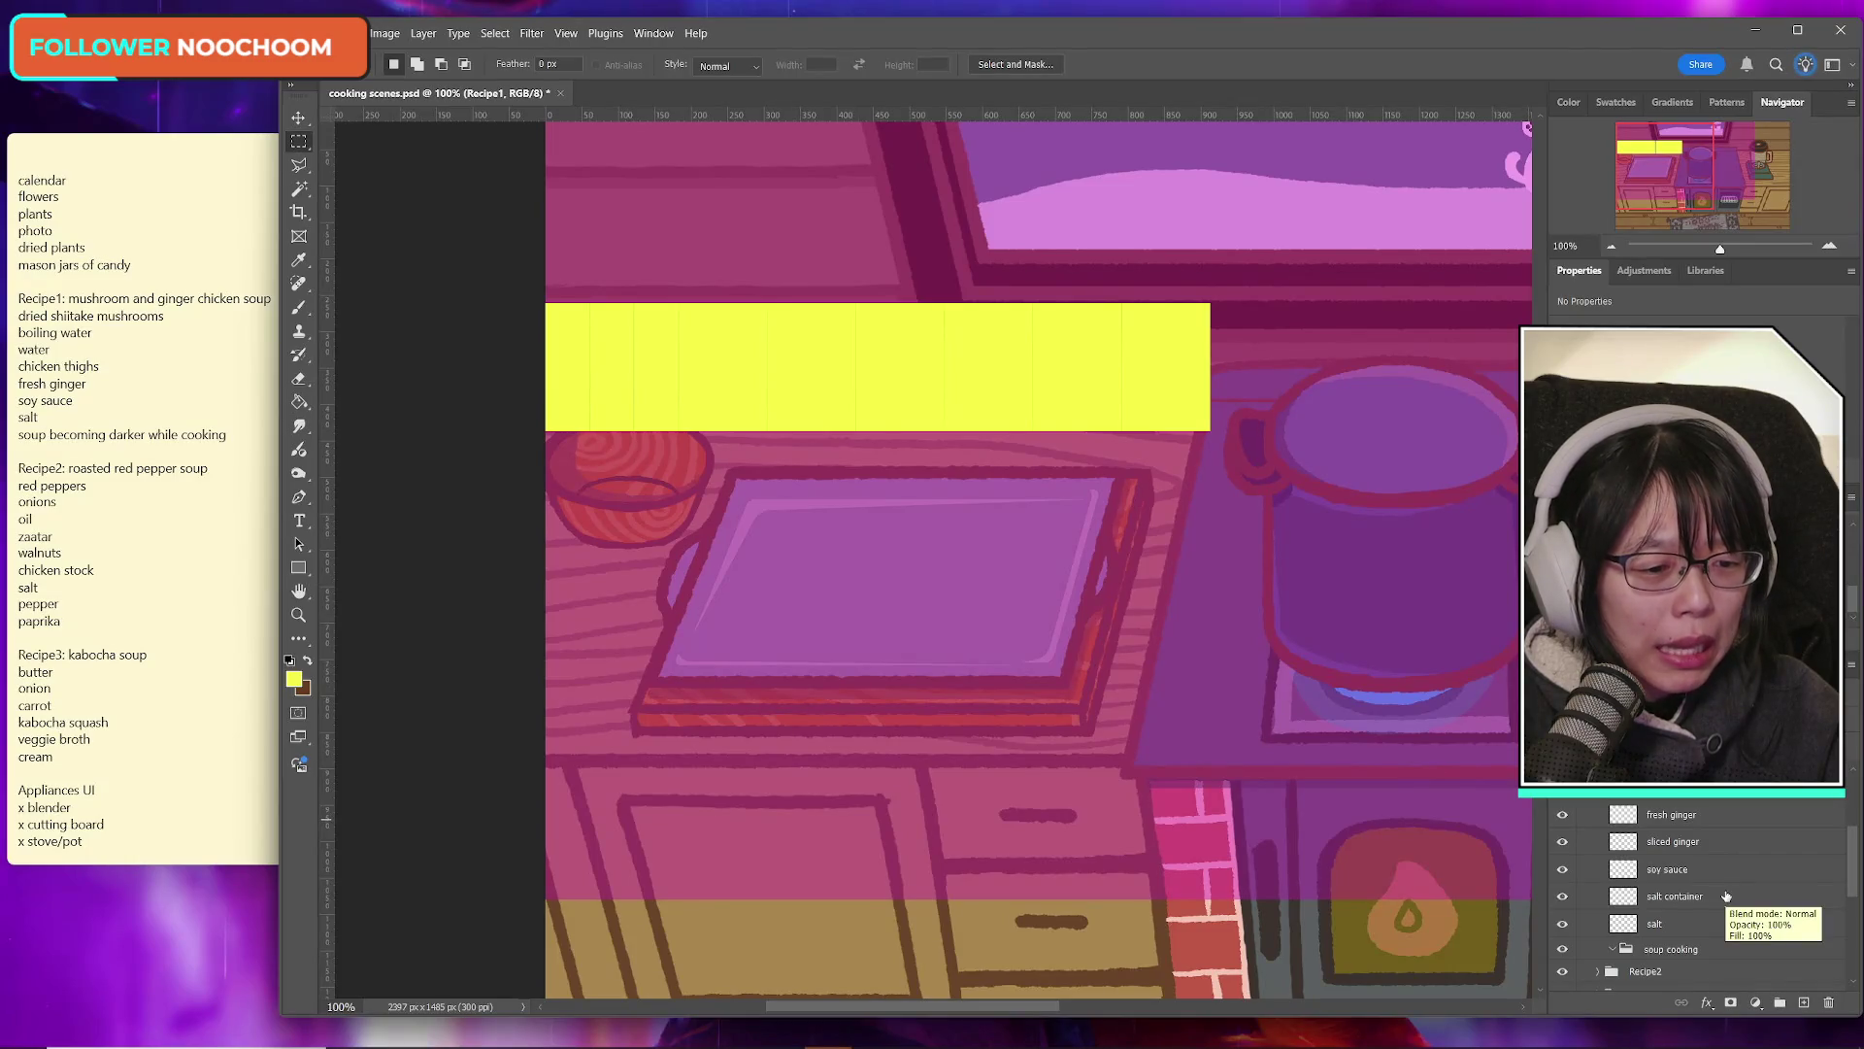
scroll(1726, 901, up, 5)
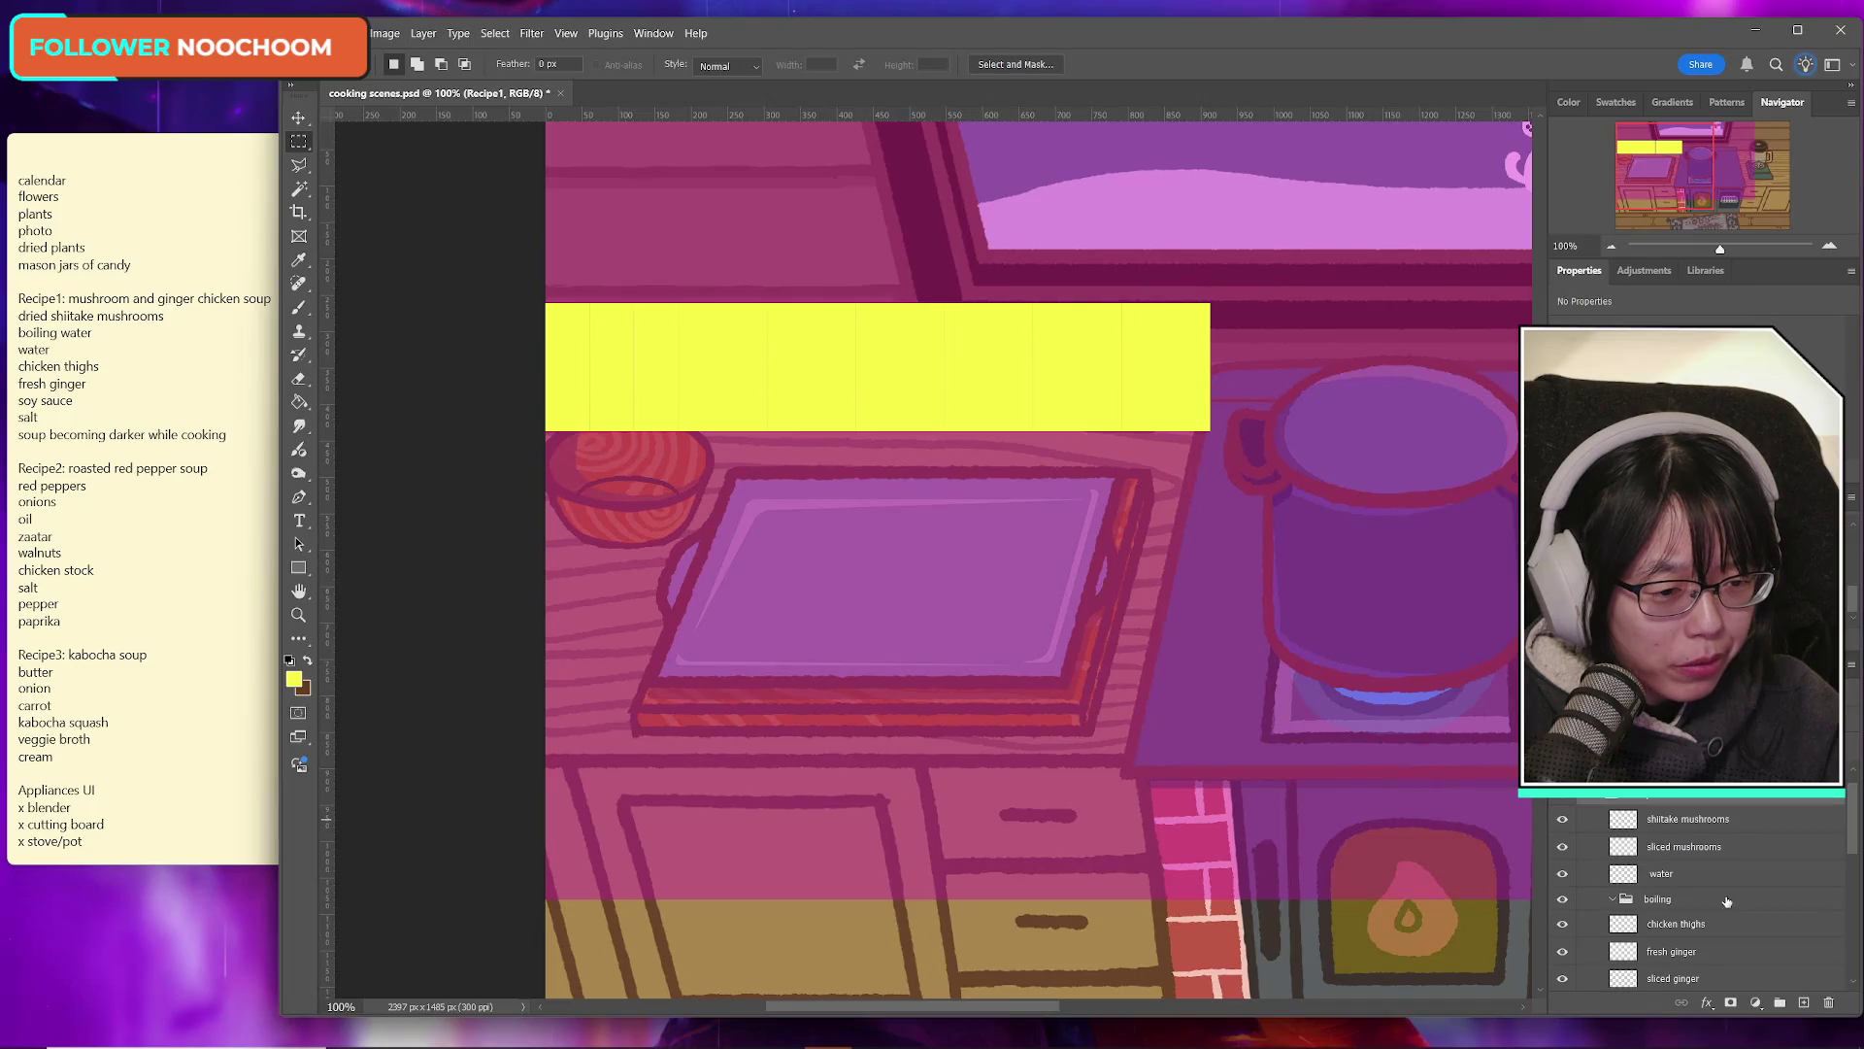
click(1675, 826)
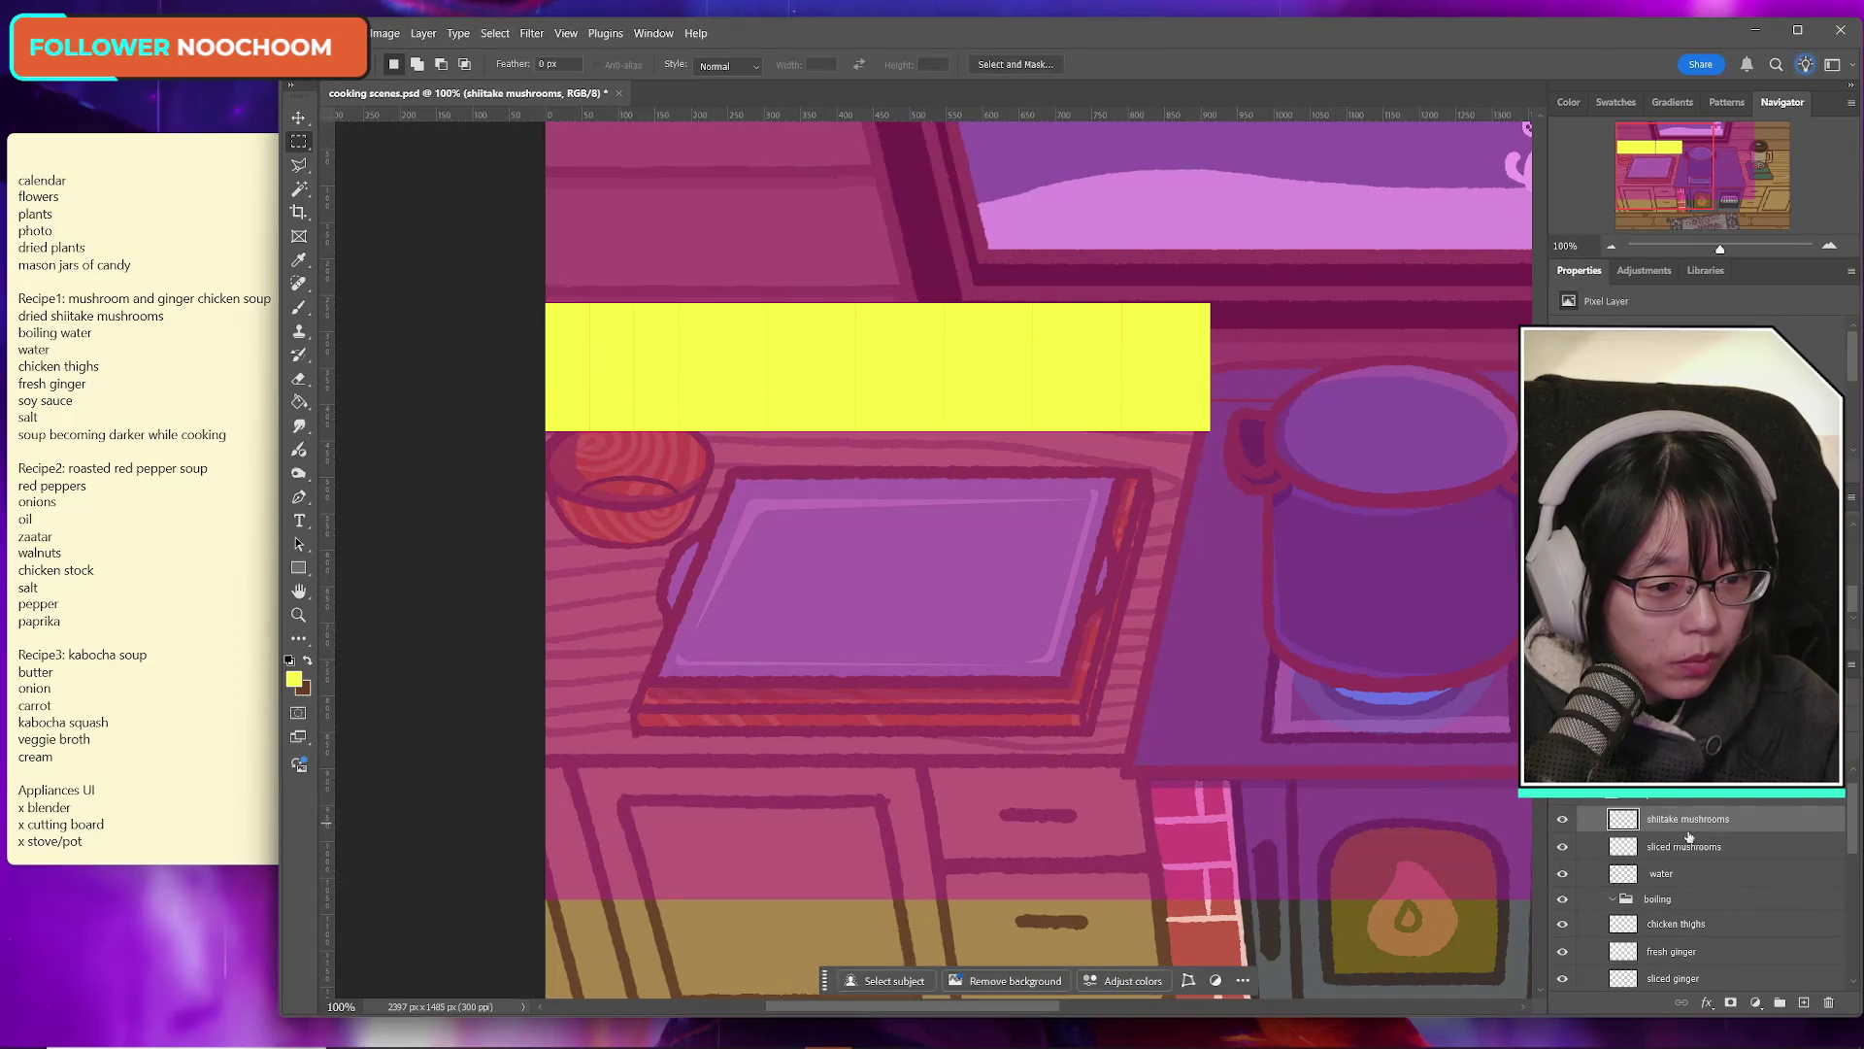
key(ctrl+s)
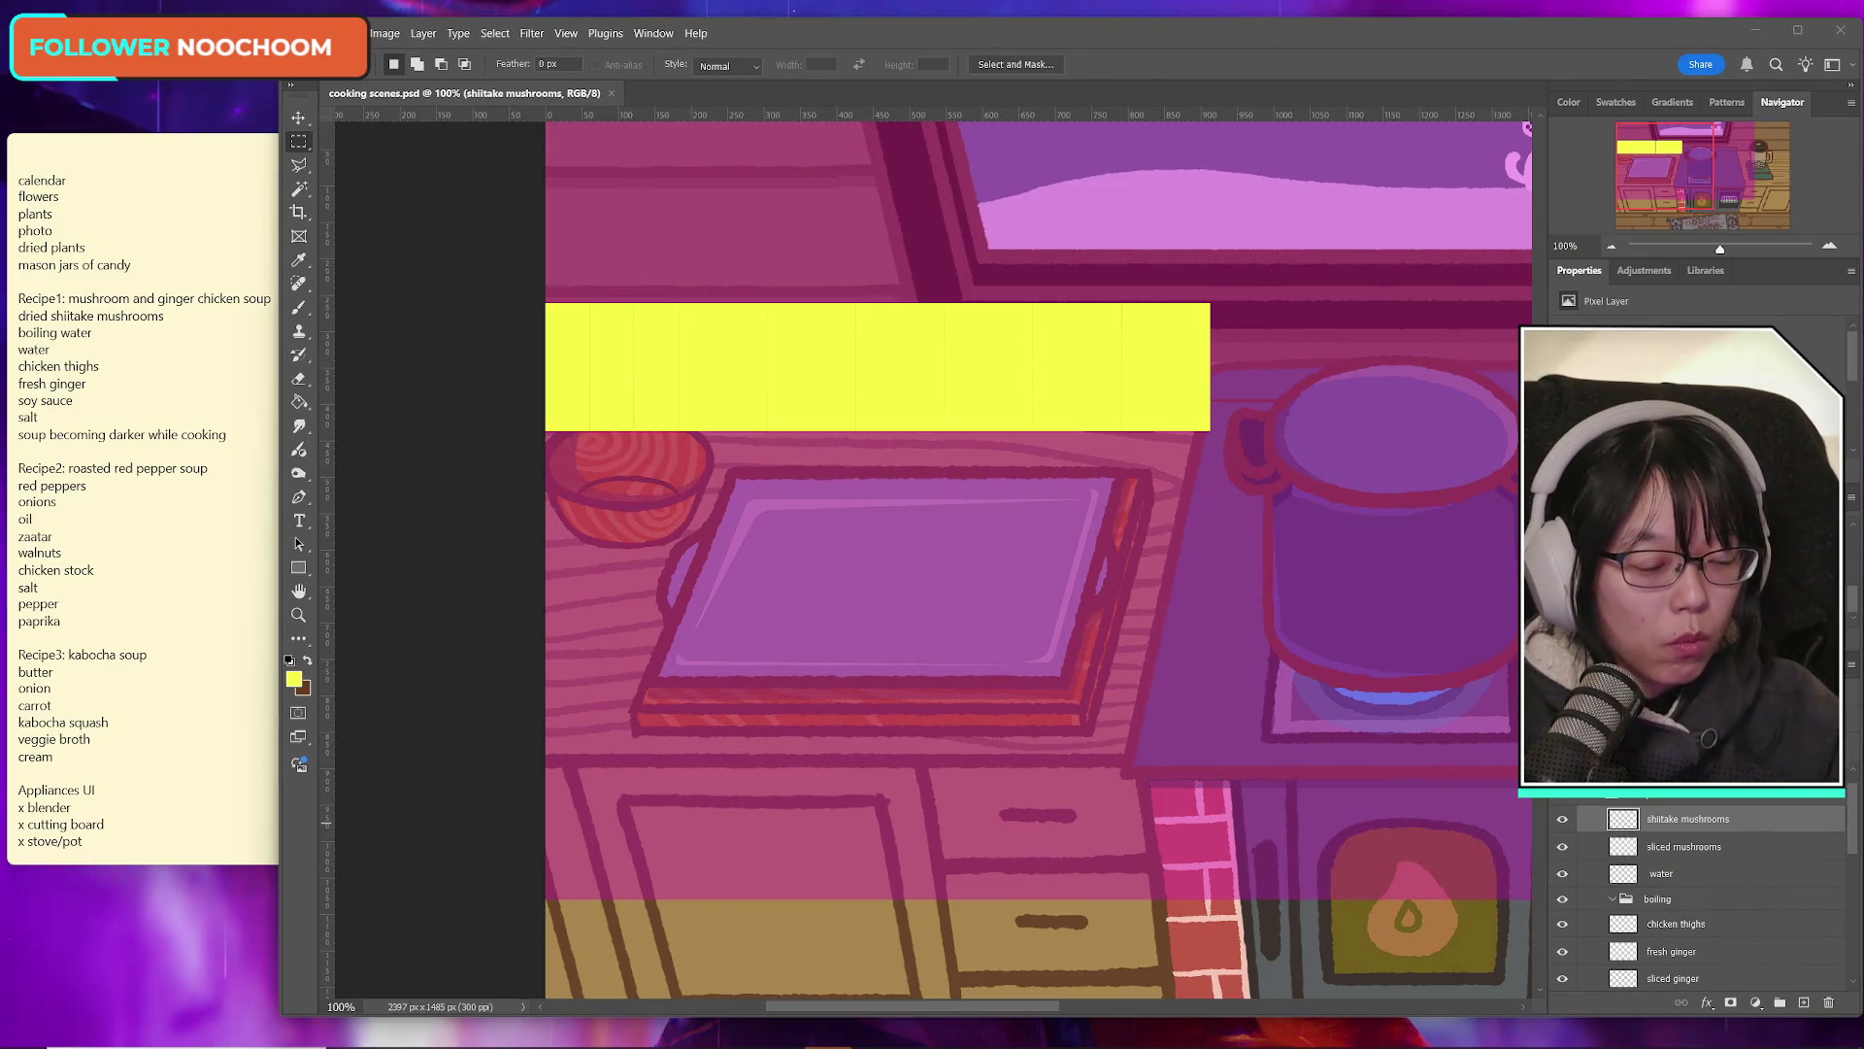
Step: Review the recipe groups' layers, then collapse Recipe1, Recipe2 and Recipe3
scroll(1690, 894, up, 1)
scroll(1689, 894, down, 1)
scroll(1651, 864, up, 1)
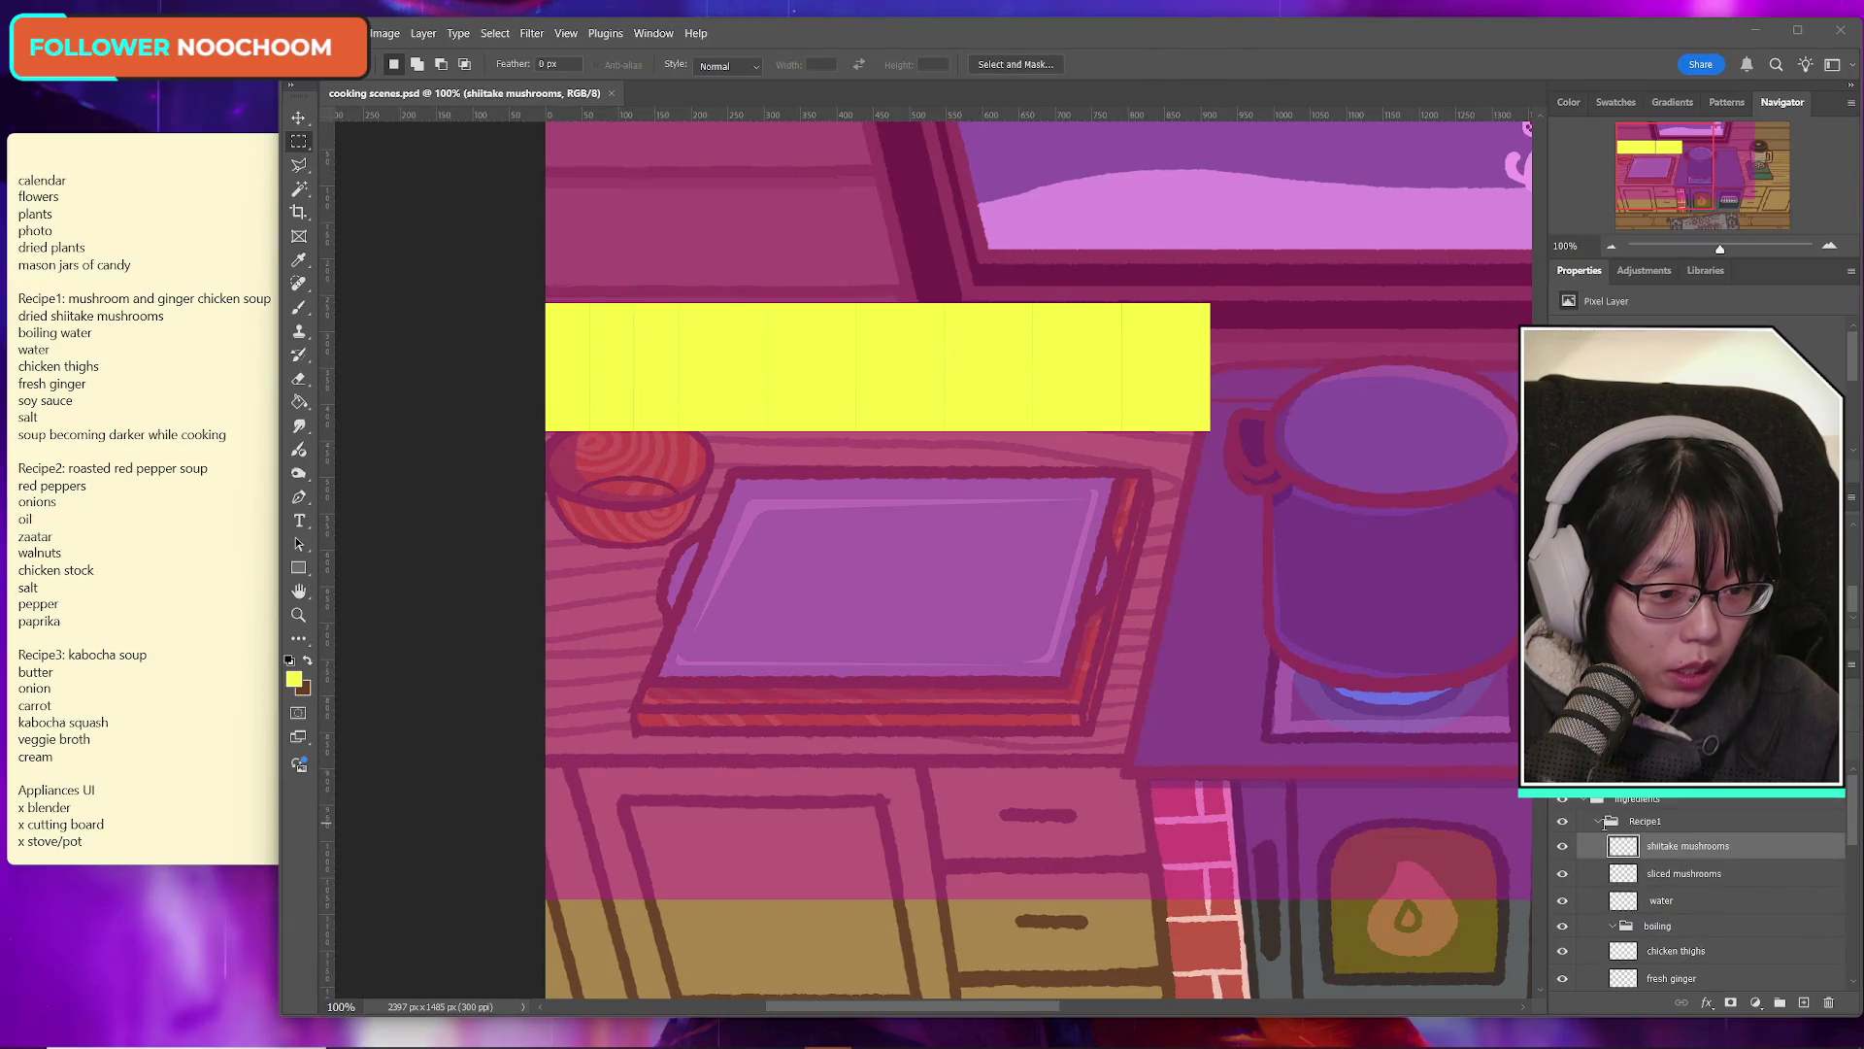
click(1599, 828)
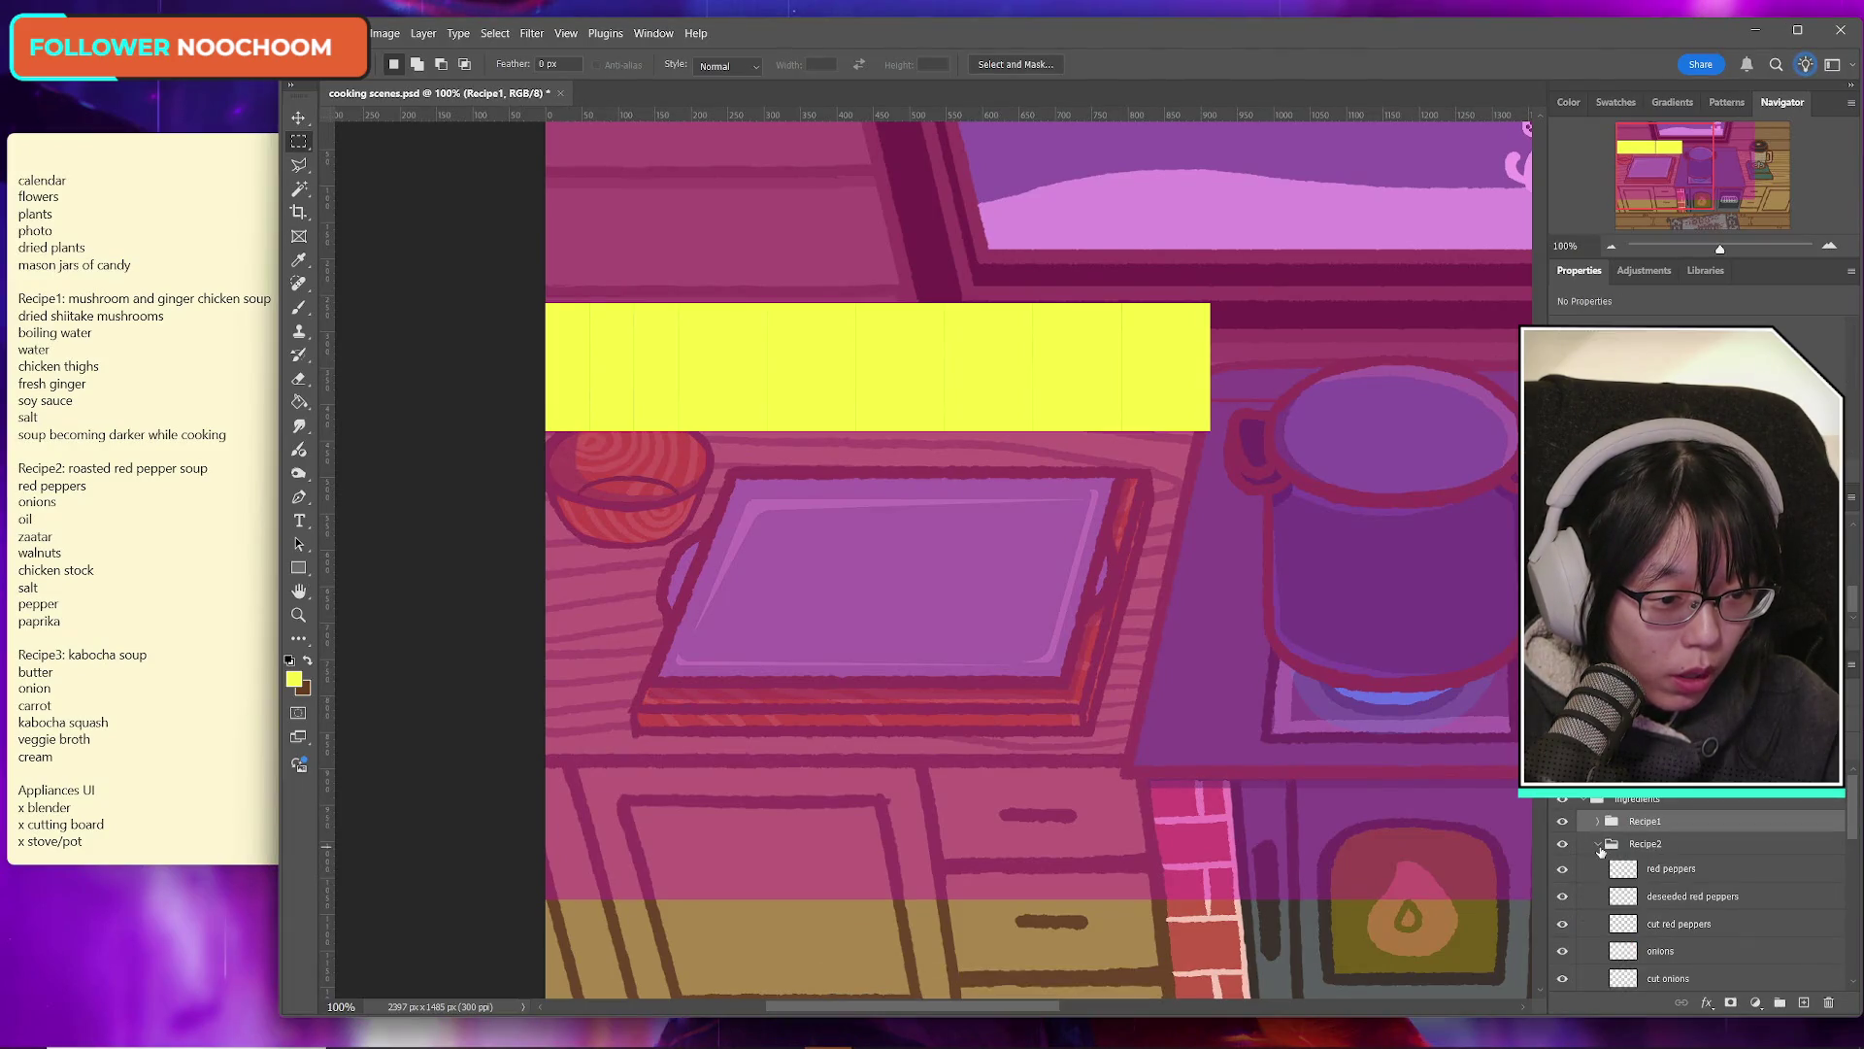
scroll(1699, 893, down, 5)
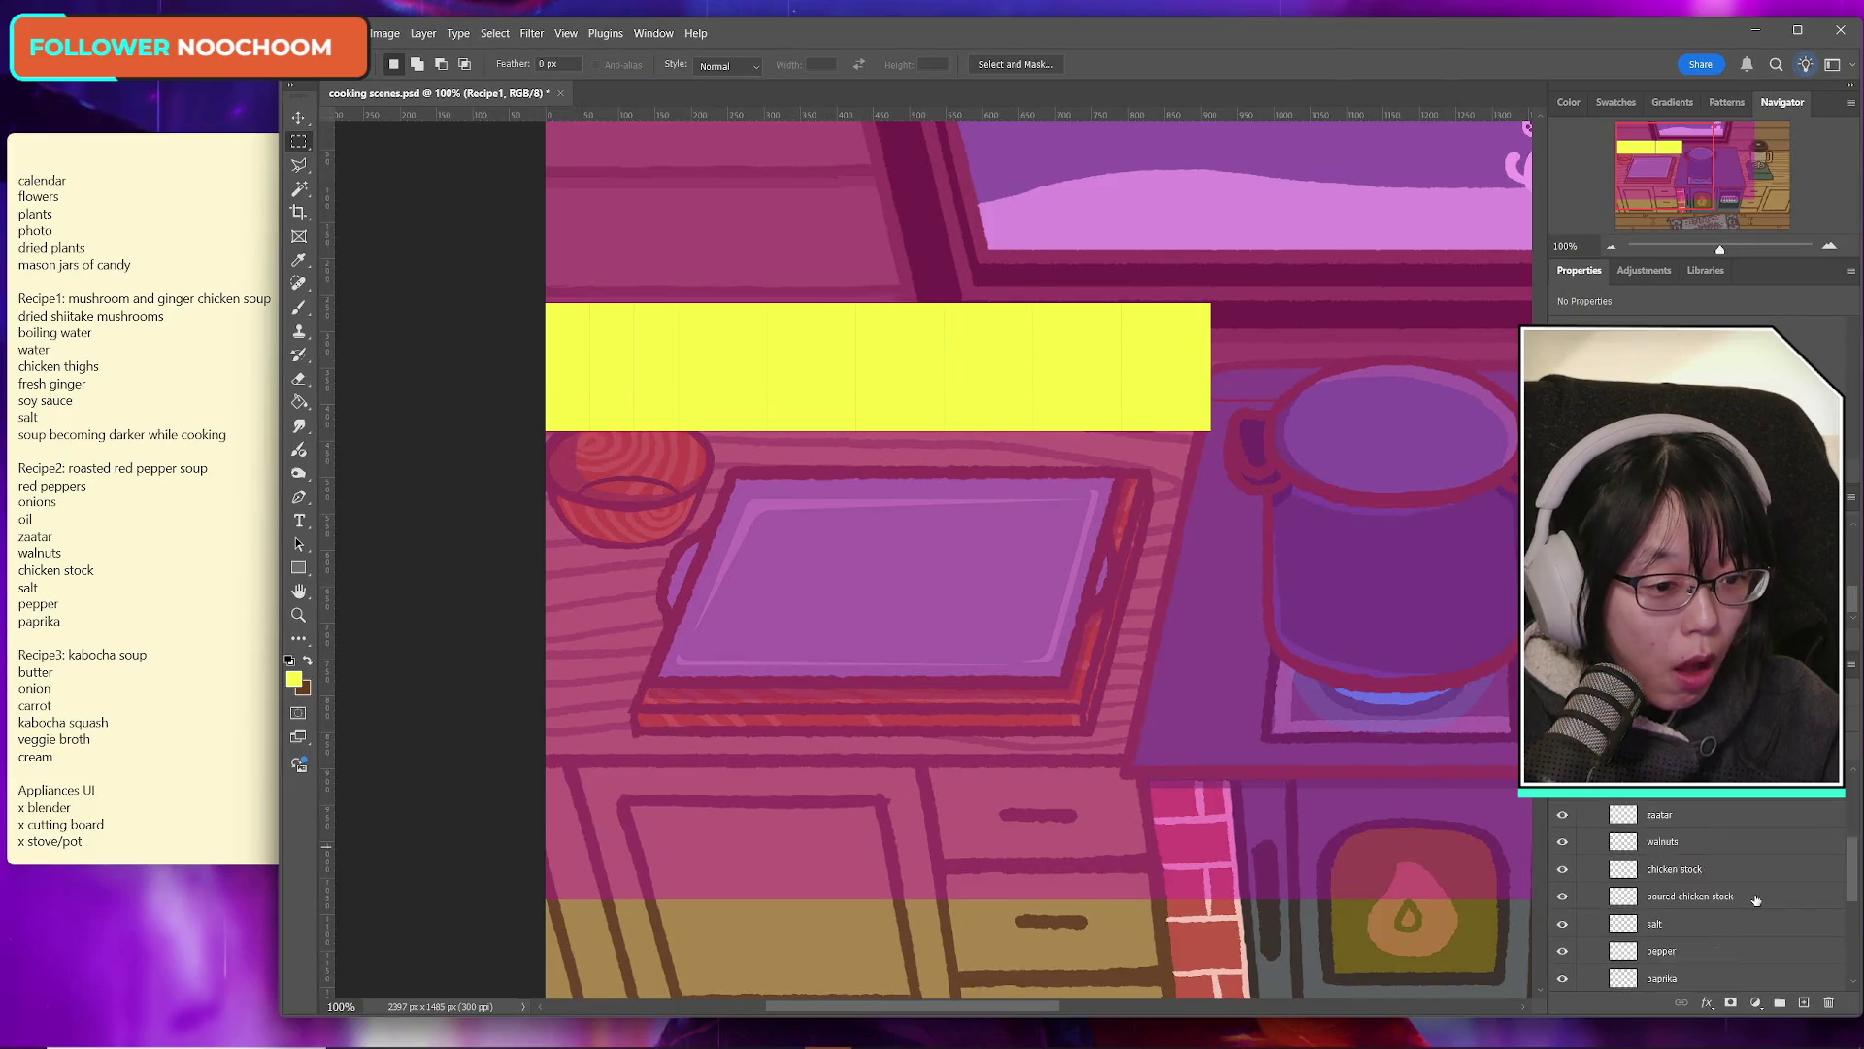
scroll(1709, 874, up, 5)
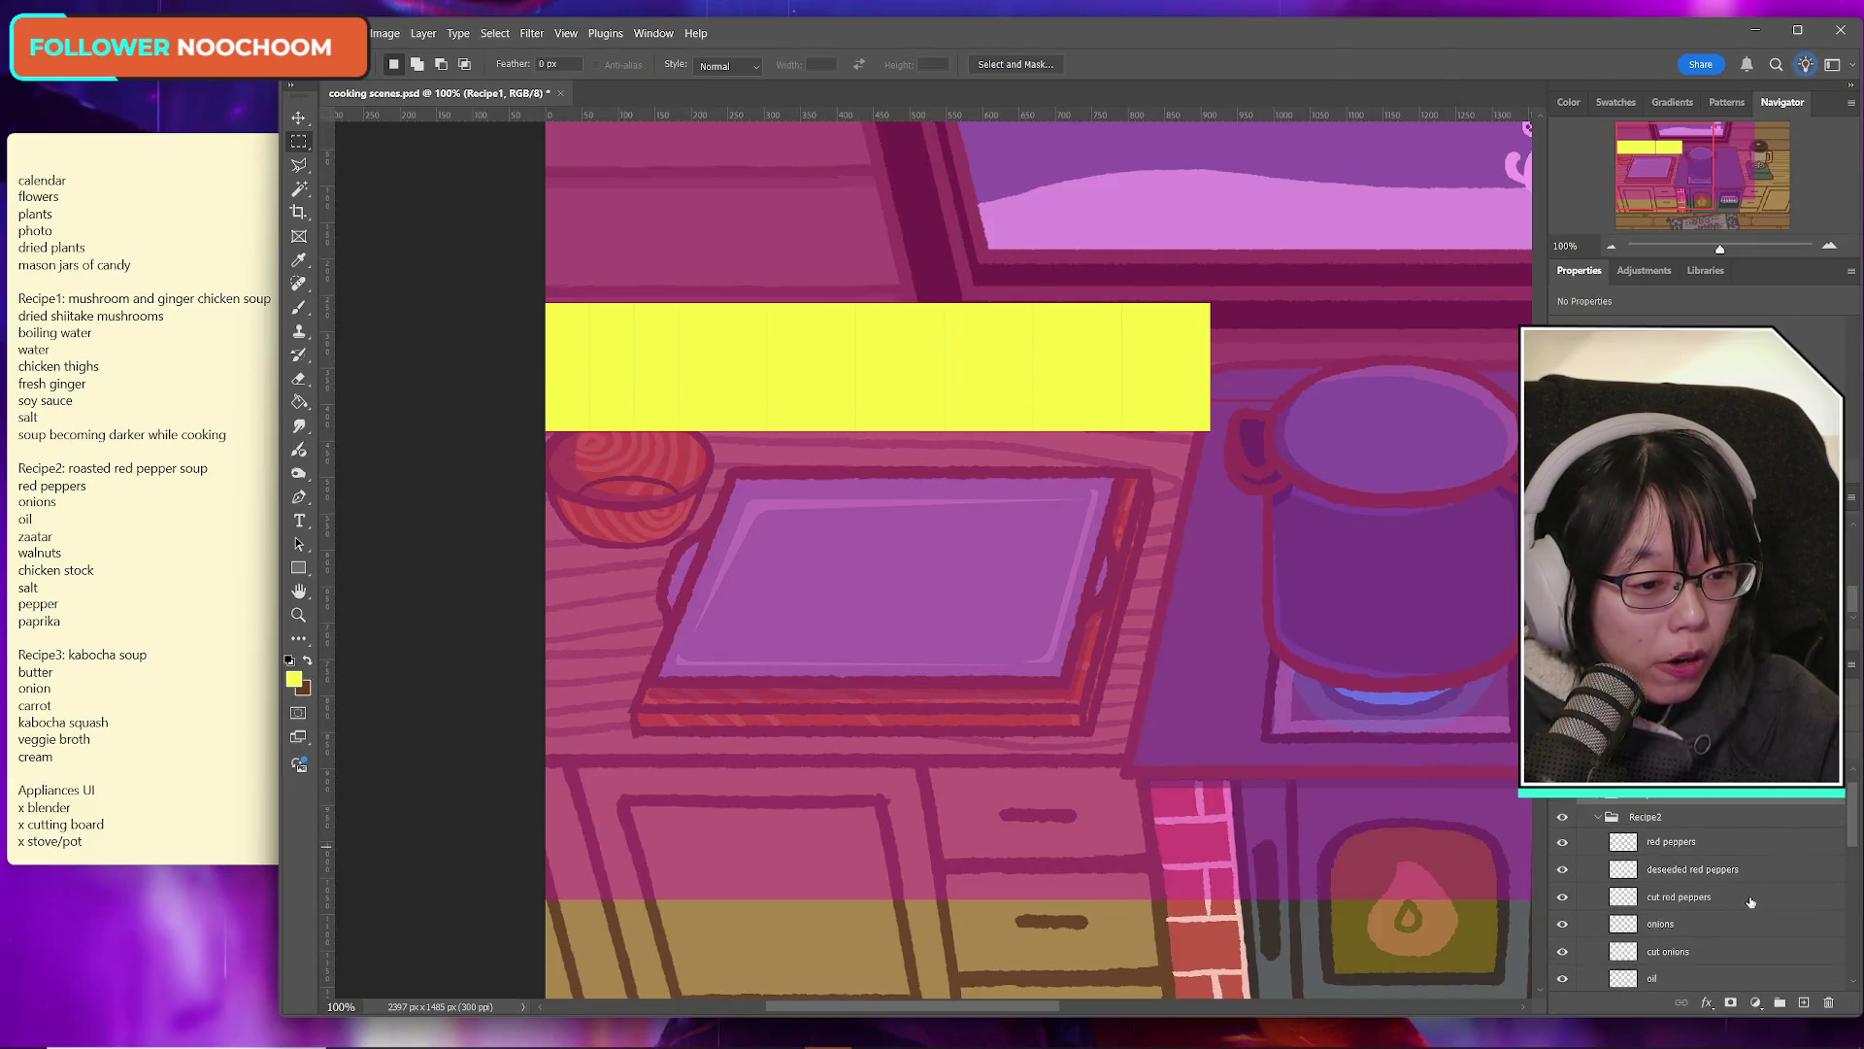
click(1598, 818)
click(1599, 840)
scroll(1728, 883, down, 3)
scroll(1738, 887, up, 3)
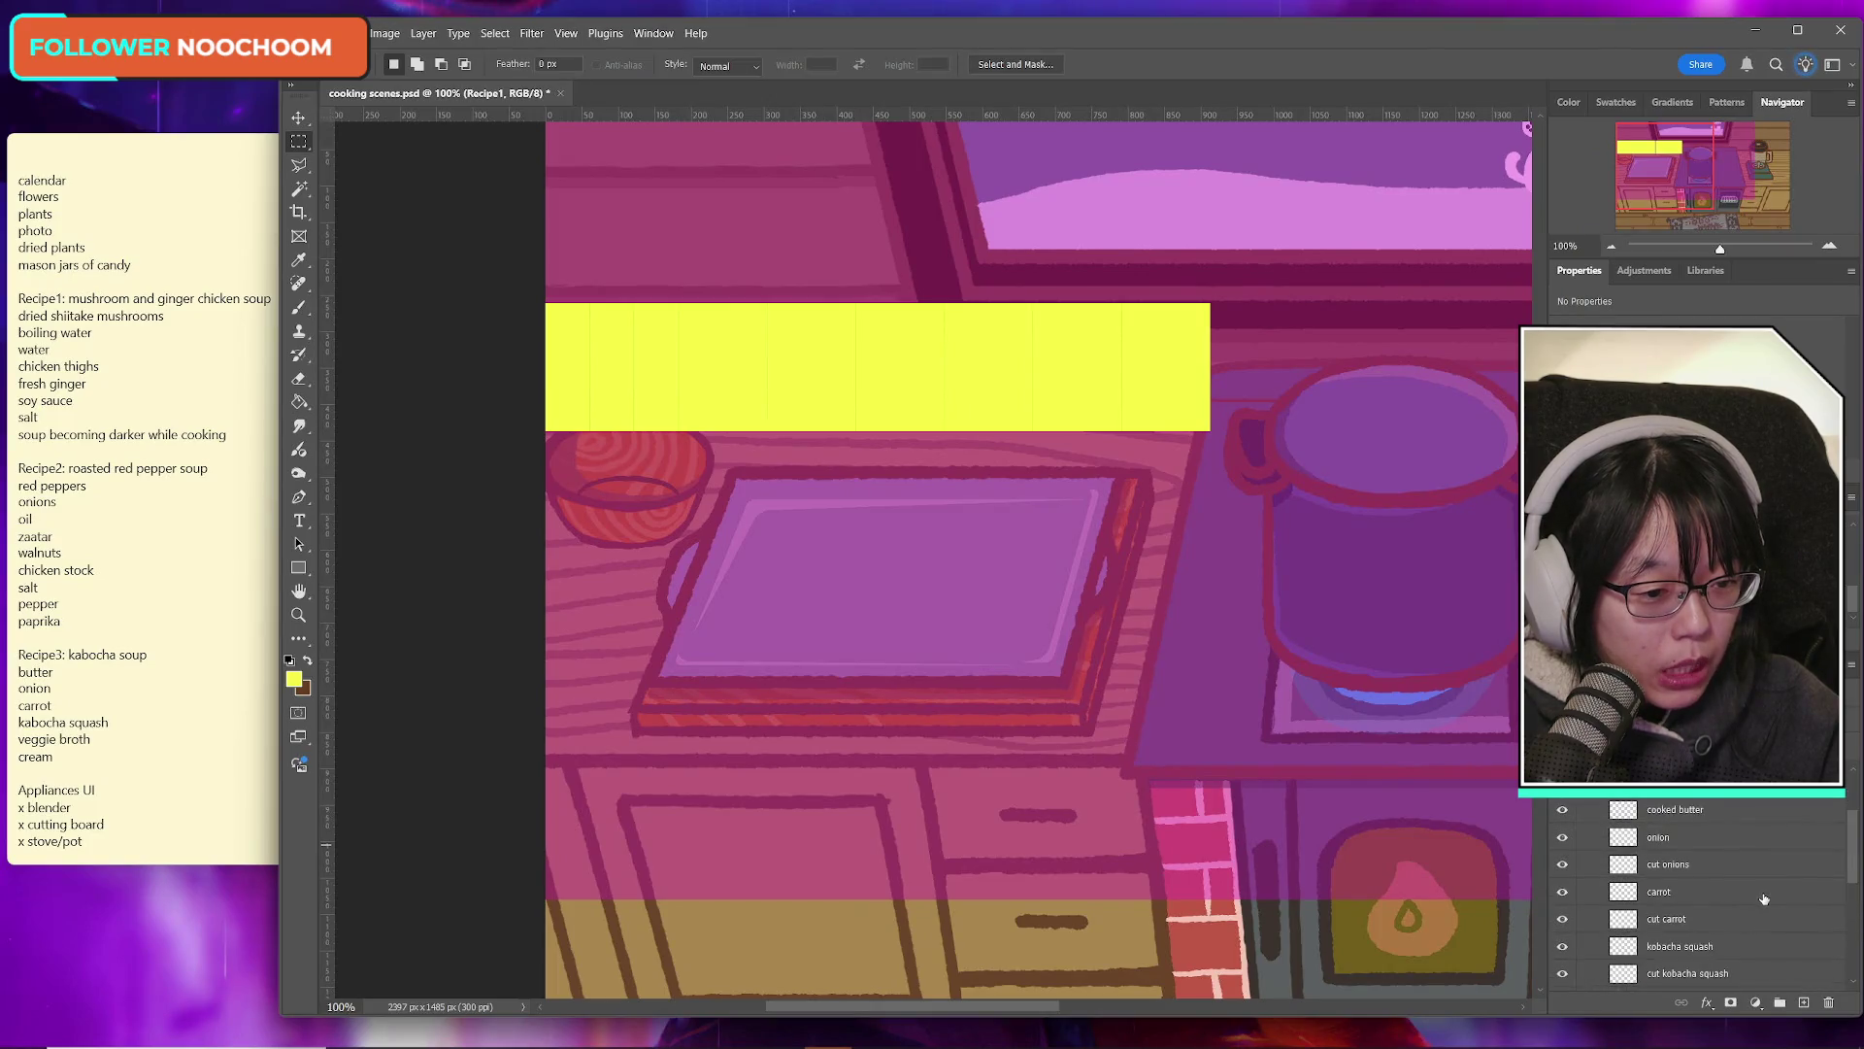
click(1598, 840)
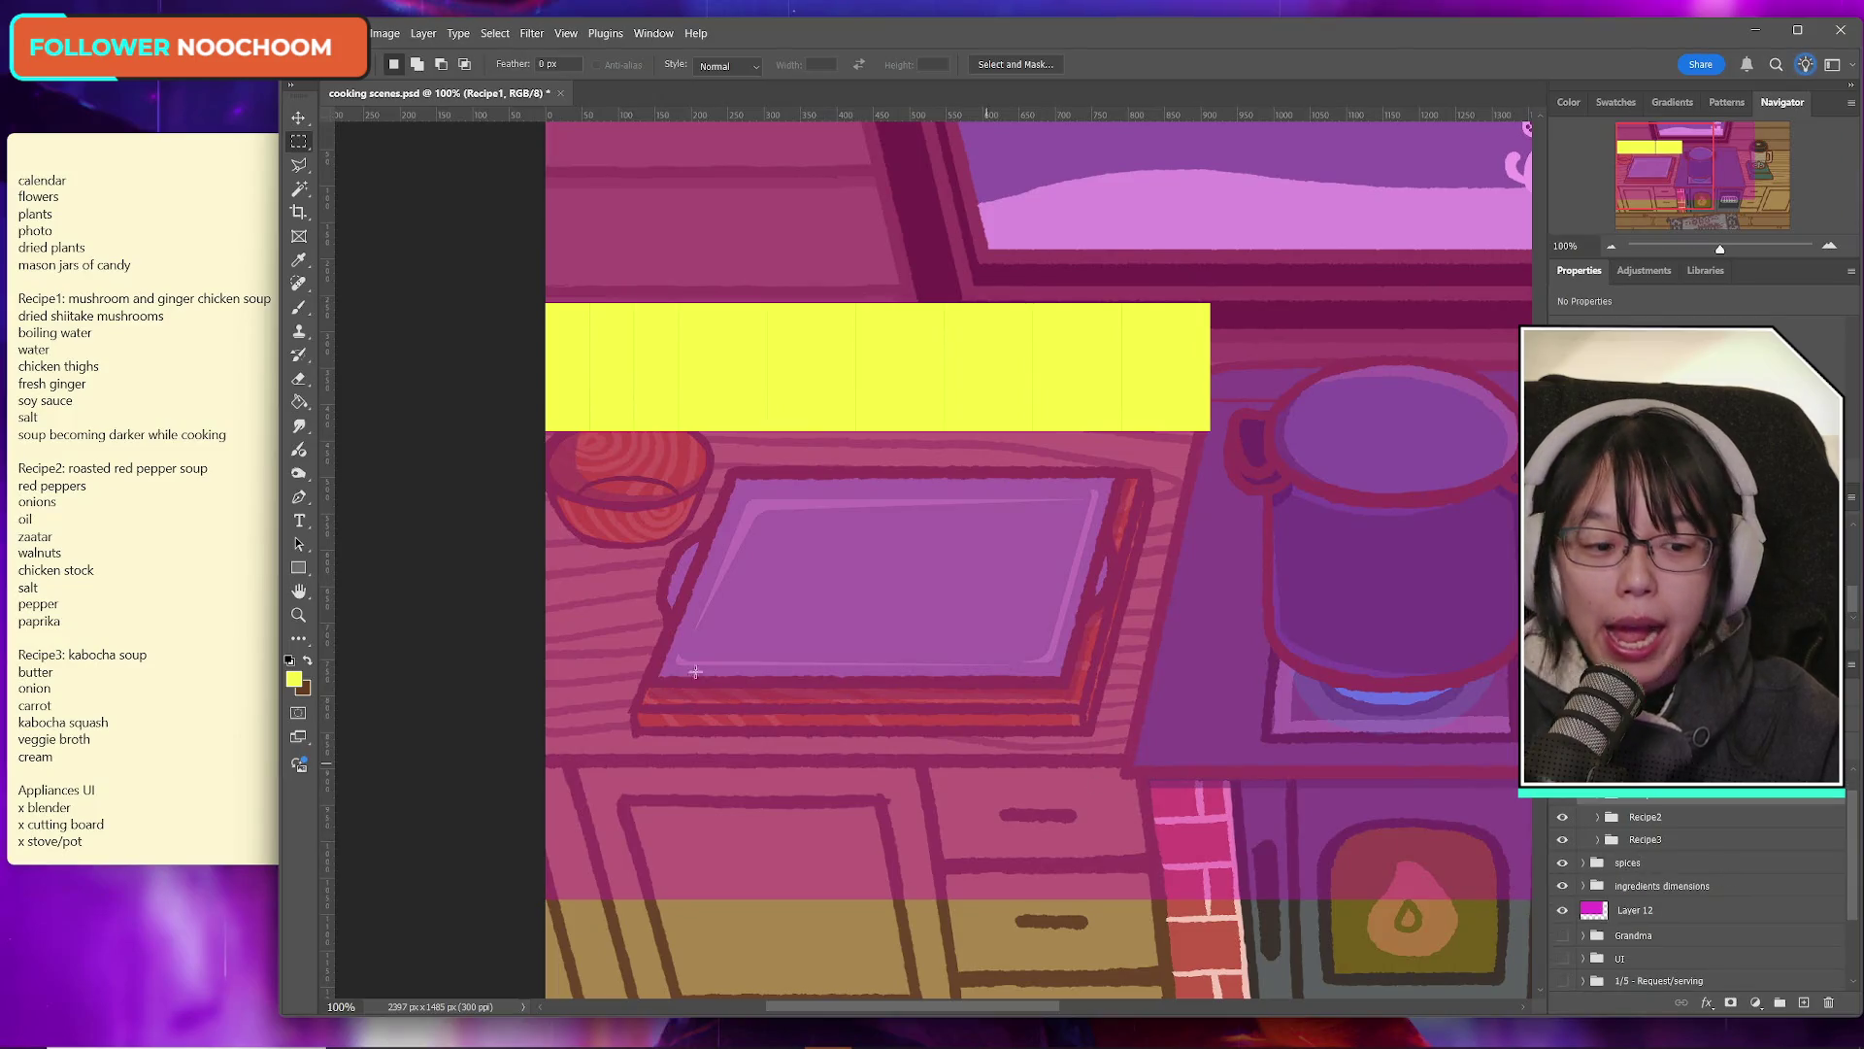
click(225, 468)
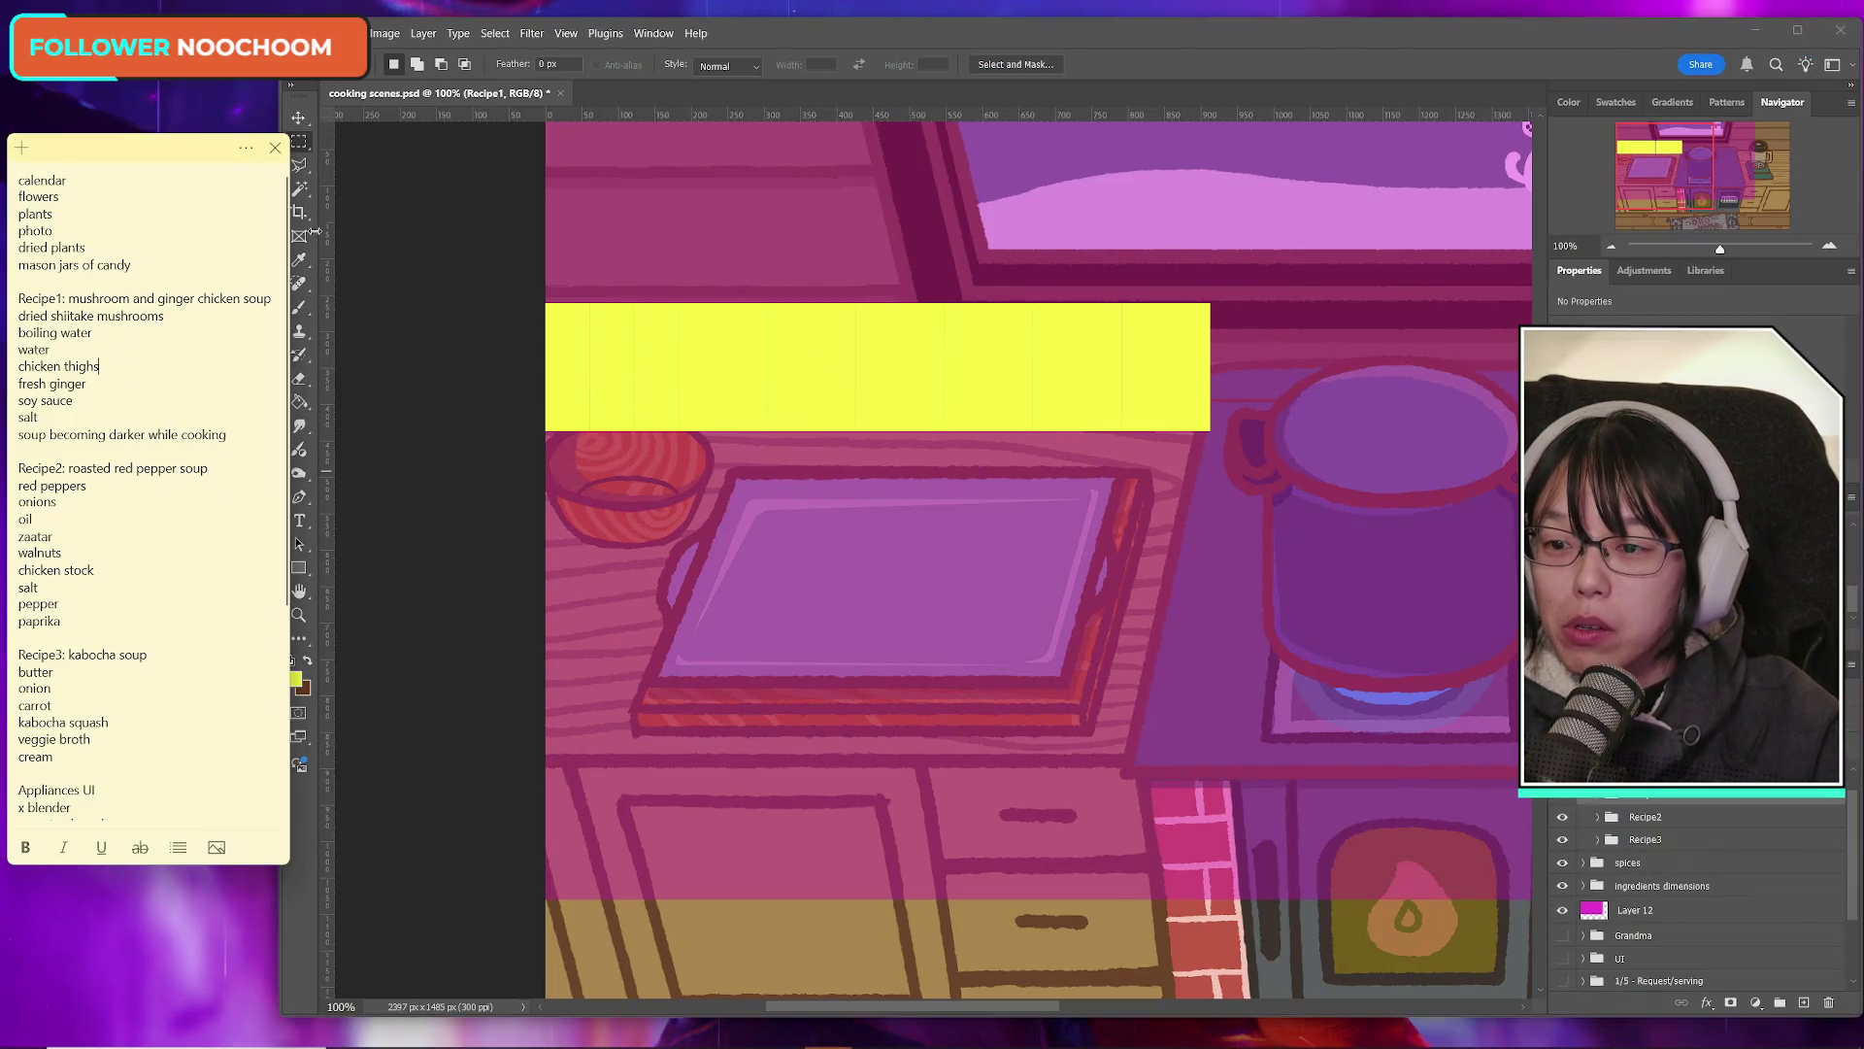
drag(241, 154, 1349, 256)
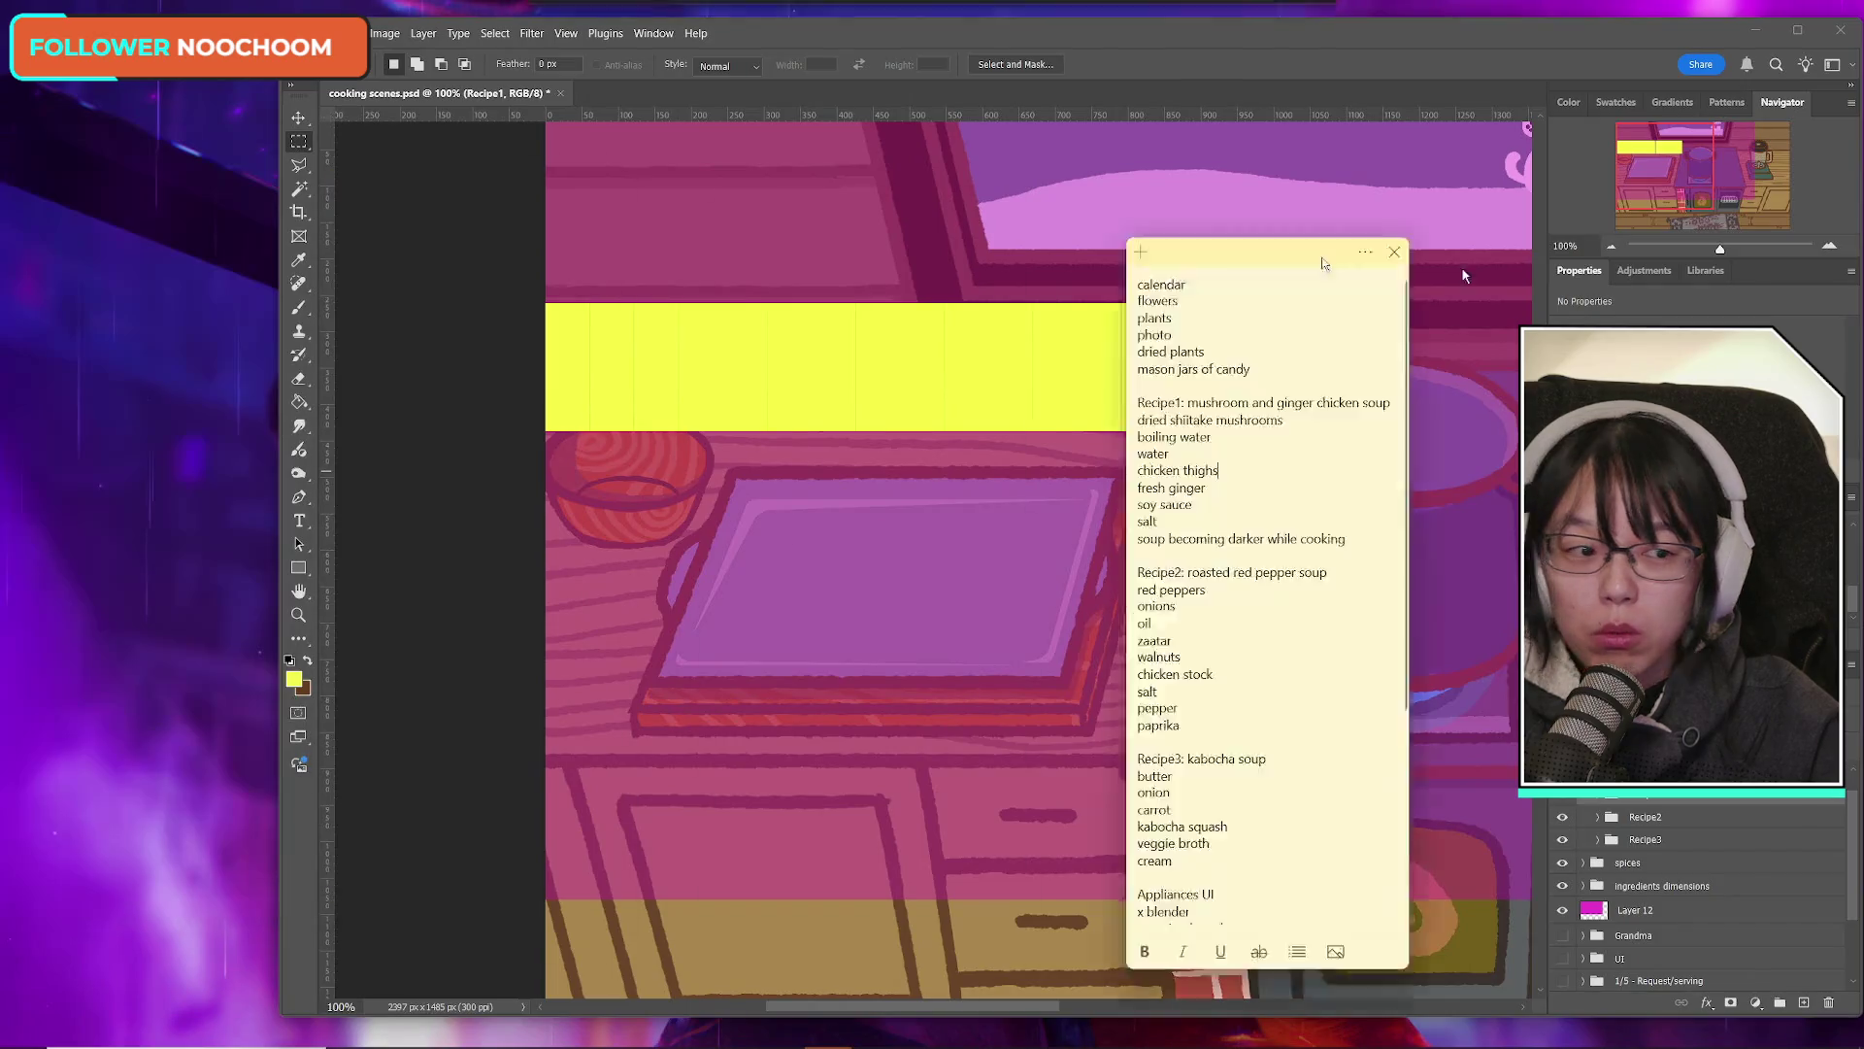
click(1797, 30)
drag(867, 1042, 828, 1042)
scroll(711, 675, up, 3)
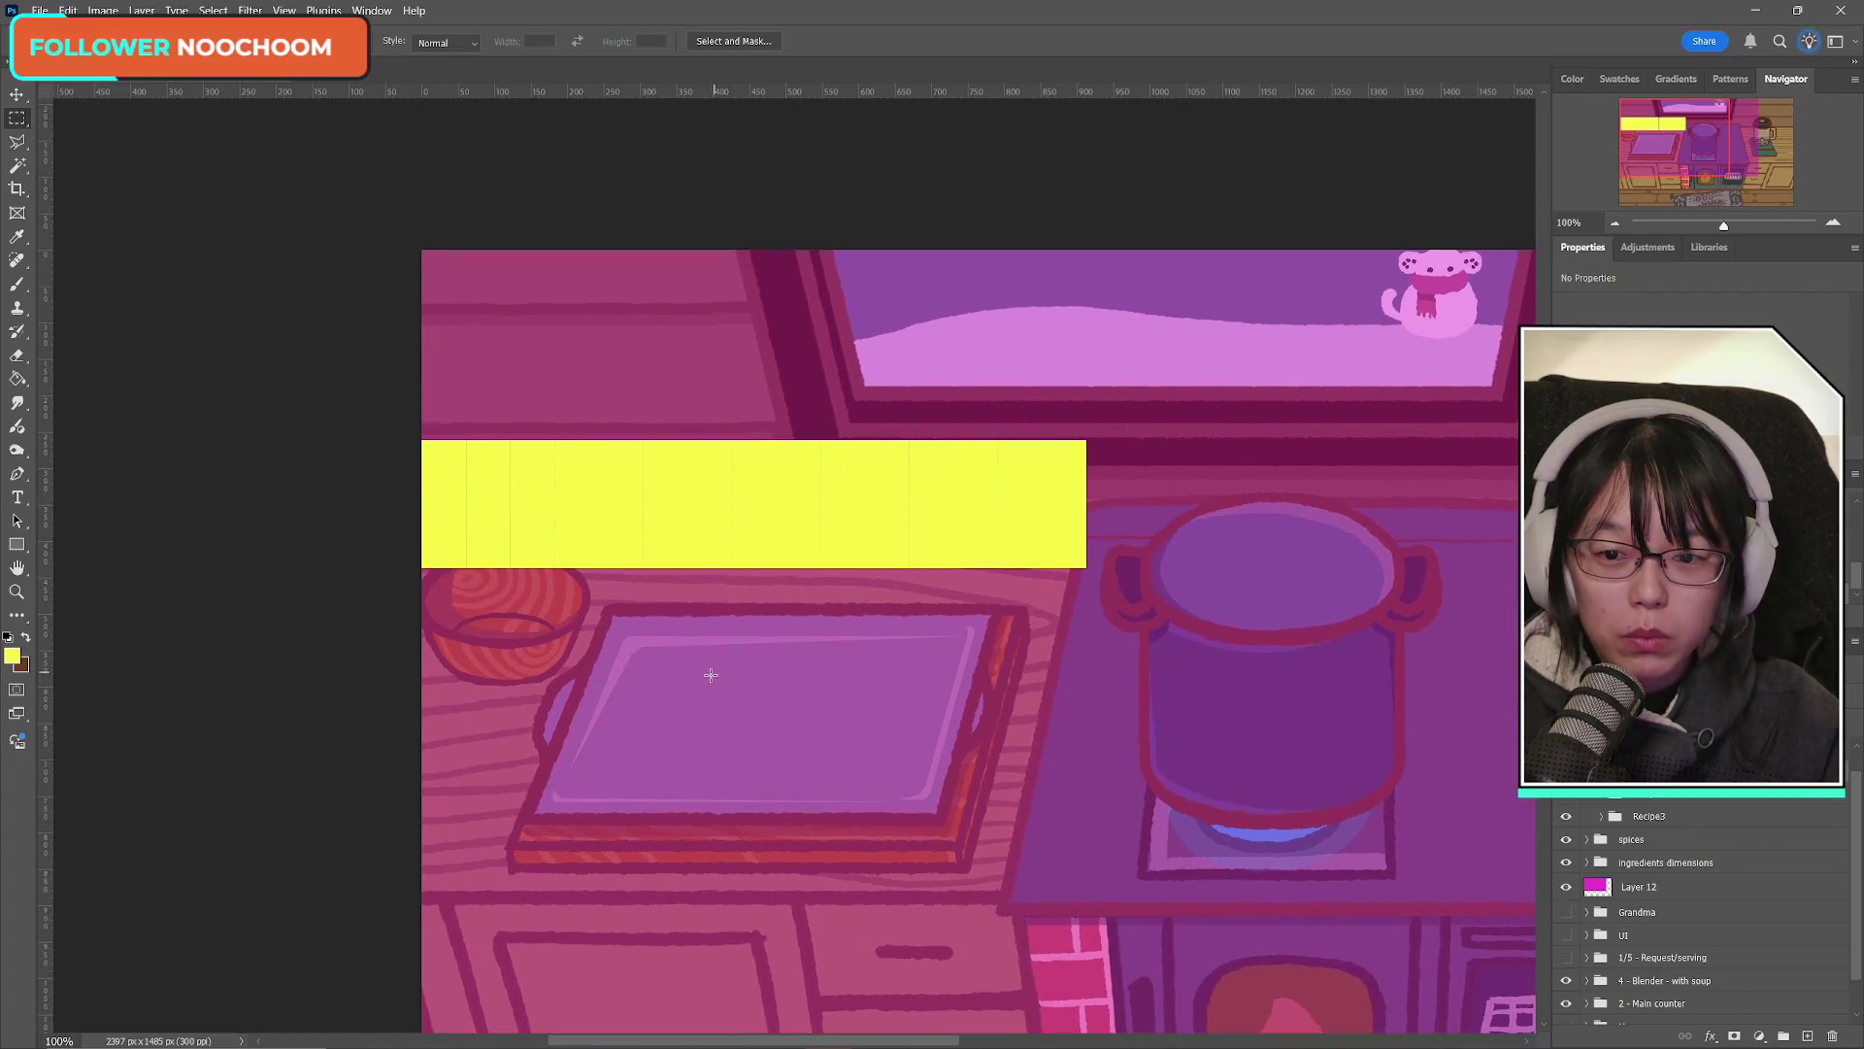
scroll(711, 675, up, 1)
click(16, 592)
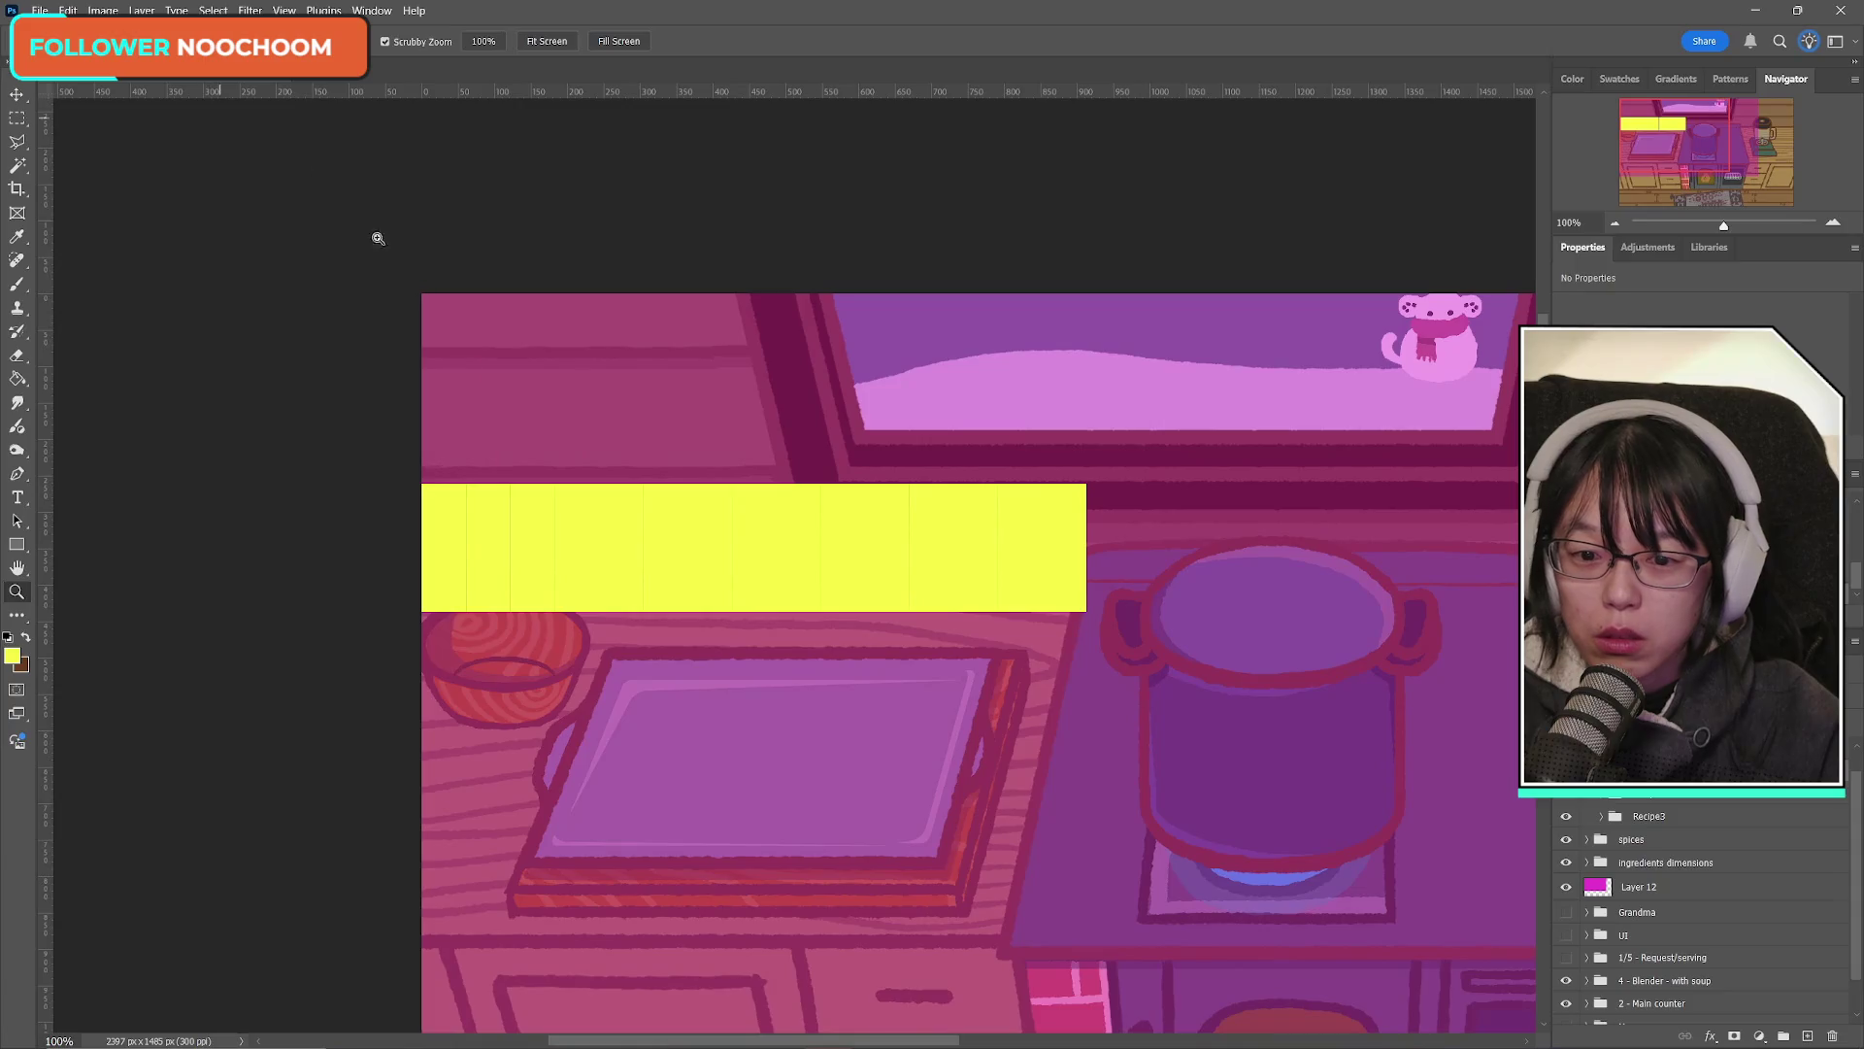
click(417, 440)
scroll(1428, 670, down, 1)
drag(1657, 129, 1670, 130)
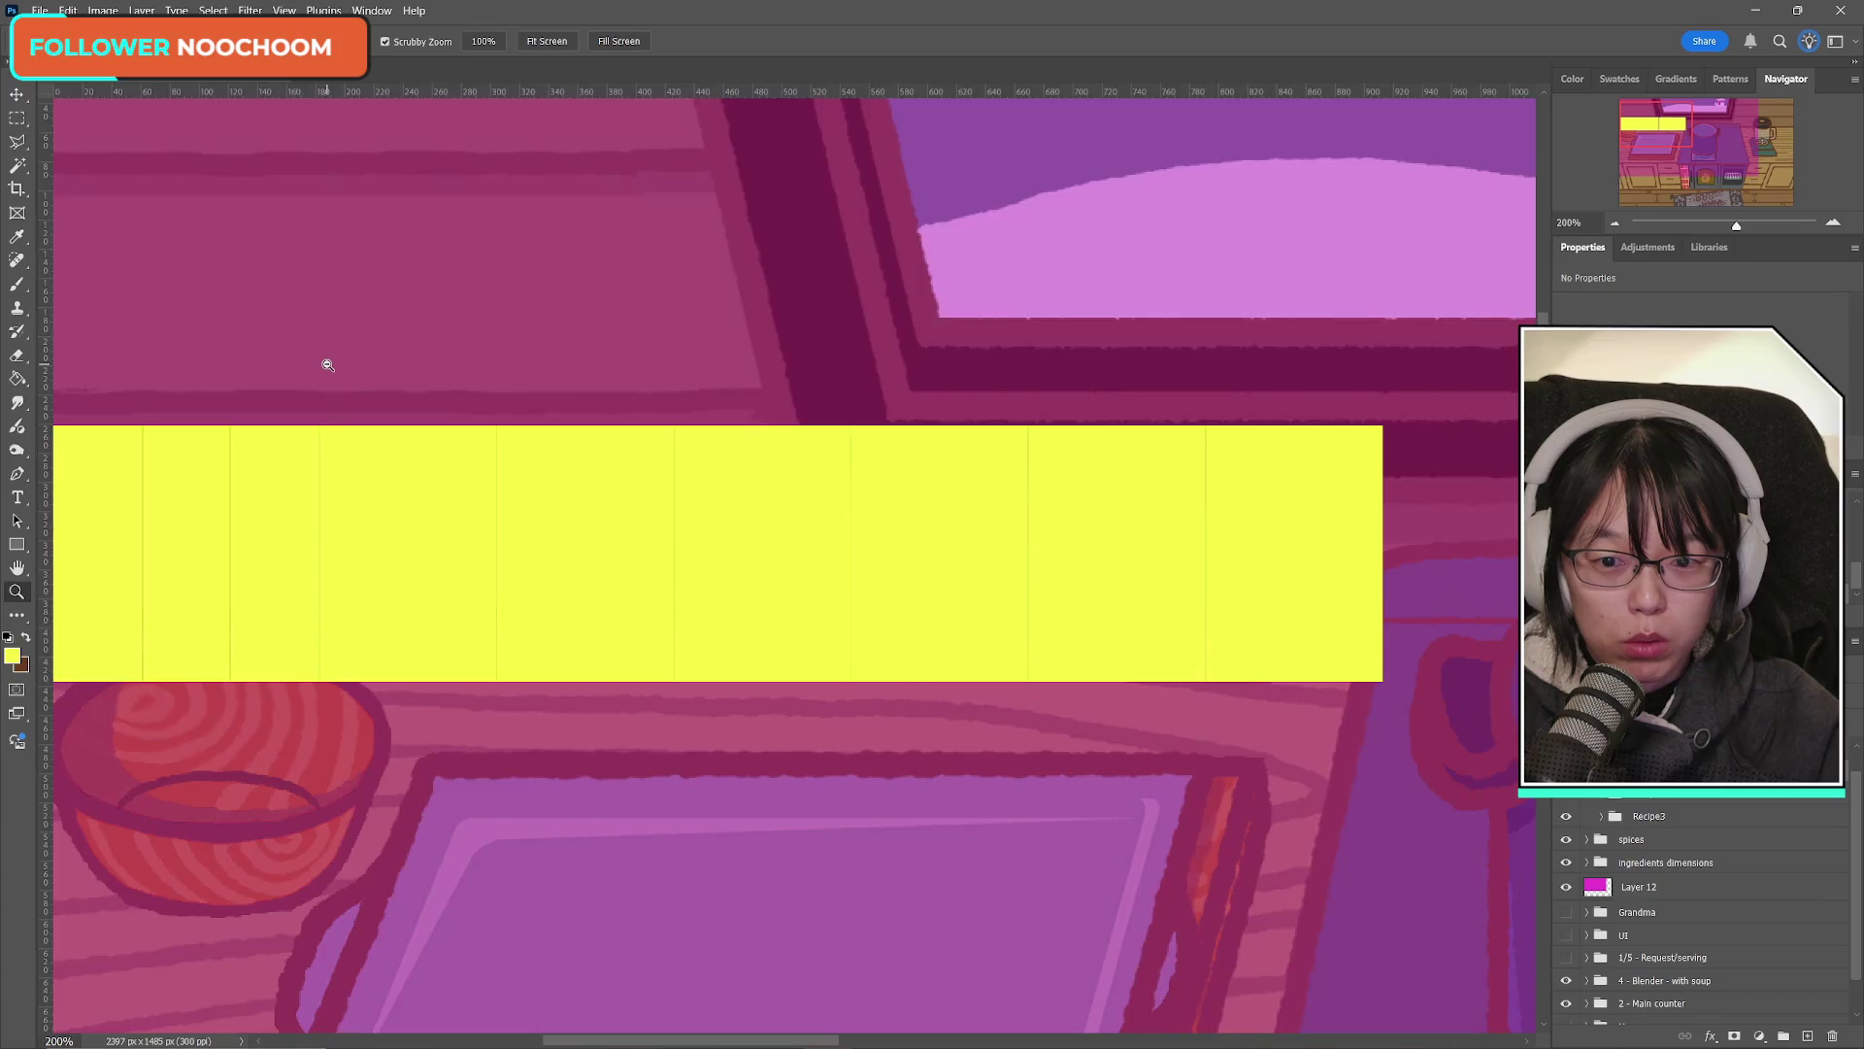
alt+click(327, 364)
click(1565, 886)
Step: Rename Layer 12 to '1920x1080 guideline' and leave it hidden
double_click(1640, 886)
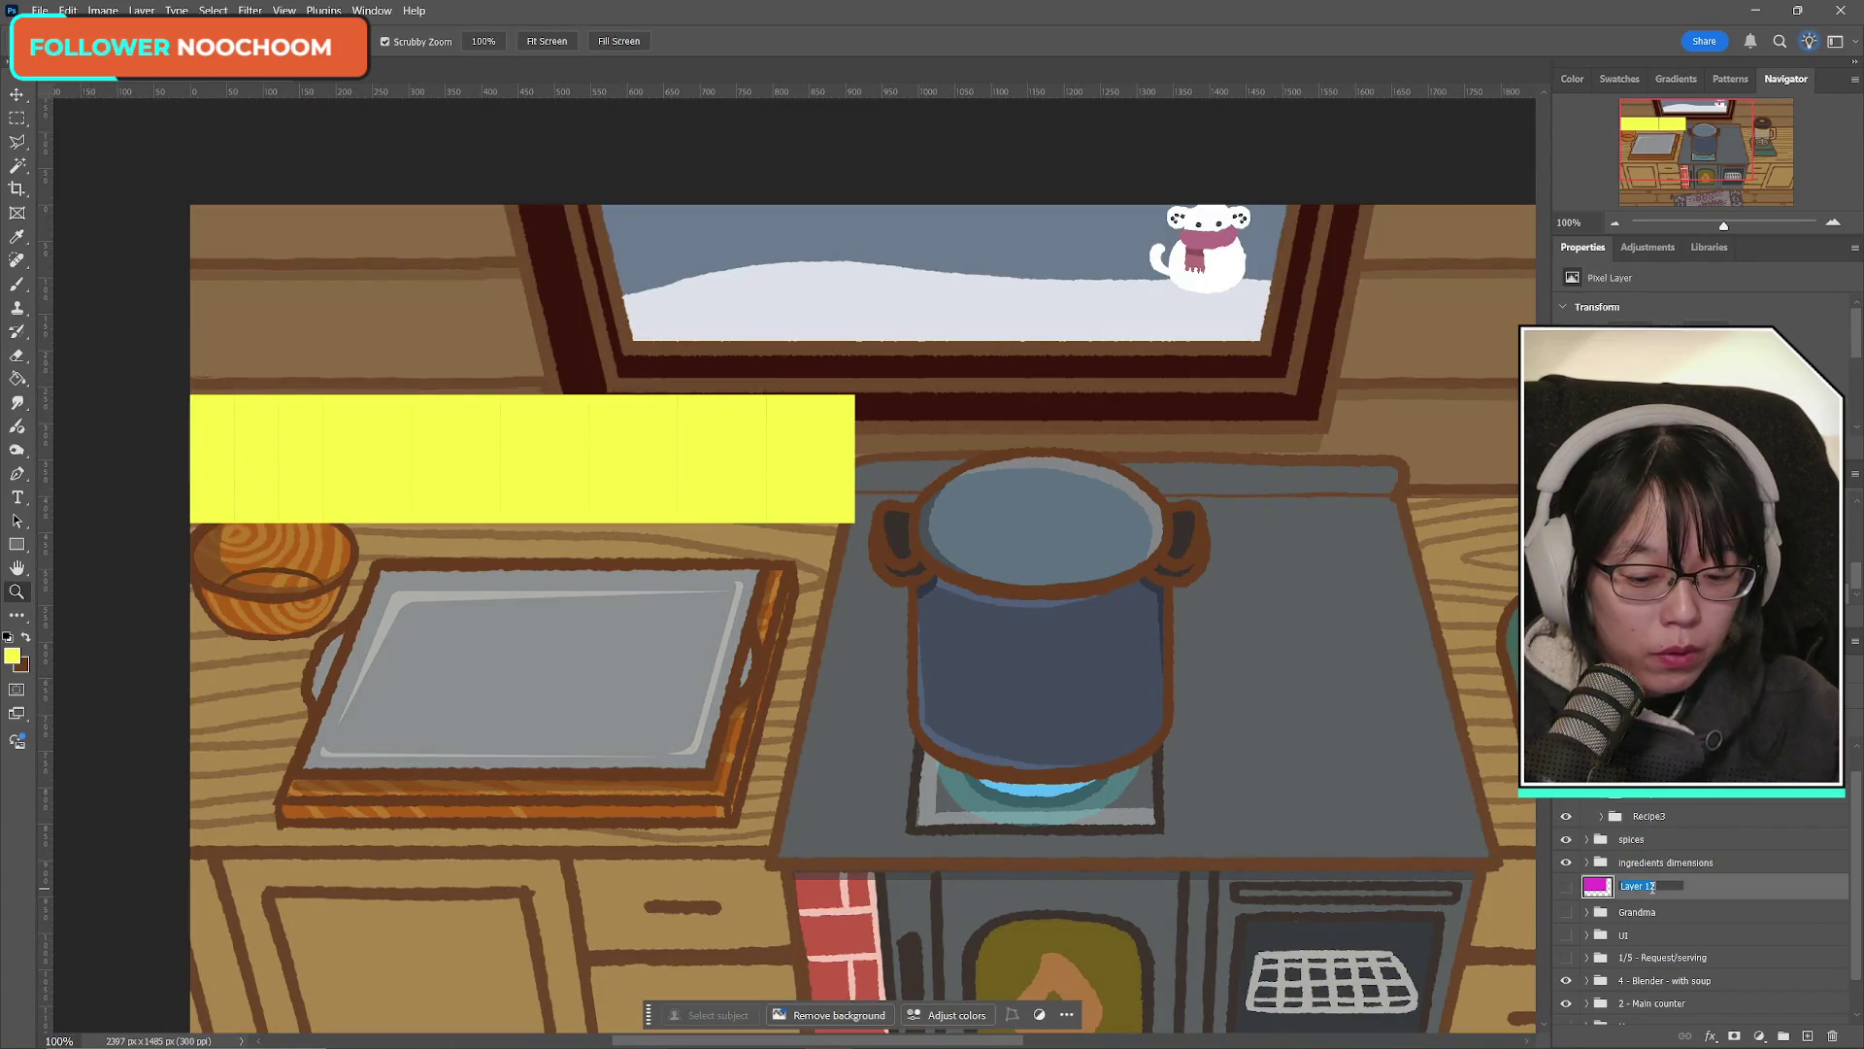
text(1920x1080 gui)
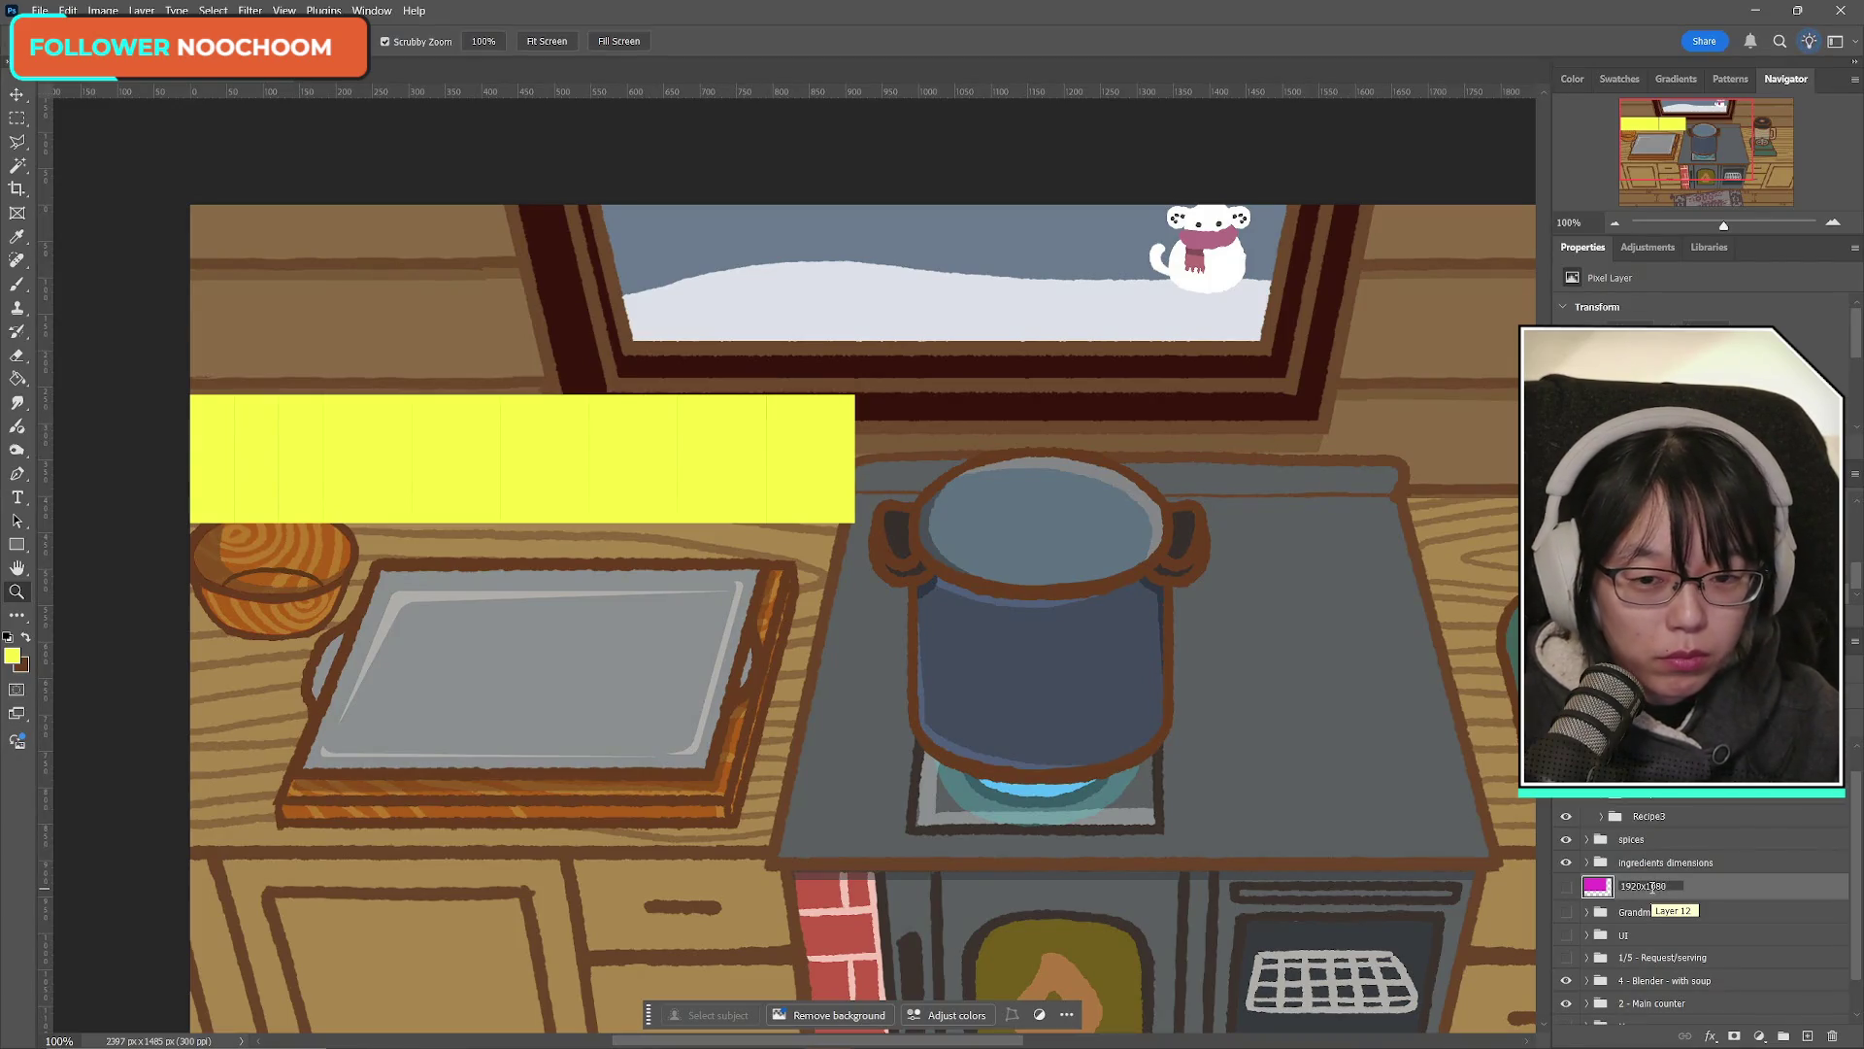
text(deline)
key(Return)
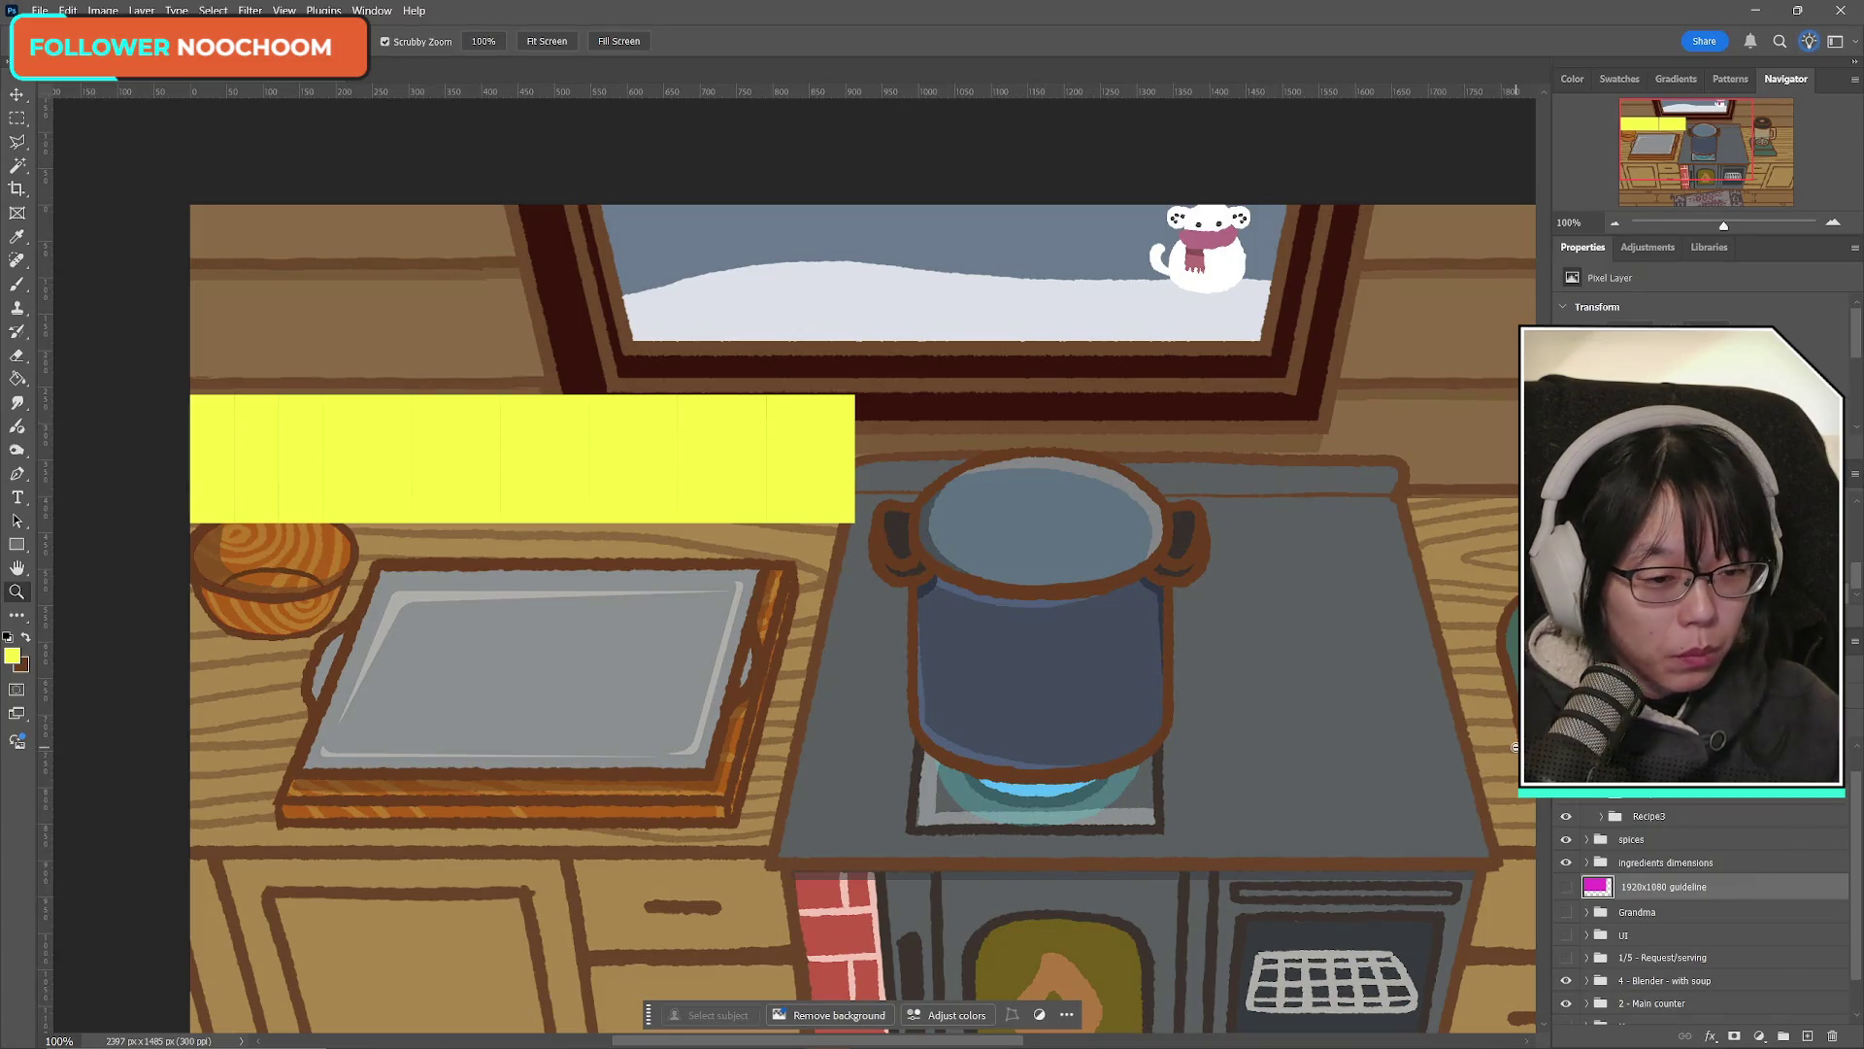
click(1565, 887)
click(1565, 886)
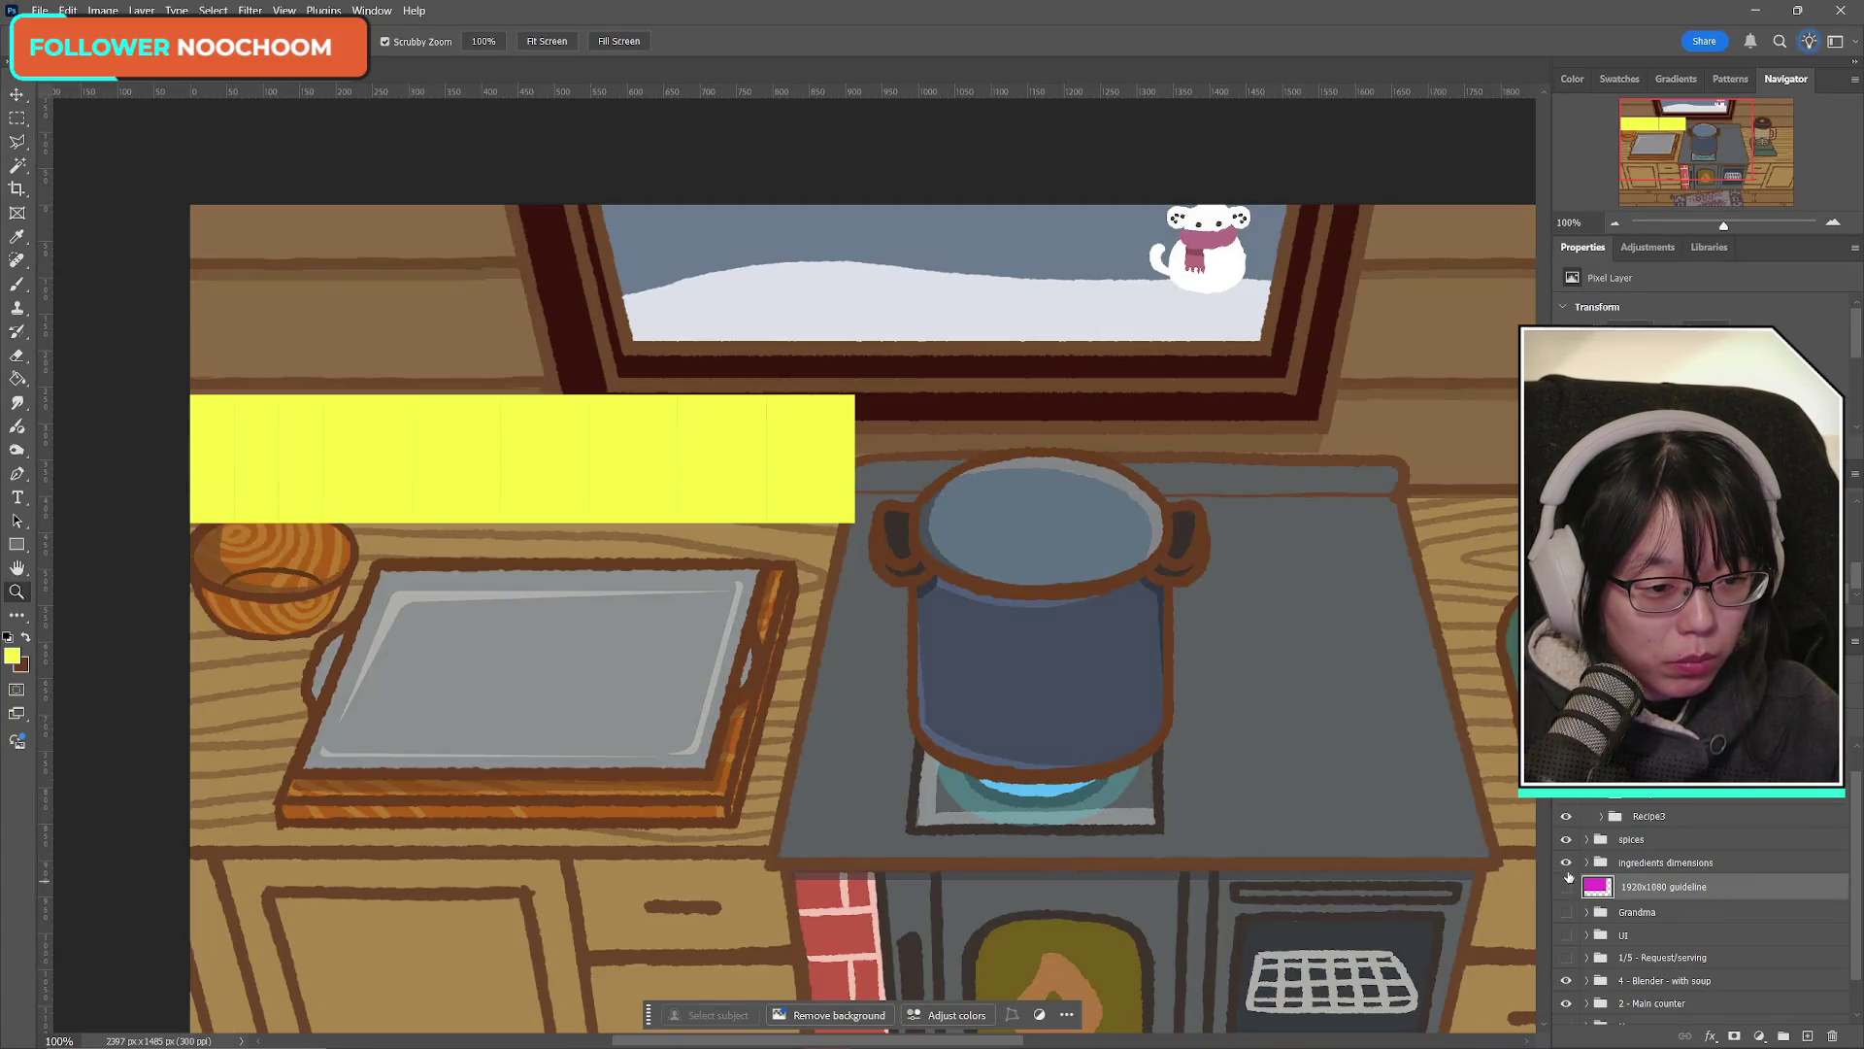
Step: Toggle the ingredients dimensions group's visibility to check it, then select the group
click(1565, 863)
click(1565, 863)
click(1566, 863)
click(1565, 863)
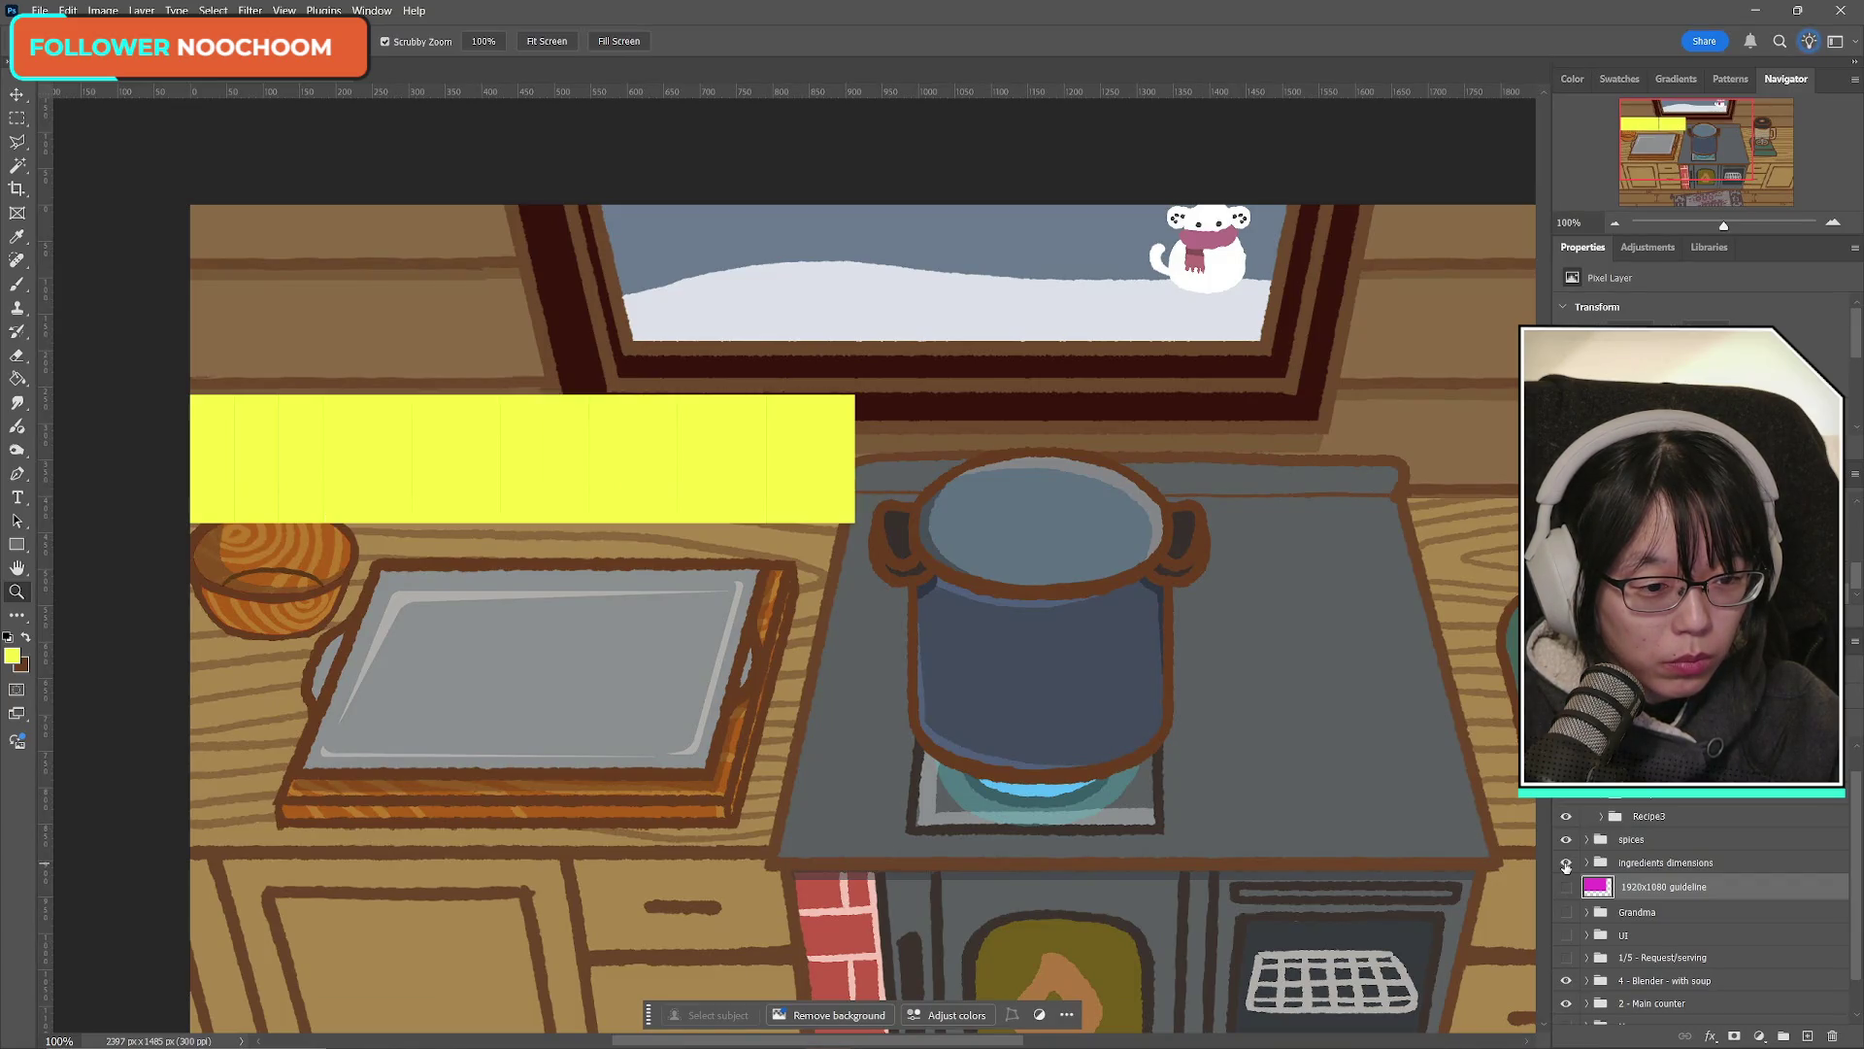
click(1655, 863)
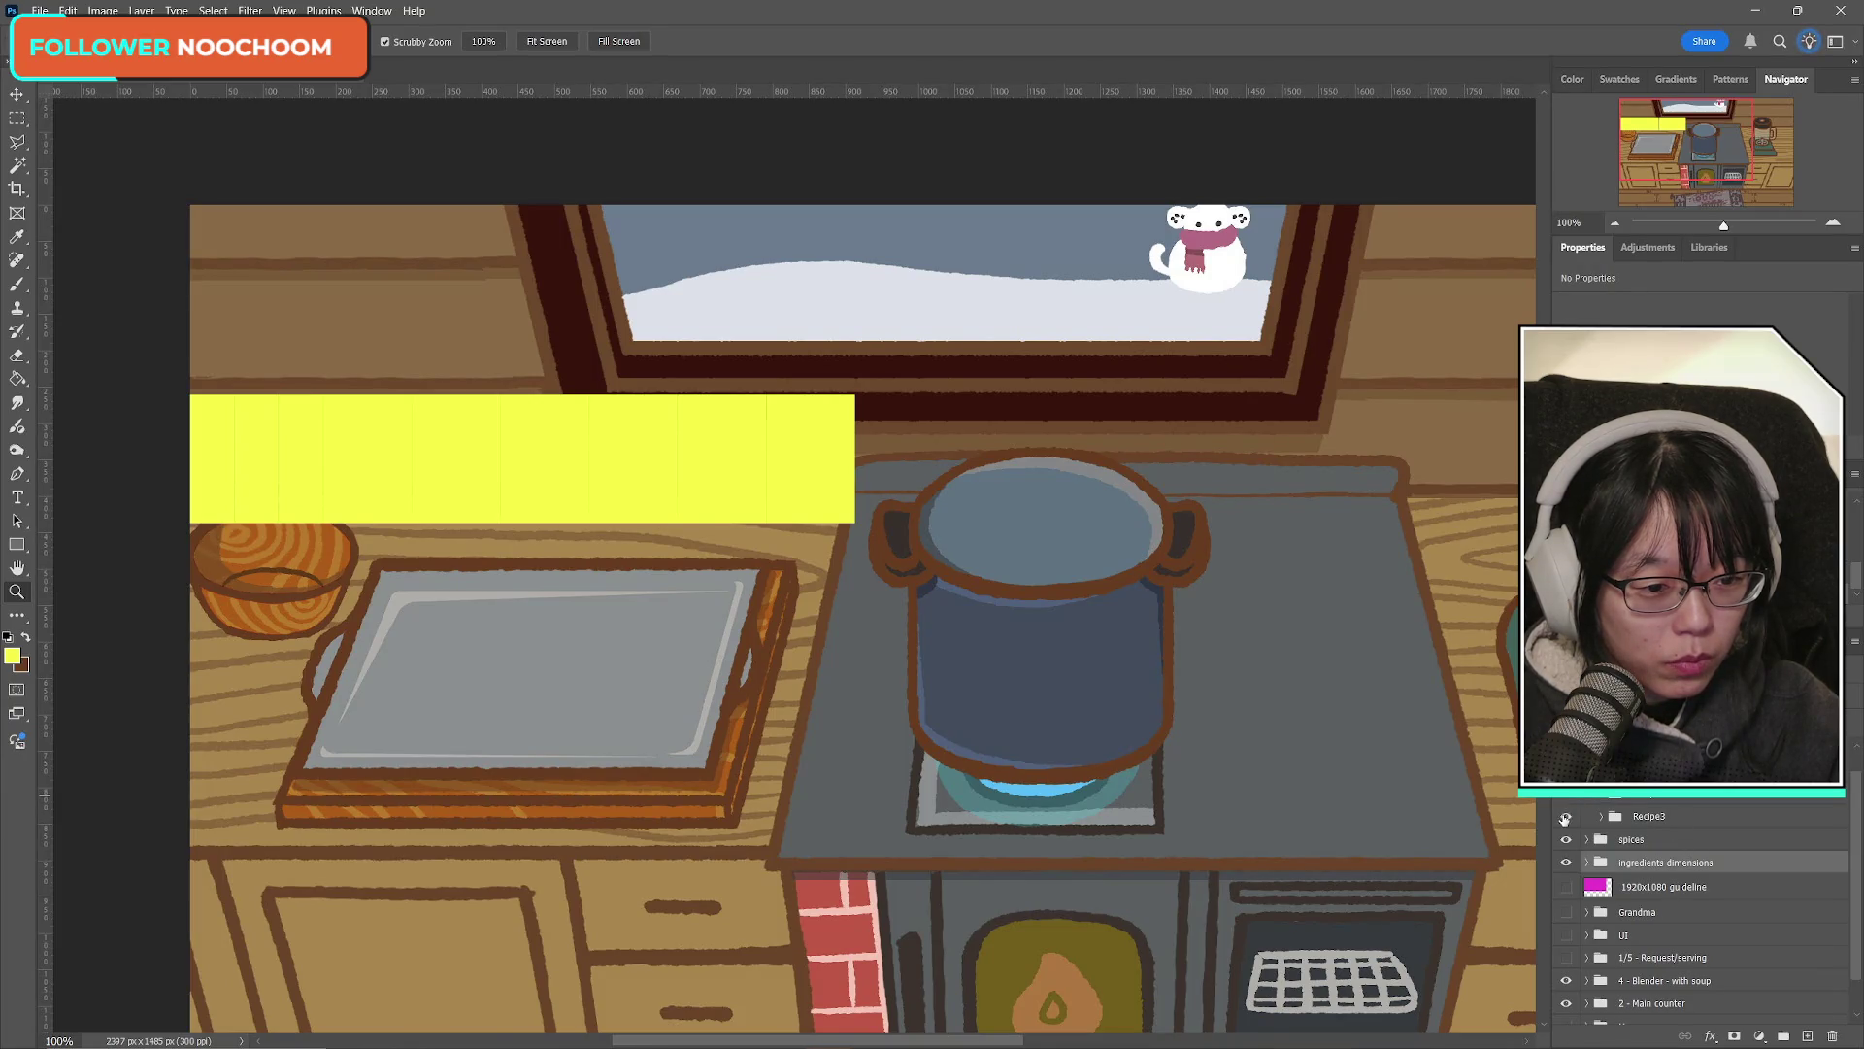
Step: Expand the Recipe3 group and scroll through its ingredient layers
click(1601, 816)
scroll(1725, 877, down, 3)
scroll(1723, 882, up, 2)
scroll(1708, 903, down, 5)
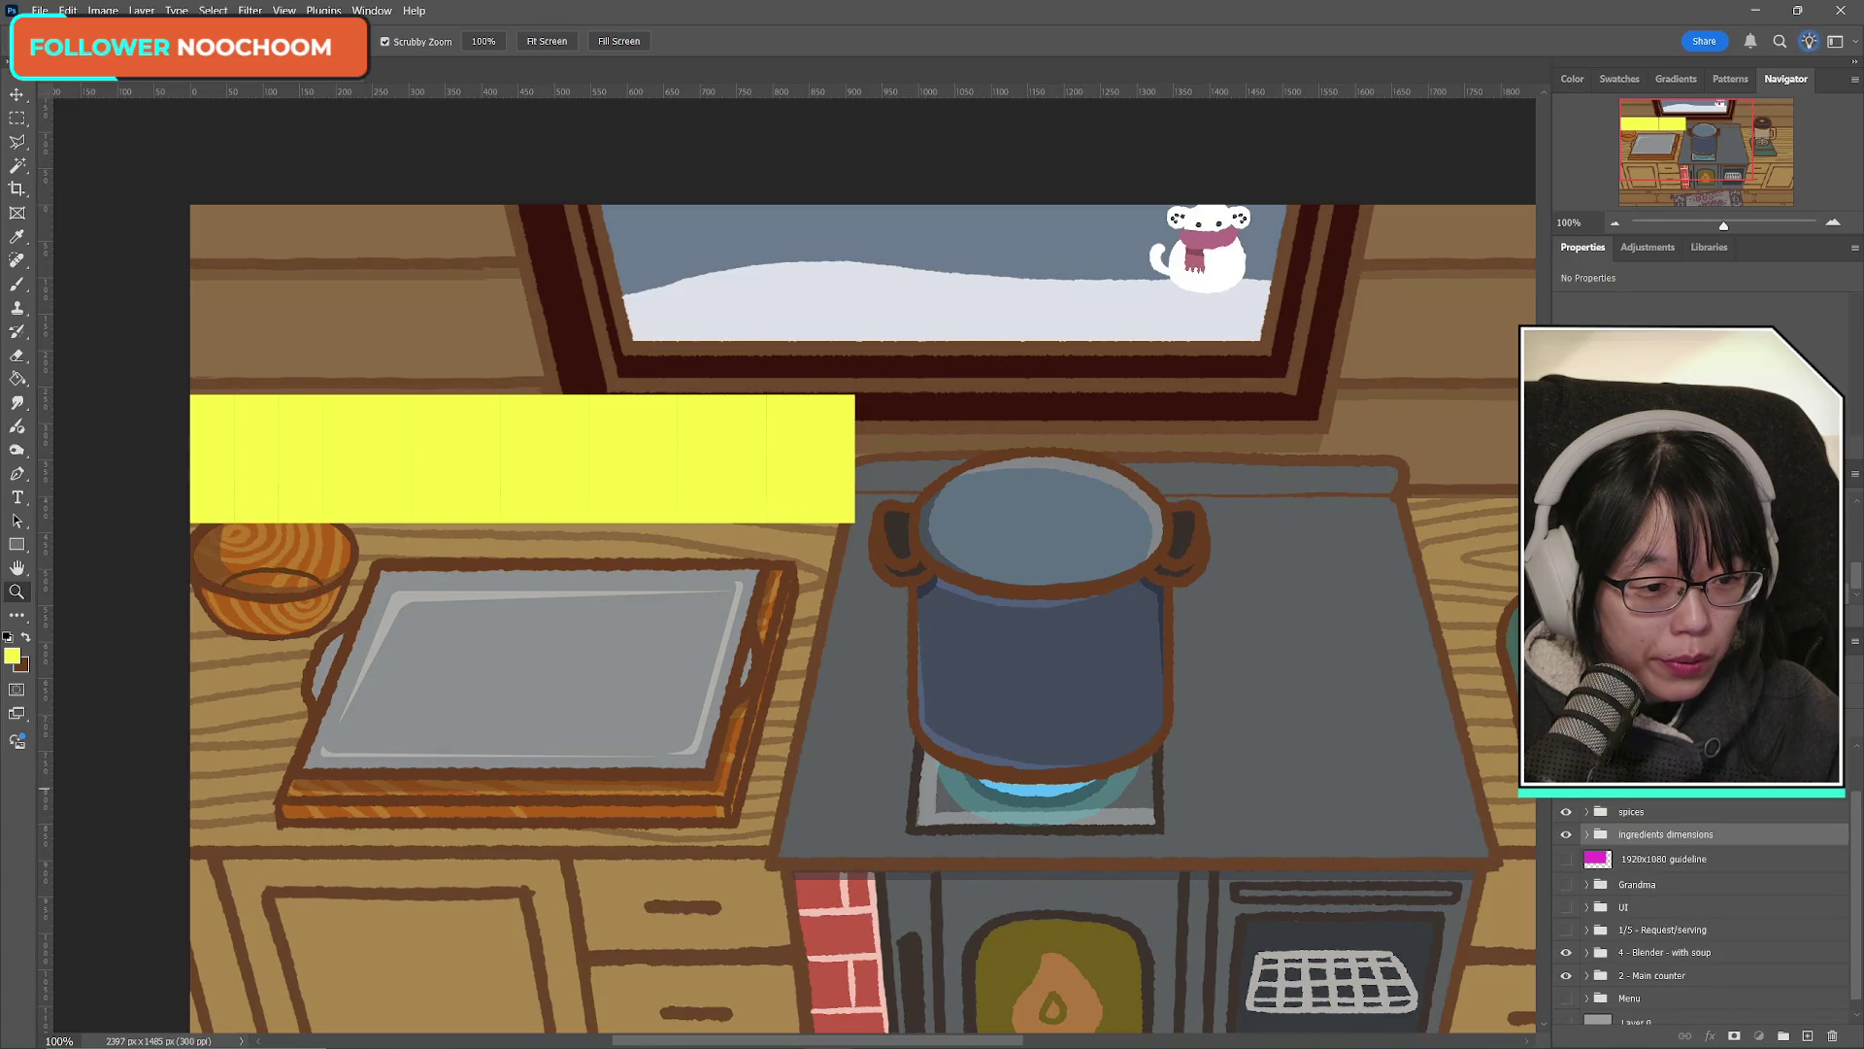
scroll(1677, 817, up, 5)
scroll(1730, 907, down, 5)
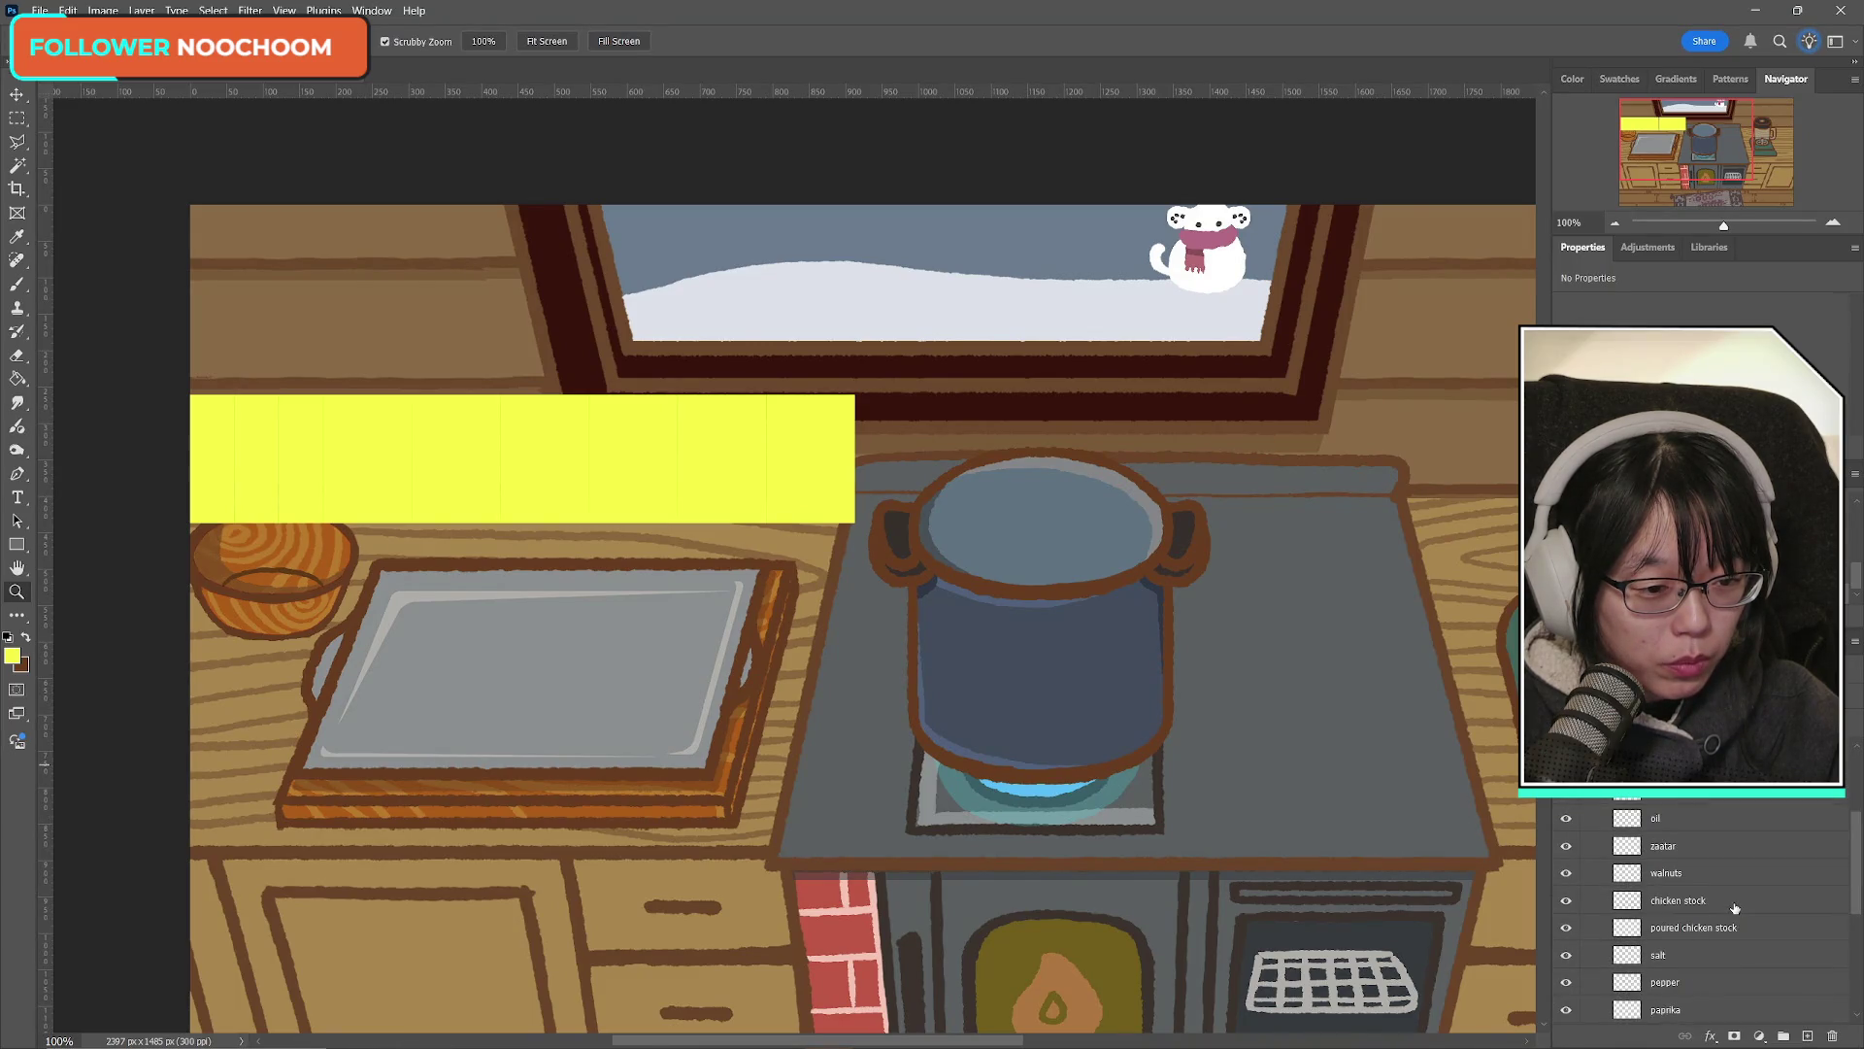
Step: Select the salt layer and make dark brown the foreground painting colour
click(1677, 854)
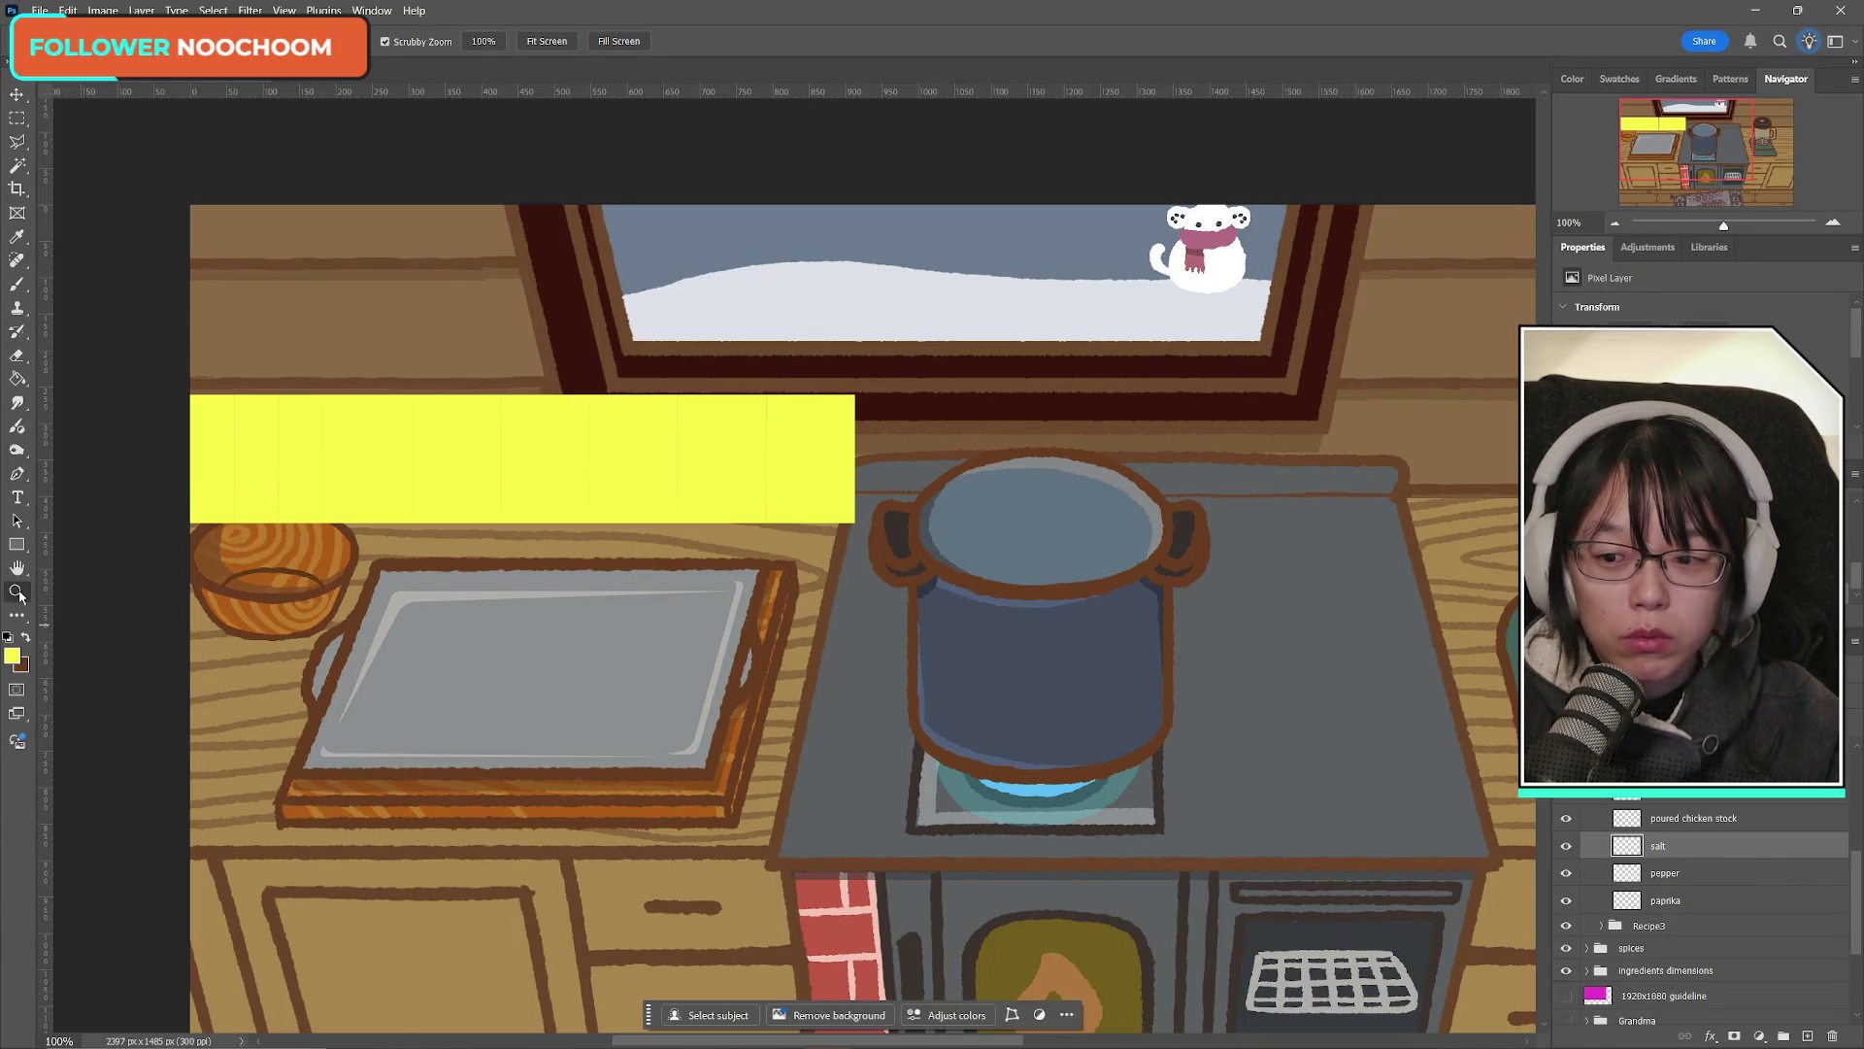
click(25, 638)
click(12, 655)
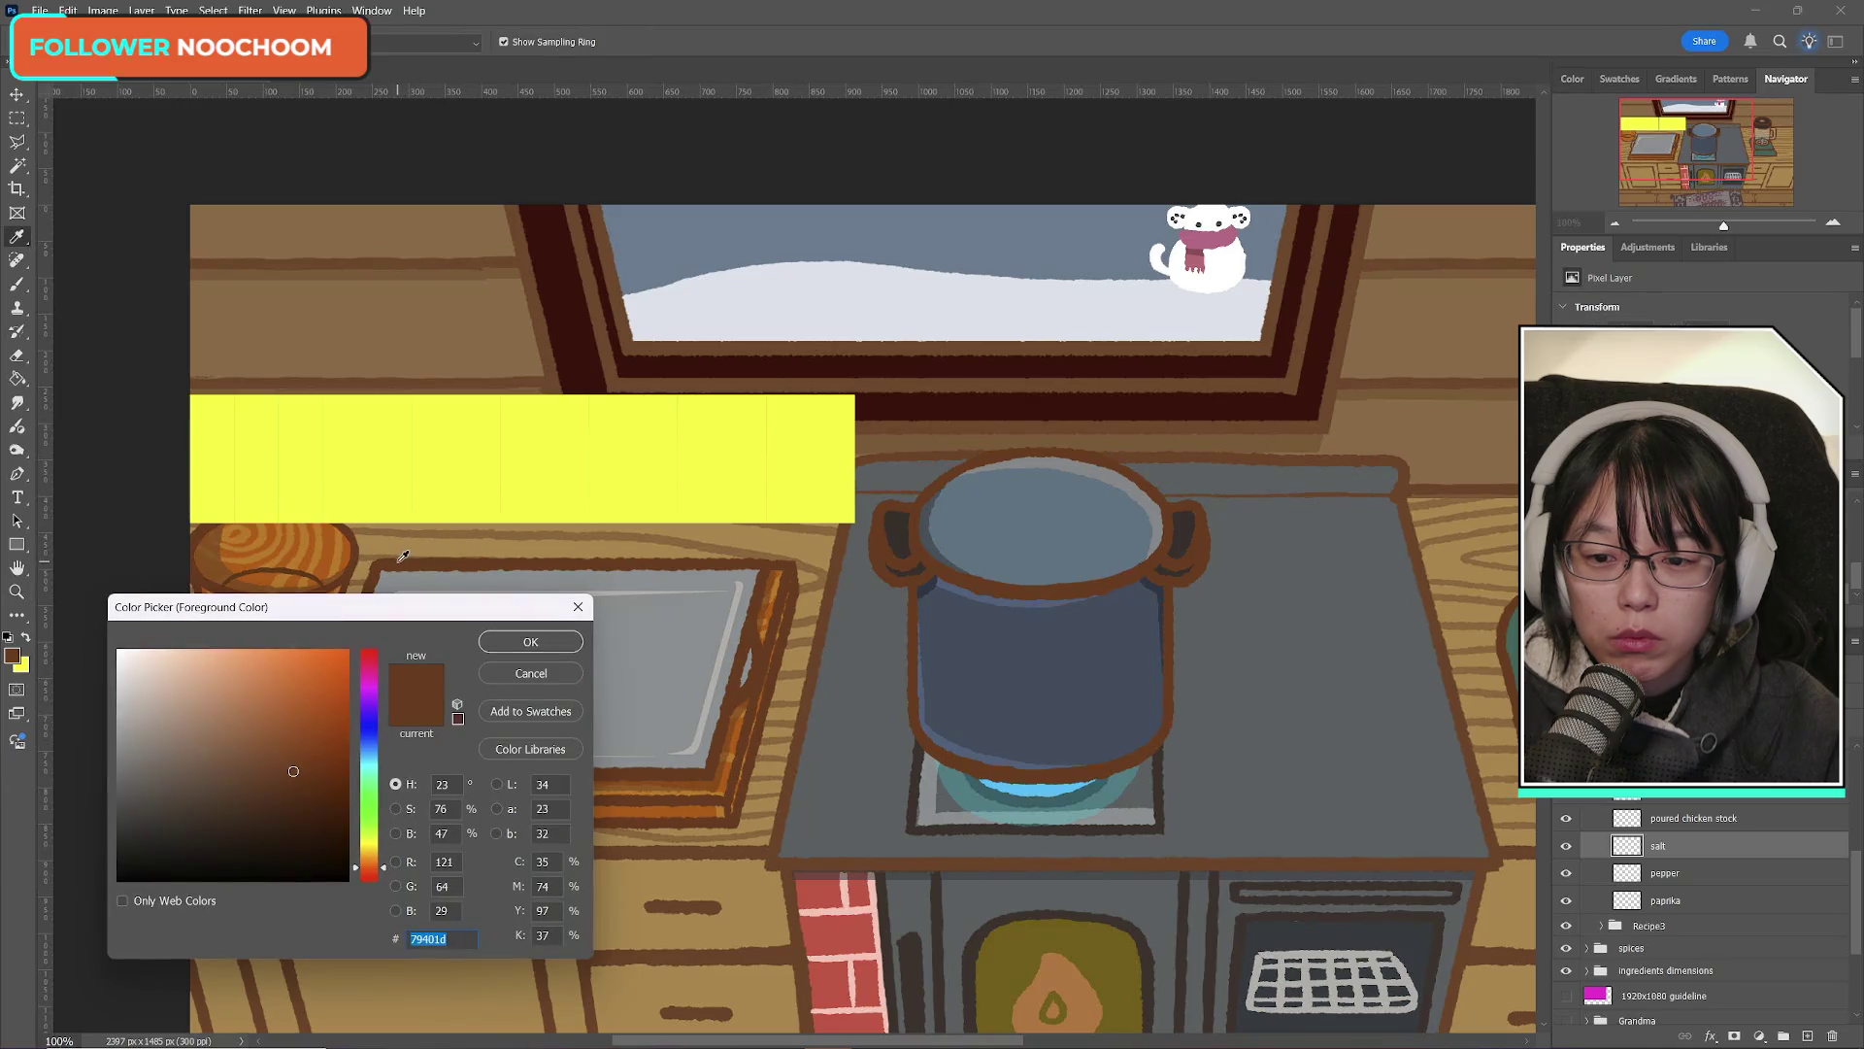
click(514, 642)
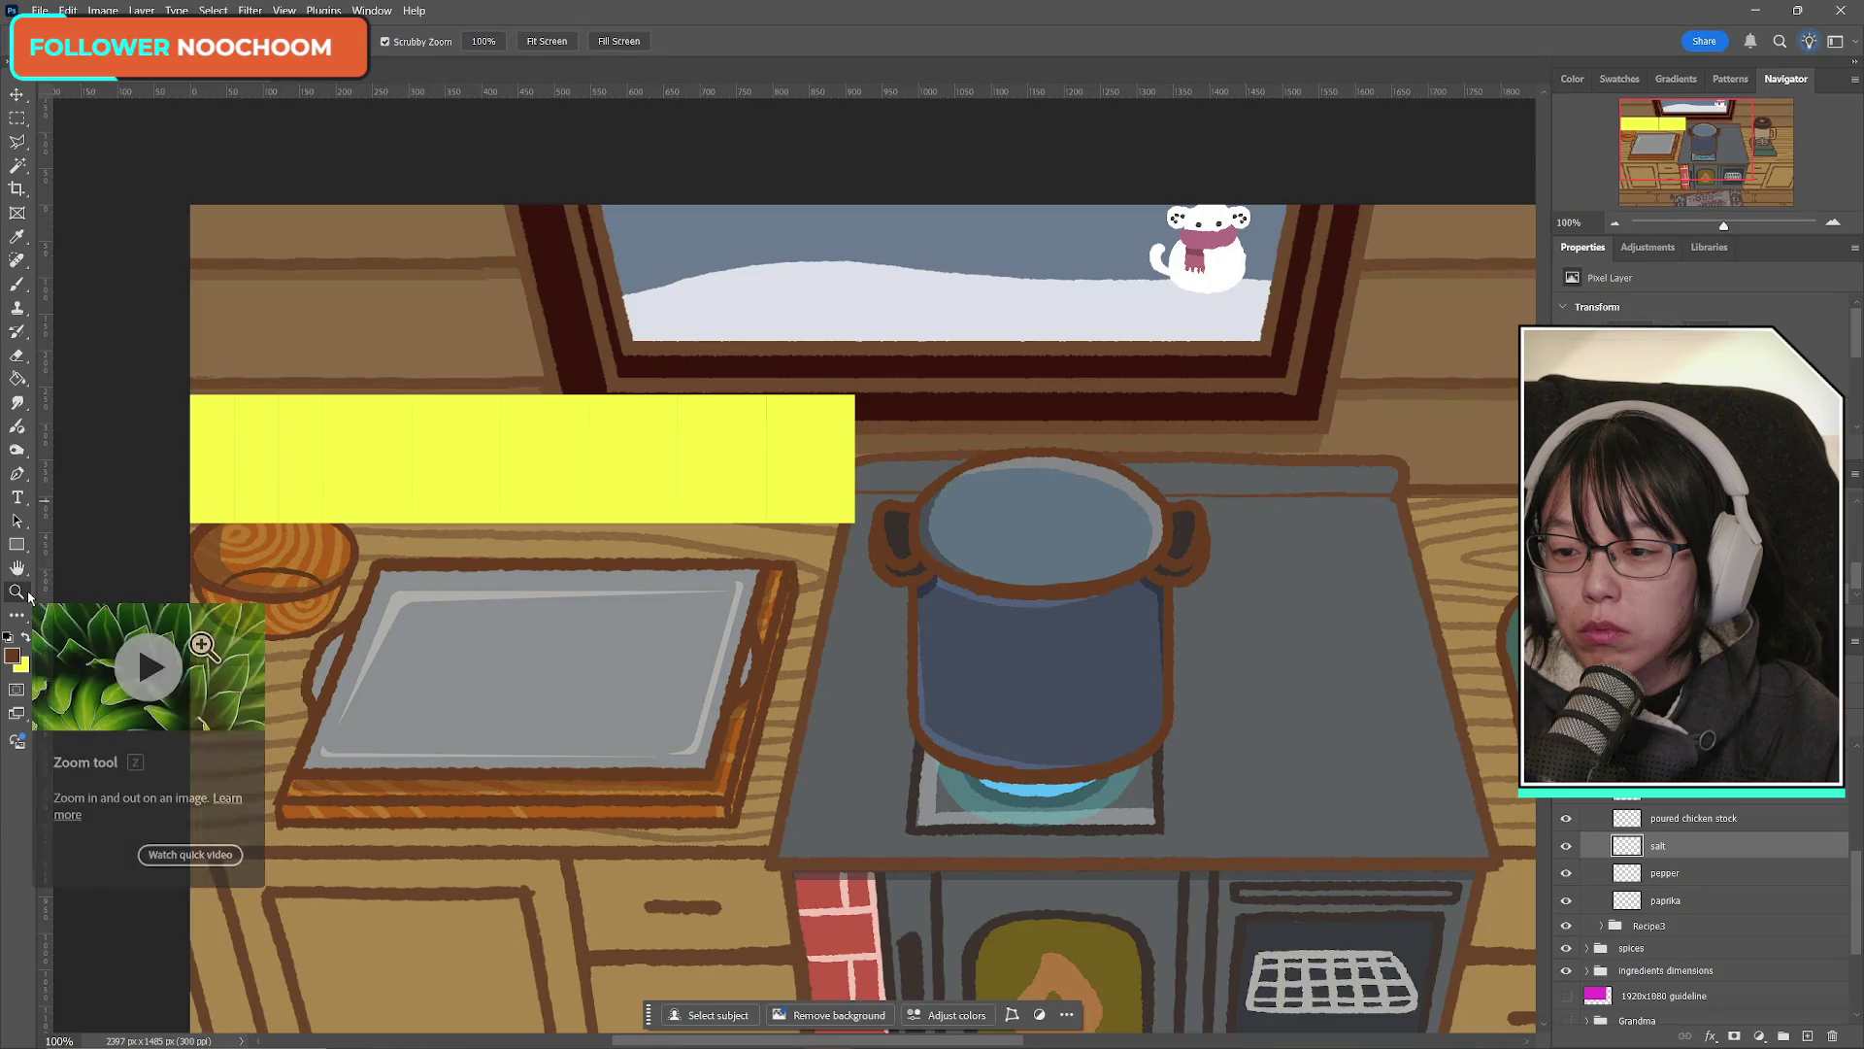
Step: Zoom in on the left end of the slot row, closing in on the first yellow slot
key(b)
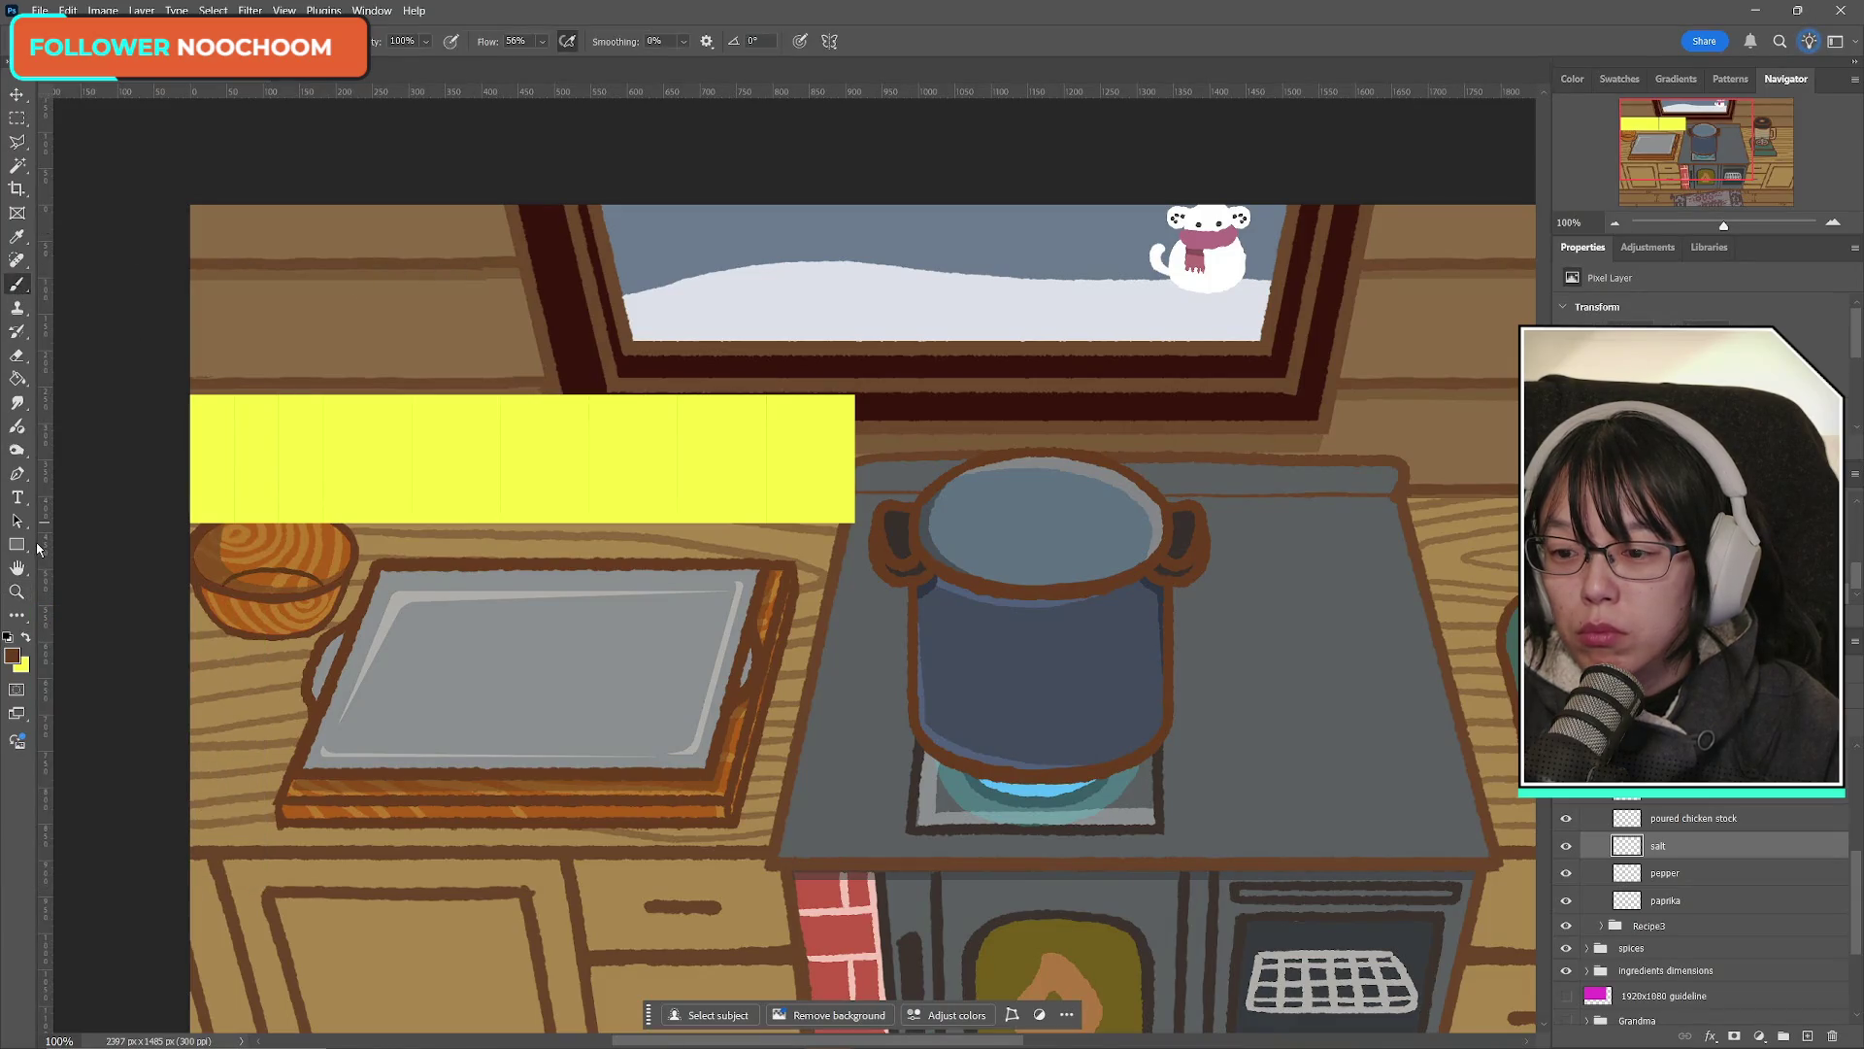
click(17, 591)
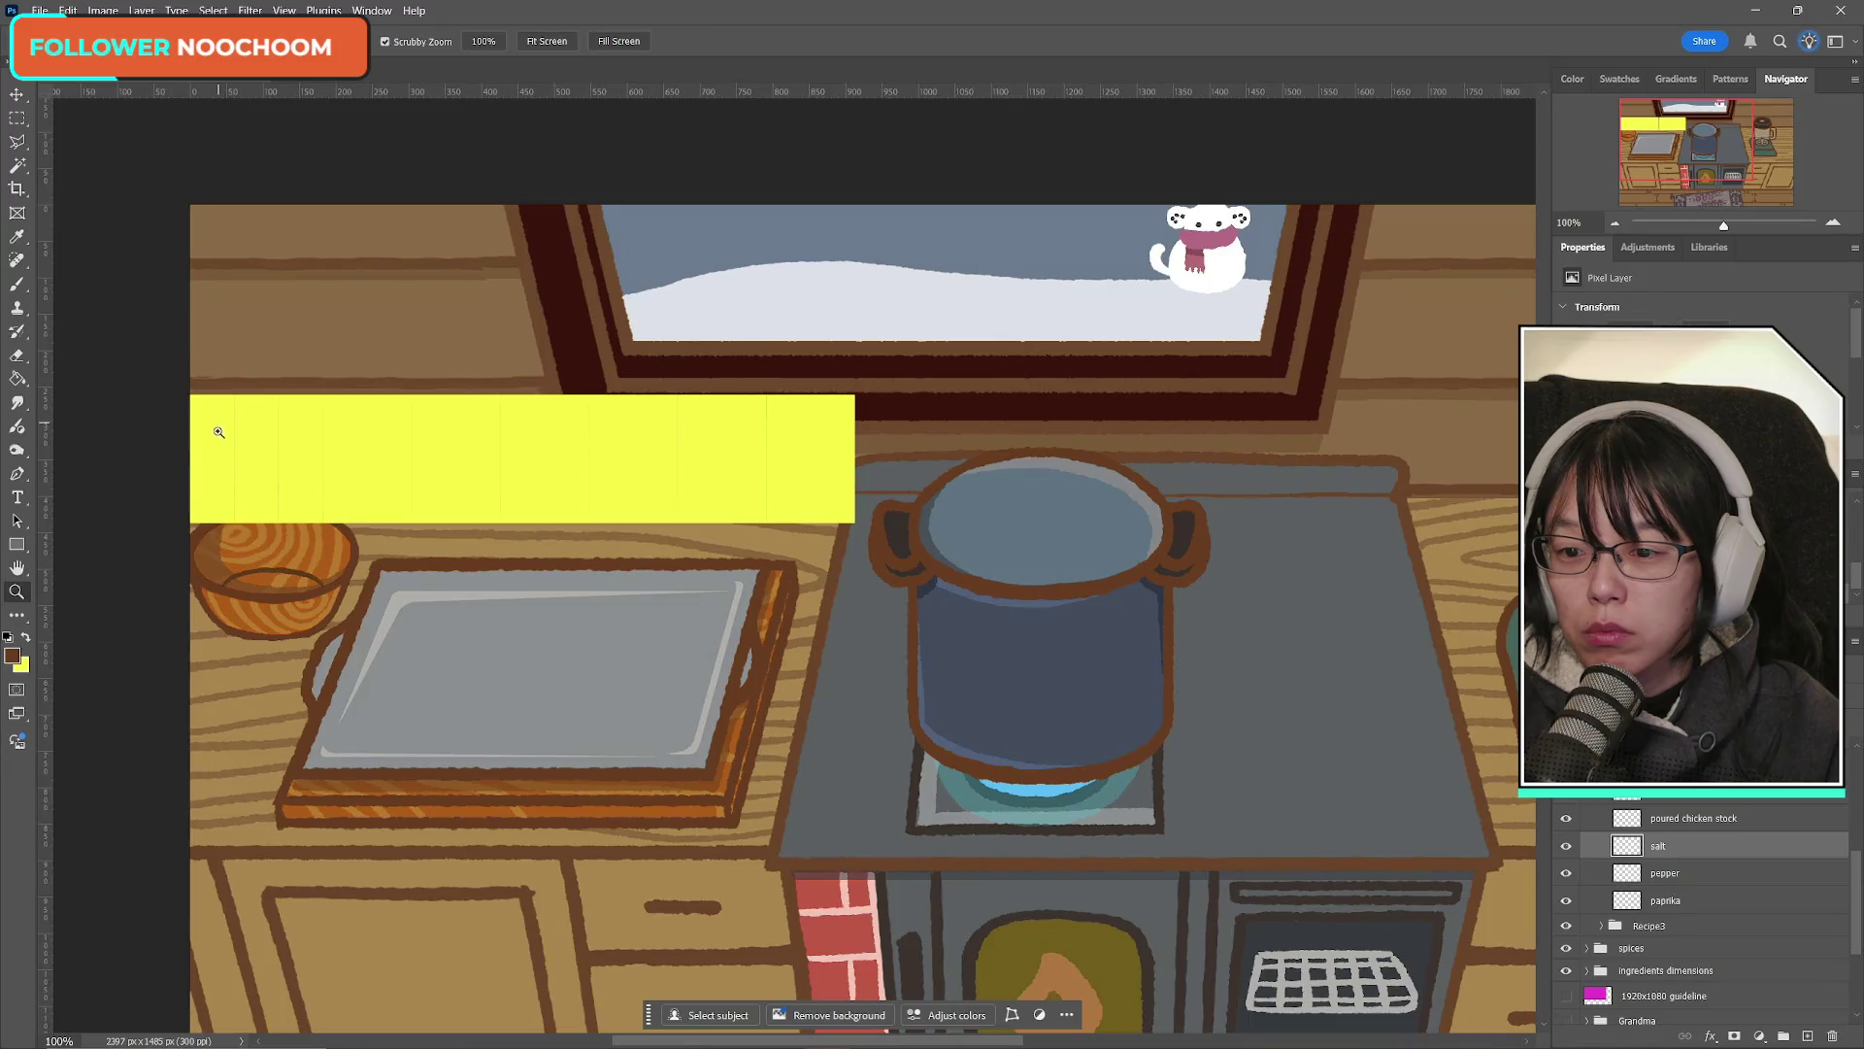
click(175, 458)
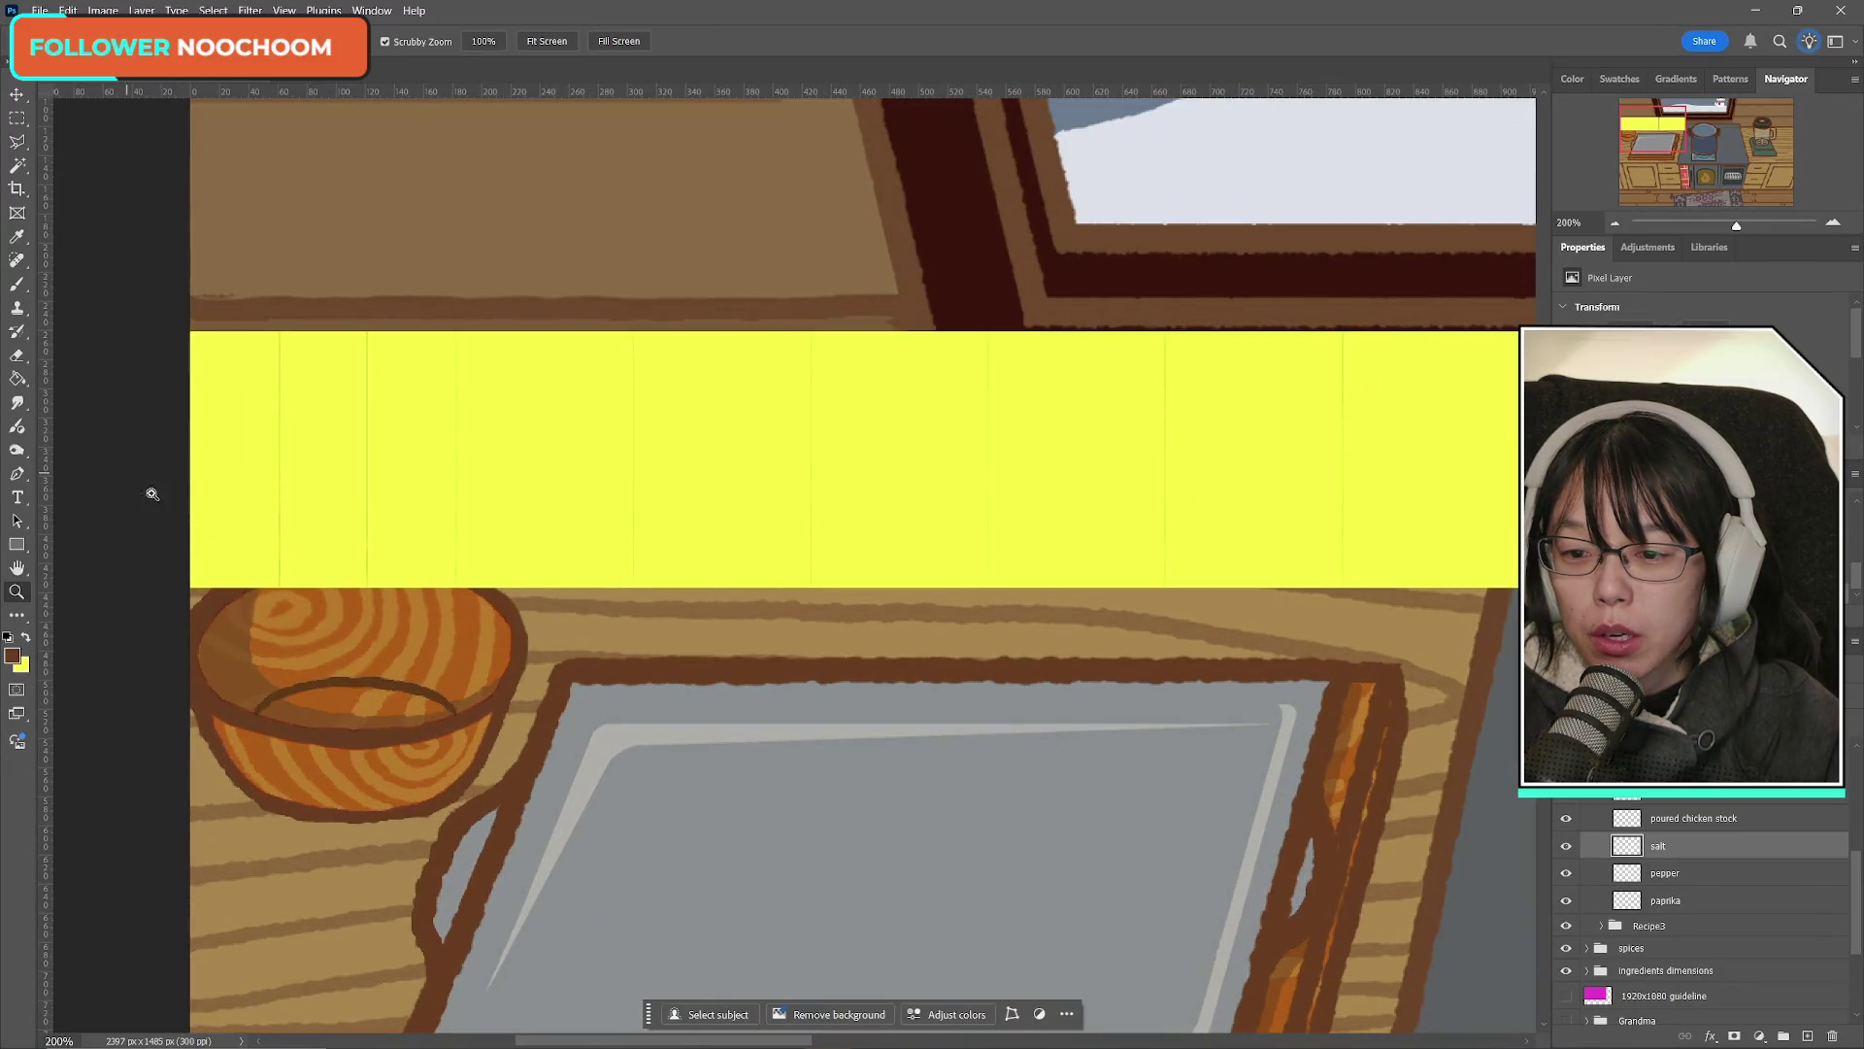
click(146, 505)
Step: With the Brush, paint the rounded top of the salt shaker outline in the first slot
key(b)
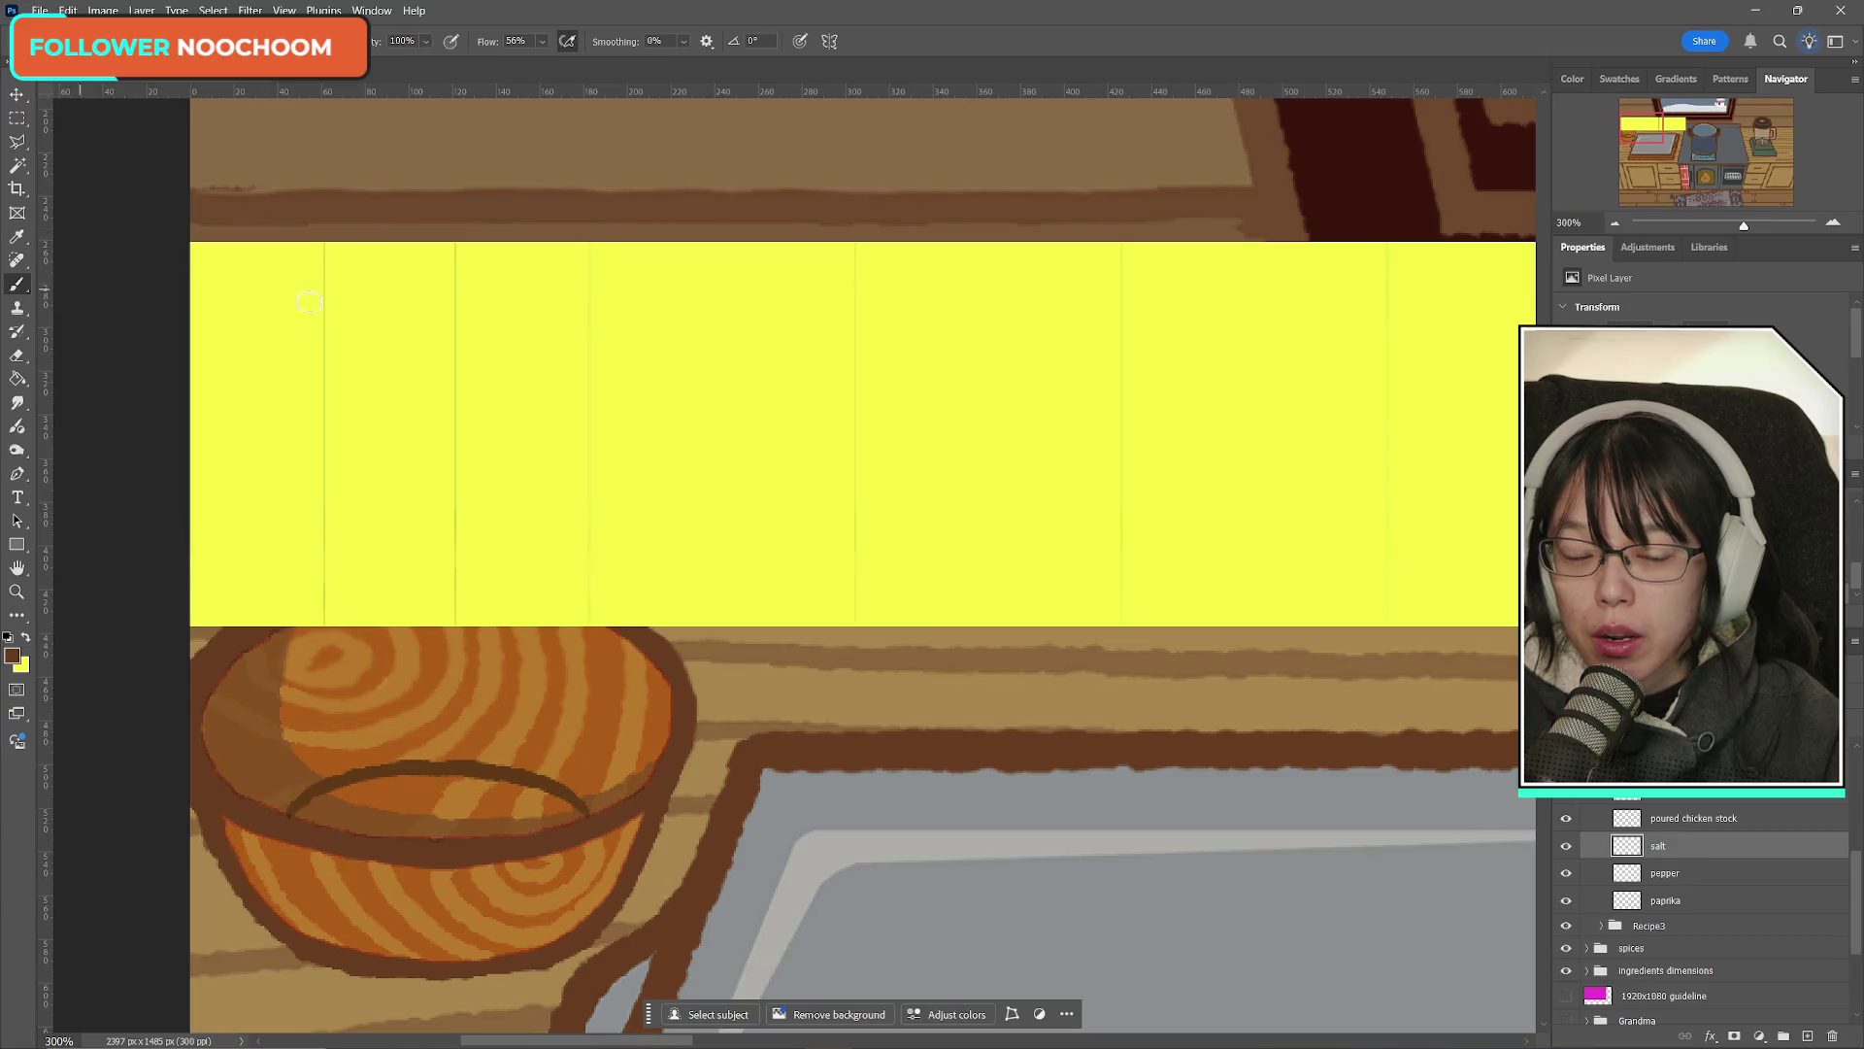
drag(633, 1041, 562, 1042)
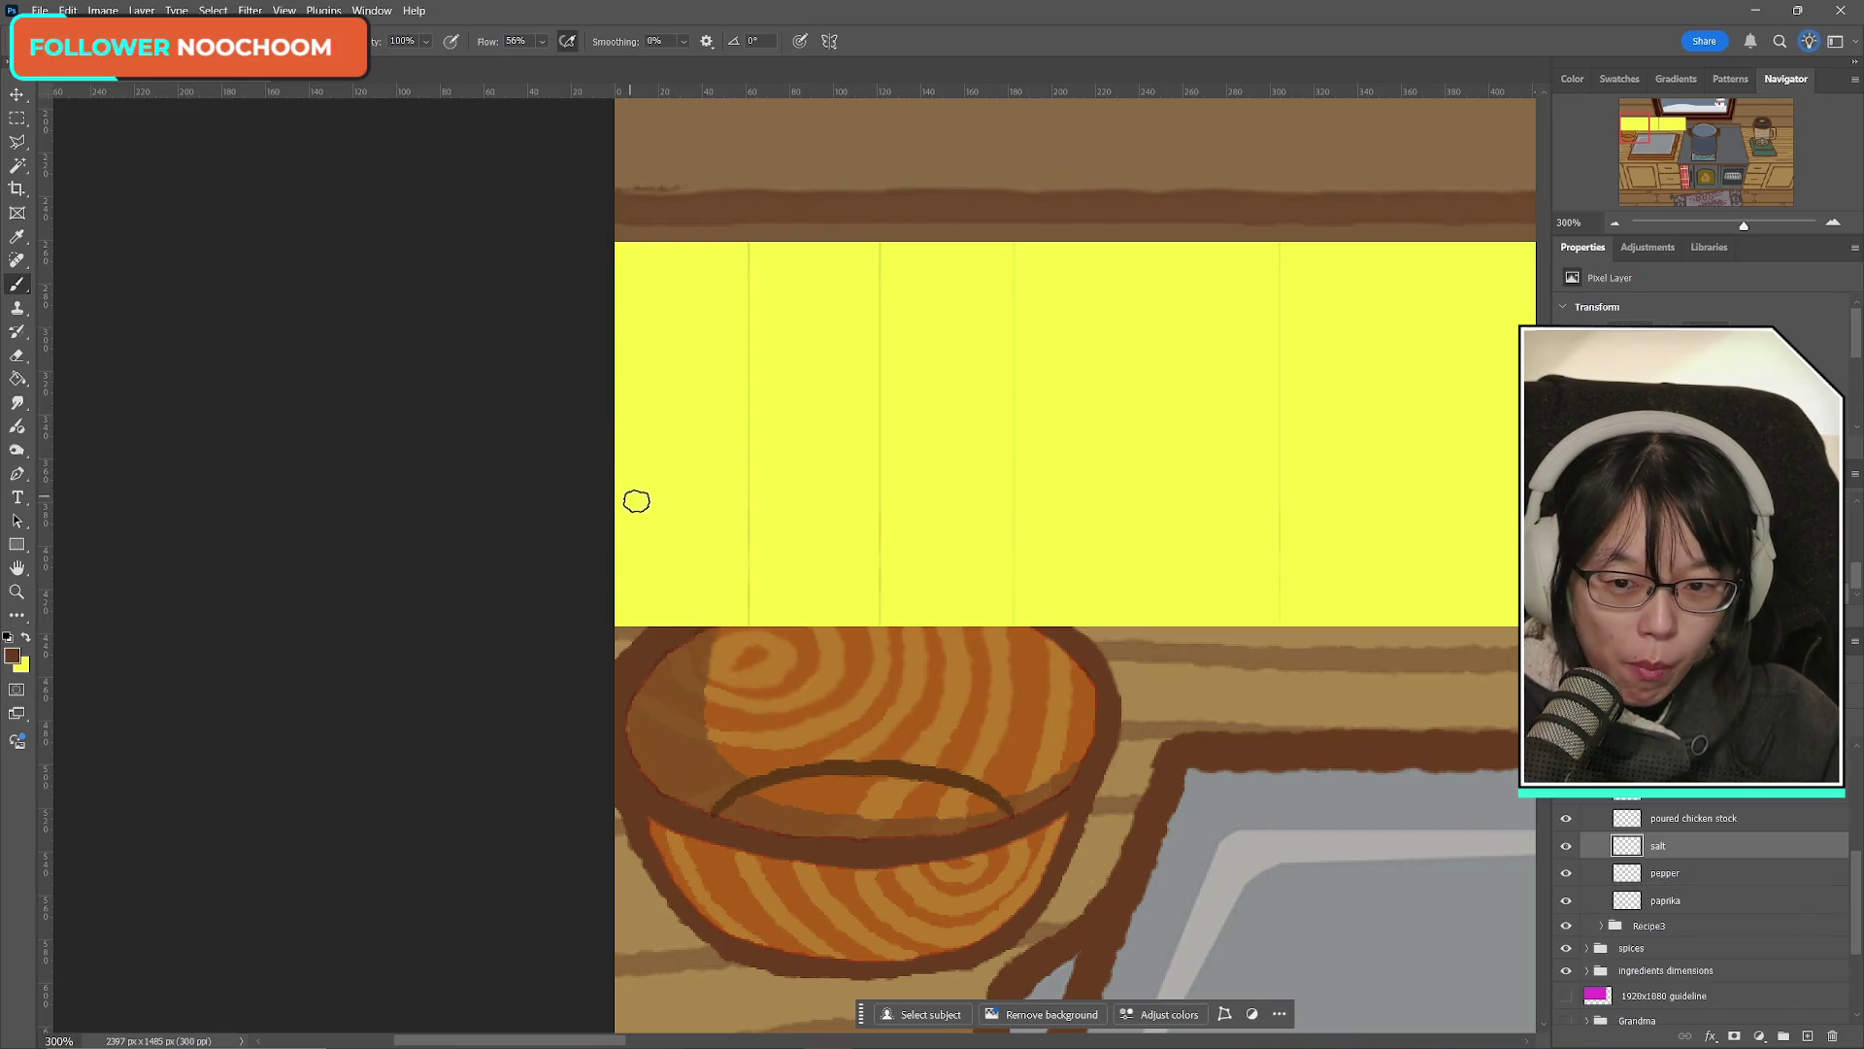
click(633, 499)
mouse_move(633, 499)
mouse_down()
mouse_move(641, 464)
mouse_move(729, 479)
mouse_move(719, 526)
mouse_move(726, 507)
mouse_move(632, 544)
mouse_move(633, 598)
mouse_up()
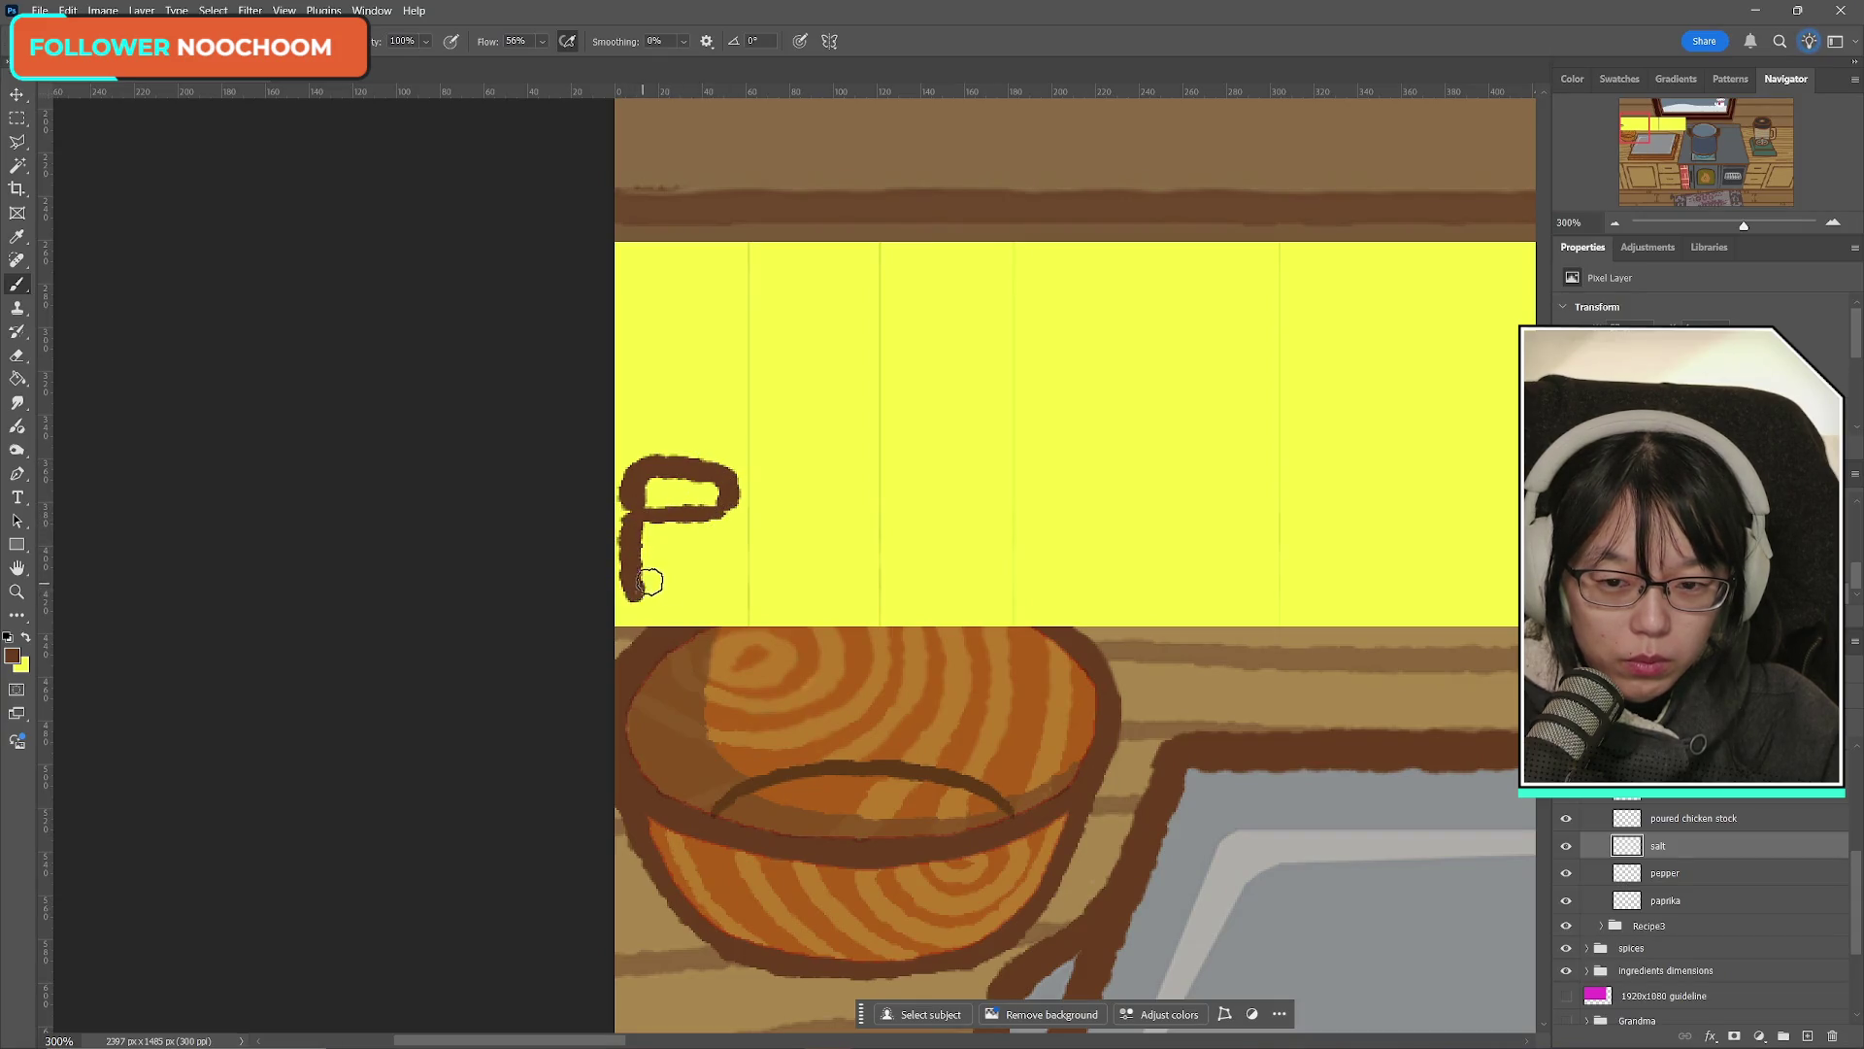
Step: Redraw the shaker's right side until straight, undo the stray letter, and duplicate the salt layer
drag(730, 512, 714, 598)
key(ctrl+z)
drag(730, 510, 716, 582)
key(ctrl+z)
drag(729, 507, 715, 589)
key(ctrl+z)
mouse_move(724, 512)
mouse_down()
mouse_move(726, 592)
mouse_move(685, 609)
mouse_move(728, 604)
mouse_move(691, 549)
mouse_move(660, 594)
mouse_move(686, 536)
mouse_move(691, 566)
mouse_move(661, 582)
mouse_up()
key(ctrl+z)
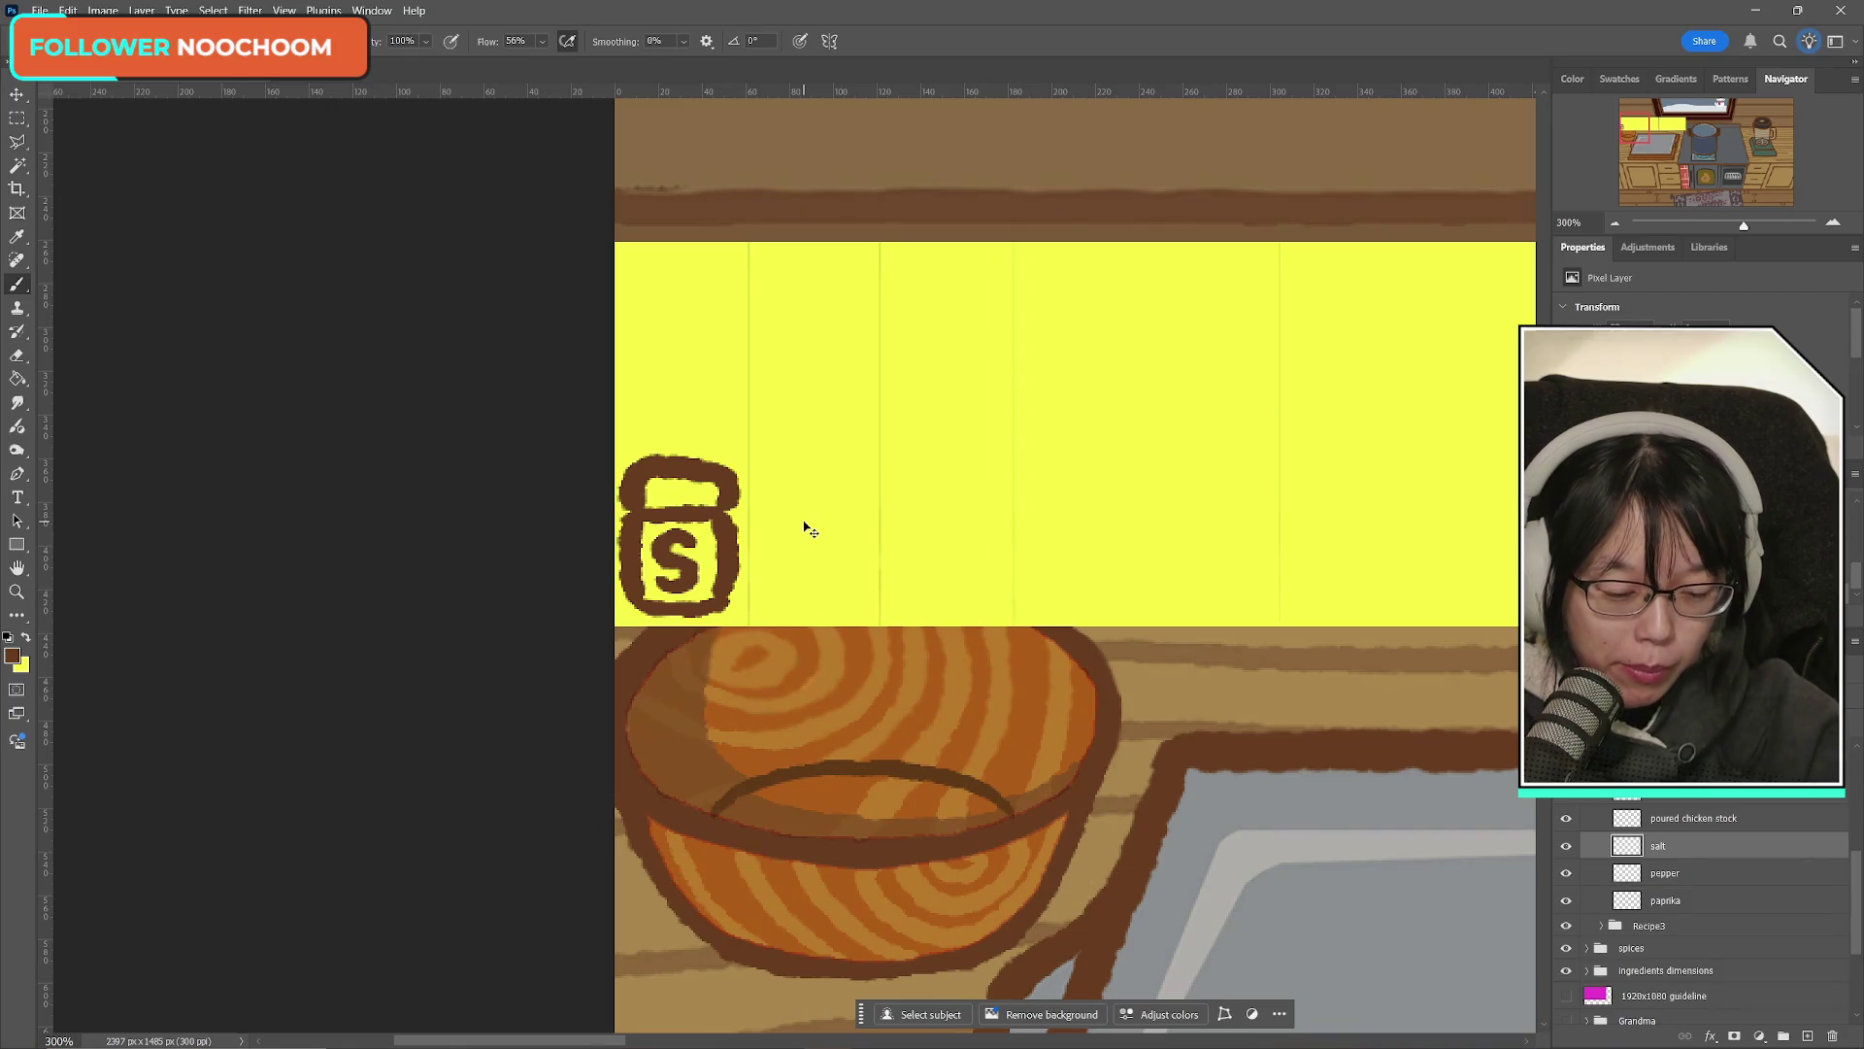
key(ctrl+j)
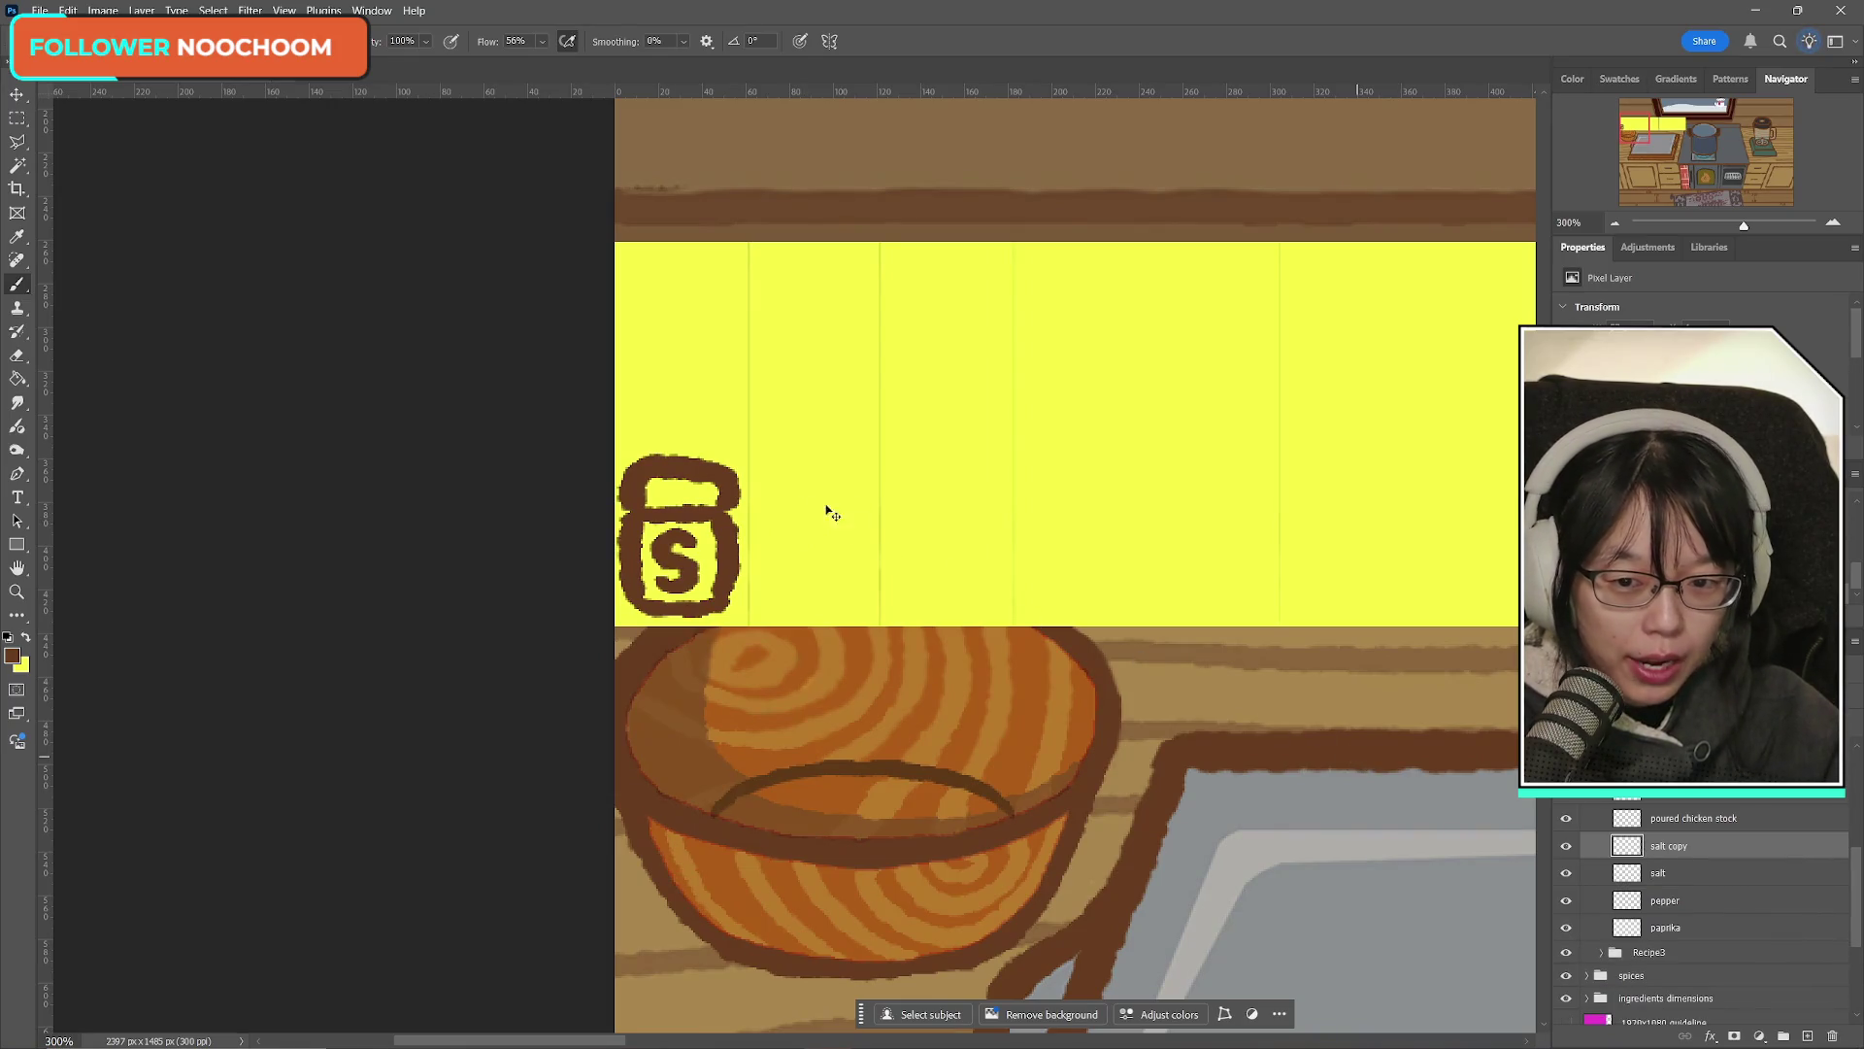
Step: Move the copied salt shaker into the second yellow slot with Free Transform
key(ctrl+t)
drag(692, 555, 826, 556)
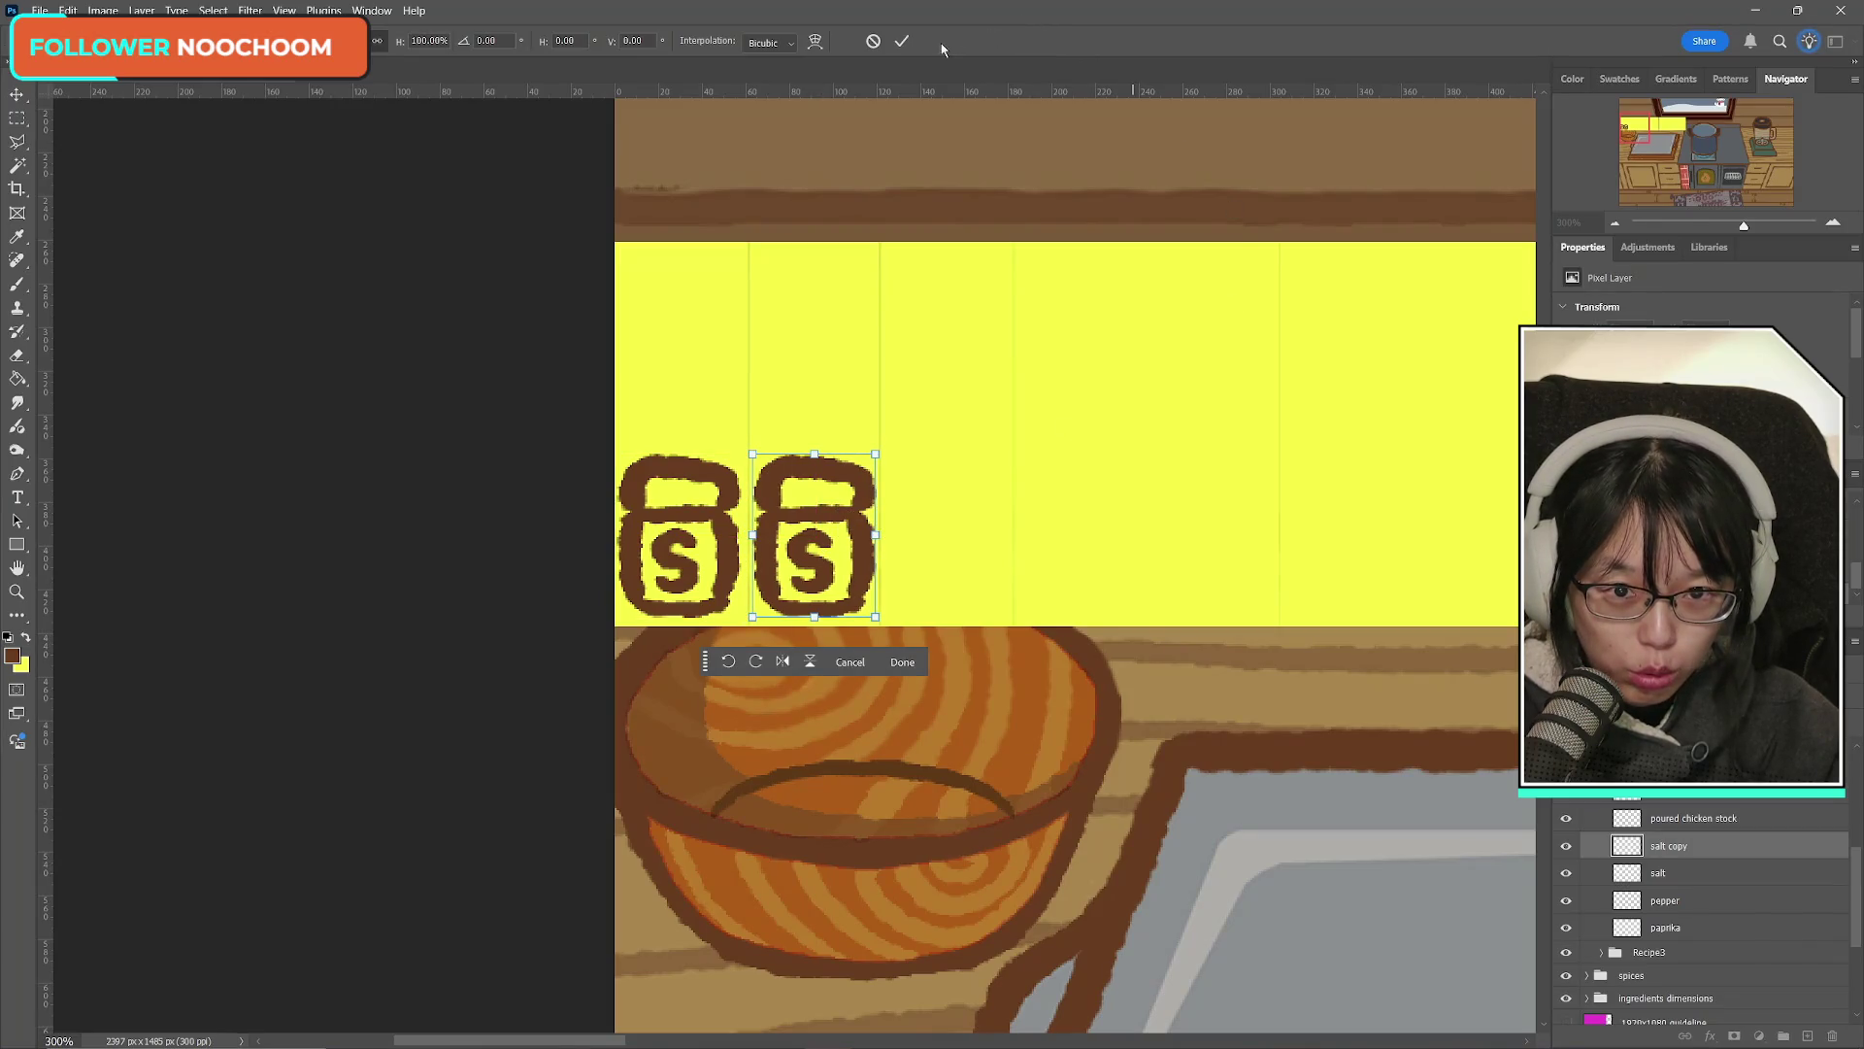
click(902, 41)
Step: Erase the S from the second shaker and return to the Brush
click(18, 356)
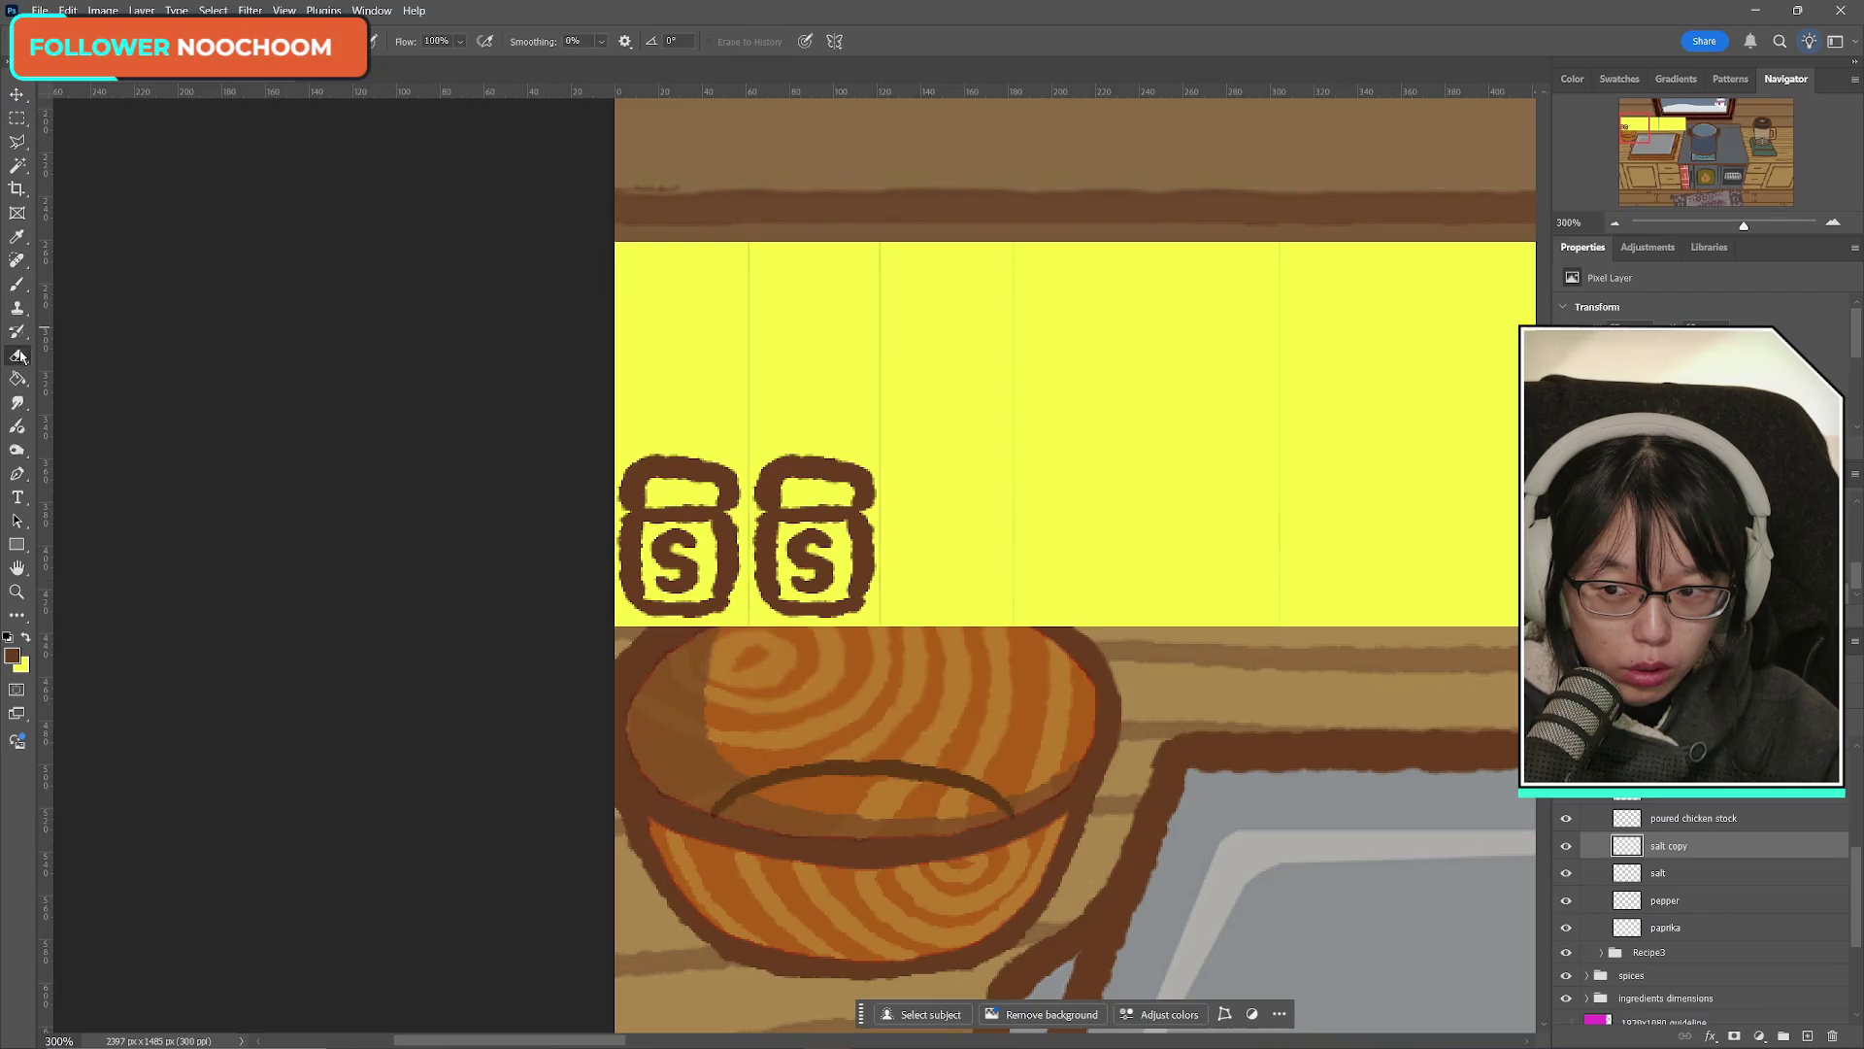
mouse_move(811, 582)
mouse_down()
mouse_move(825, 573)
mouse_move(801, 540)
mouse_move(826, 543)
mouse_up()
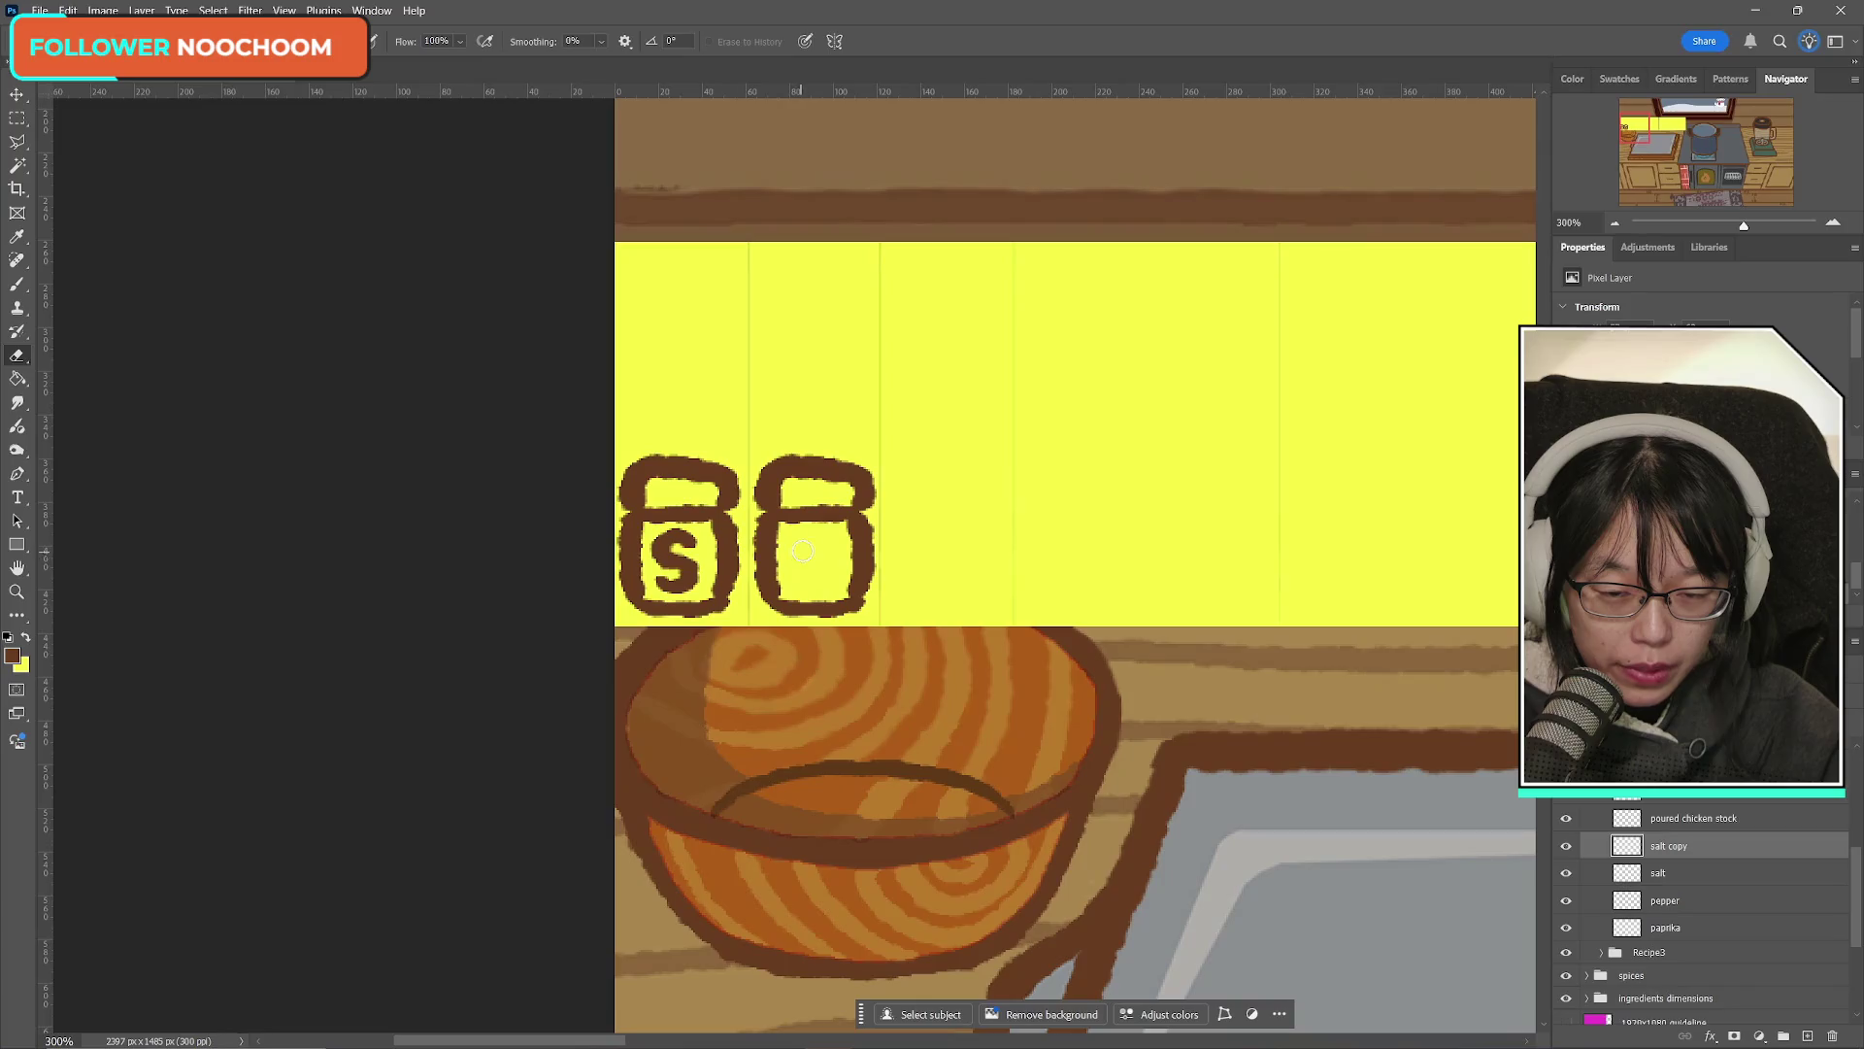
click(18, 286)
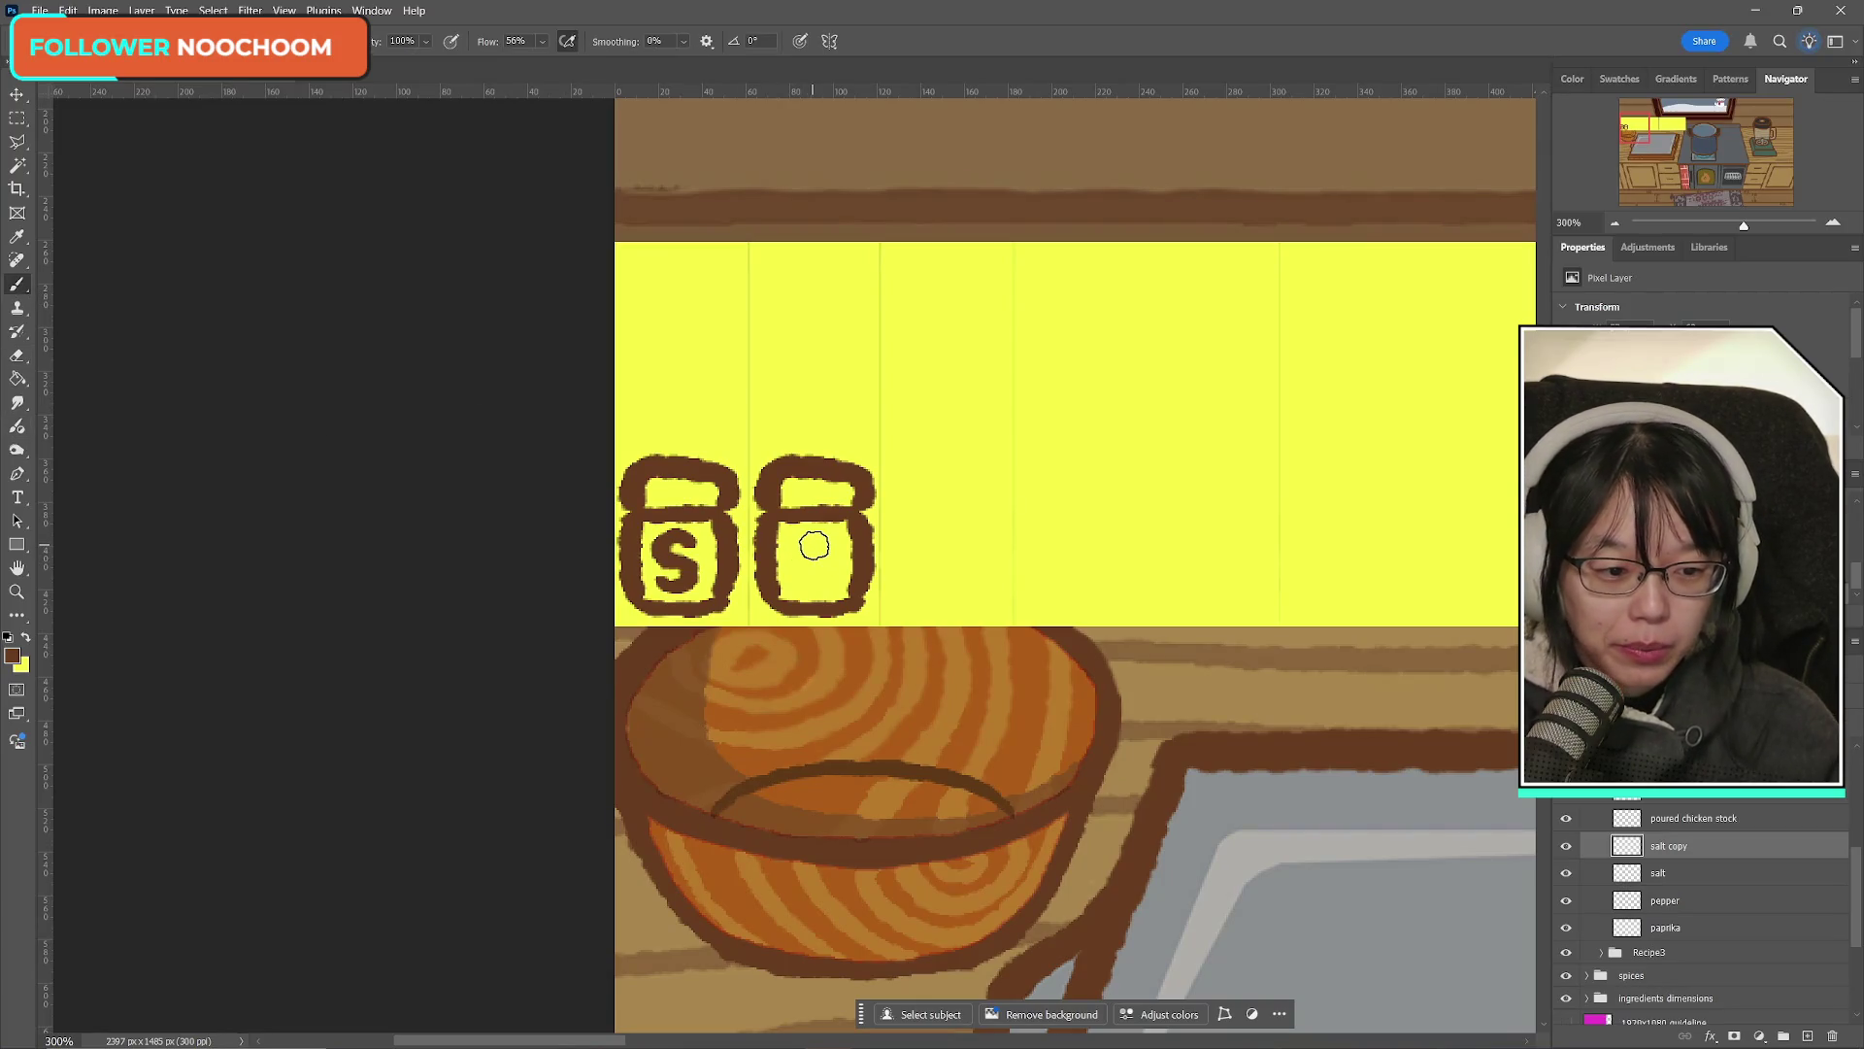